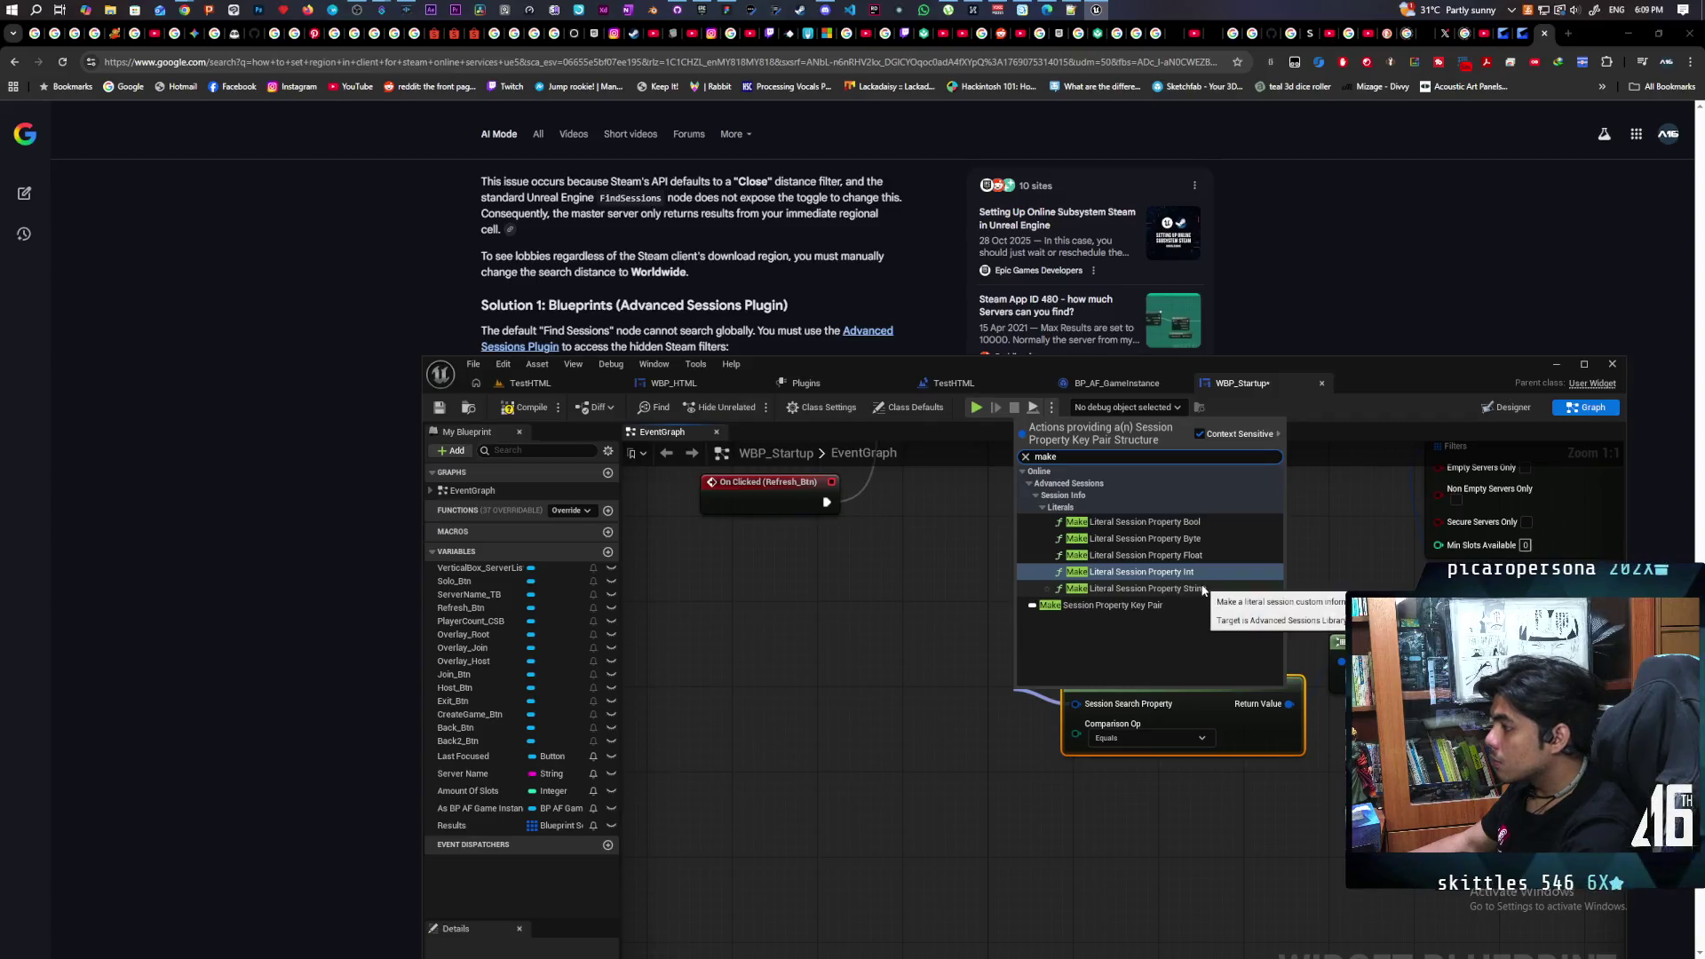
Place the string literal node, then marquee-select and delete both session literal nodes and Make Array
left_click(1203, 590)
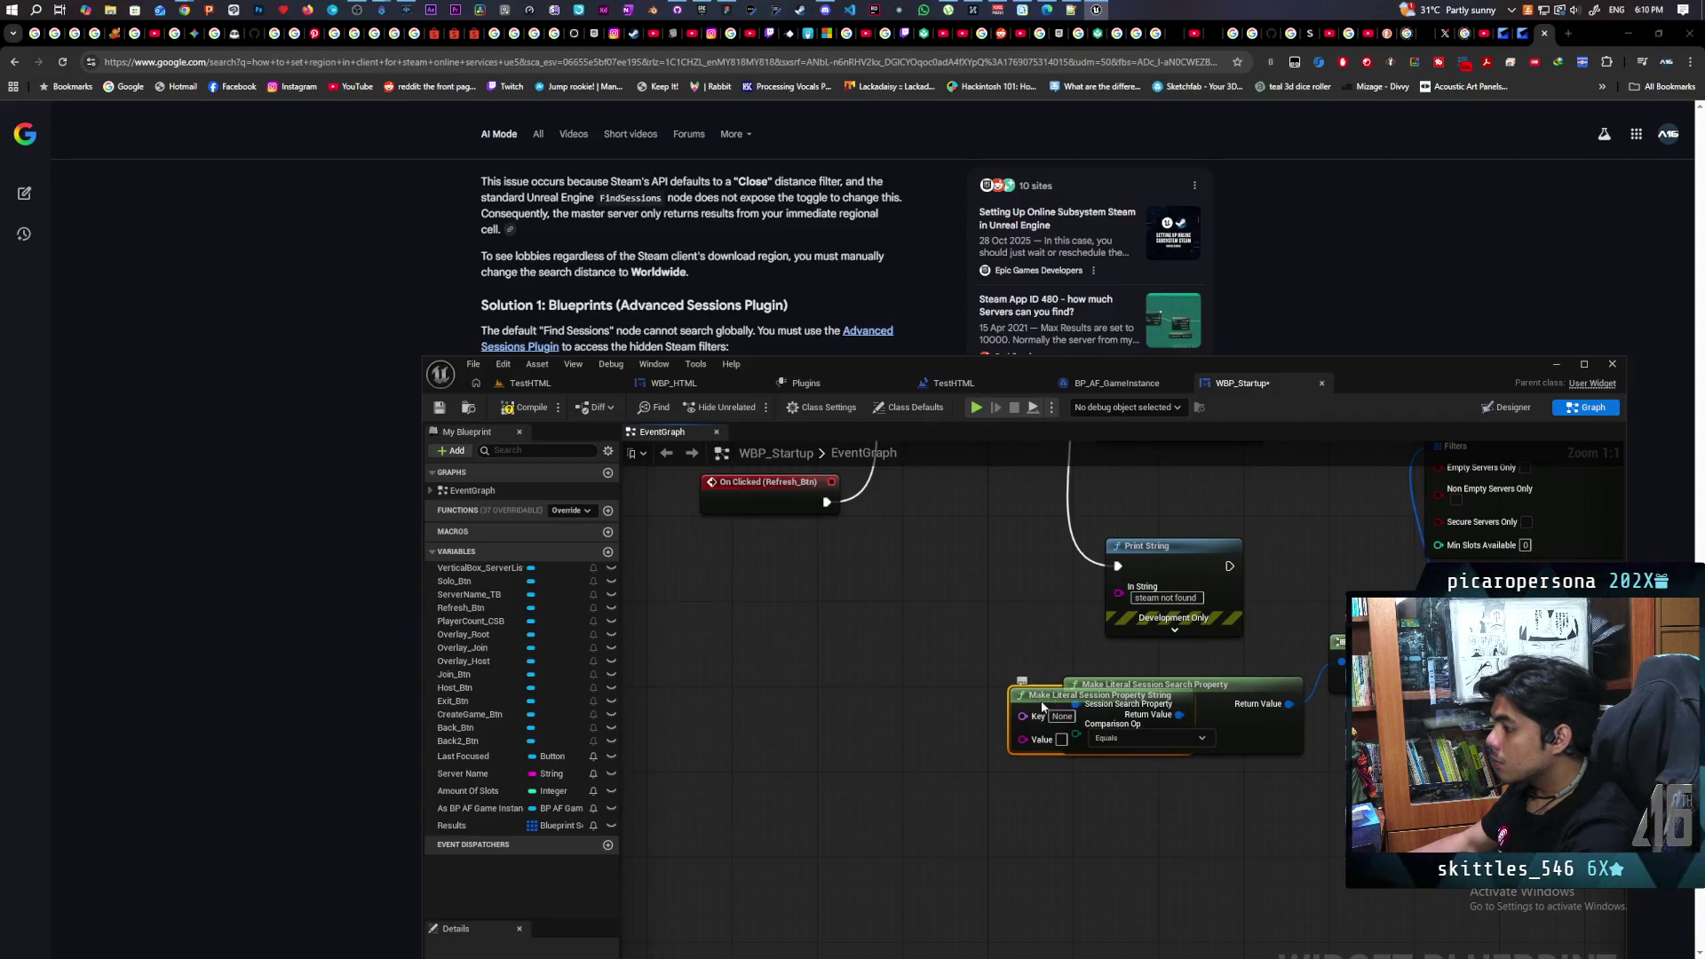
left_click_drag(1042, 706, 862, 699)
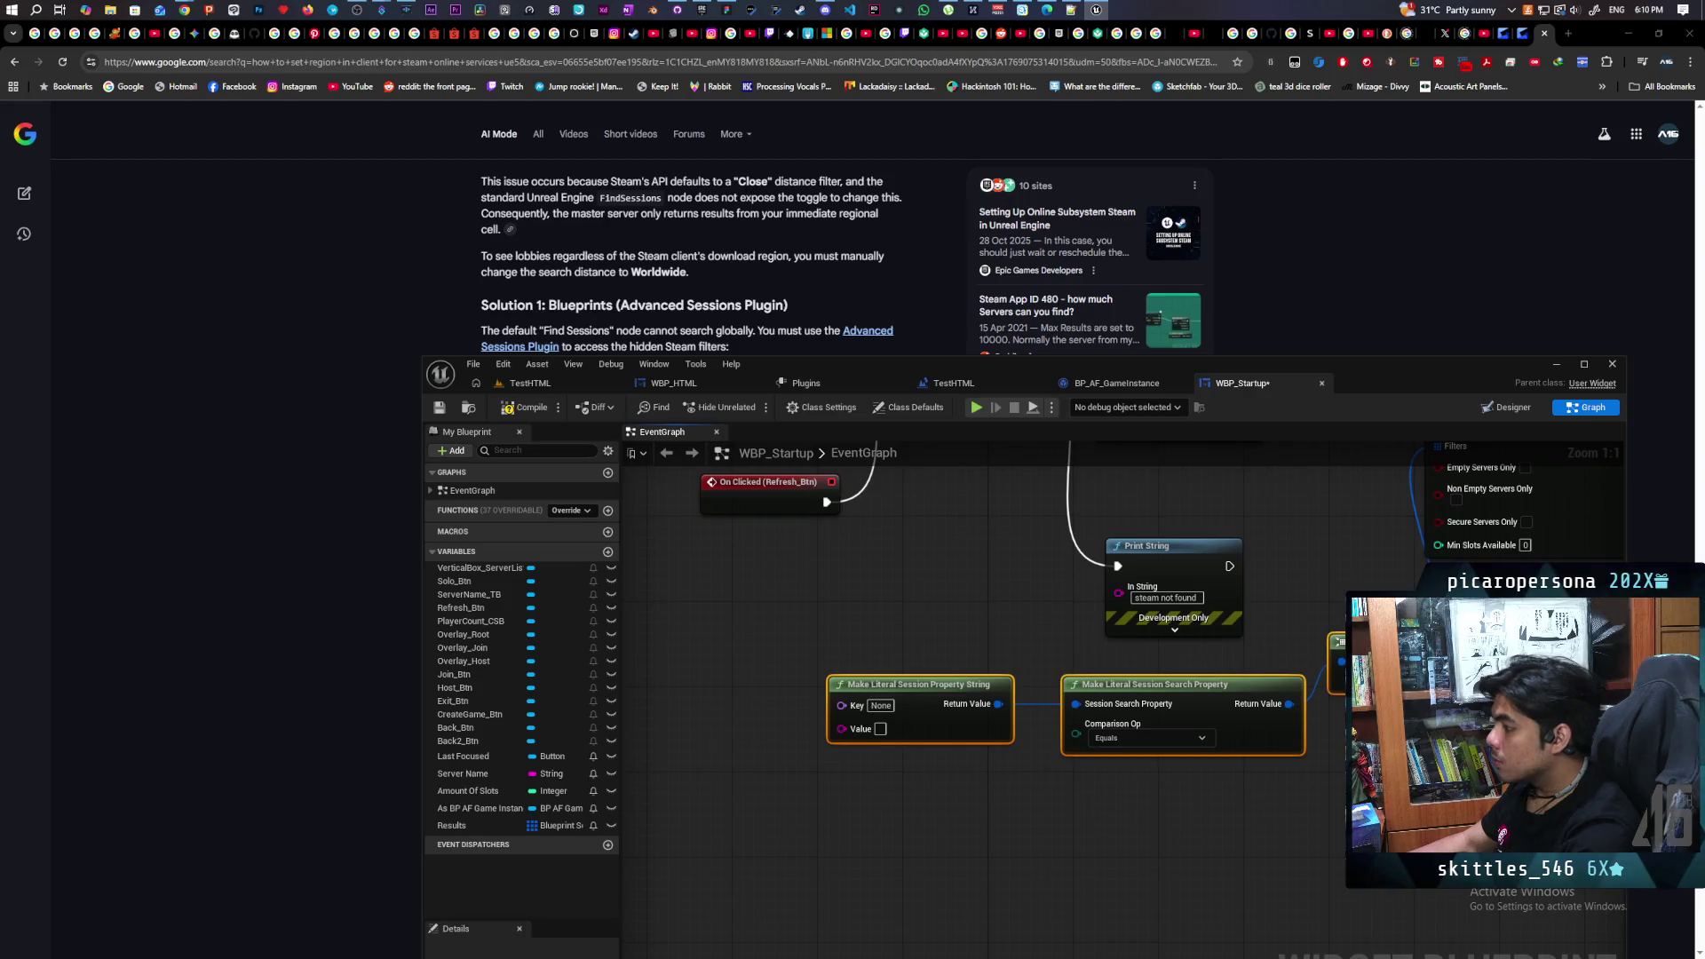
mouse_move(1340, 606)
left_mouse_down()
mouse_move(1133, 783)
mouse_move(1185, 732)
left_mouse_up()
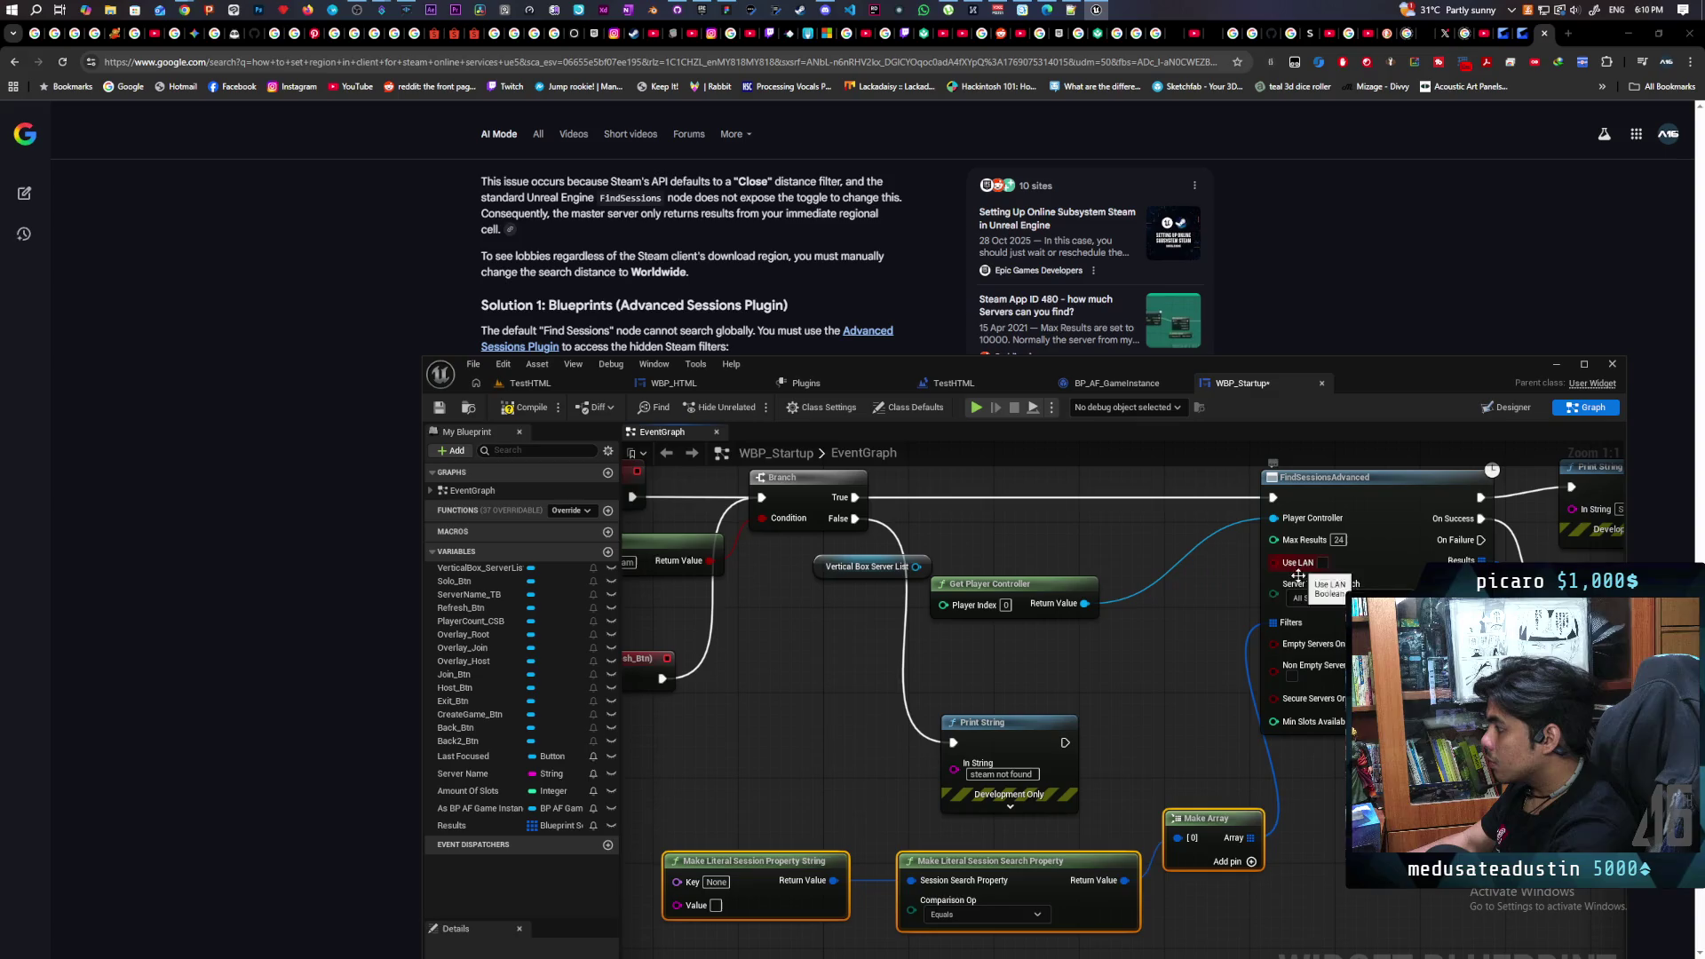
scroll(1187, 697, "down", 2)
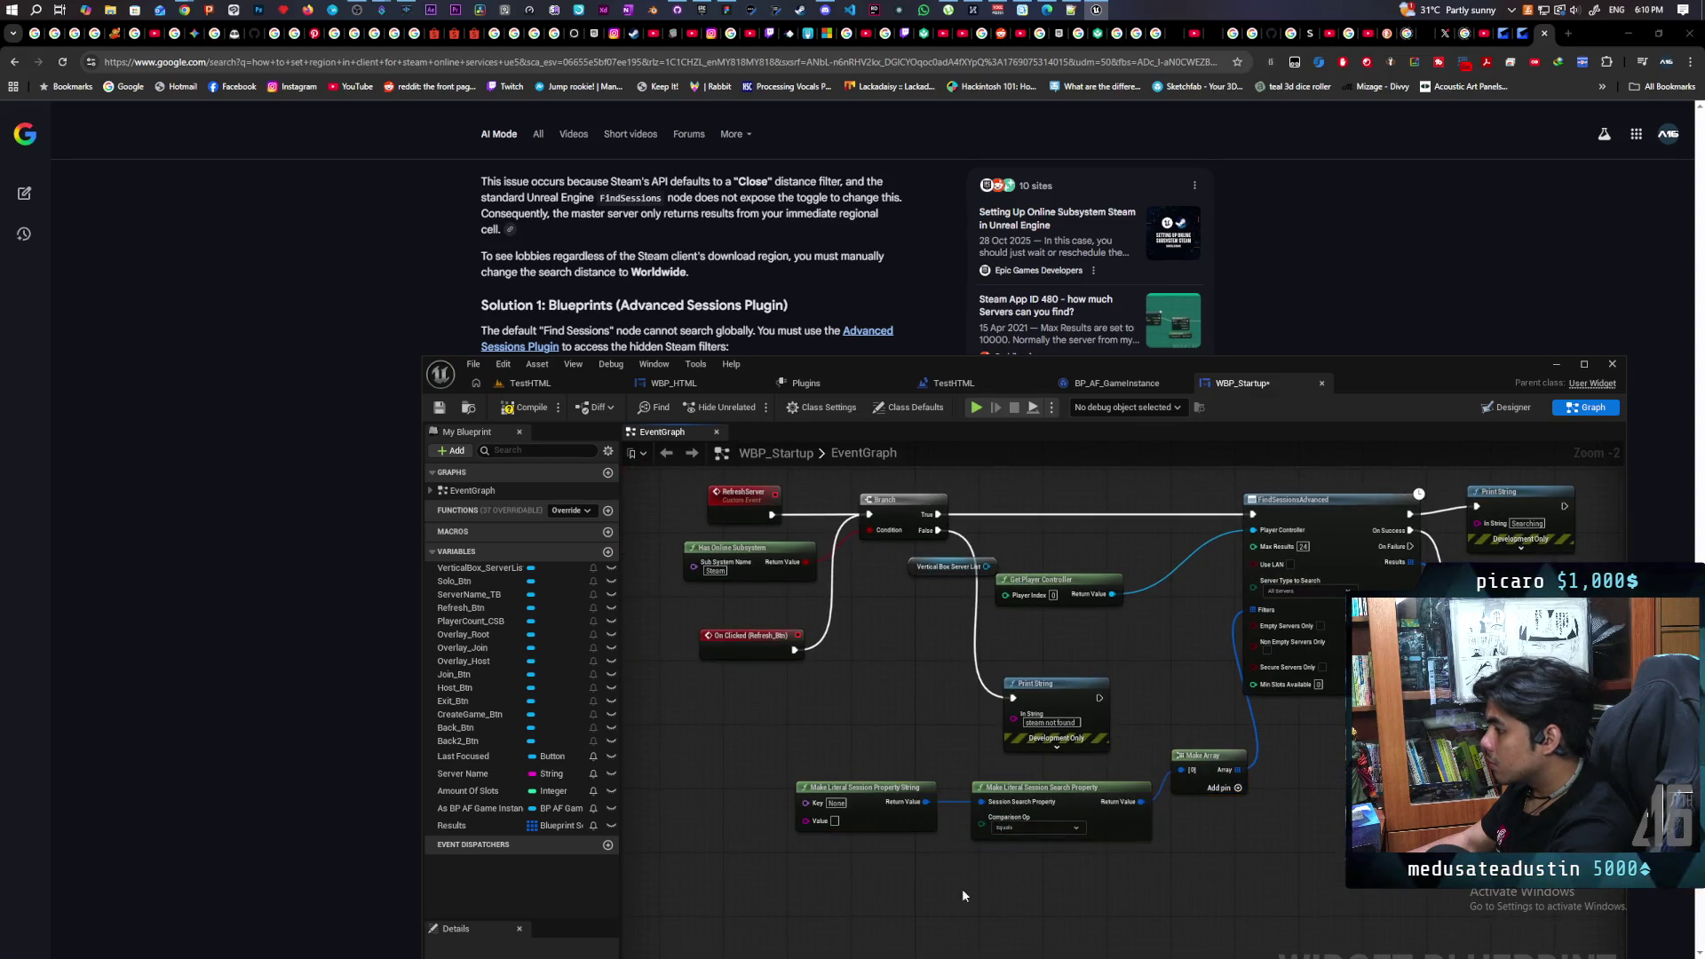
left_click_drag(962, 888, 1296, 764)
key("Delete")
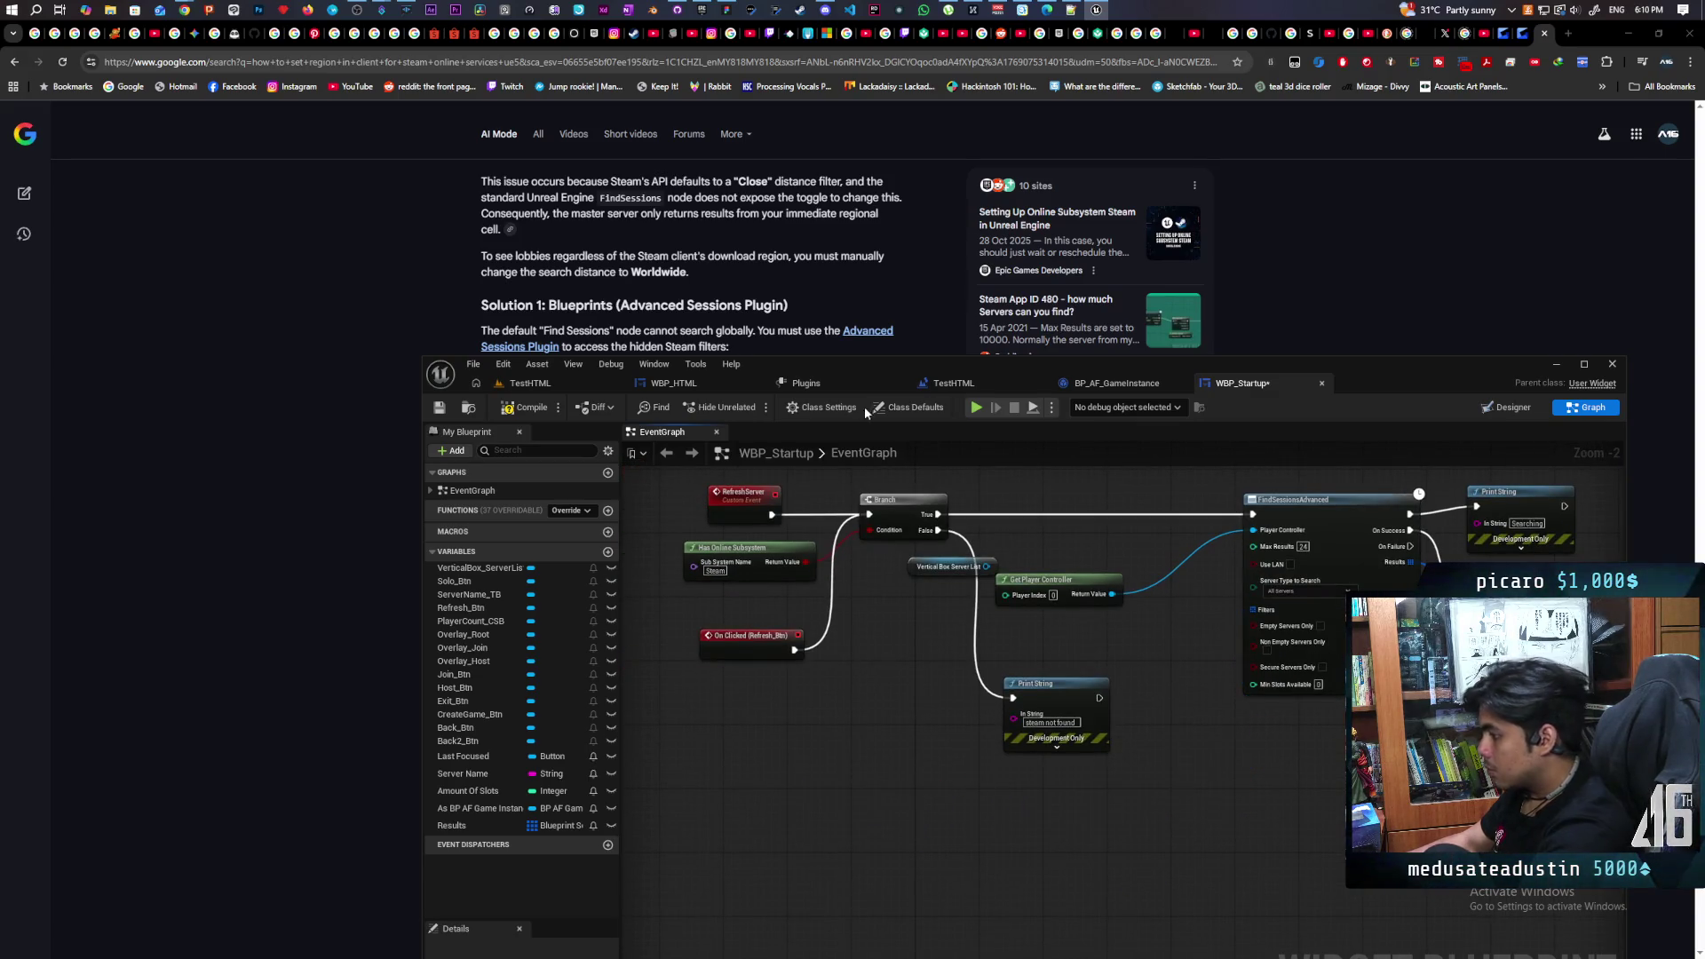
Minimize Unreal and read the AI answer on setting the Distance Filter to Worldwide
left_click(1556, 364)
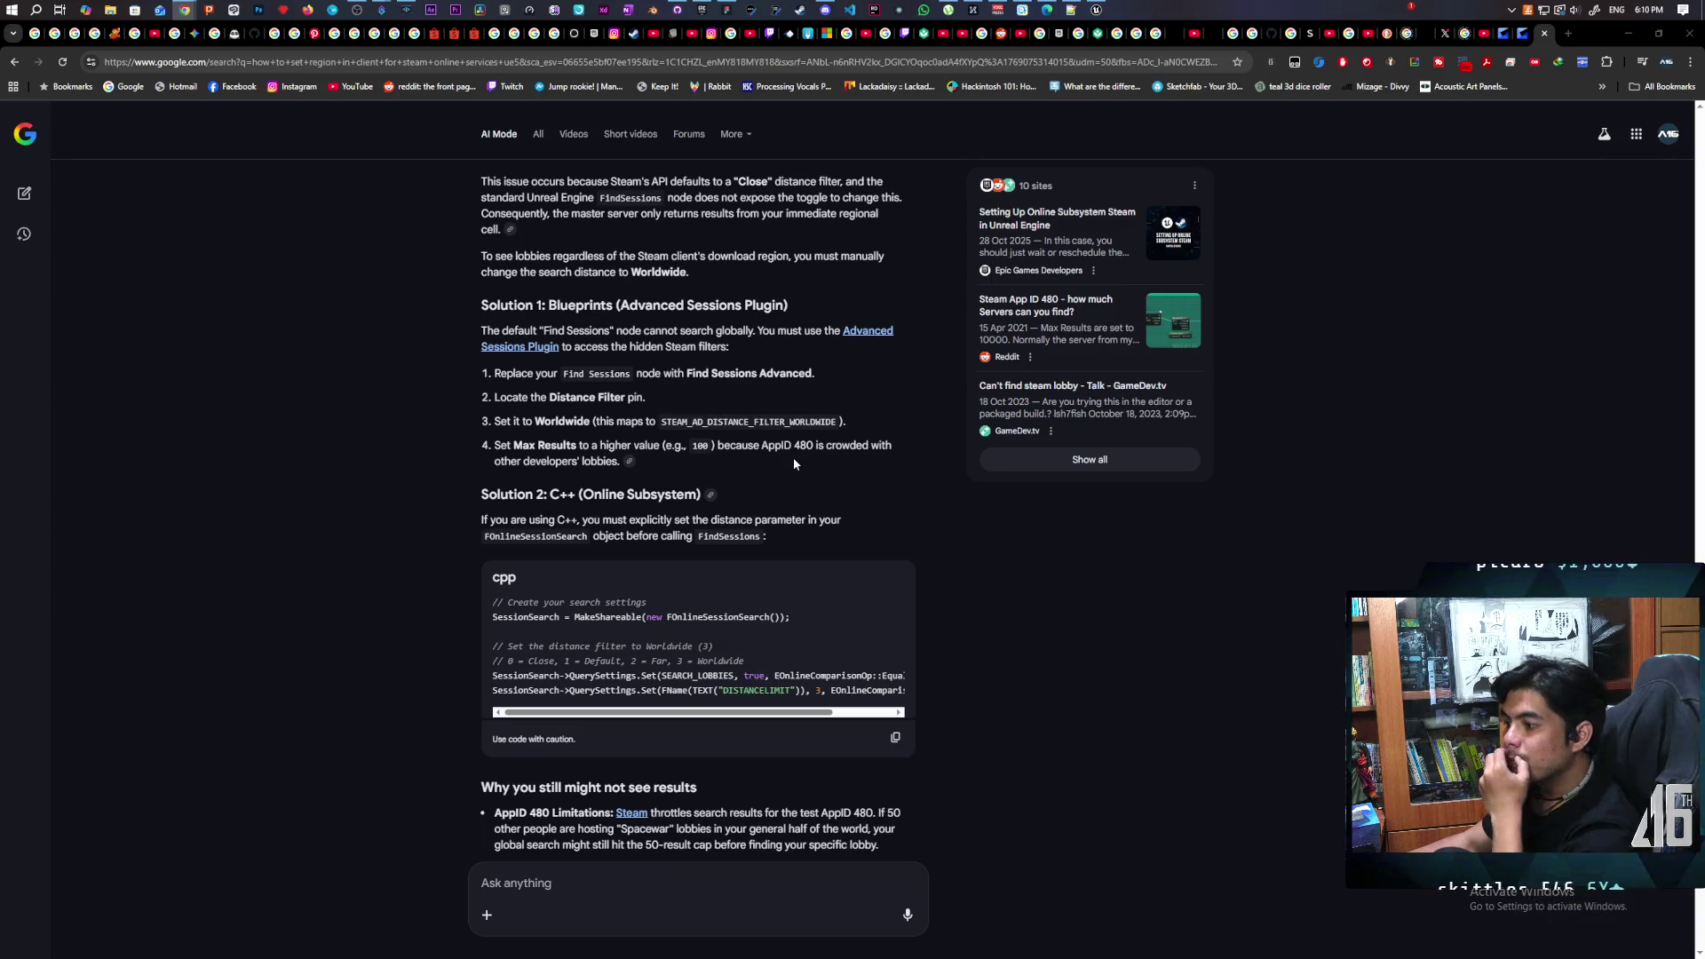
scroll(795, 463, "down", 2)
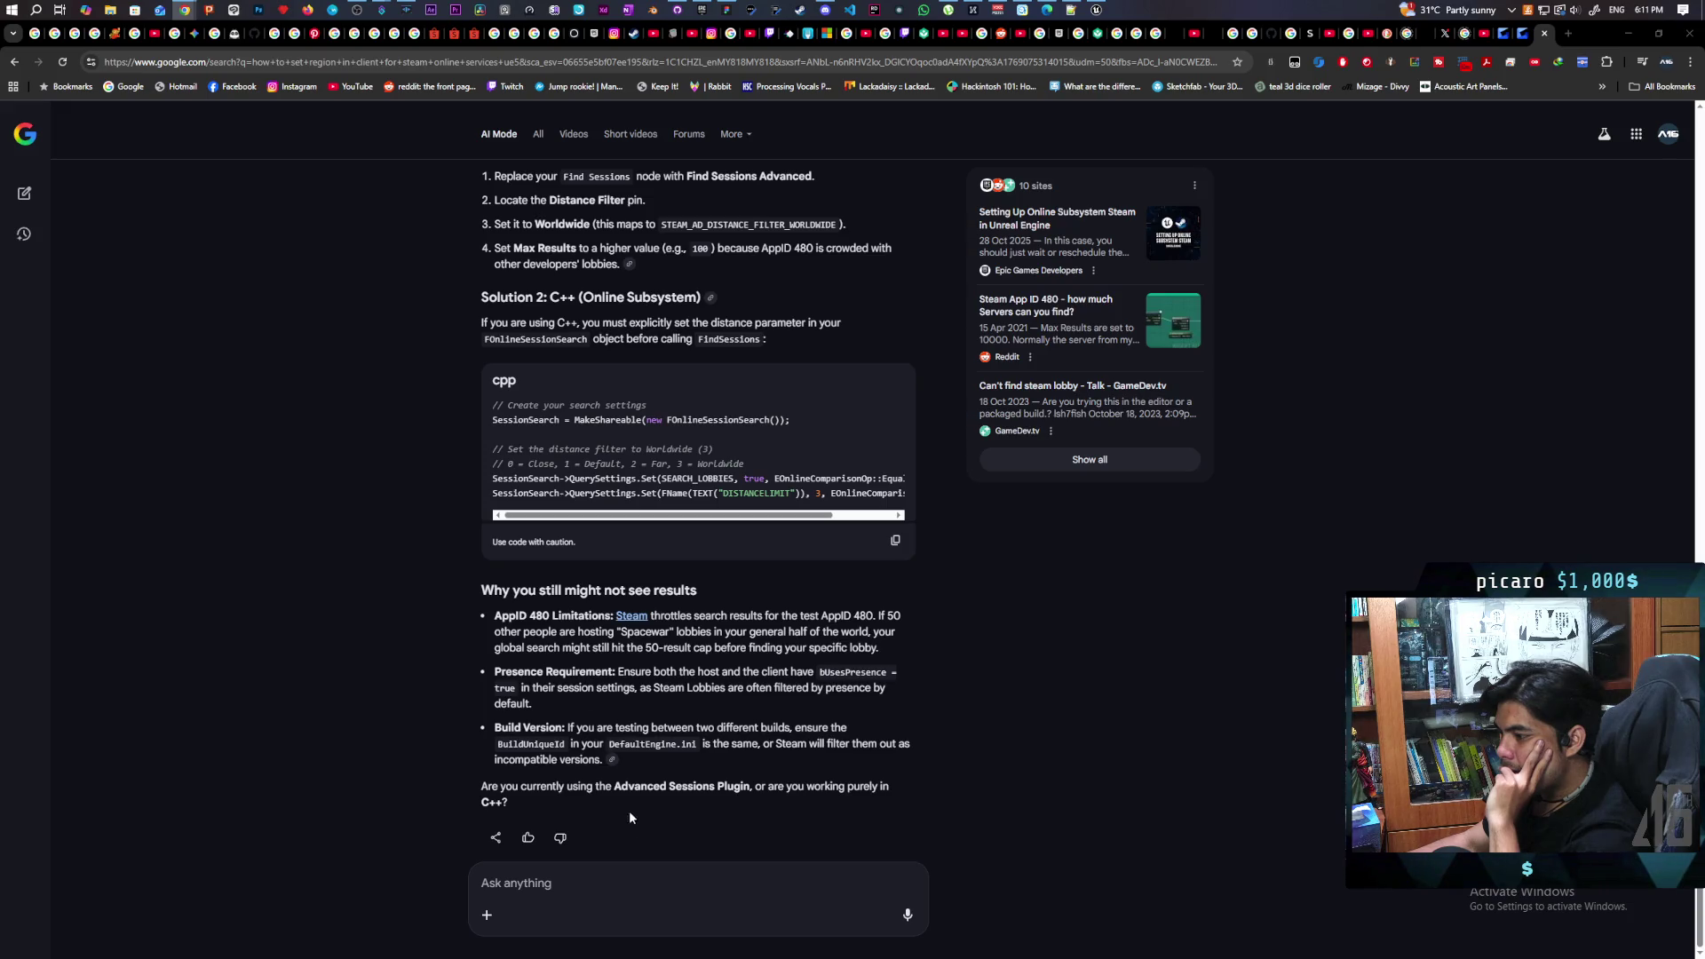
Submit the follow-up 'im using advanced sessions' to Google AI Mode
type("i")
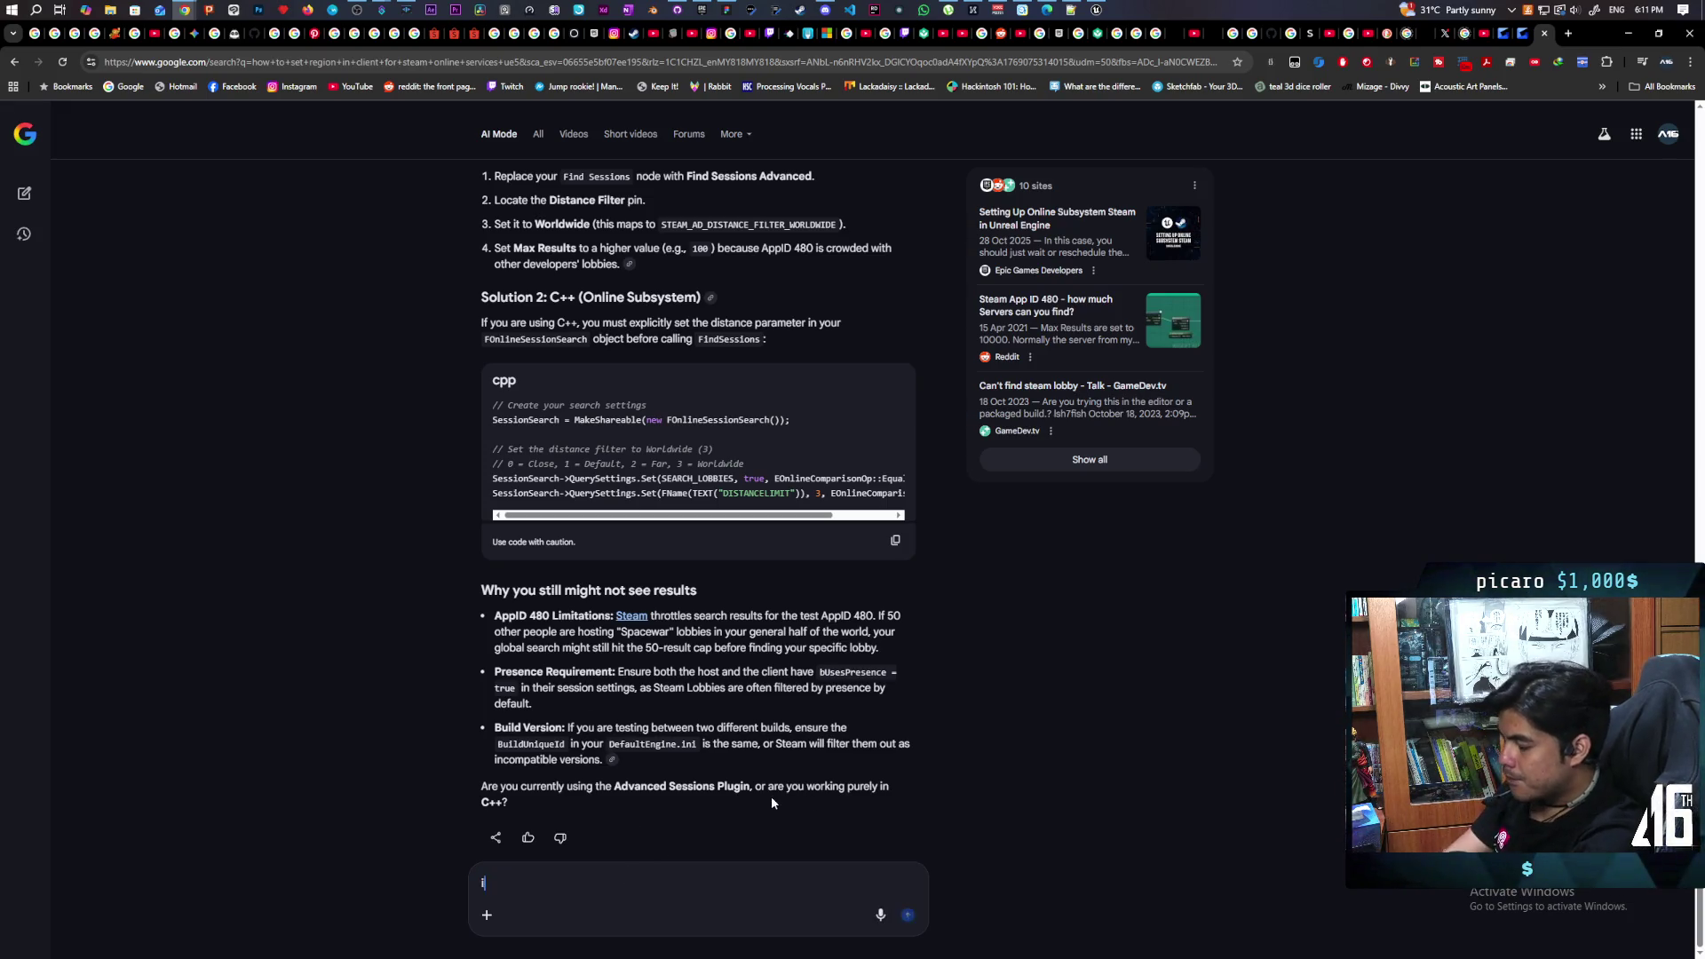
type("m using a")
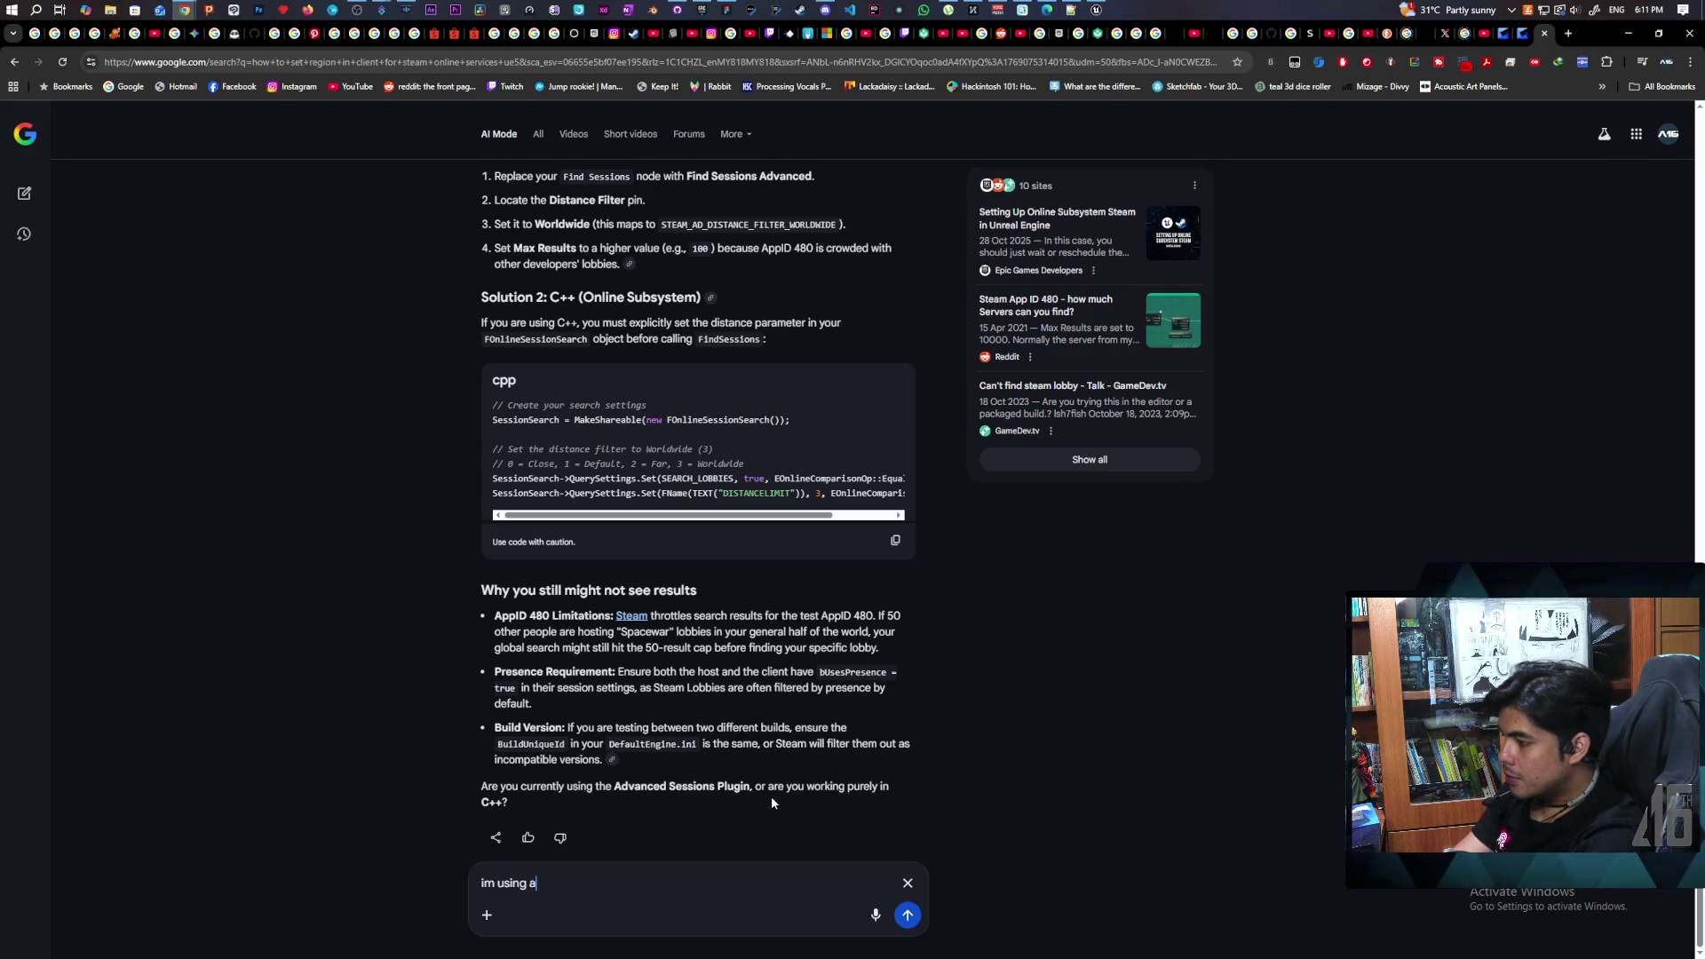
type("dvanc")
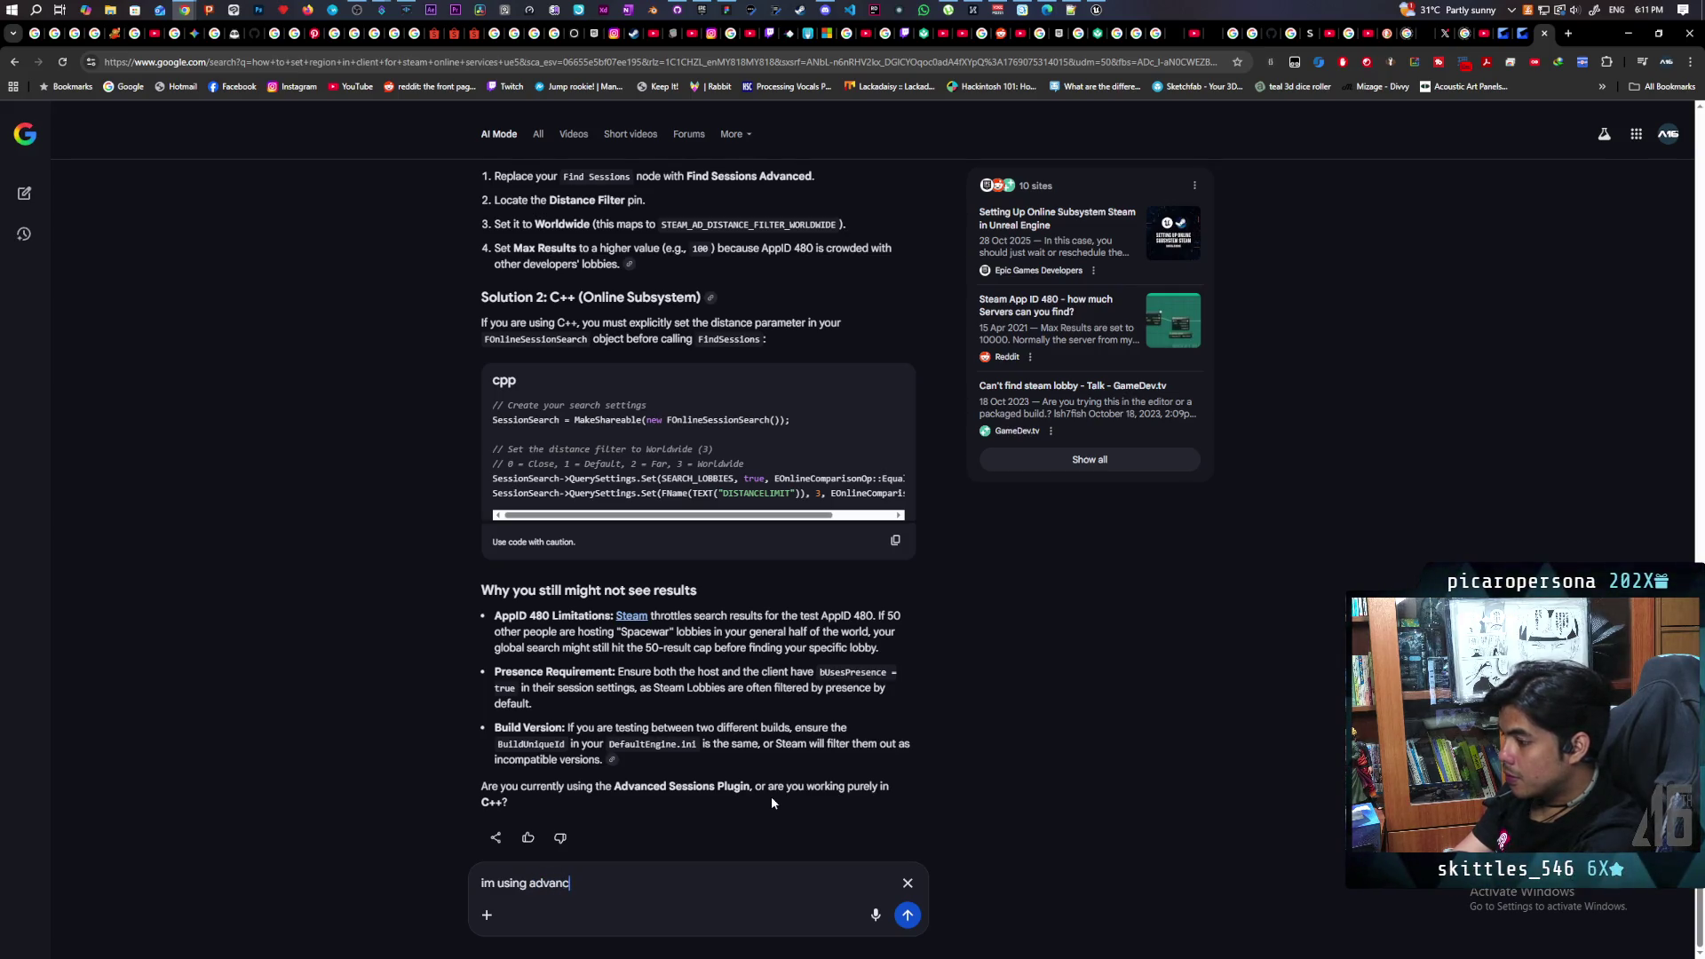
type("ed sessions")
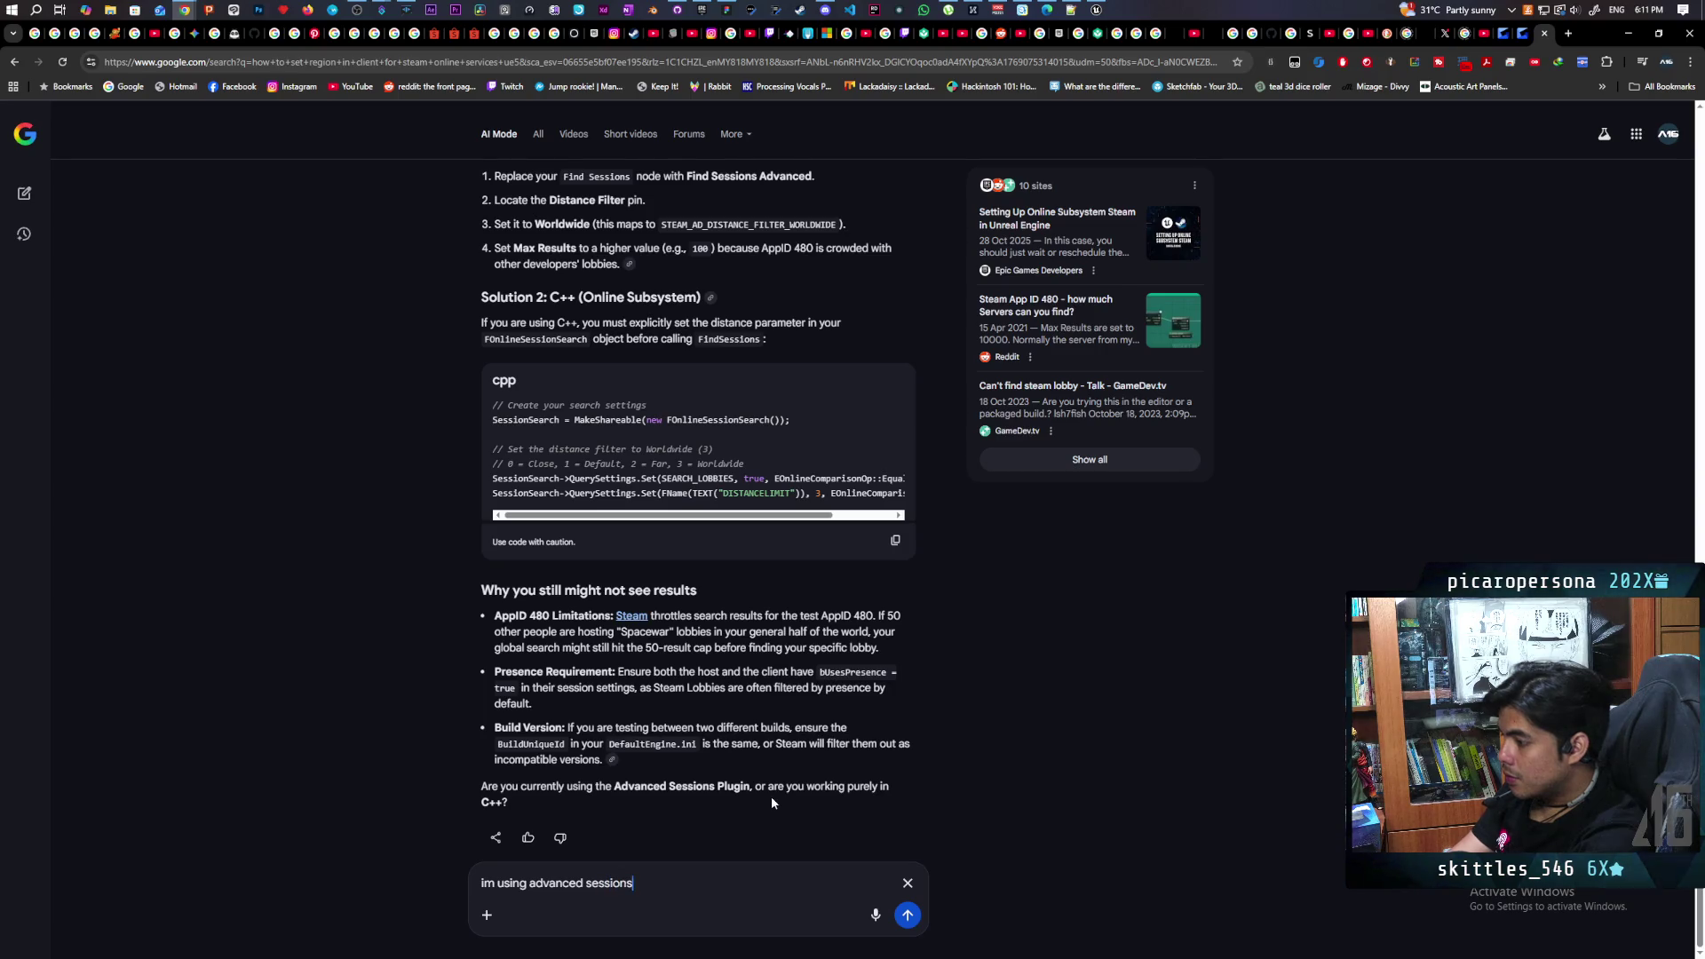
key("Return")
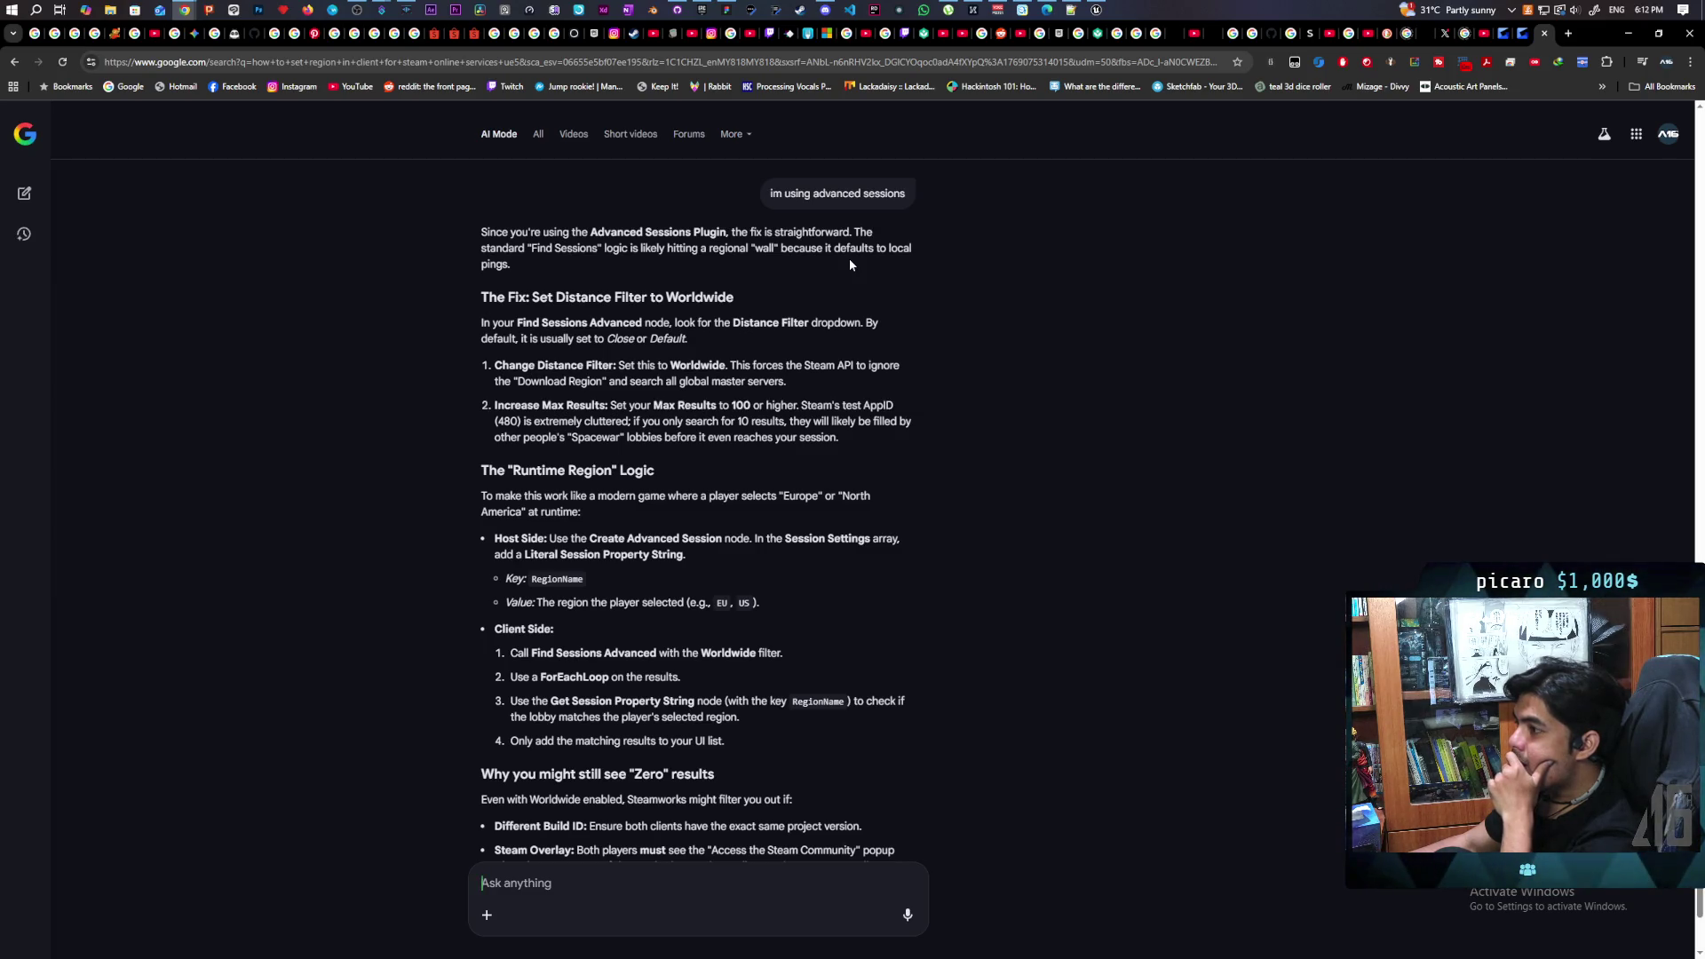
Bring back the WBP_Startup editor, pan to FindSessionsAdvanced, and move the window up and left
key("alt+Tab")
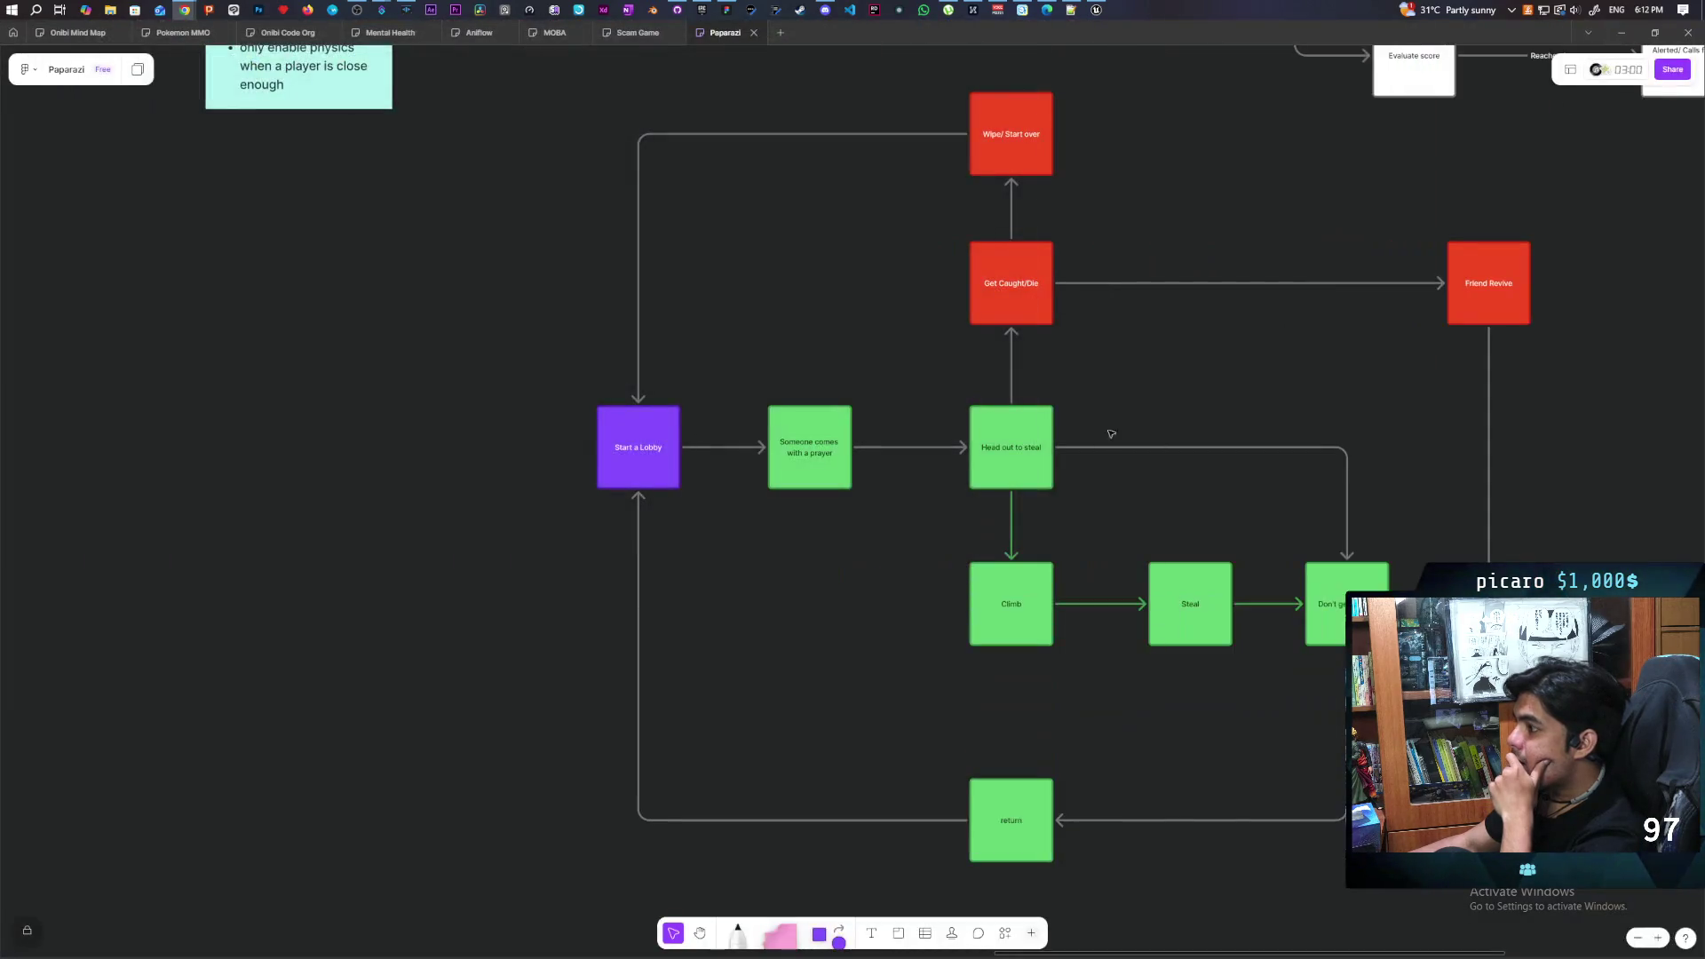
left_click(1096, 9)
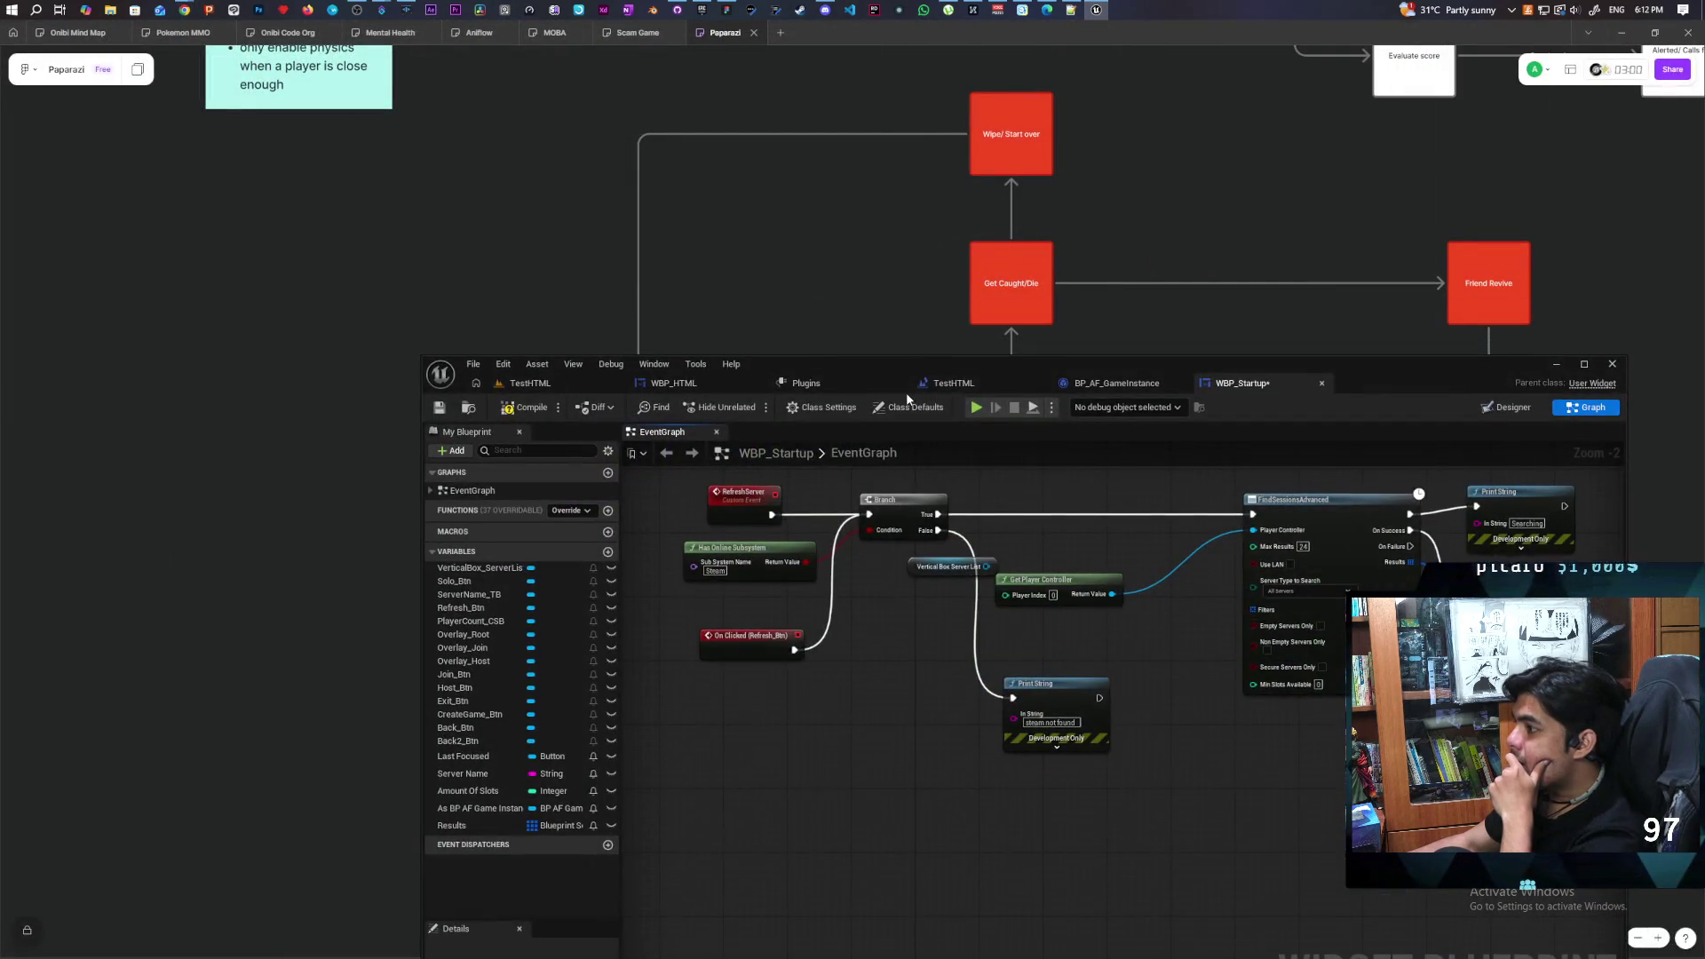
left_click_drag(1229, 668, 1001, 582)
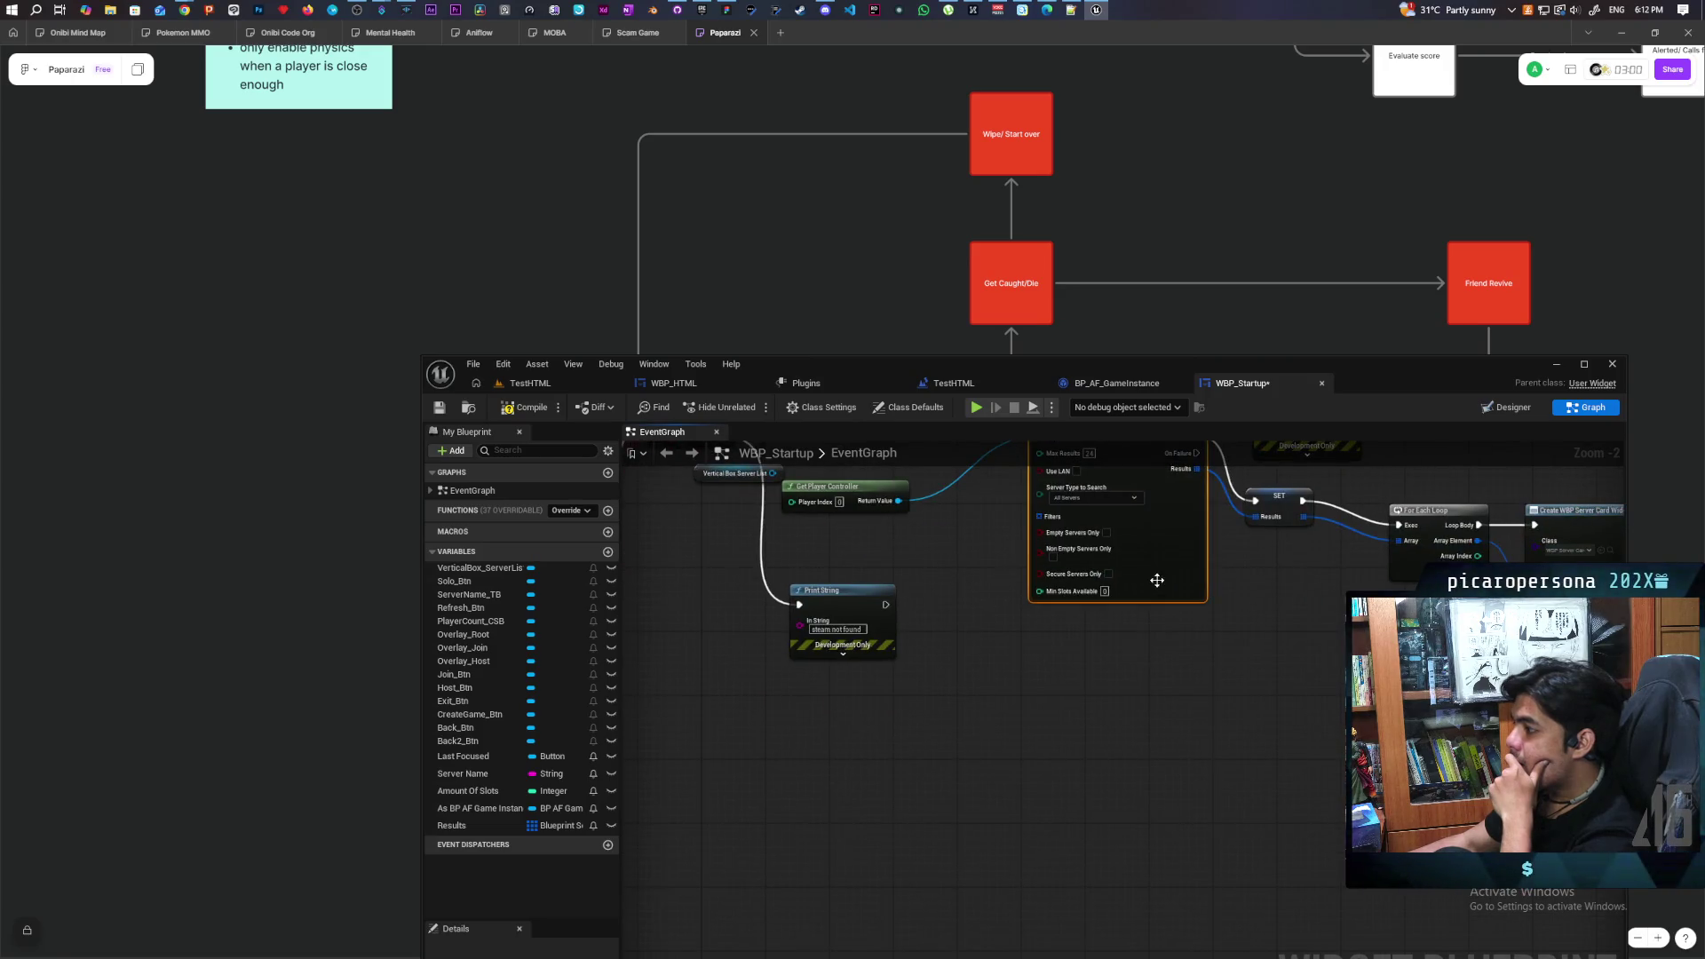
left_click(1142, 655)
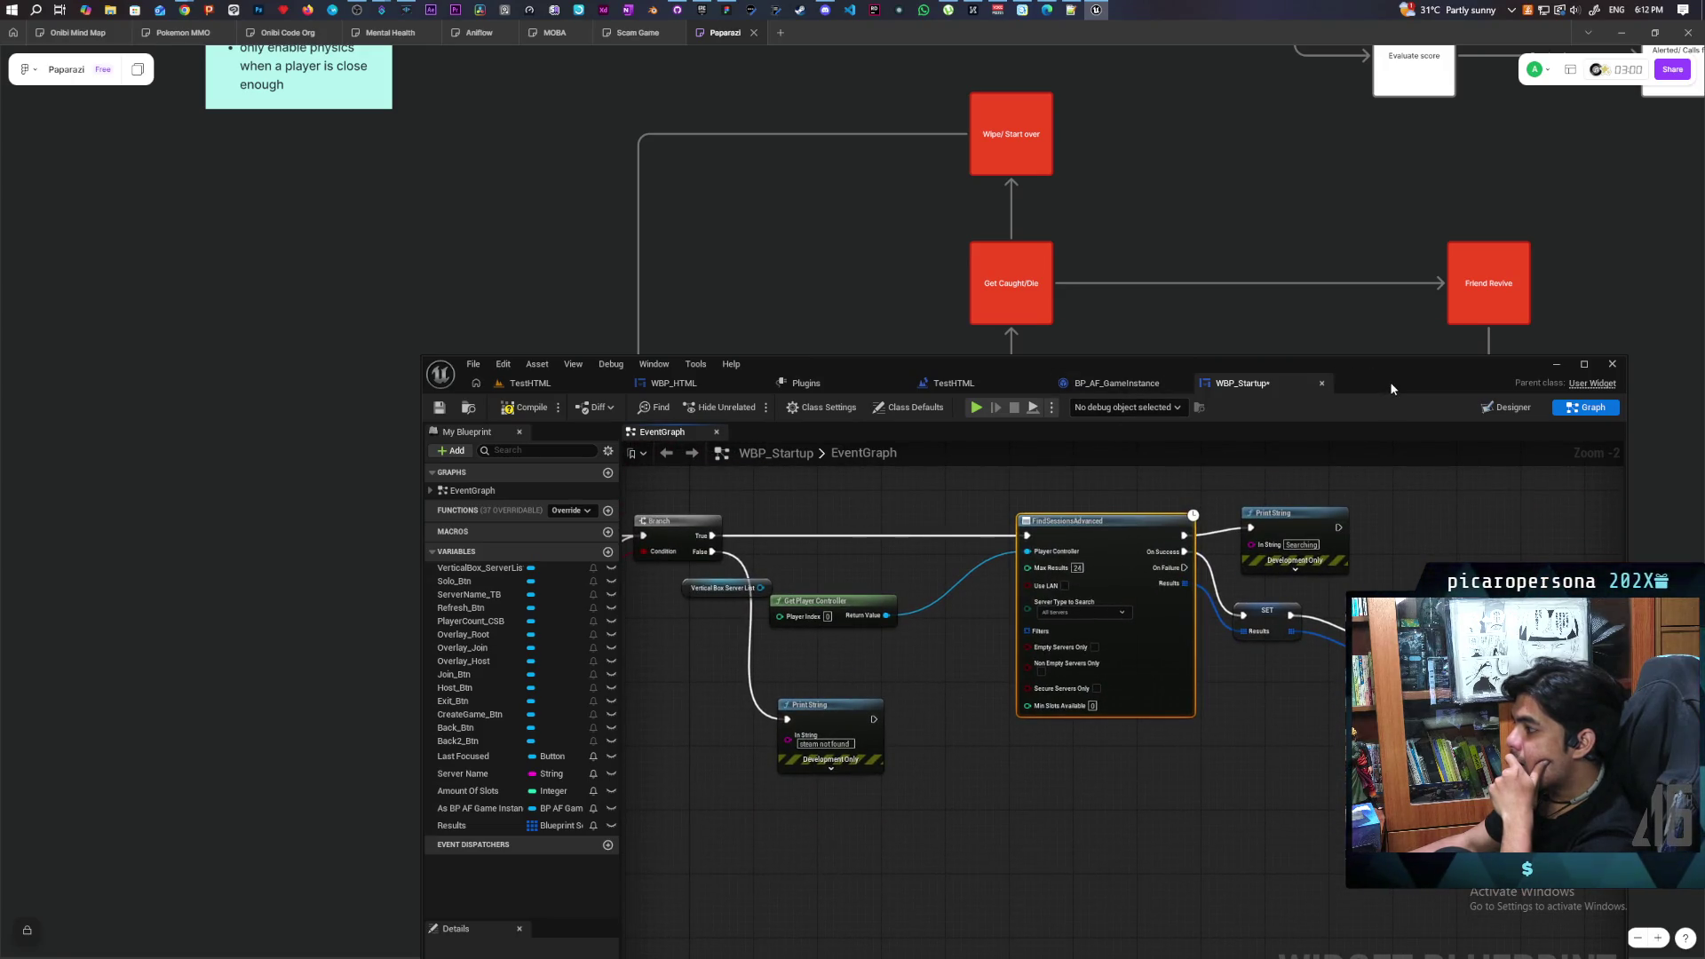
left_click_drag(1392, 388, 1323, 203)
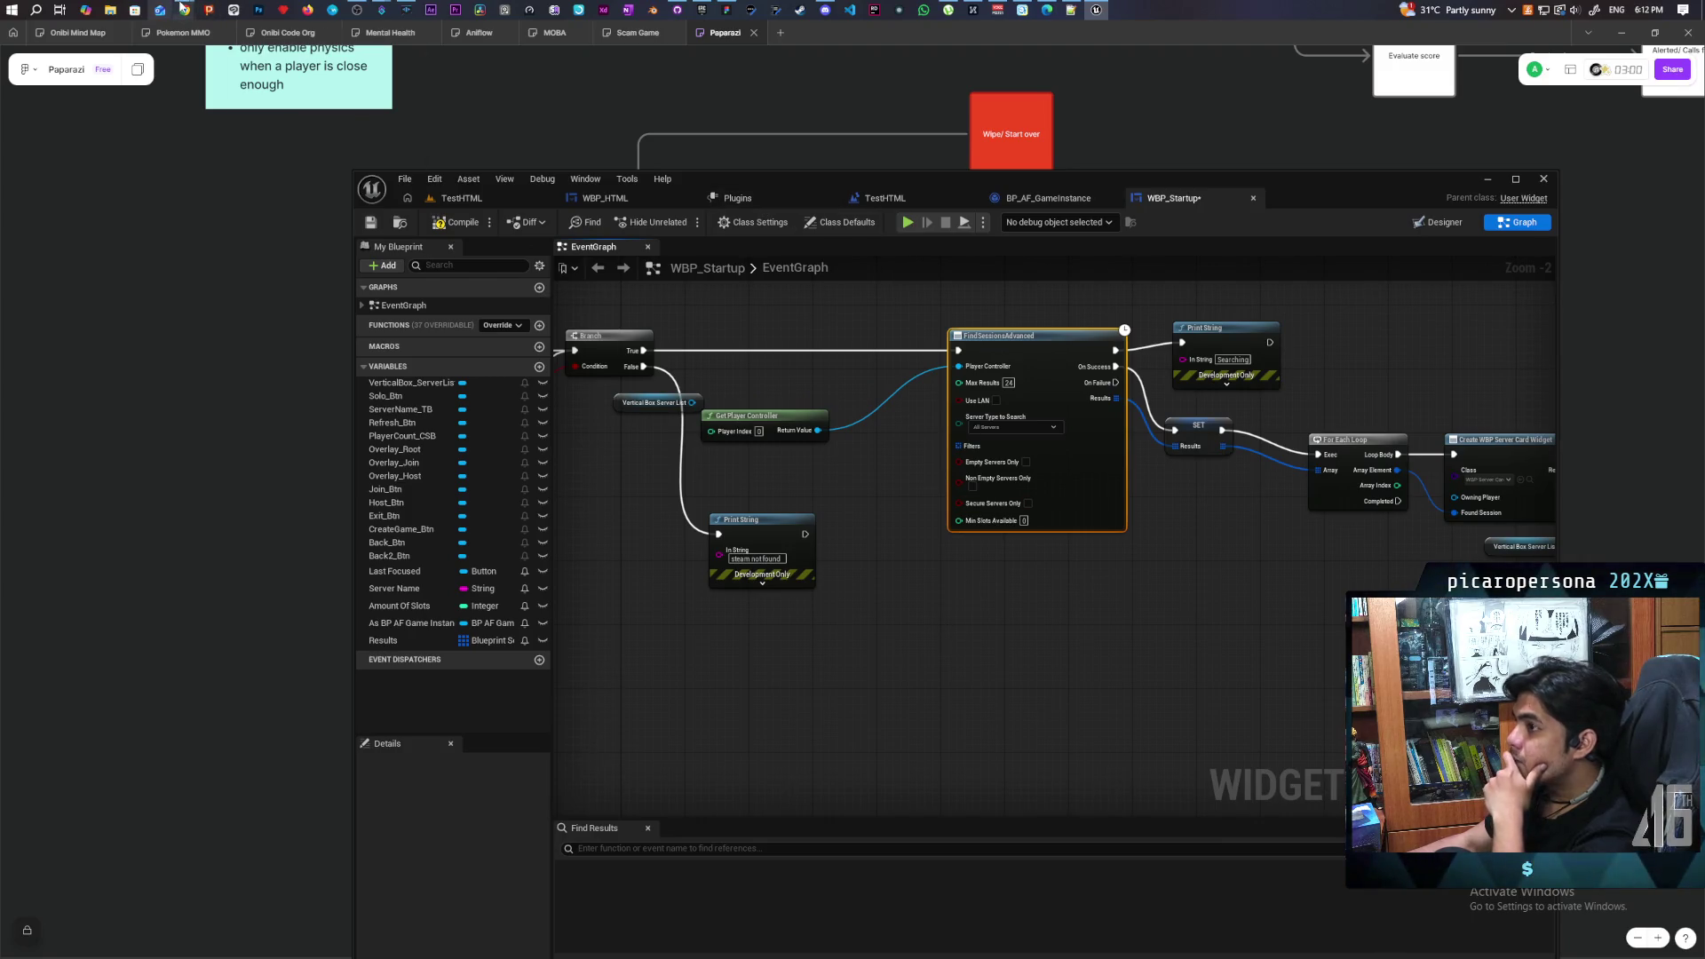
mouse_move(182, 8)
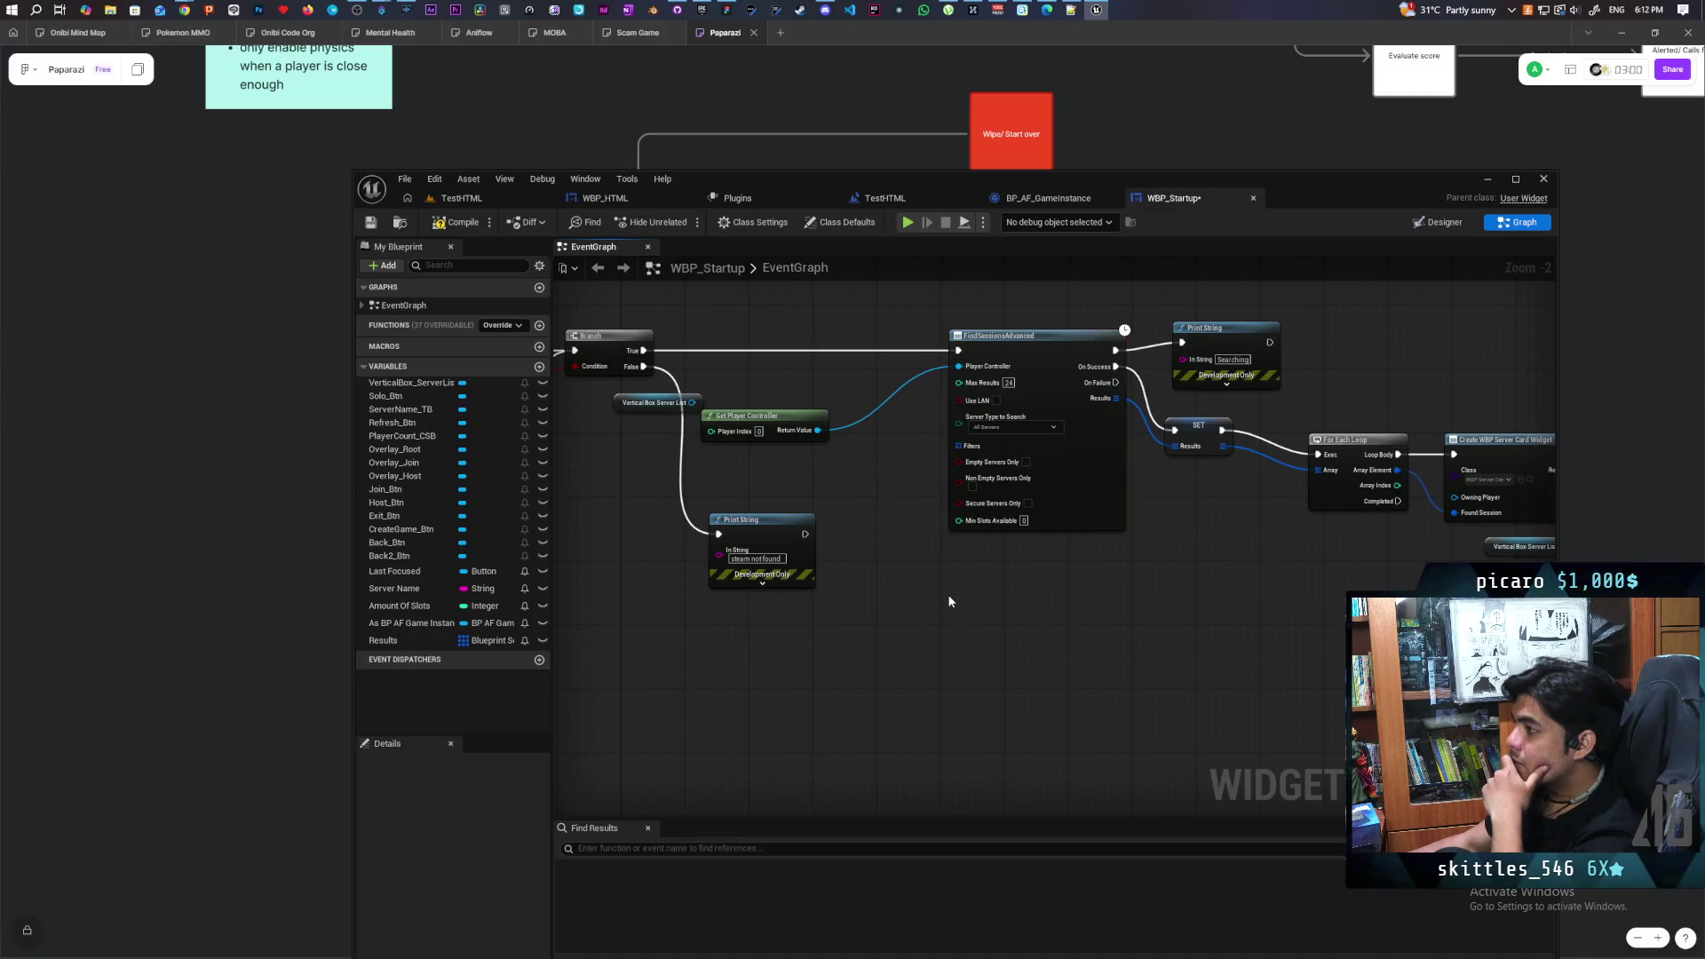
Add a FindFriendSession node below the FindSessionsAdvanced chain via the 'find sessio' search
right_click(949, 600)
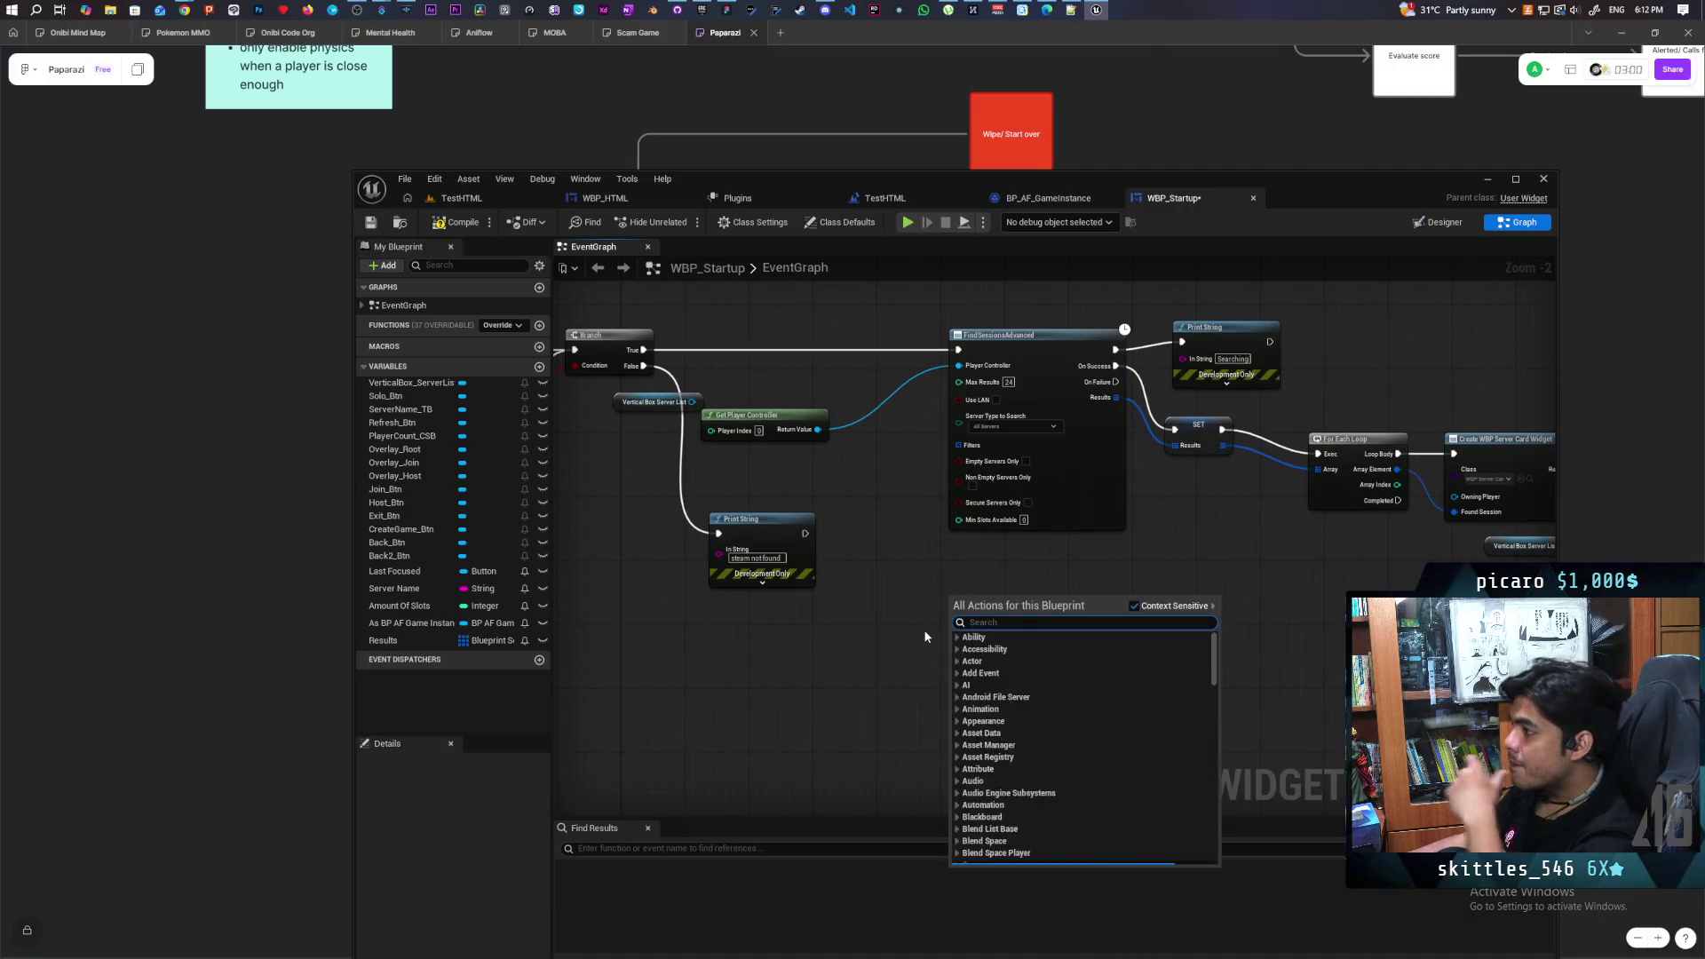
type("find sessio")
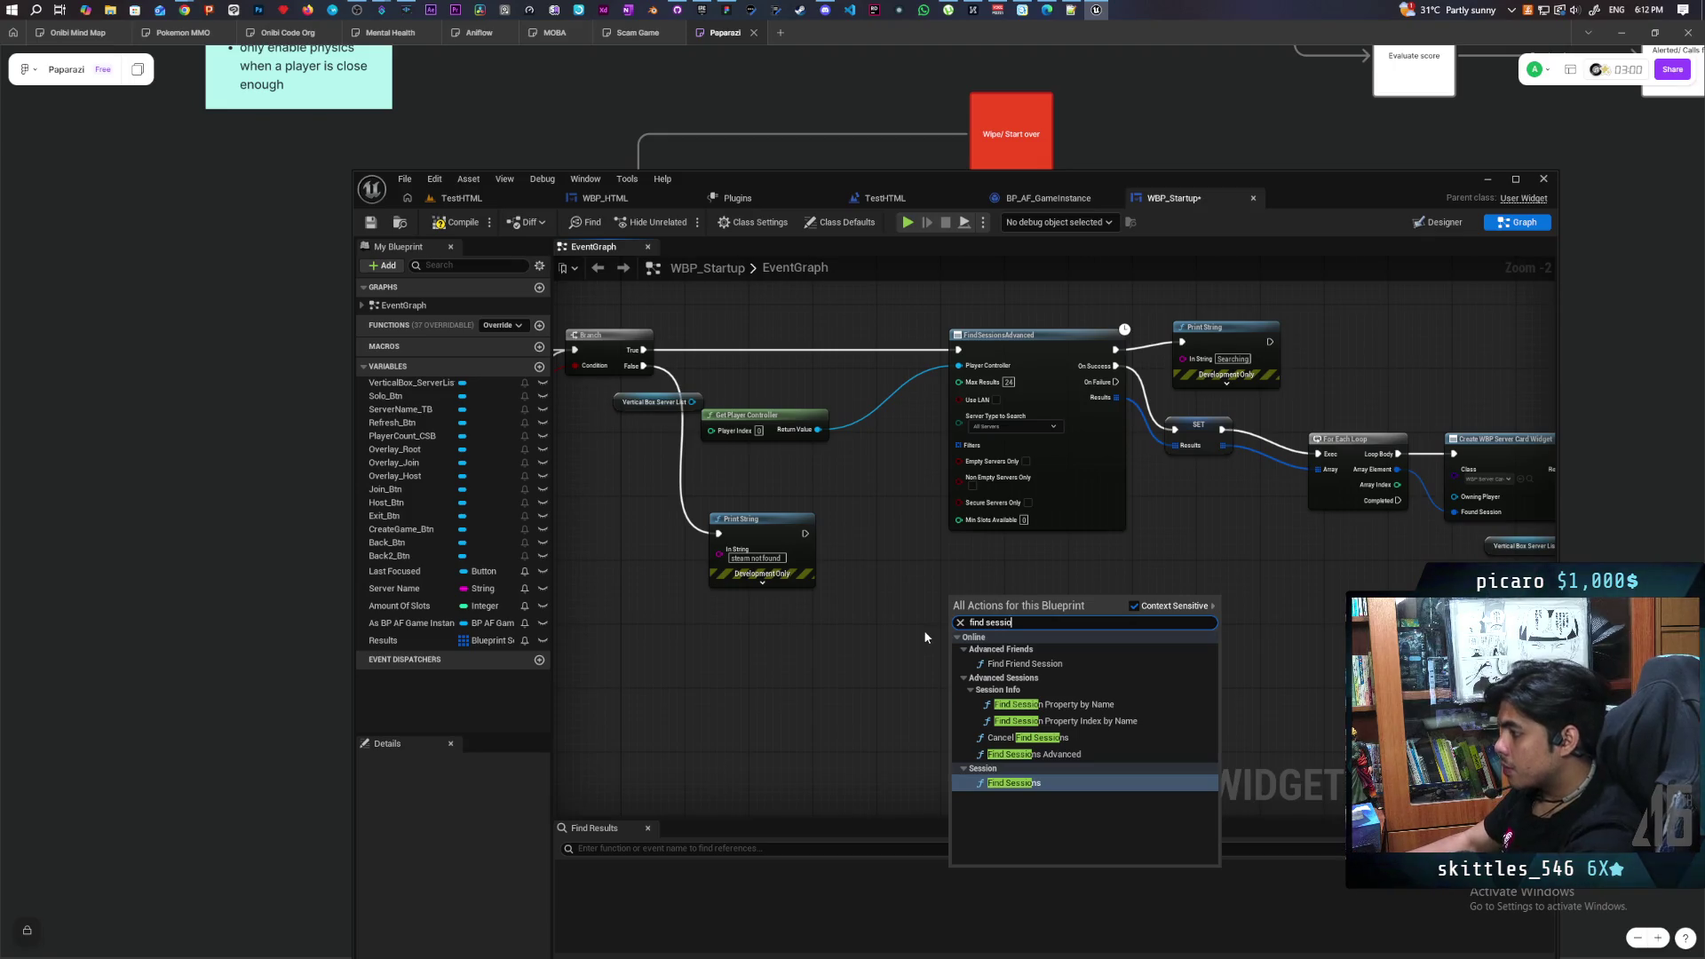
left_click(1107, 666)
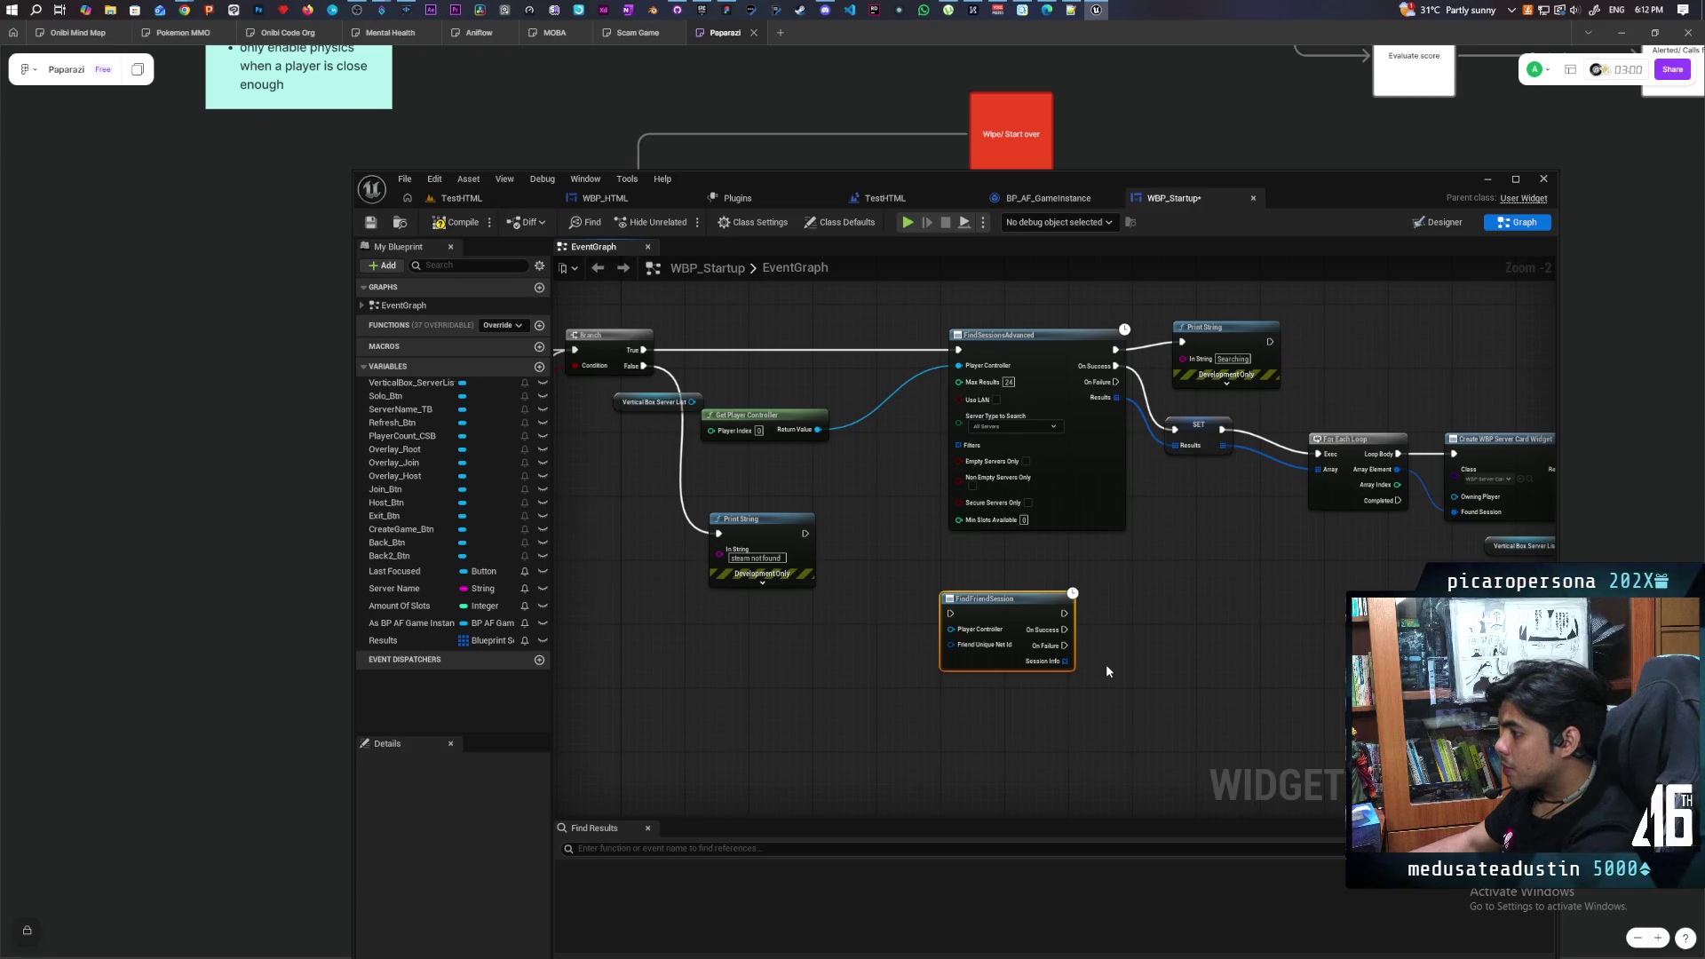
Add a Find Sessions node from the Session category and frame it in view
right_click(967, 716)
type("find")
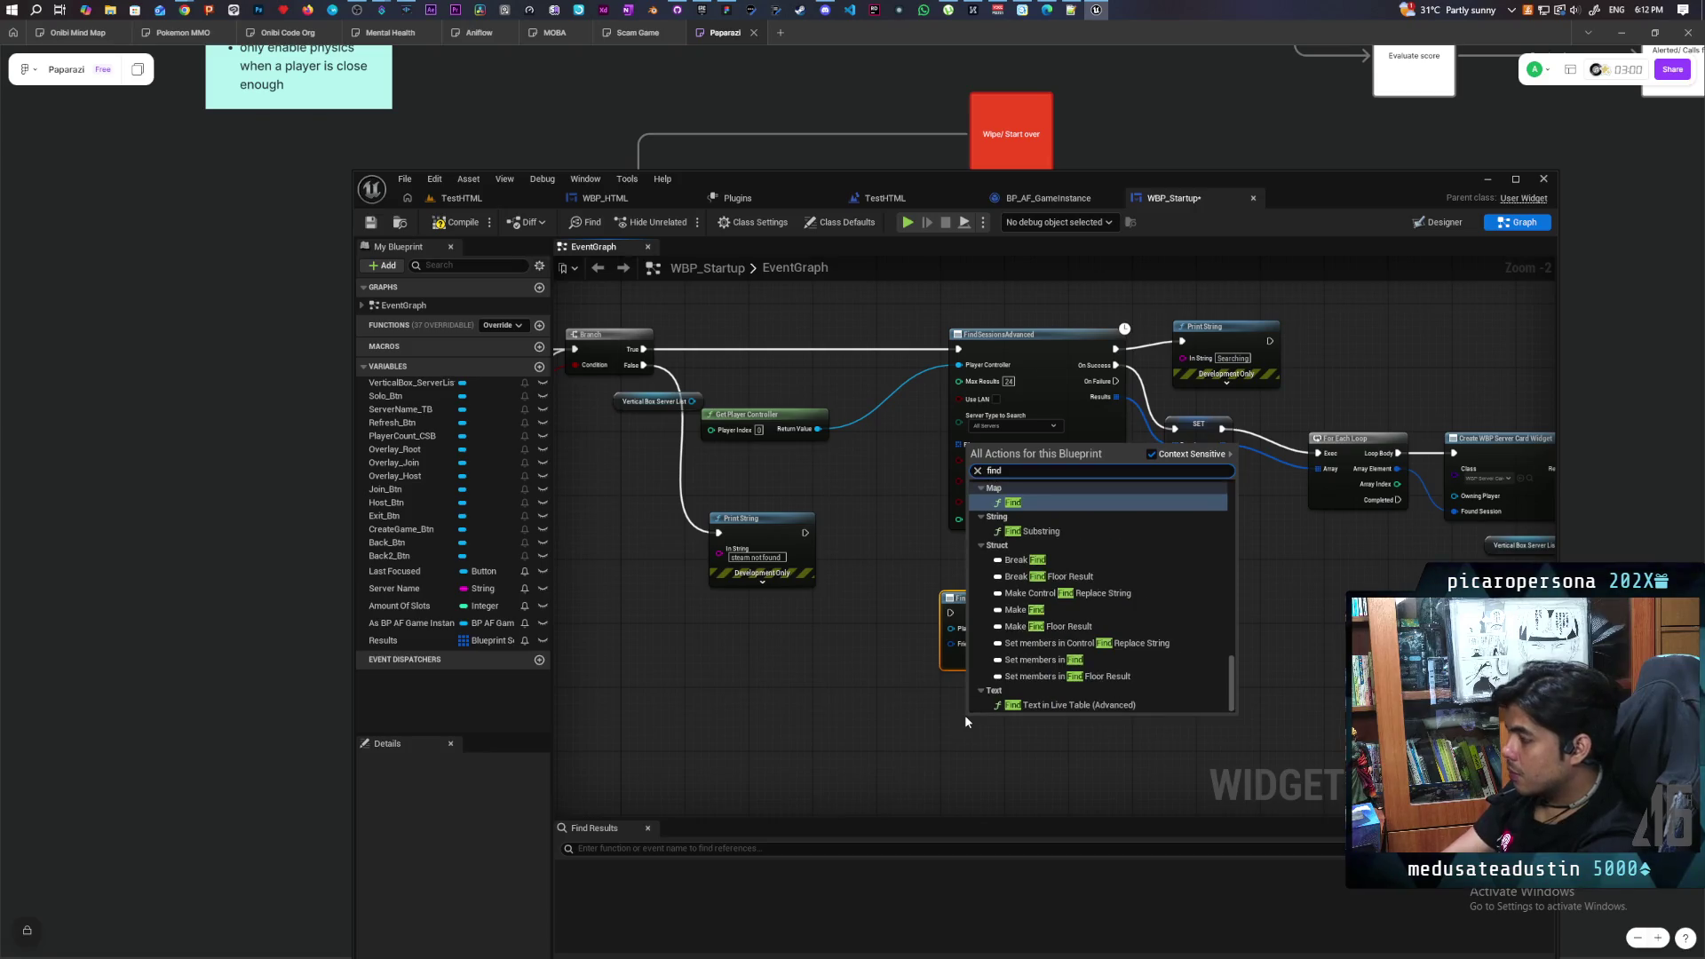
scroll(1043, 655, "up", 2)
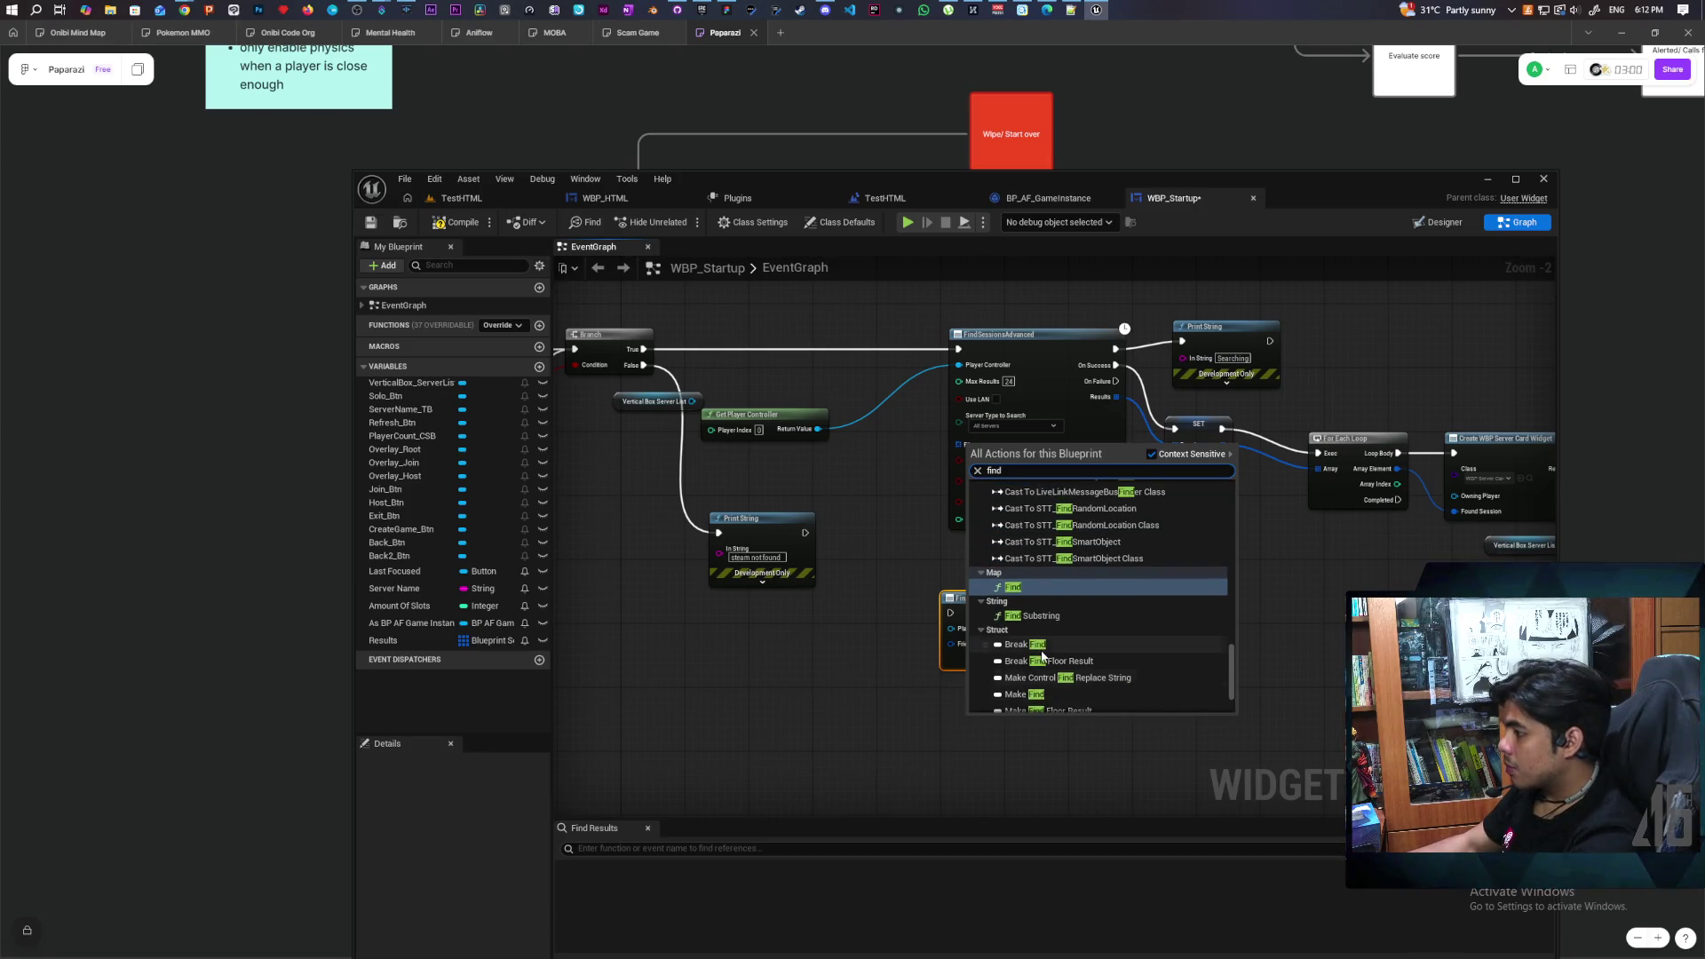
type(" ses")
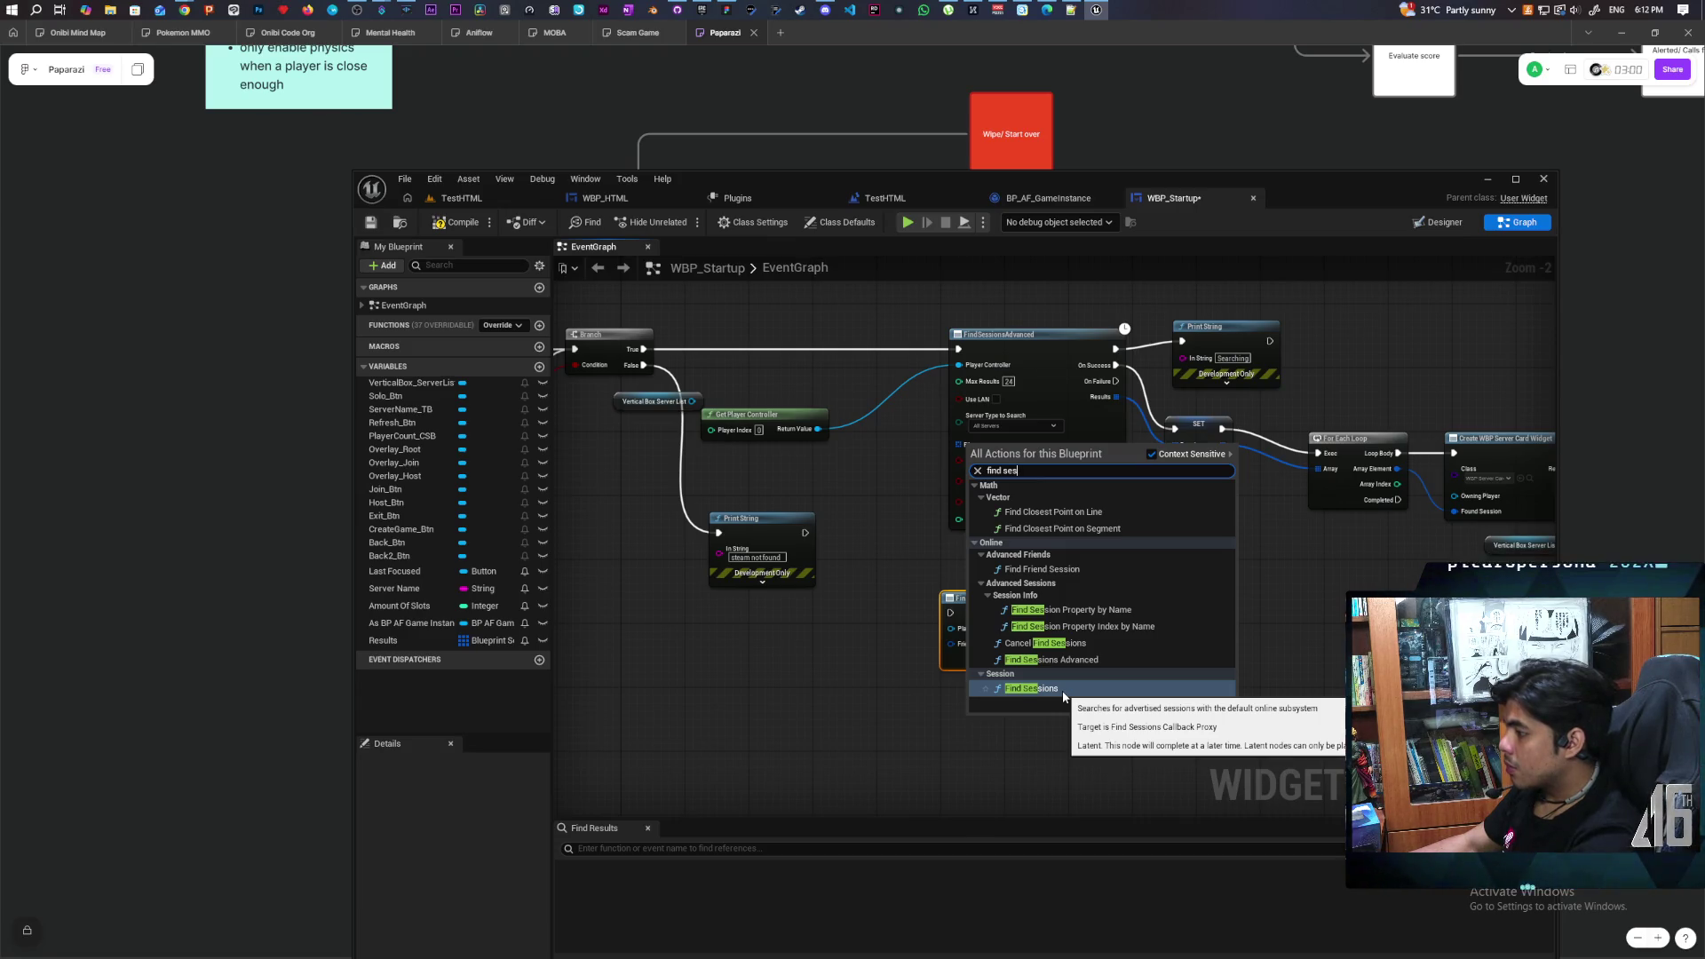
left_click(1063, 692)
key("Home")
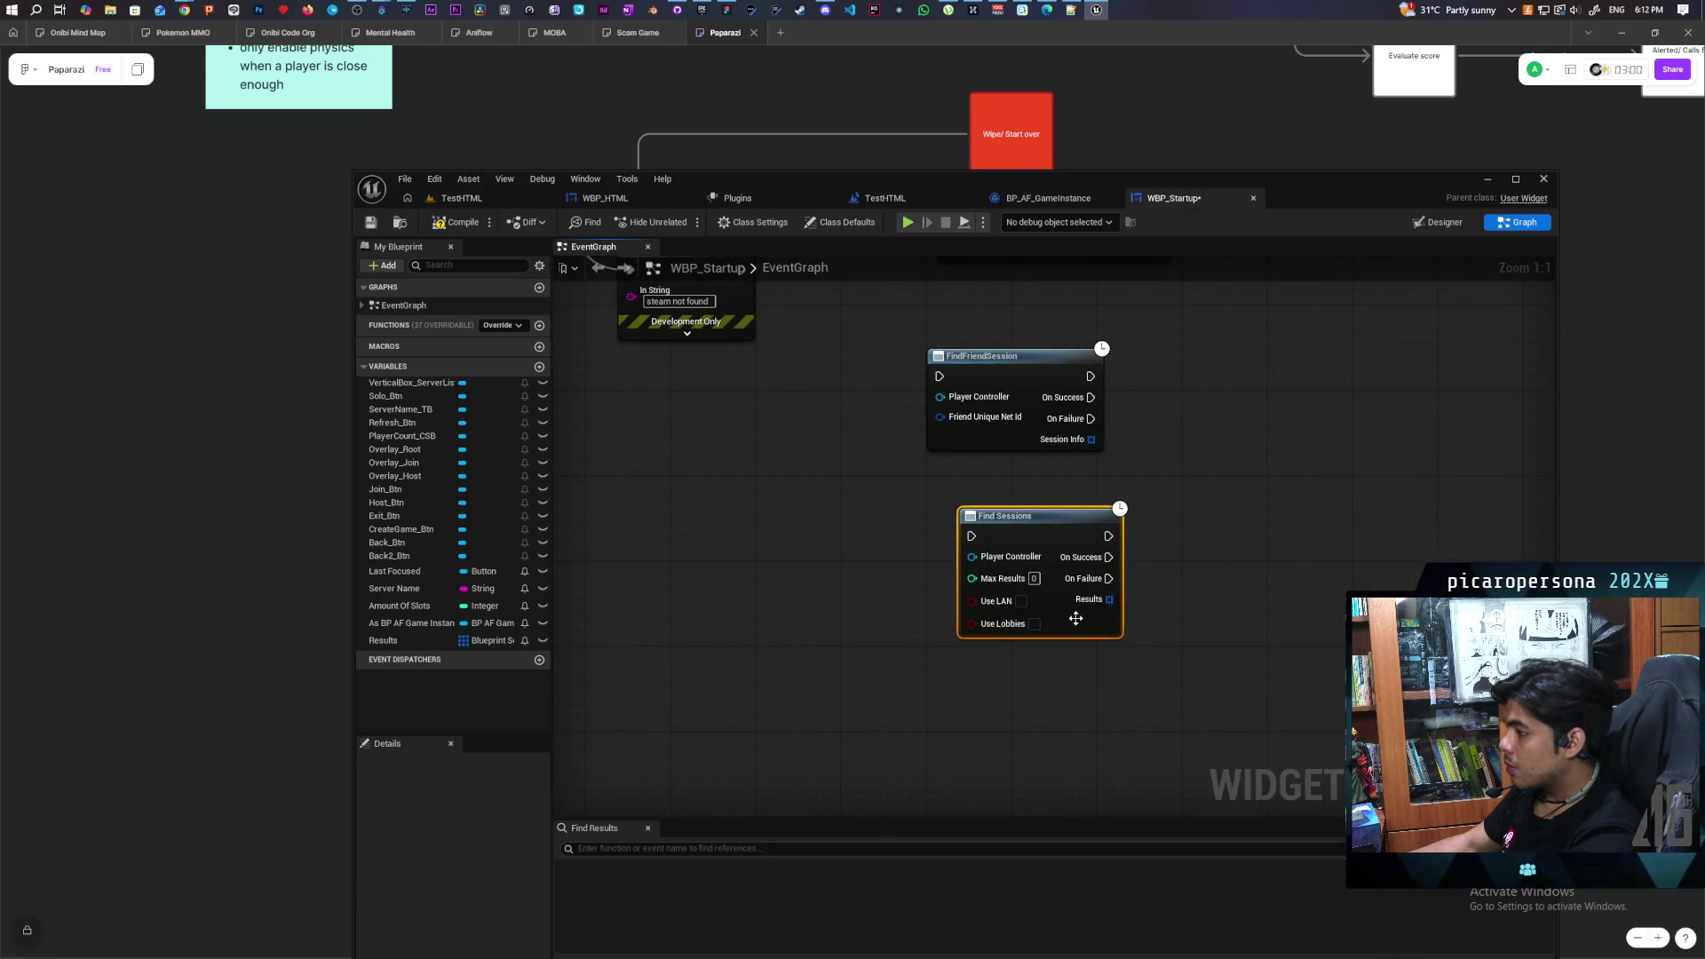
scroll(1006, 728, "down", 3)
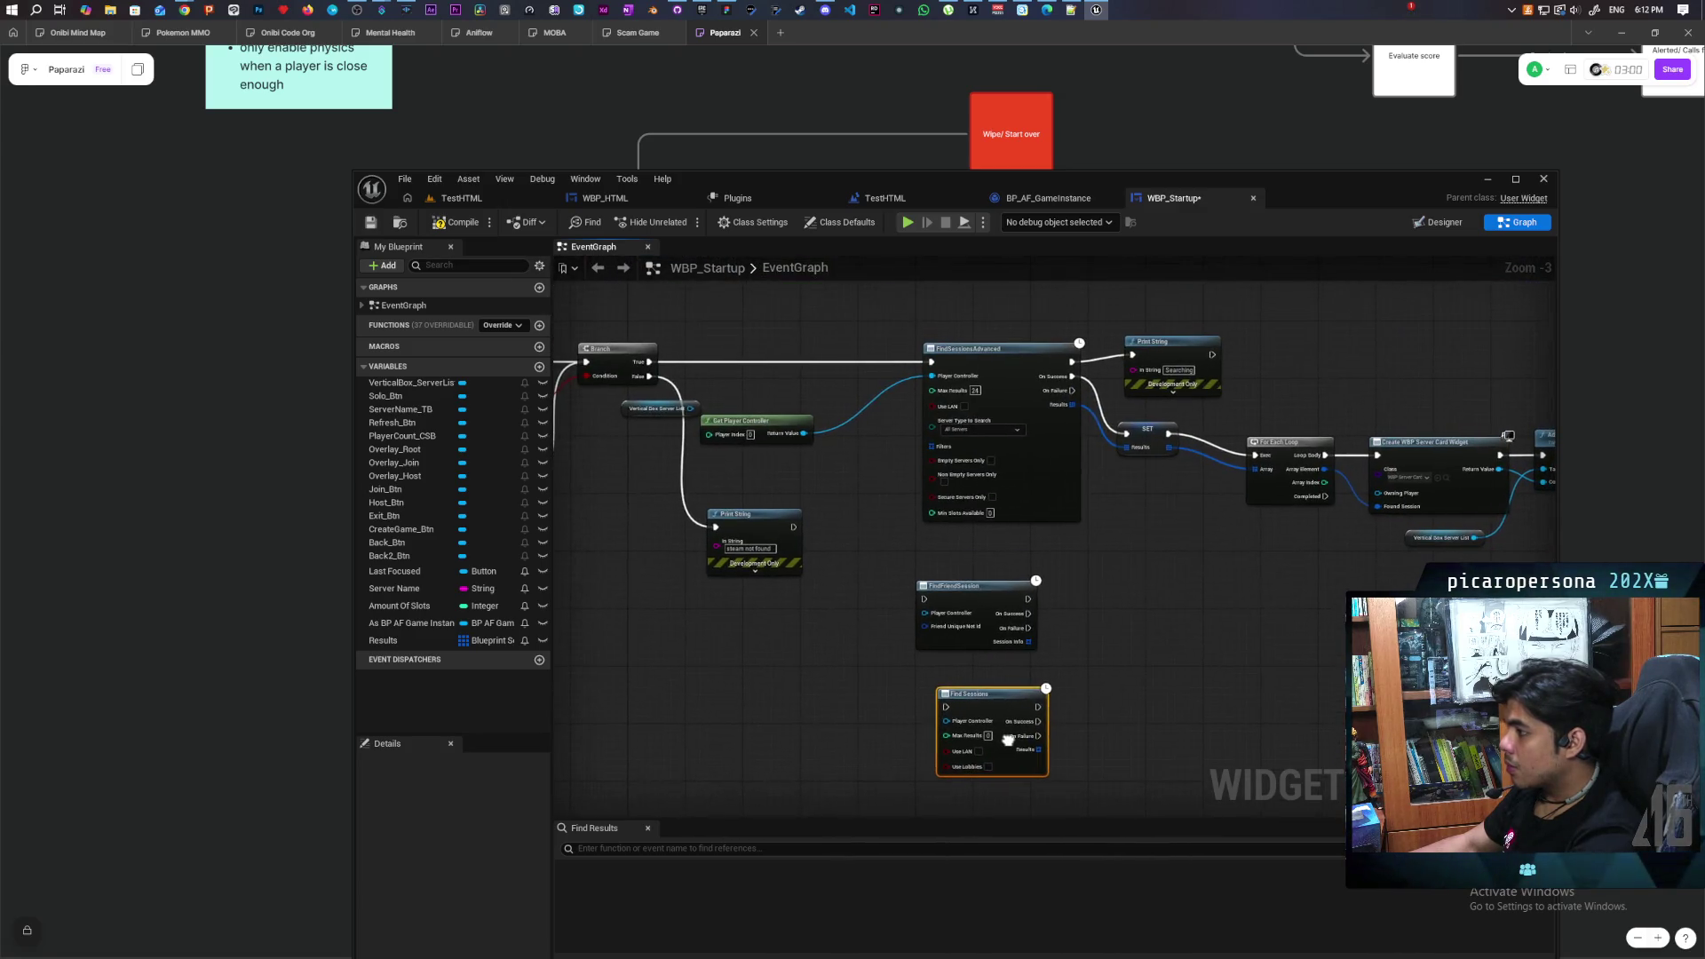
scroll(1006, 728, "up", 2)
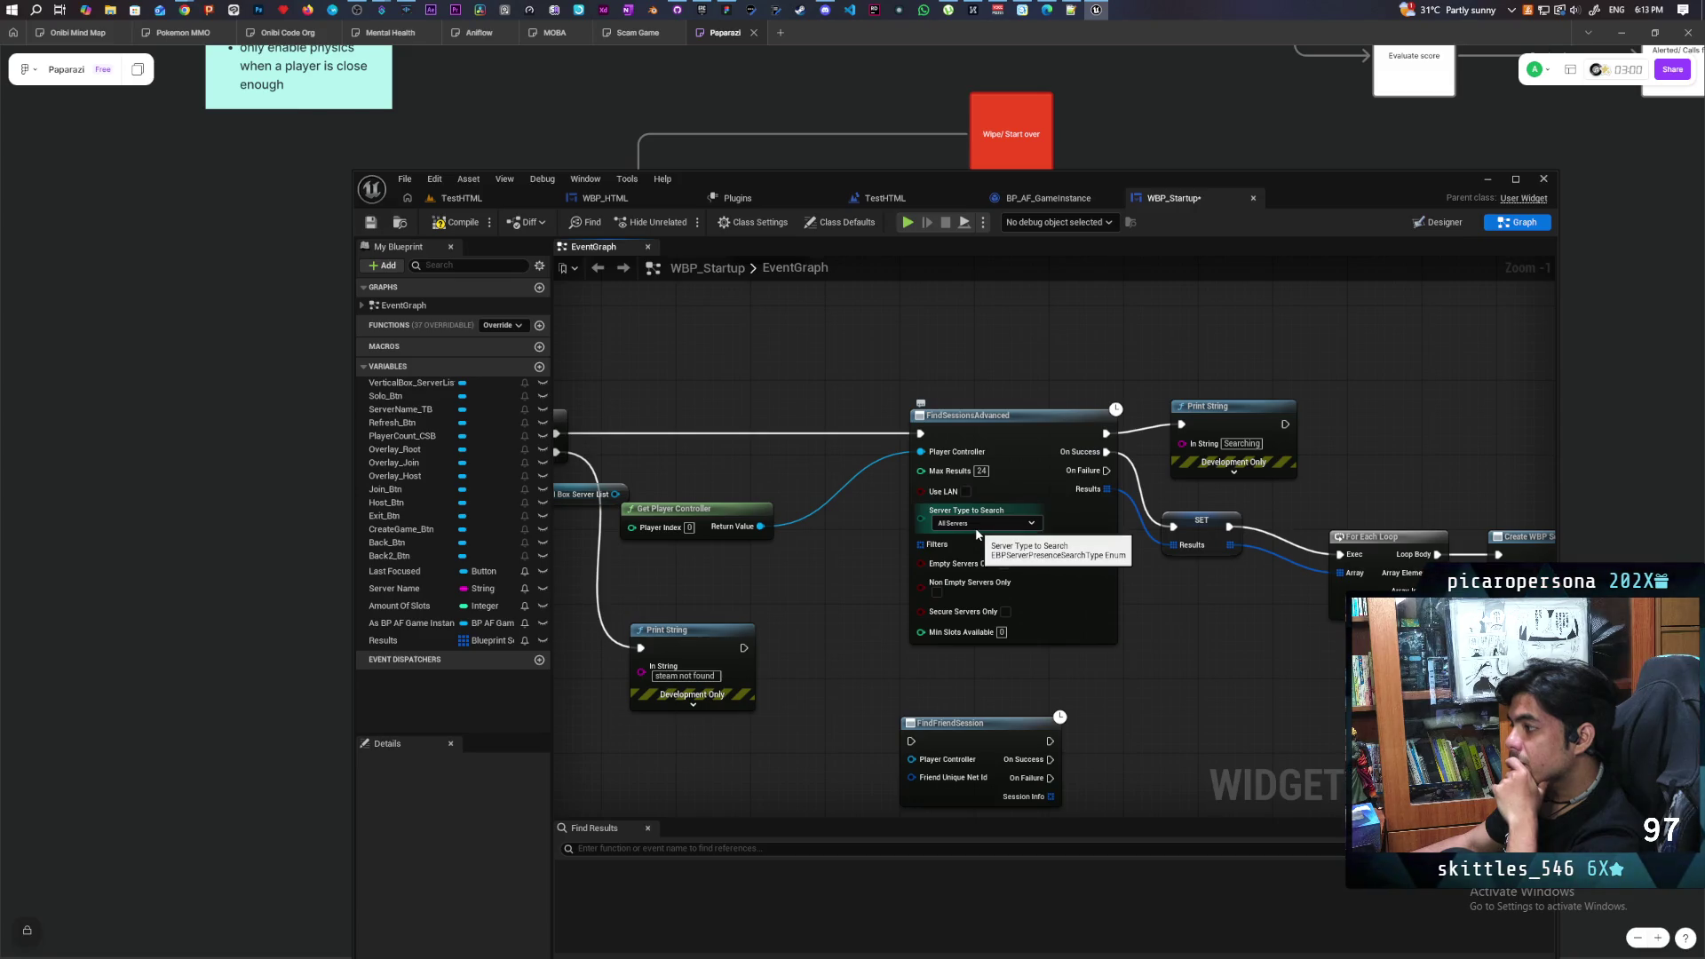
left_click_drag(946, 455, 933, 471)
left_click(946, 437)
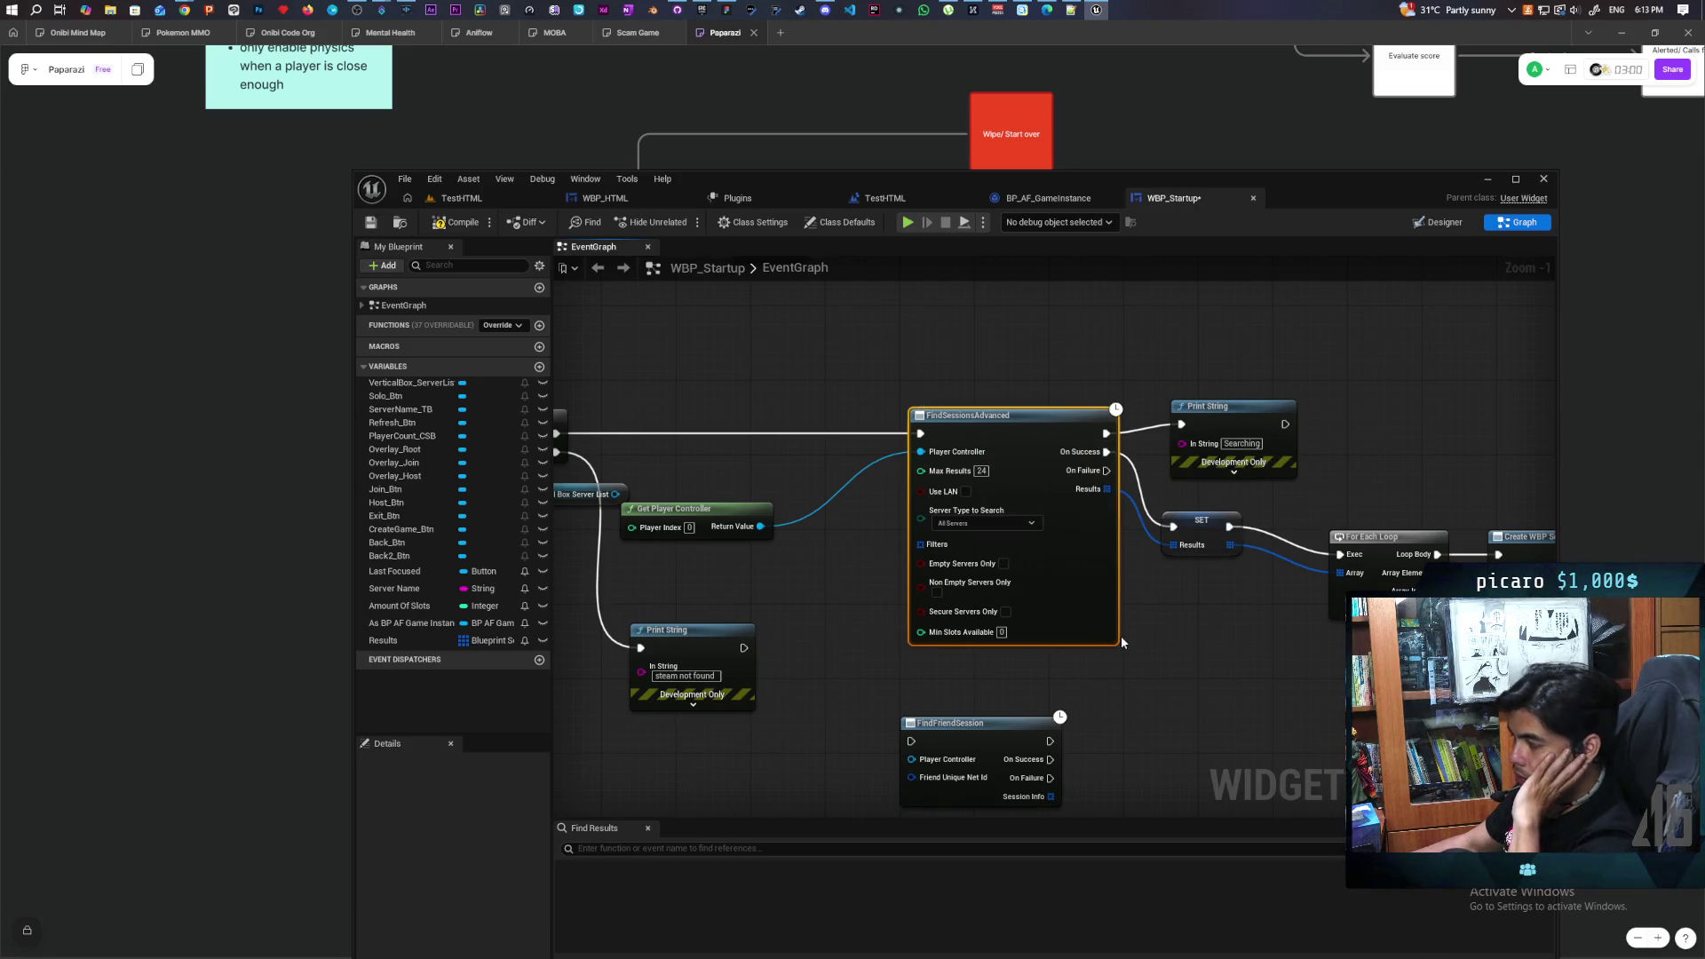
scroll(1133, 636, "down", 3)
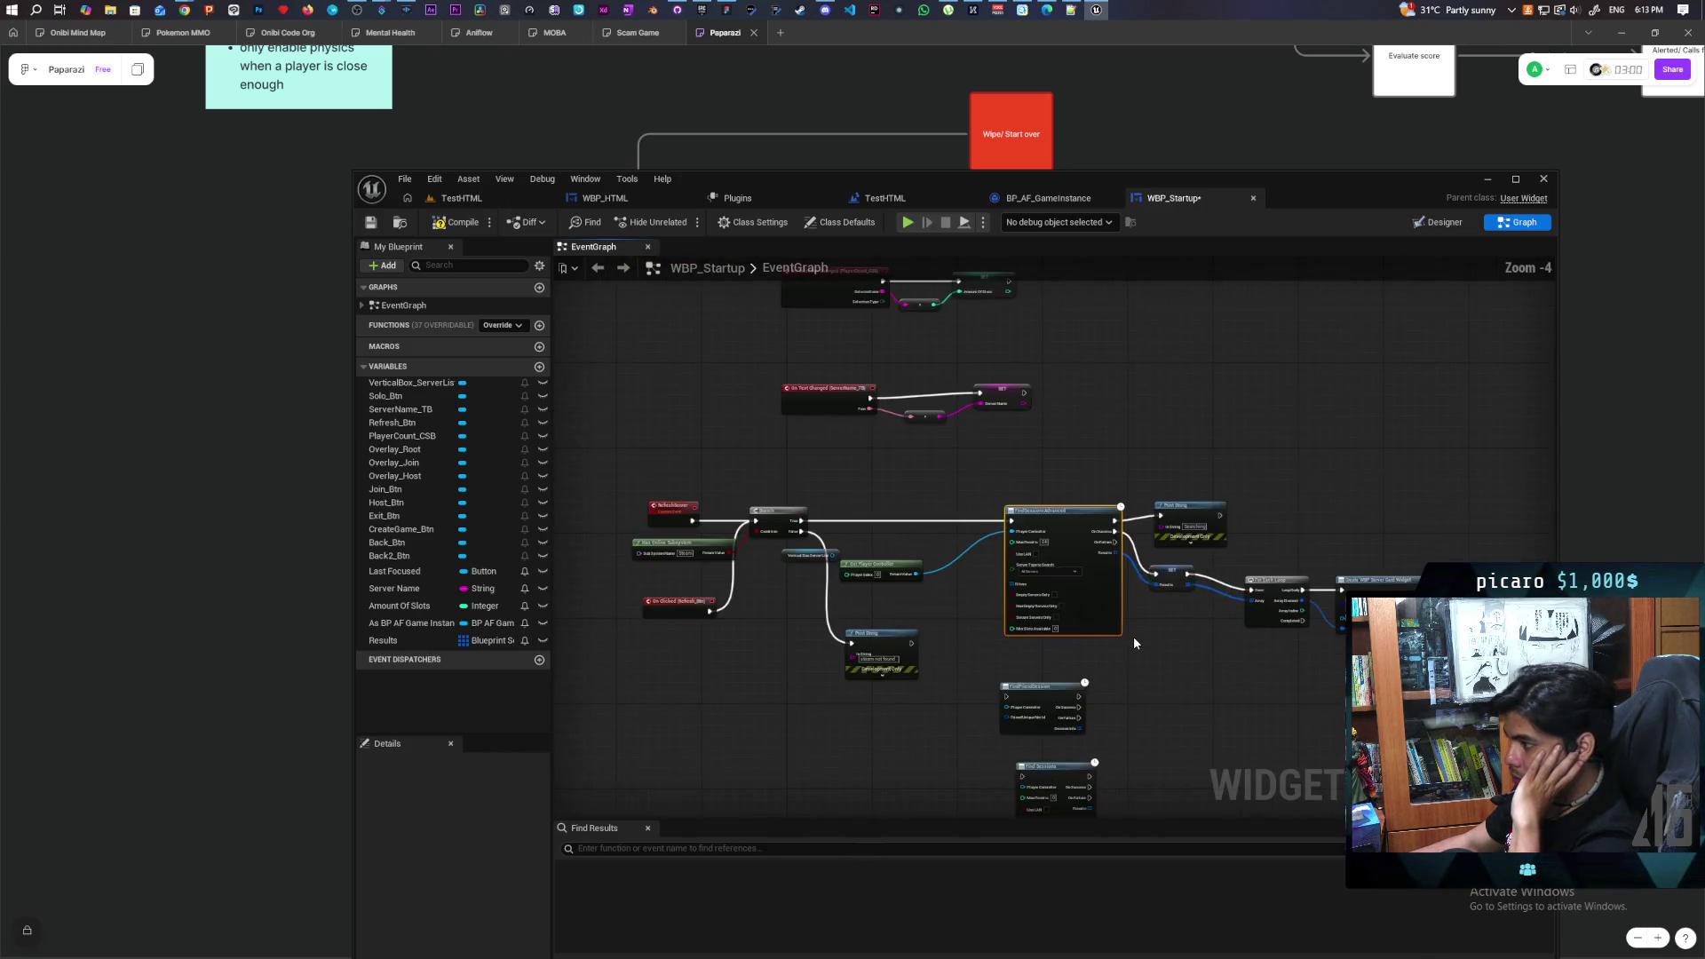
scroll(1134, 636, "up", 2)
scroll(1076, 589, "up", 1)
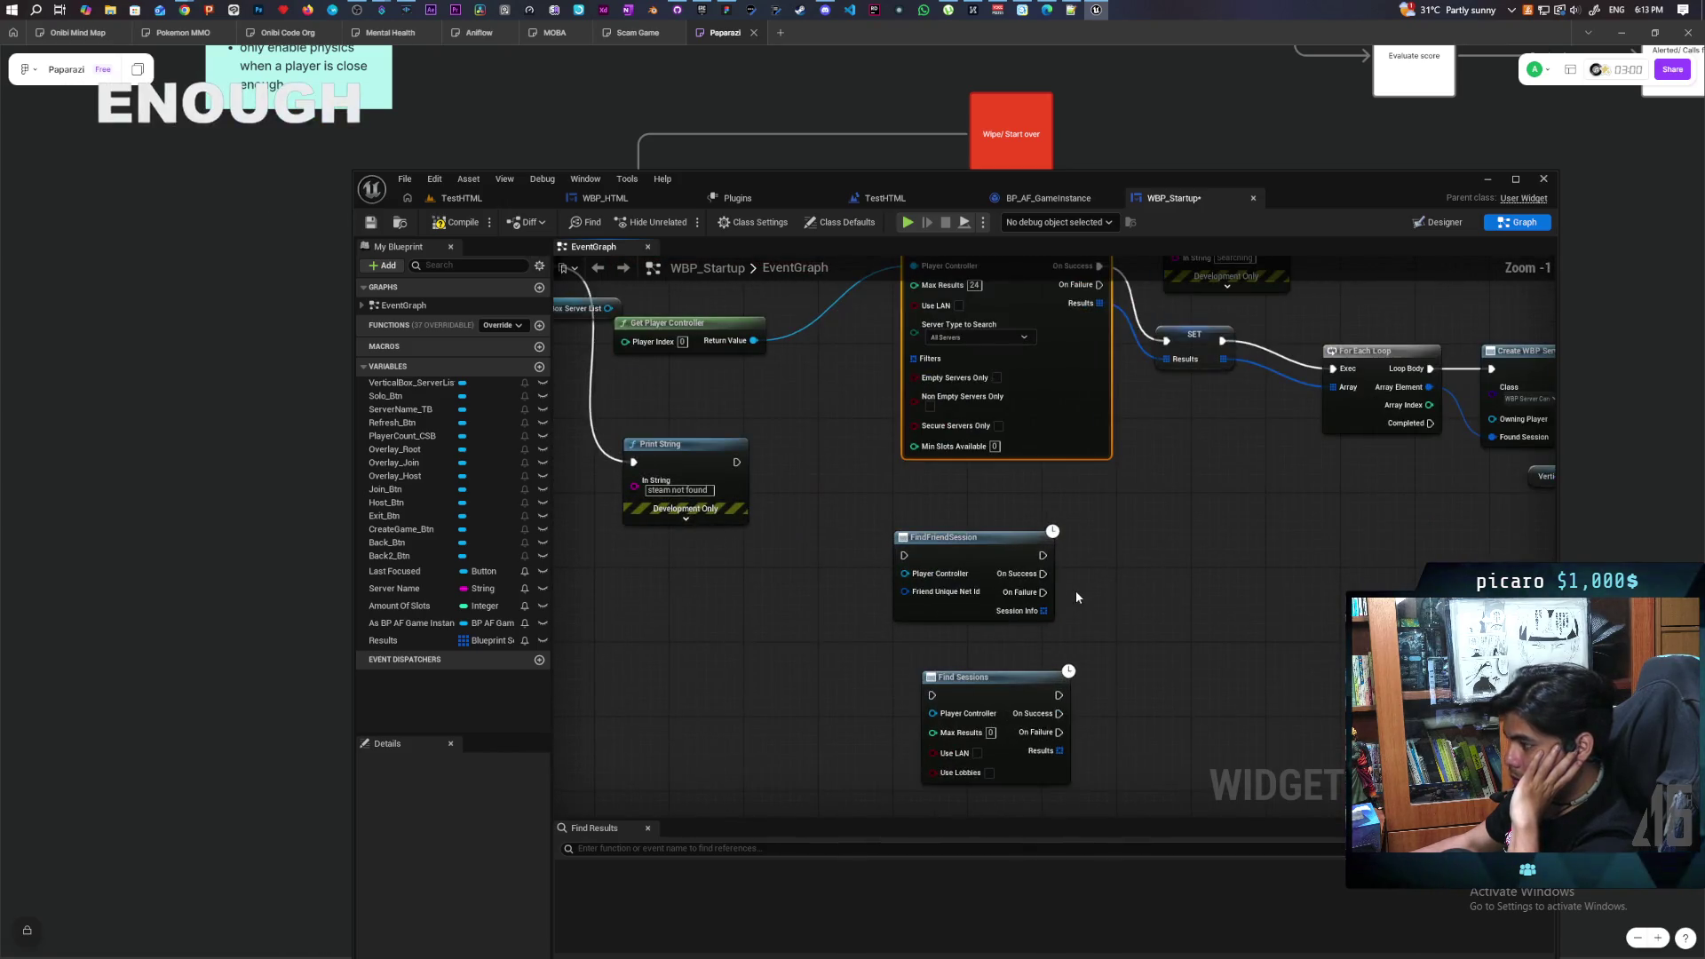
left_click_drag(1091, 572, 1094, 661)
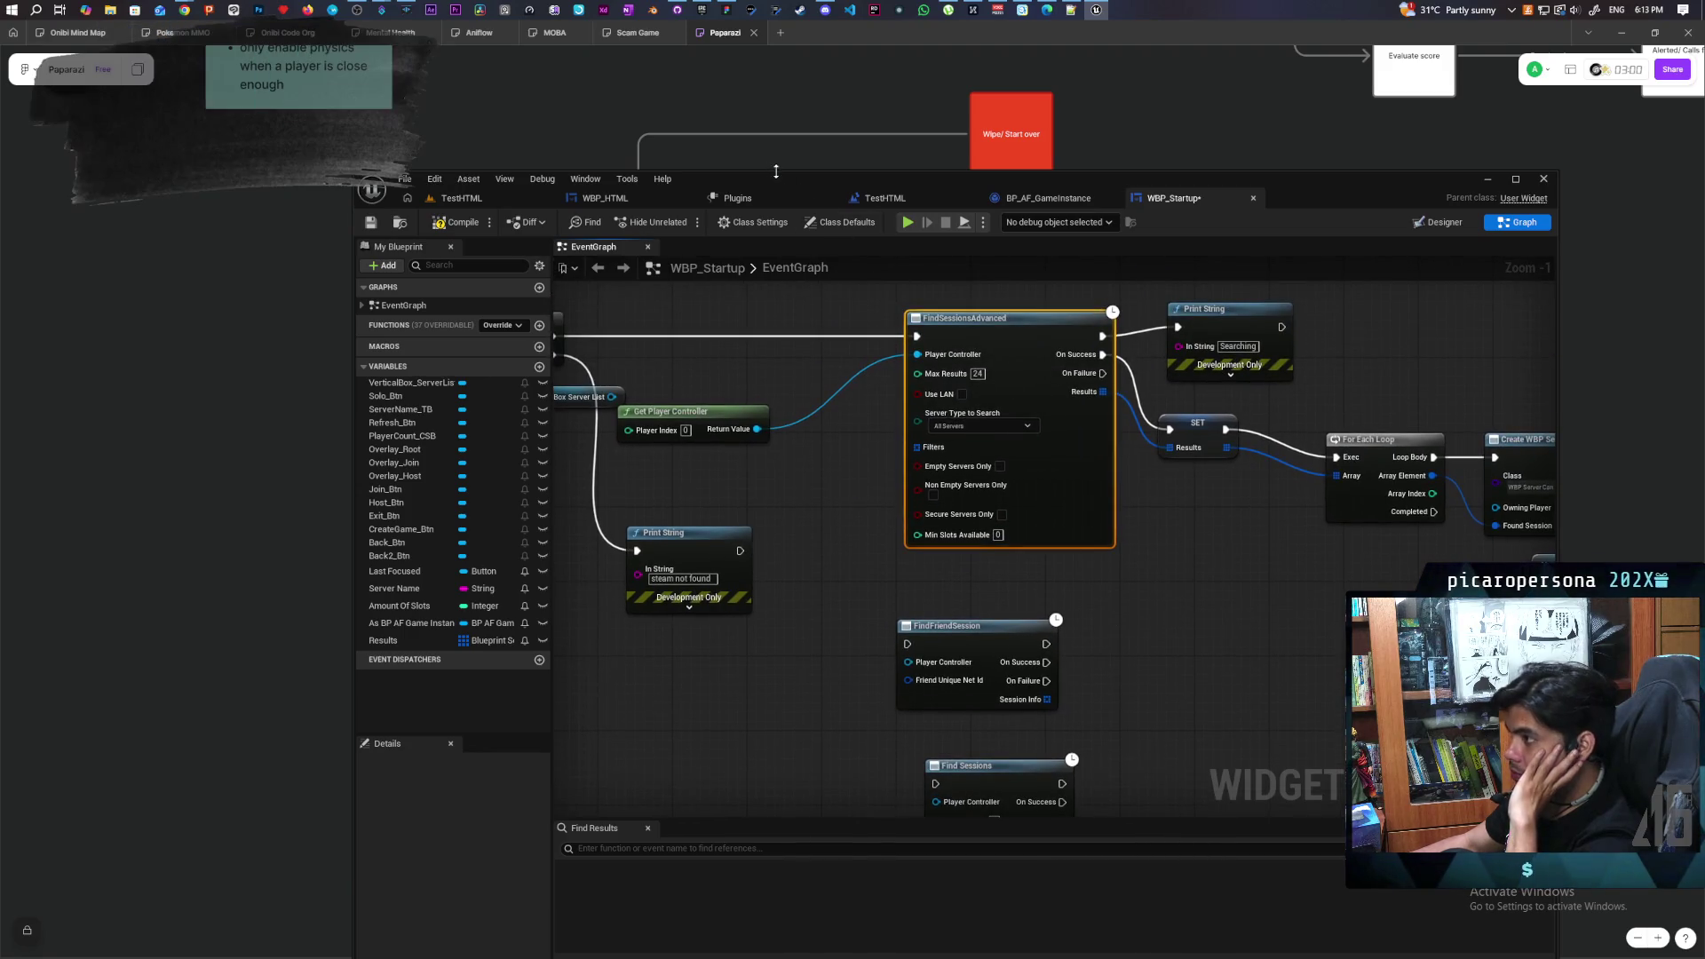
mouse_move(184, 10)
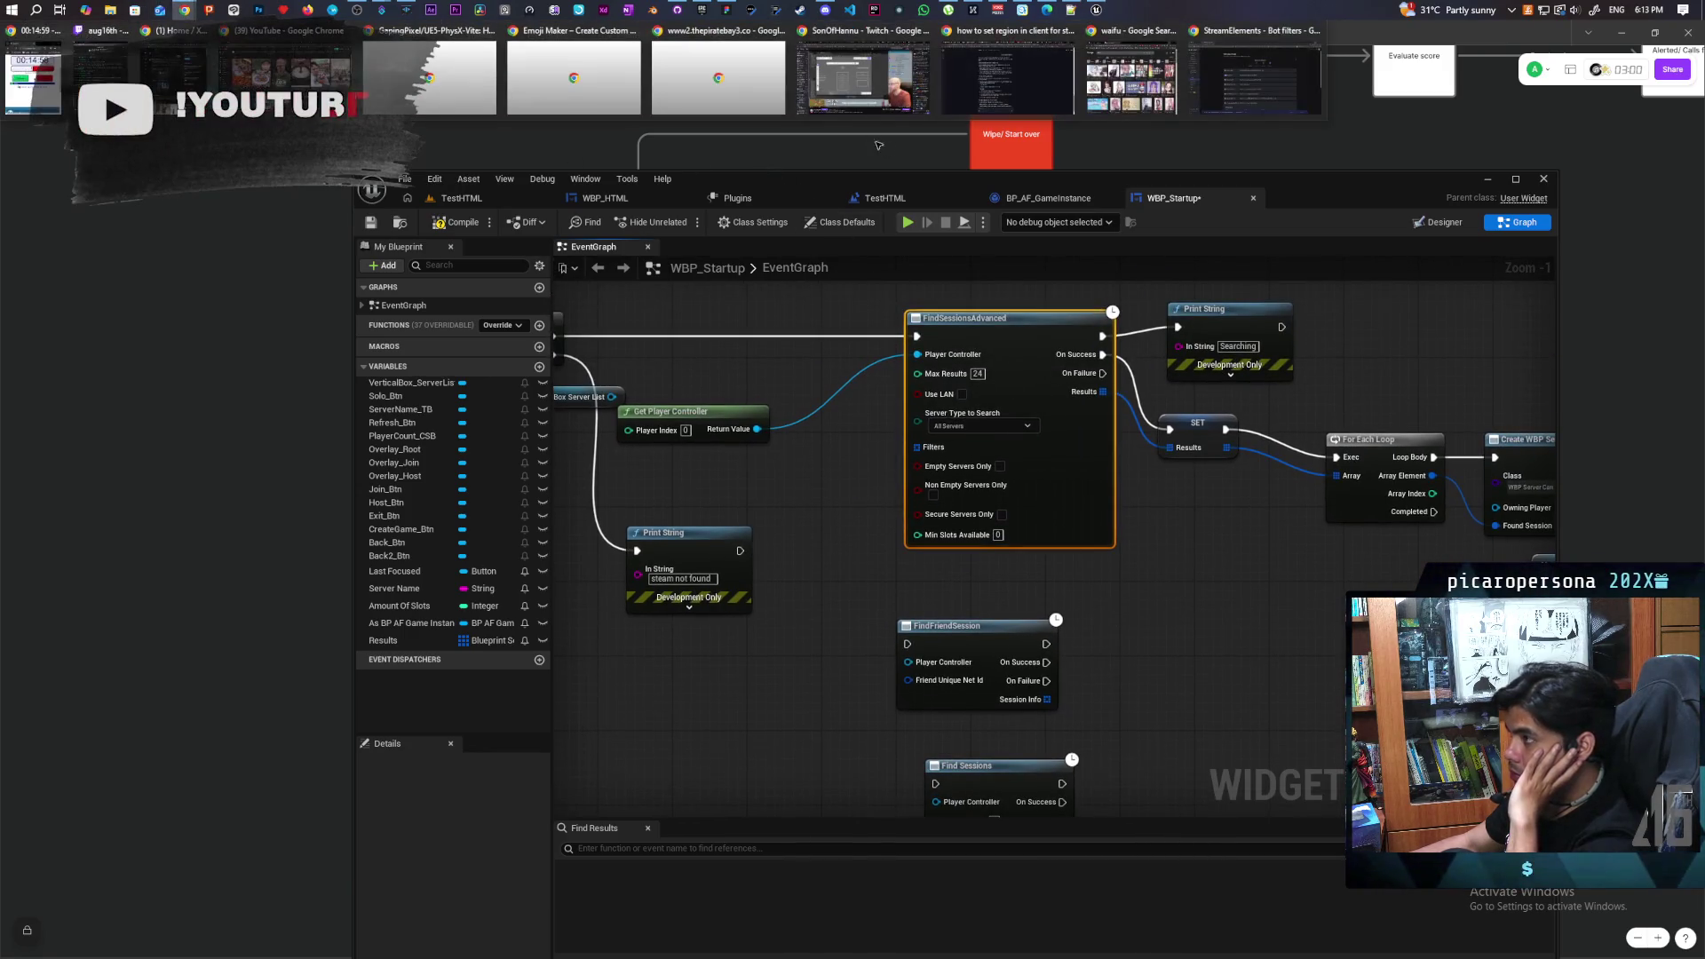
Return to the Chrome AI Mode tab and scroll through the Worldwide distance filter answer
left_click(975, 83)
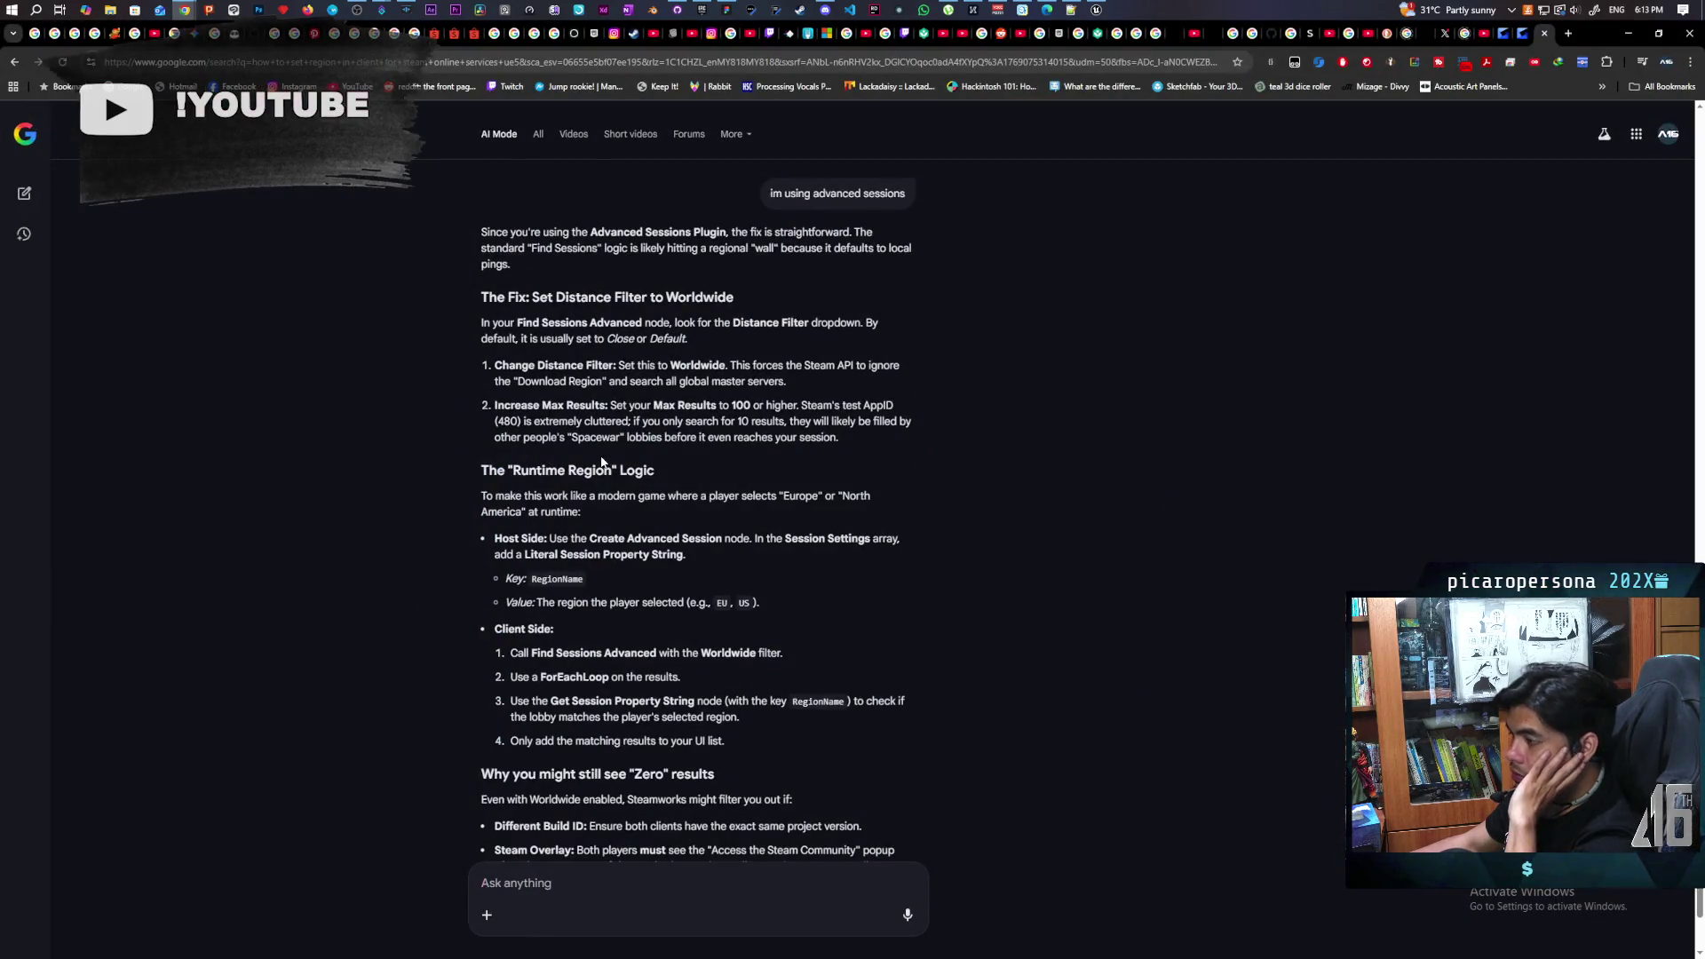
scroll(581, 407, "down", 2)
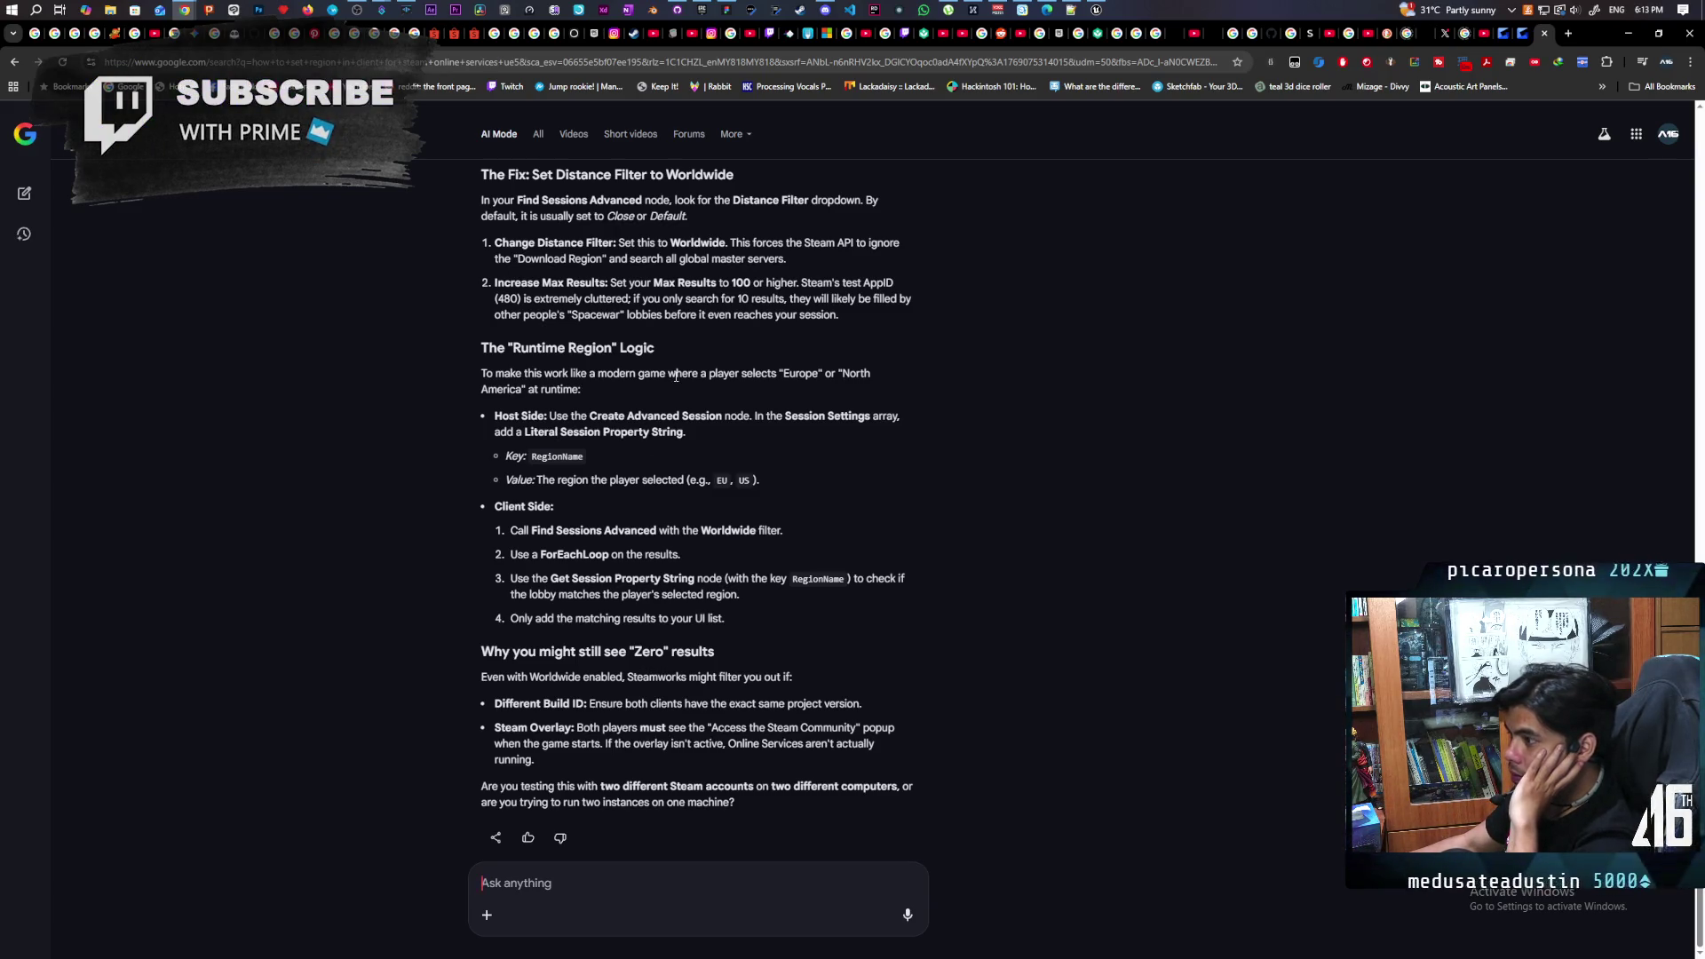
scroll(671, 387, "up", 1)
scroll(663, 398, "down", 1)
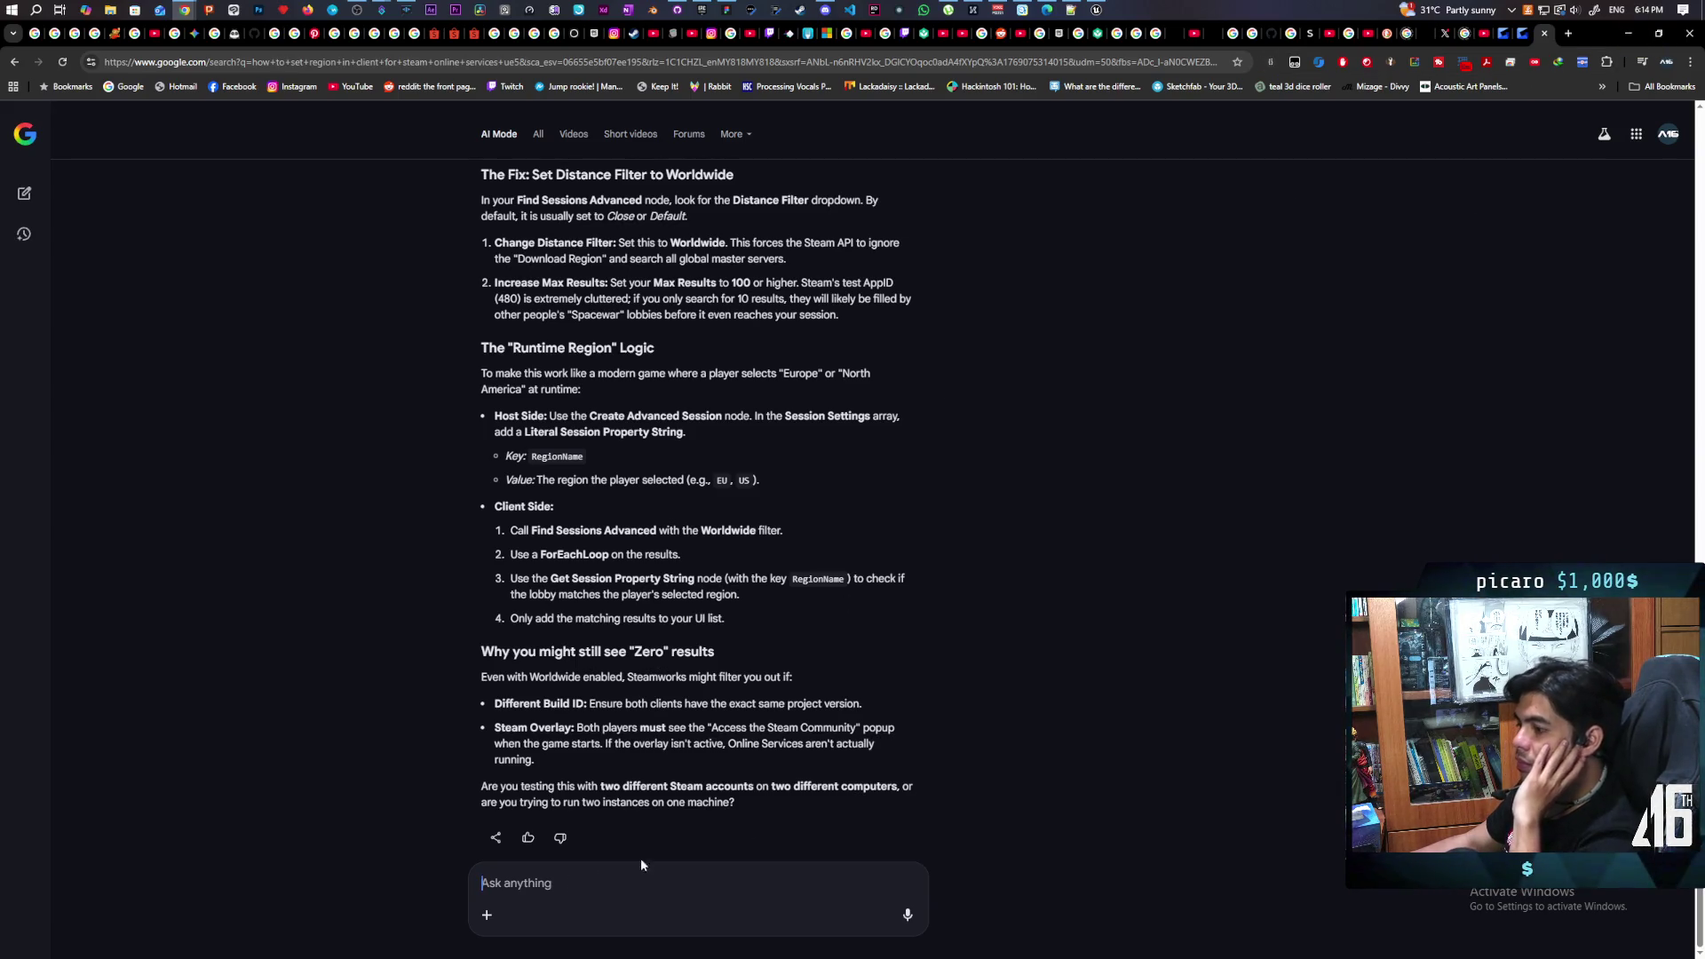
Ask AI Mode how to select a region at runtime and host a lobby in that region
type("what if i wa")
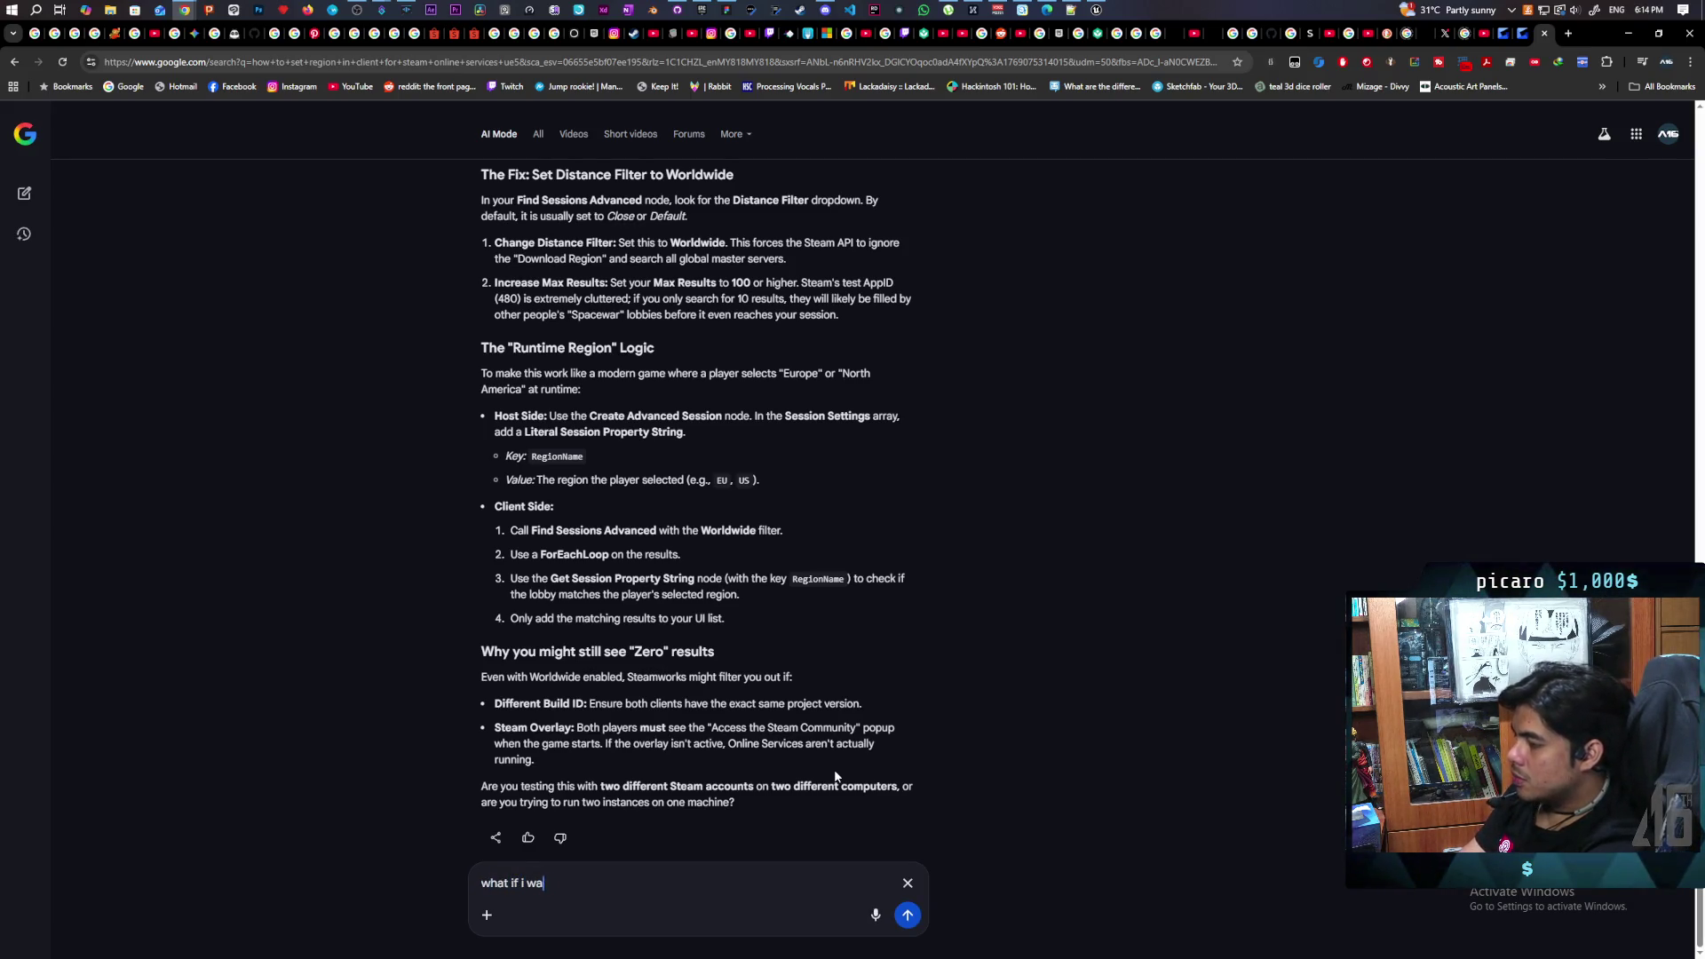
type("nt to selec")
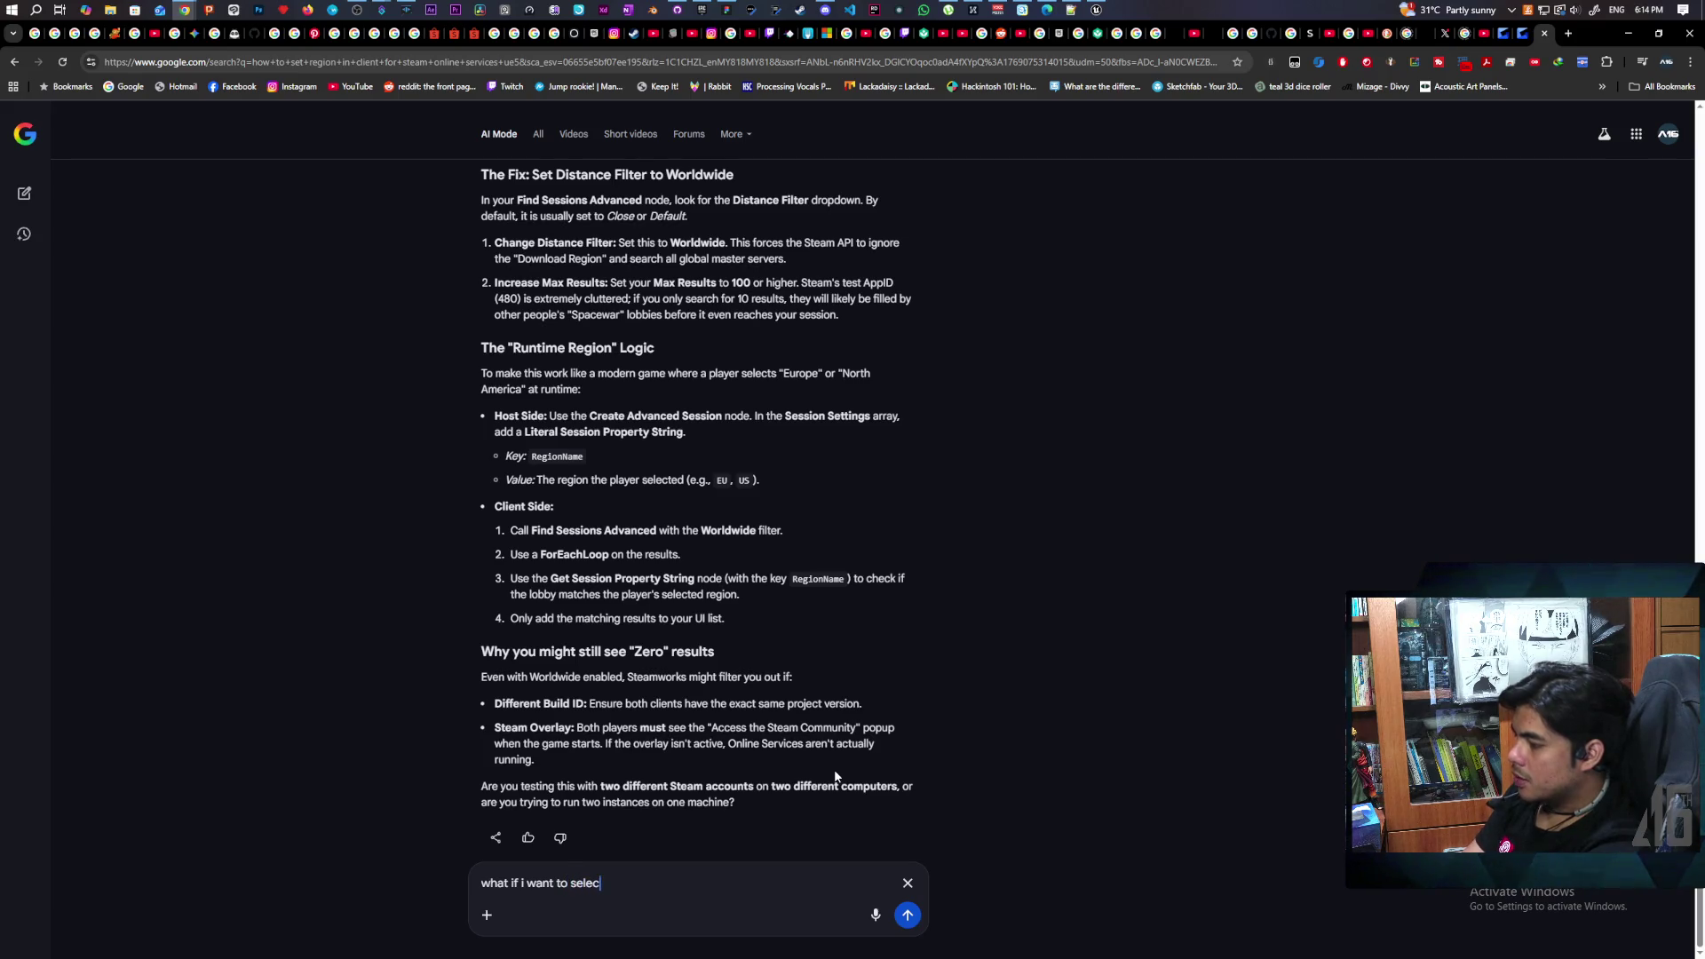
type("t the region at runtime and host a lobby ")
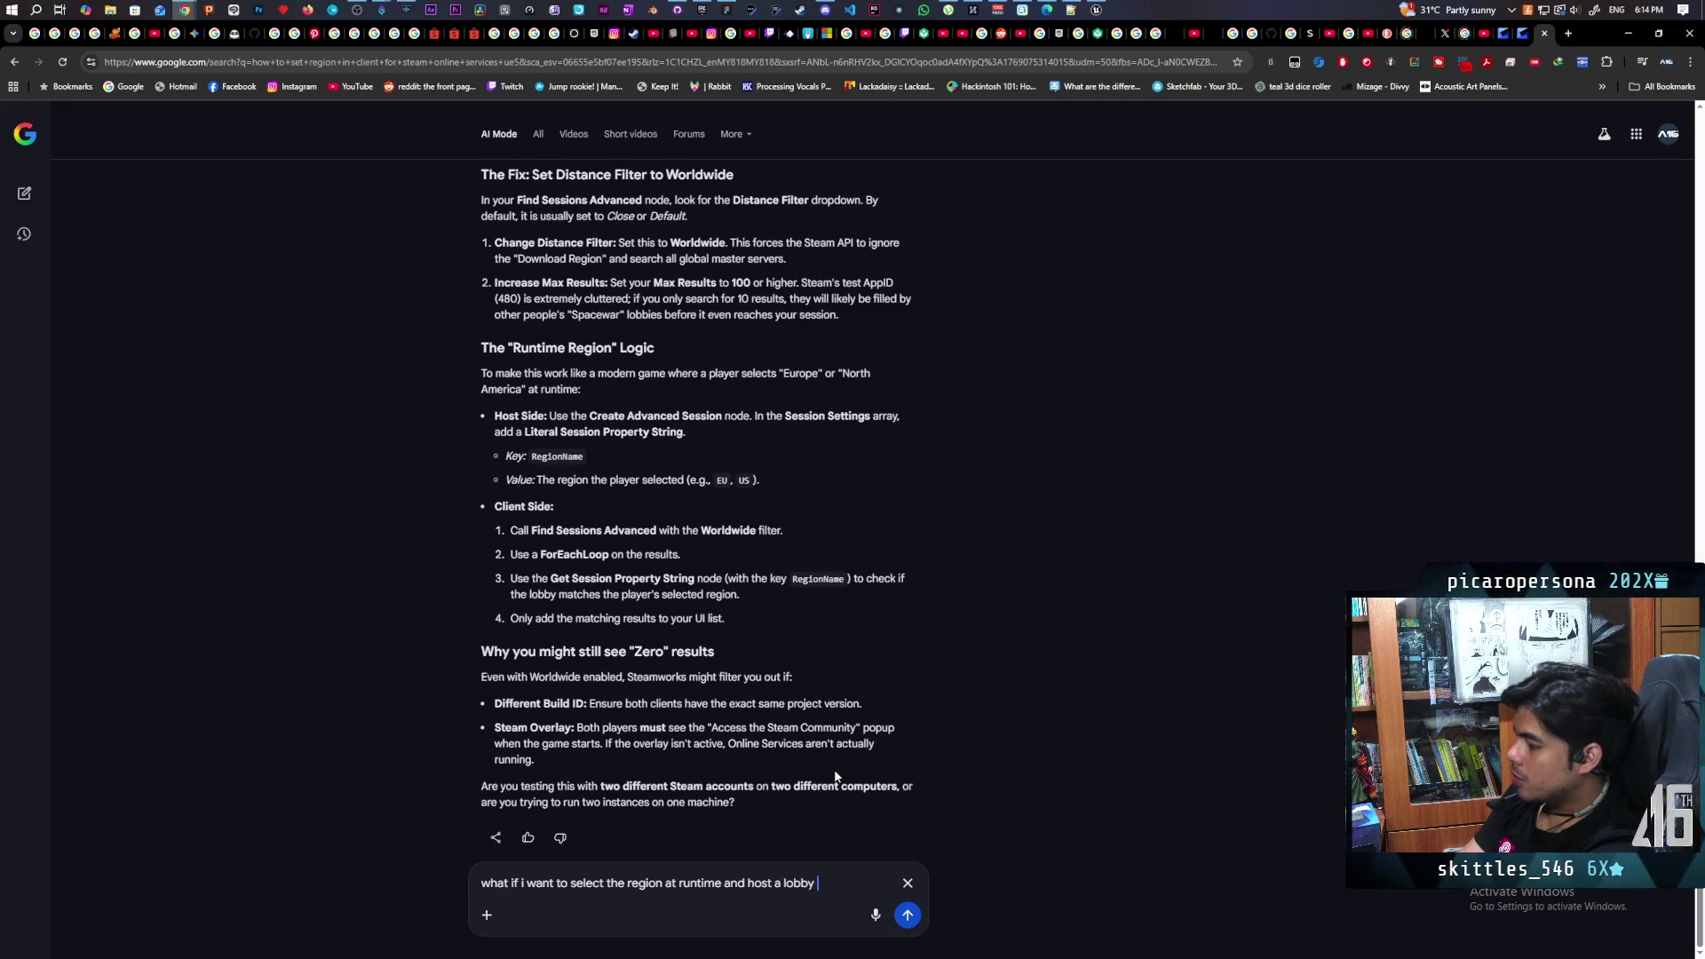
type("in that reg")
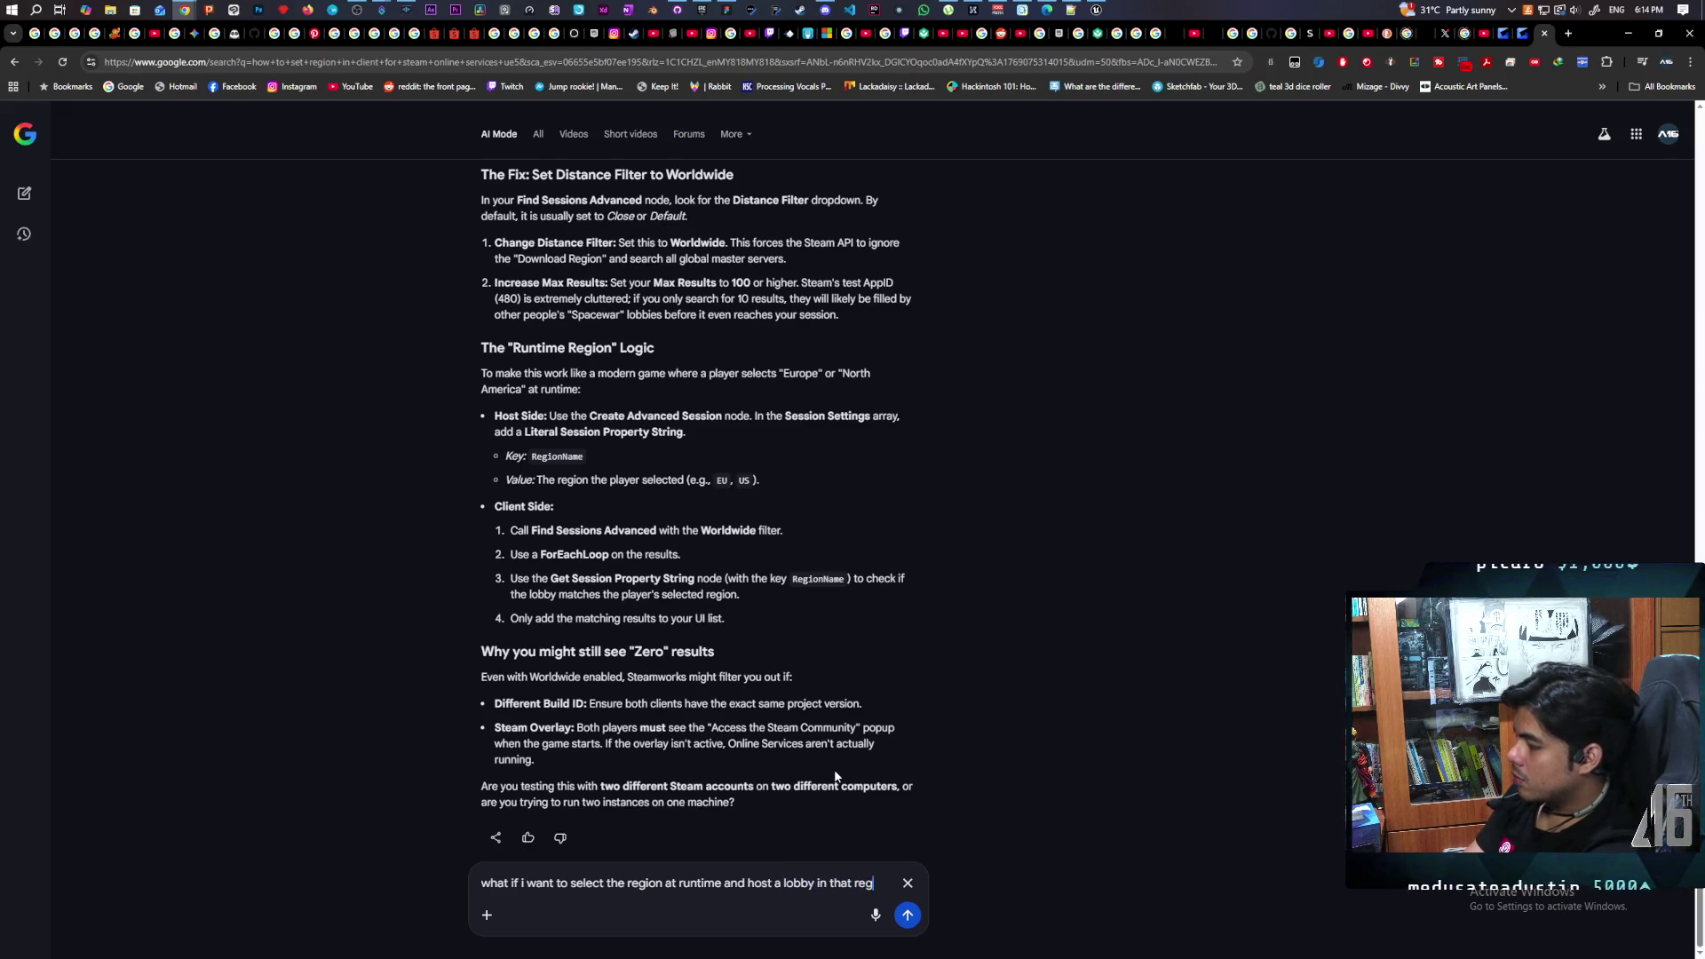
type("ion")
key("Return")
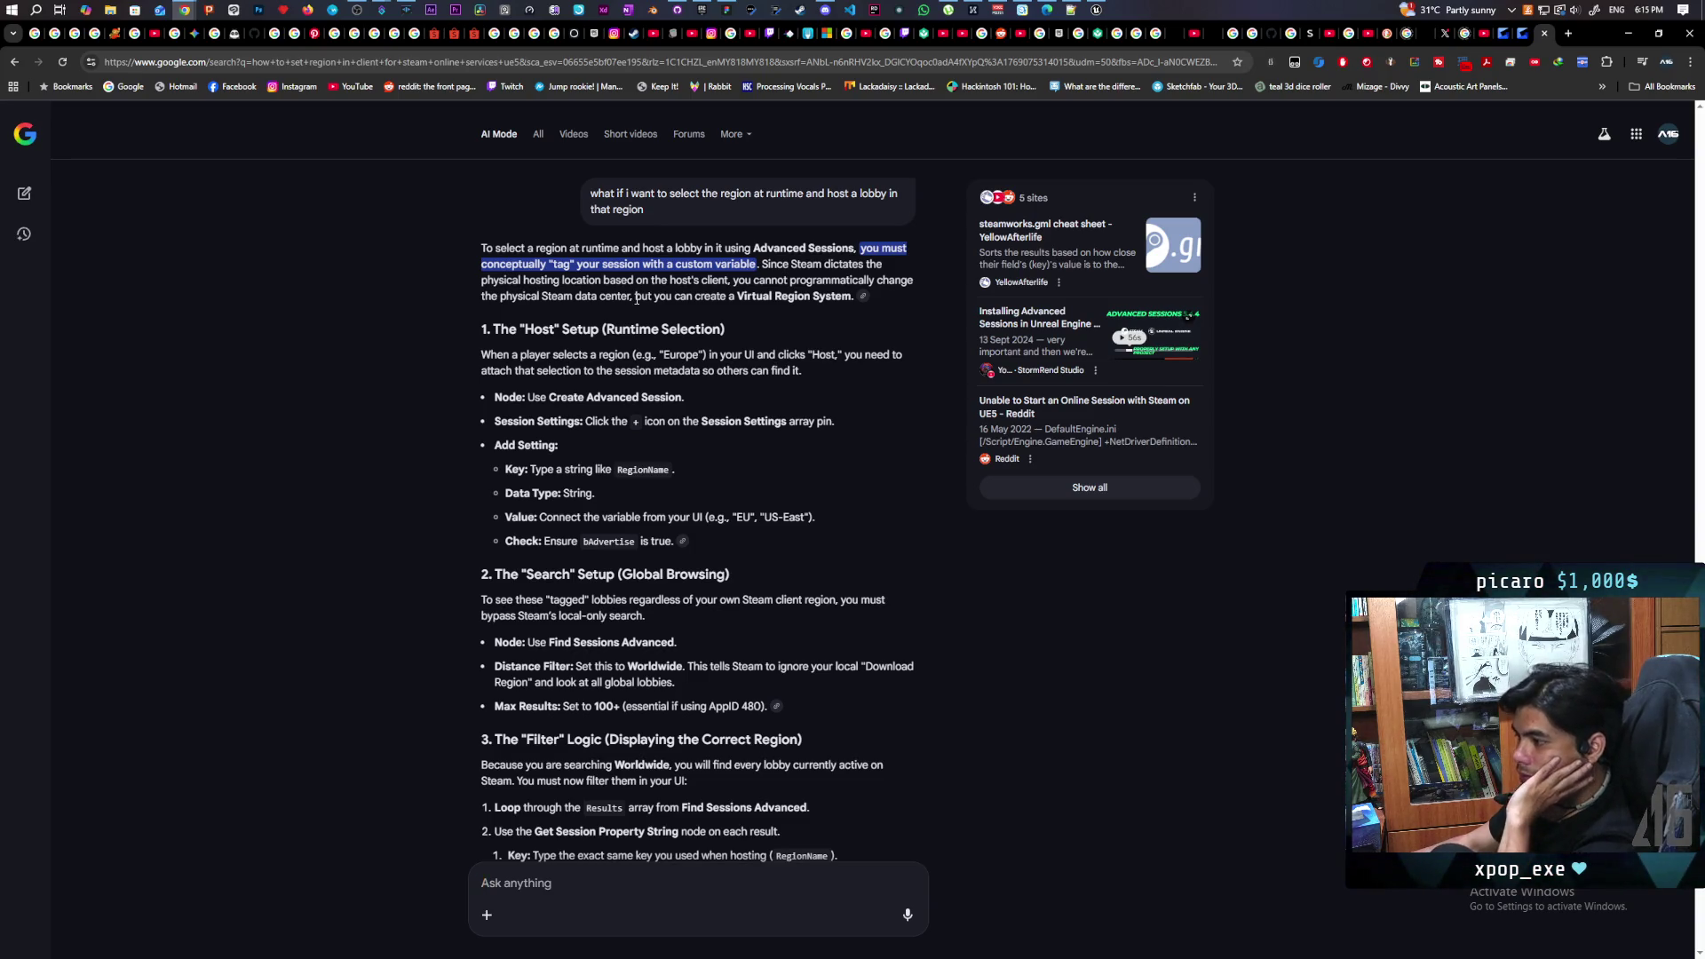
Minimize Chrome and navigate the WBP_Startup graph to the RefreshServer event and its Branch
left_click(1626, 33)
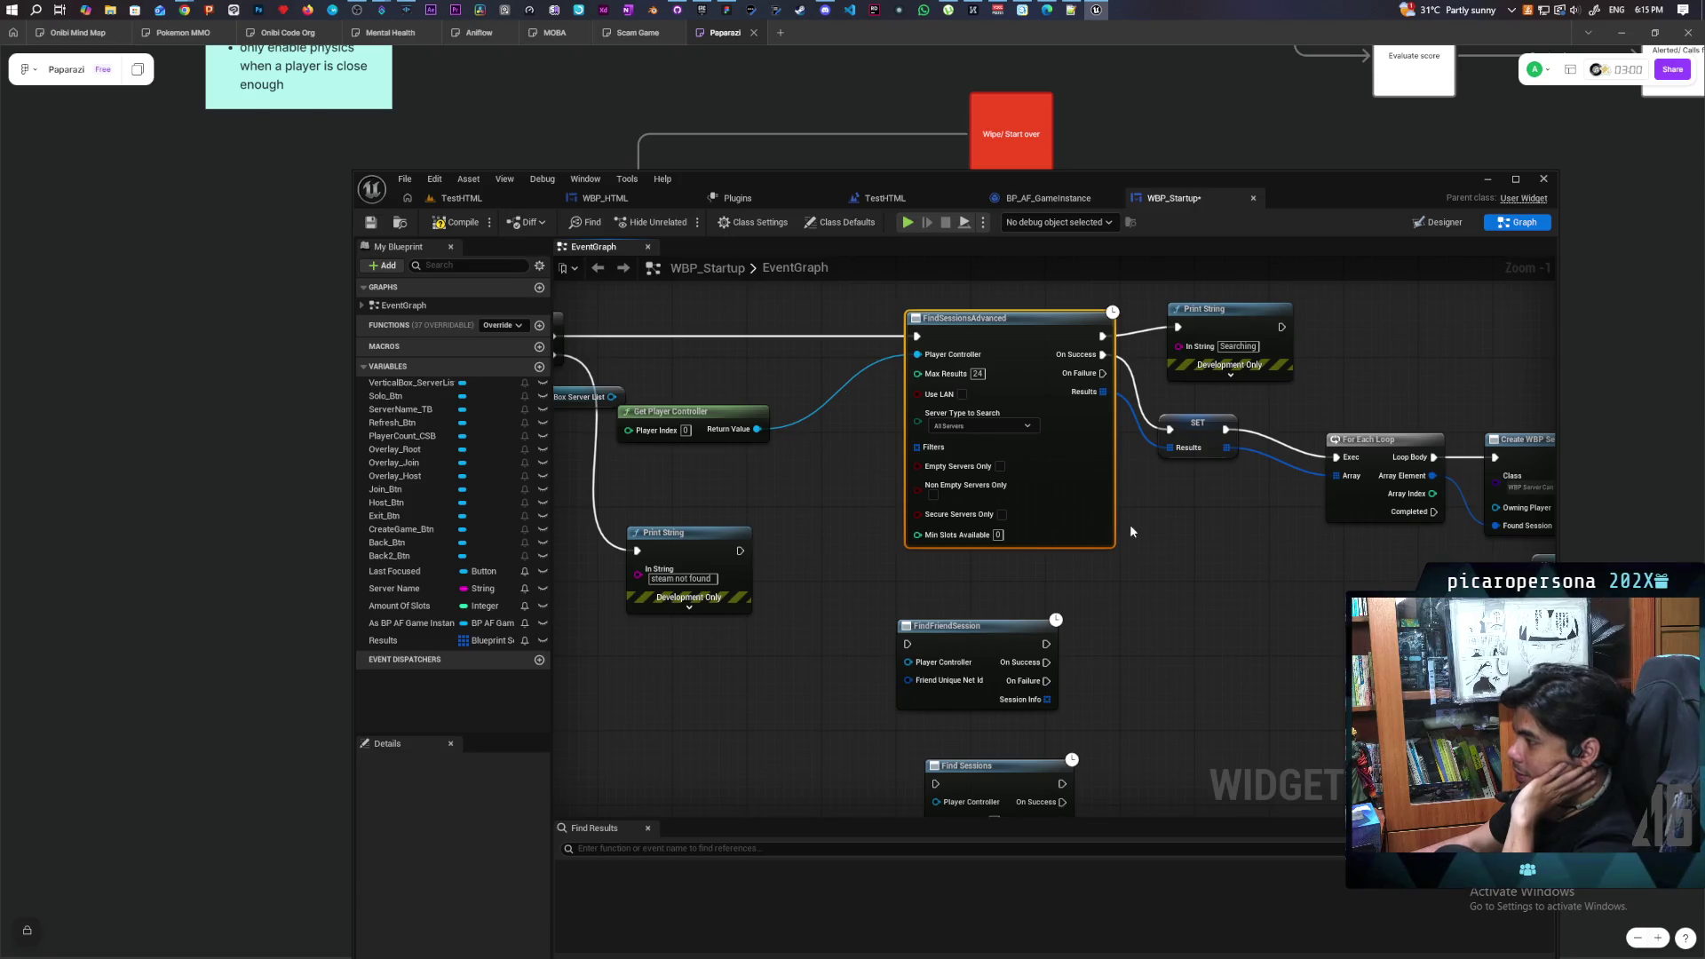
scroll(1133, 529, "down", 3)
scroll(1153, 541, "up", 1)
scroll(1056, 589, "up", 1)
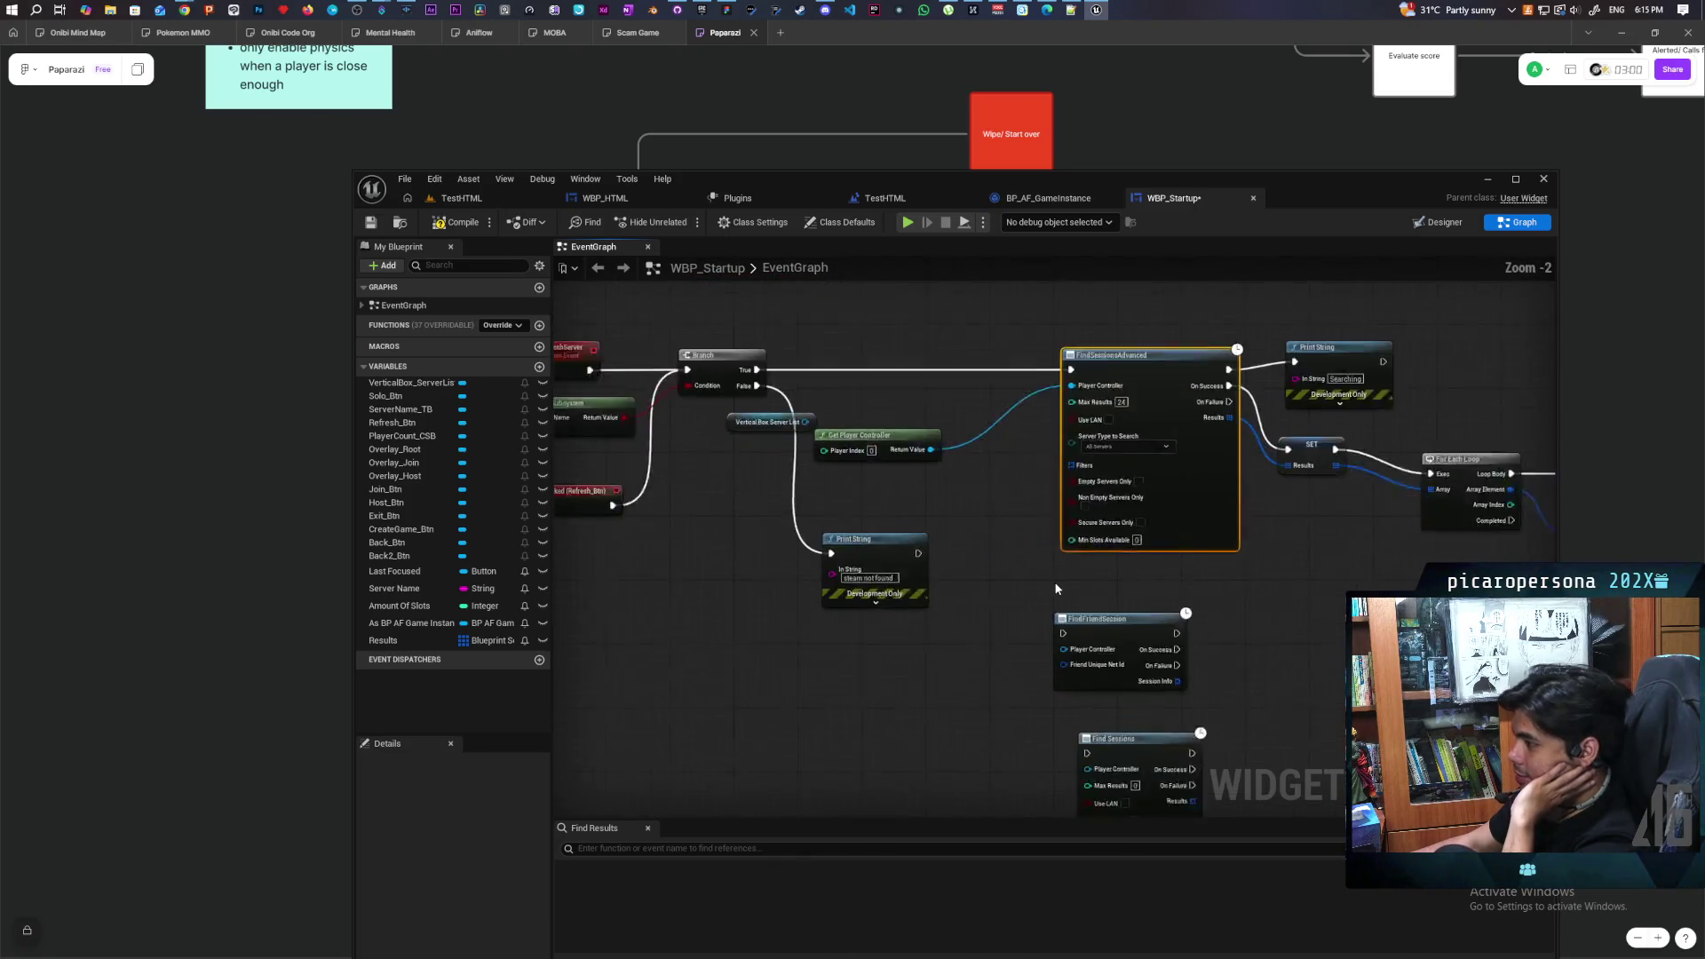
scroll(1056, 588, "up", 1)
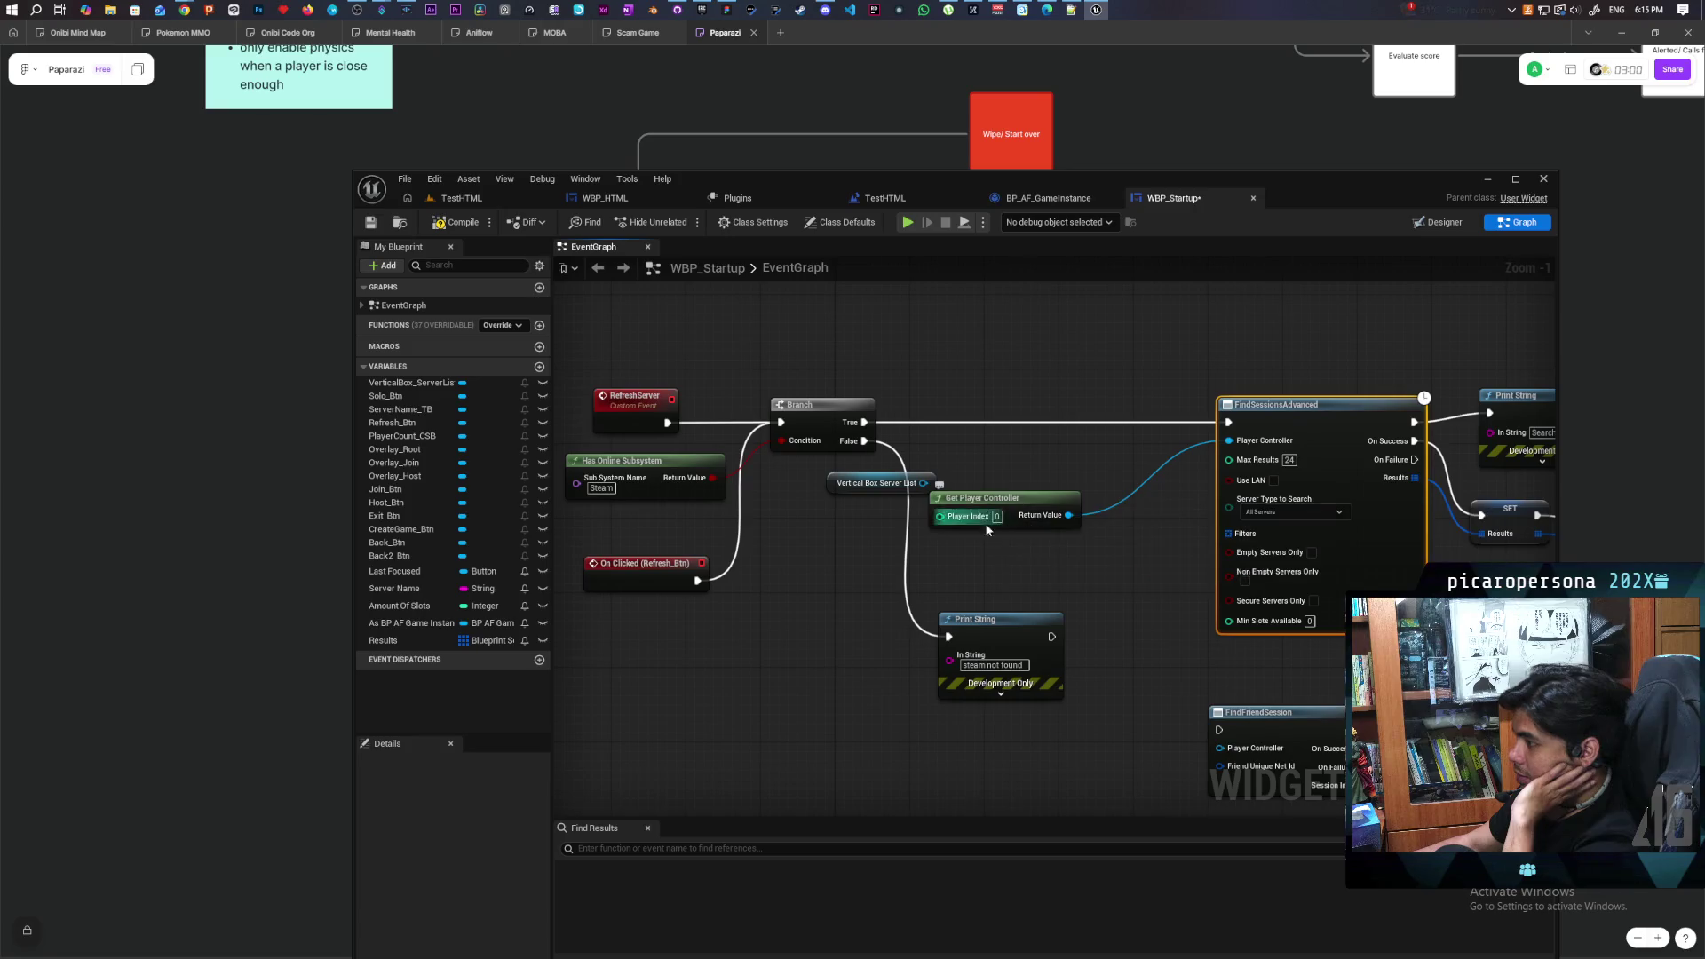
mouse_move(1018, 573)
left_mouse_down()
mouse_move(935, 620)
mouse_move(1605, 627)
left_mouse_up()
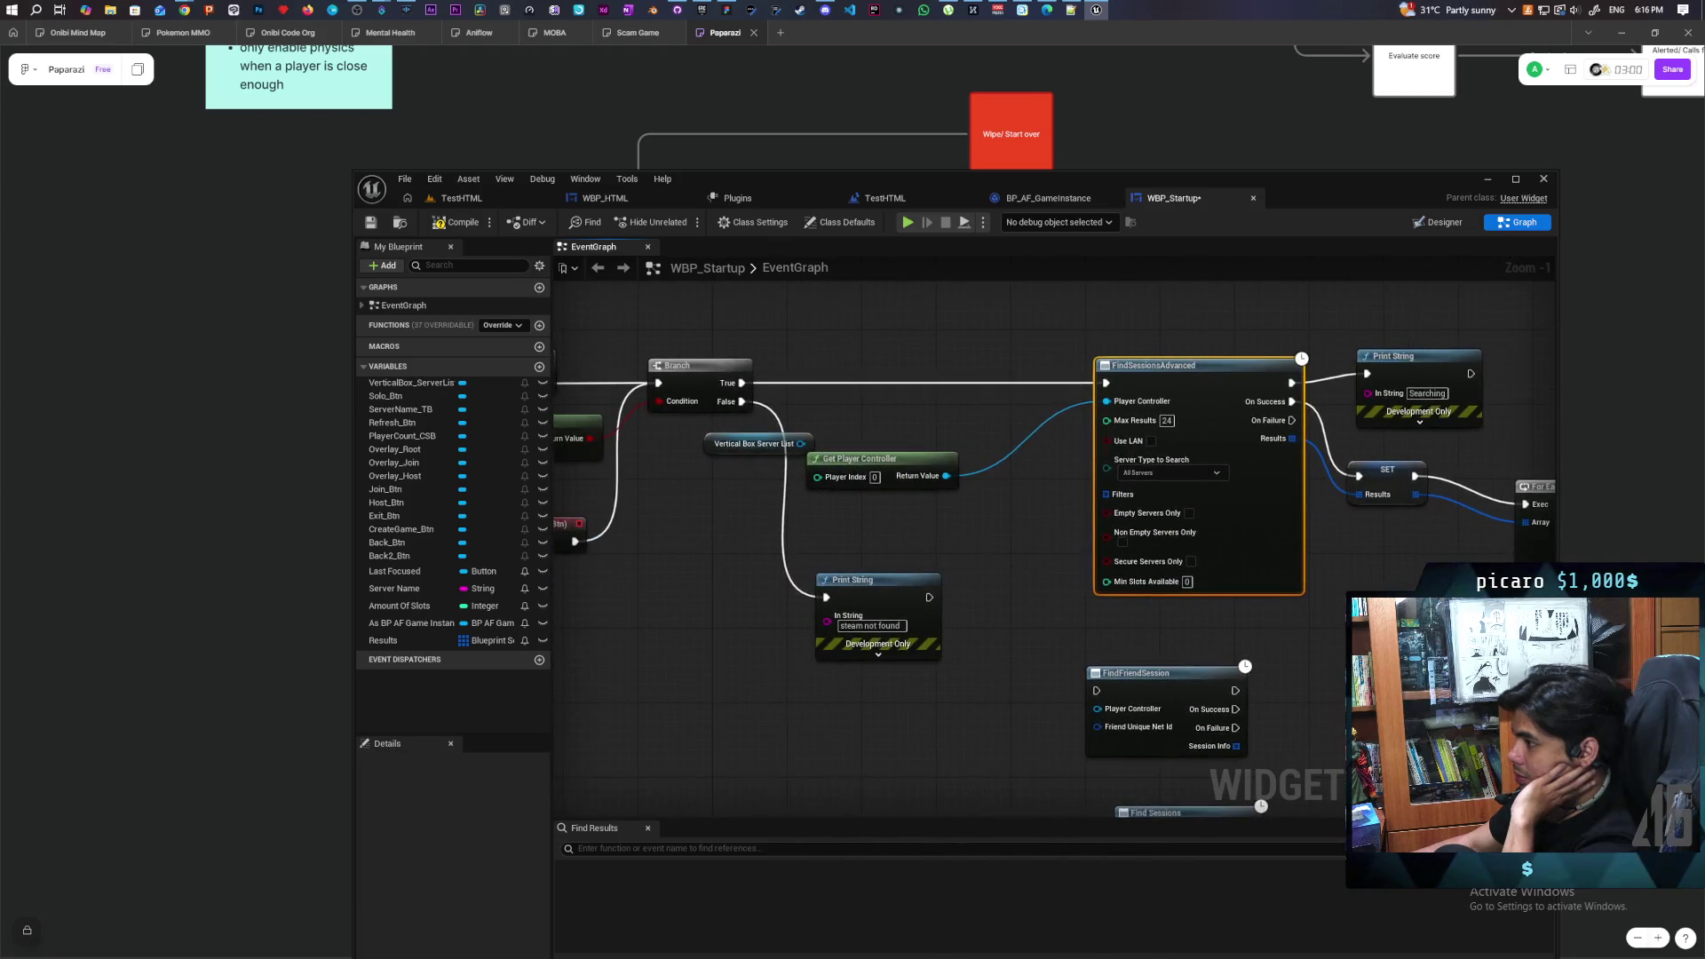
mouse_move(921, 565)
left_mouse_down()
mouse_move(1224, 587)
mouse_move(1173, 579)
left_mouse_up()
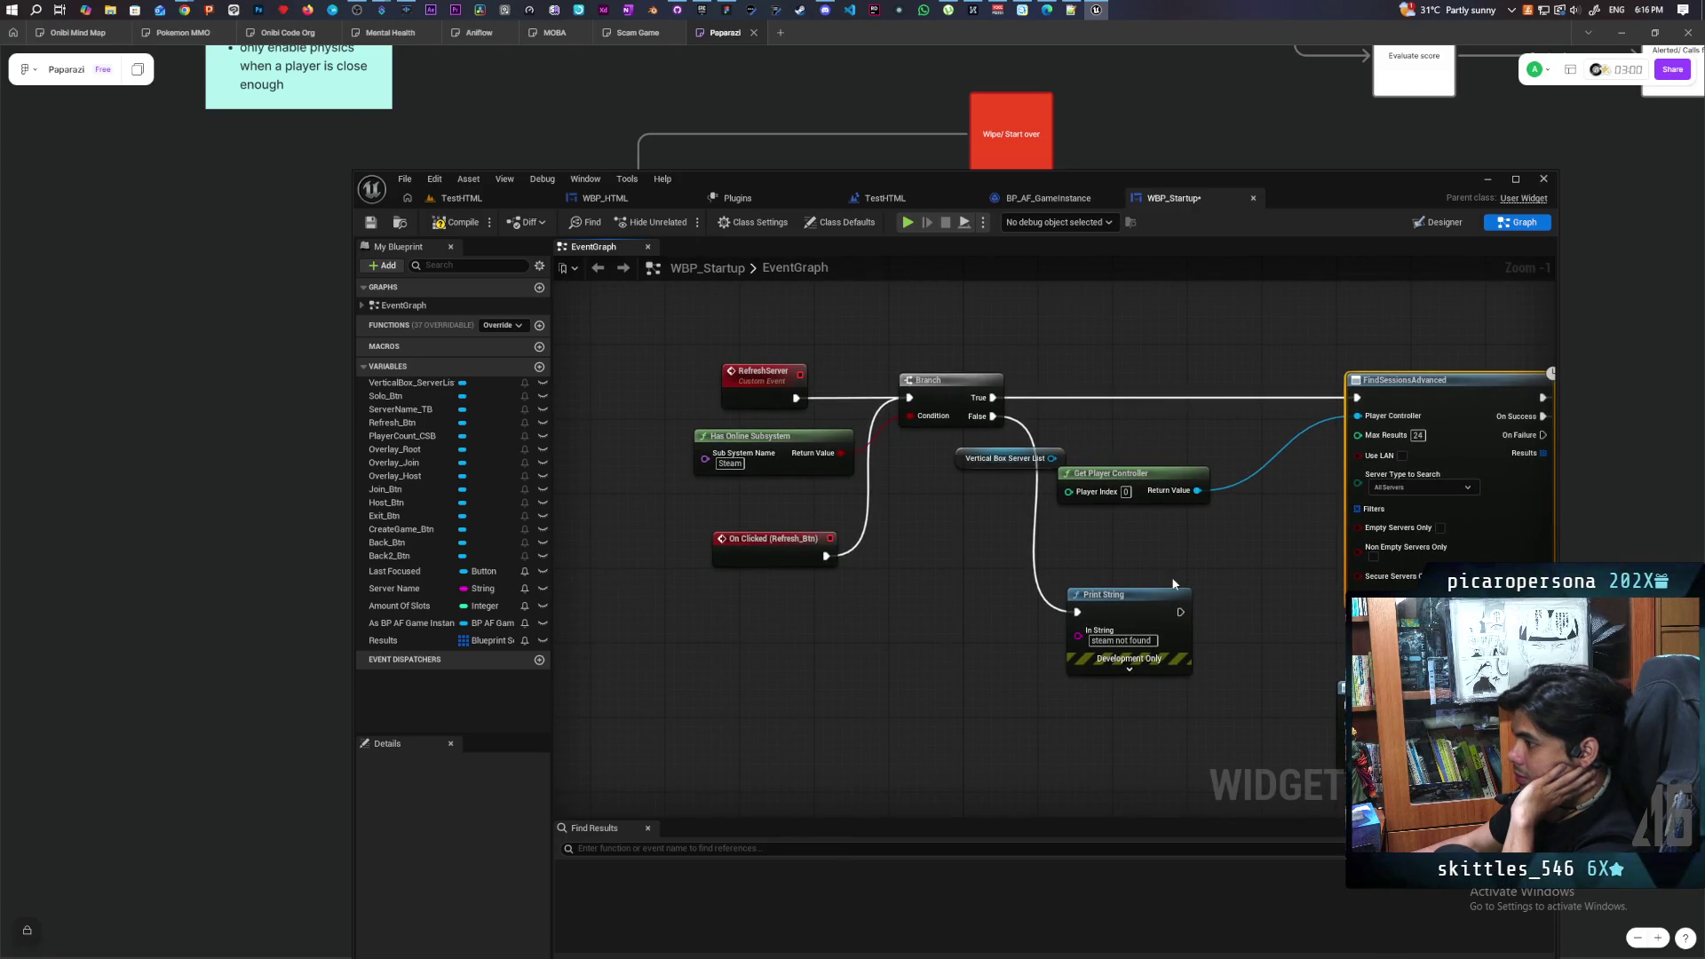
scroll(1195, 553, "down", 4)
scroll(1196, 552, "up", 3)
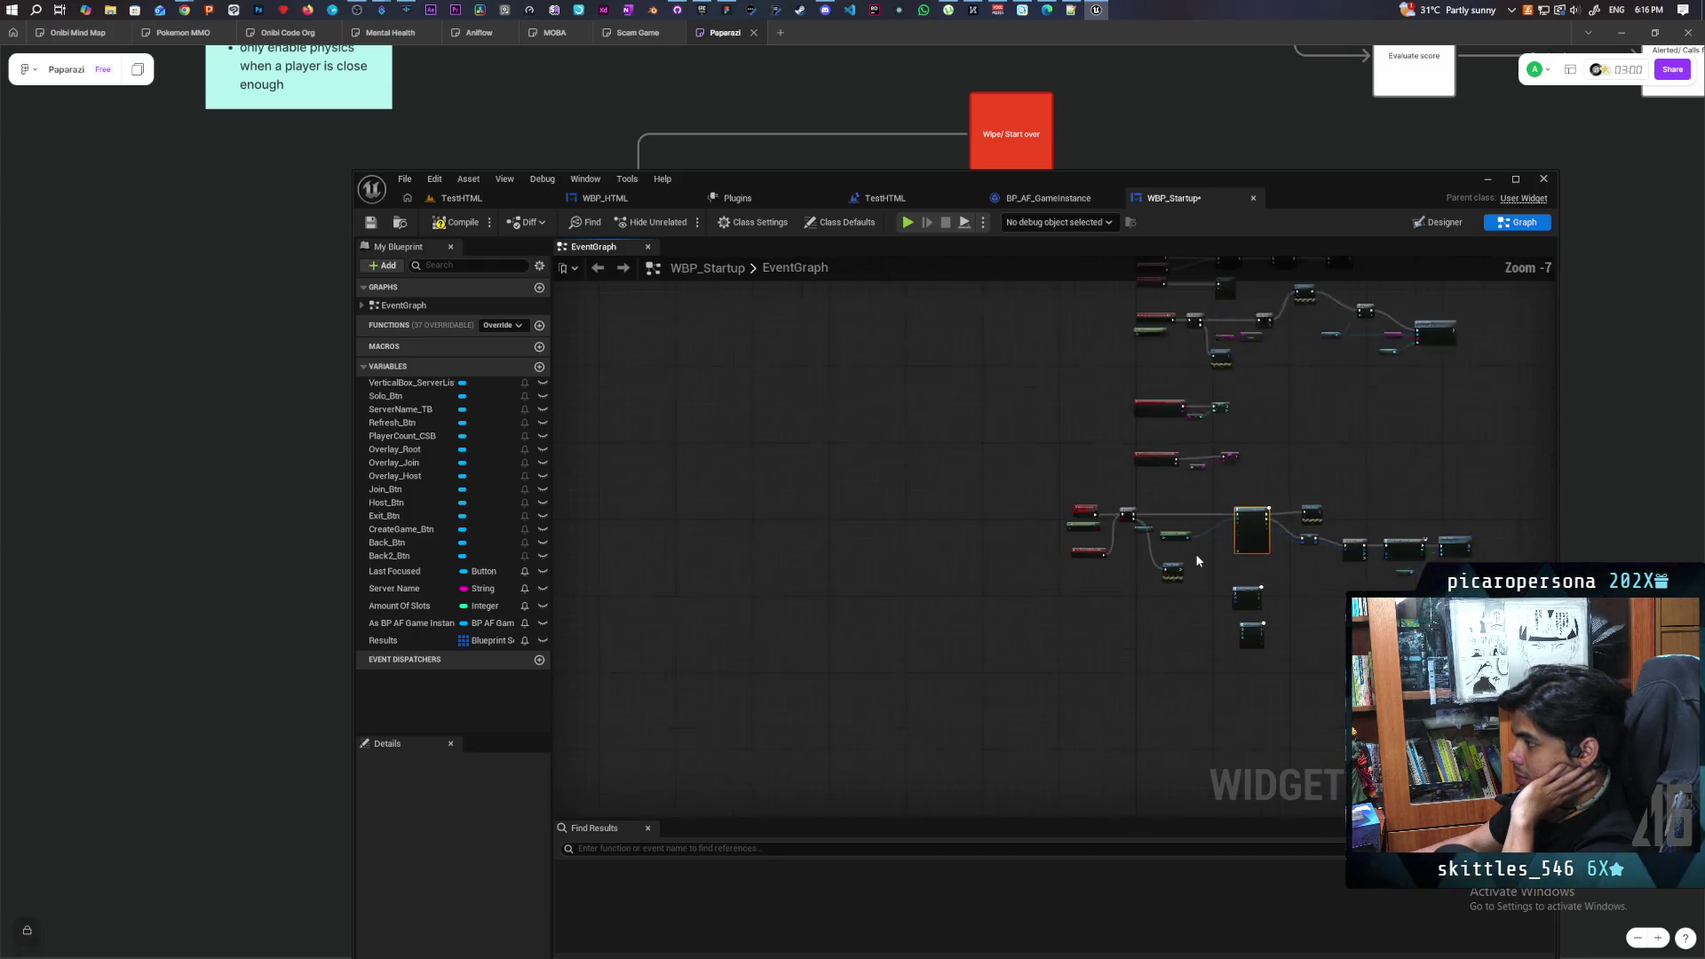
Find references to RefreshServer by class member and jump to its call in the graph
scroll(1196, 552, "down", 5)
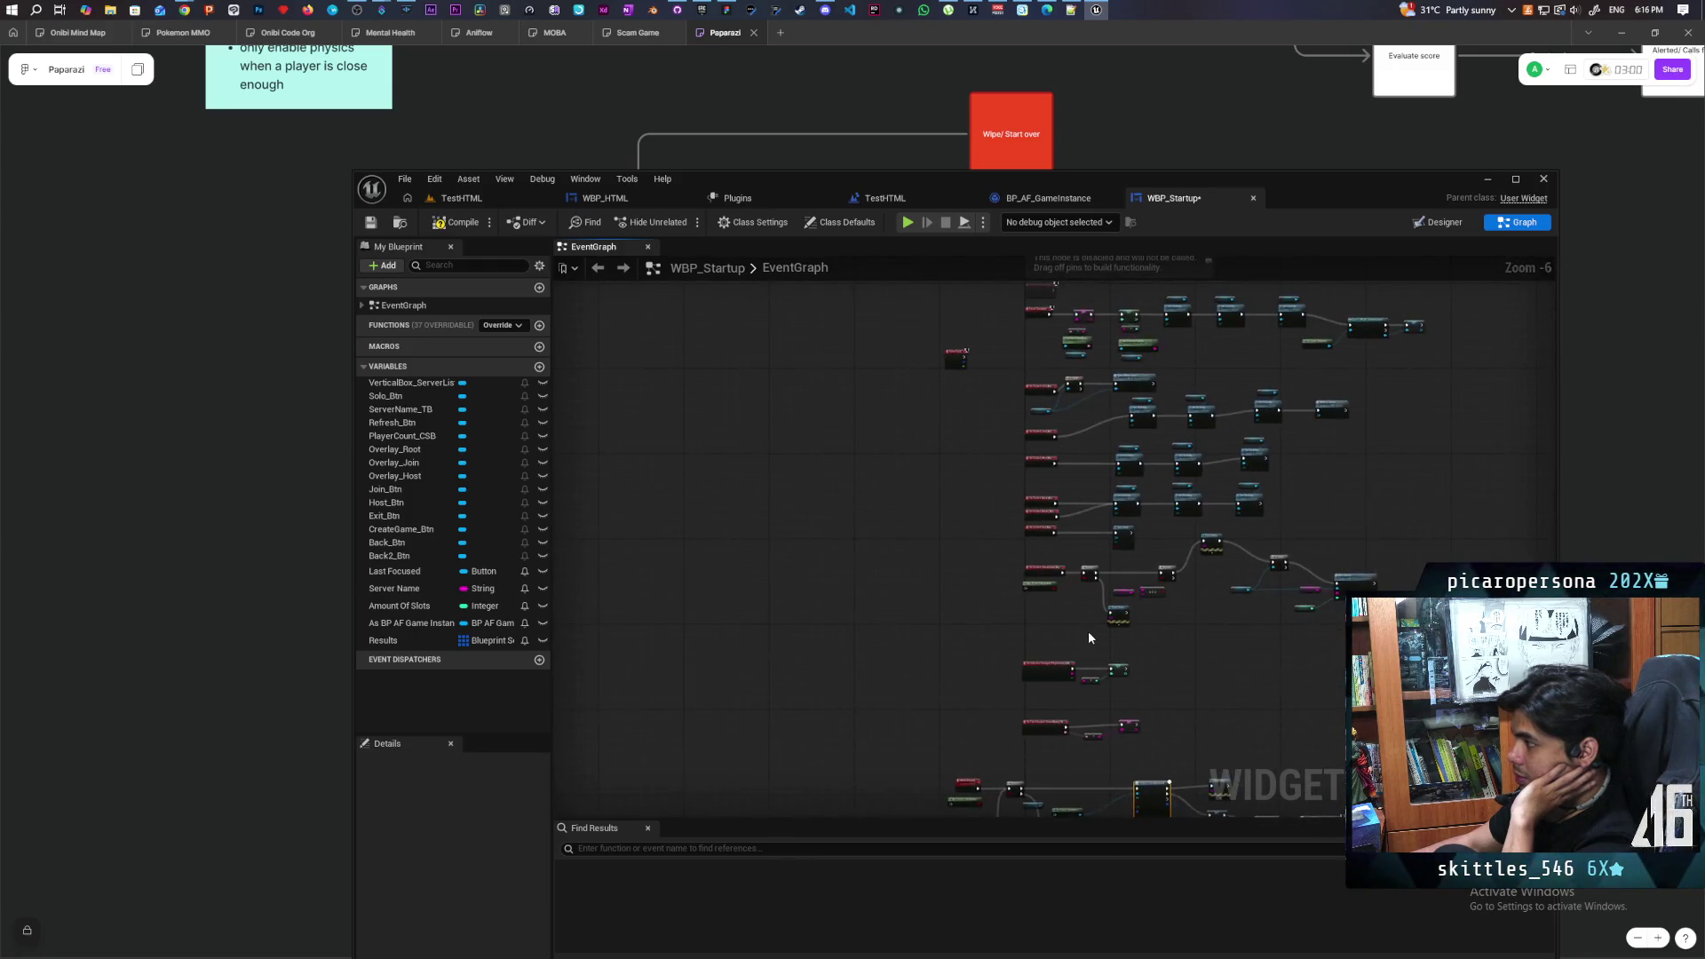
scroll(1089, 632, "up", 2)
scroll(1167, 456, "up", 3)
right_click(928, 705)
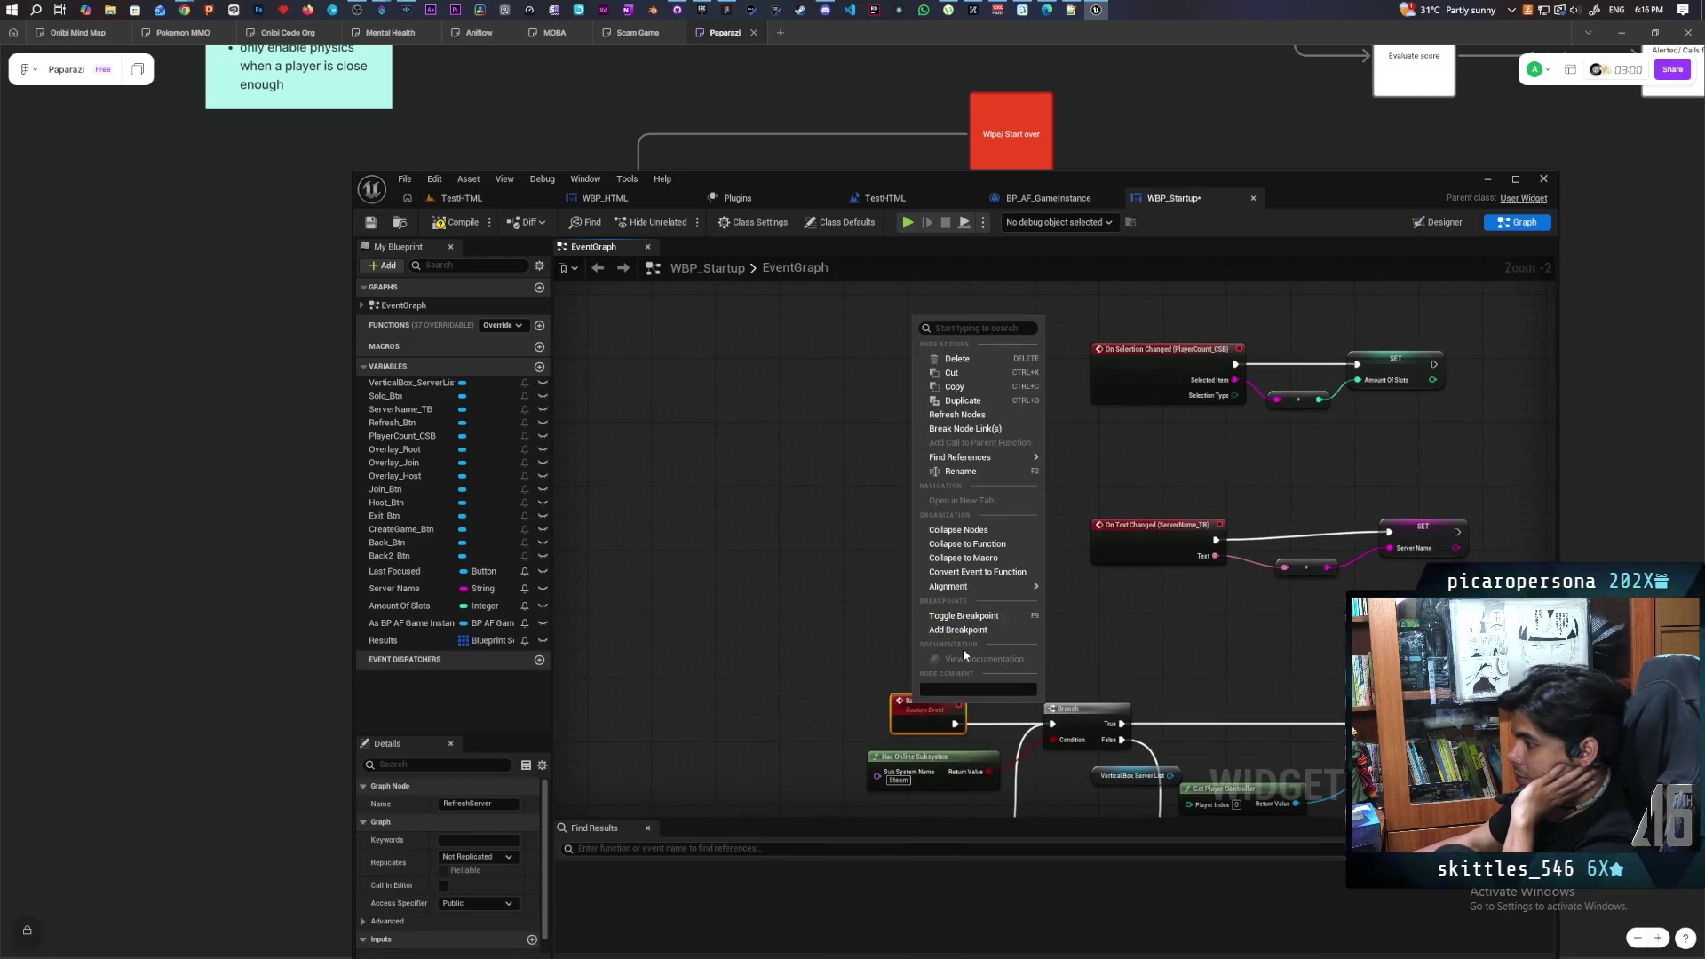
mouse_move(1019, 453)
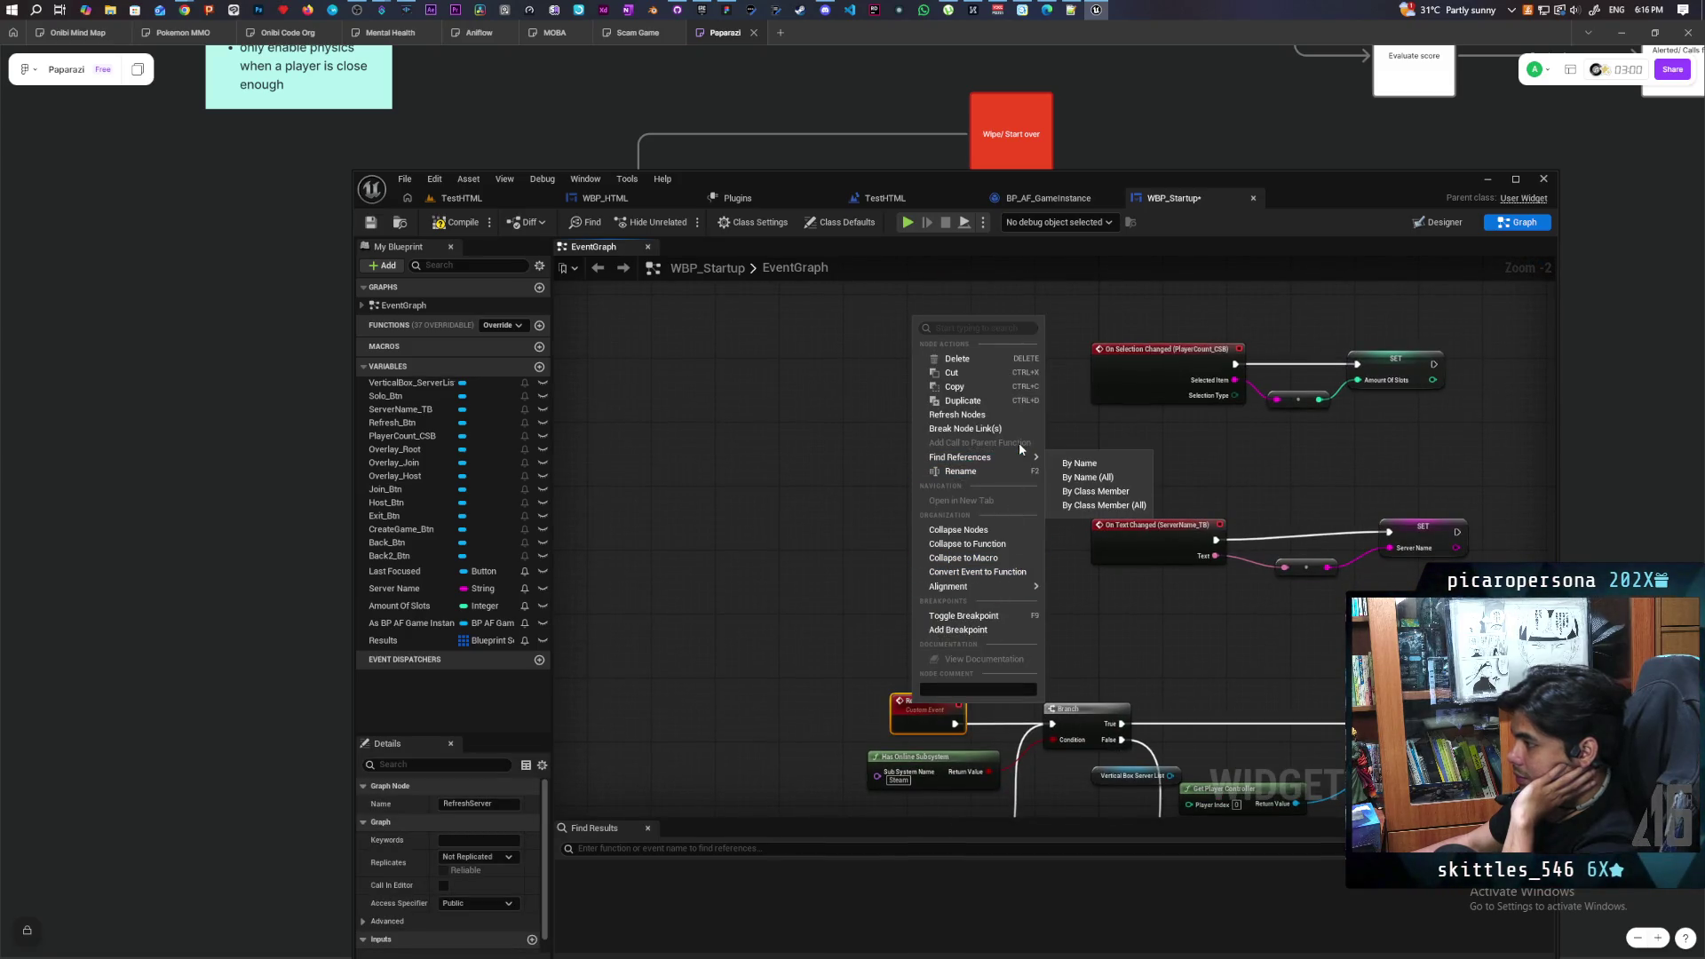
left_click(1104, 491)
left_click(641, 909)
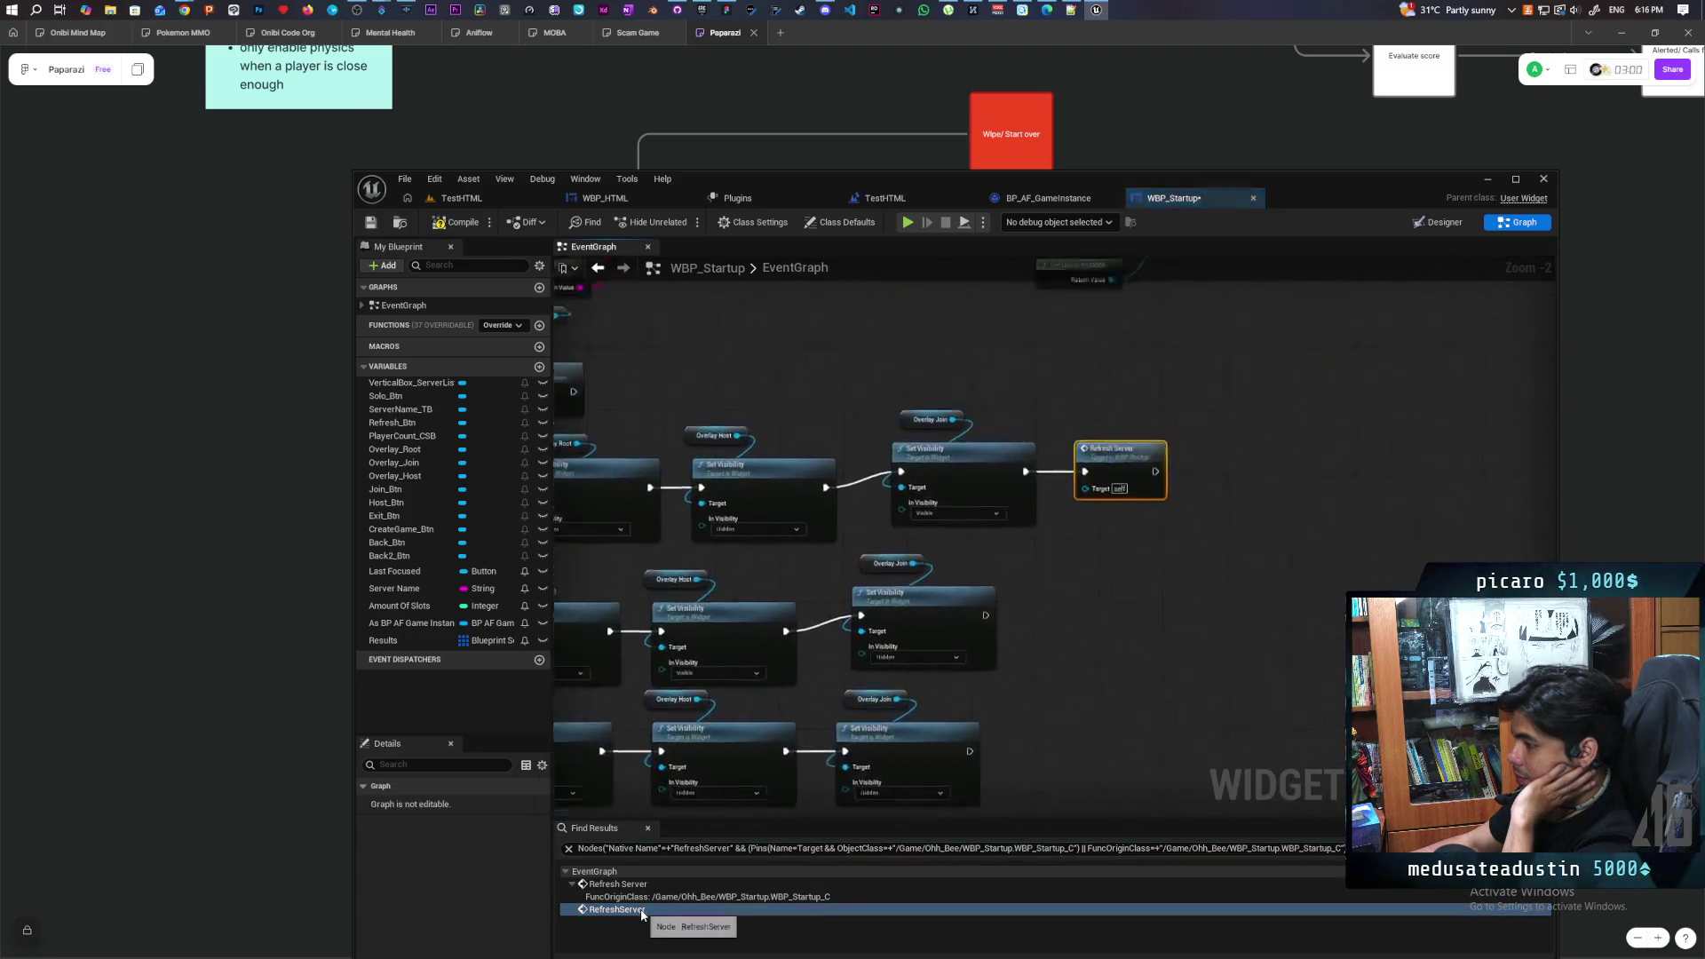
Inspect the Refresh Server call's Branch, Print String and Is Valid chain, then search all Blueprints for RefreshServer
scroll(1337, 509, "down", 2)
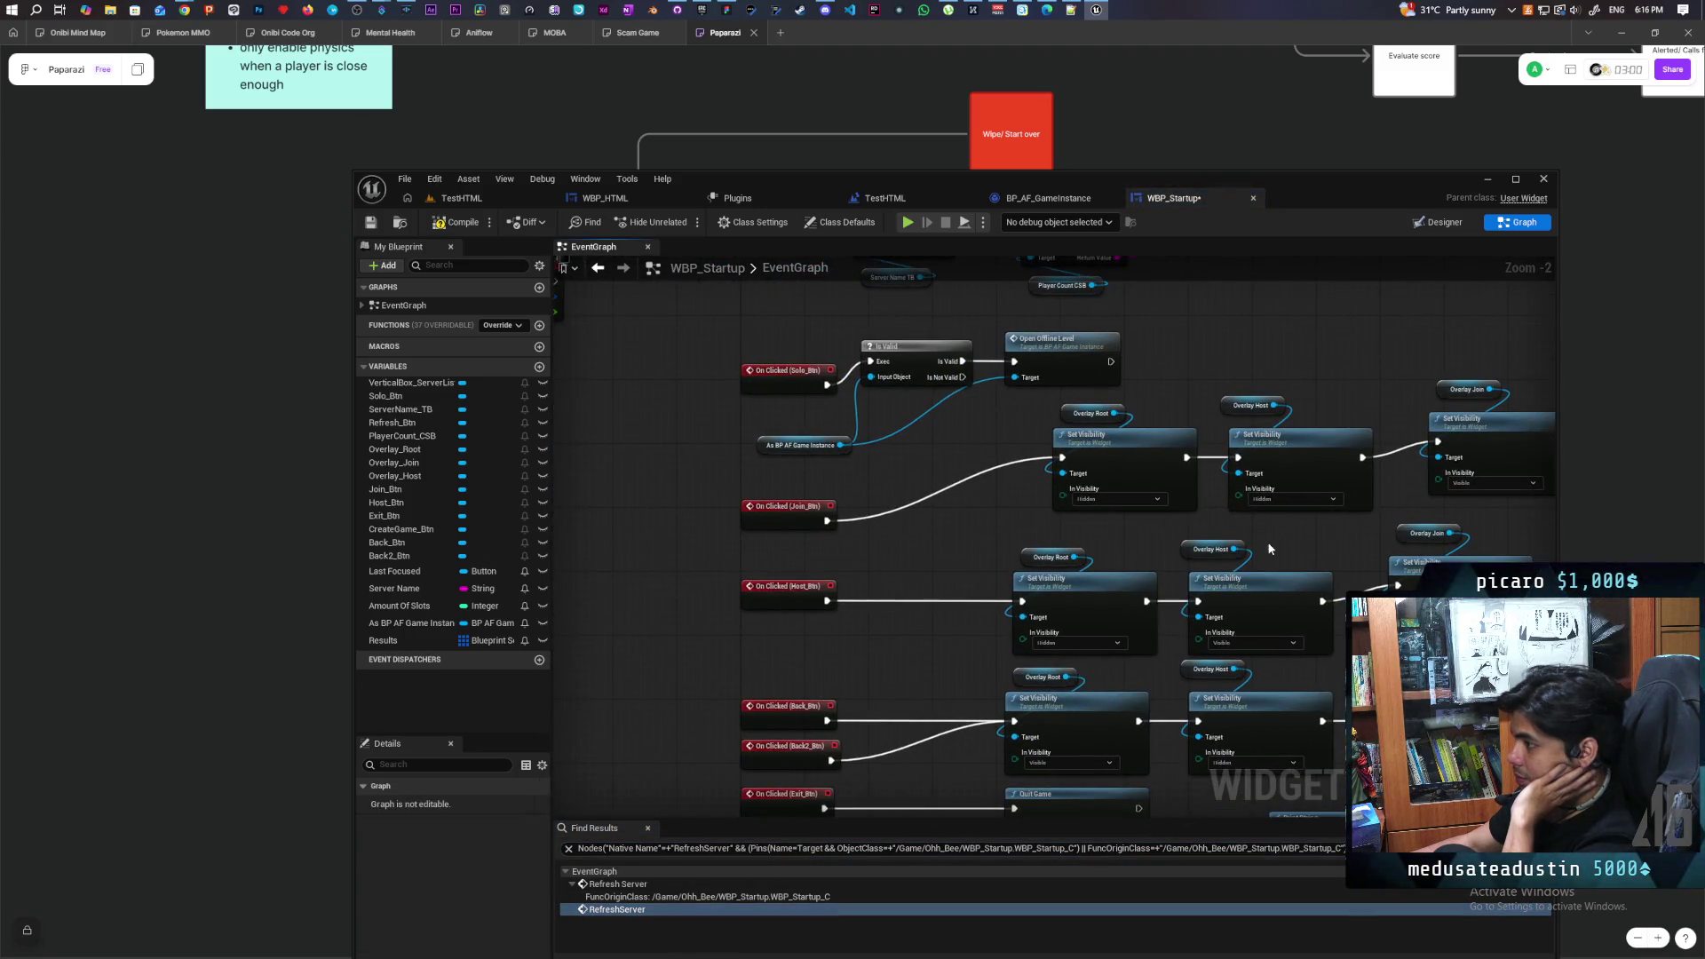
left_click_drag(1340, 546, 1101, 563)
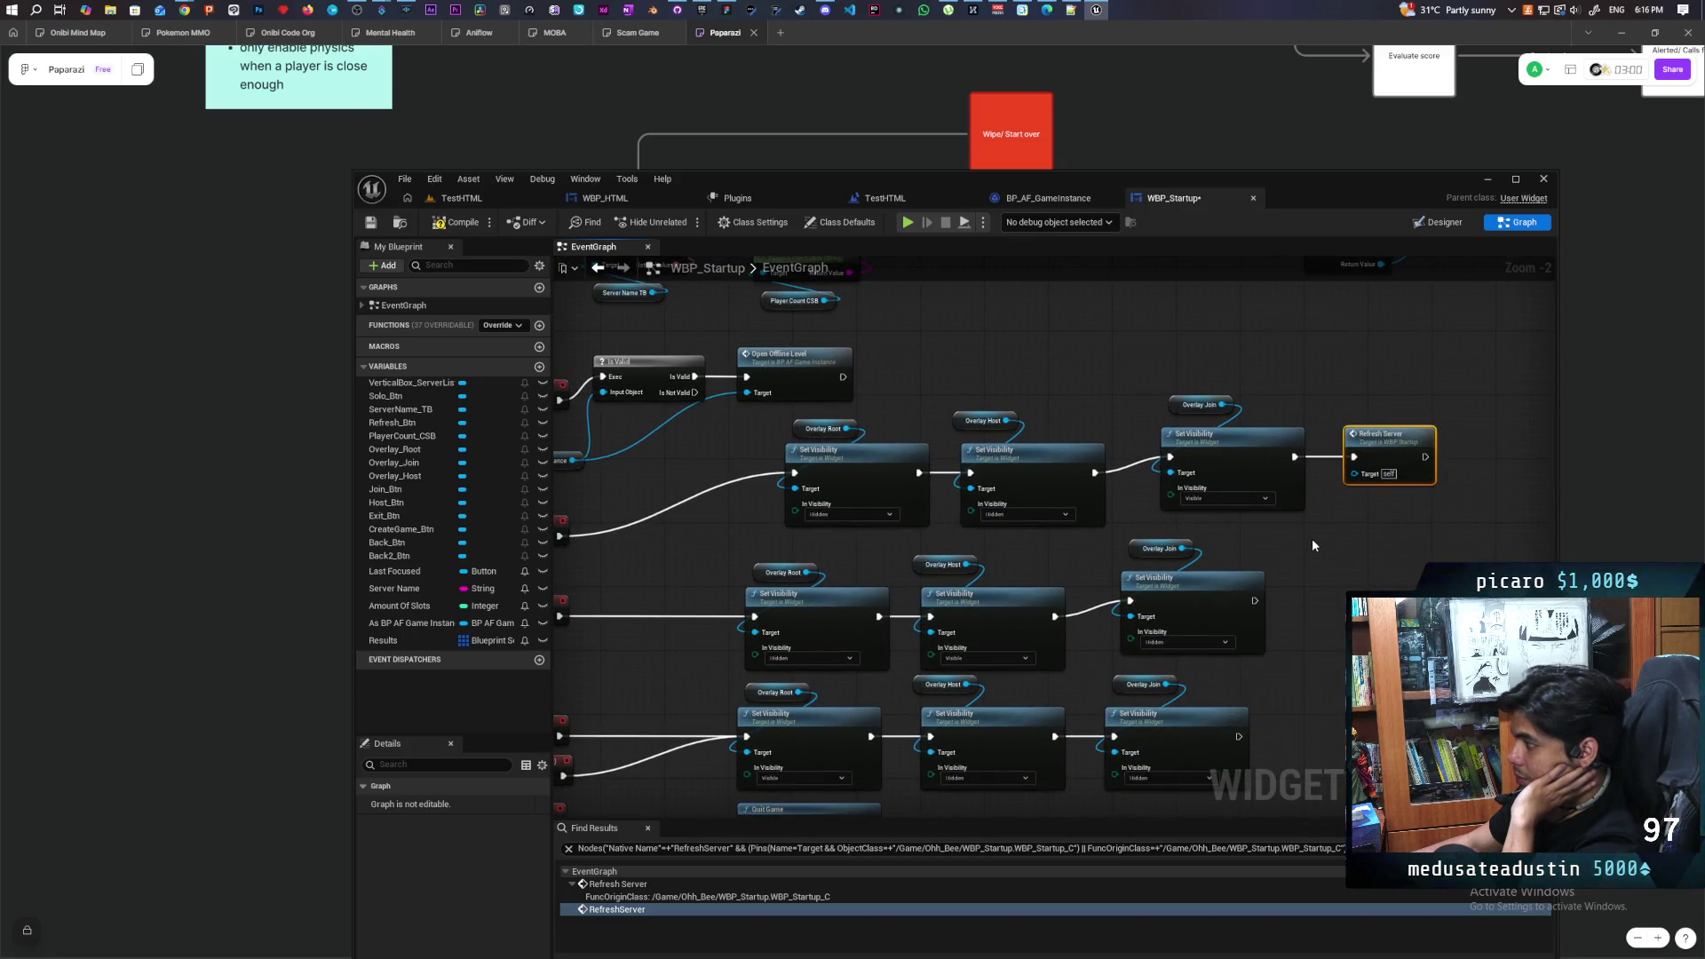
scroll(1313, 542, "down", 2)
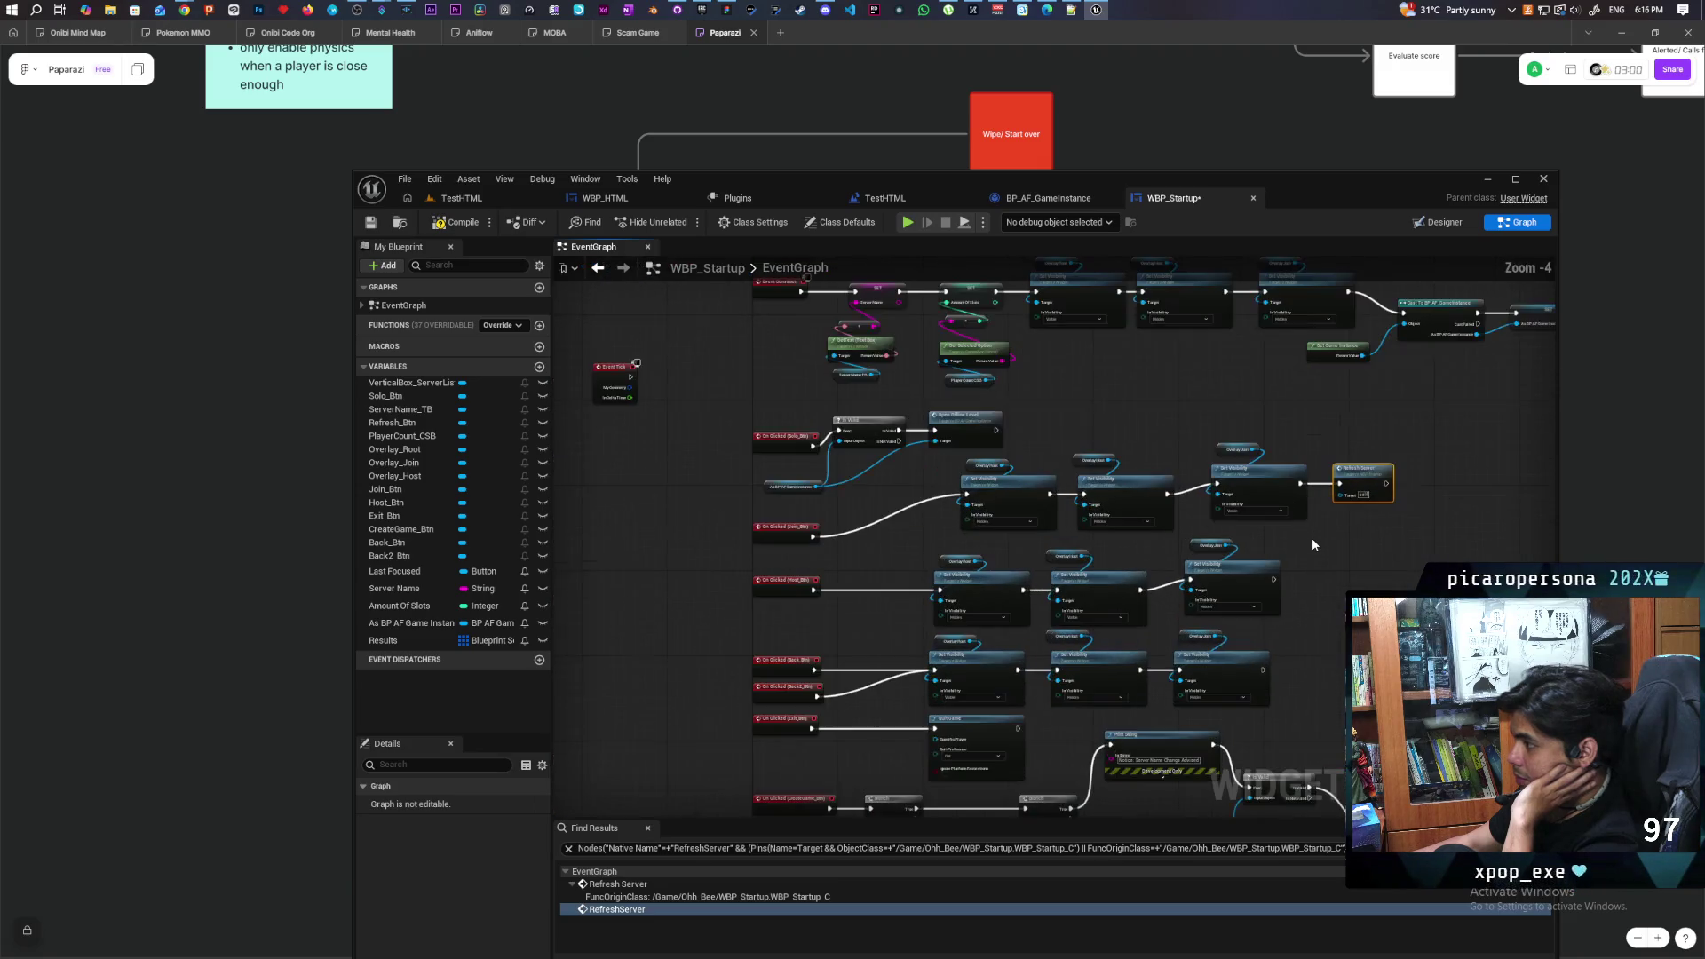
scroll(1096, 579, "up", 1)
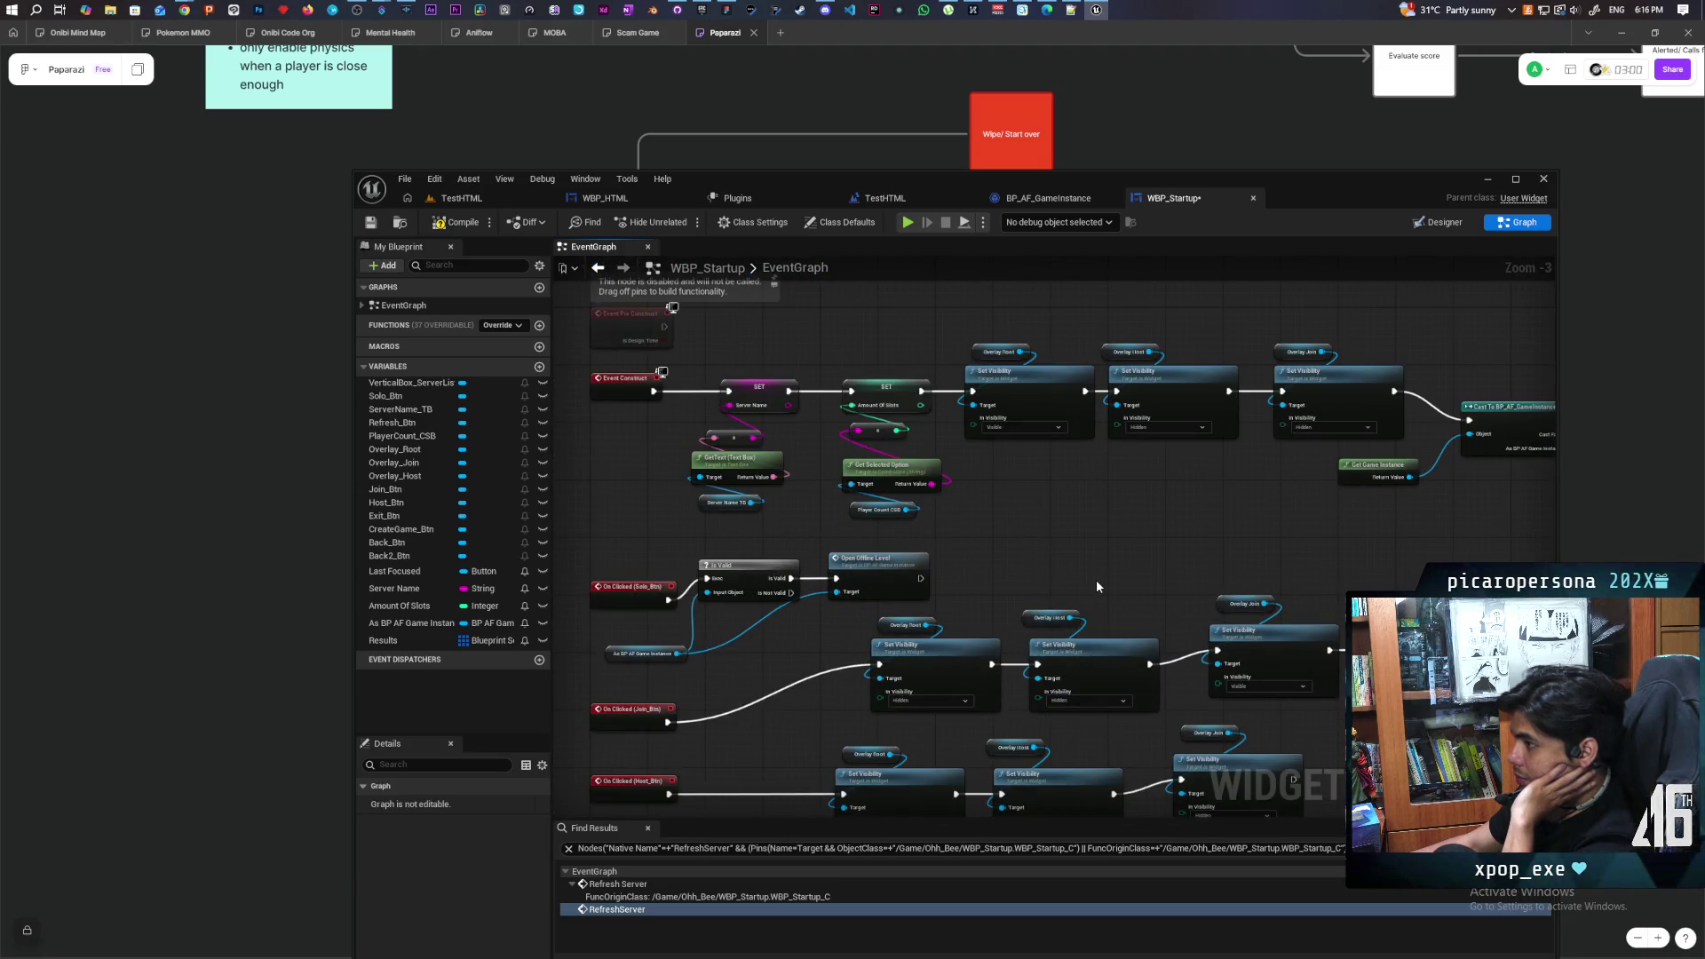
scroll(1096, 579, "down", 1)
scroll(1318, 584, "down", 1)
scroll(1356, 478, "up", 1)
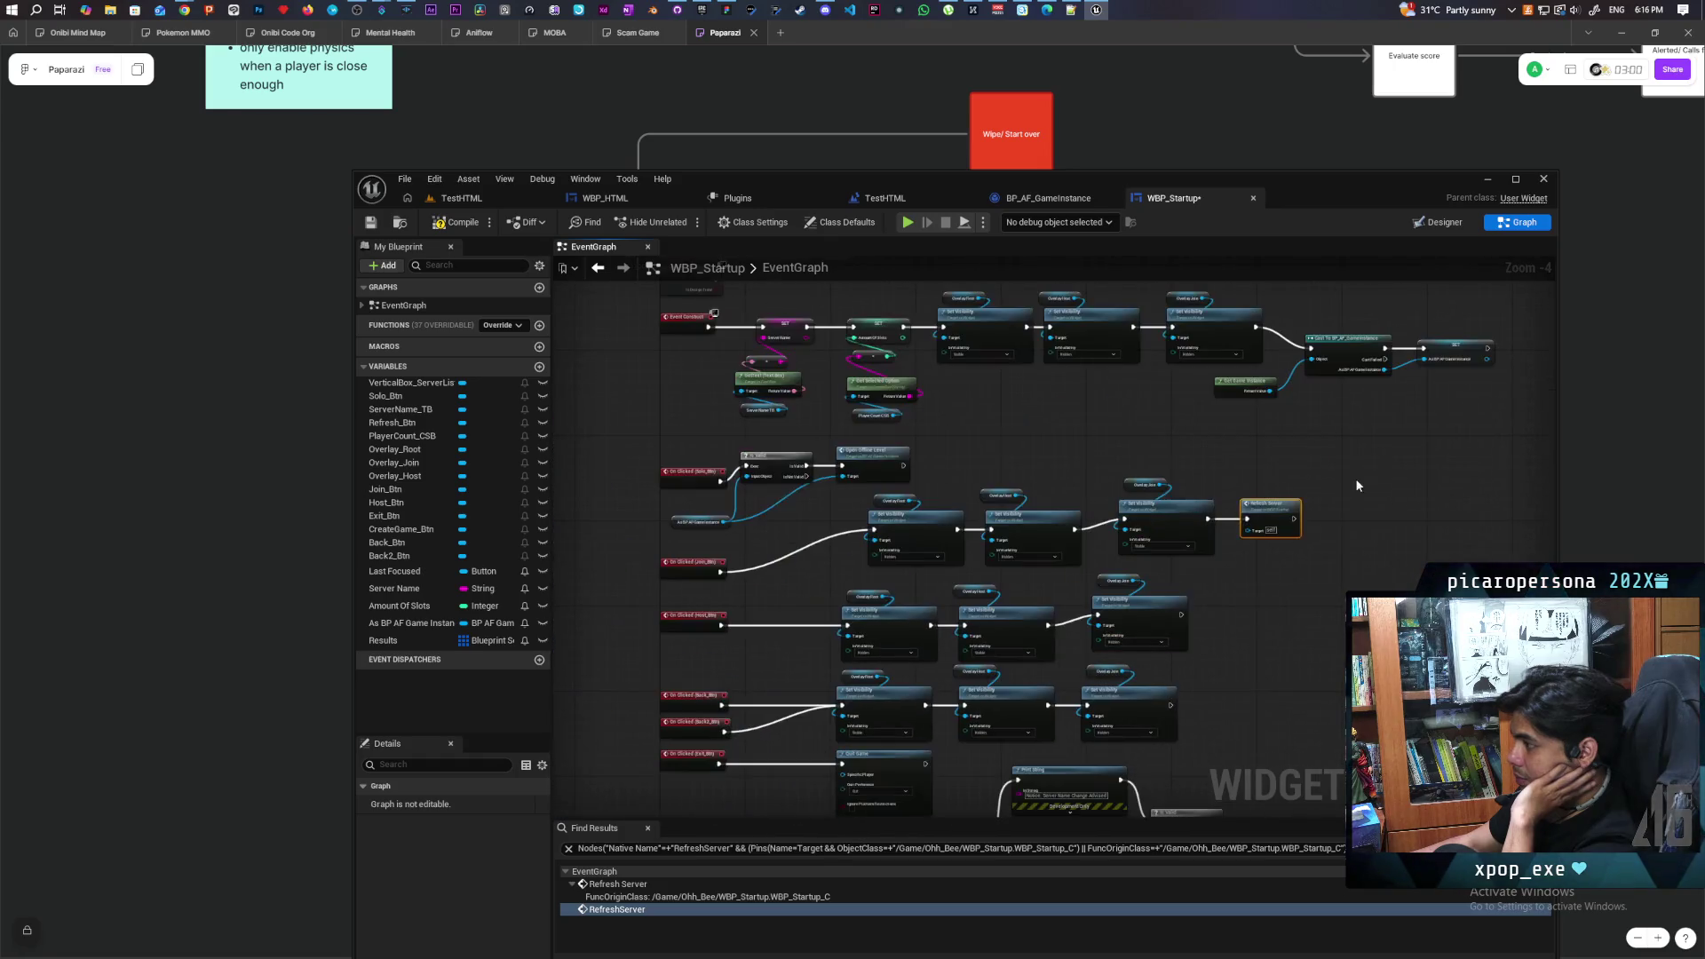
scroll(1356, 486, "up", 1)
mouse_move(1142, 563)
left_mouse_down()
mouse_move(1112, 520)
mouse_move(1148, 651)
mouse_move(1233, 423)
left_mouse_up()
key("ctrl+shift+f")
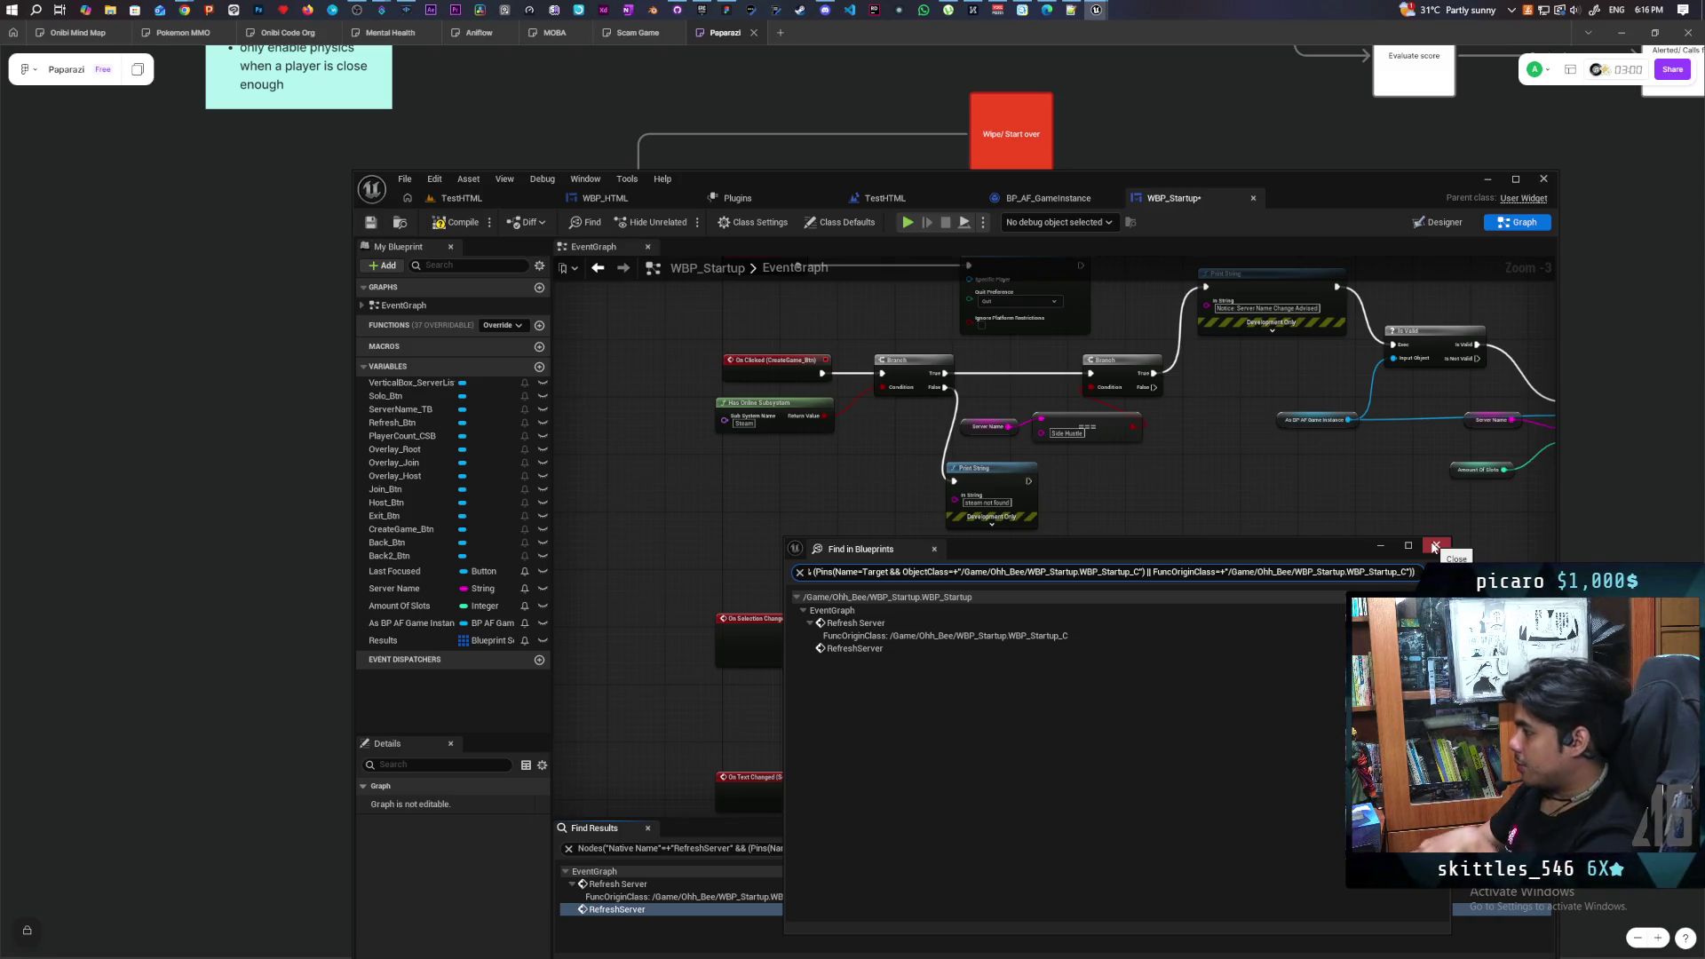
Close the search results and delete the unused FindFriendSession and Find Sessions nodes
left_click(1435, 546)
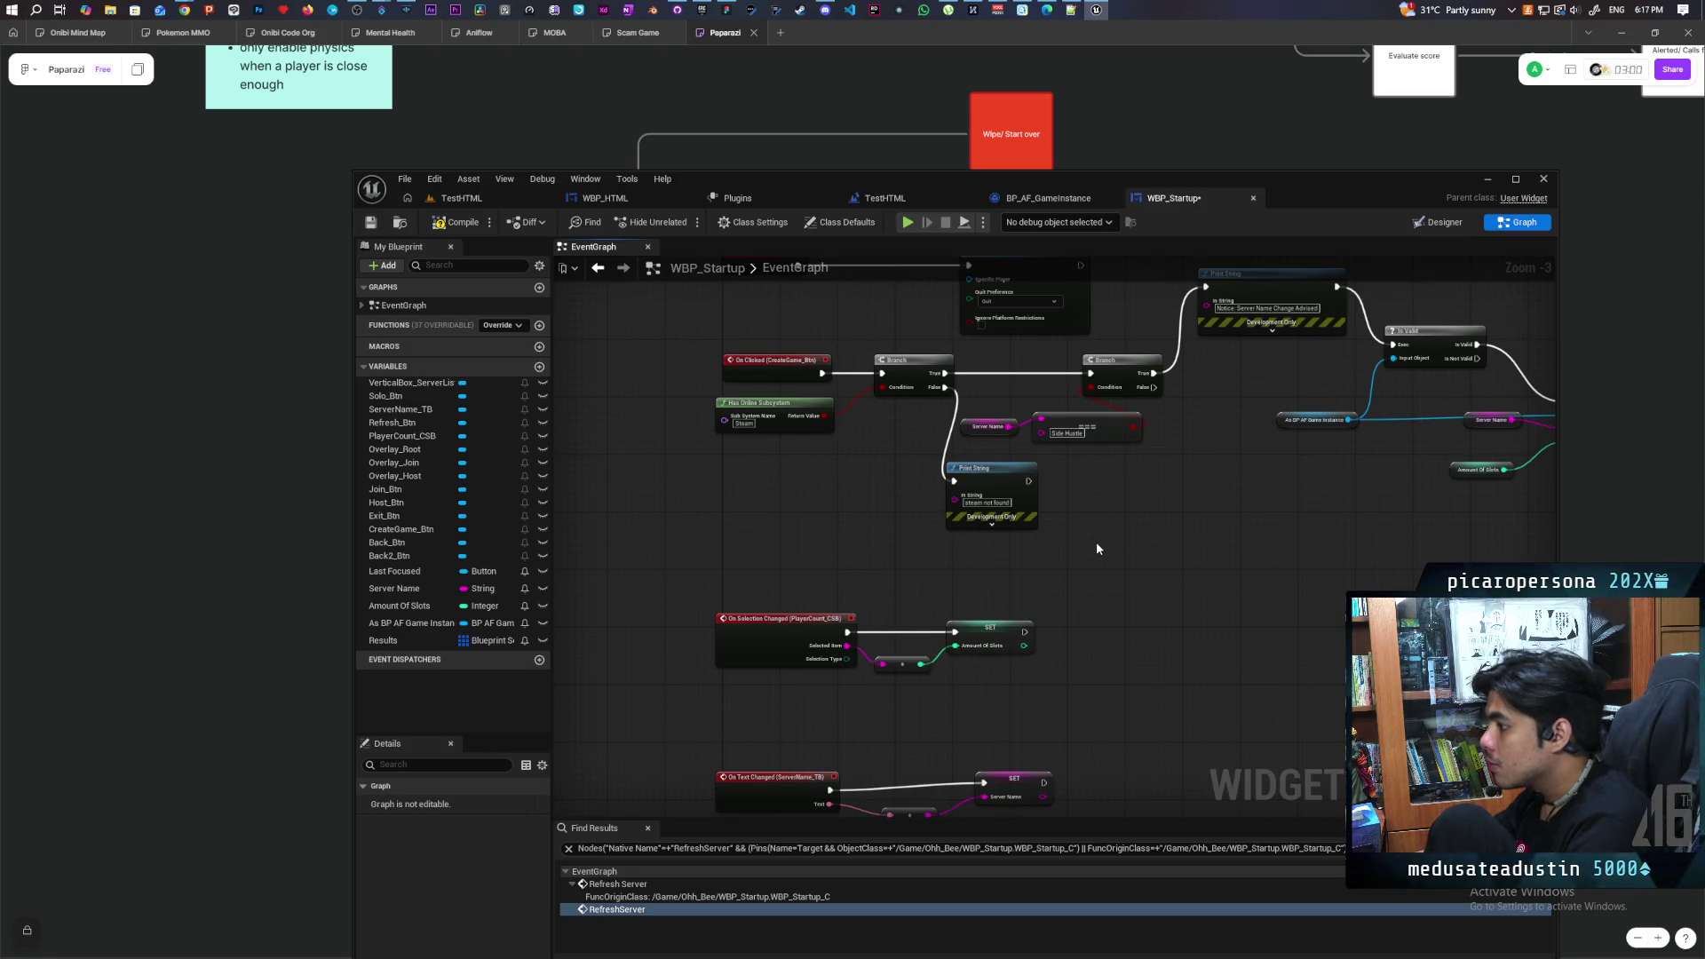
left_click_drag(888, 532, 841, 399)
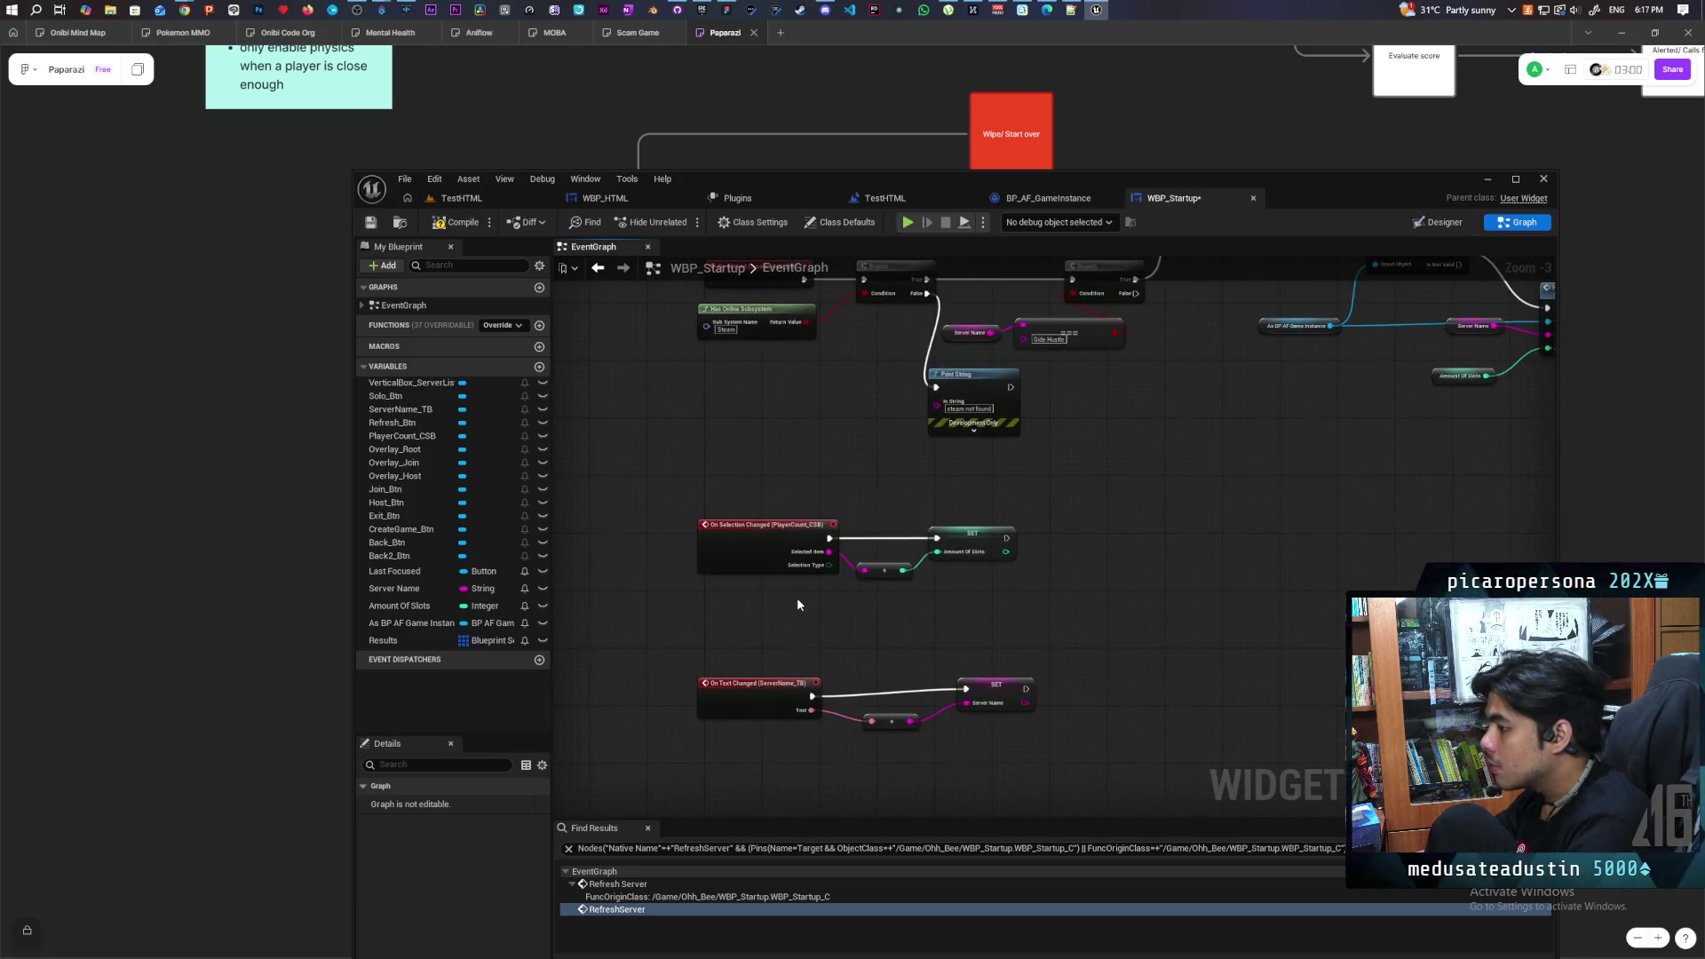
scroll(797, 599, "up", 2)
scroll(802, 594, "down", 1)
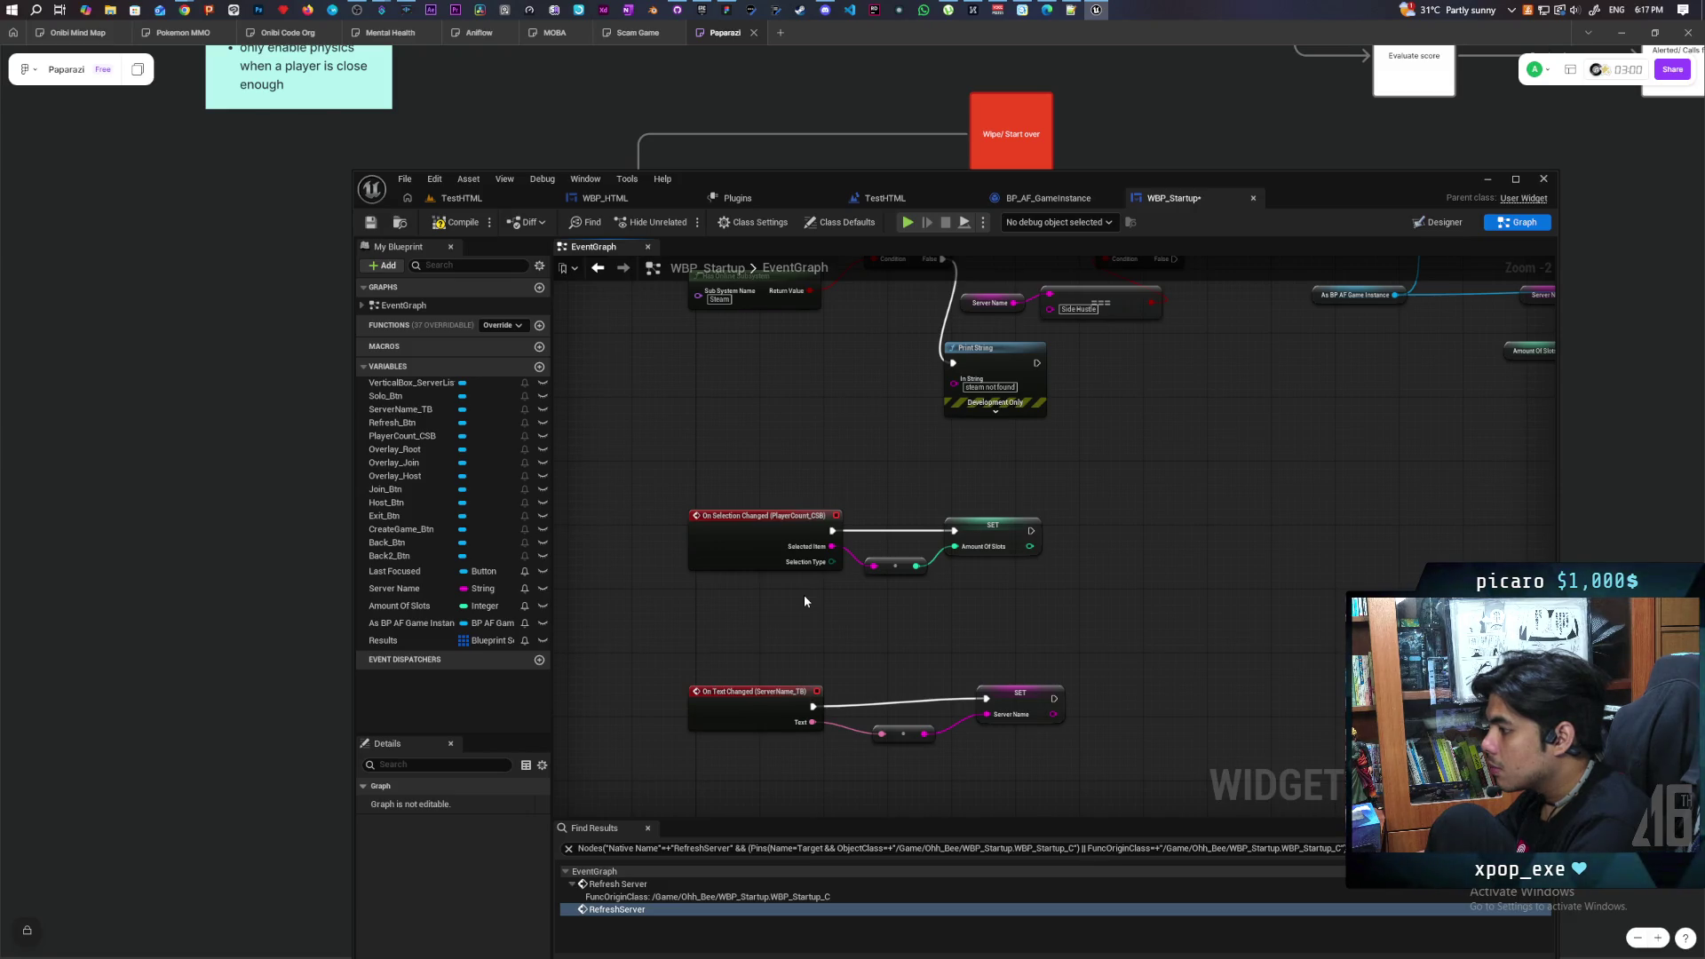
scroll(764, 377, "down", 5)
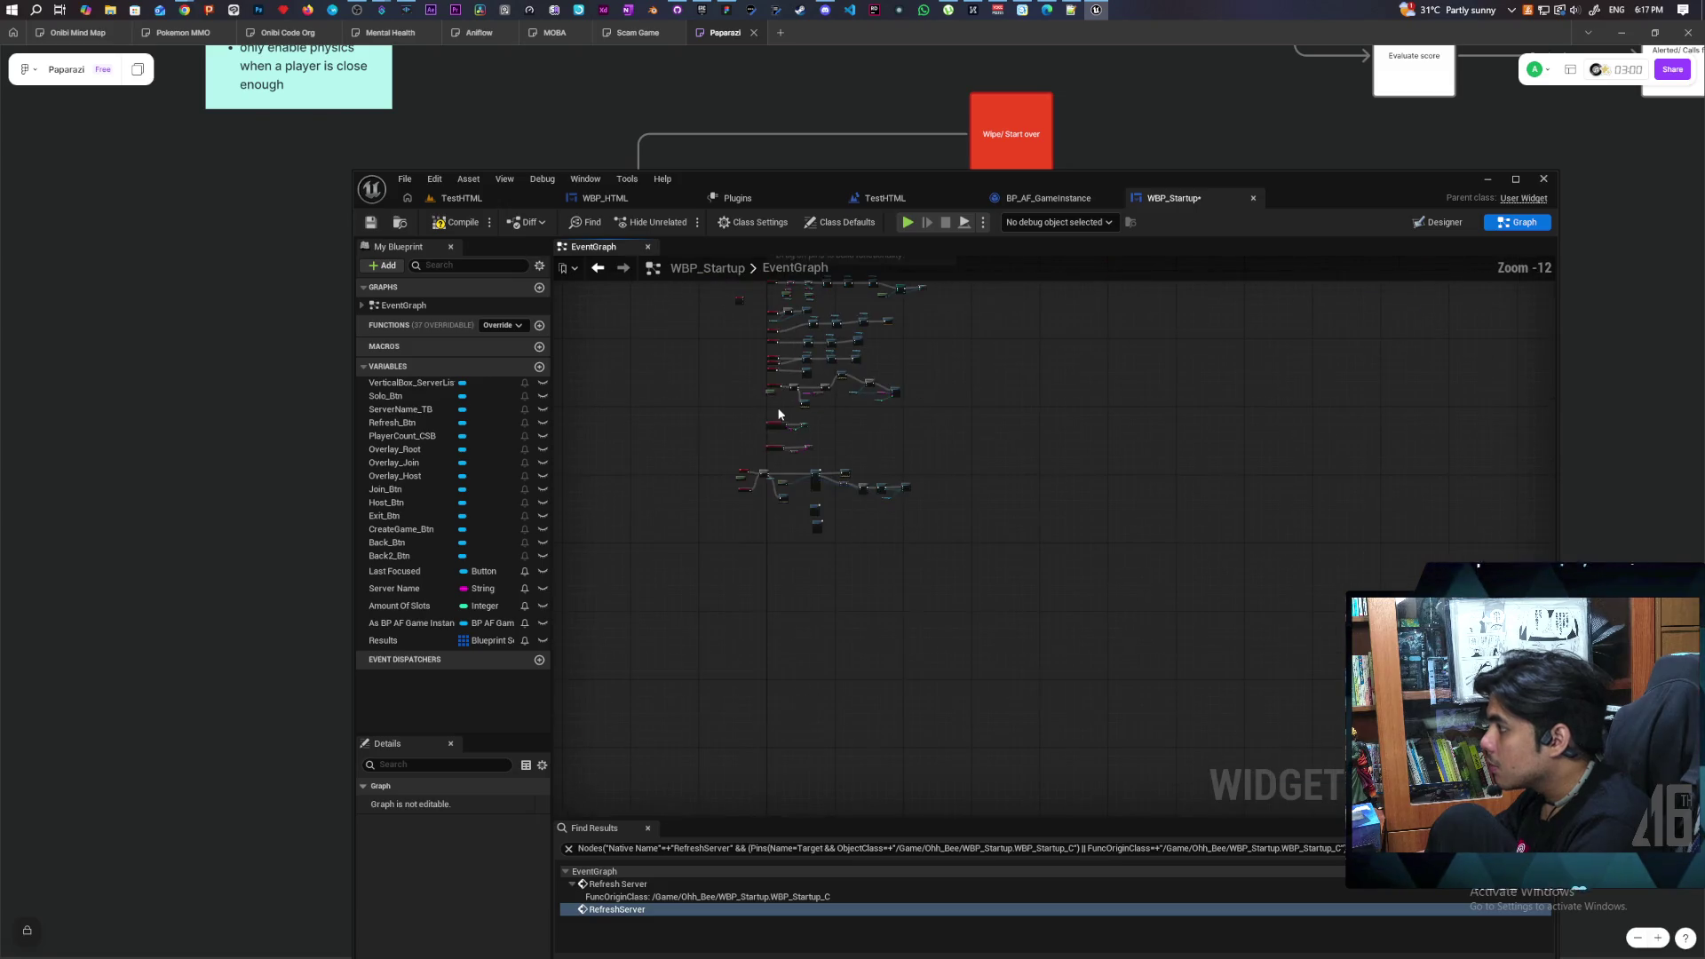
scroll(1022, 488, "up", 3)
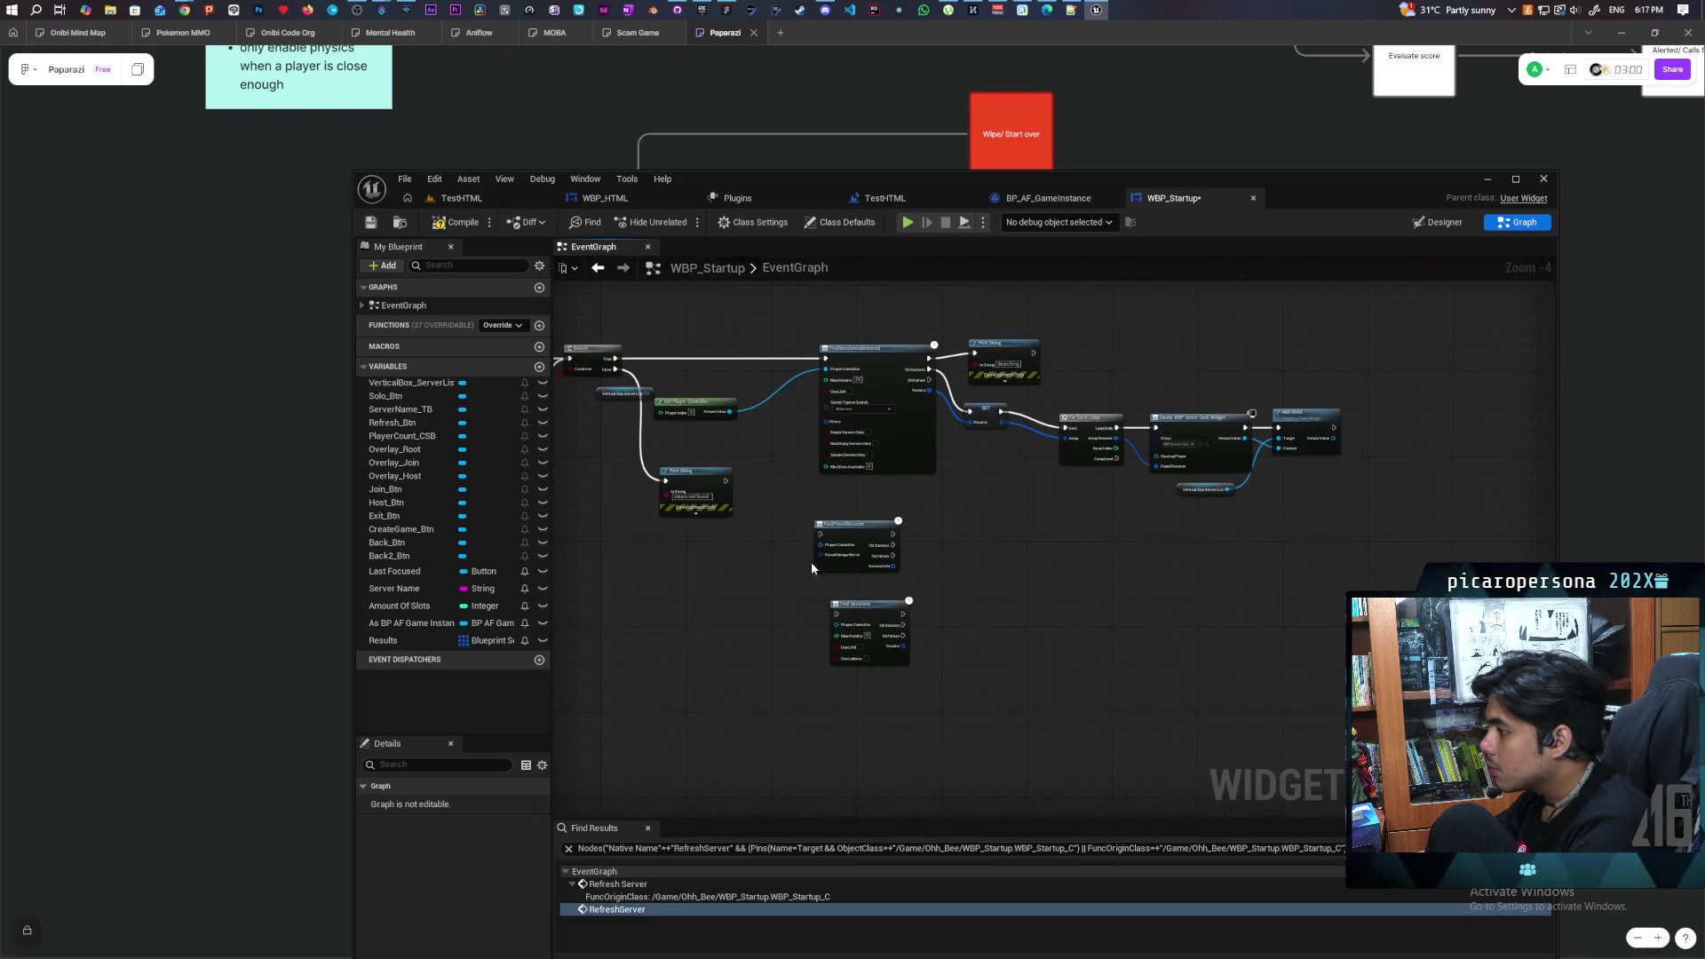
left_click_drag(812, 561, 952, 599)
key("Delete")
Confirm FindSessionsAdvanced's Server Type to Search stays All Servers and review the Branch and SET nodes
scroll(843, 472, "up", 4)
left_click_drag(843, 472, 850, 678)
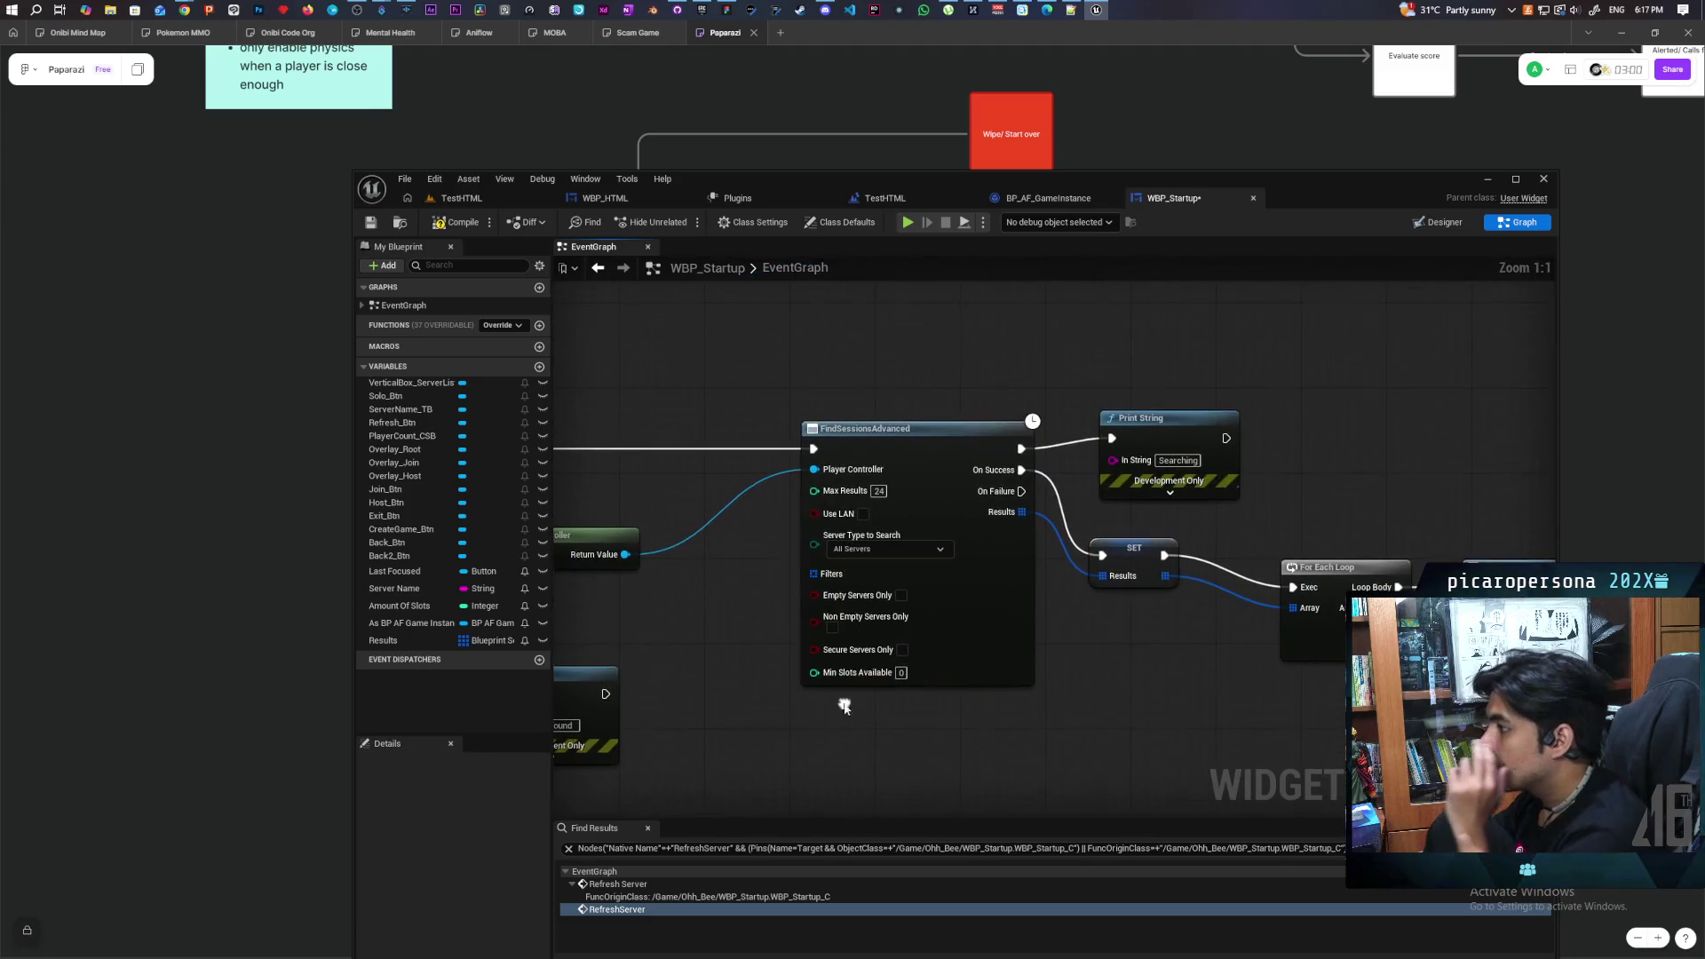
left_click(929, 551)
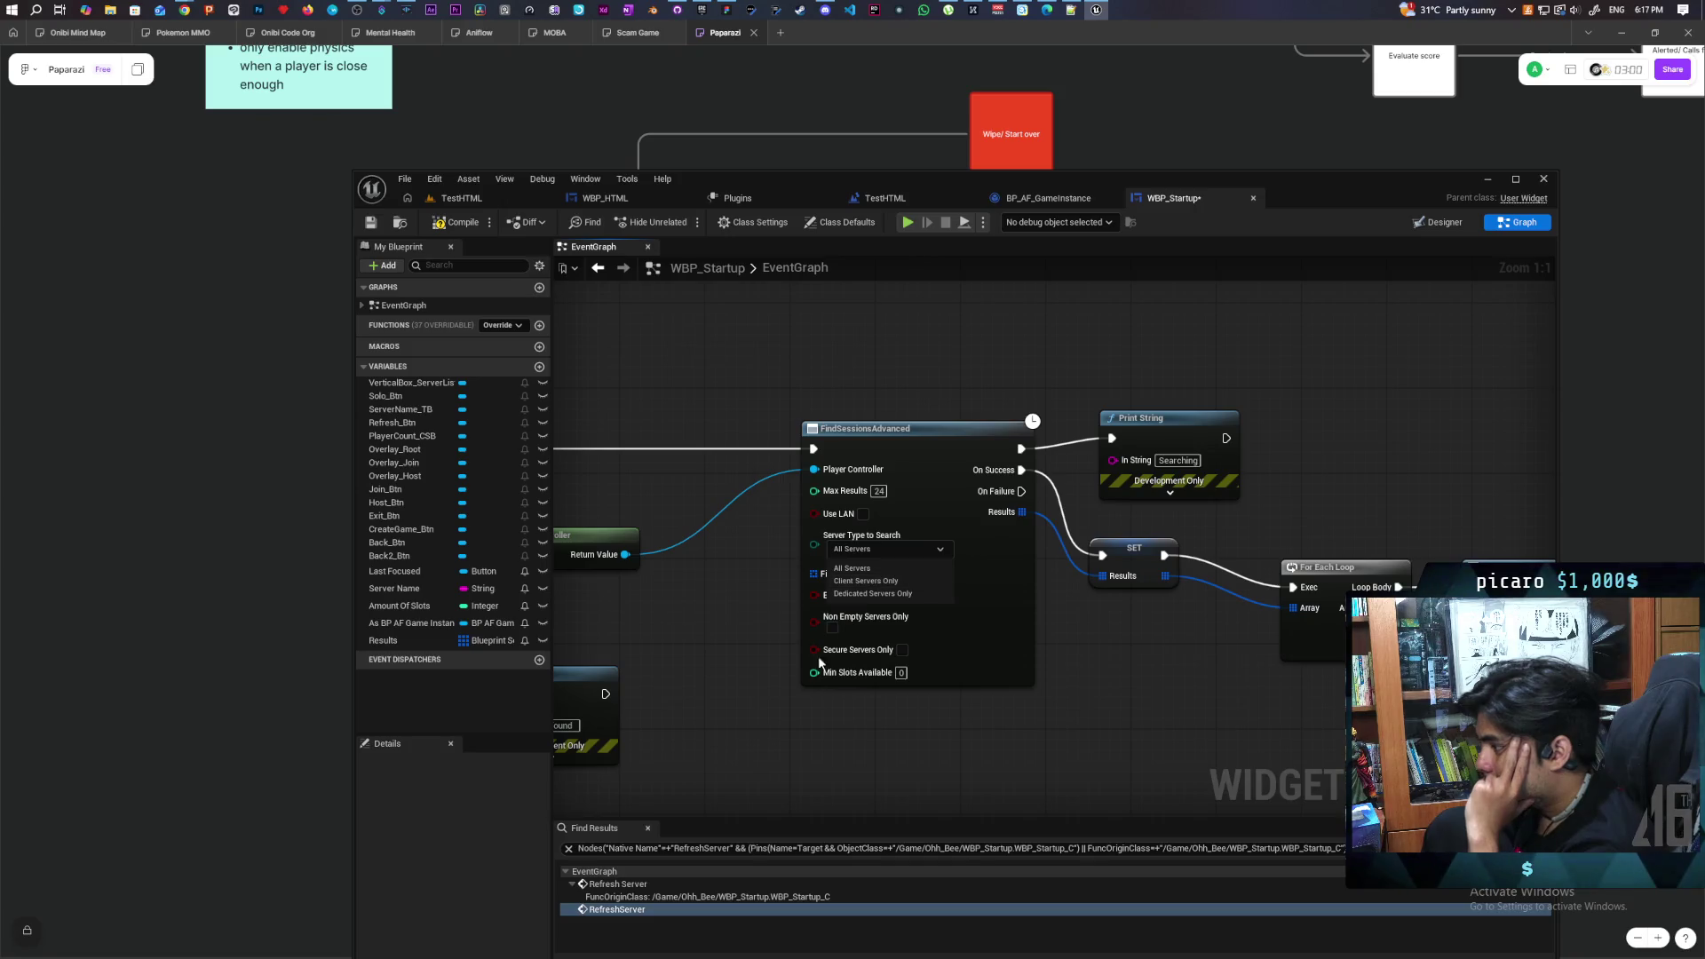
left_click(803, 717)
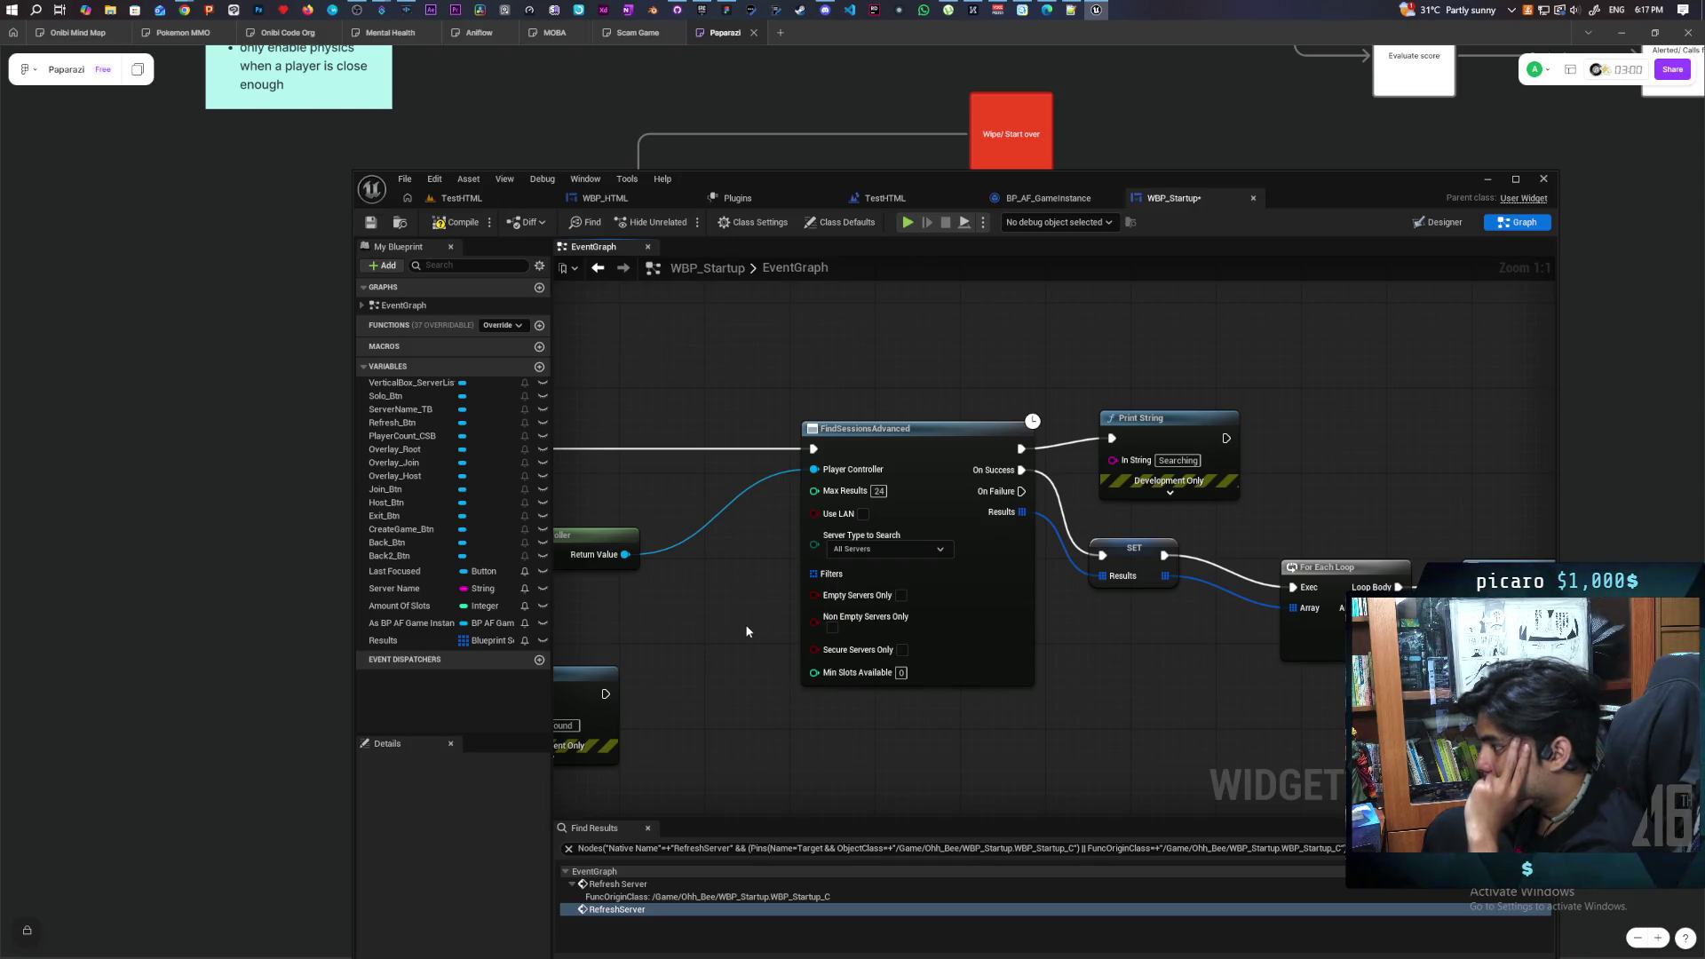
mouse_move(746, 631)
left_mouse_down()
mouse_move(797, 664)
mouse_move(1165, 658)
mouse_move(1241, 674)
mouse_move(1096, 678)
left_mouse_up()
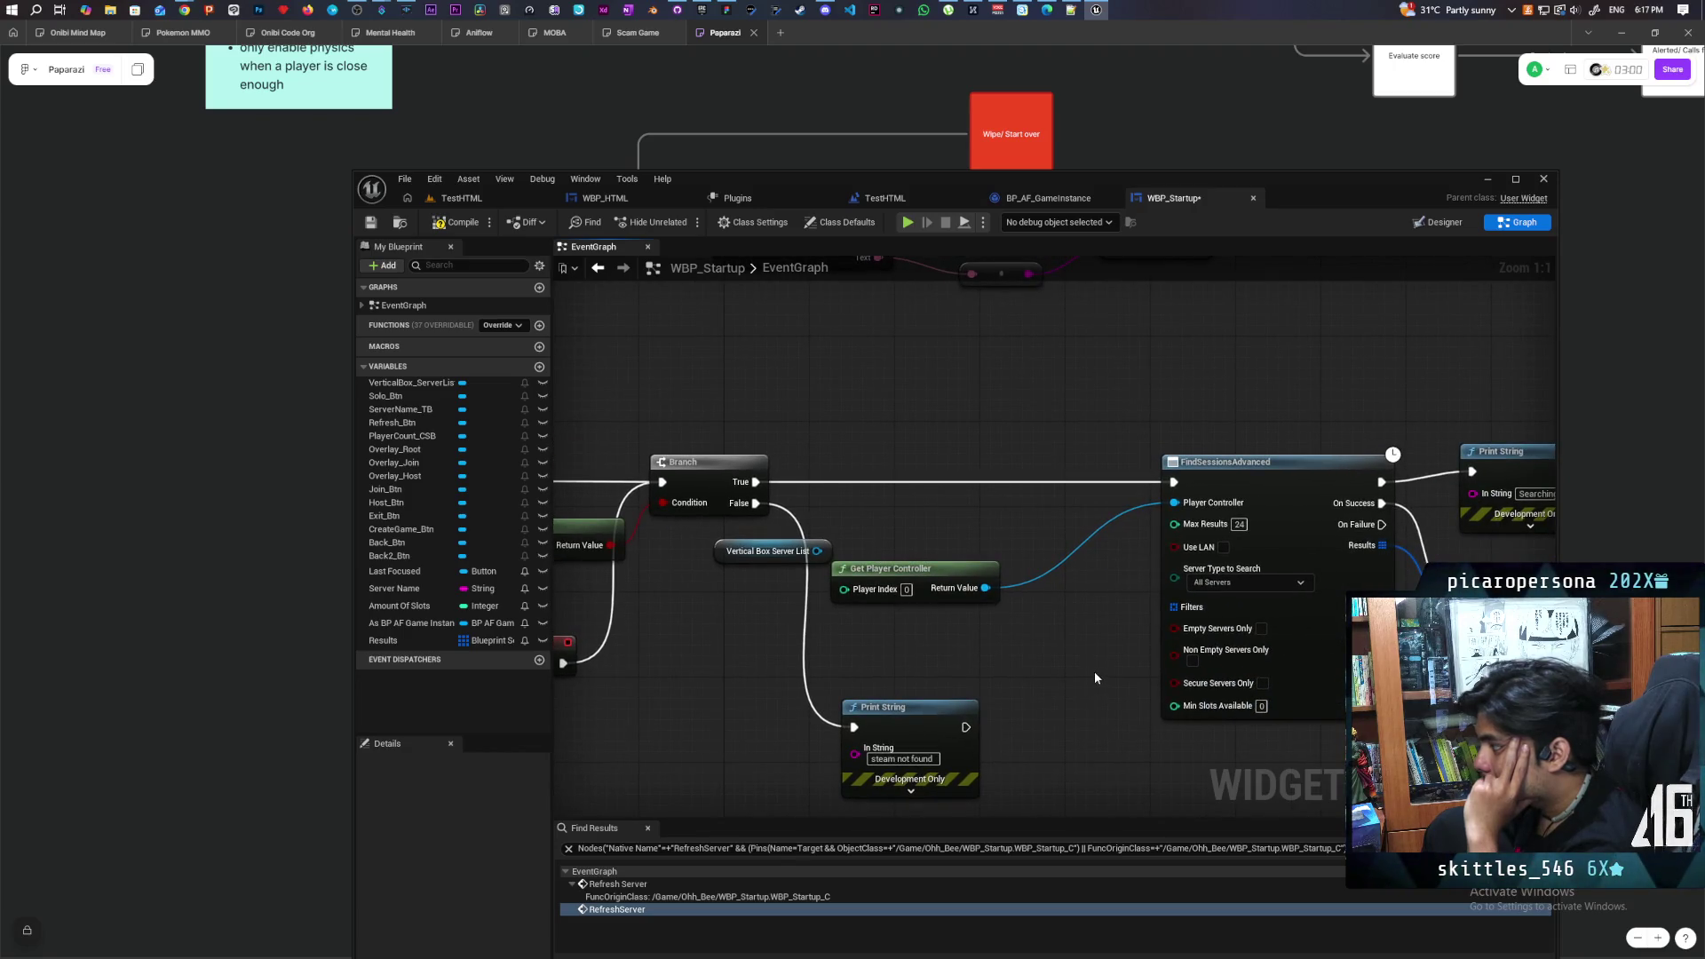
left_click_drag(1075, 684, 969, 676)
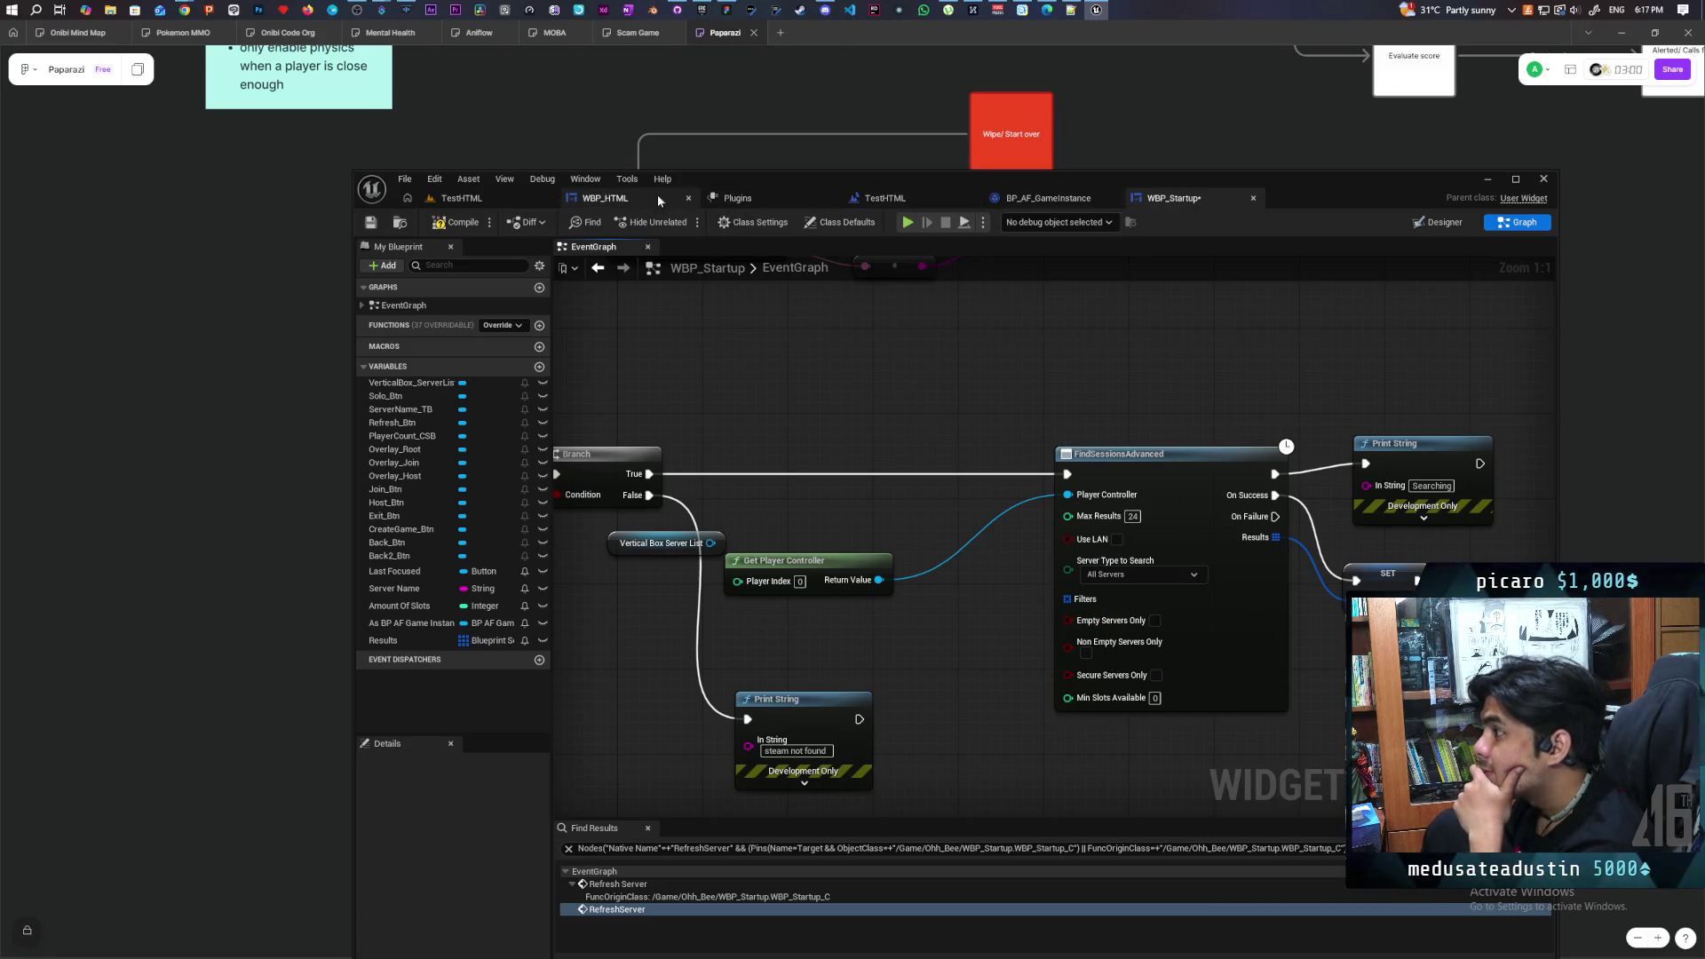
Switch to BP_AF_GameInstance and frame the HostServer event feeding CreateAdvancedSession
left_click(1043, 199)
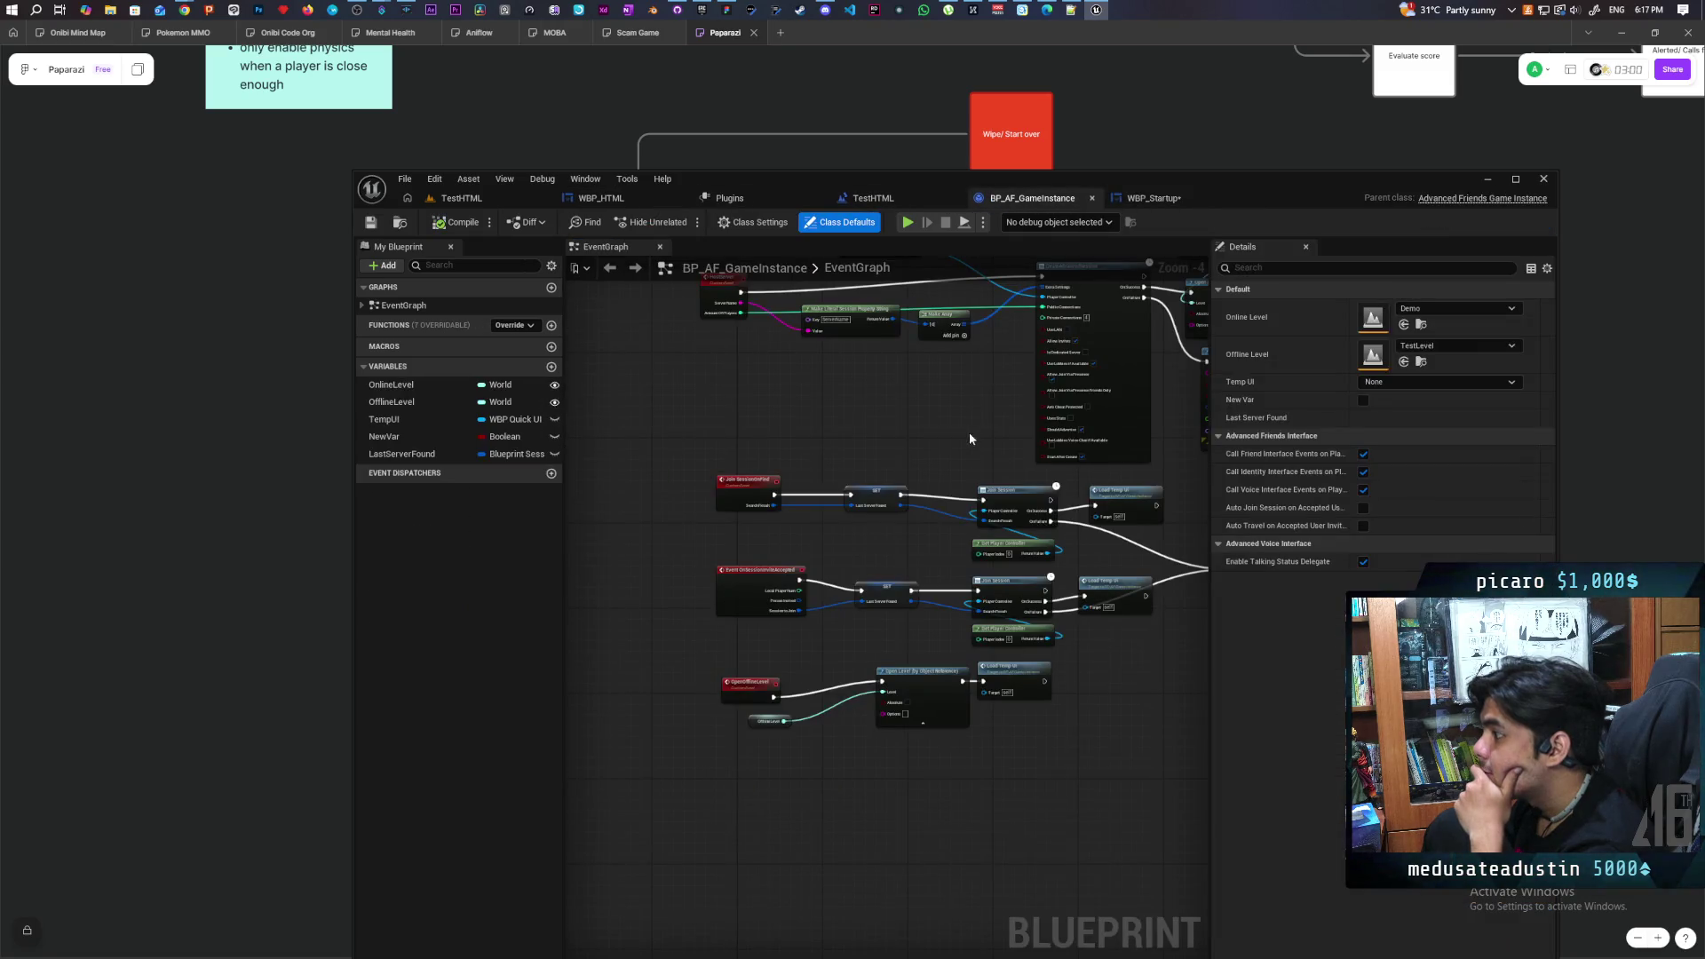
mouse_move(968, 432)
left_mouse_down()
mouse_move(803, 506)
mouse_move(871, 565)
left_mouse_up()
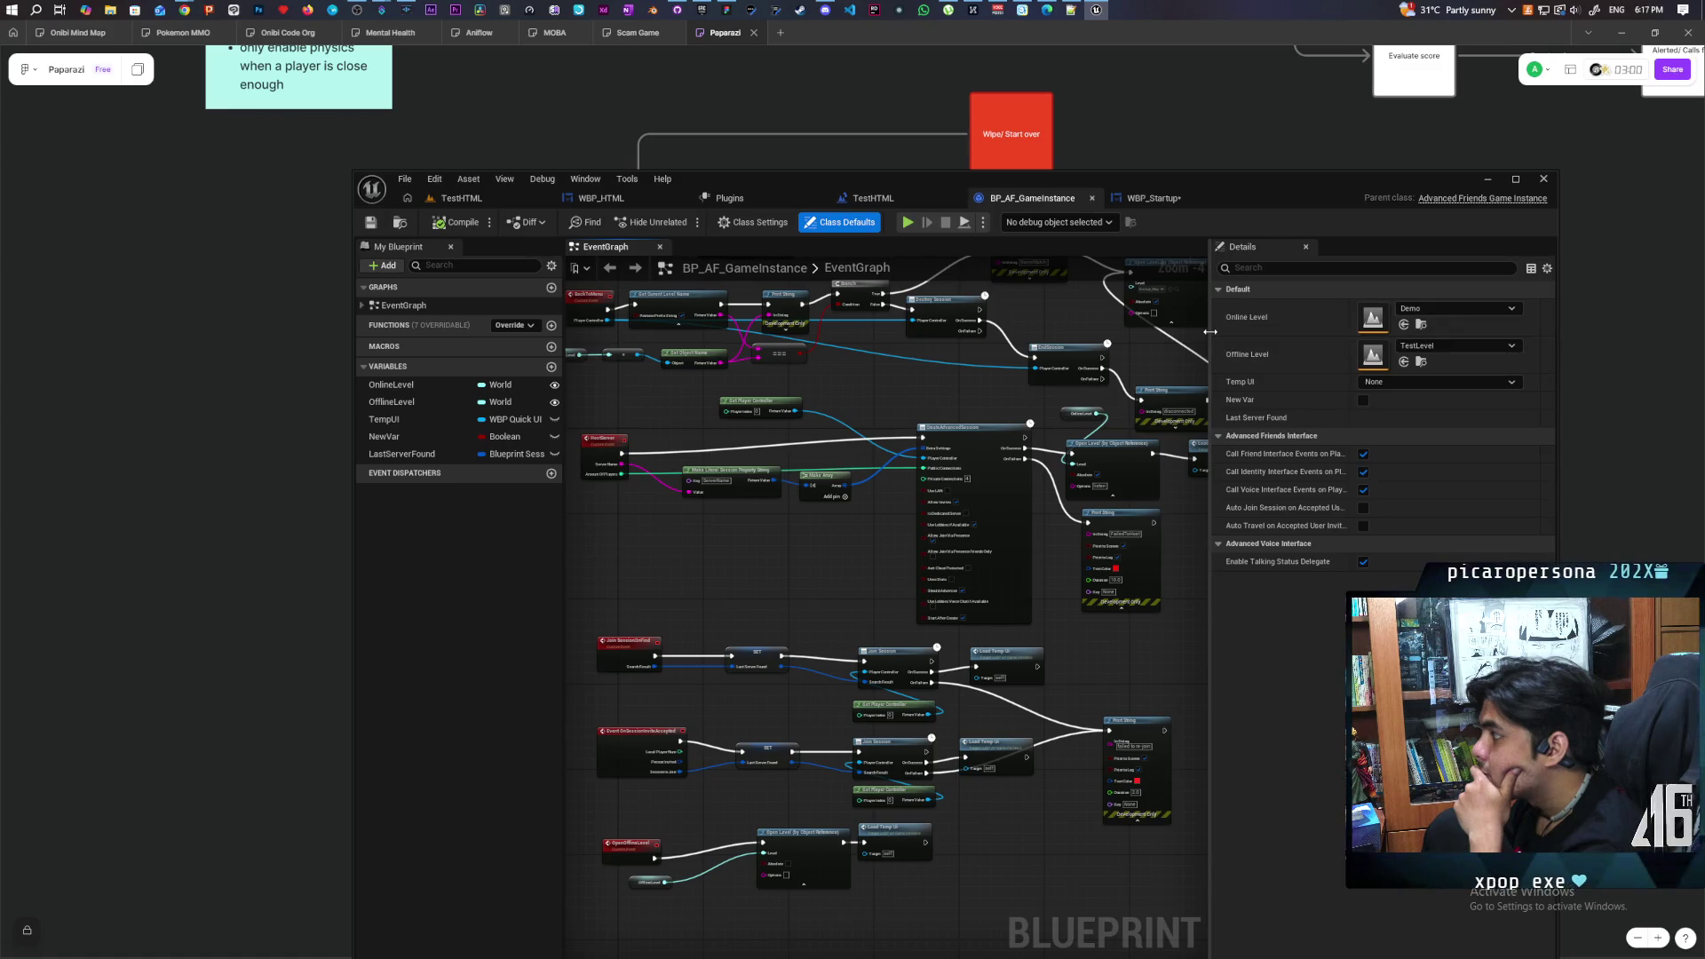
mouse_move(1209, 331)
left_mouse_down()
mouse_move(1362, 384)
mouse_move(1267, 396)
left_mouse_up()
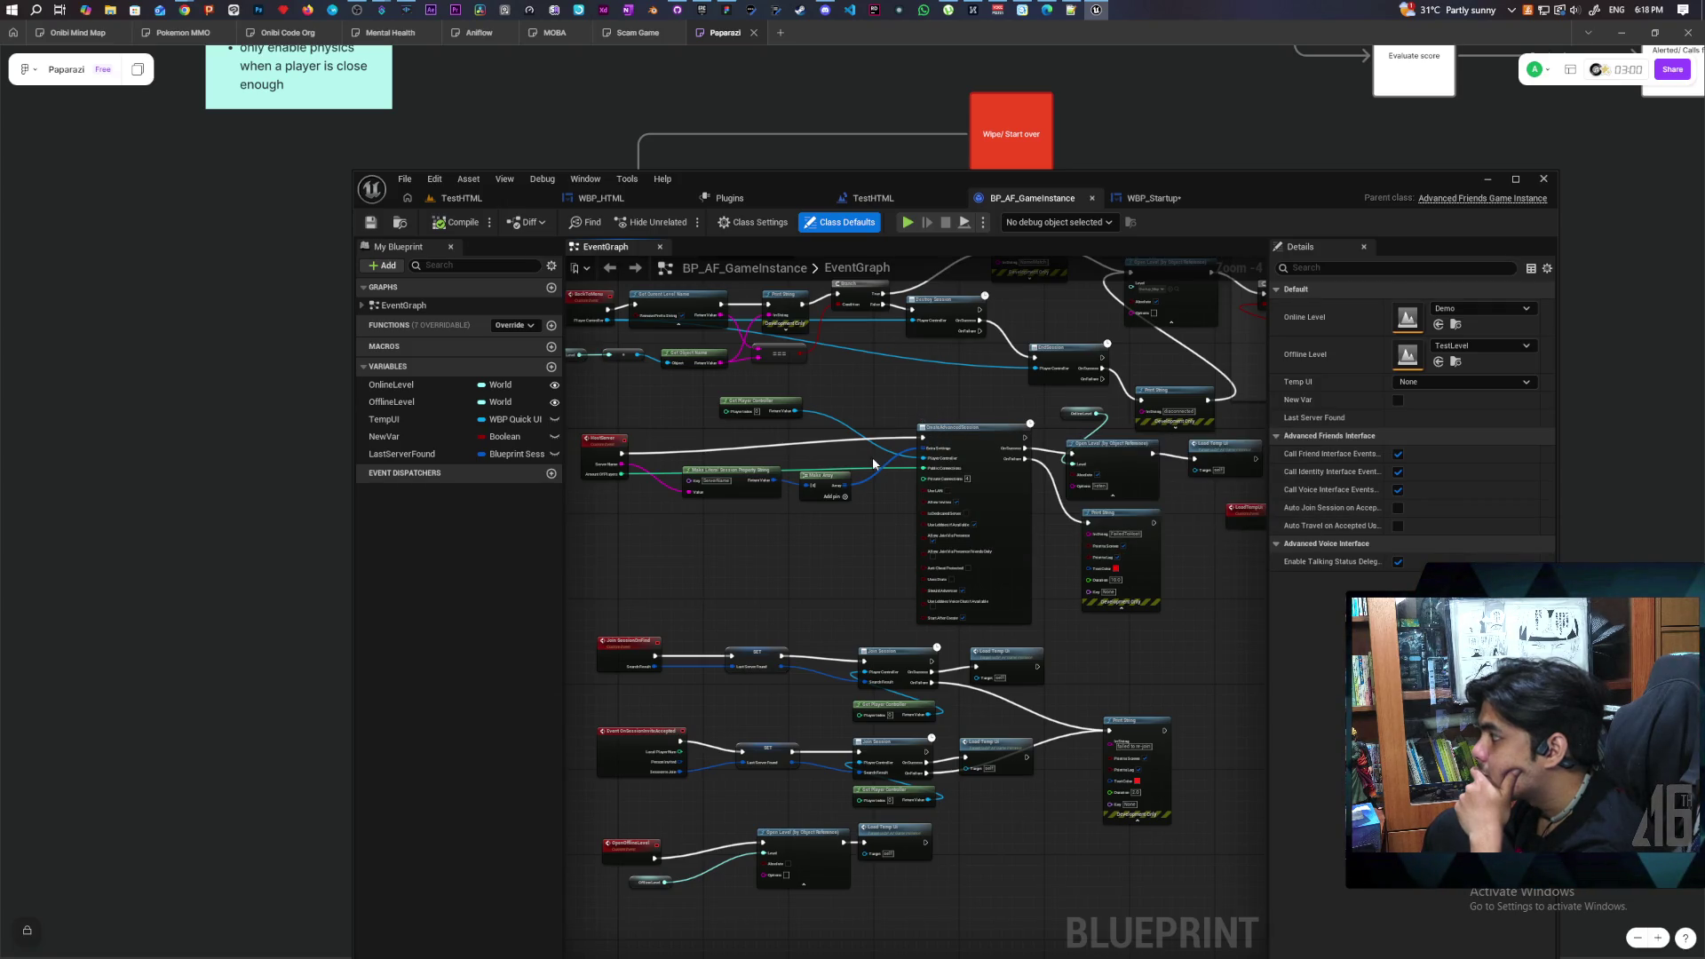
scroll(887, 478, "up", 3)
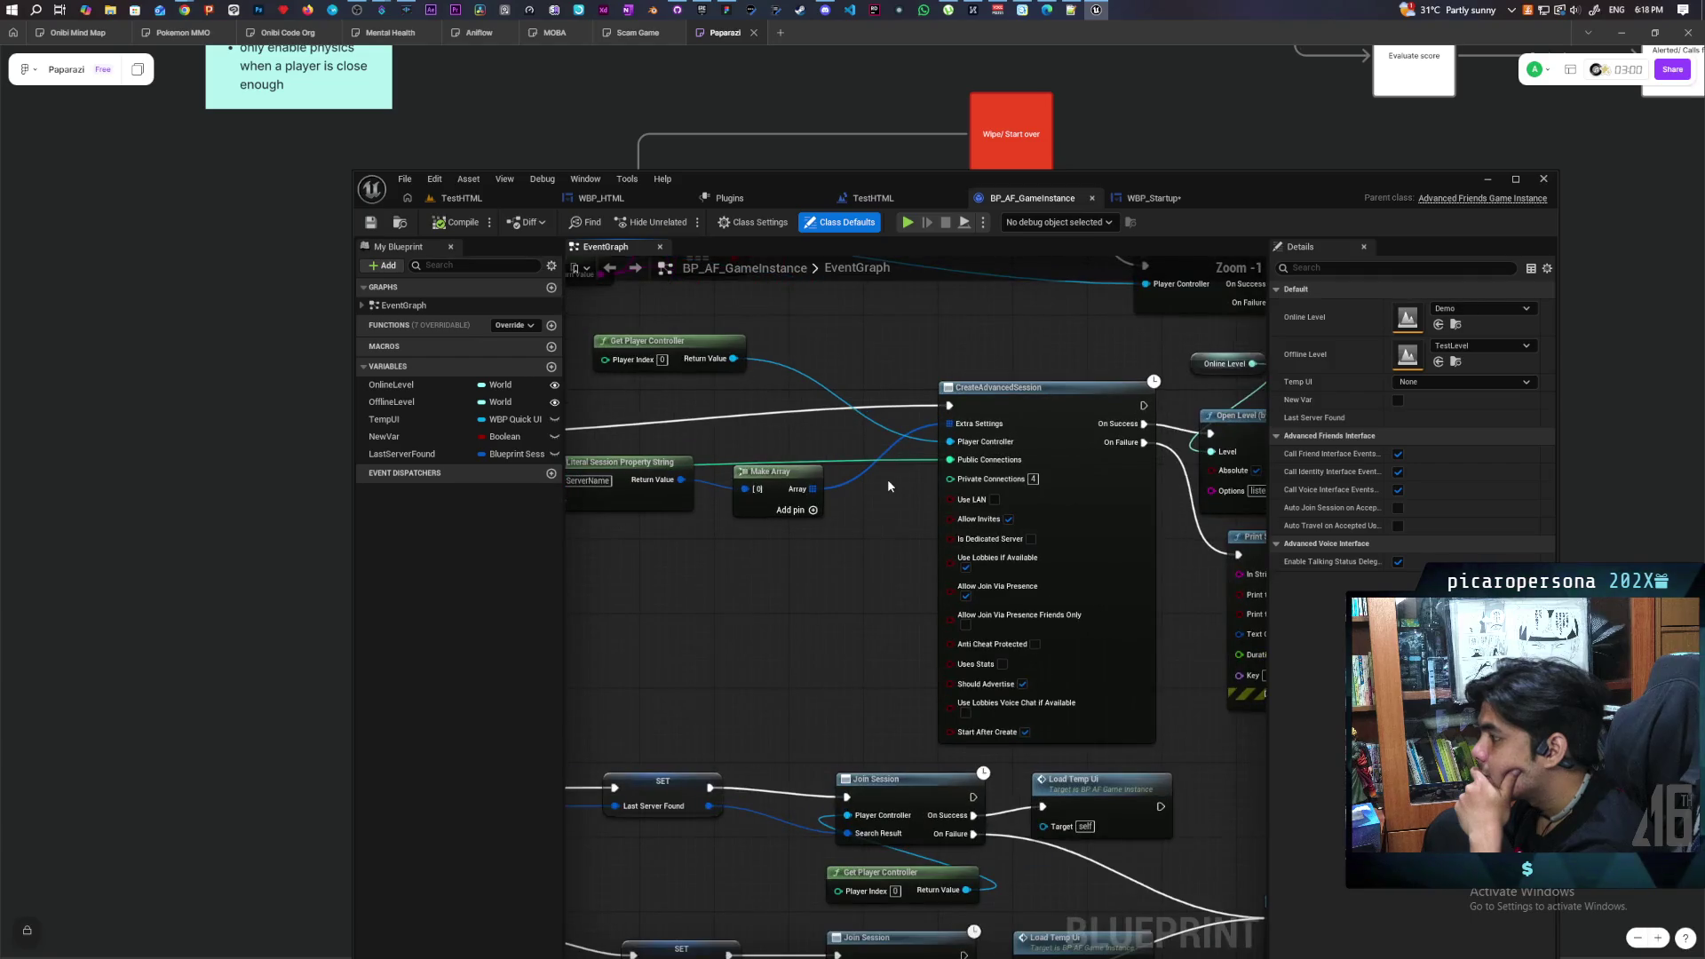
scroll(889, 486, "up", 1)
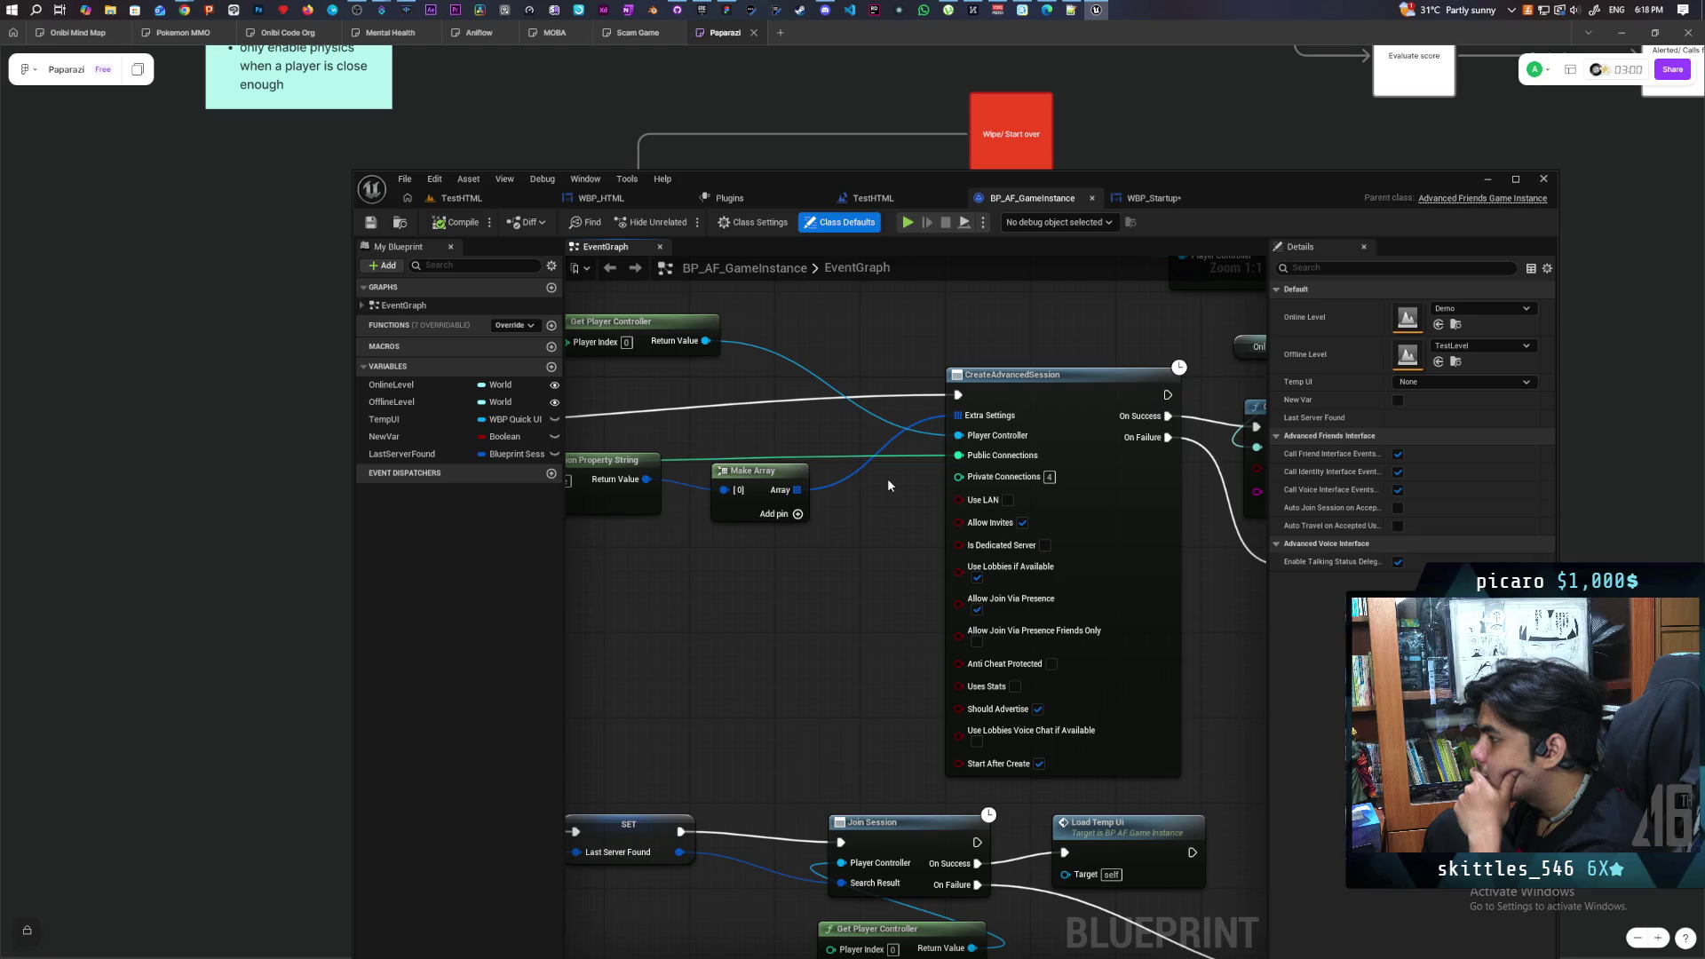
mouse_move(864, 571)
left_mouse_down()
mouse_move(1063, 602)
mouse_move(988, 600)
mouse_move(947, 639)
mouse_move(886, 632)
left_mouse_up()
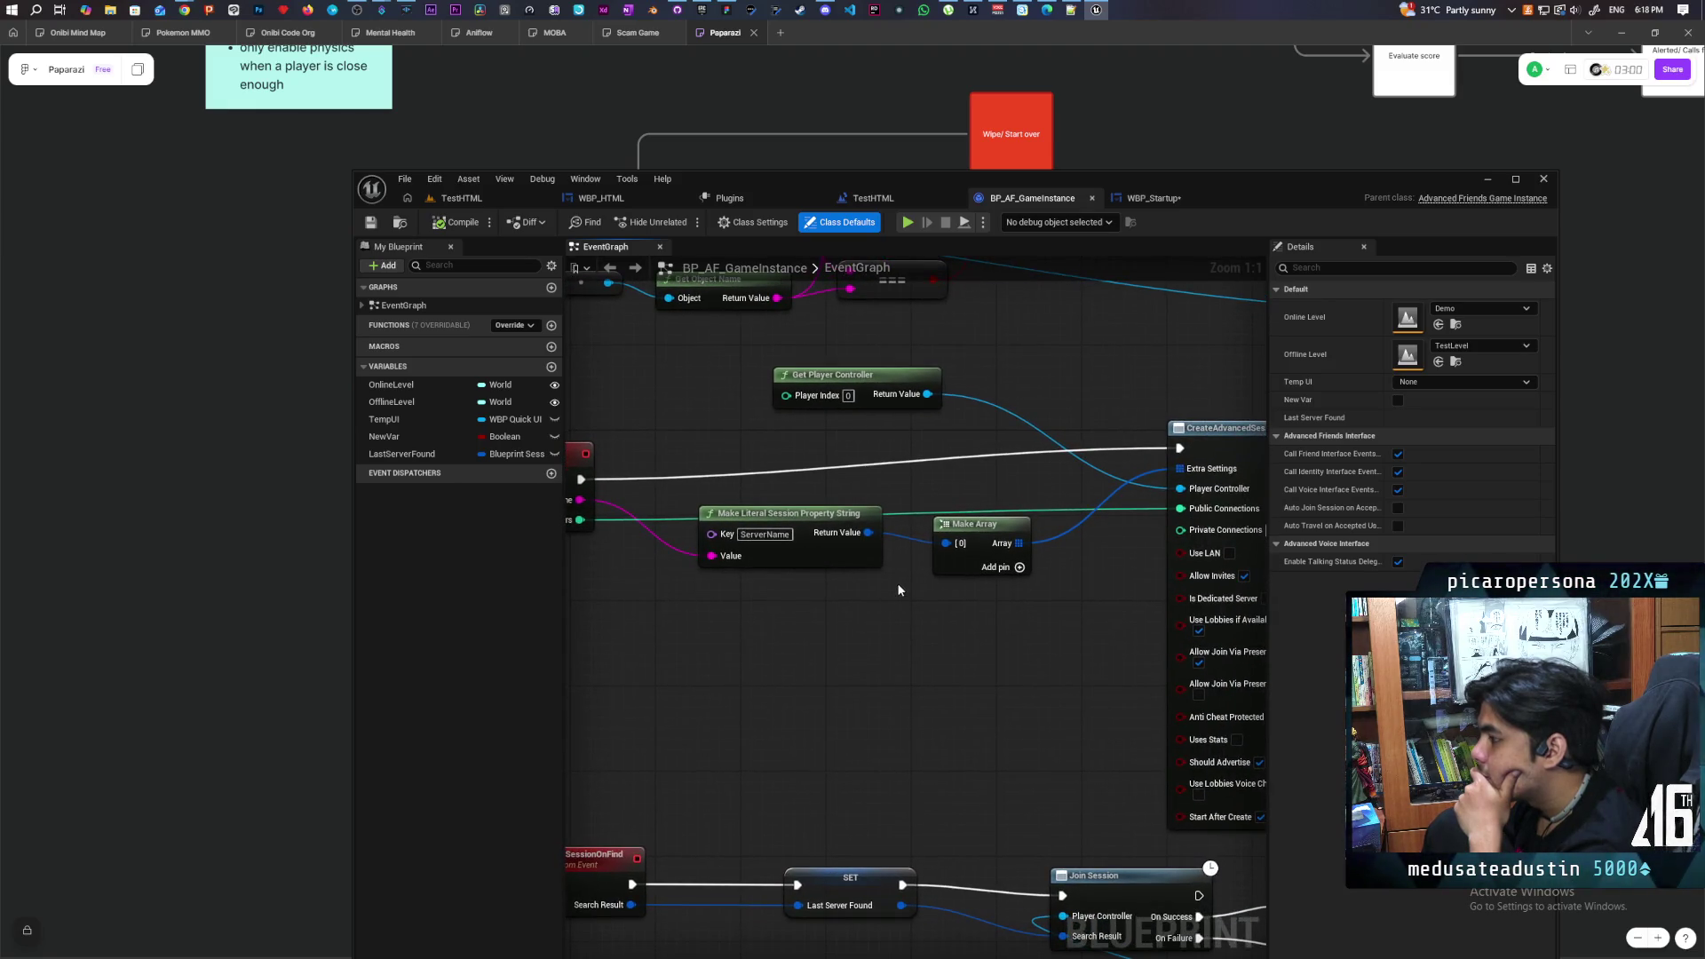
scroll(904, 580, "down", 3)
scroll(903, 579, "up", 2)
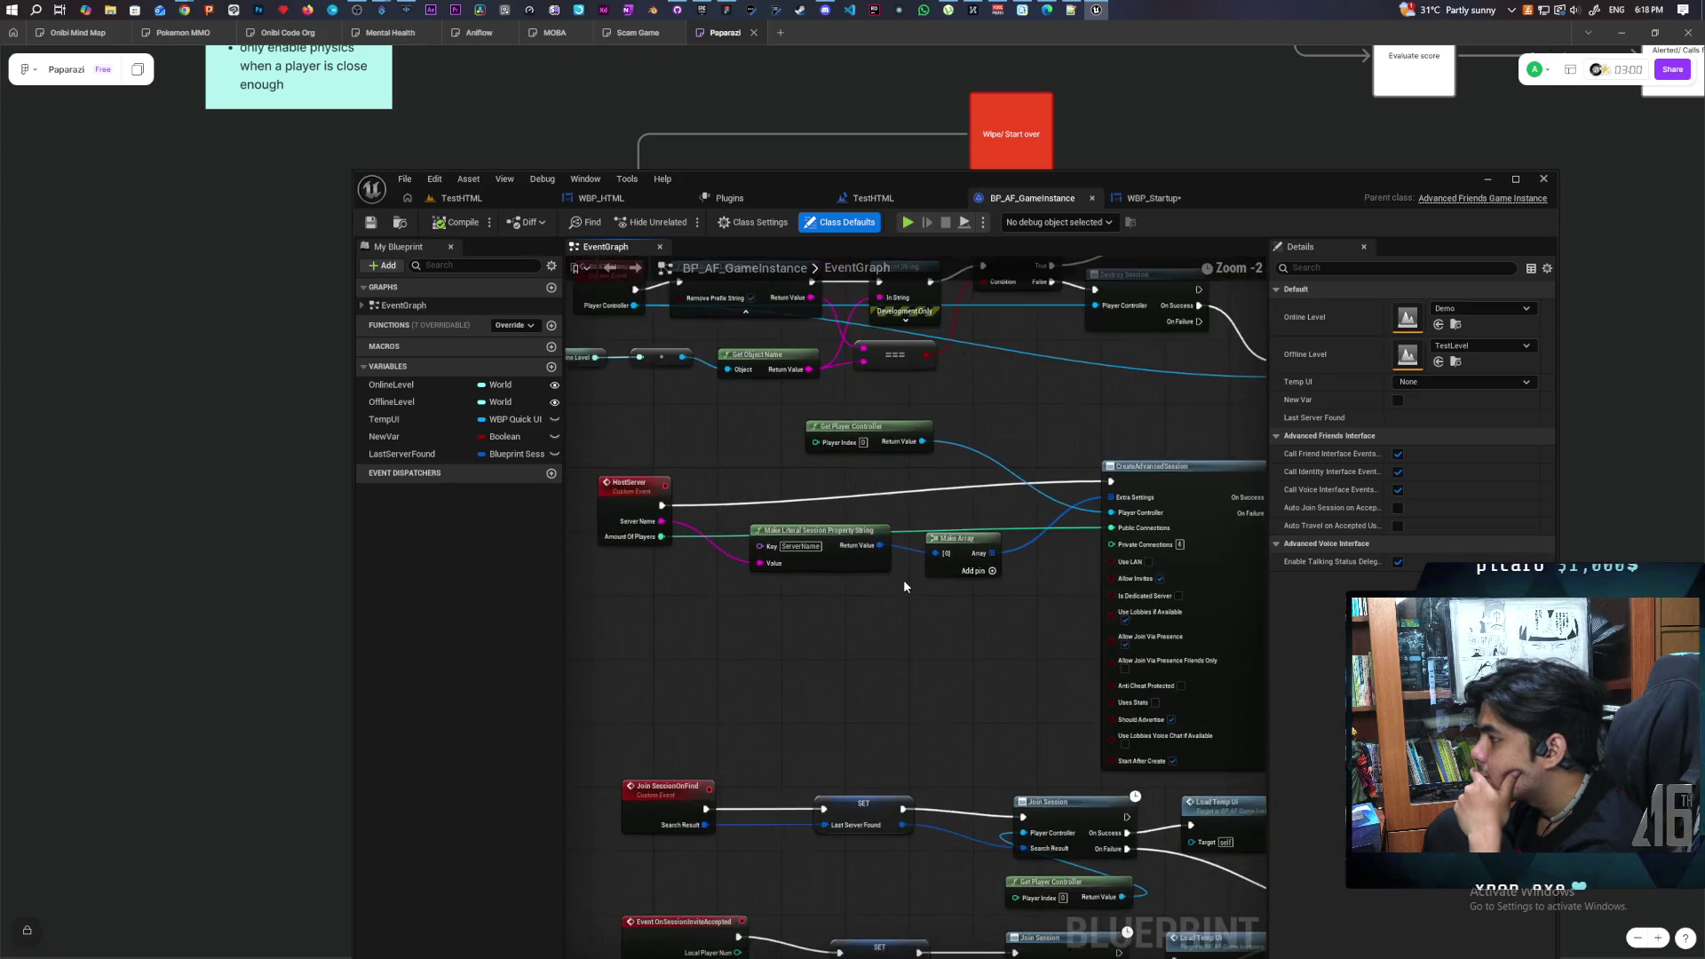
mouse_move(903, 579)
left_mouse_down()
mouse_move(964, 624)
mouse_move(922, 633)
left_mouse_up()
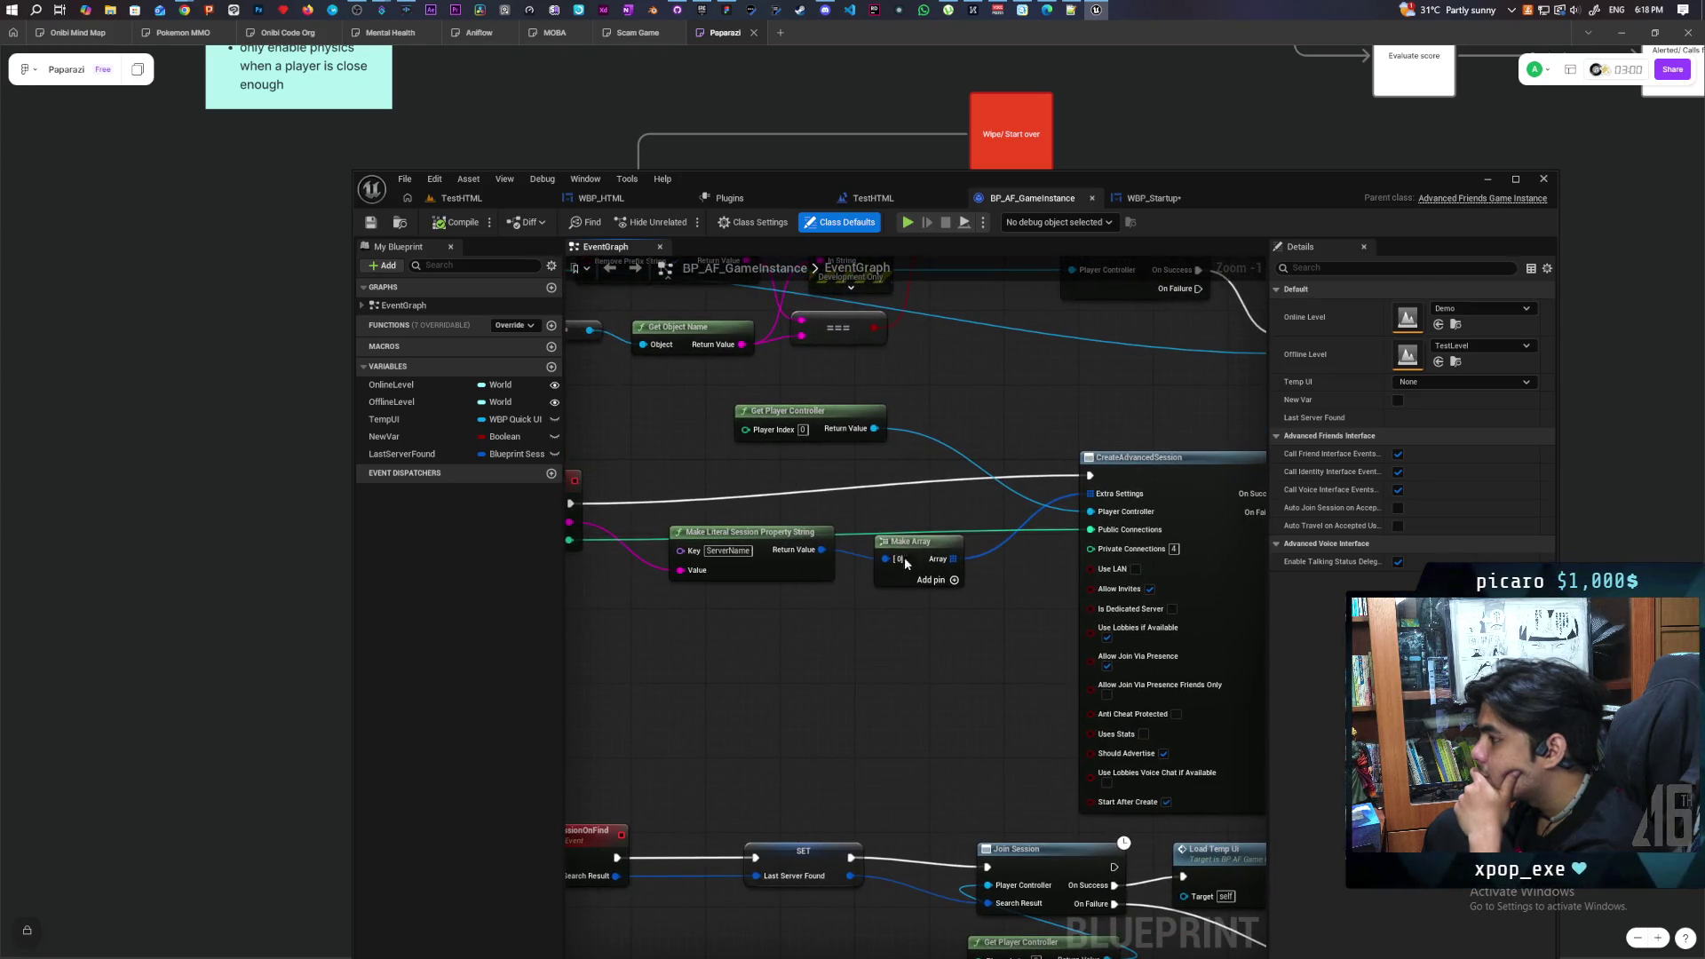
Return to WBP_Startup, then open WBP_ServerCard from the Ohh_Bee folder via the Content Drawer
left_click(1146, 198)
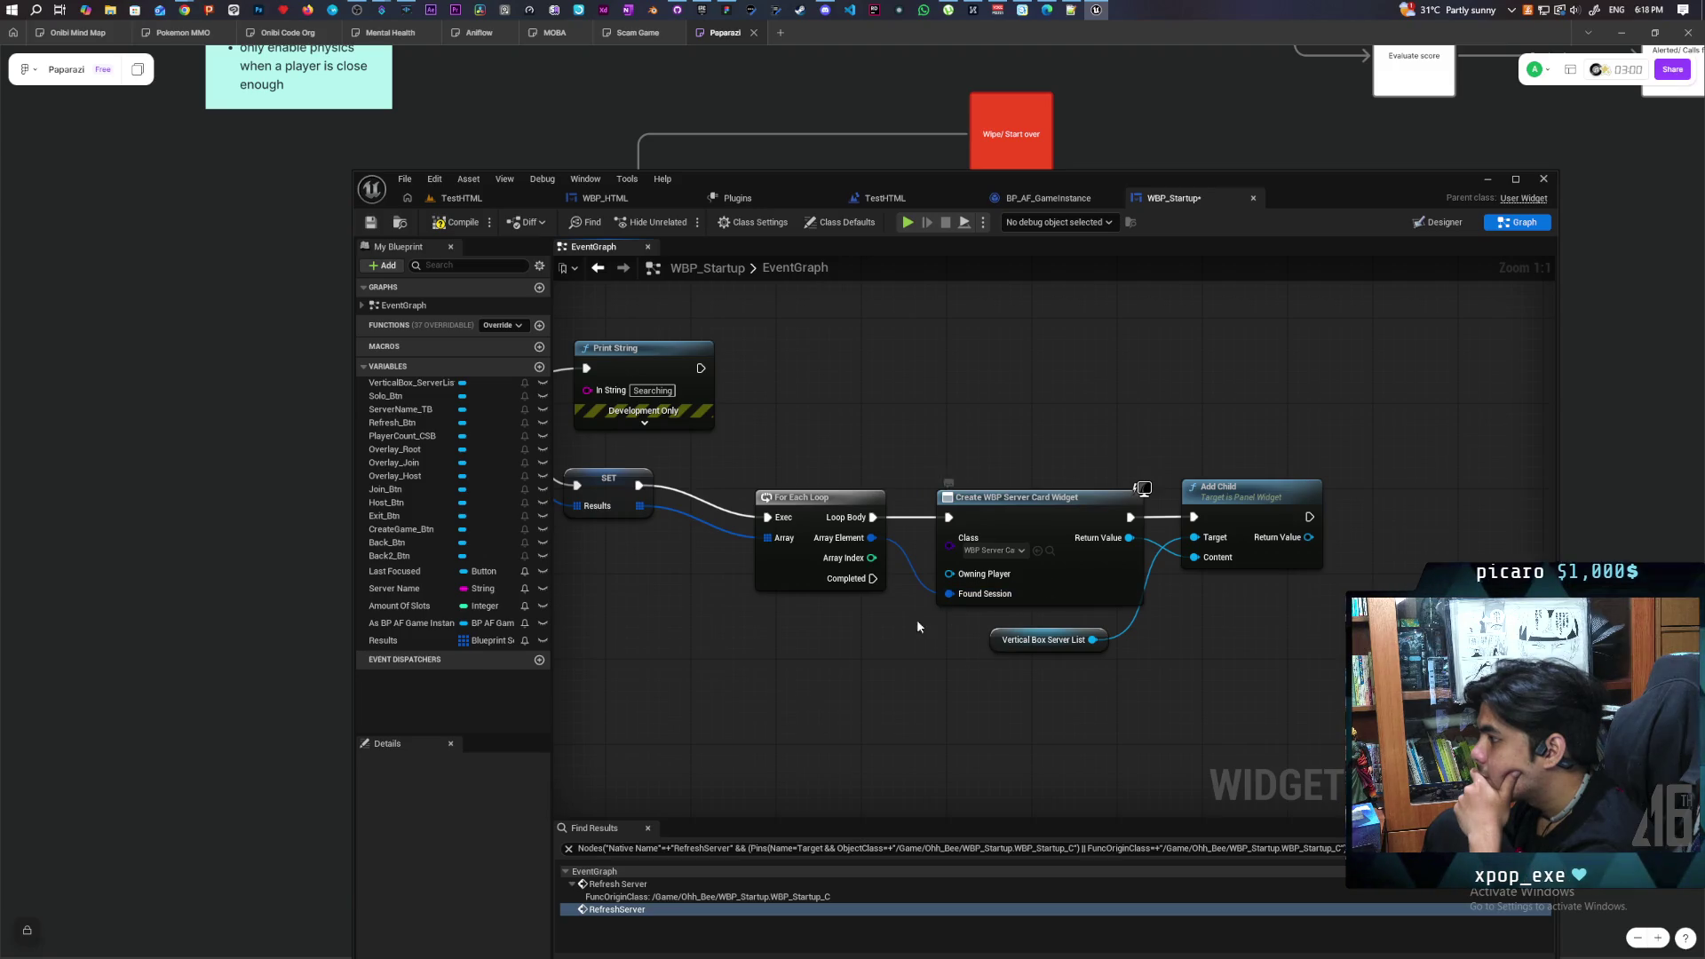
left_click_drag(917, 626, 942, 627)
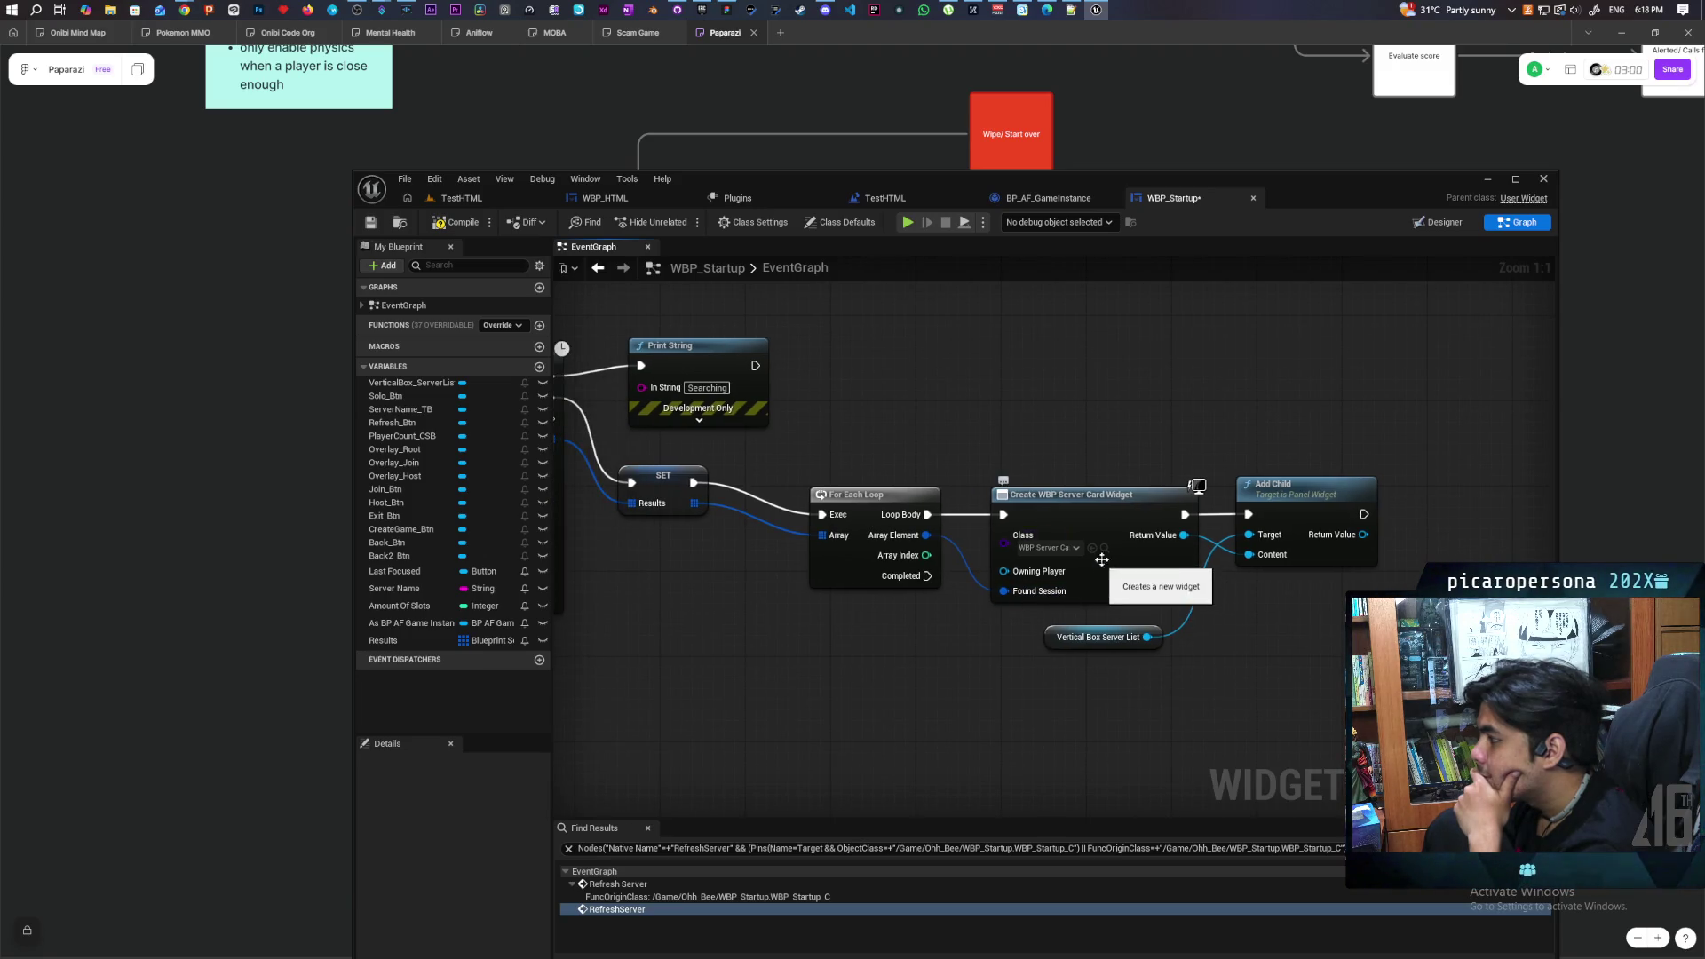
key("ctrl+space")
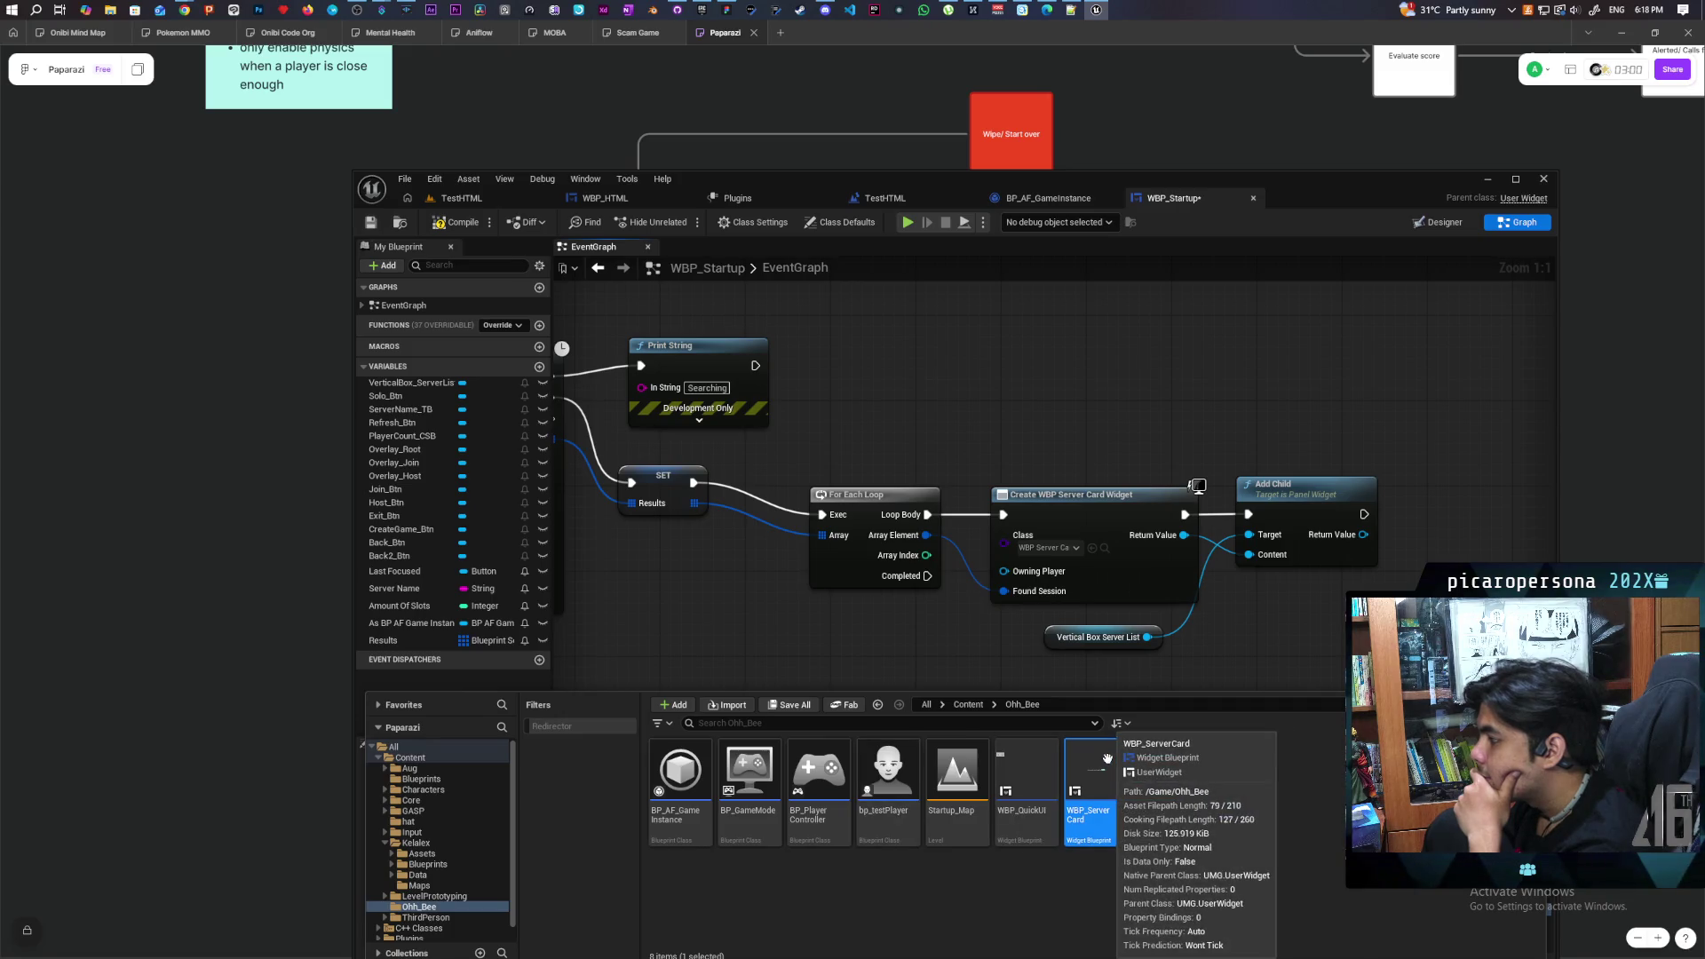
double_click(1109, 766)
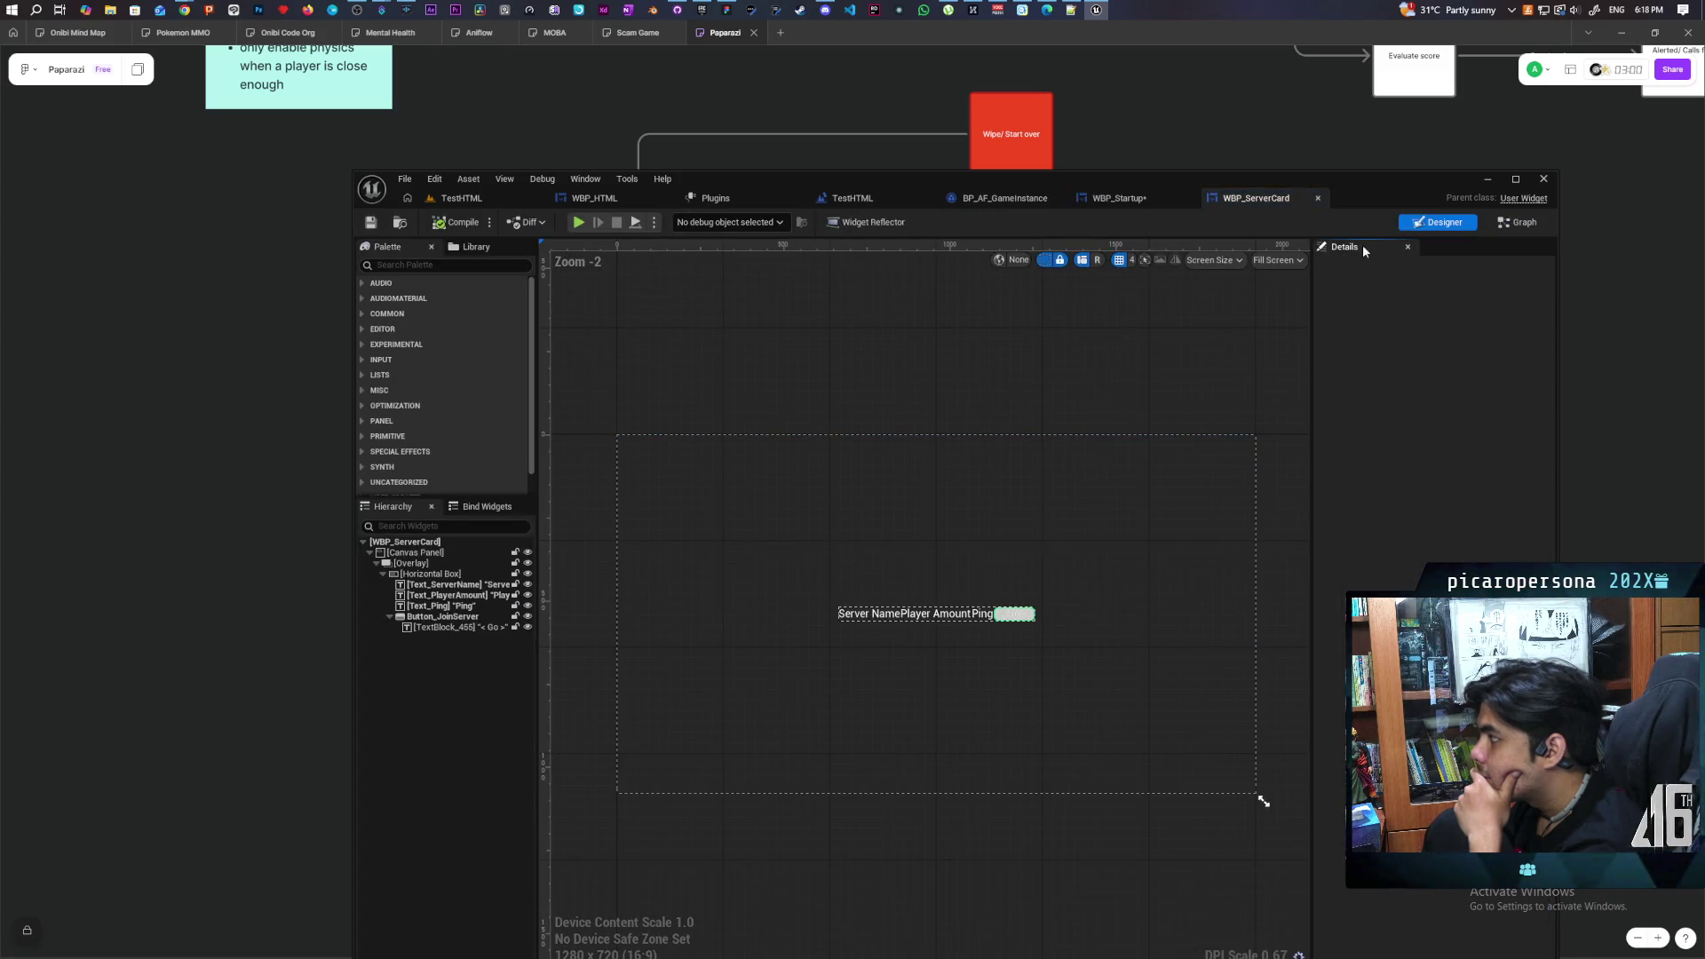
Switch WBP_ServerCard to its event graph and inspect the join-session click logic
left_click(1510, 226)
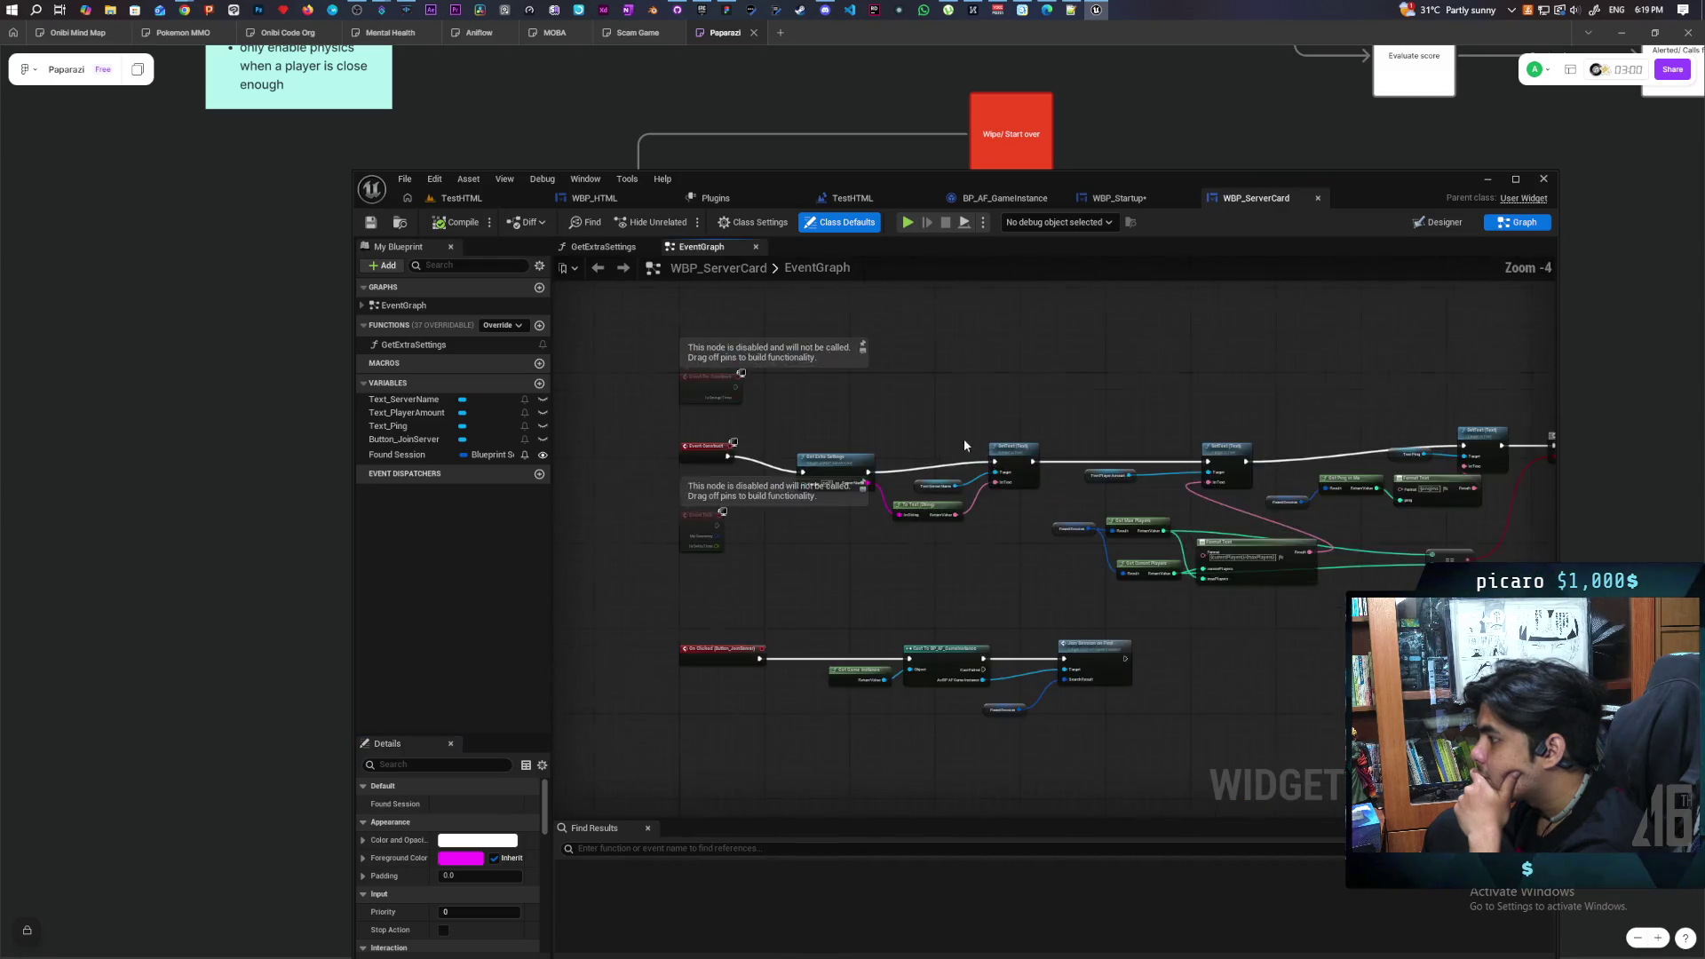
scroll(964, 445, "up", 3)
mouse_move(931, 513)
left_mouse_down()
mouse_move(914, 533)
mouse_move(839, 439)
mouse_move(838, 464)
mouse_move(790, 452)
left_mouse_up()
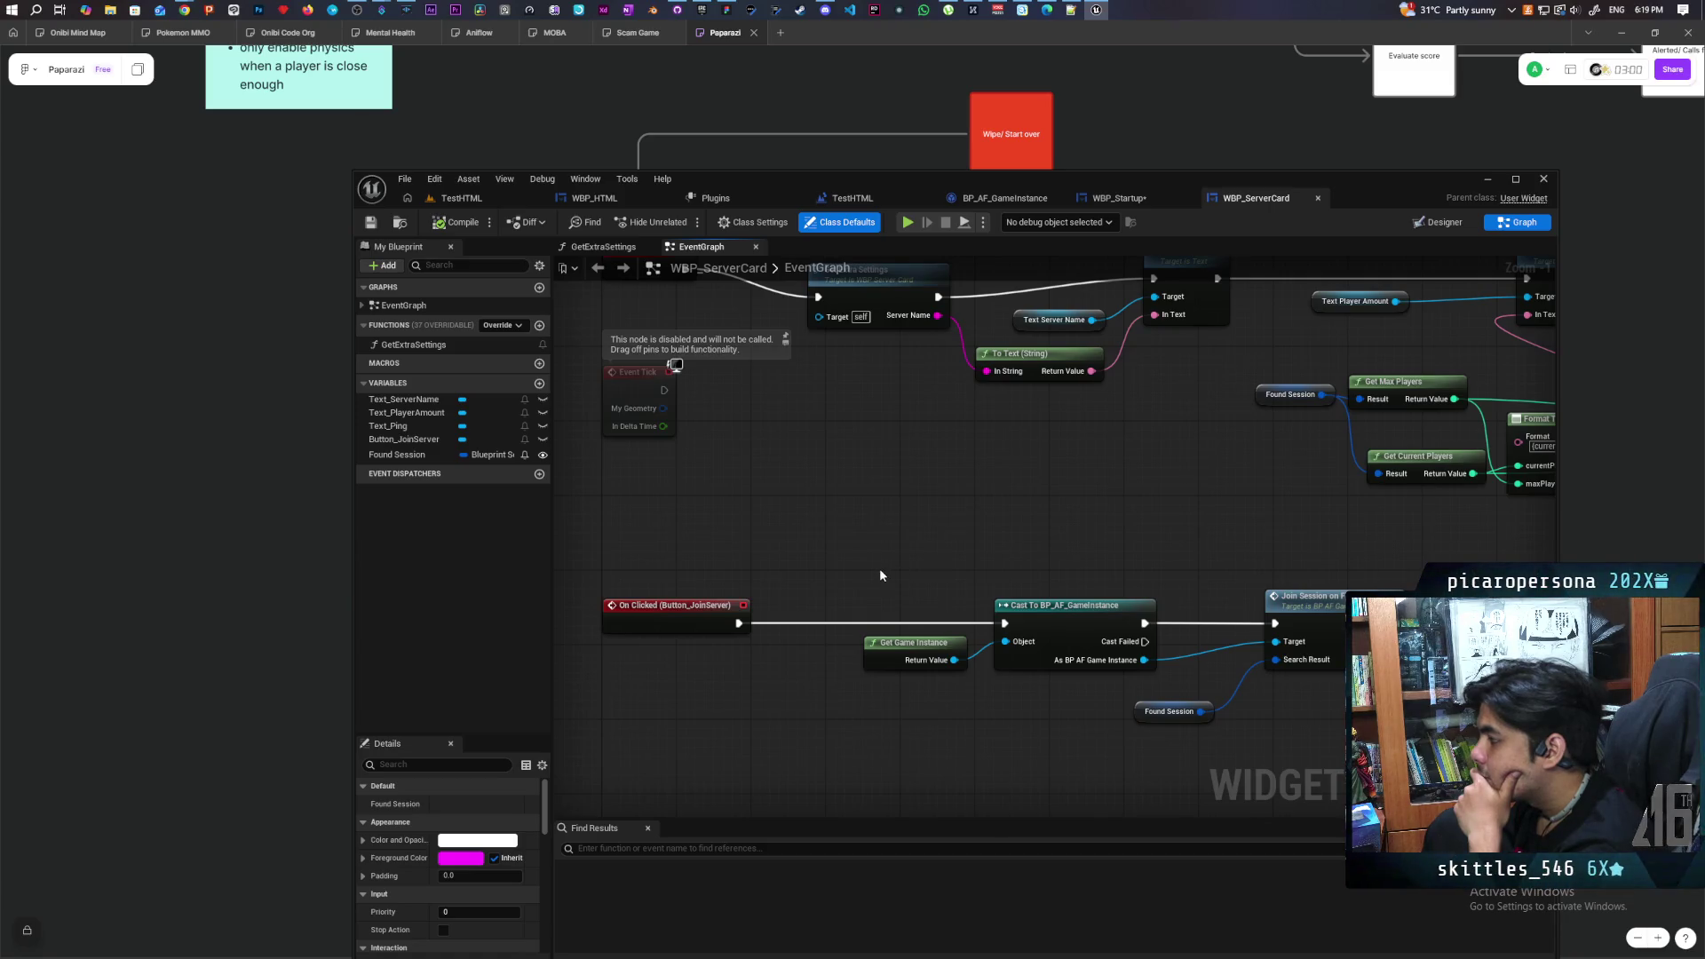
mouse_move(864, 582)
left_mouse_down()
mouse_move(1085, 684)
mouse_move(1319, 715)
left_mouse_up()
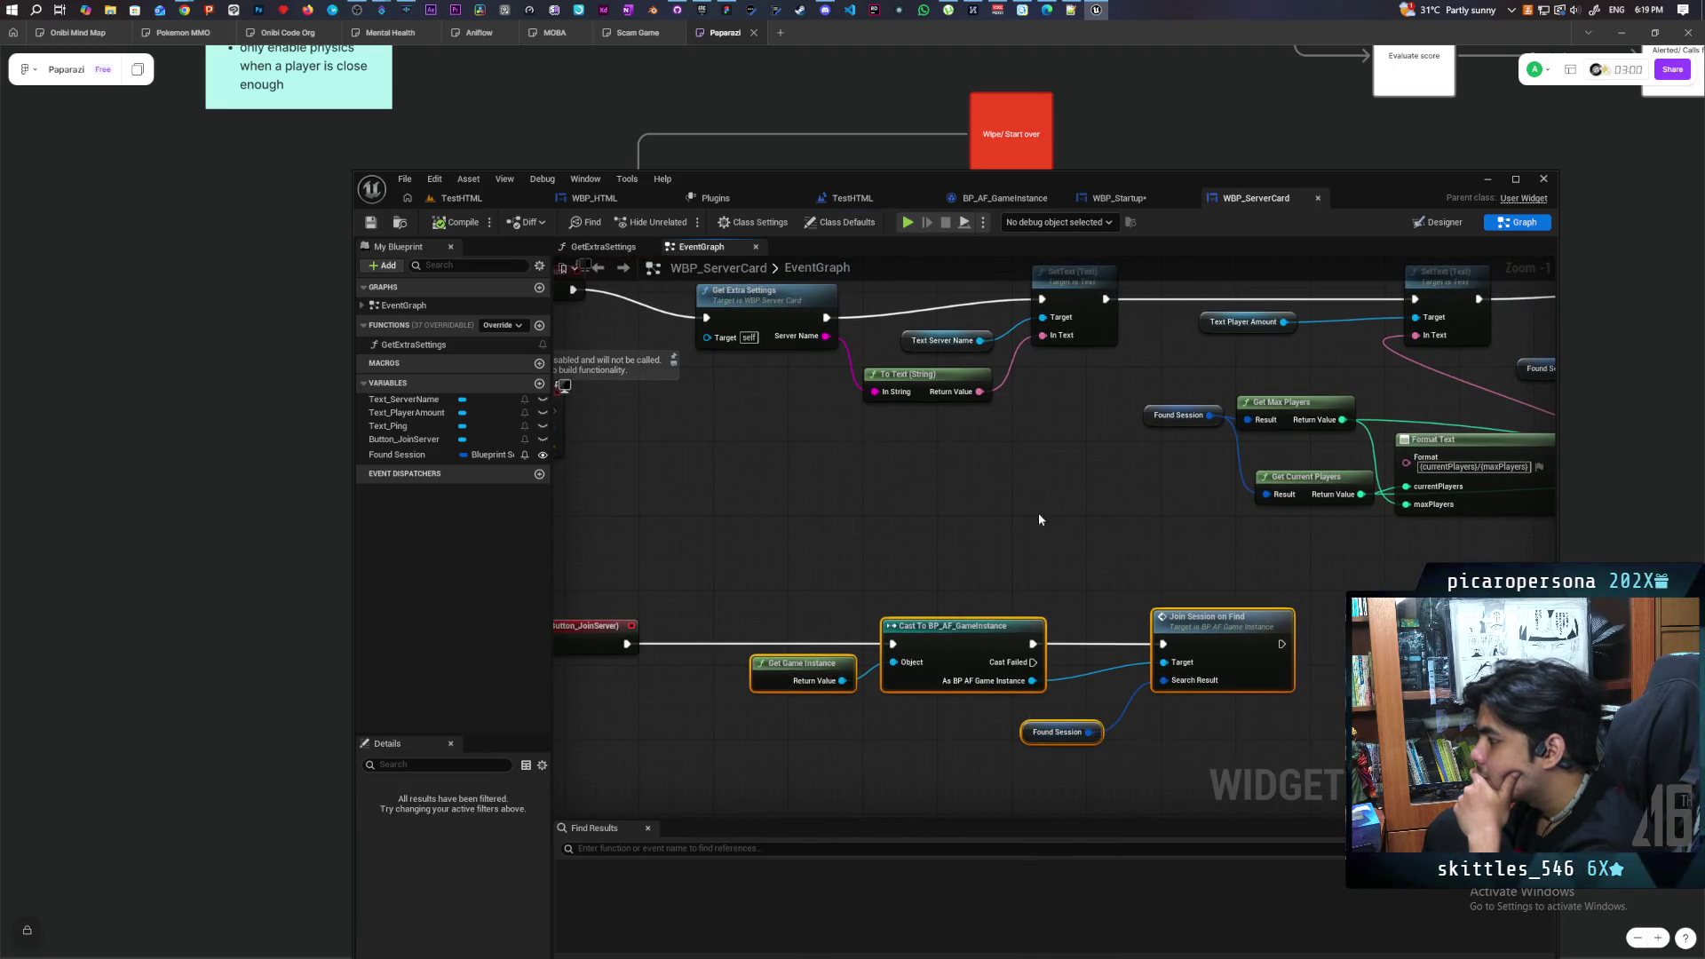
scroll(954, 657, "down", 2)
left_click_drag(954, 656, 1066, 666)
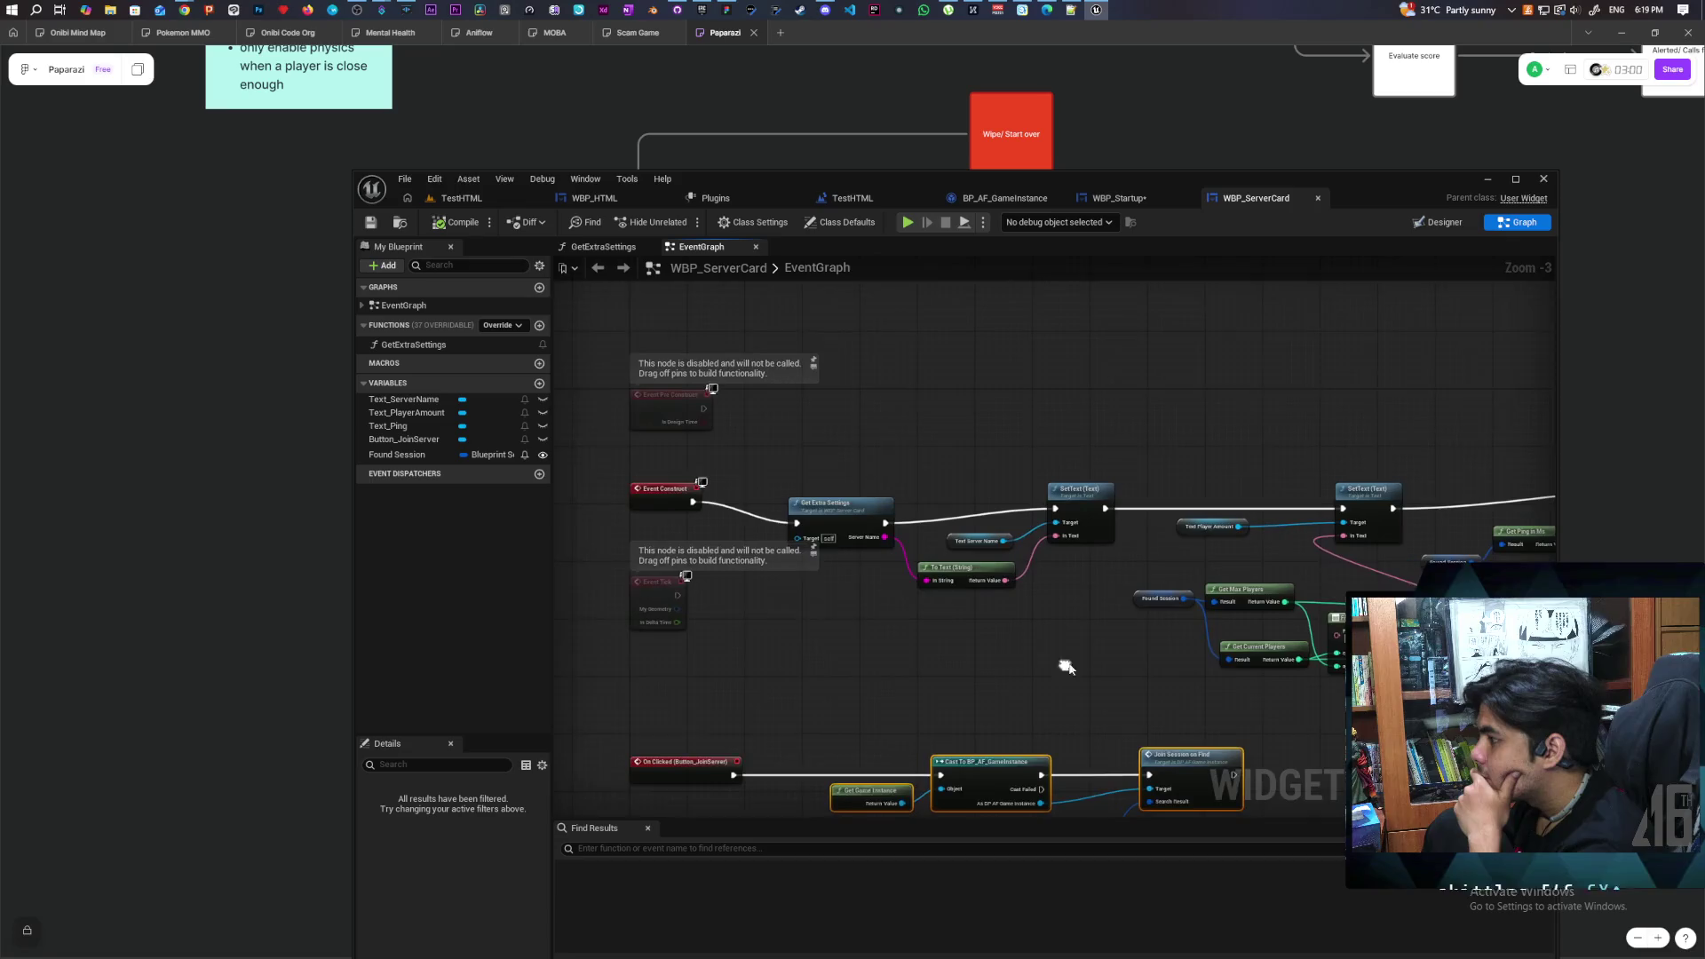
Follow the construct chain and peek inside the GetExtraSettings function before returning to EventGraph
left_click(855, 495)
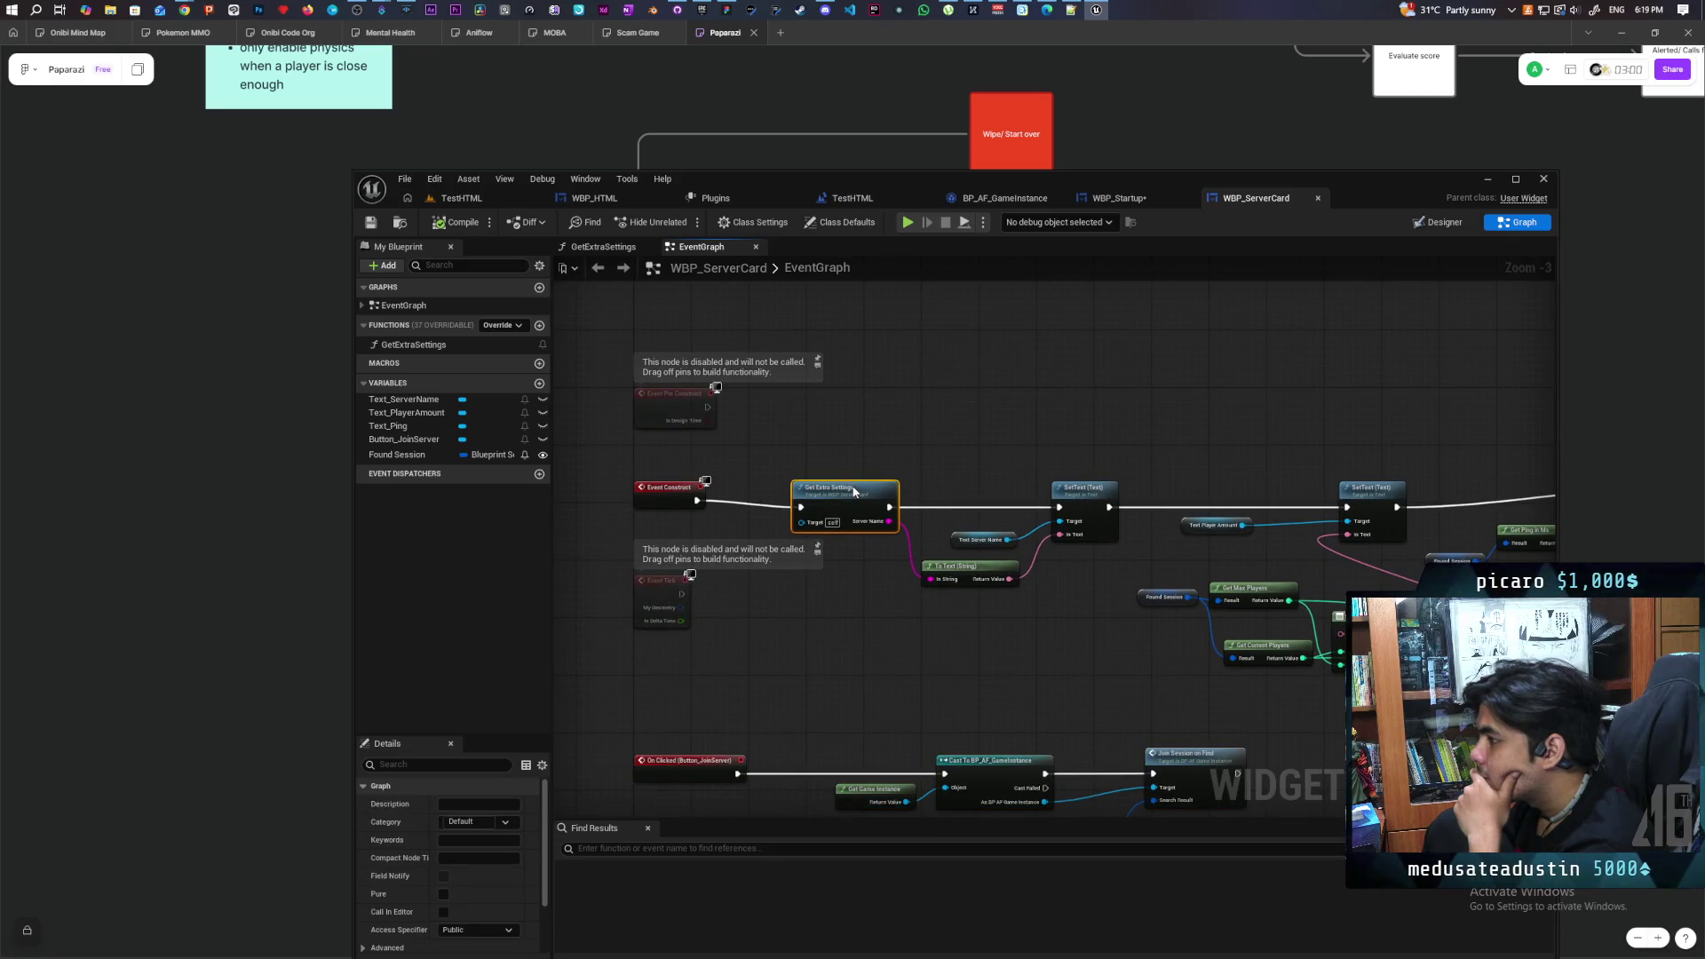
left_click_drag(855, 492, 692, 384)
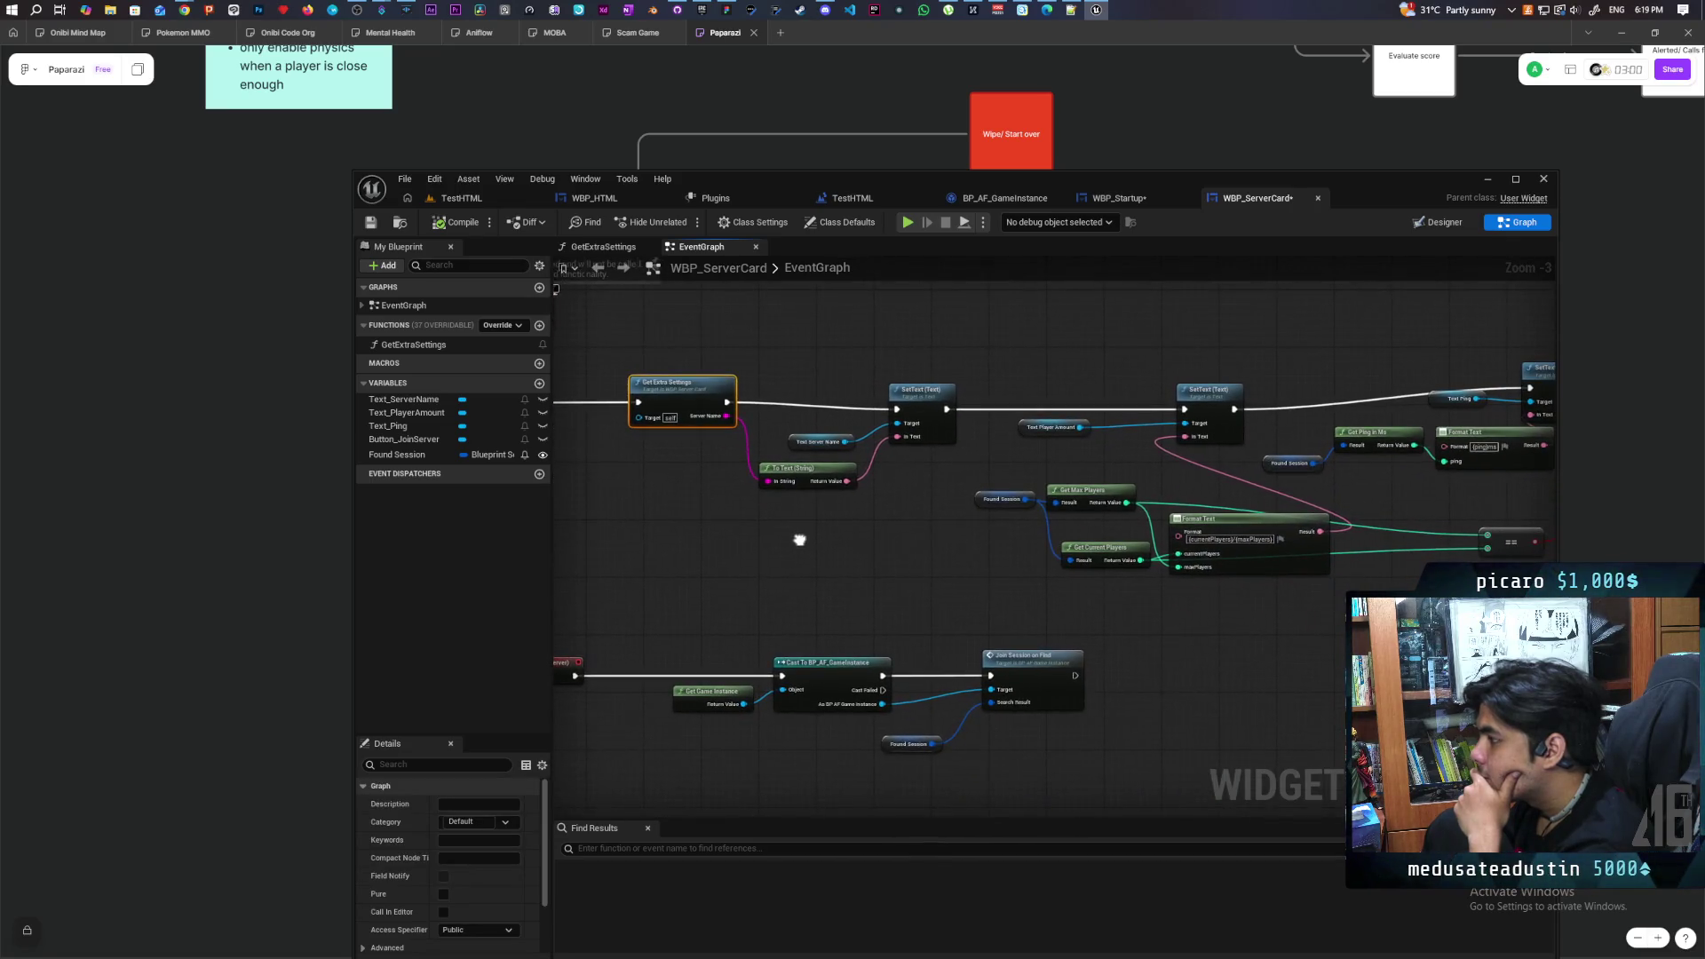
left_click(921, 411)
scroll(920, 398, "up", 1)
scroll(825, 519, "up", 1)
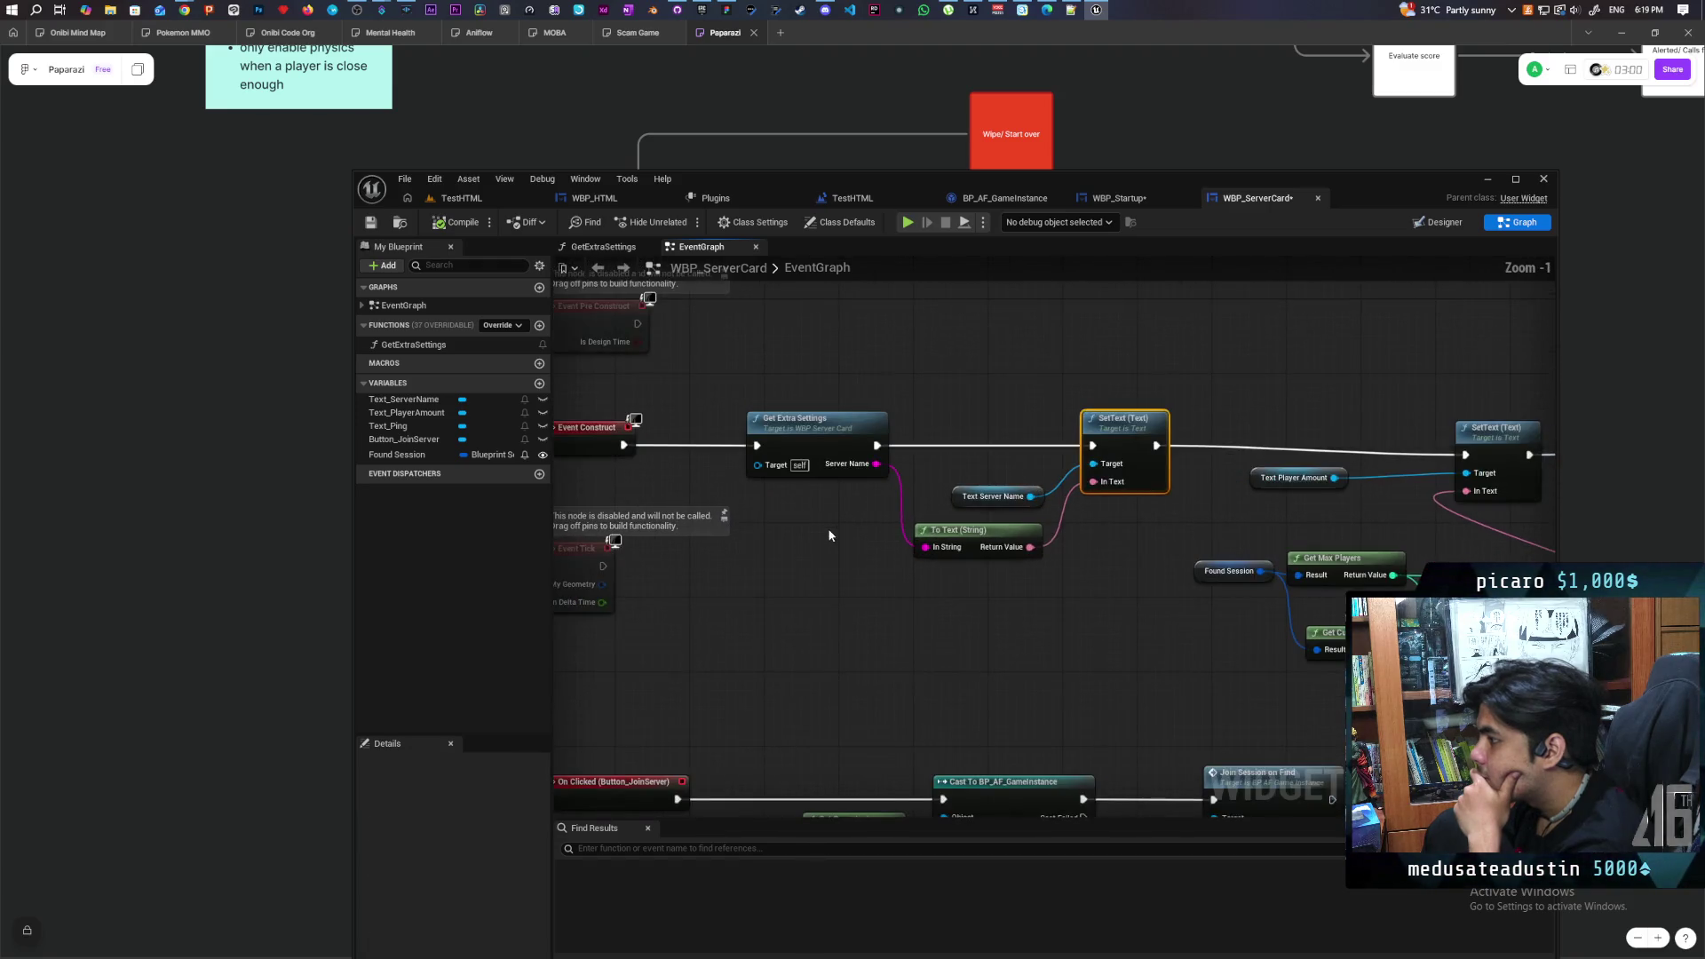
mouse_move(830, 536)
left_mouse_down()
mouse_move(846, 604)
mouse_move(1054, 583)
left_mouse_up()
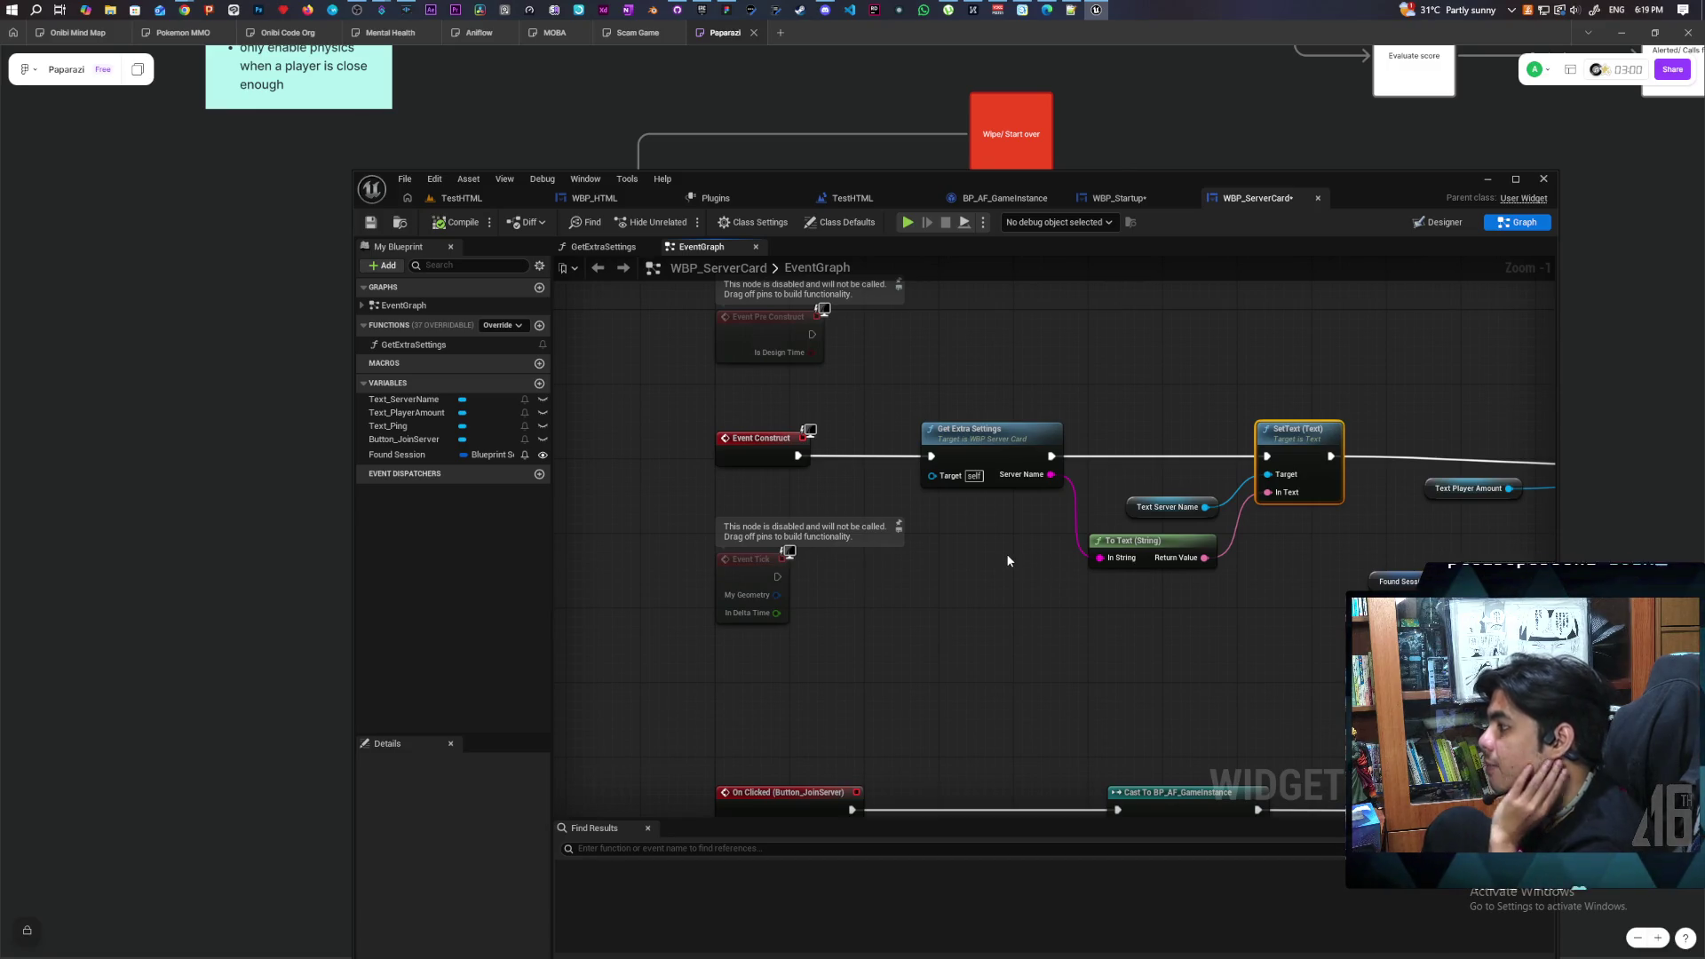
double_click(995, 435)
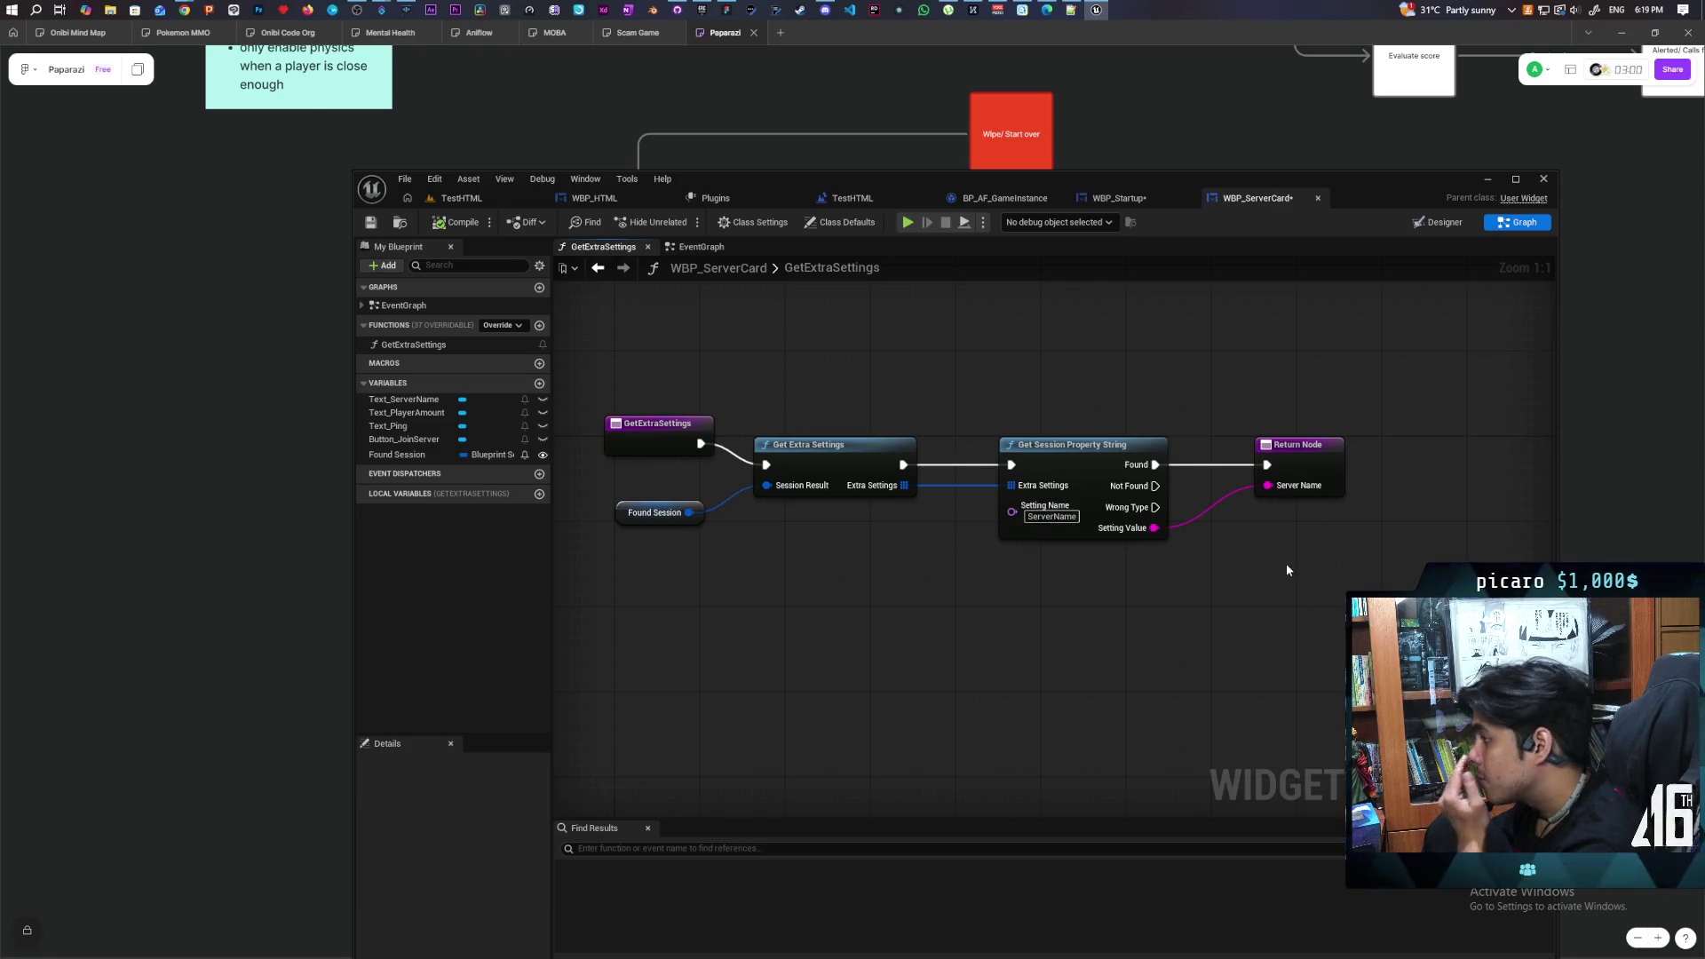
left_click(598, 267)
Review the player-amount SetText, Branch and join-button SET nodes further right
scroll(850, 459, "right", 8)
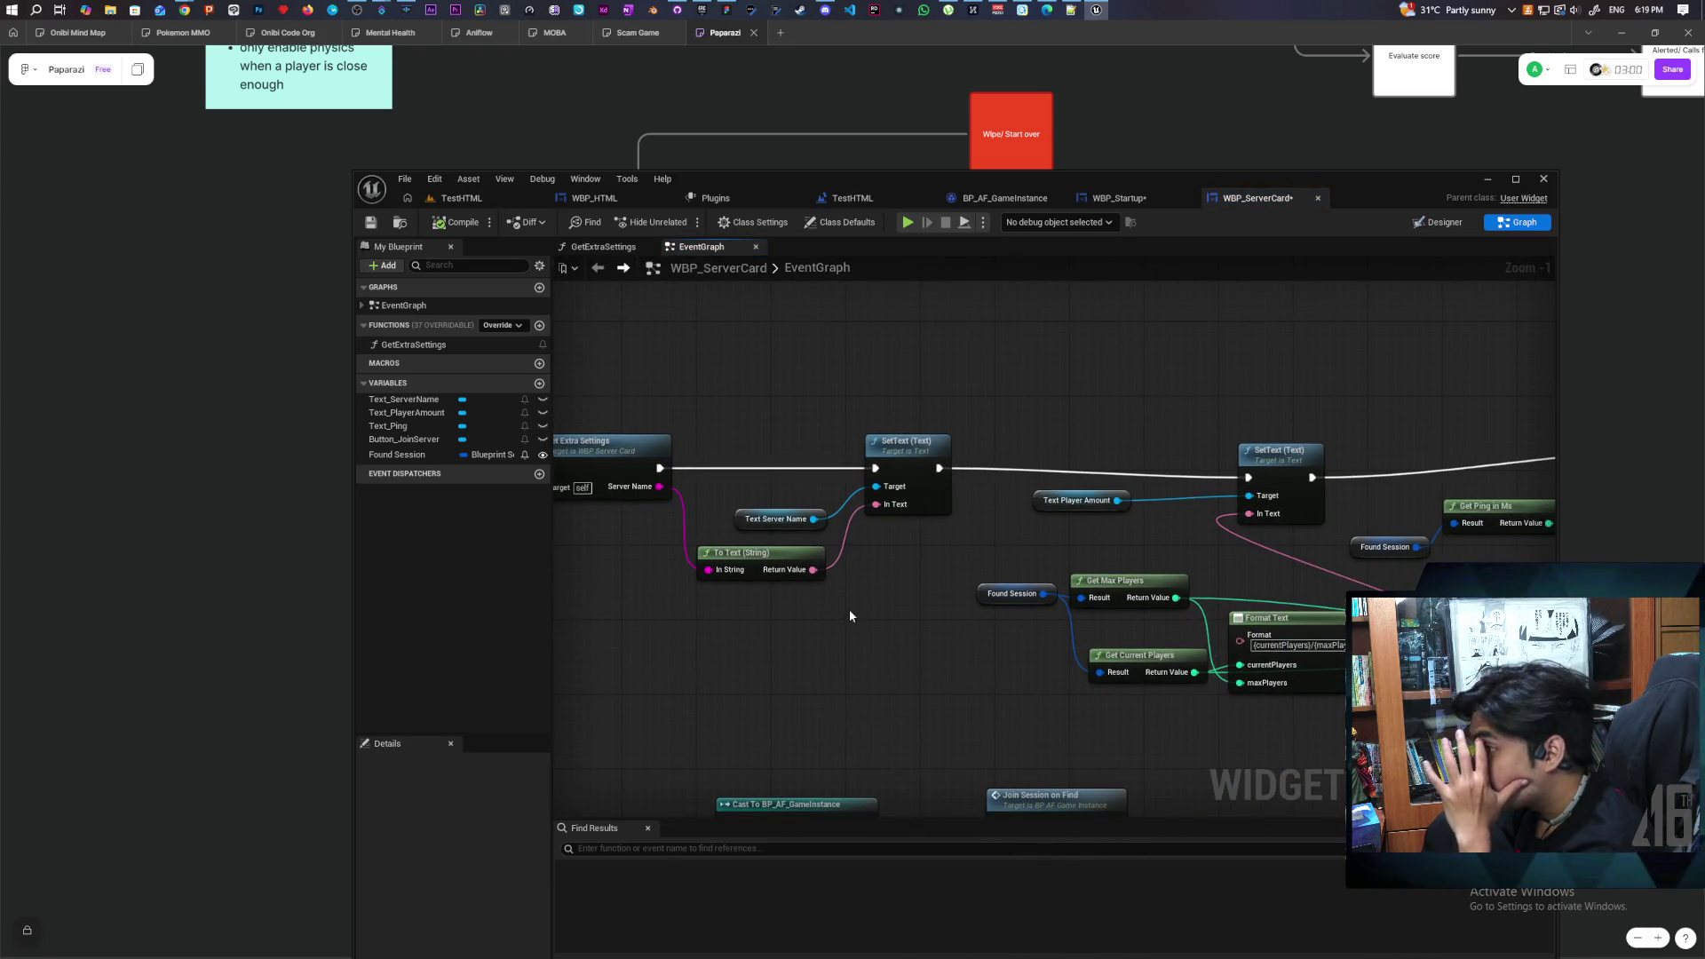
scroll(847, 648, "right", 4)
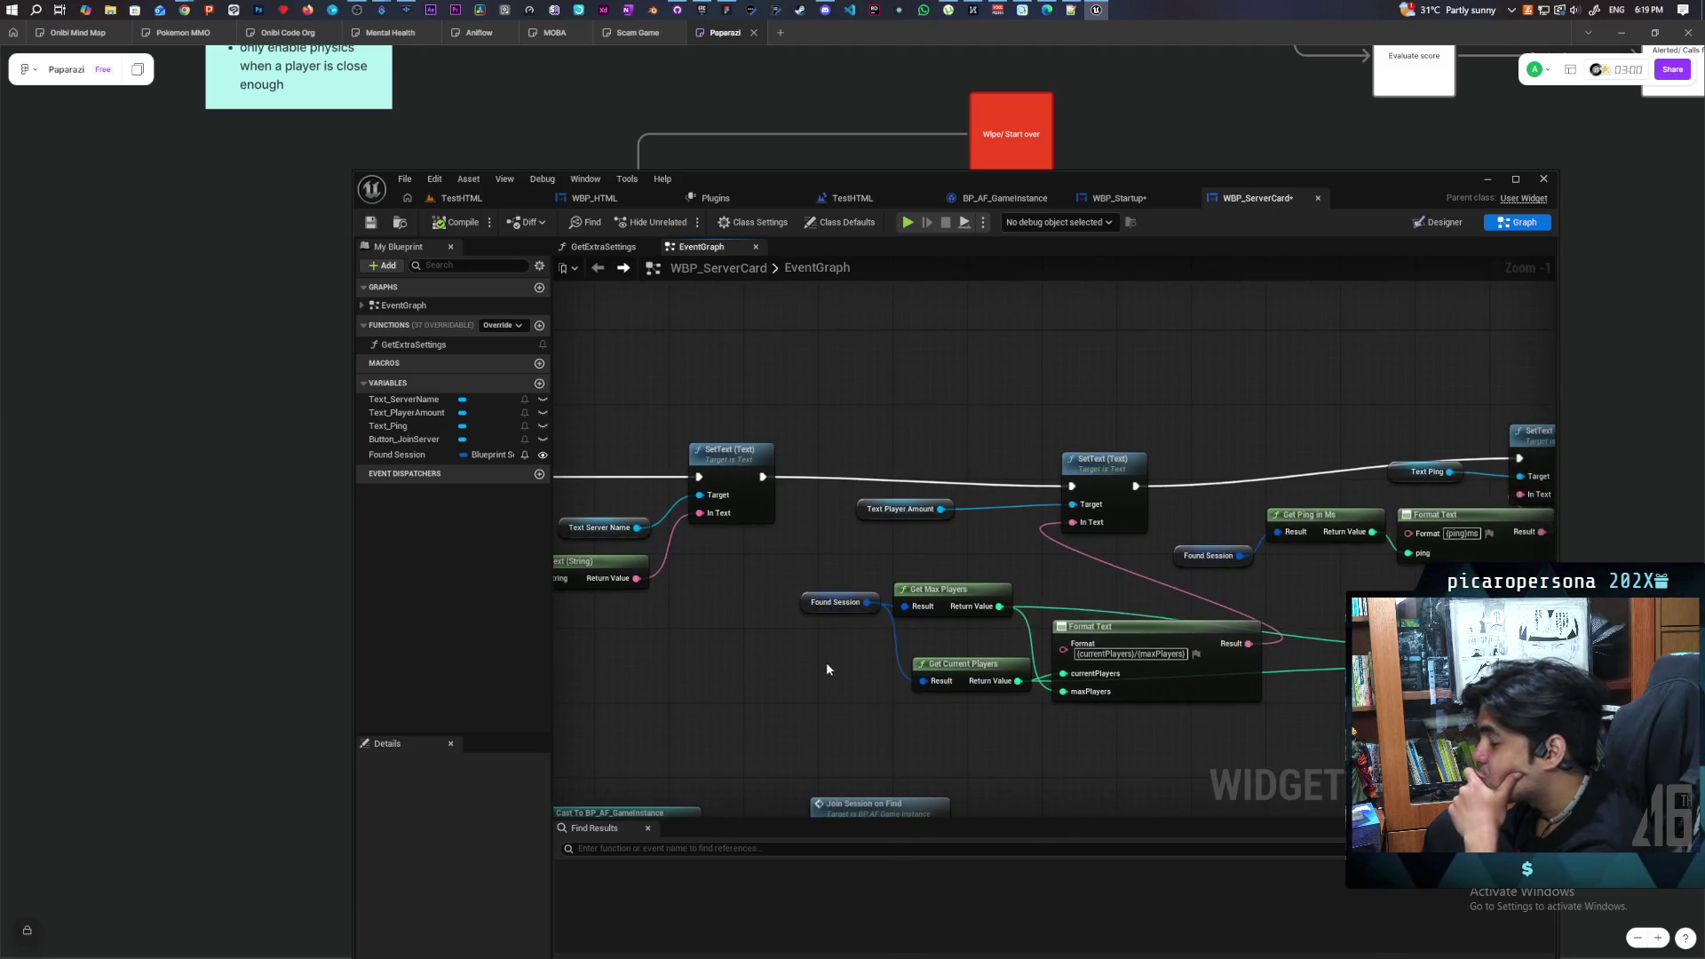
scroll(826, 669, "right", 3)
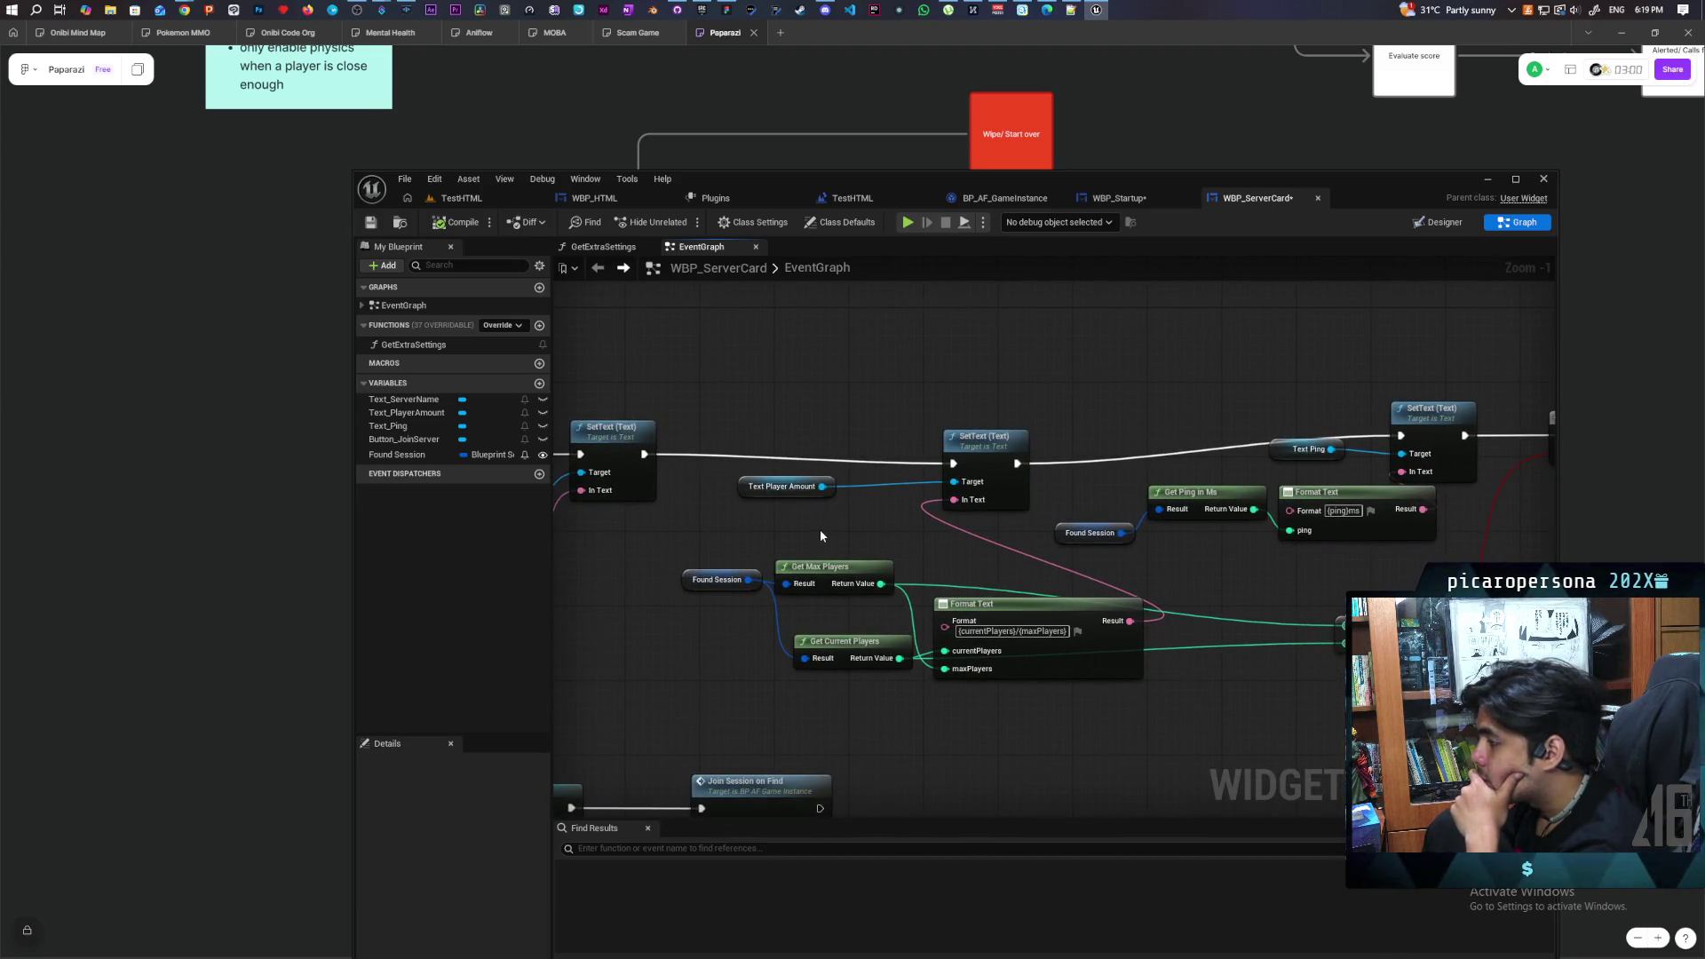
left_click(971, 444)
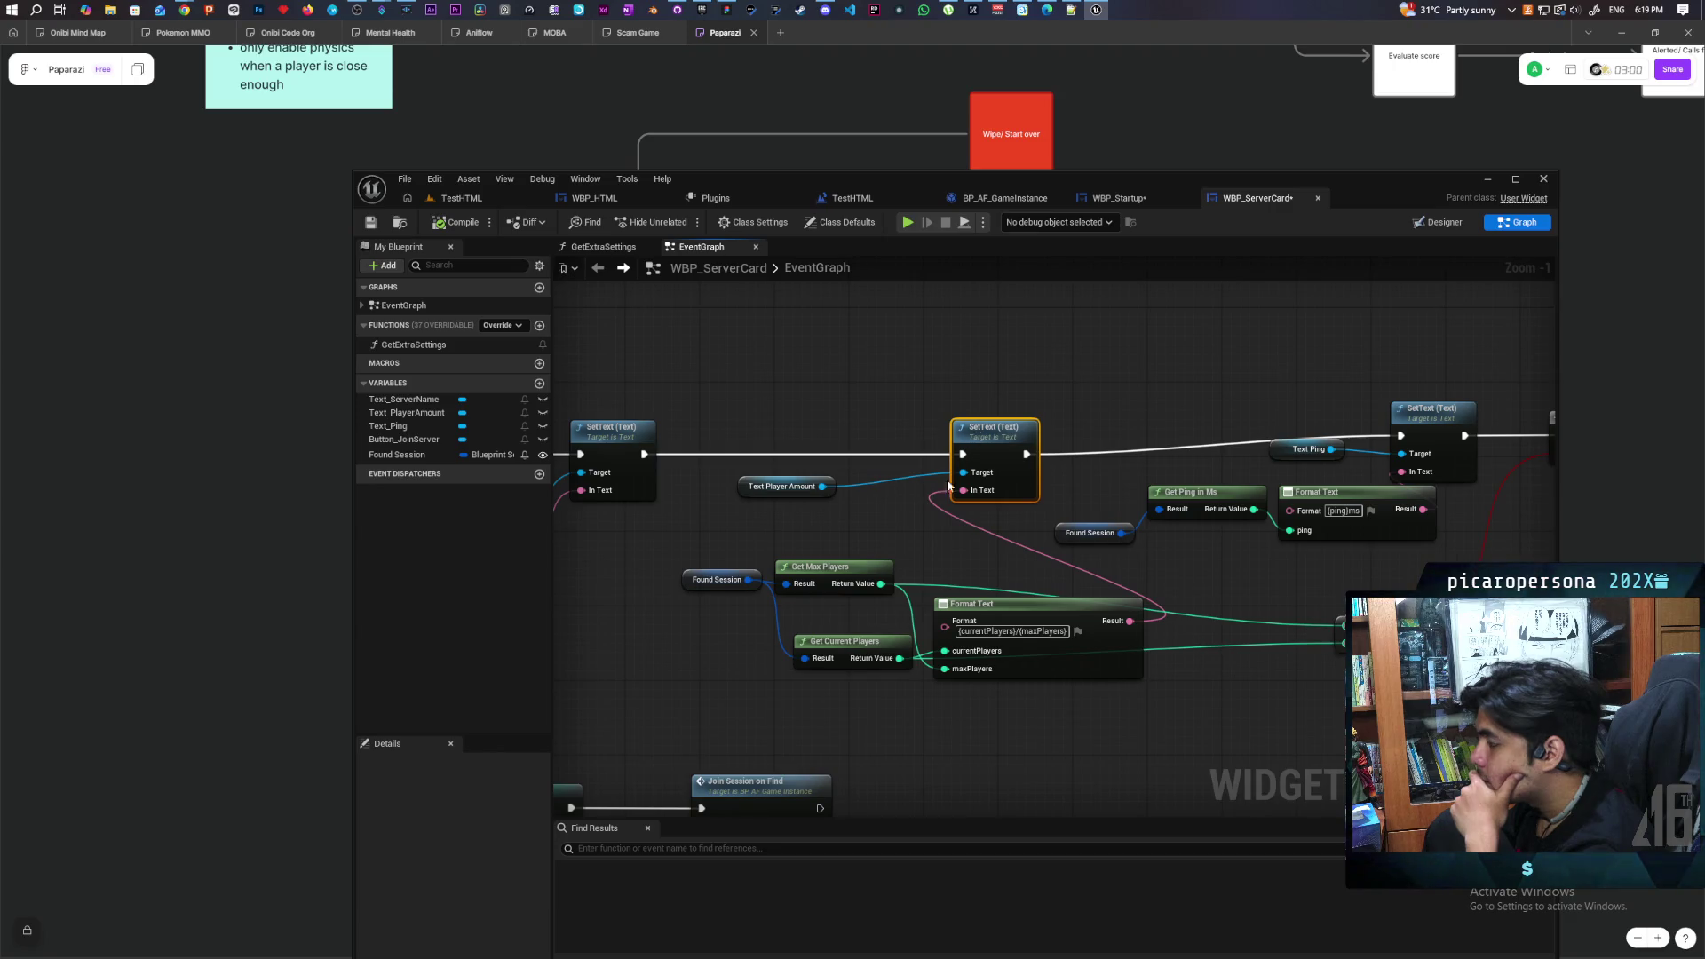
scroll(932, 477, "down", 2)
left_click_drag(908, 475, 835, 462)
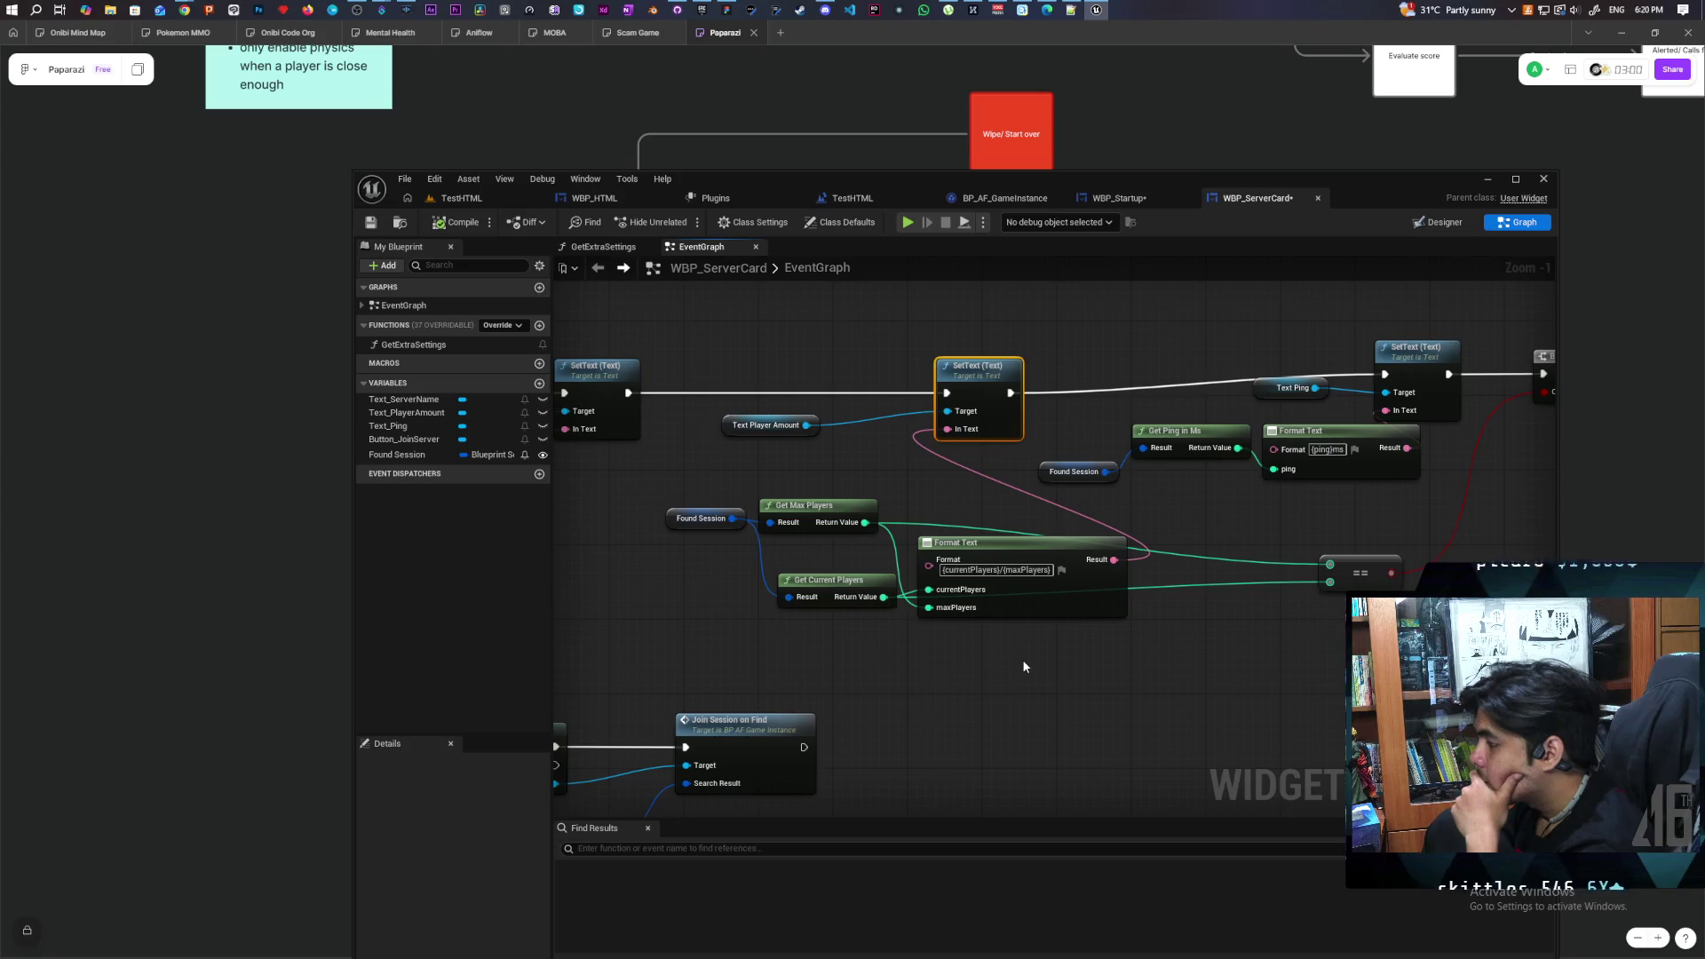
mouse_move(1030, 664)
left_mouse_down()
mouse_move(1074, 678)
mouse_move(802, 699)
mouse_move(1104, 689)
mouse_move(977, 702)
left_mouse_up()
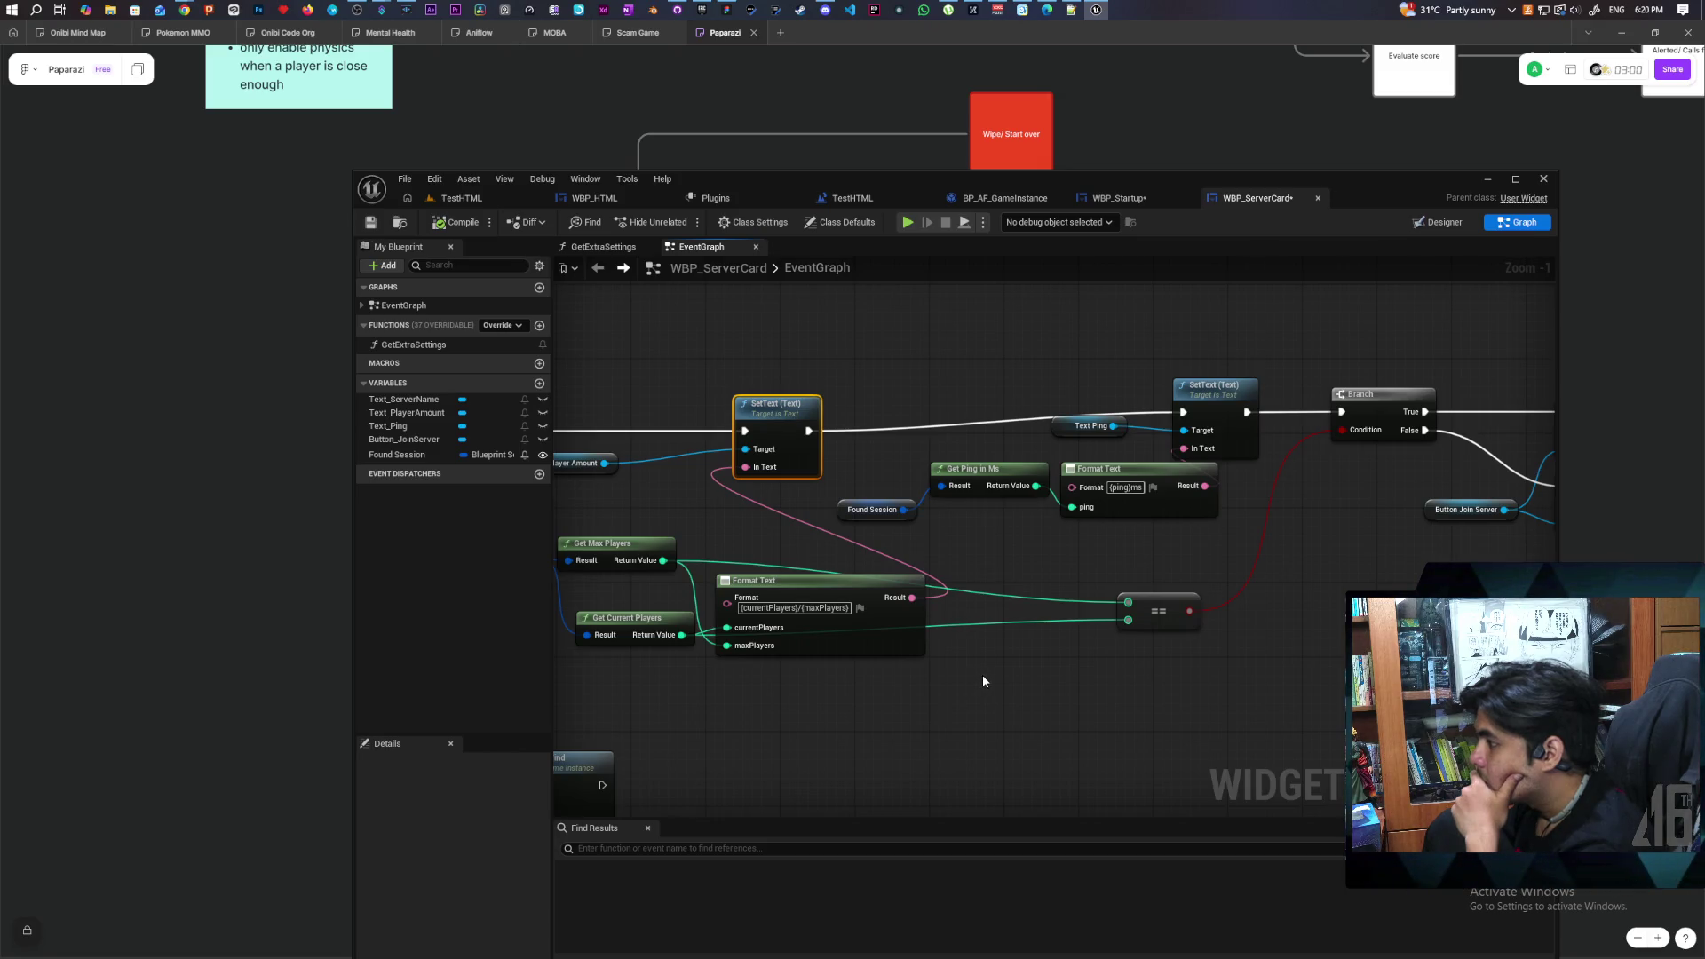
mouse_move(983, 674)
left_mouse_down()
mouse_move(1327, 671)
mouse_move(1481, 632)
mouse_move(919, 686)
left_mouse_up()
left_click_drag(1099, 672, 1073, 686)
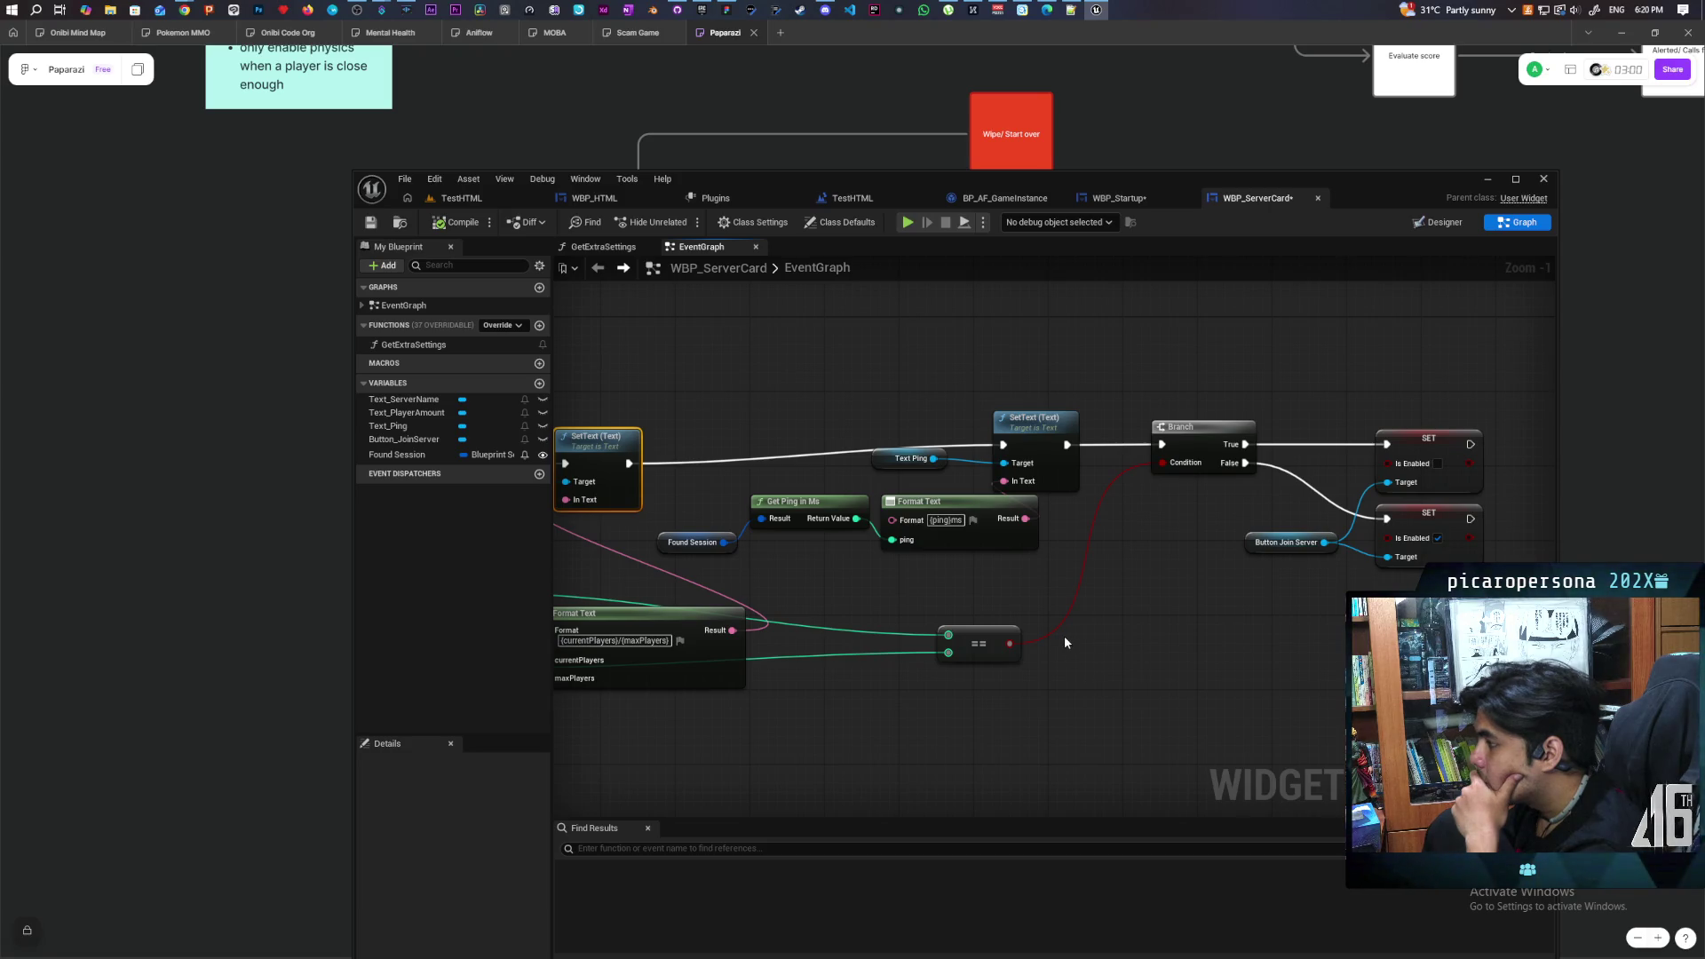
scroll(1117, 627, "down", 5)
scroll(1118, 646, "up", 3)
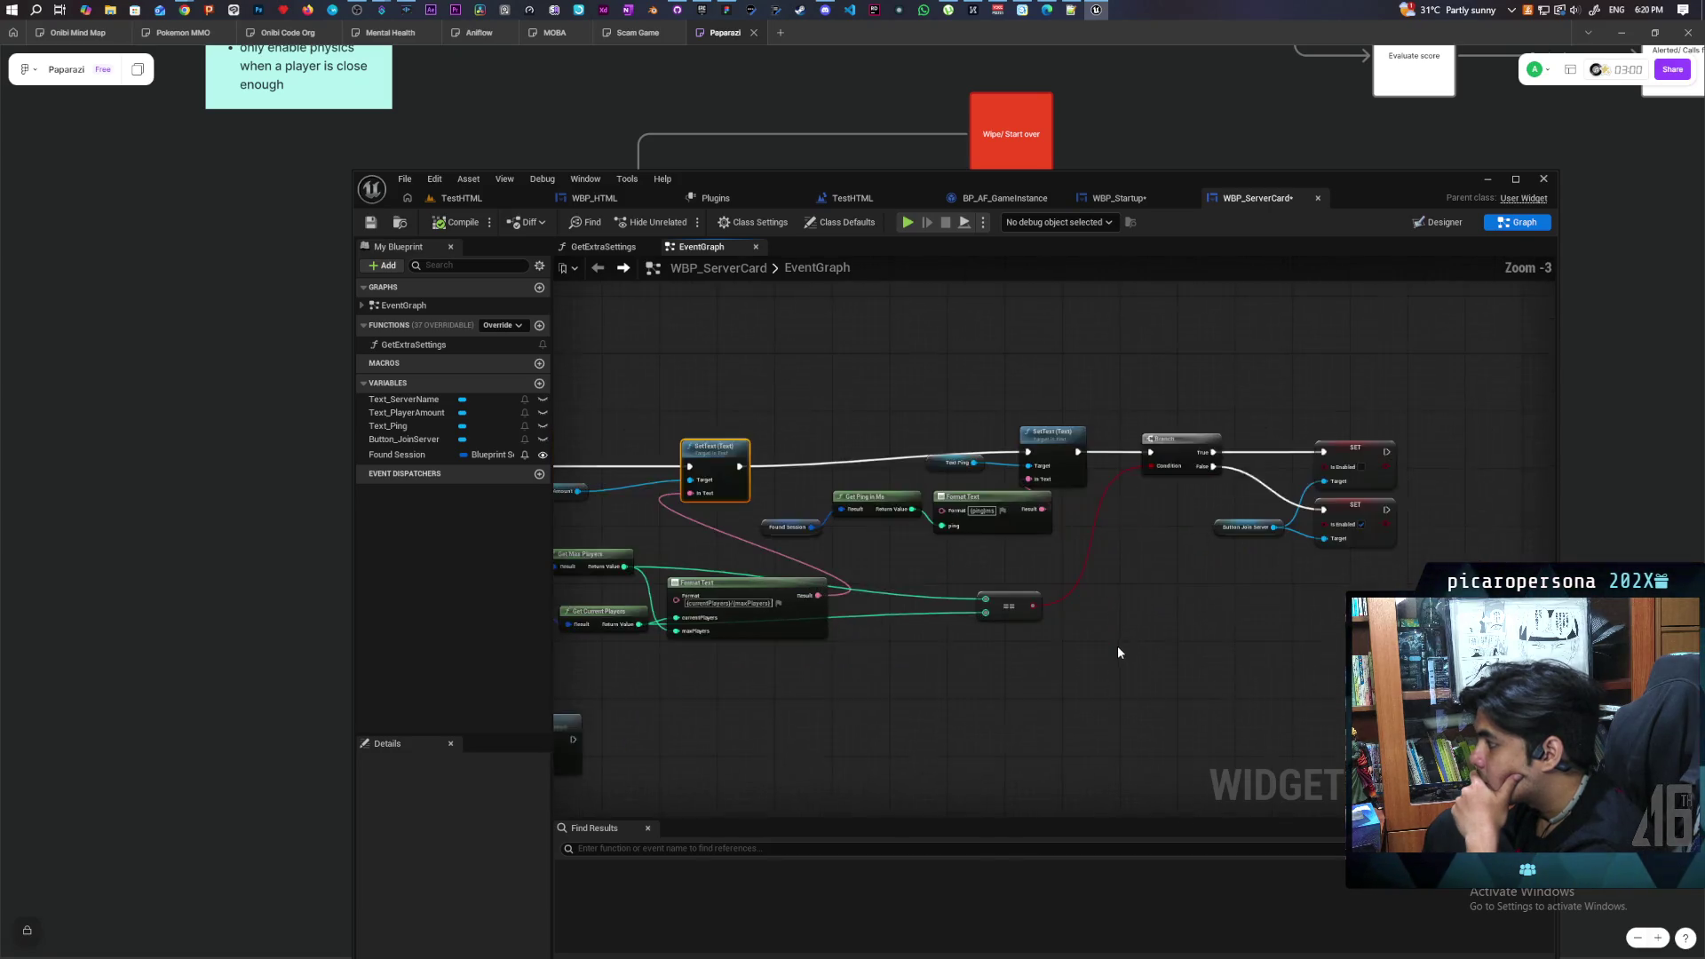
scroll(991, 690, "down", 2)
scroll(1085, 636, "up", 1)
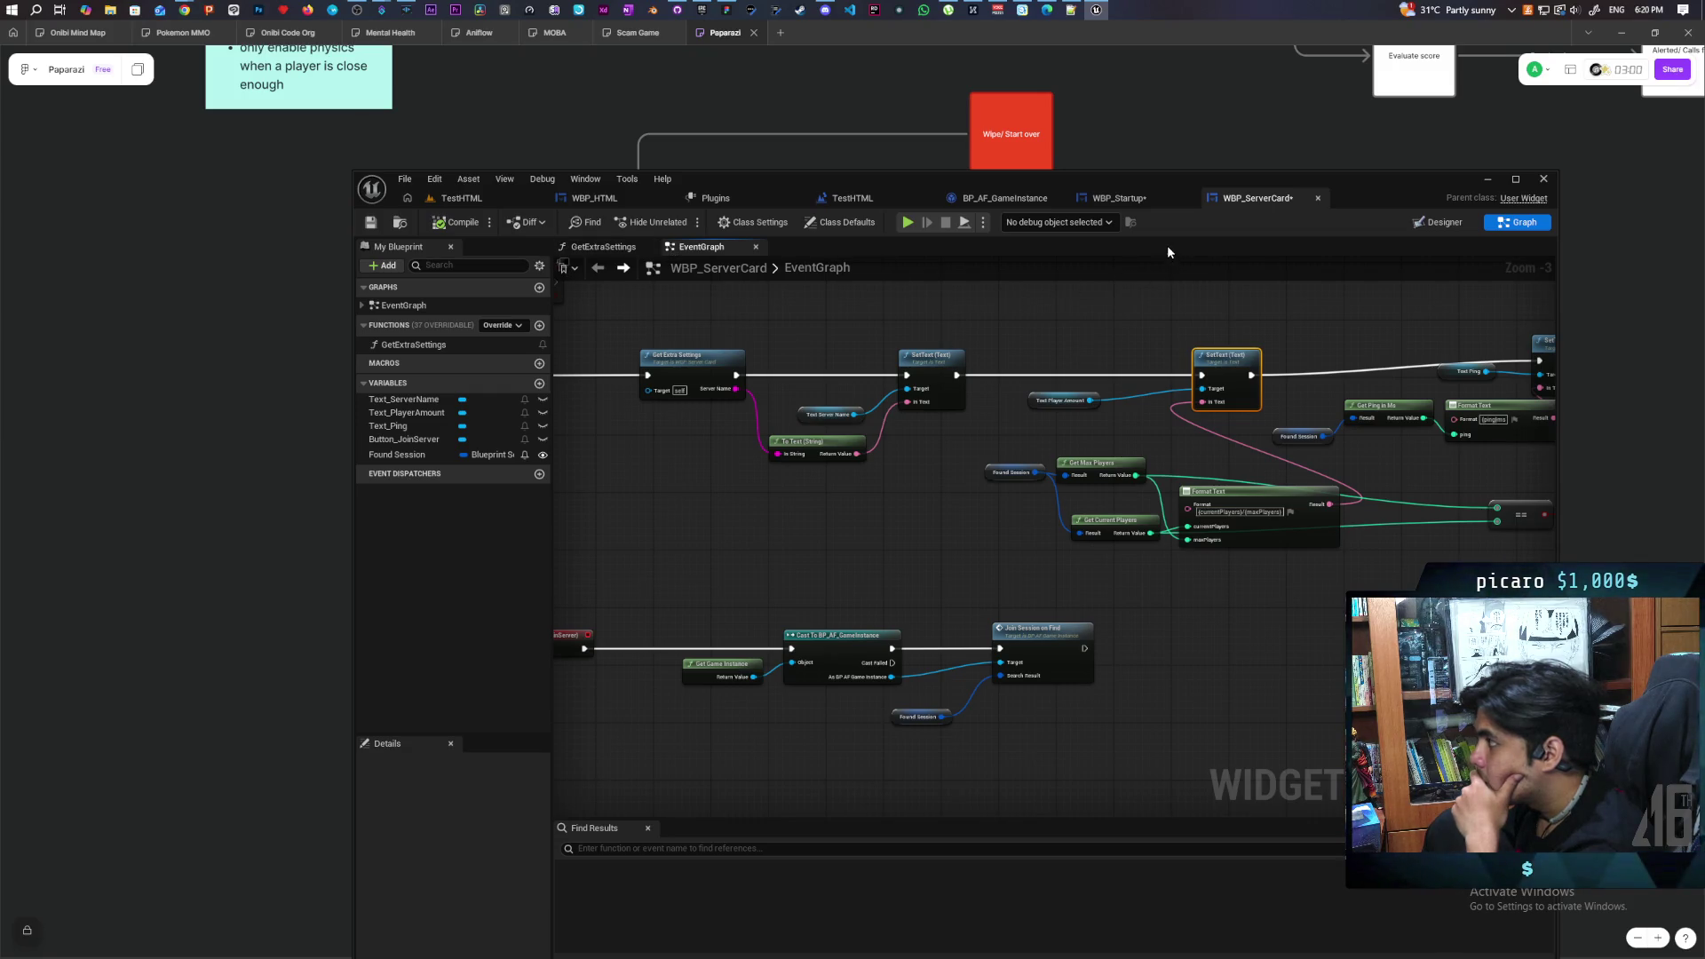
Return to WBP_Startup and view its Designer layout with Current Games and Exit
left_click(1144, 199)
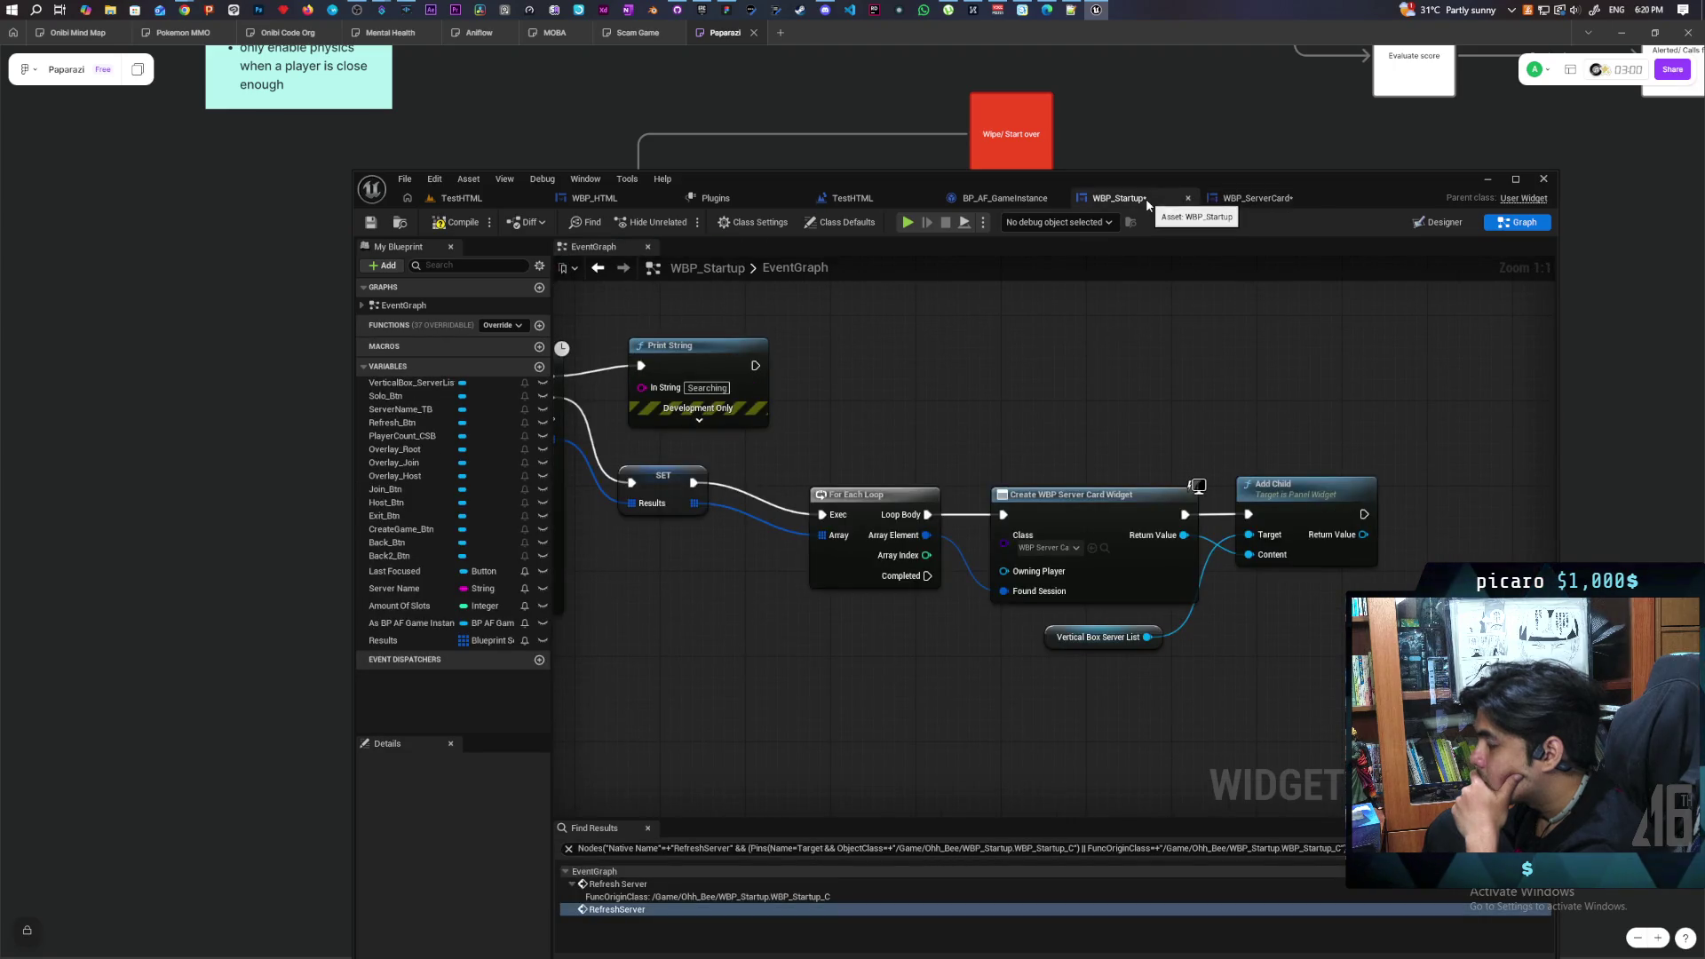
left_click(402, 222)
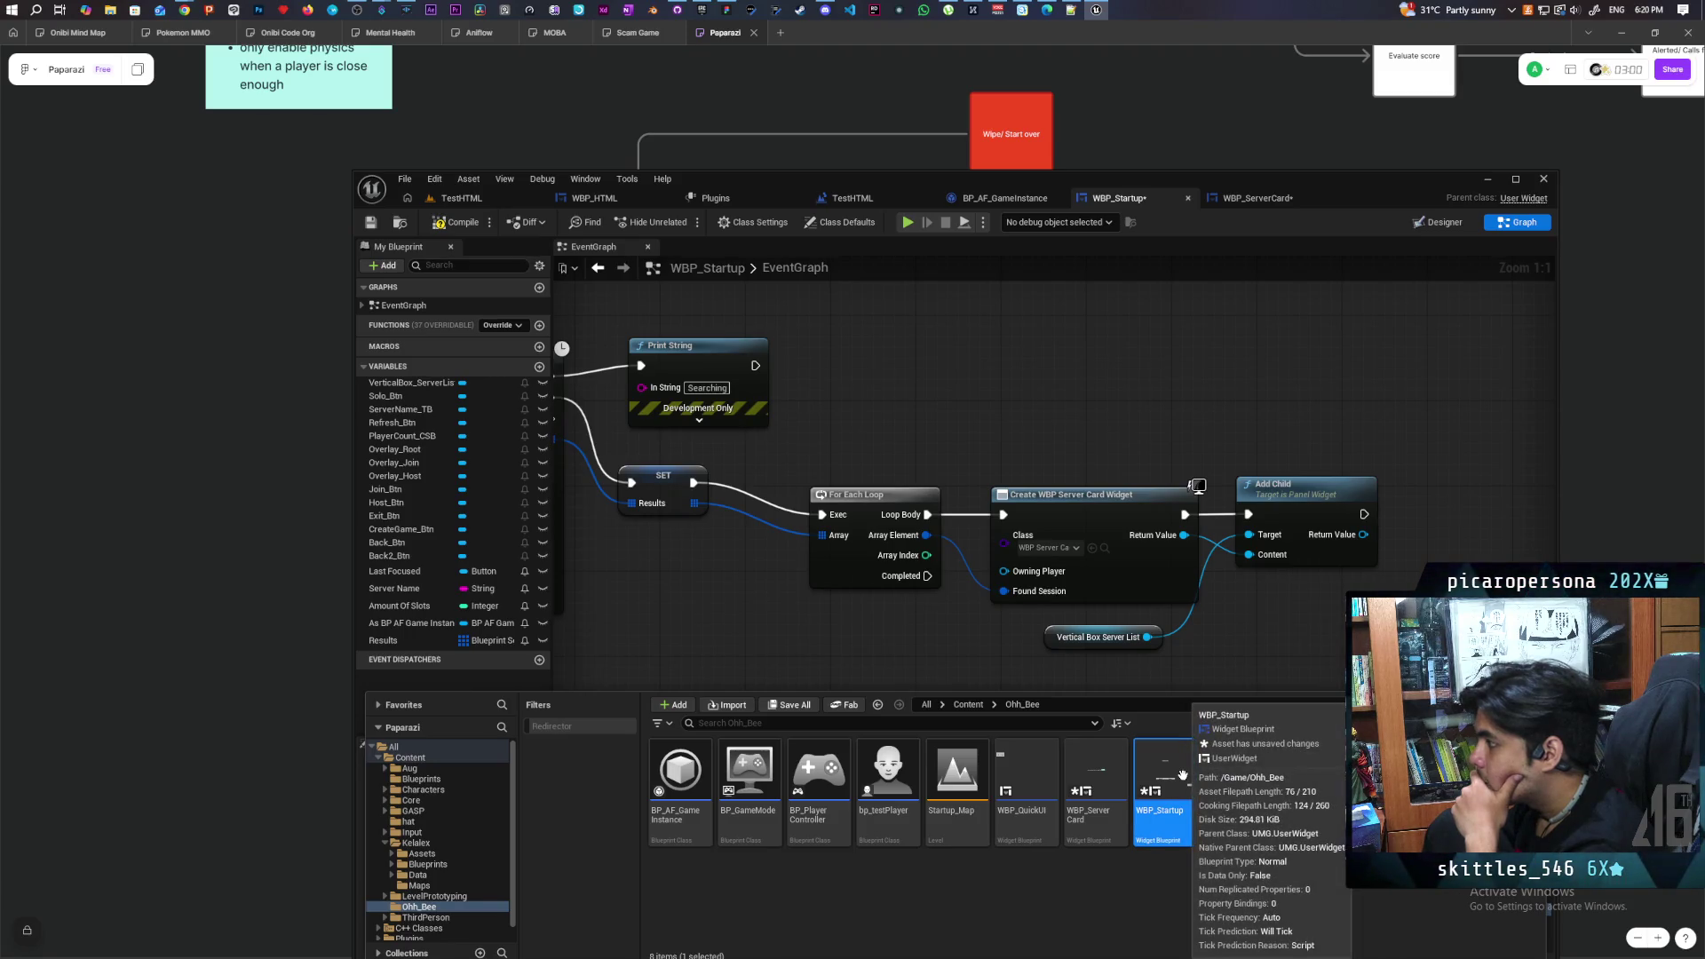
left_click(1446, 223)
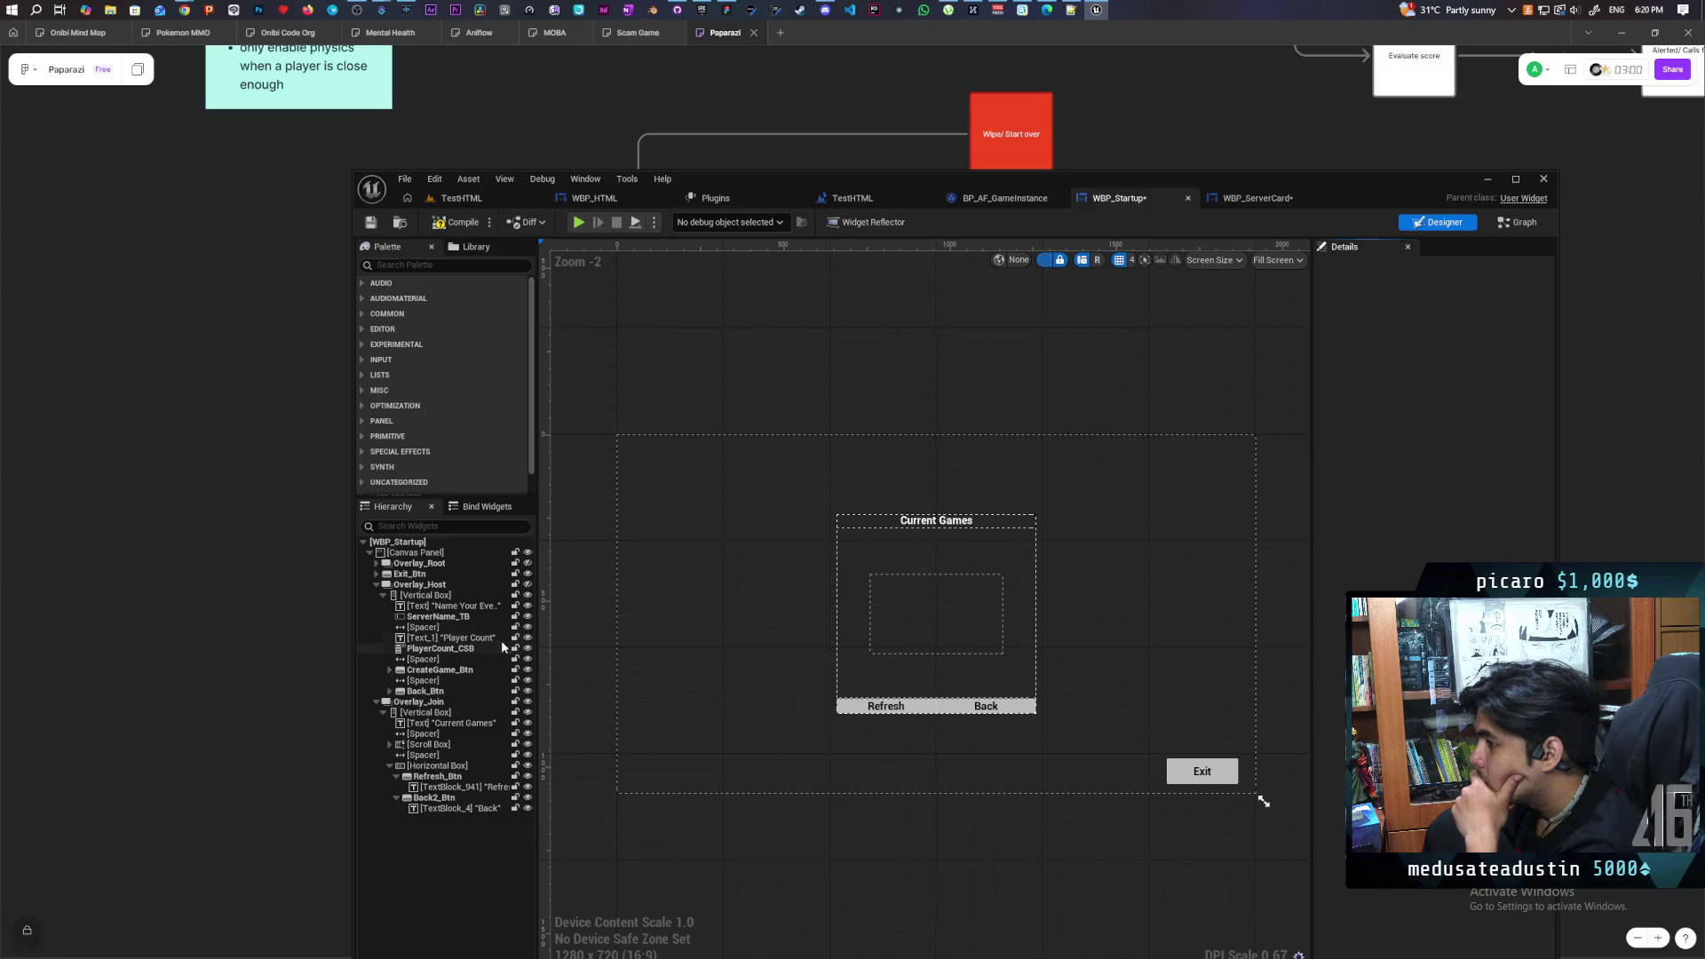
Toggle Overlay_Root's visibility on and off in the Hierarchy, leaving it hidden
left_click(528, 565)
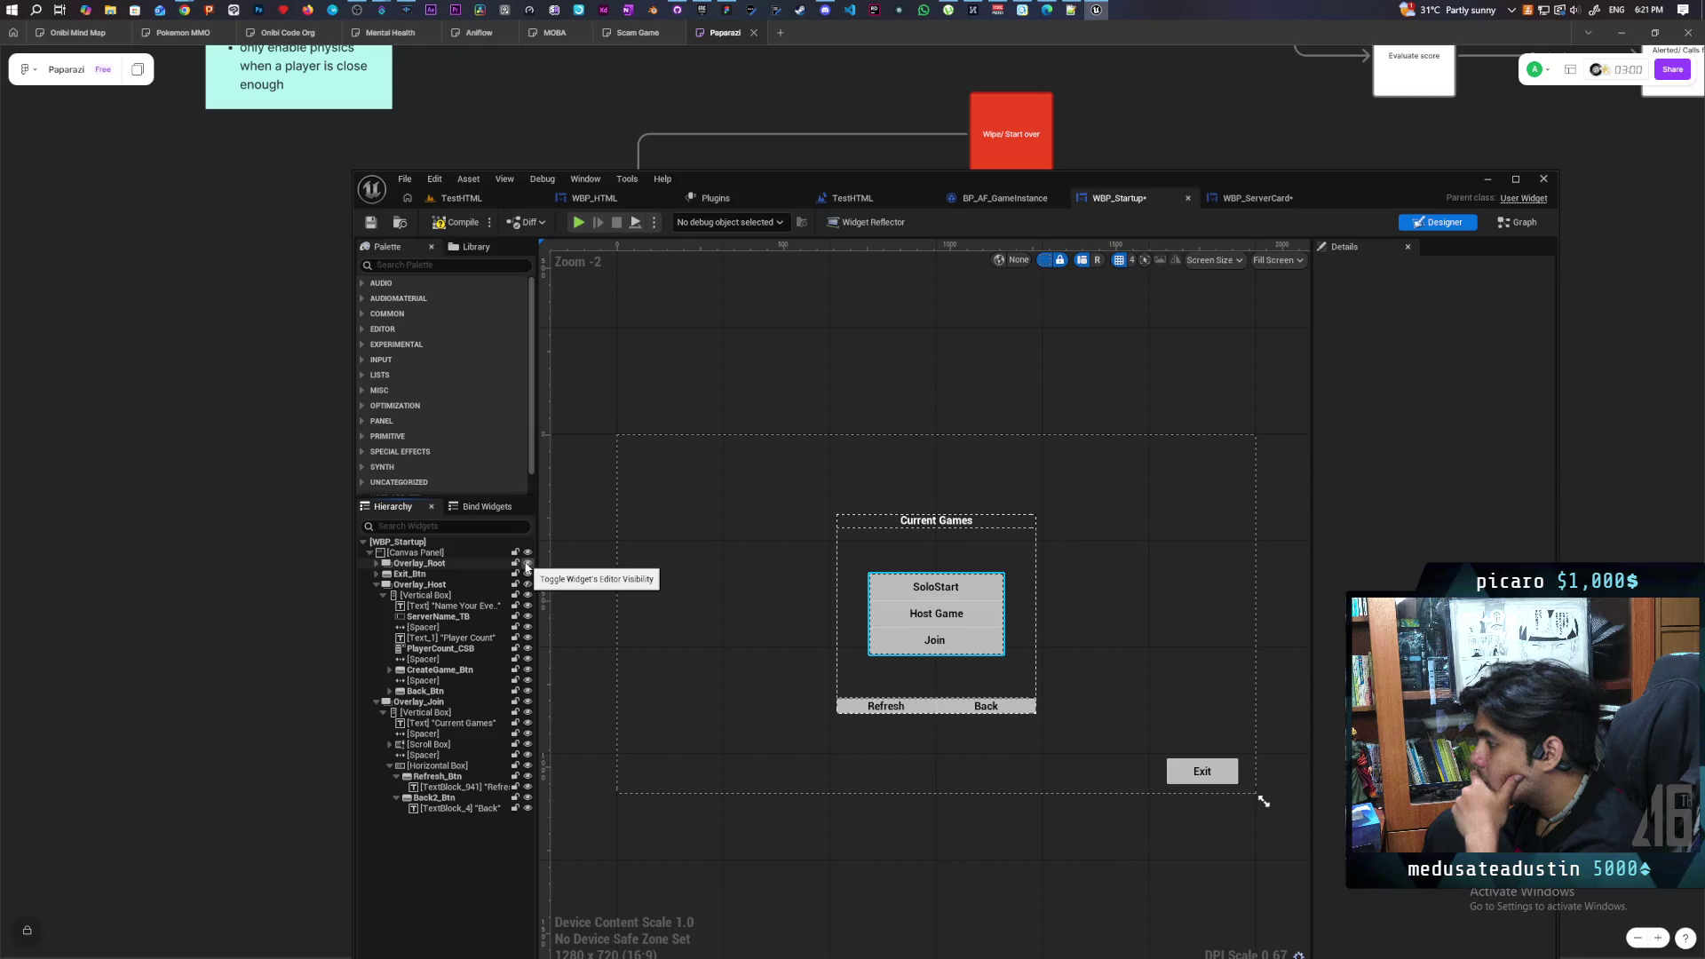
left_click(527, 565)
left_click(527, 565)
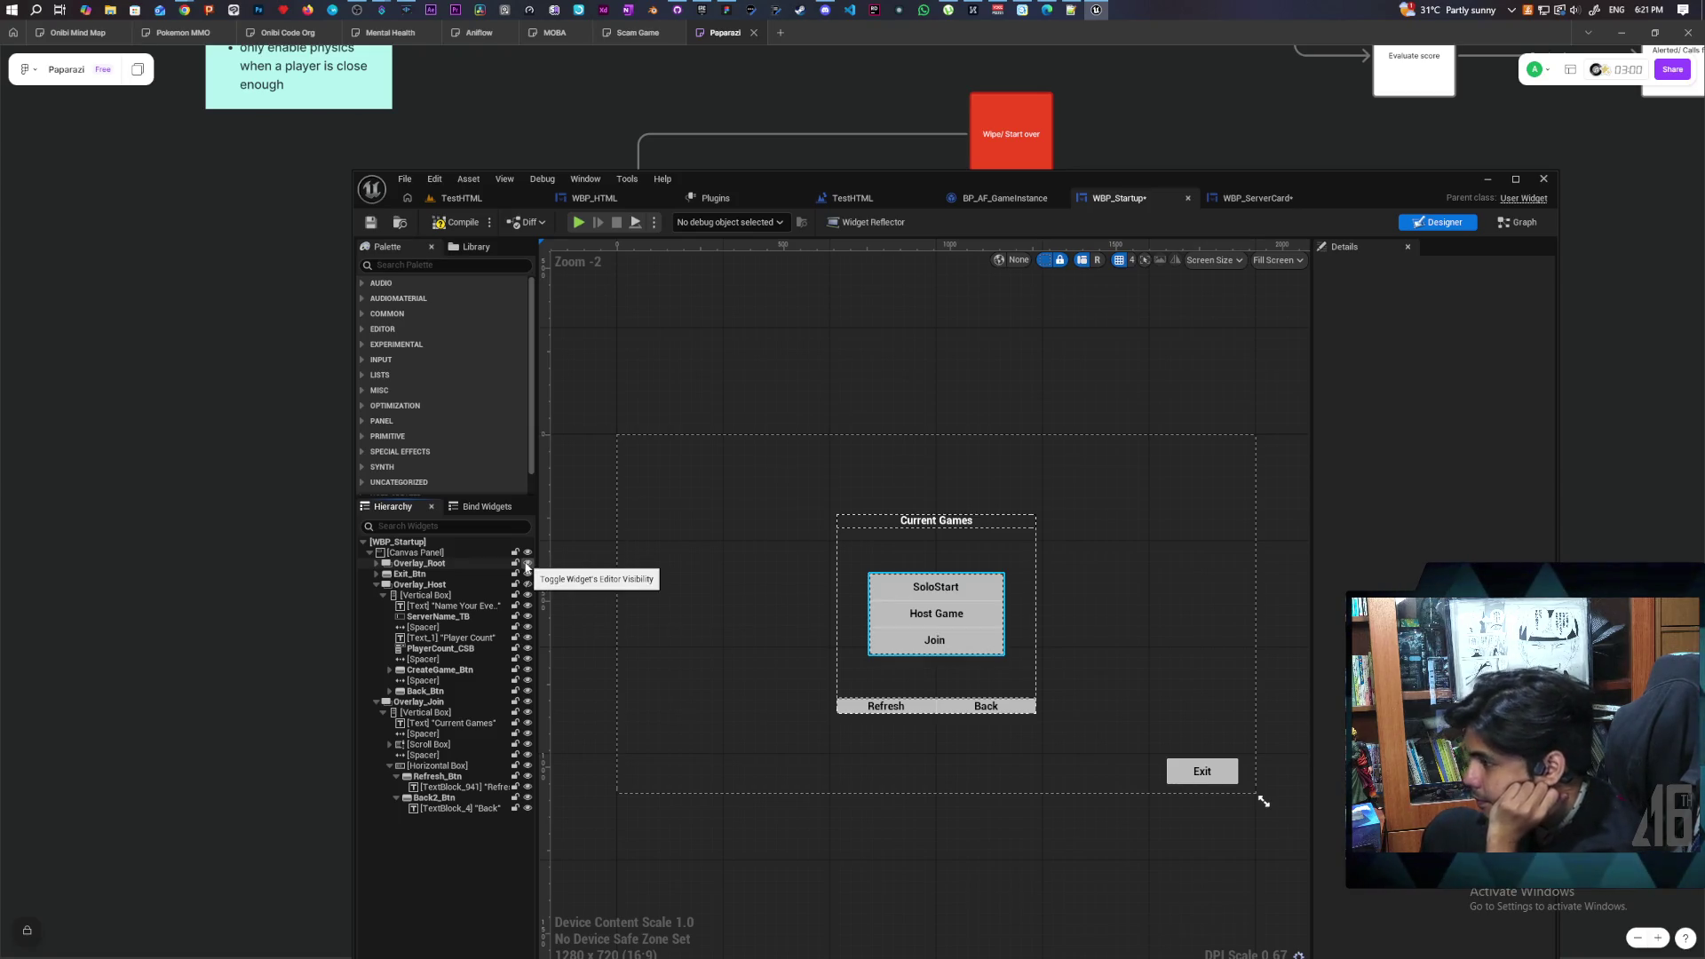
left_click(527, 564)
left_click(528, 564)
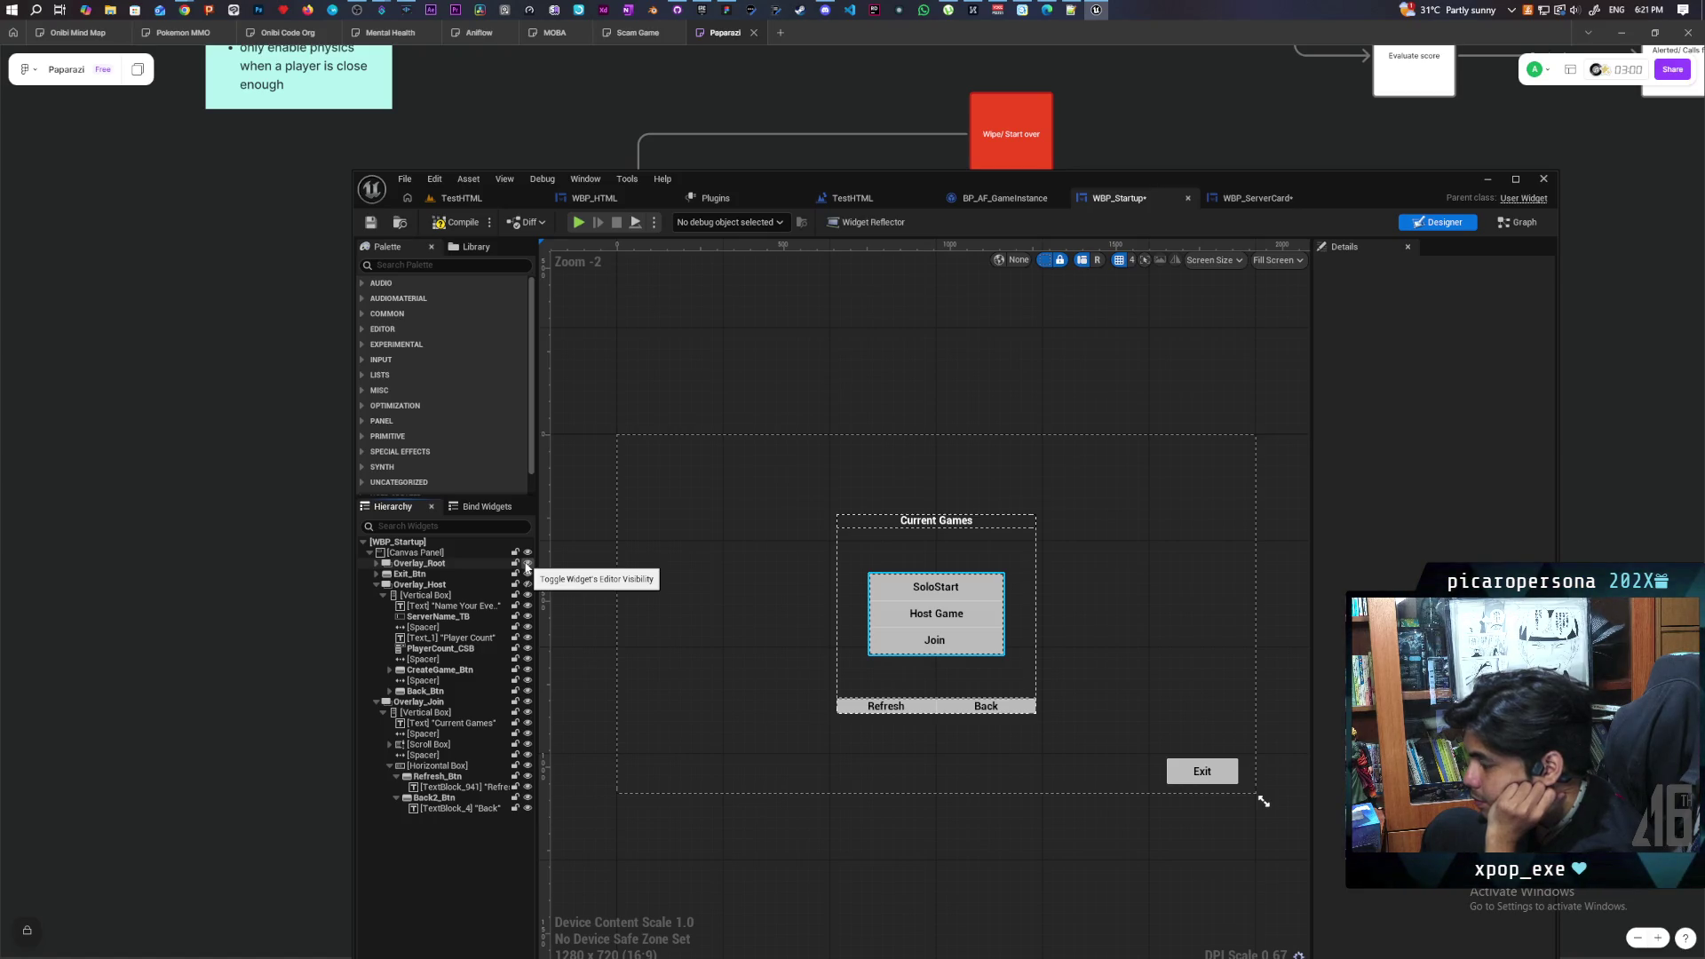
left_click(528, 565)
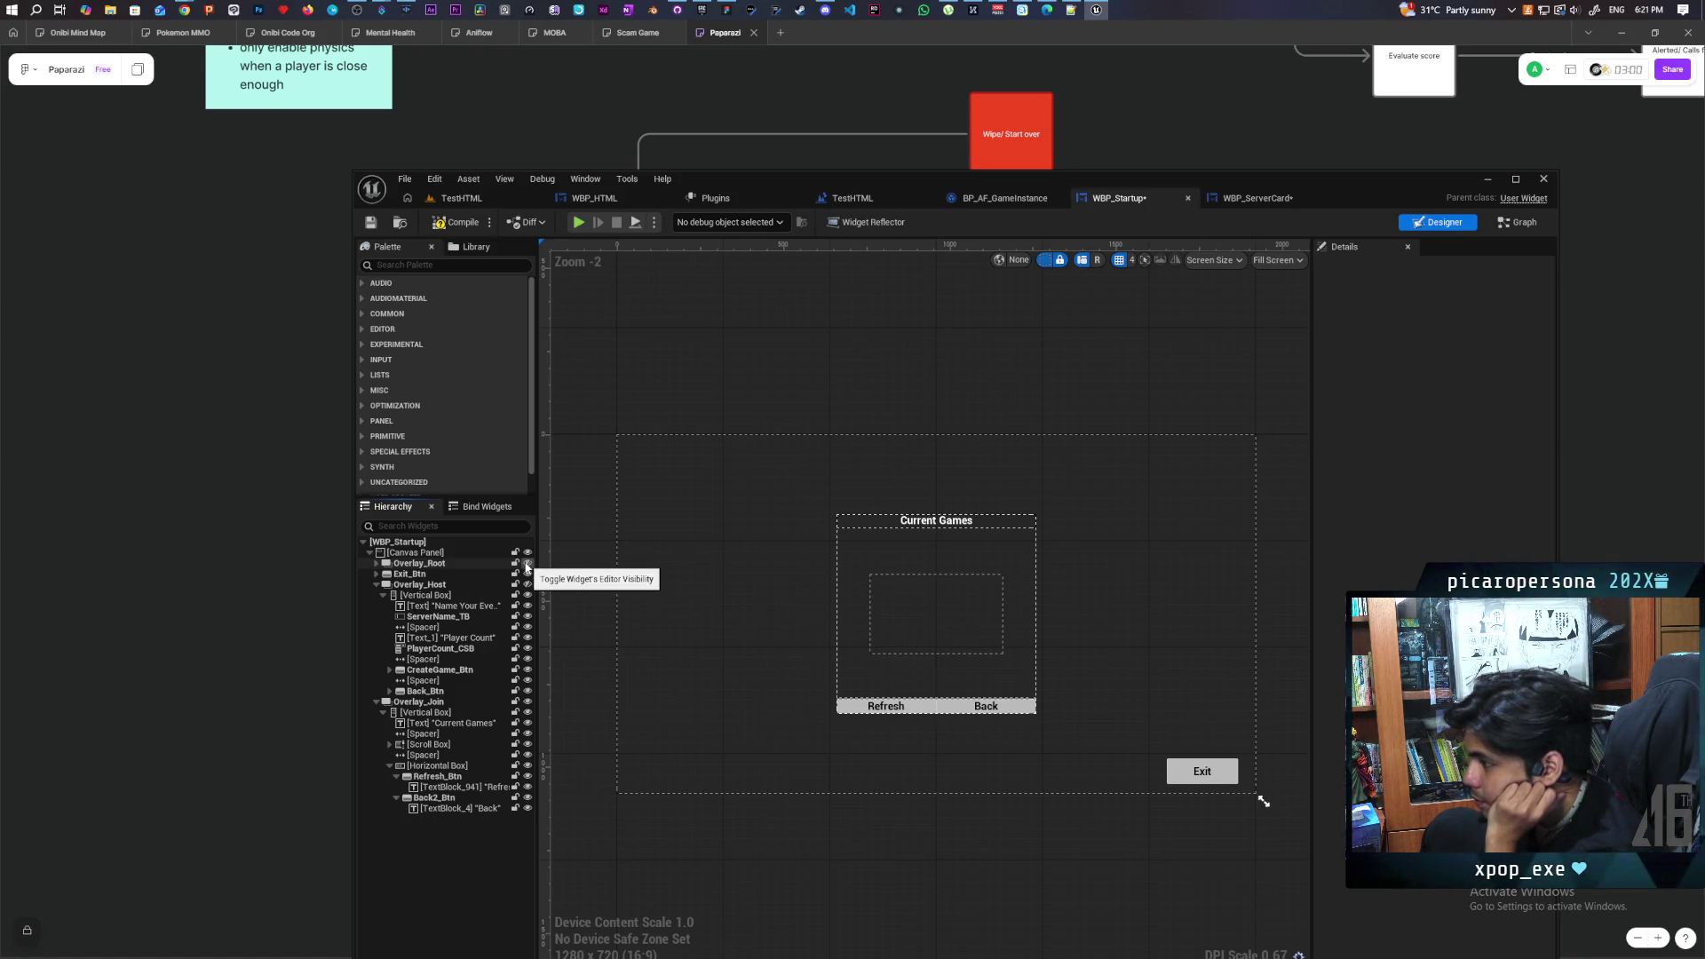
left_click(527, 565)
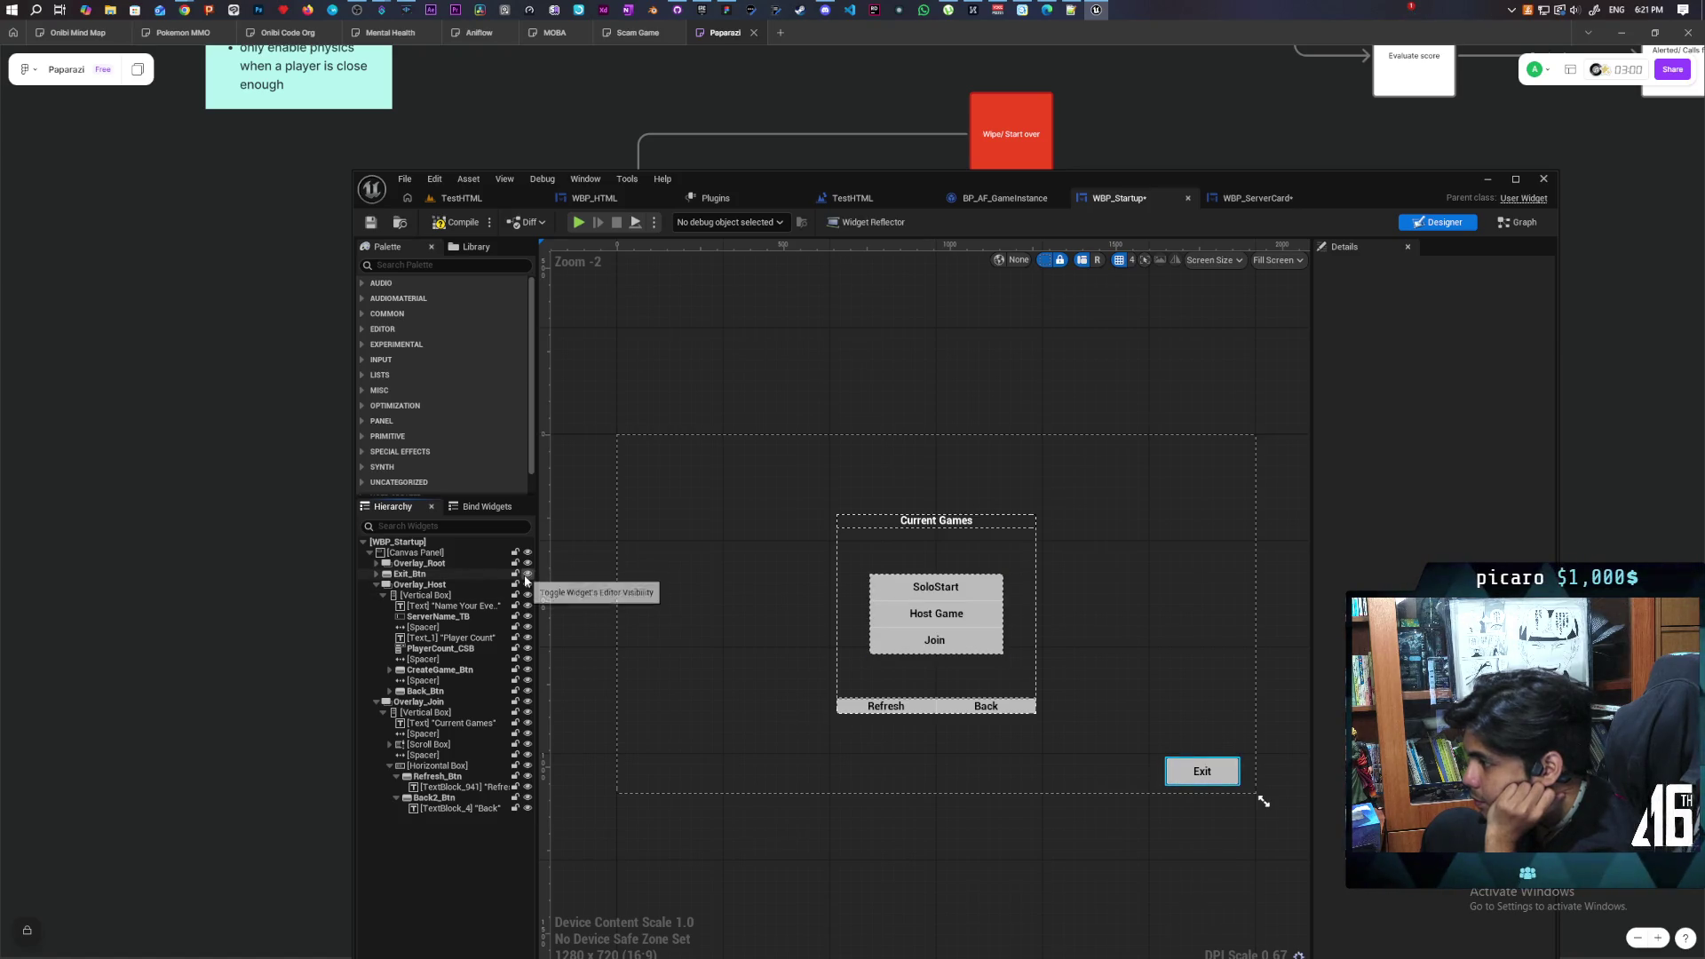
left_click(527, 565)
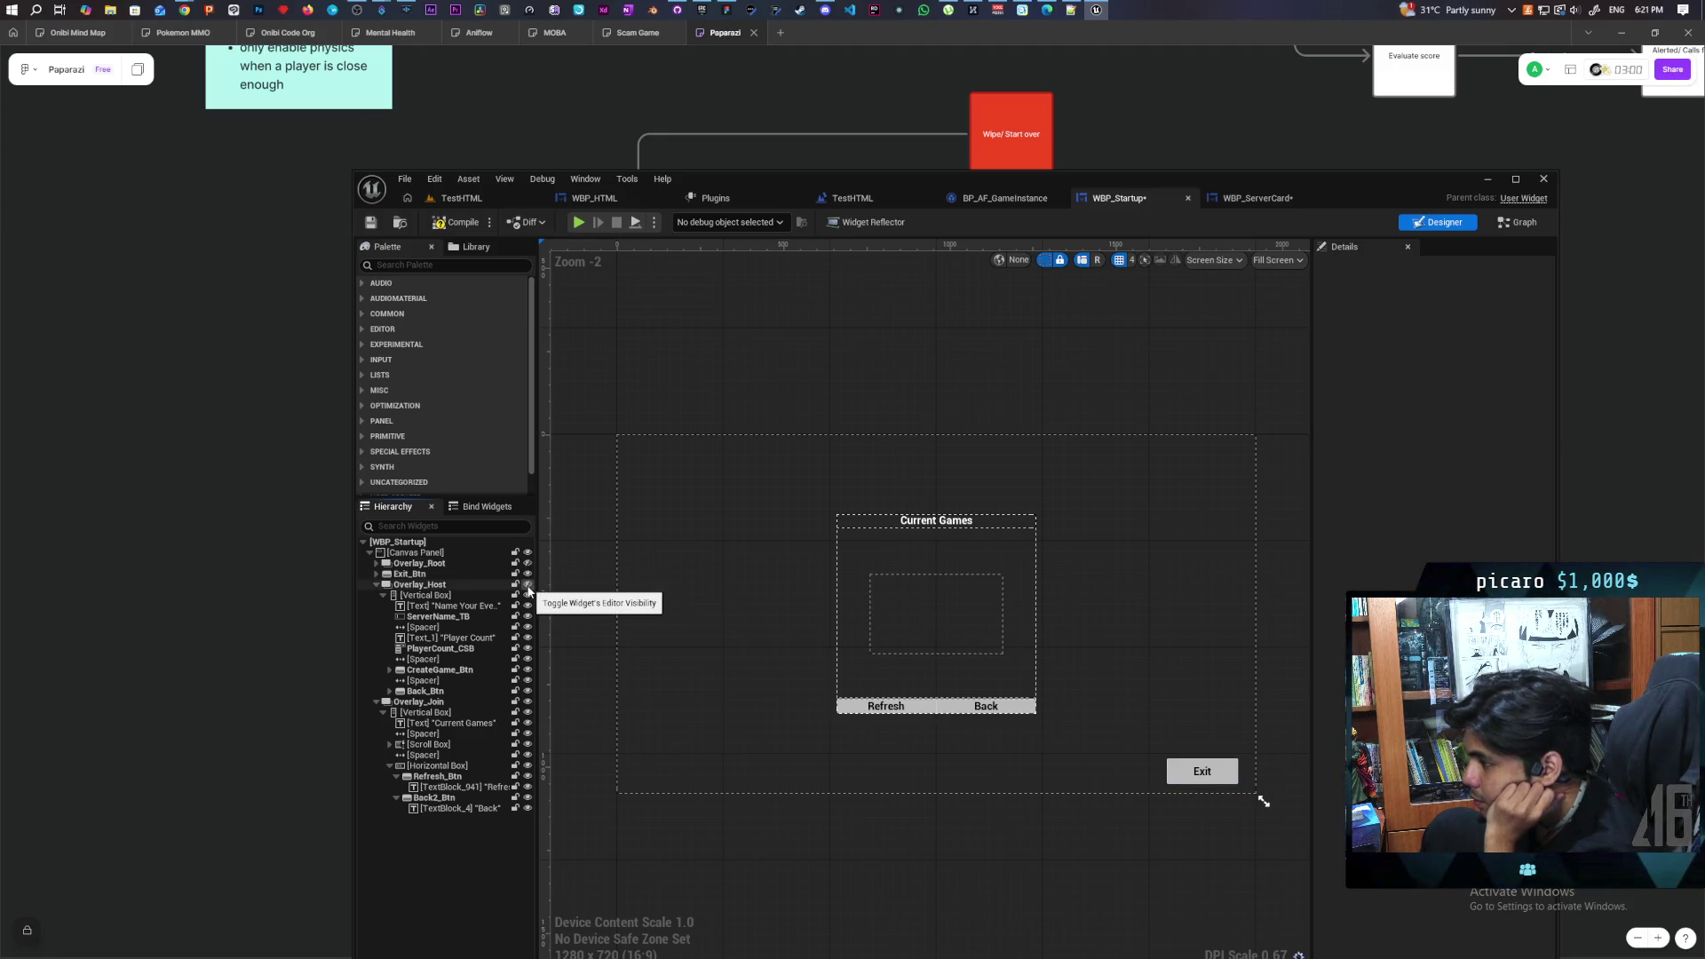
Briefly show then hide Overlay_Host and Overlay_Root, then go to the Graph view
left_click(528, 586)
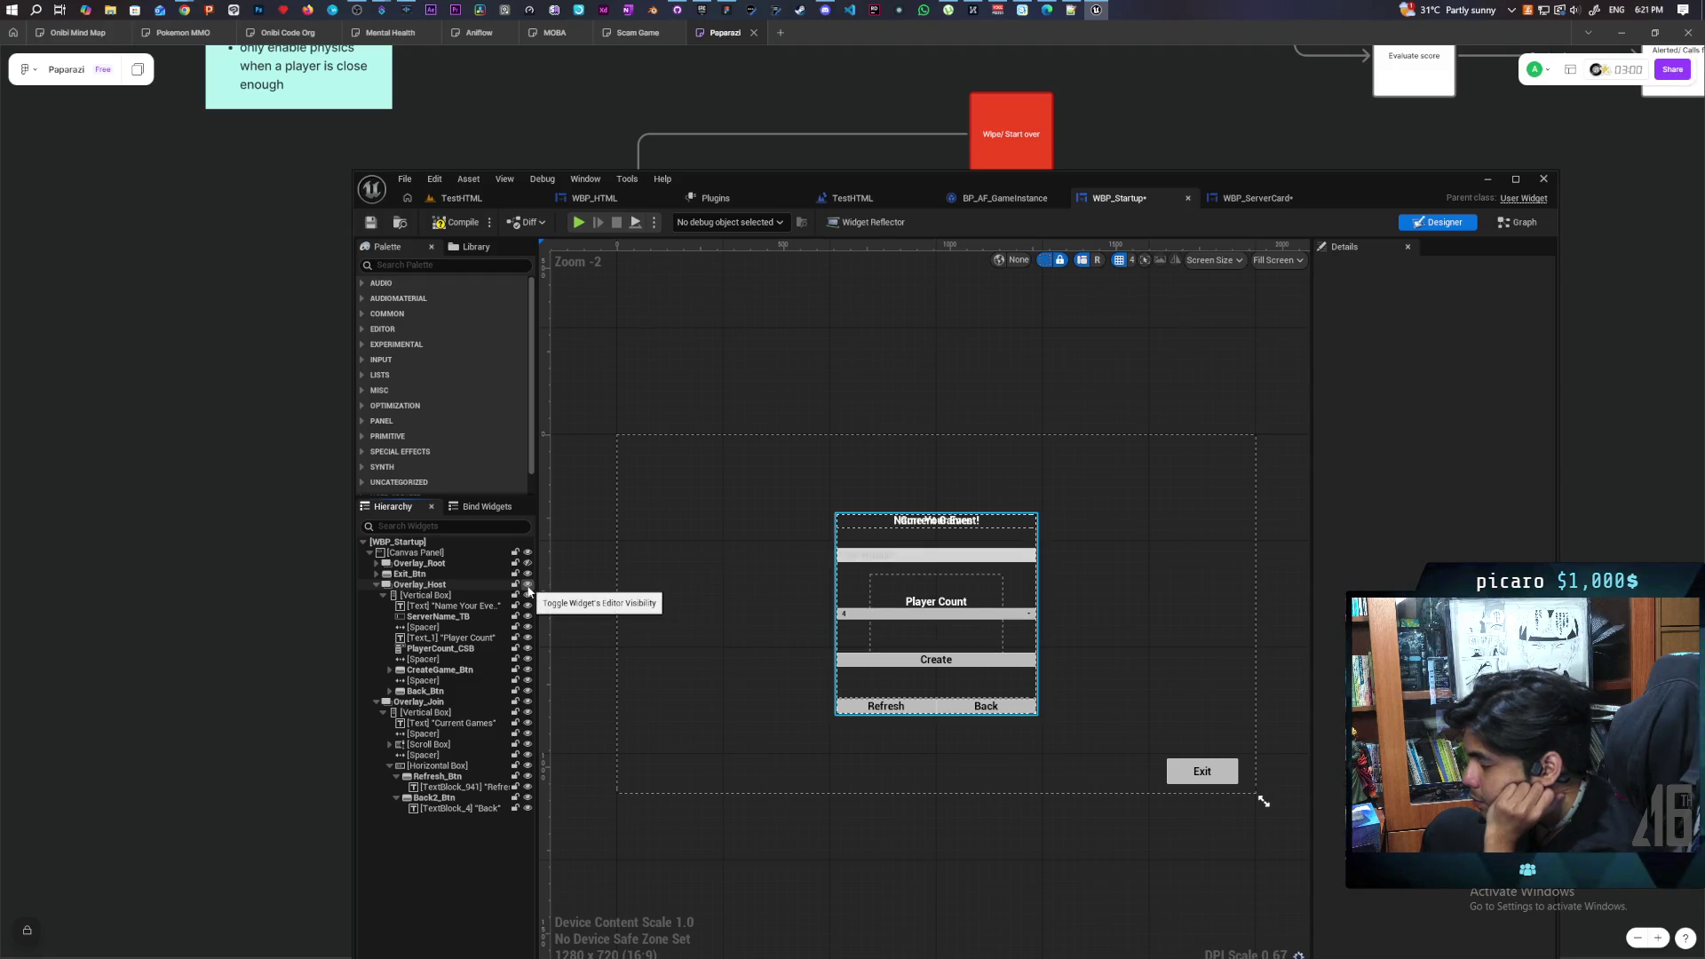
left_click(528, 587)
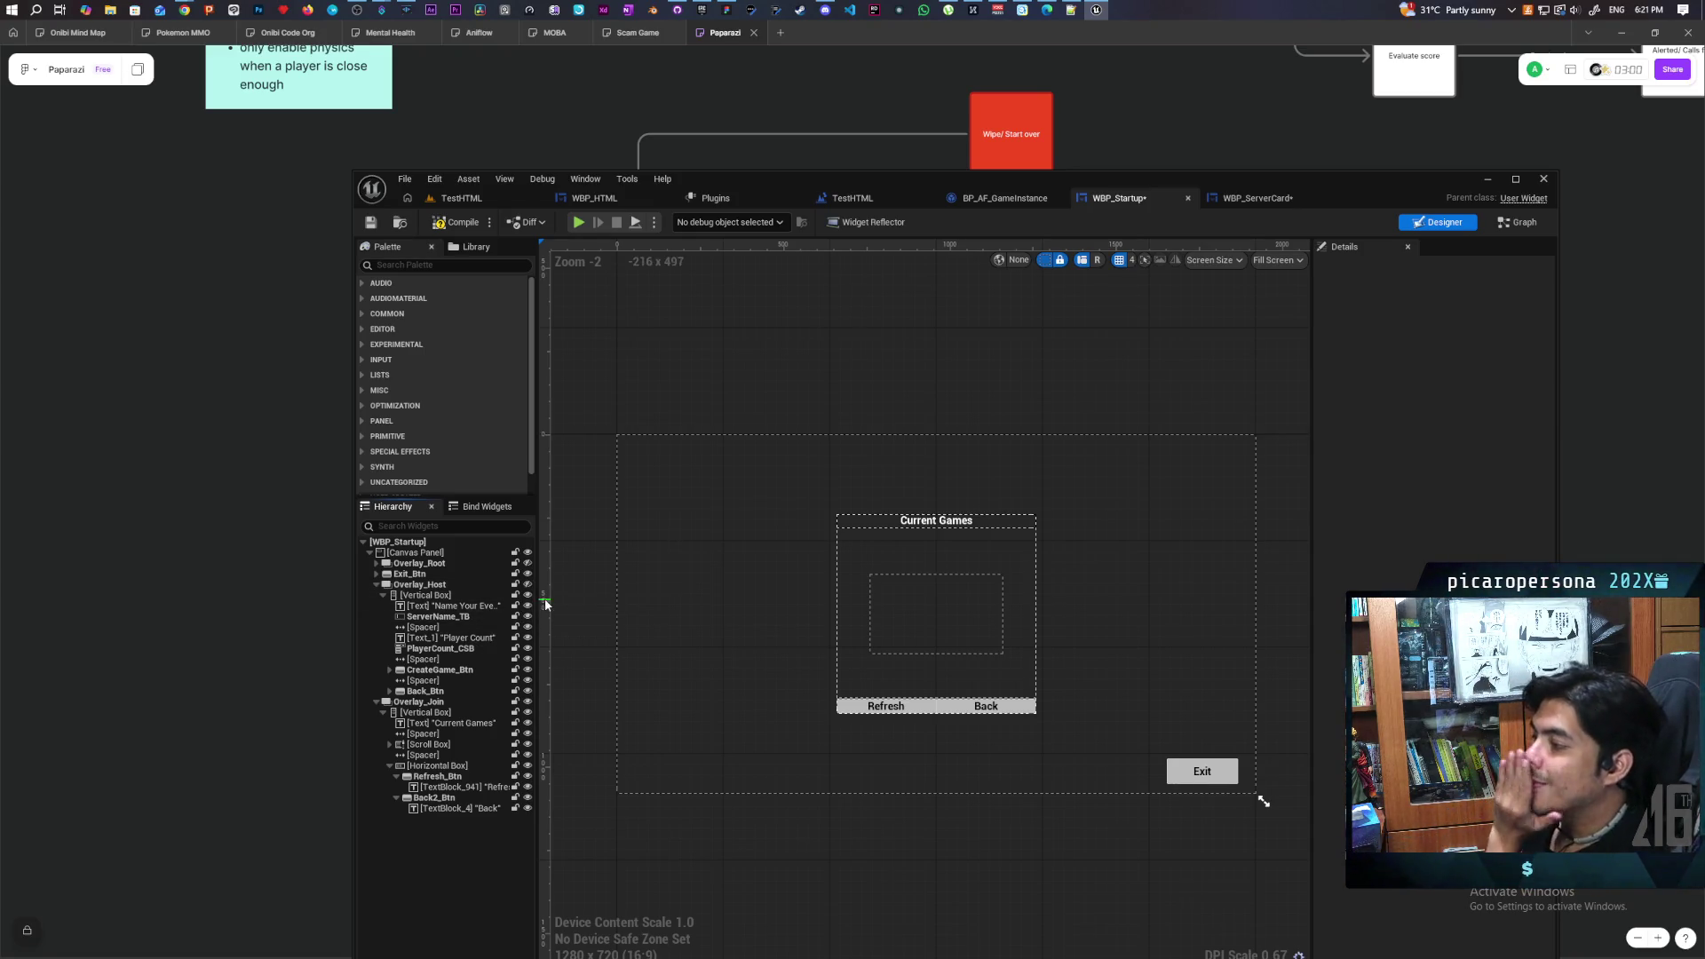
left_click(527, 564)
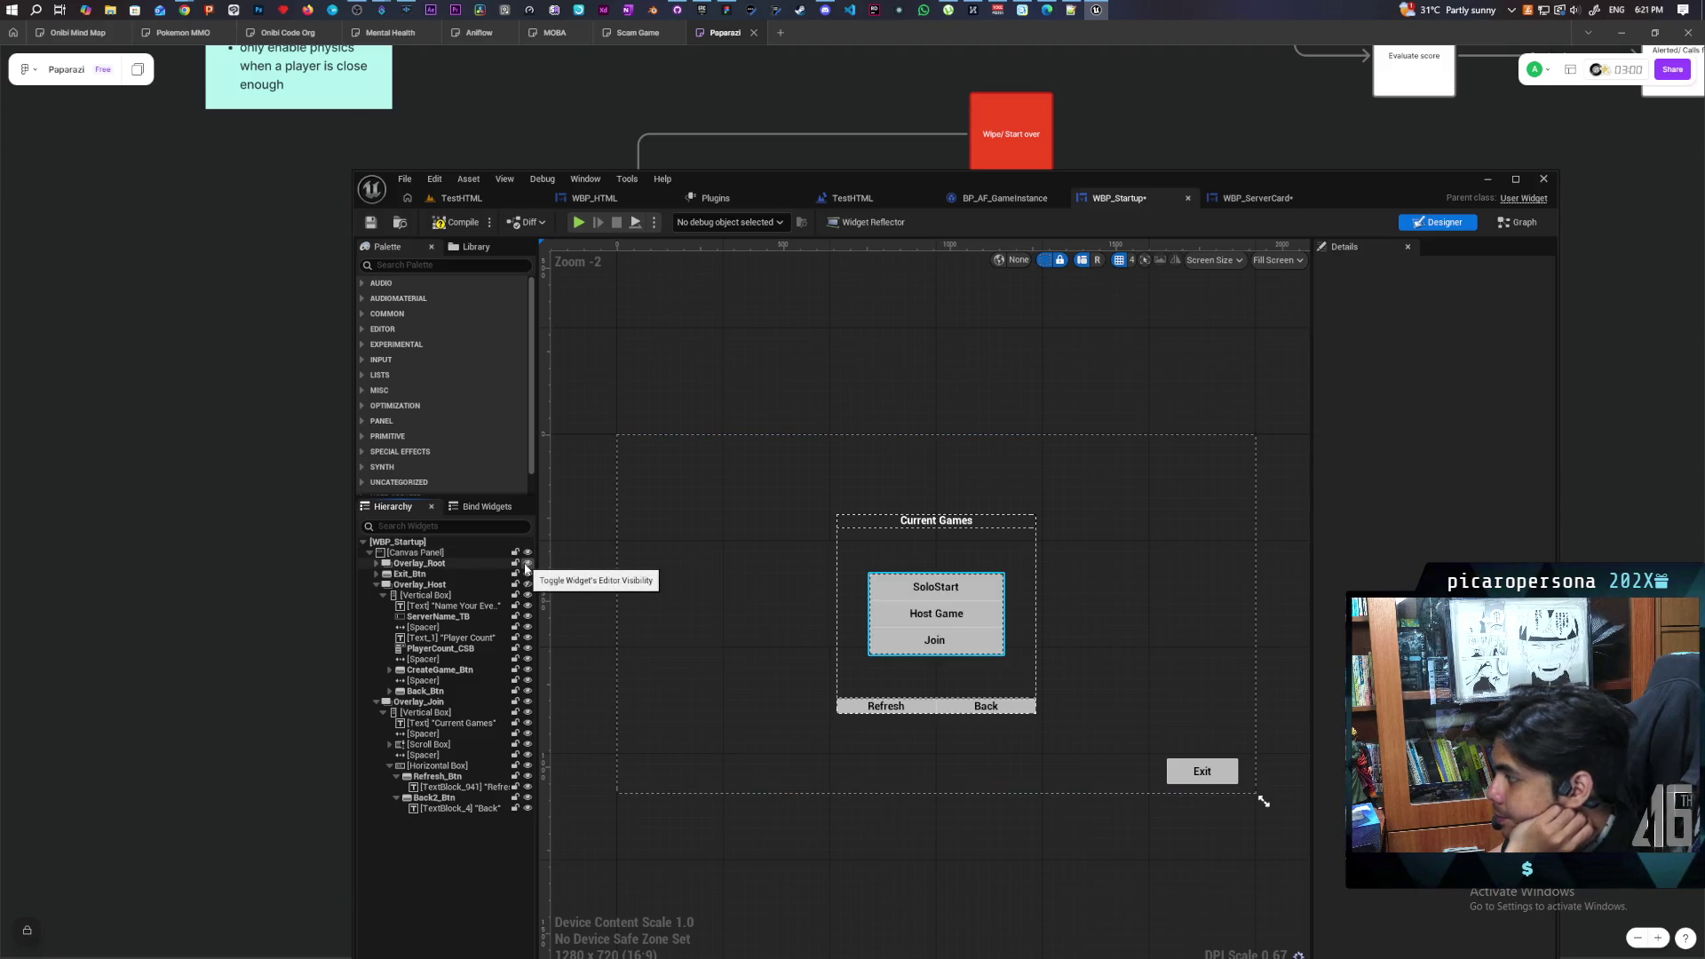
left_click(527, 564)
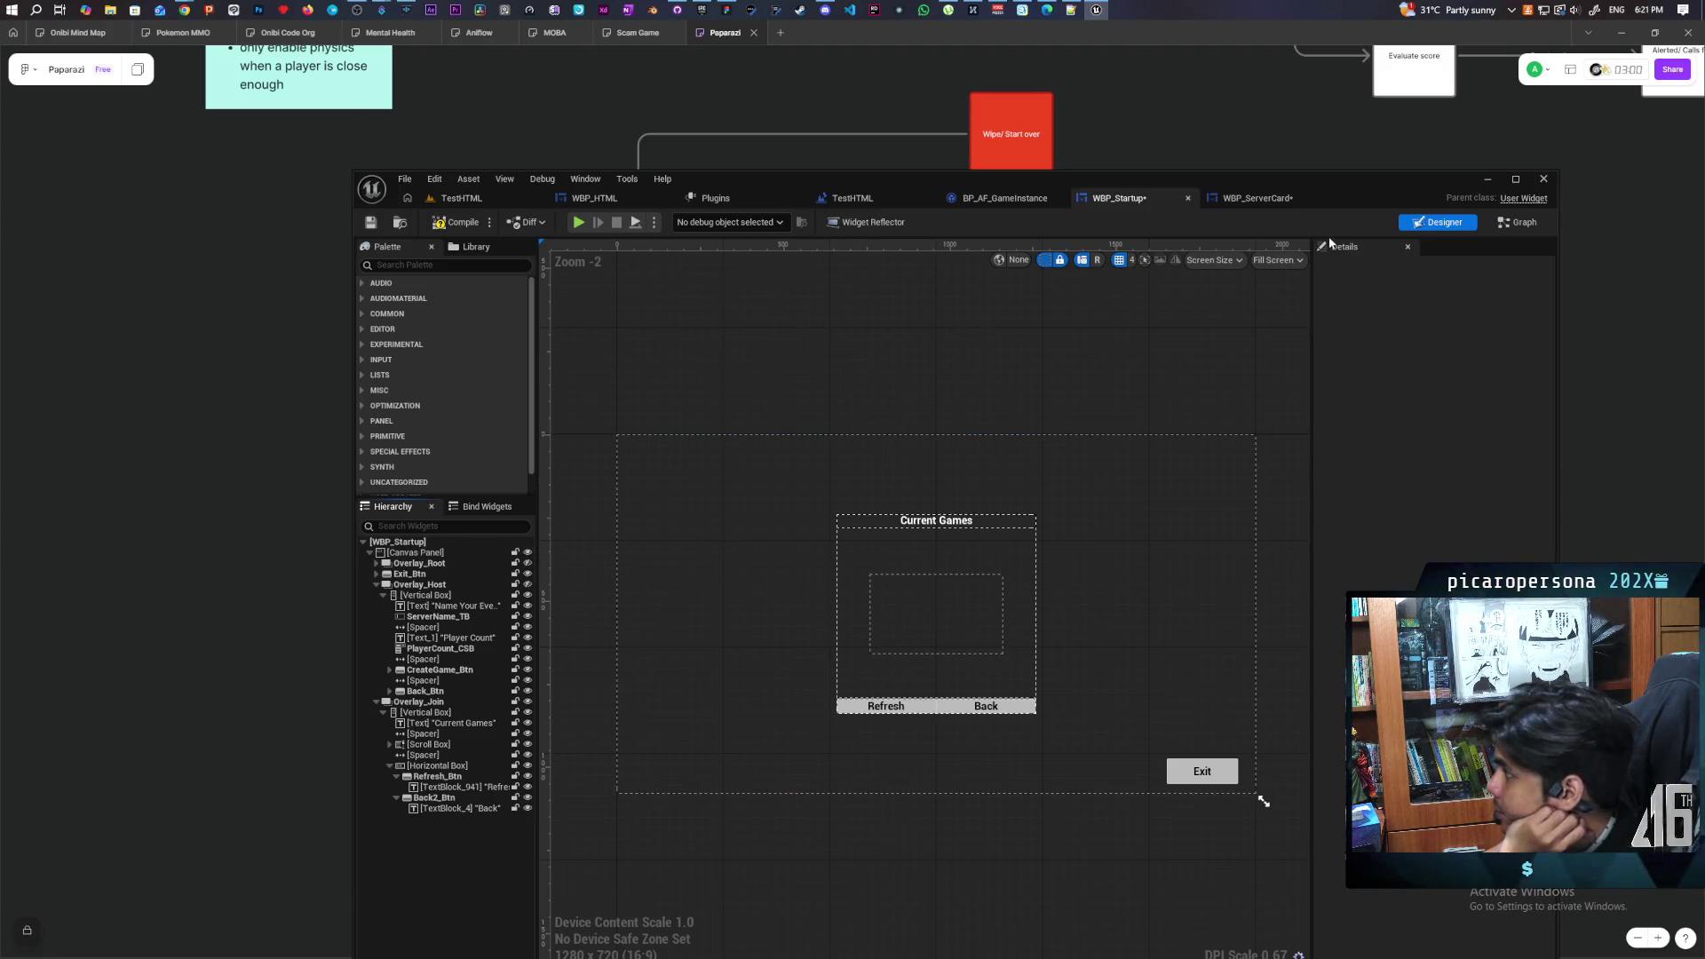
left_click(1515, 222)
scroll(1064, 403, "down", 5)
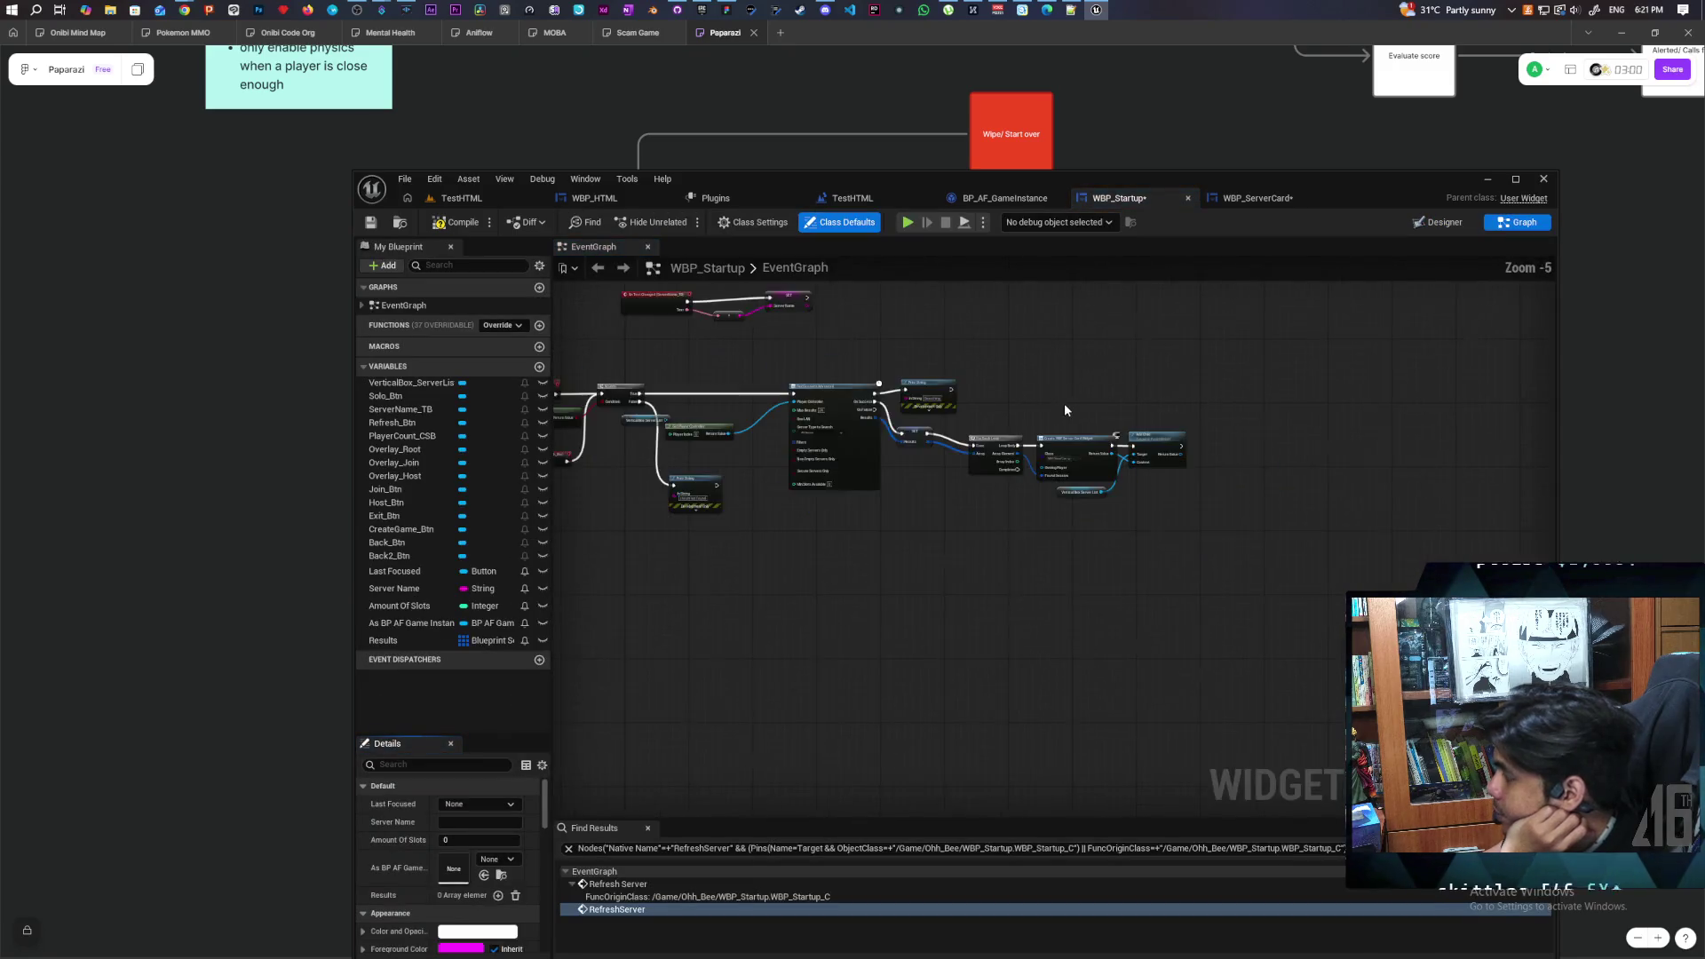
scroll(970, 583, "up", 10)
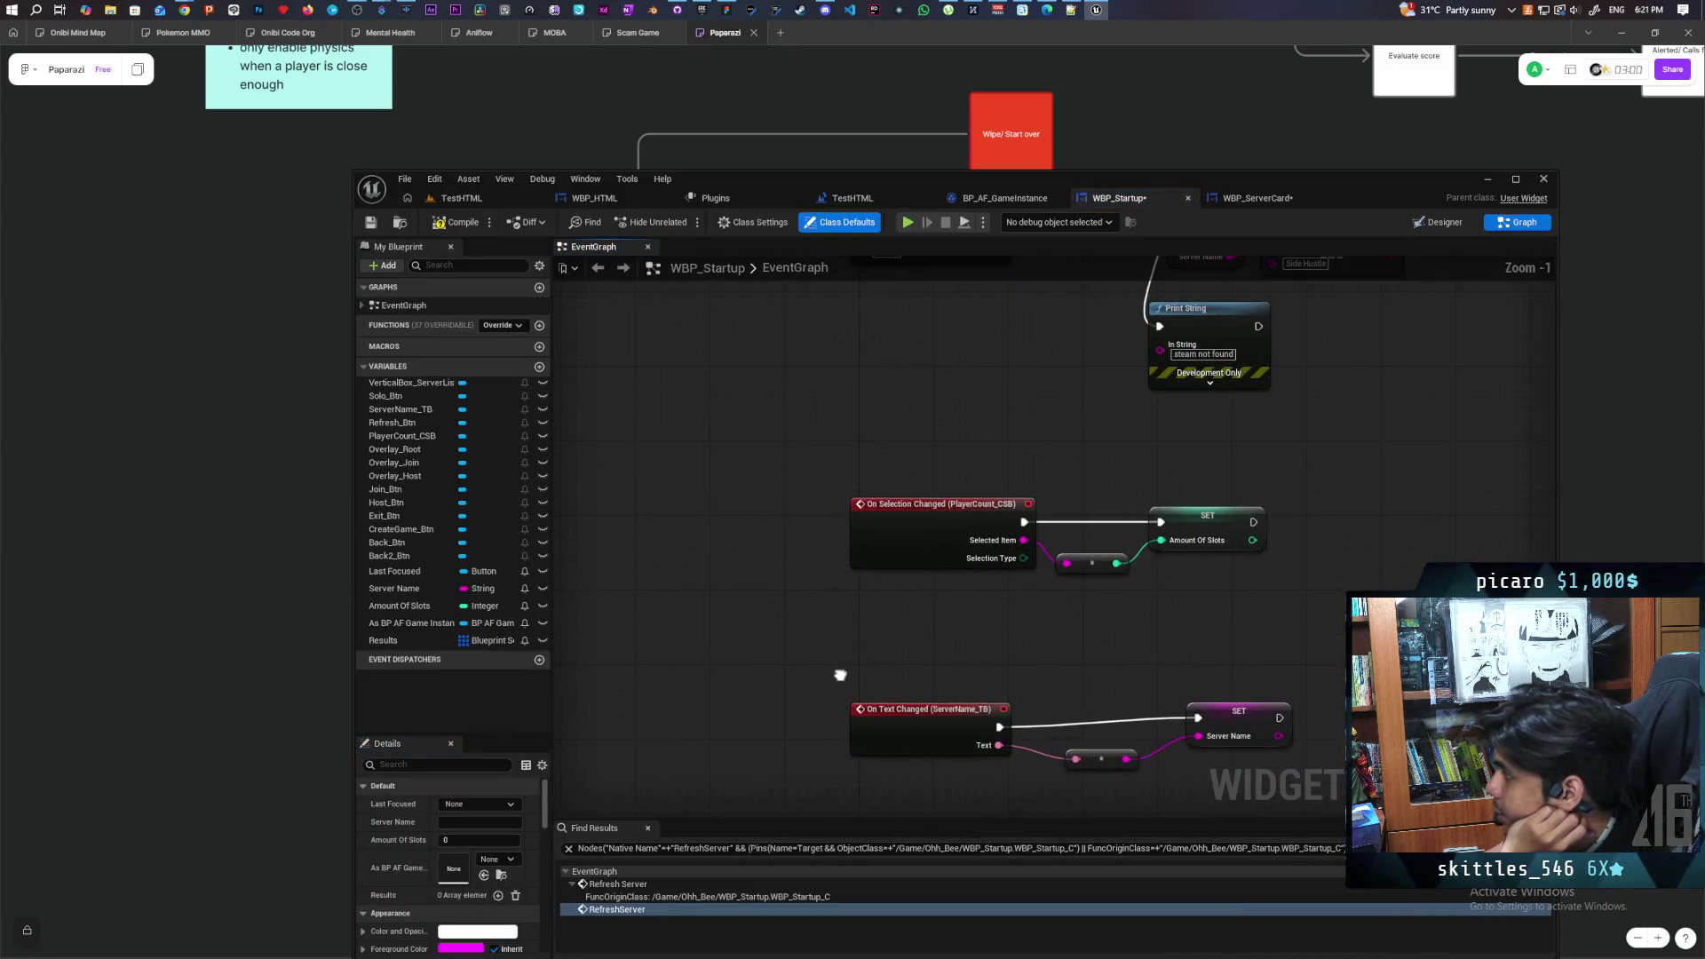
scroll(1055, 460, "down", 2)
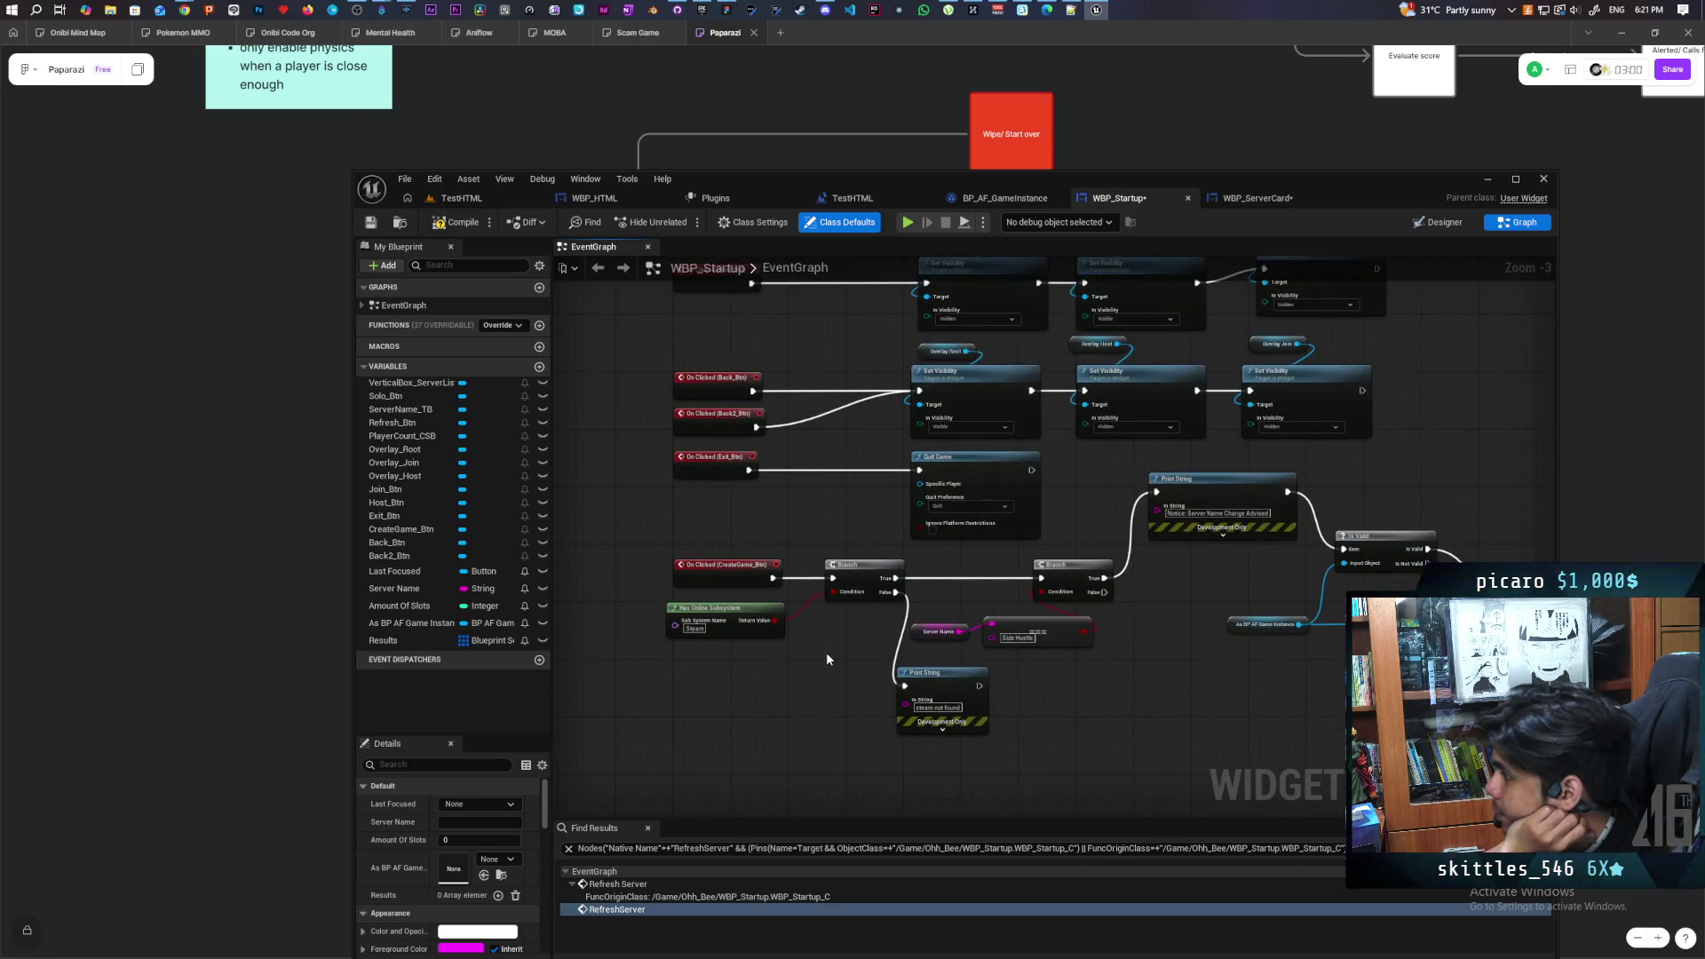
mouse_move(826, 659)
left_mouse_down()
mouse_move(788, 597)
mouse_move(739, 756)
left_mouse_up()
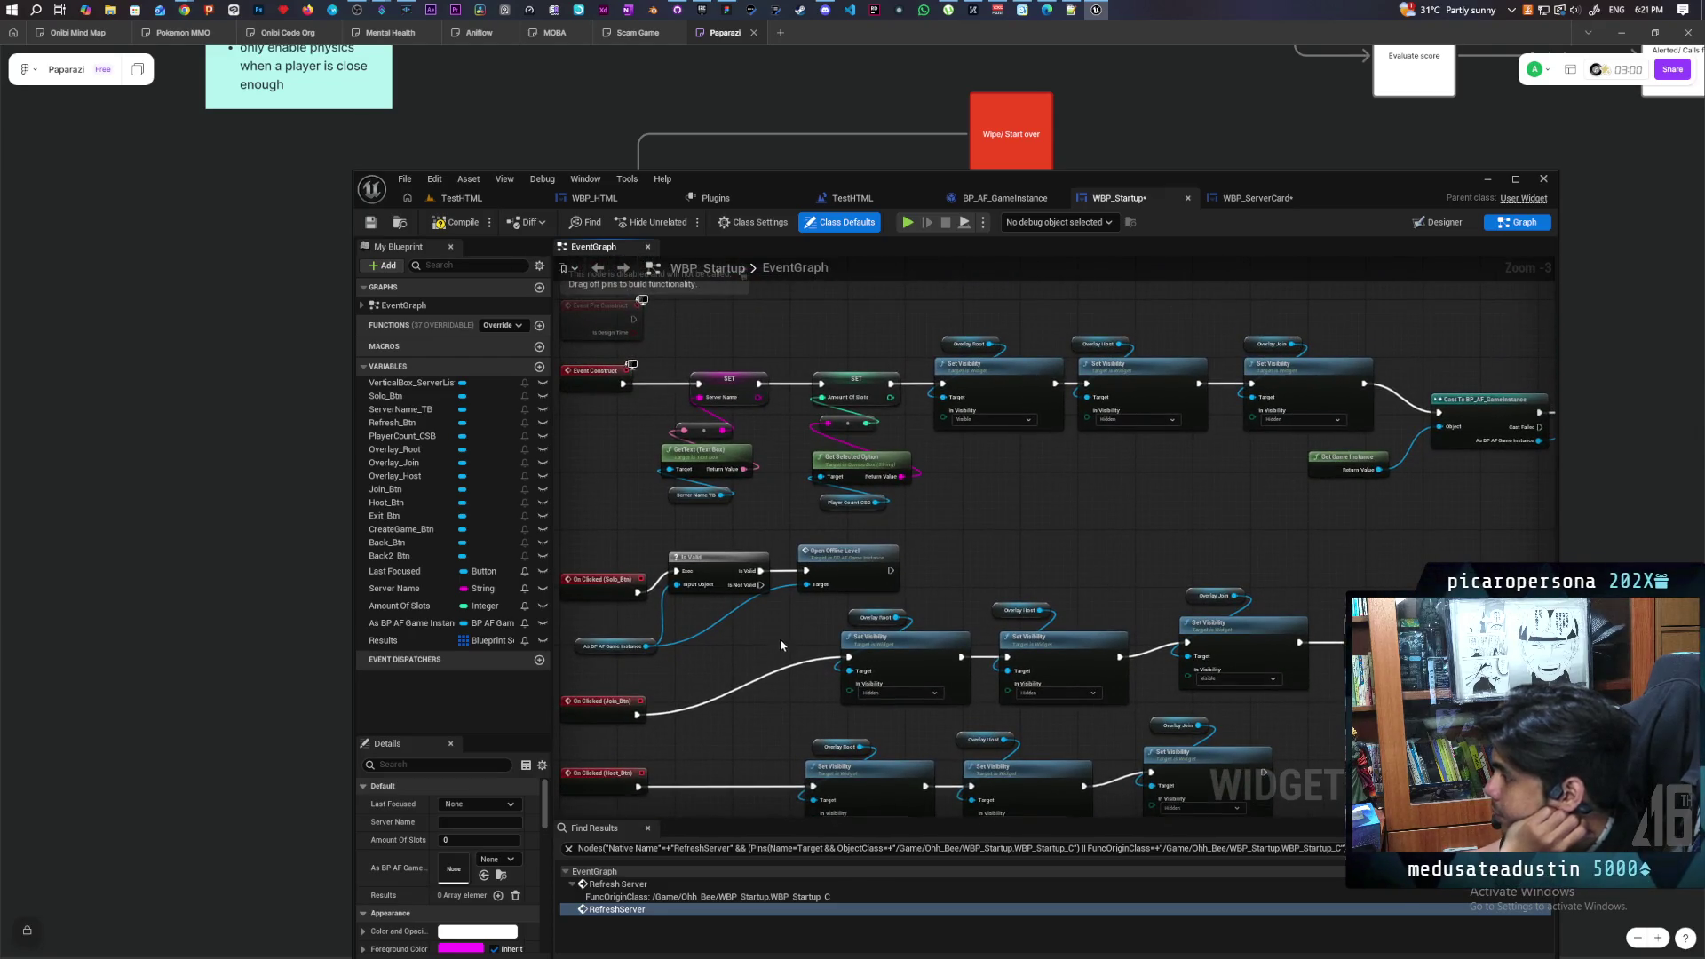
left_click_drag(780, 638, 895, 644)
scroll(765, 625, "up", 2)
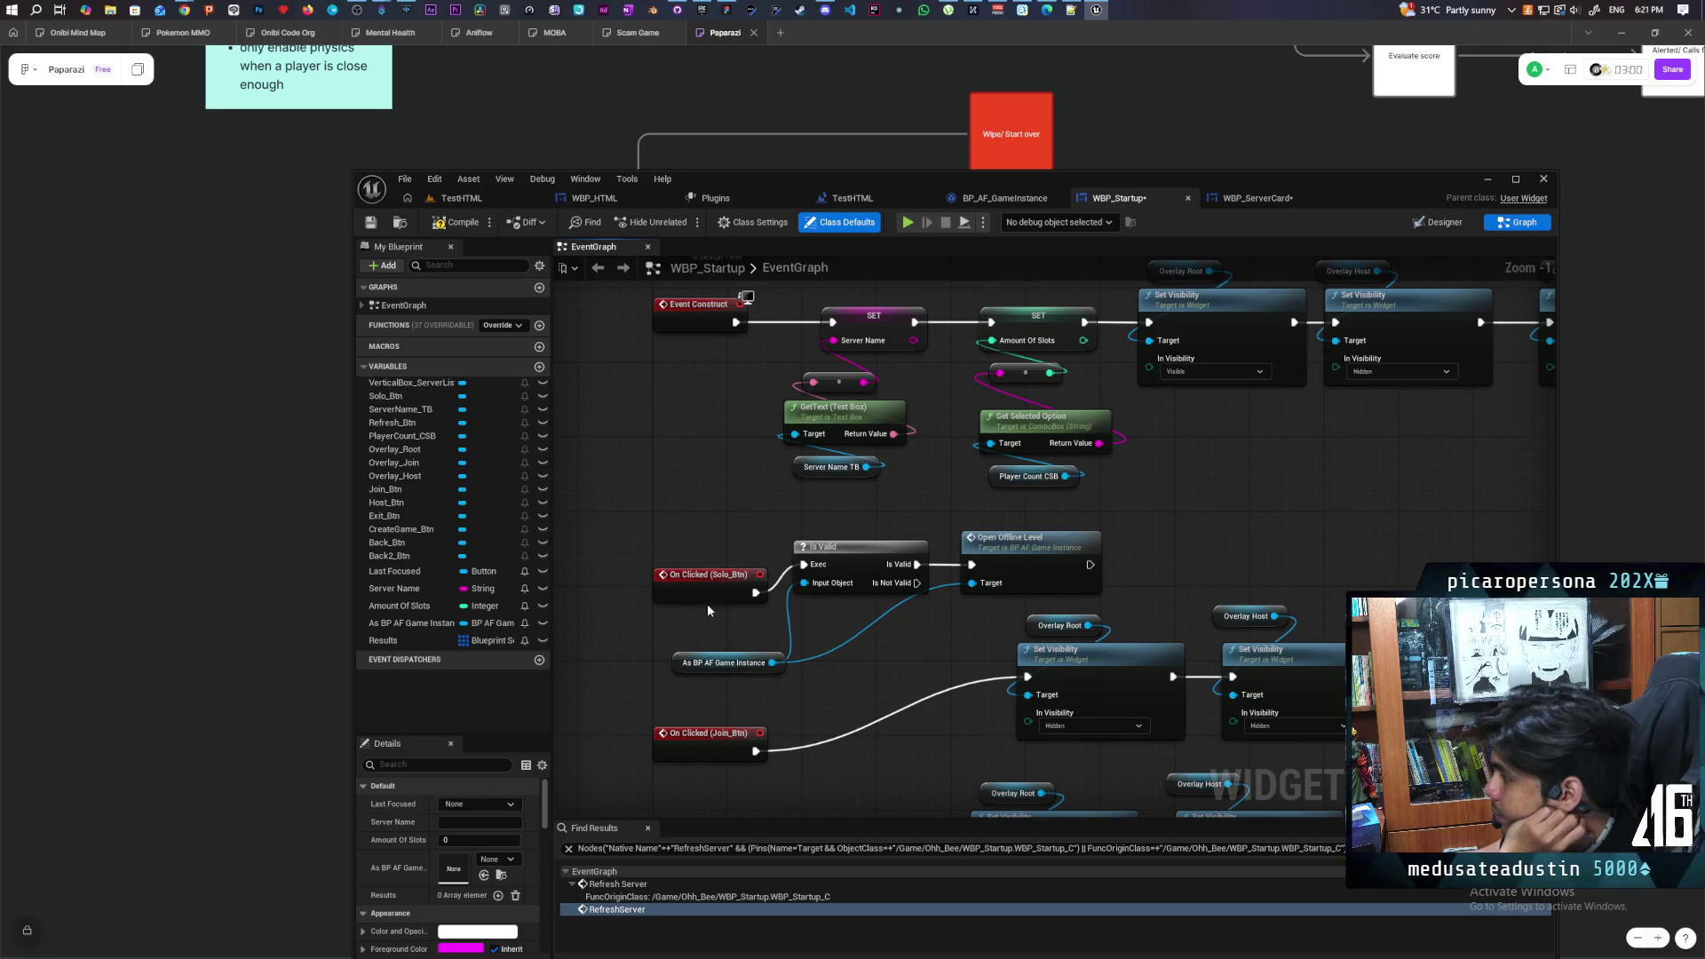
left_click_drag(708, 606, 715, 576)
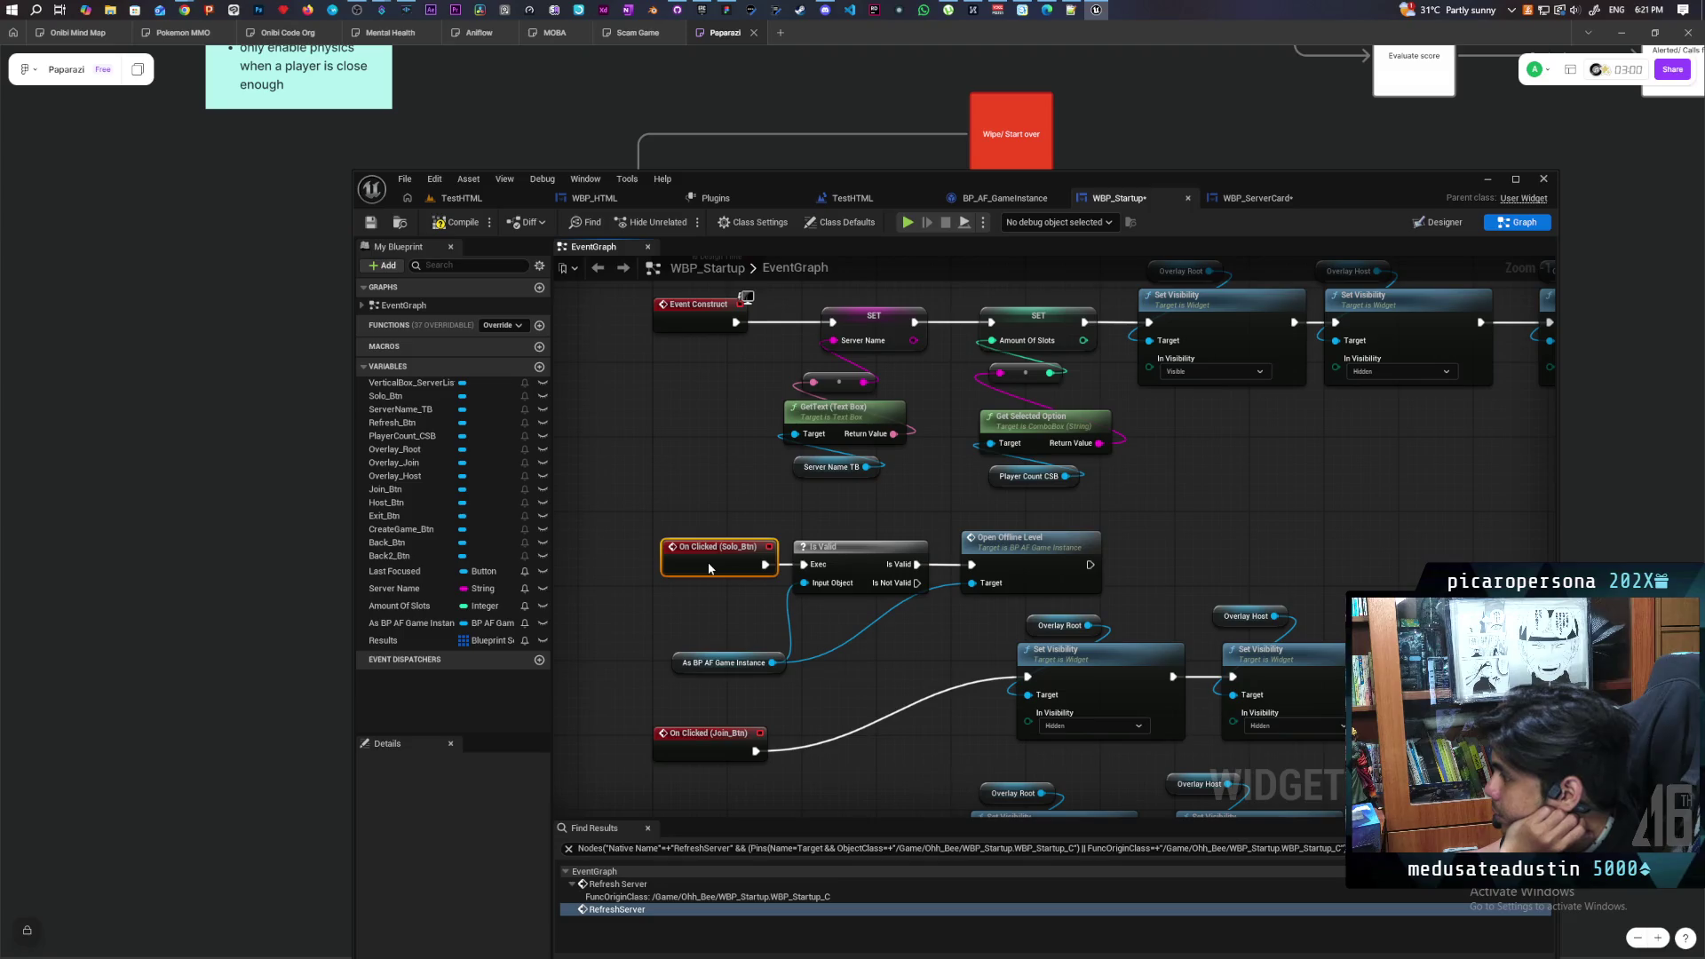
left_click_drag(701, 570, 694, 571)
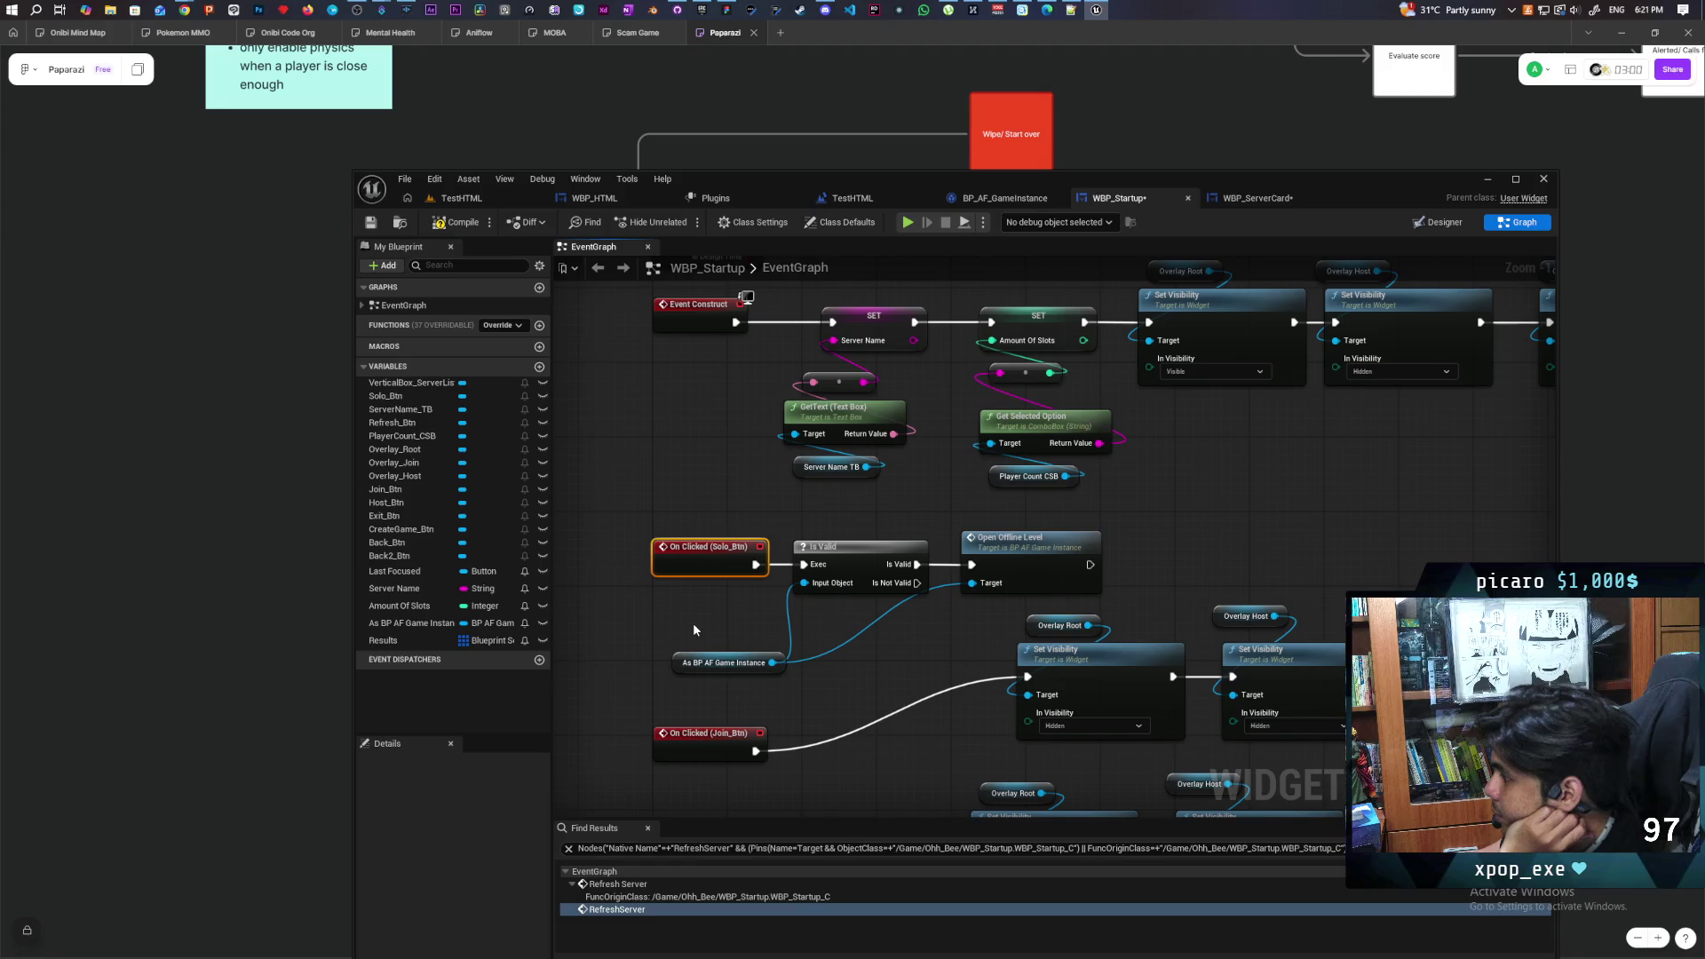
scroll(695, 622, "down", 4)
scroll(695, 622, "up", 2)
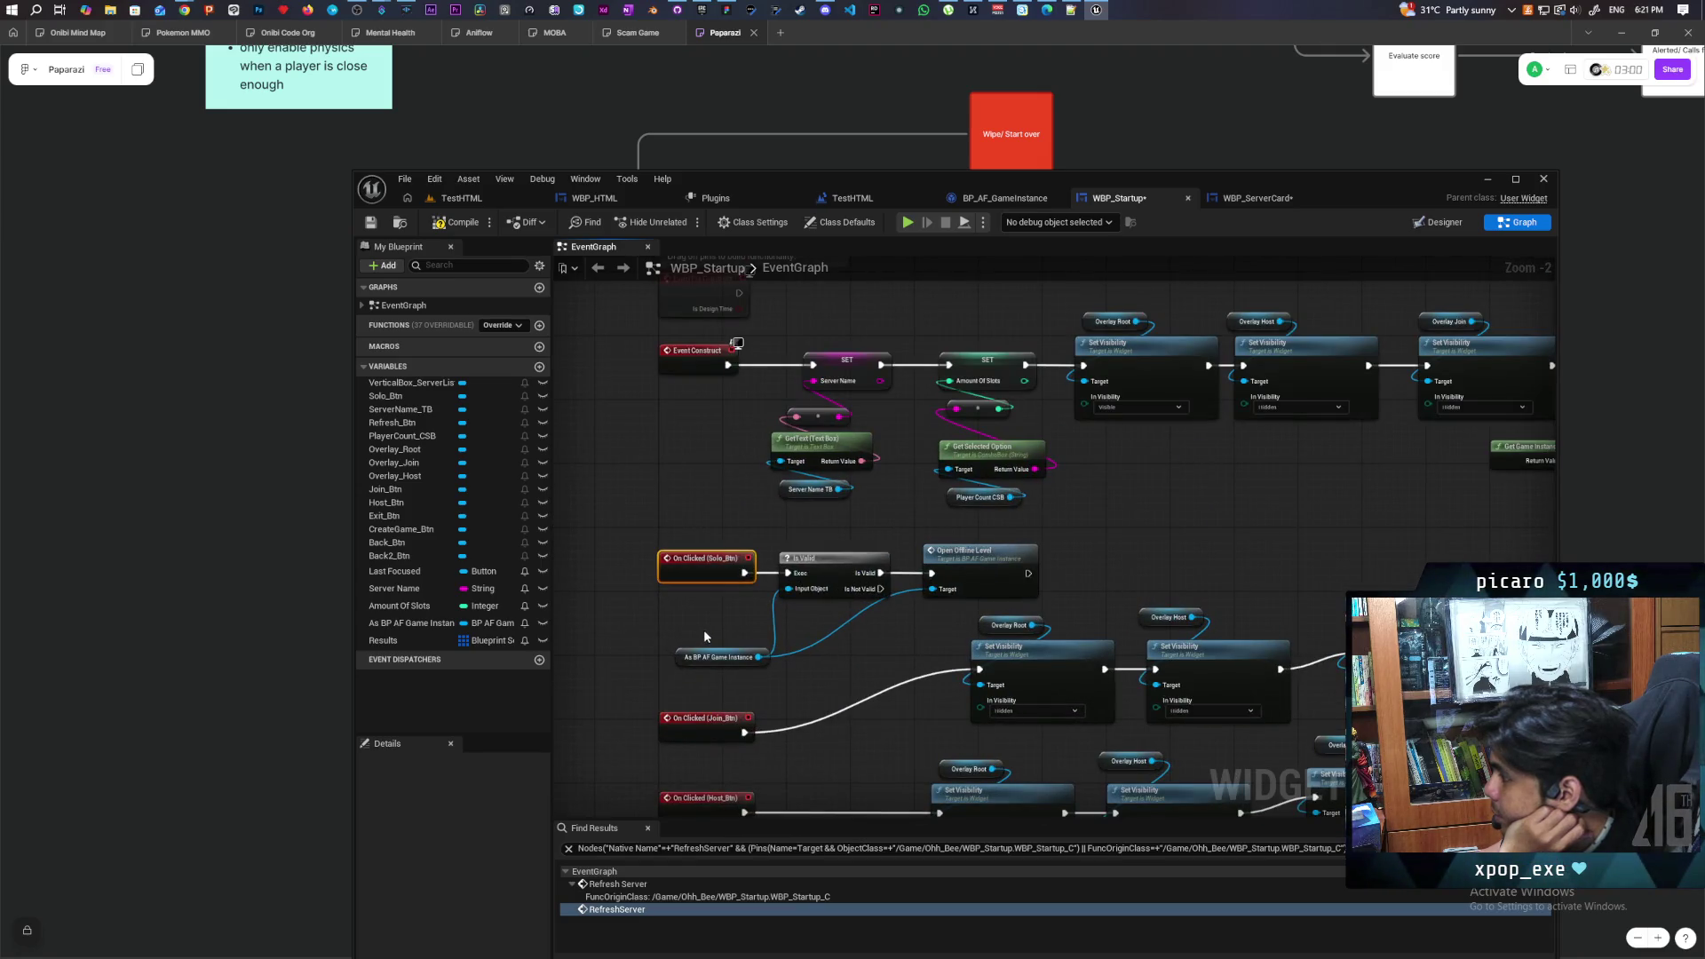
scroll(707, 628, "up", 1)
scroll(707, 627, "down", 1)
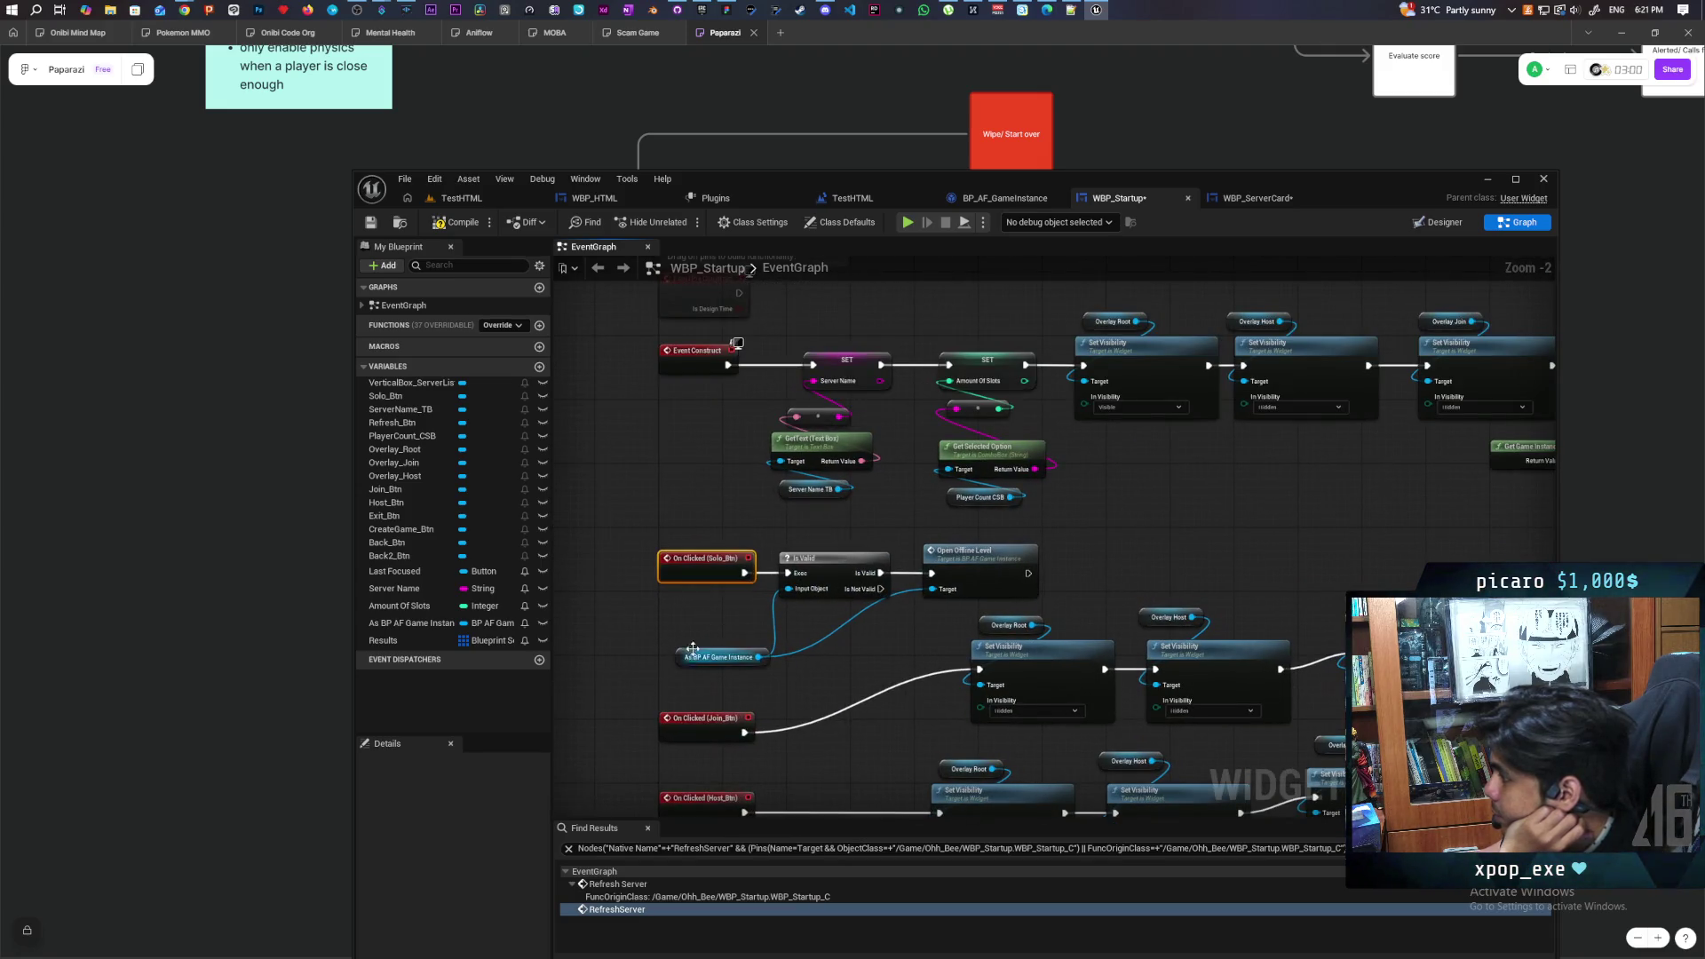
scroll(702, 650, "down", 2)
scroll(708, 649, "up", 2)
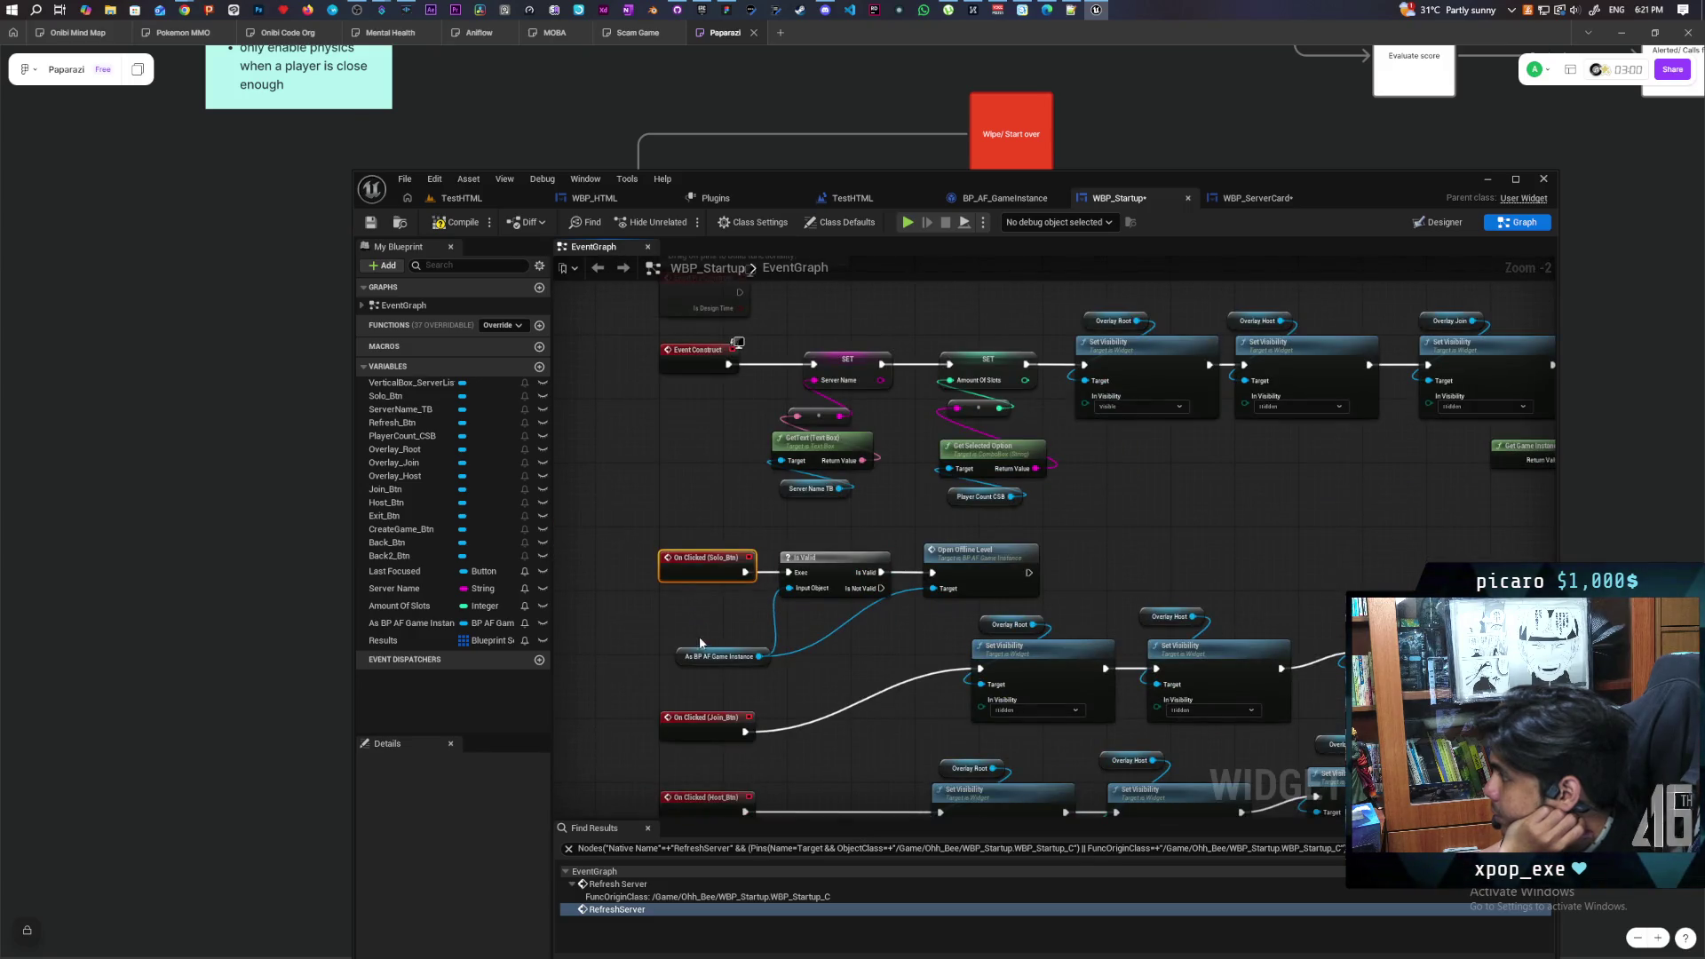
right_click(684, 655)
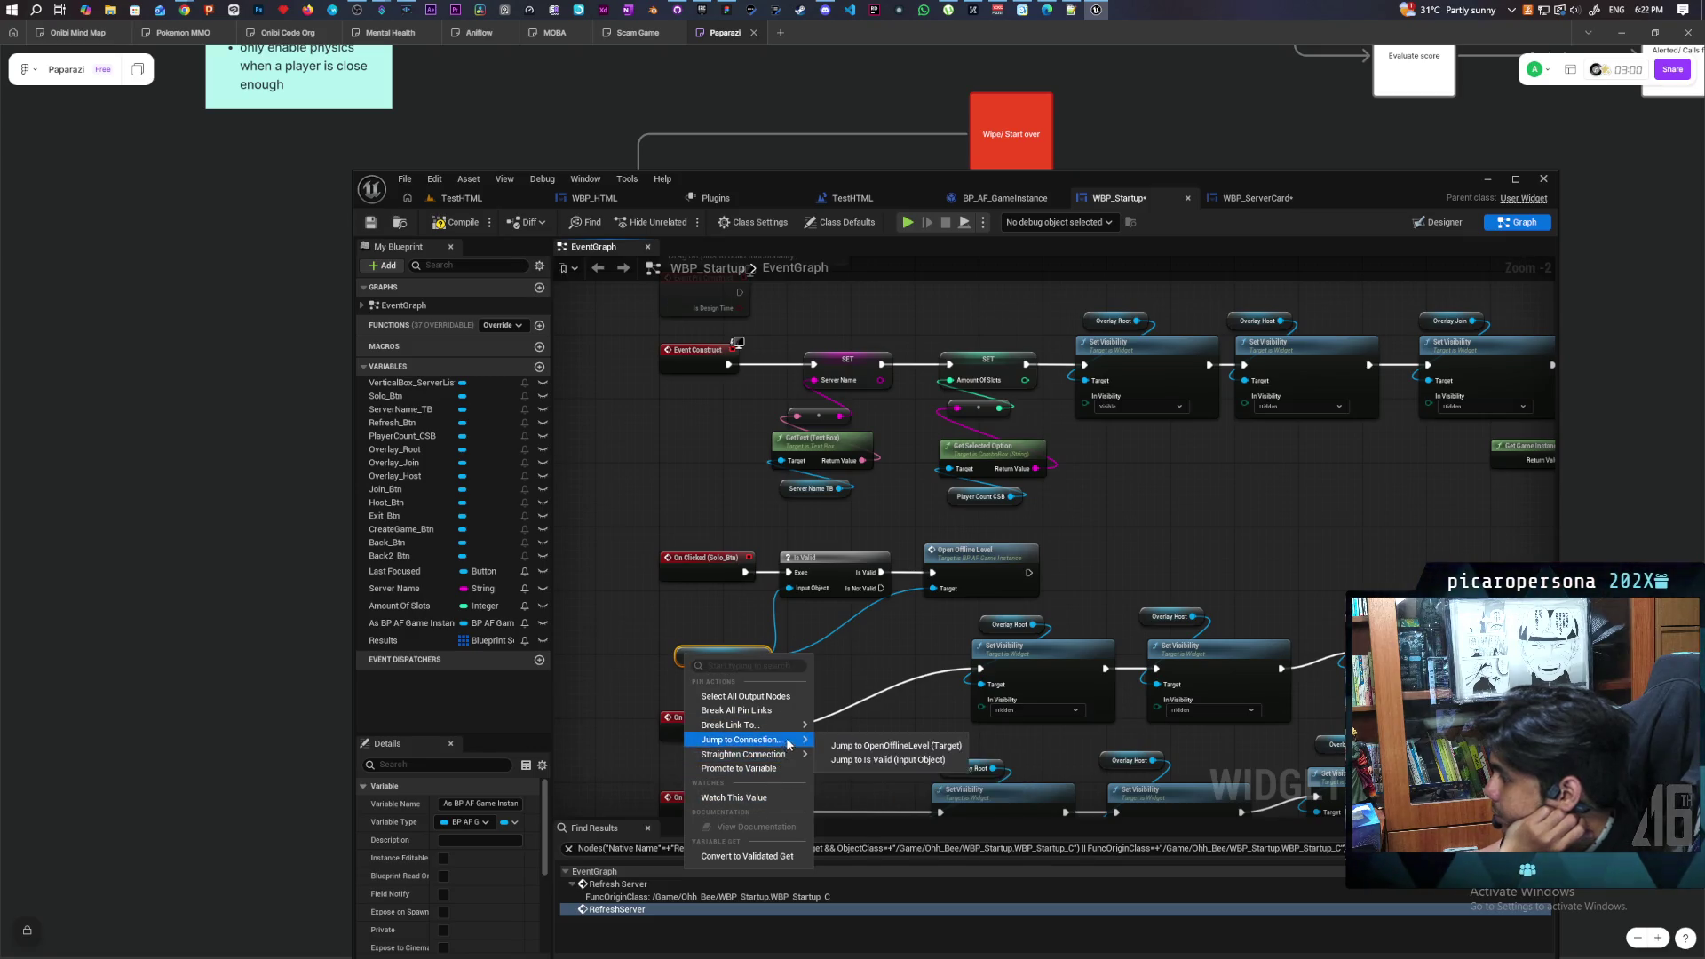
left_click(681, 656)
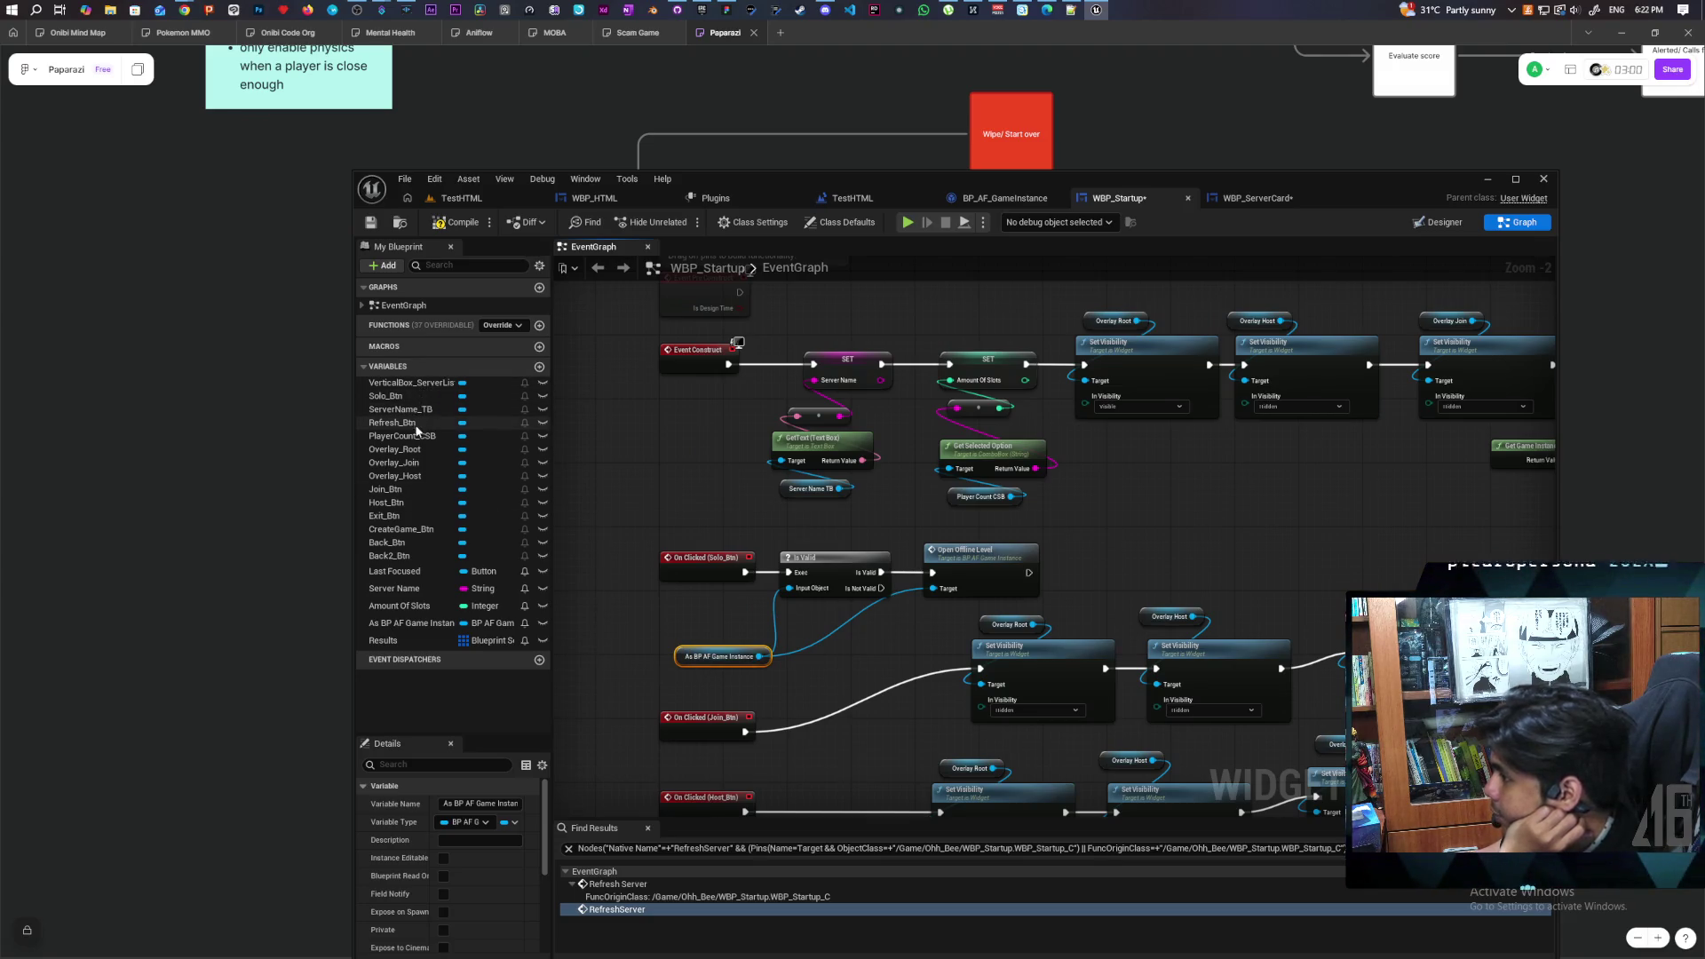
left_click(414, 628)
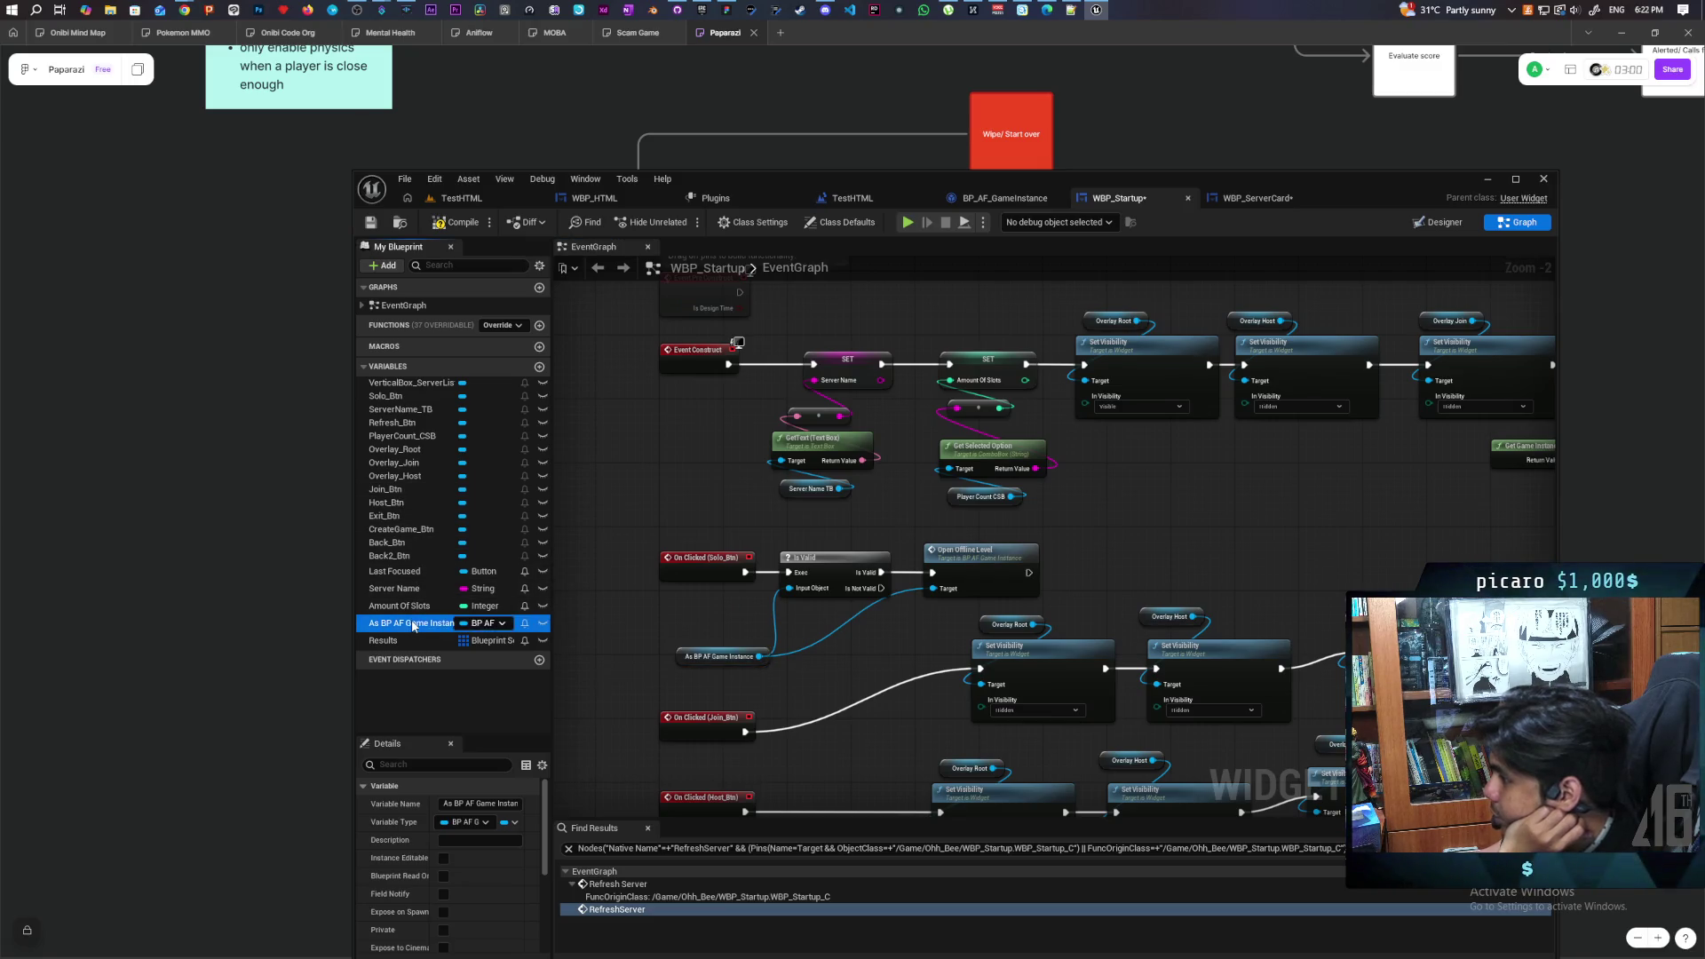
Find references to As BP AF Game Instance by name and jump to its Set
right_click(414, 627)
mouse_move(462, 672)
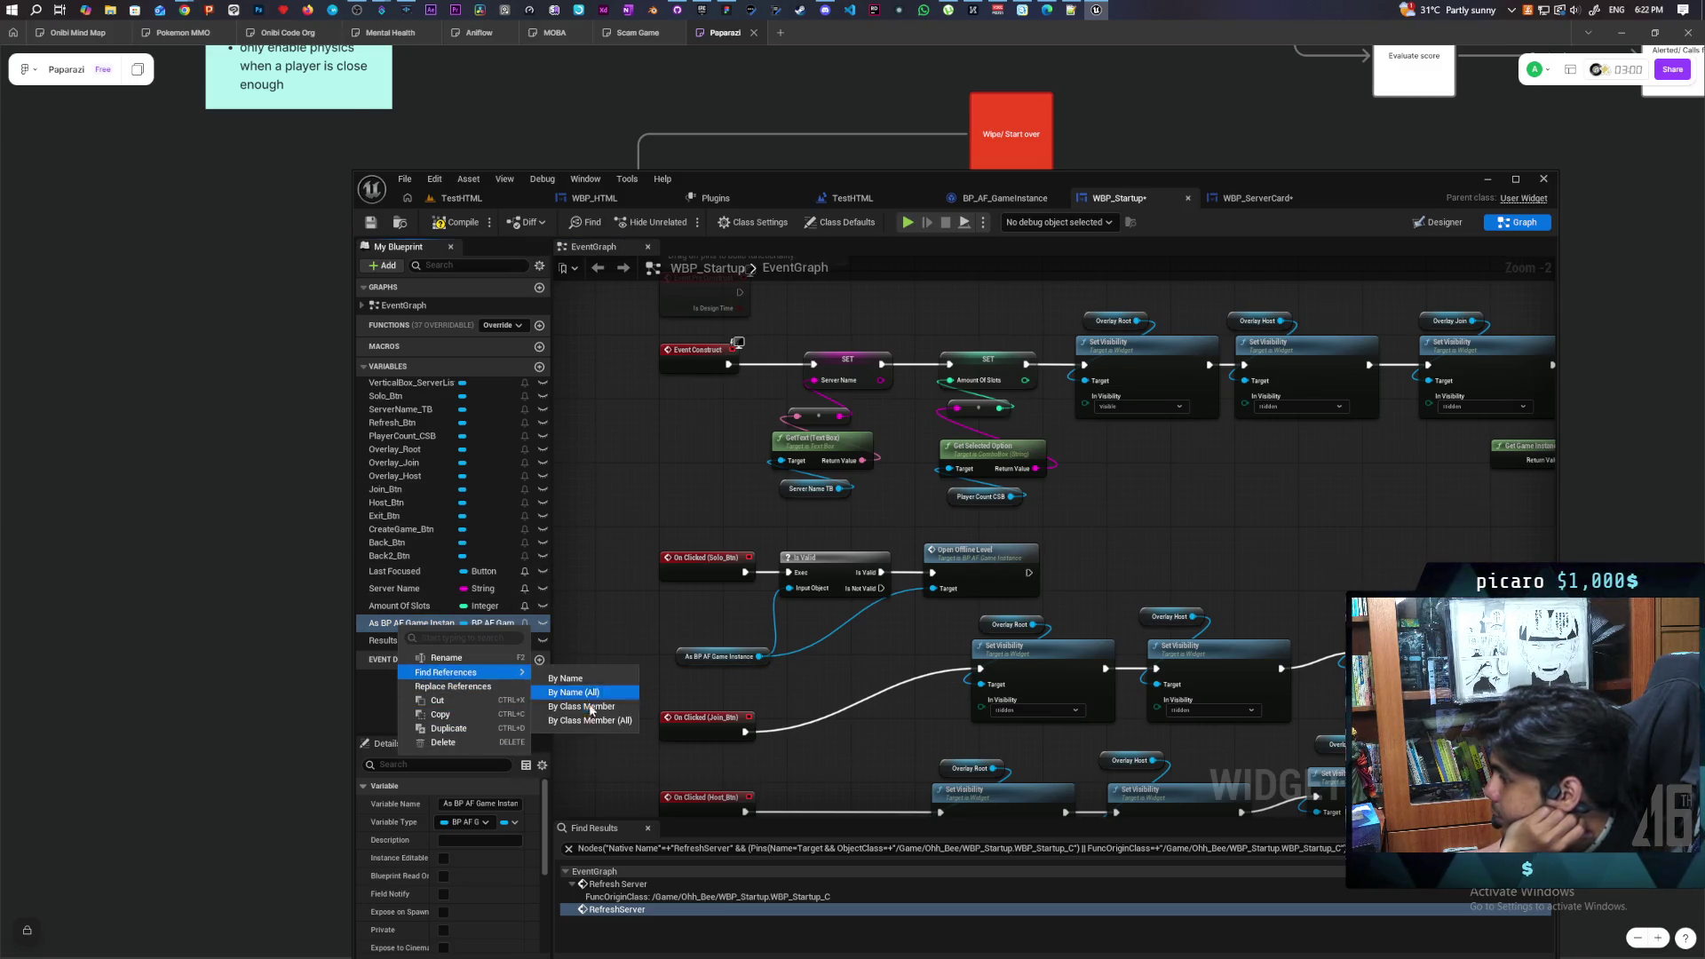
left_click(582, 710)
double_click(658, 885)
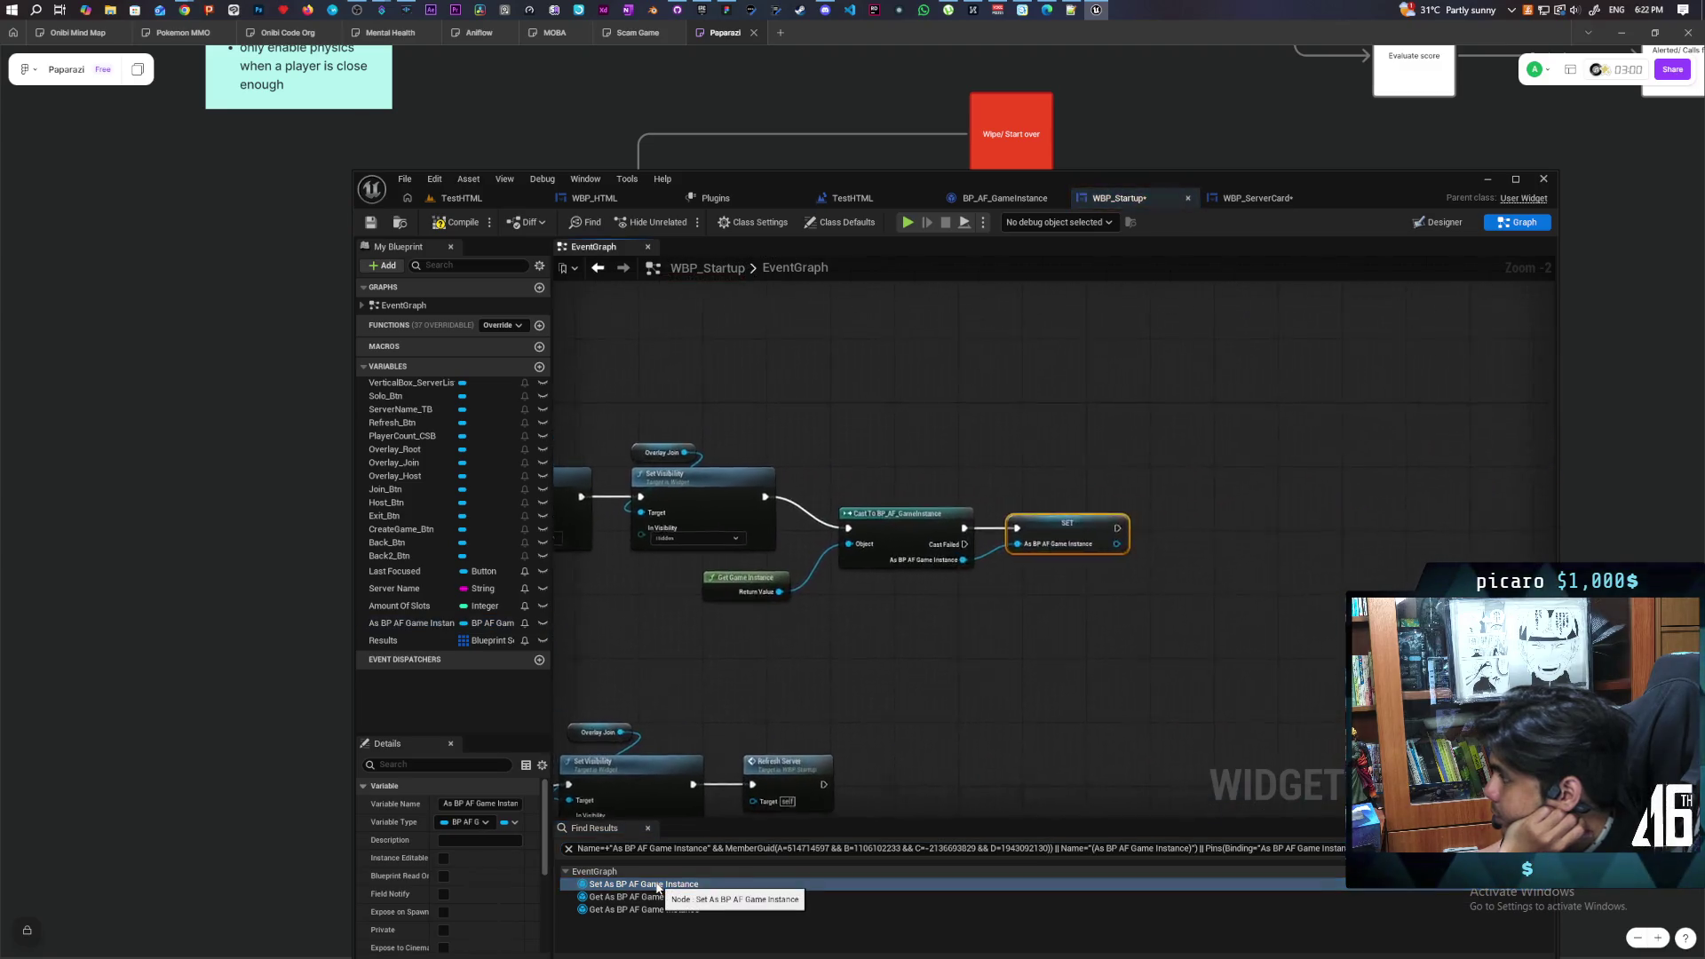
scroll(905, 707, "down", 3)
scroll(993, 631, "up", 2)
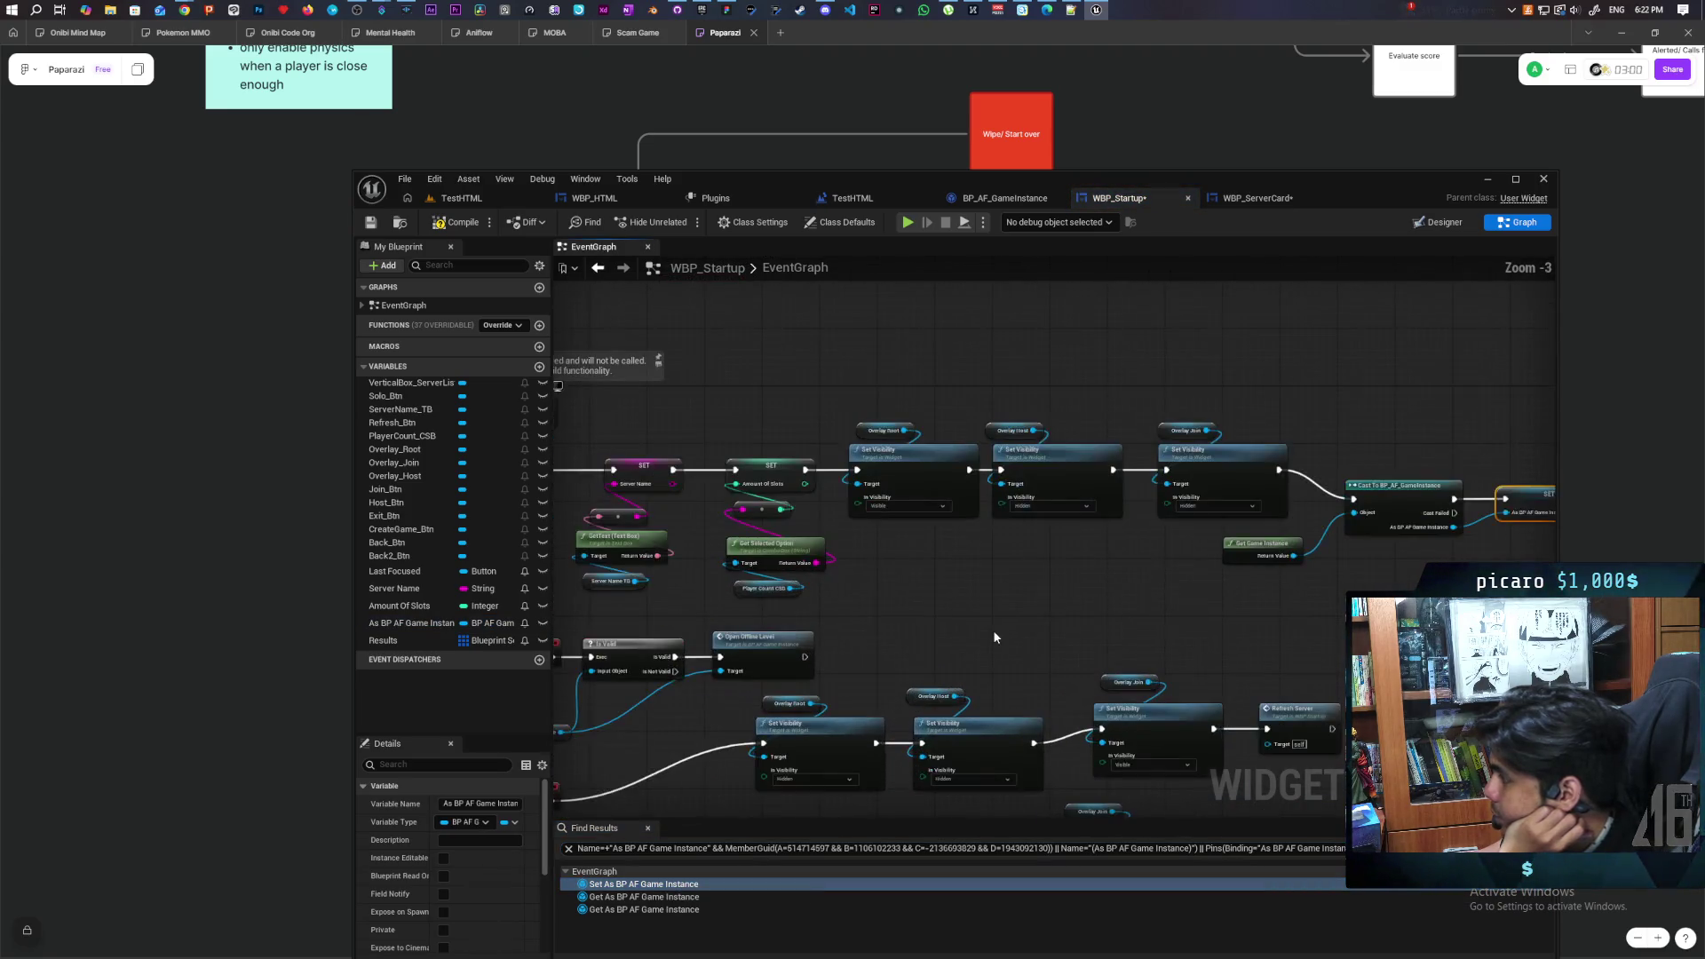
Move the Cast To BP_AF_GameInstance and SET nodes up slightly
left_click_drag(1176, 624, 876, 630)
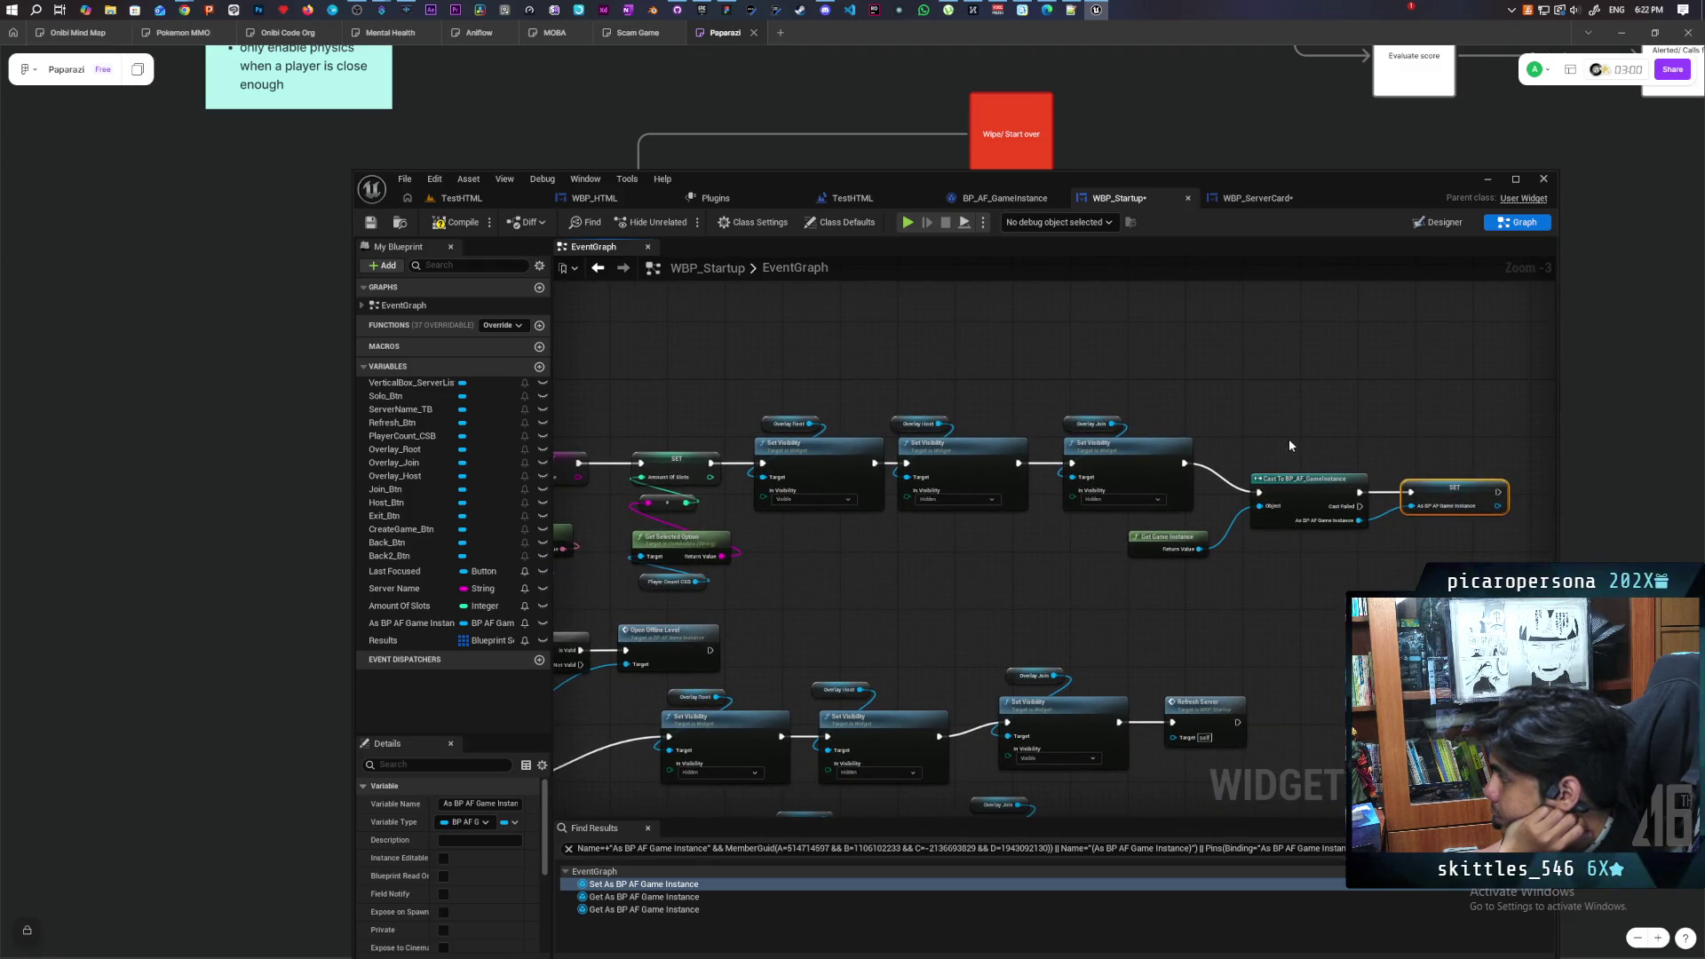
left_click(1298, 479, "shift")
left_click_drag(1299, 479, 1310, 450)
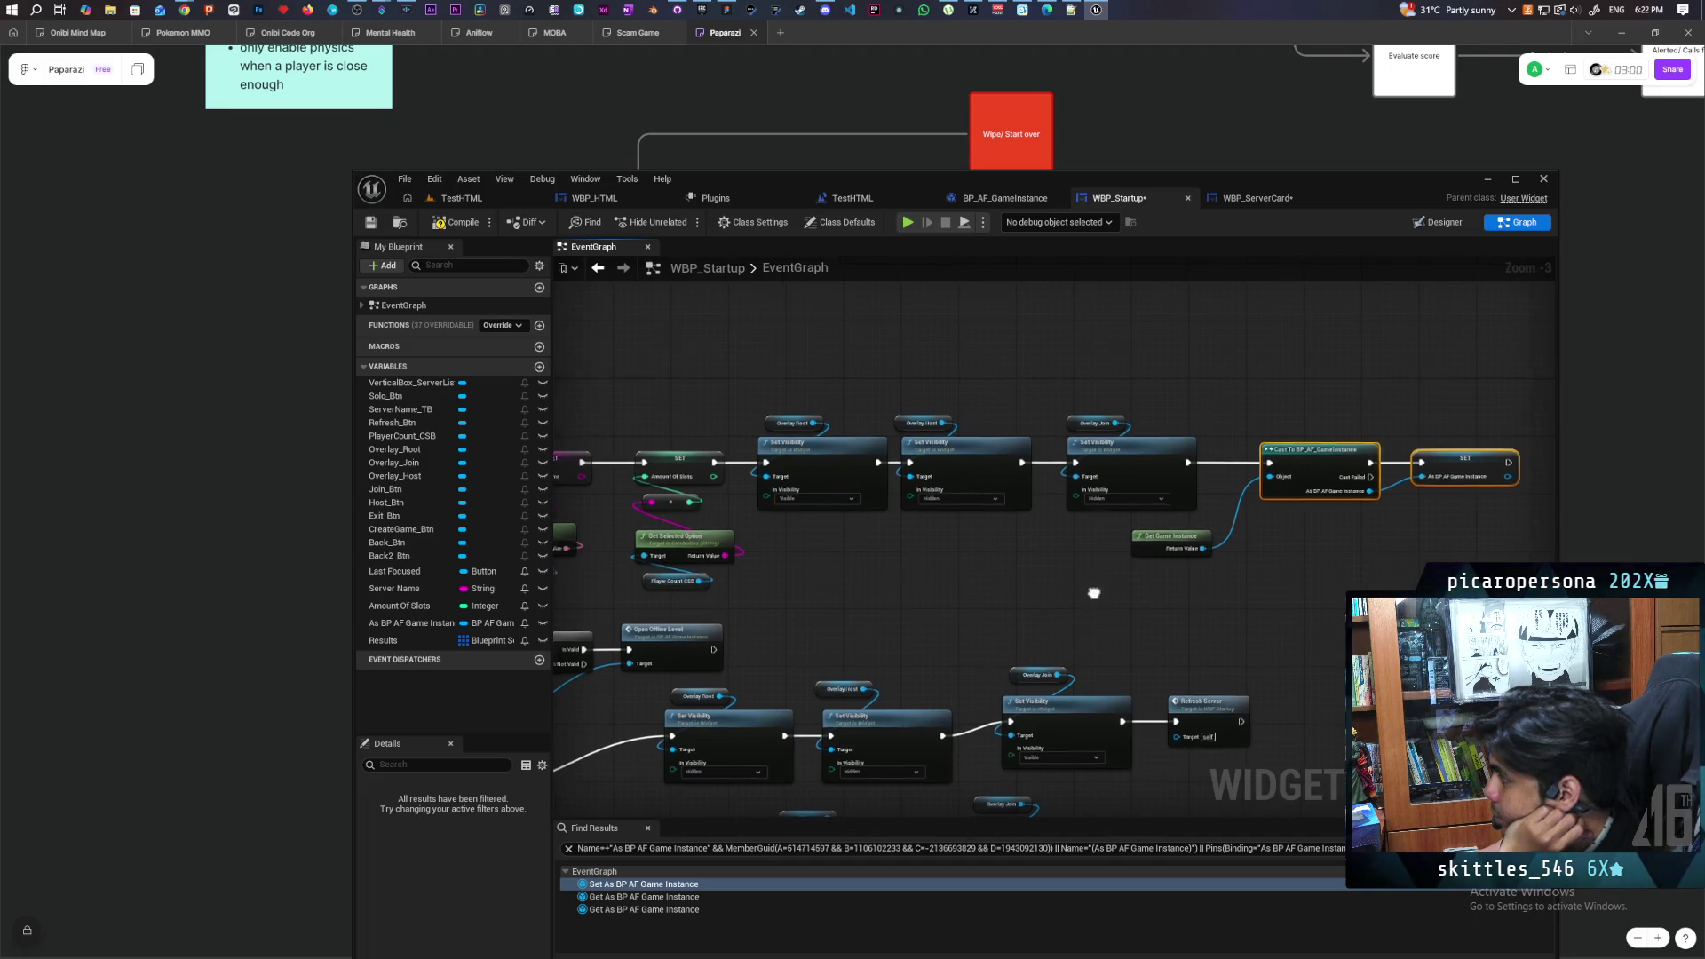
mouse_move(1094, 593)
left_mouse_down()
mouse_move(1139, 528)
mouse_move(1099, 505)
mouse_move(1135, 369)
left_mouse_up()
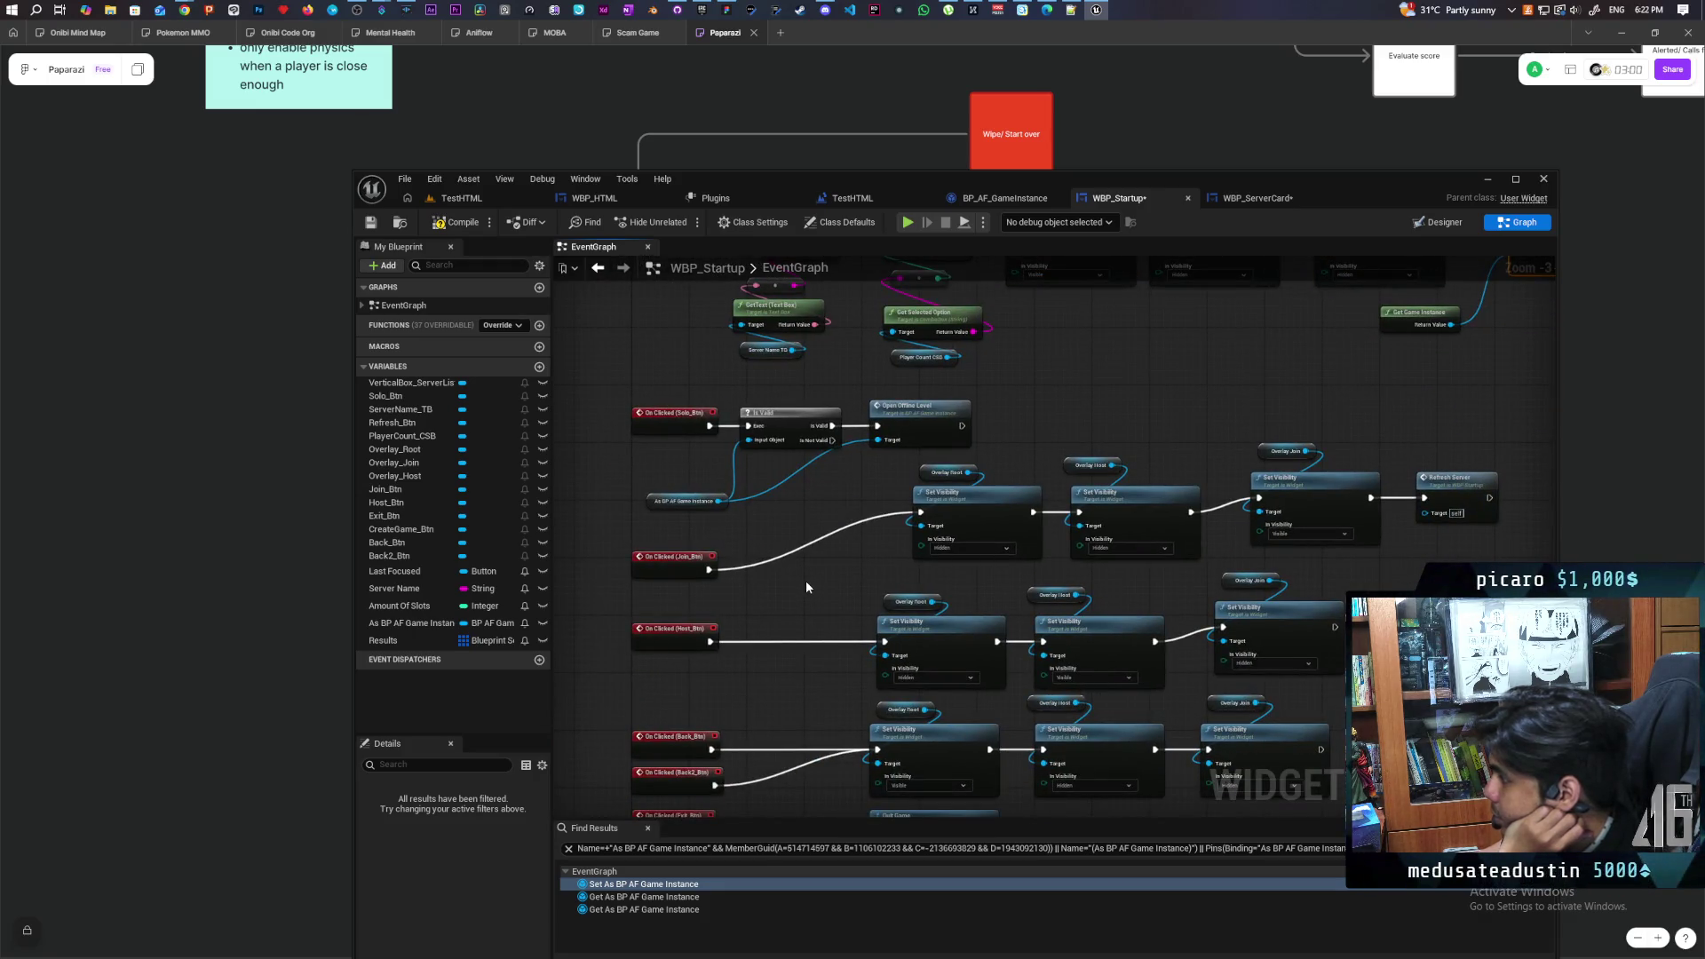
scroll(818, 616, "up", 2)
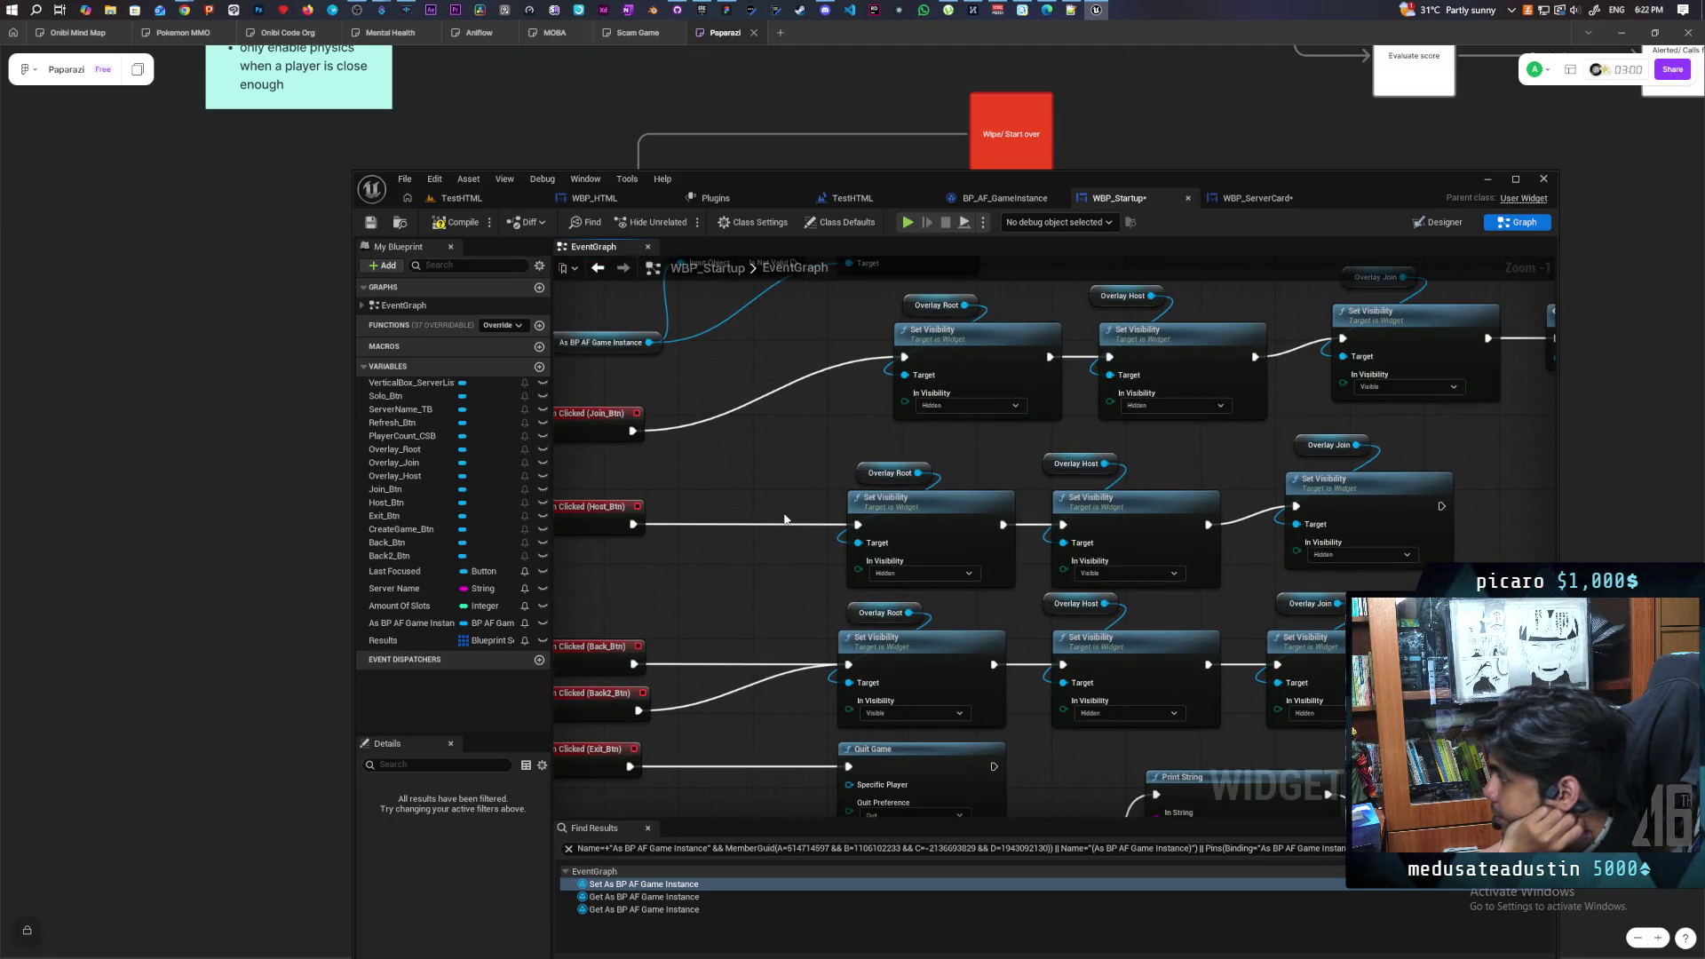
Wire the Create Game Branch's False pin into the Is Valid check
mouse_move(786, 519)
left_mouse_down()
mouse_move(920, 438)
mouse_move(699, 461)
mouse_move(891, 438)
mouse_move(788, 449)
mouse_move(838, 427)
mouse_move(888, 355)
mouse_move(879, 423)
mouse_move(867, 361)
mouse_move(845, 480)
mouse_move(799, 380)
left_mouse_up()
mouse_move(823, 551)
left_mouse_down()
mouse_move(781, 533)
mouse_move(805, 593)
left_mouse_up()
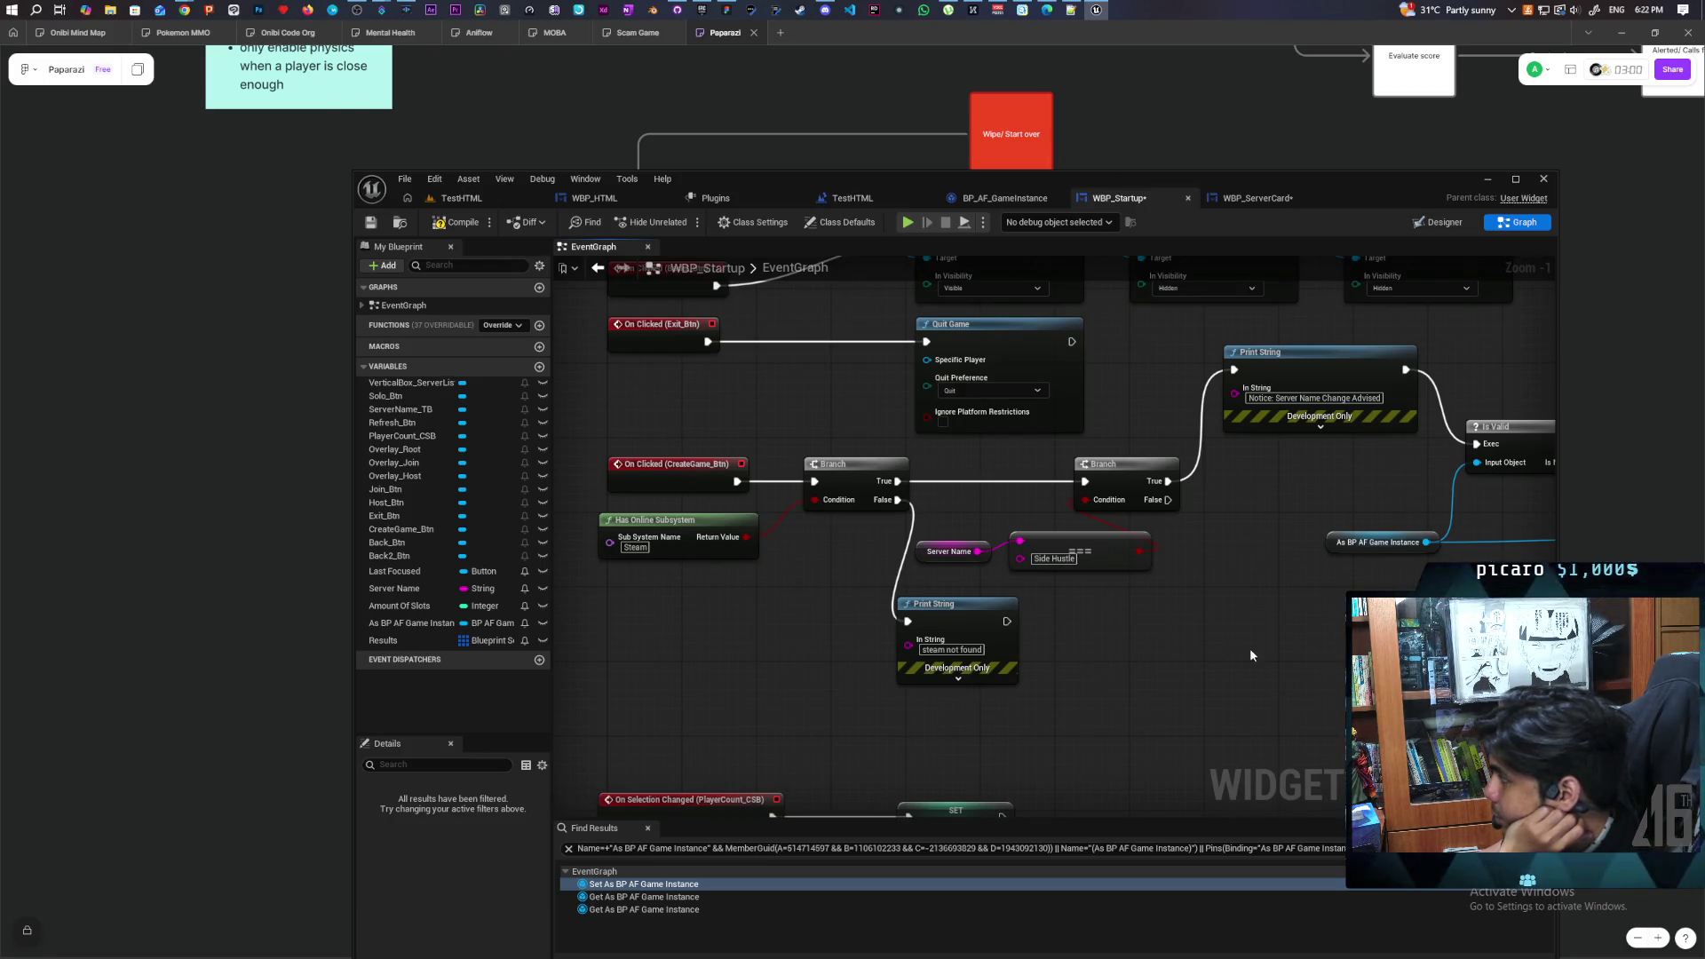
left_click_drag(1250, 655, 1084, 662)
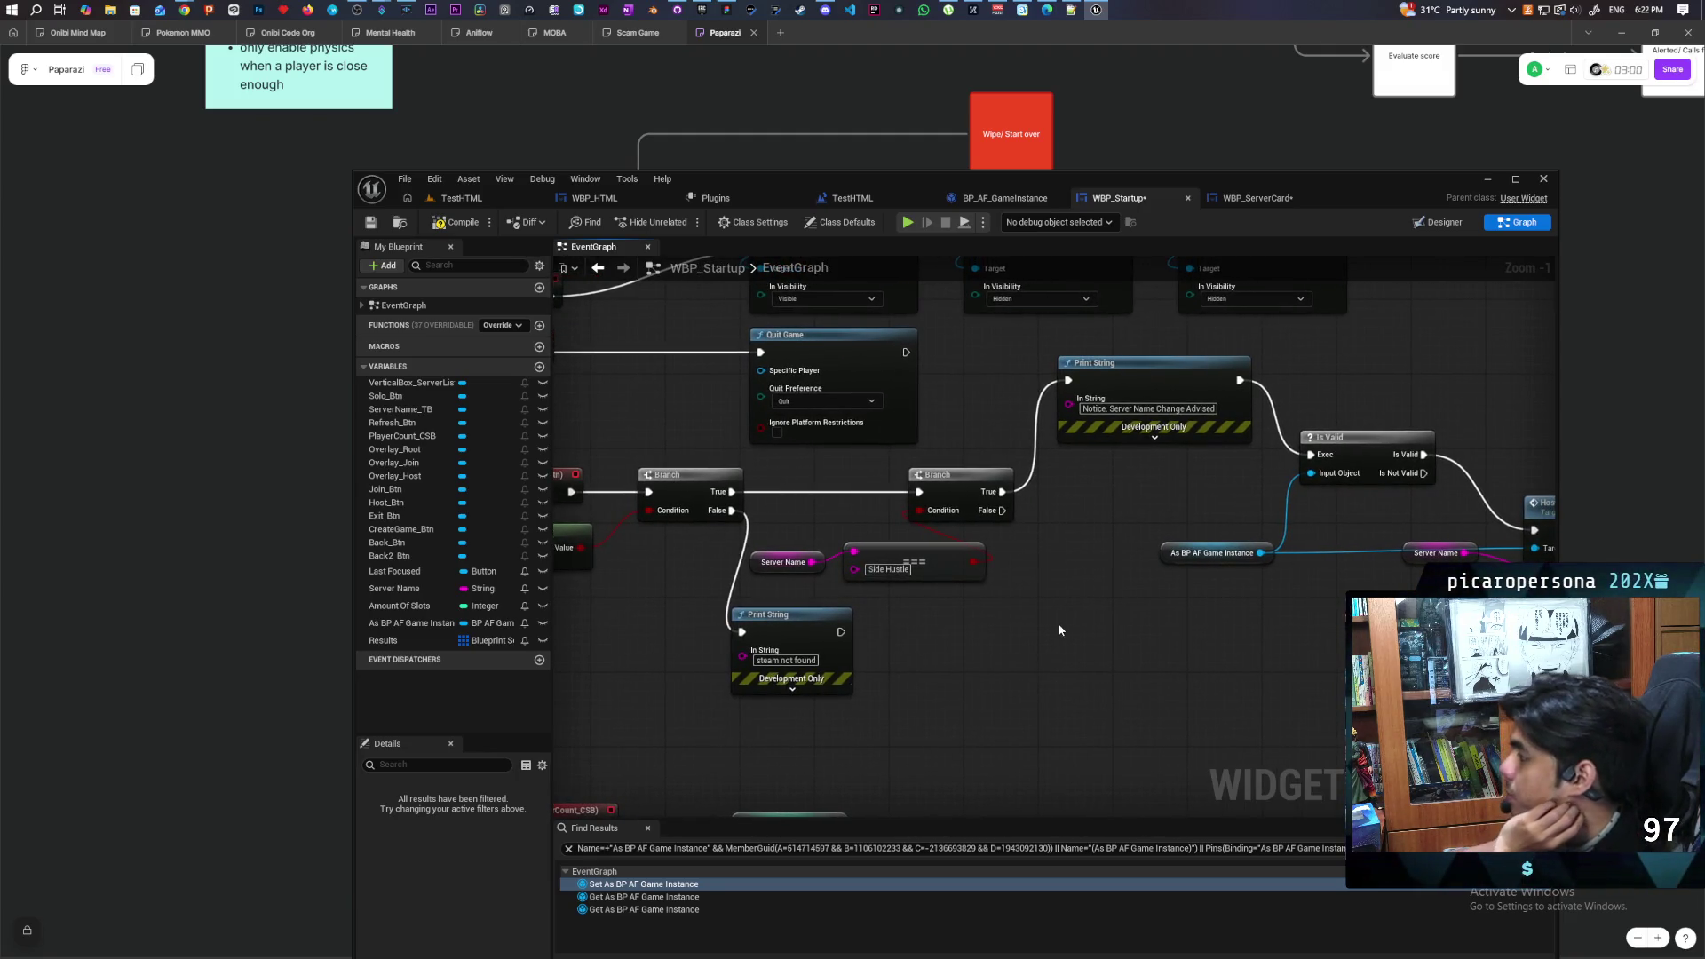
mouse_move(1057, 630)
left_mouse_down()
mouse_move(844, 635)
mouse_move(1225, 590)
left_mouse_up()
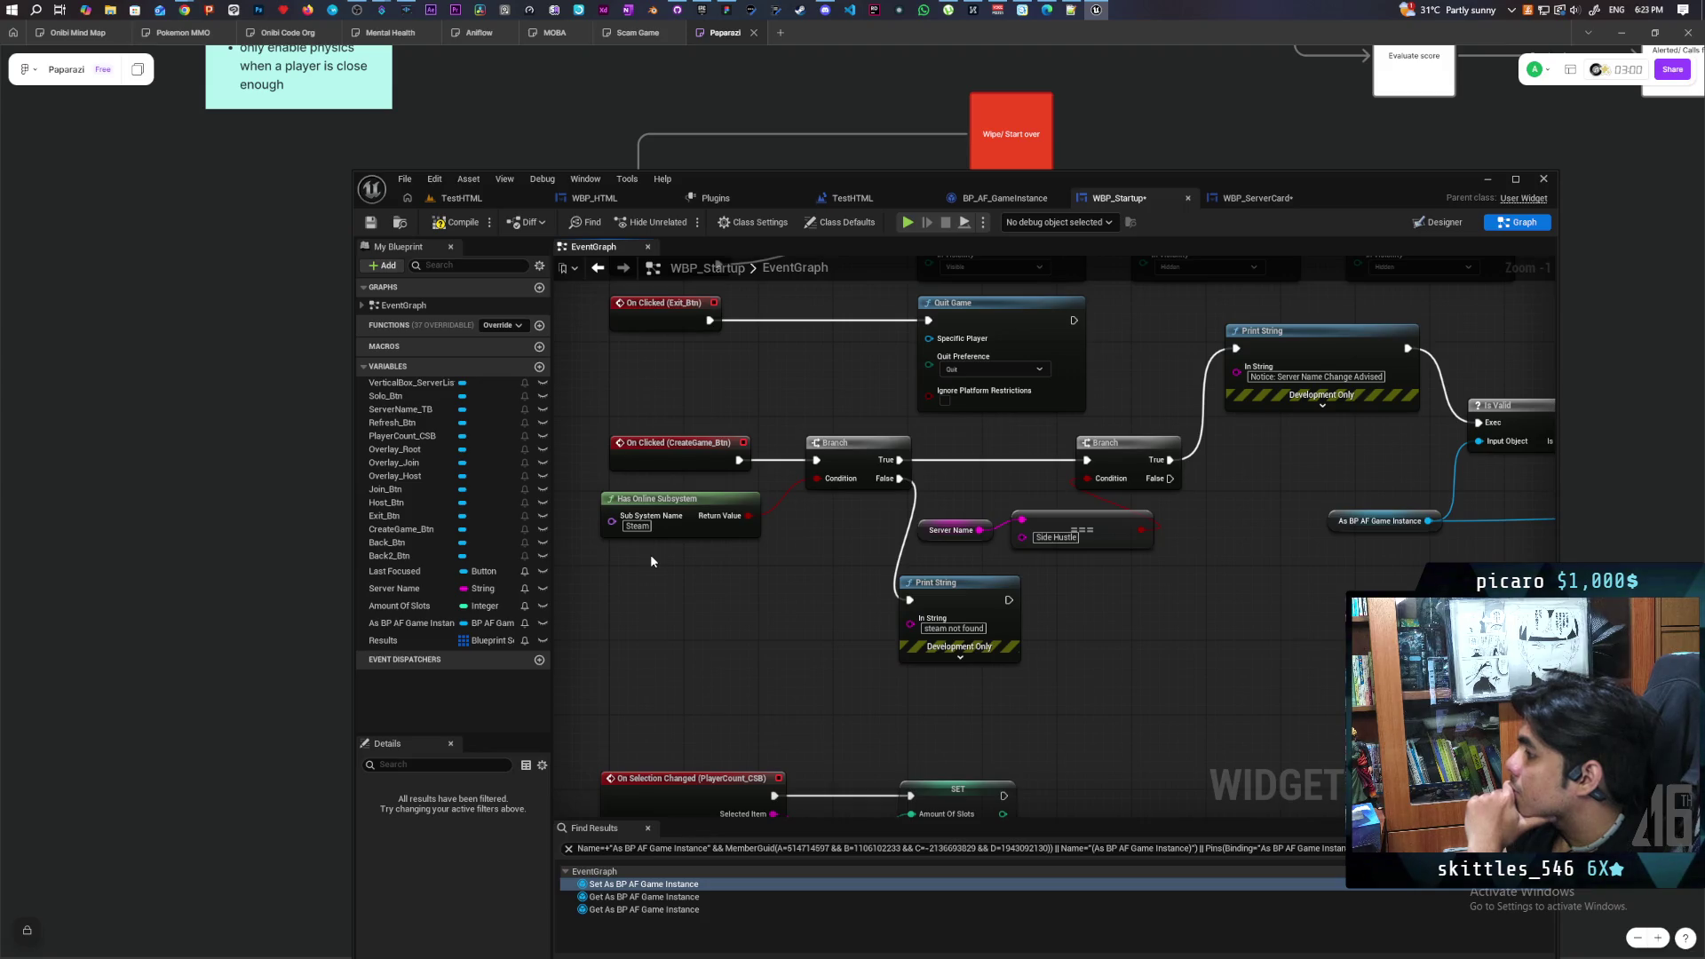
left_click_drag(1113, 586, 907, 590)
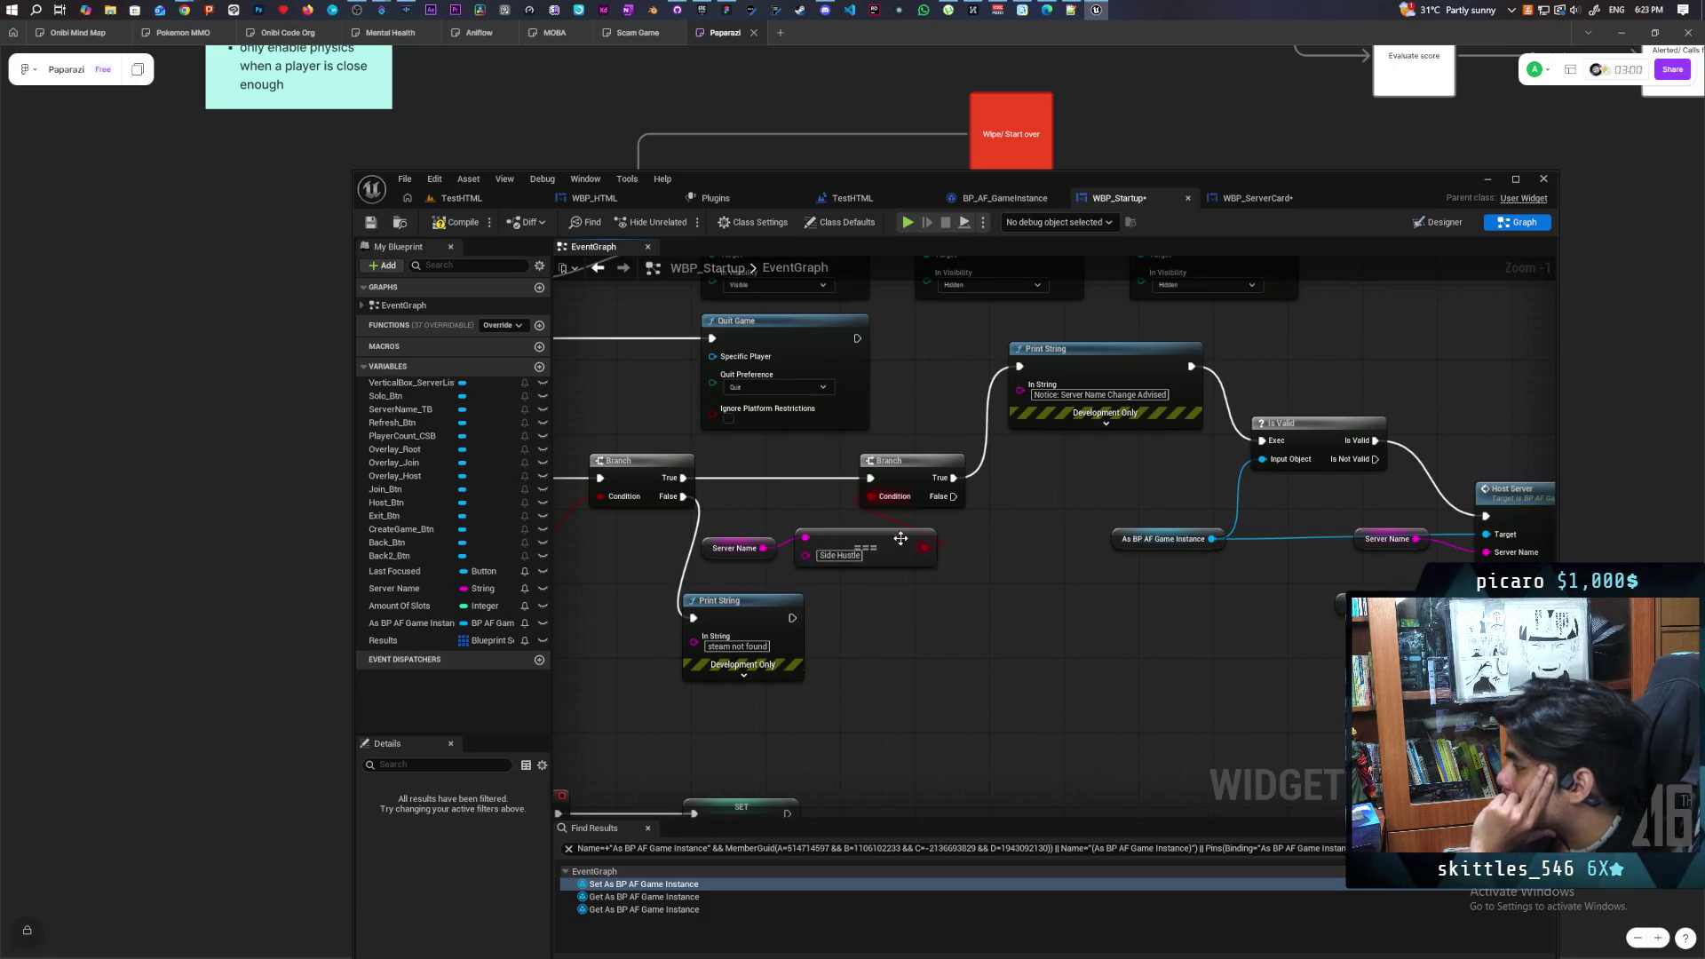
mouse_move(1057, 609)
left_mouse_down()
mouse_move(883, 612)
mouse_move(888, 625)
left_mouse_up()
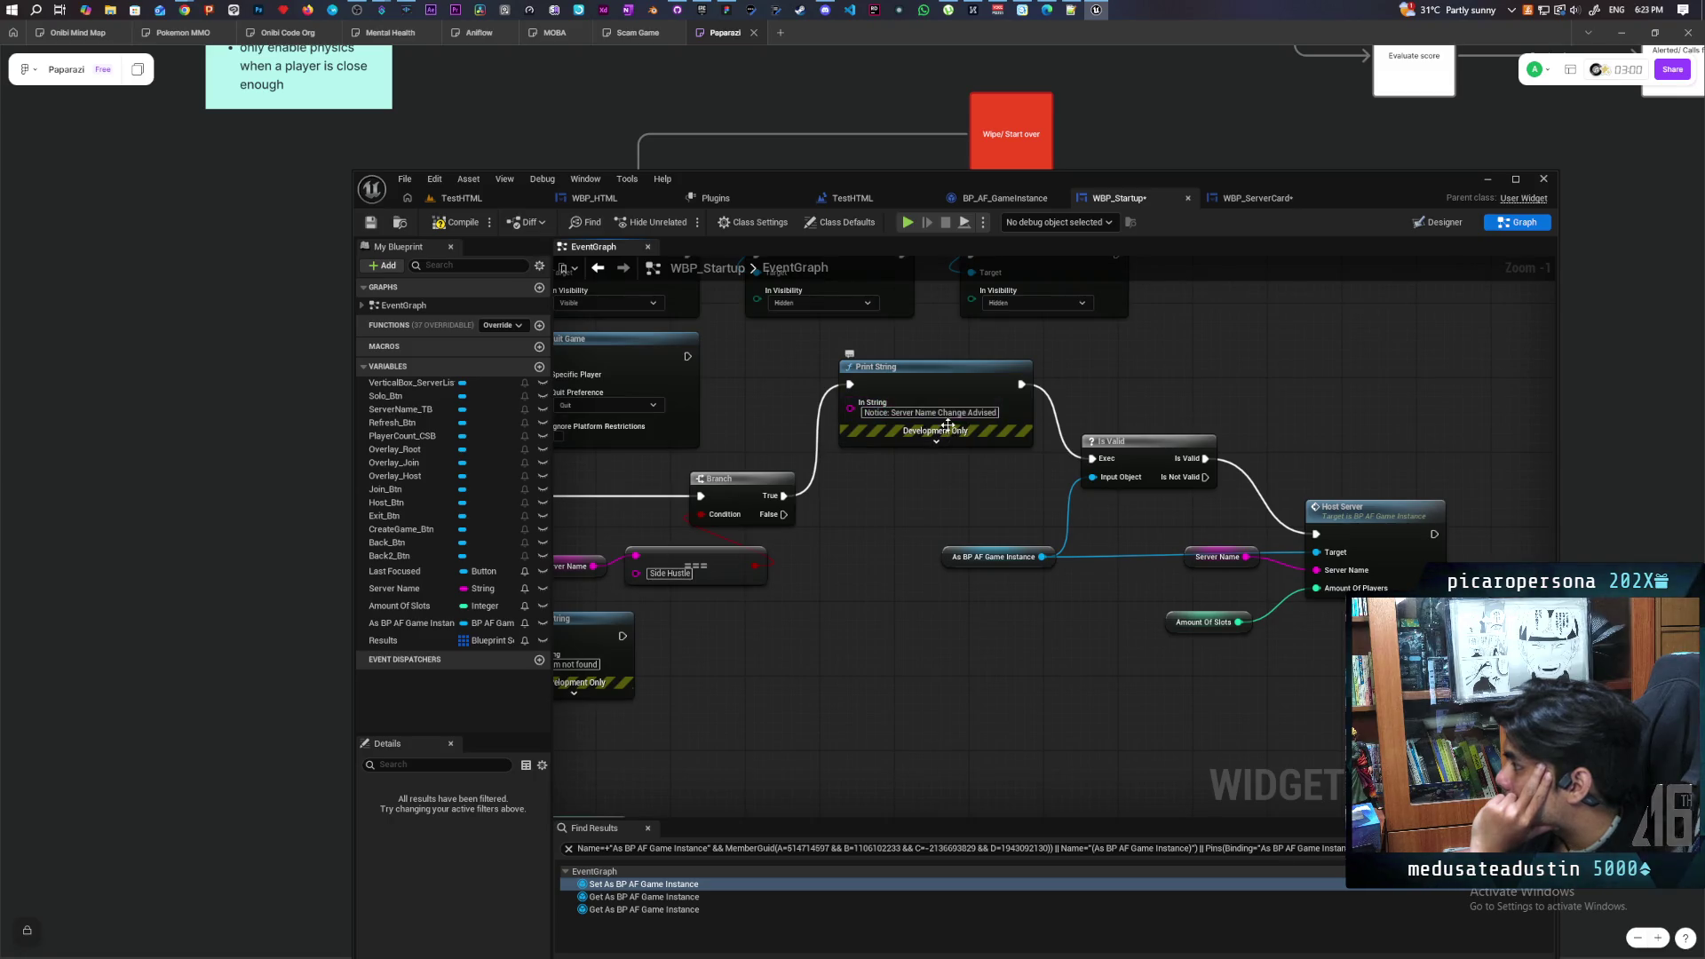
mouse_move(882, 537)
left_mouse_down()
mouse_move(872, 555)
mouse_move(1004, 525)
mouse_move(866, 522)
mouse_move(1060, 484)
left_mouse_up()
mouse_move(1110, 473)
left_mouse_down()
mouse_move(1131, 480)
mouse_move(1156, 442)
left_mouse_up()
Move the Is Valid and Host Server node group lower in the graph
left_click_drag(855, 563, 729, 545)
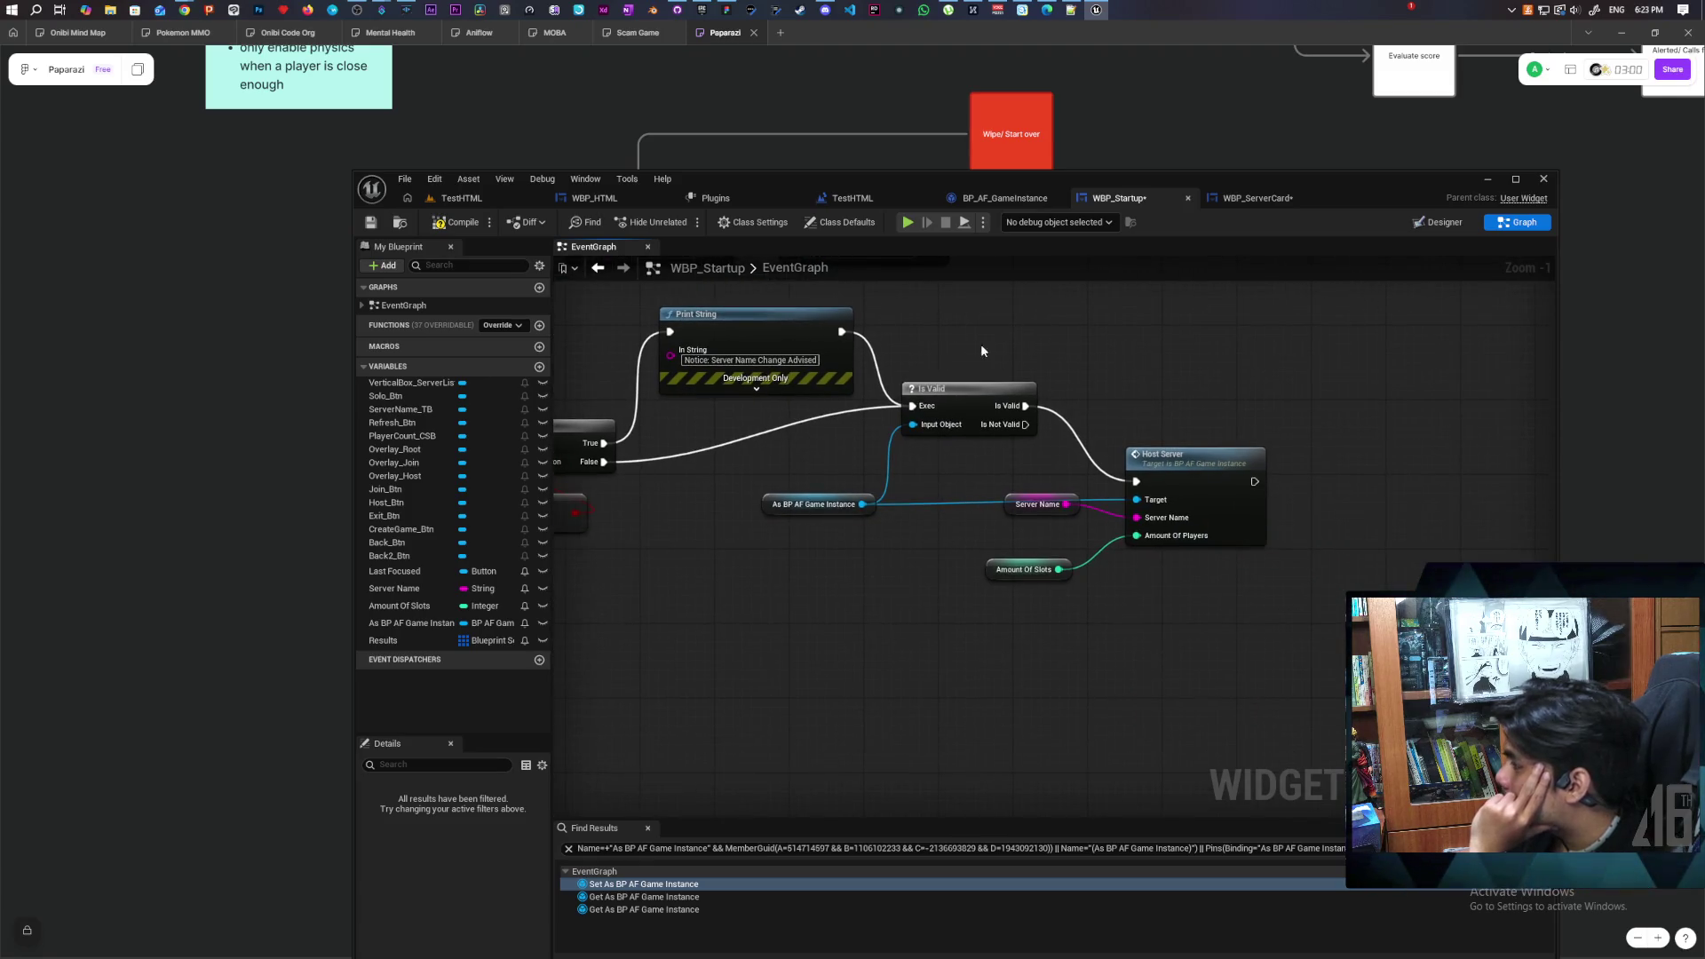
mouse_move(812, 594)
left_mouse_down()
mouse_move(1287, 442)
mouse_move(1292, 382)
left_mouse_up()
mouse_move(1000, 392)
left_mouse_down()
mouse_move(947, 435)
mouse_move(995, 446)
mouse_move(949, 522)
mouse_move(1032, 538)
mouse_move(1010, 598)
left_mouse_up()
left_click(1107, 494)
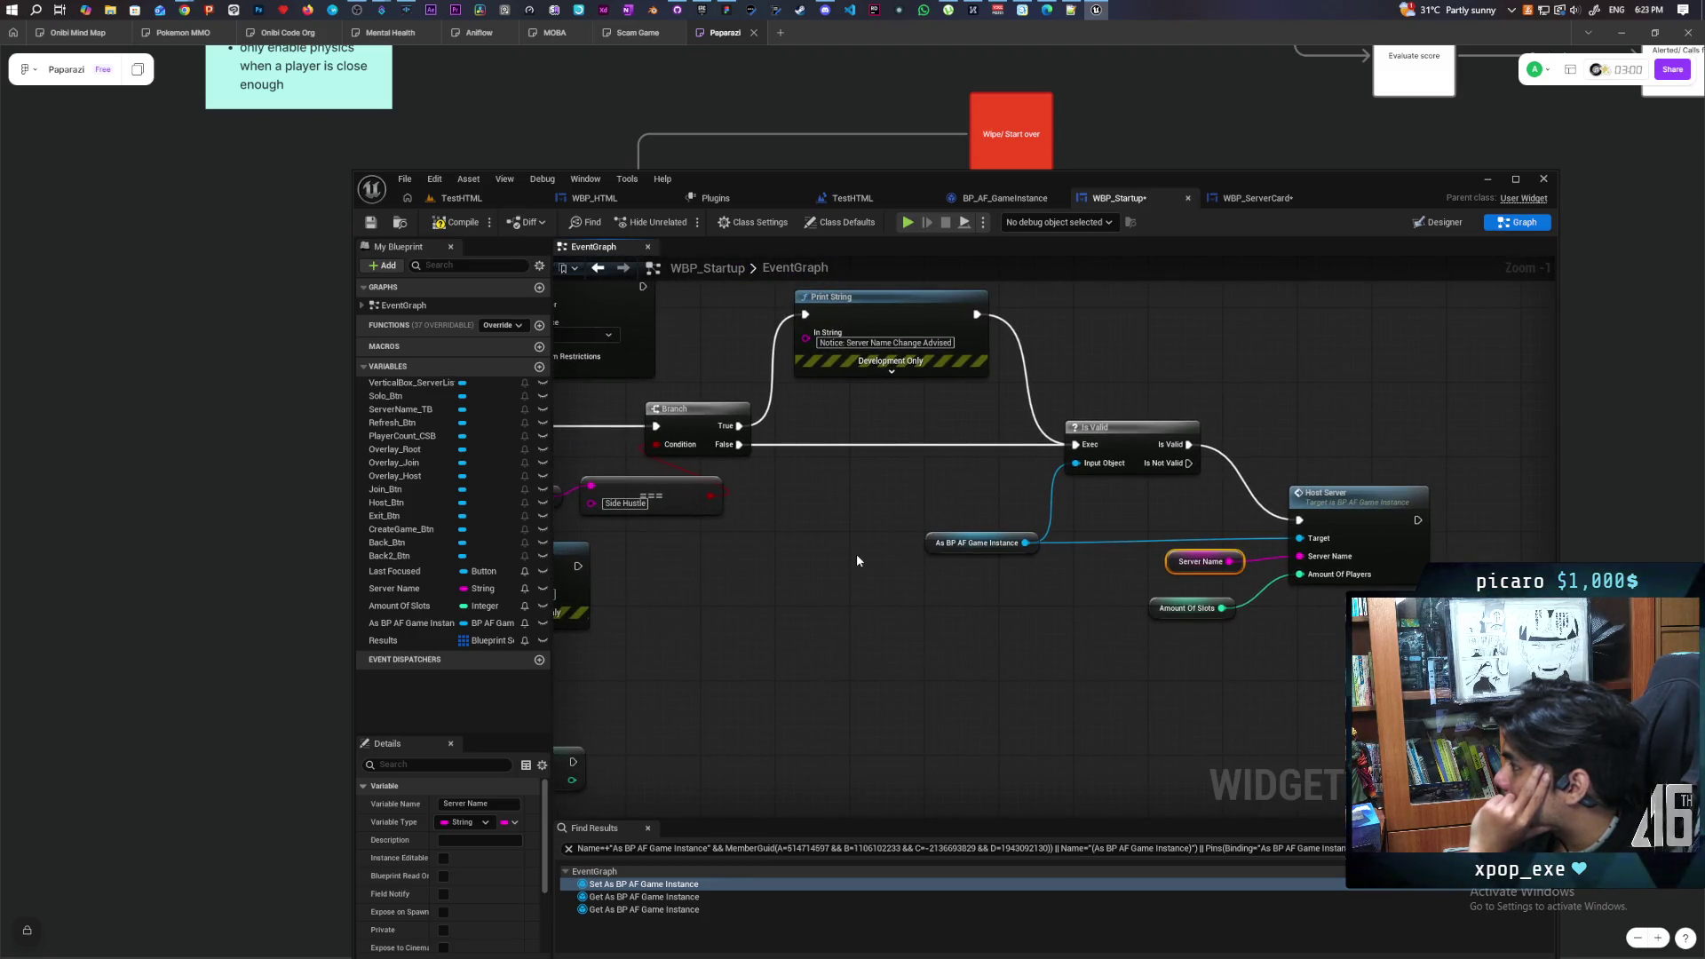
scroll(856, 553, "down", 2)
scroll(912, 565, "up", 1)
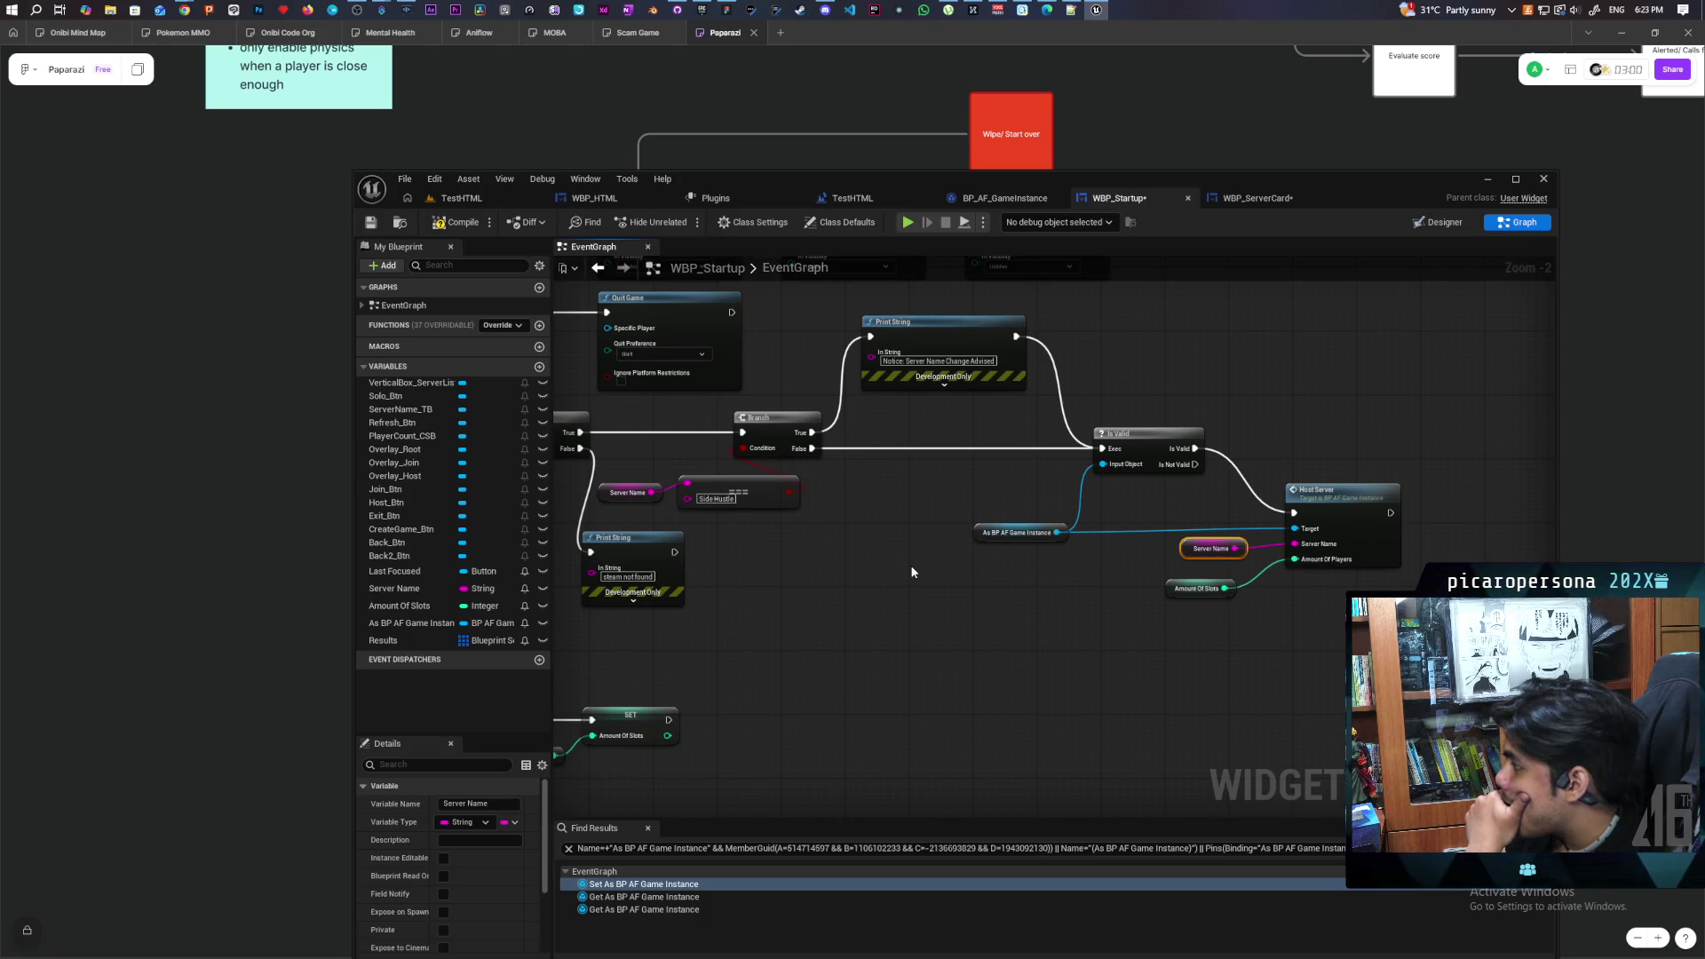
mouse_move(912, 572)
left_mouse_down()
mouse_move(1036, 575)
mouse_move(1075, 545)
left_mouse_up()
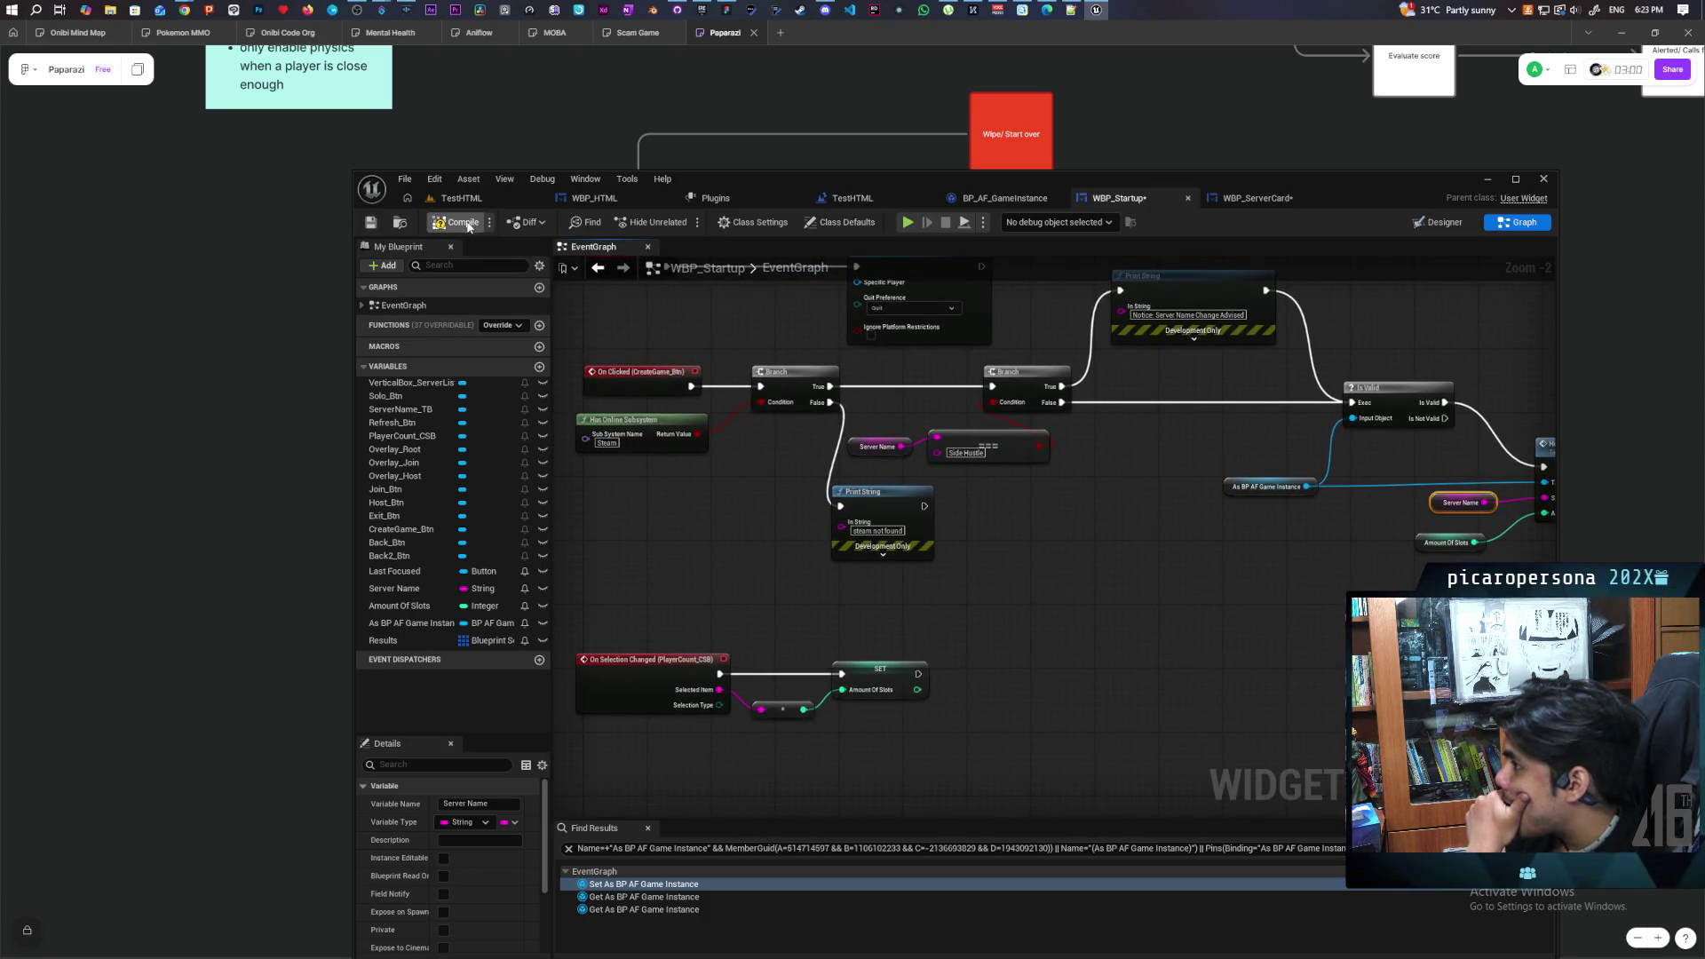
Save WBP_Startup, check the other open tabs, and browse the Ohh_Bee content folder
key("ctrl+s")
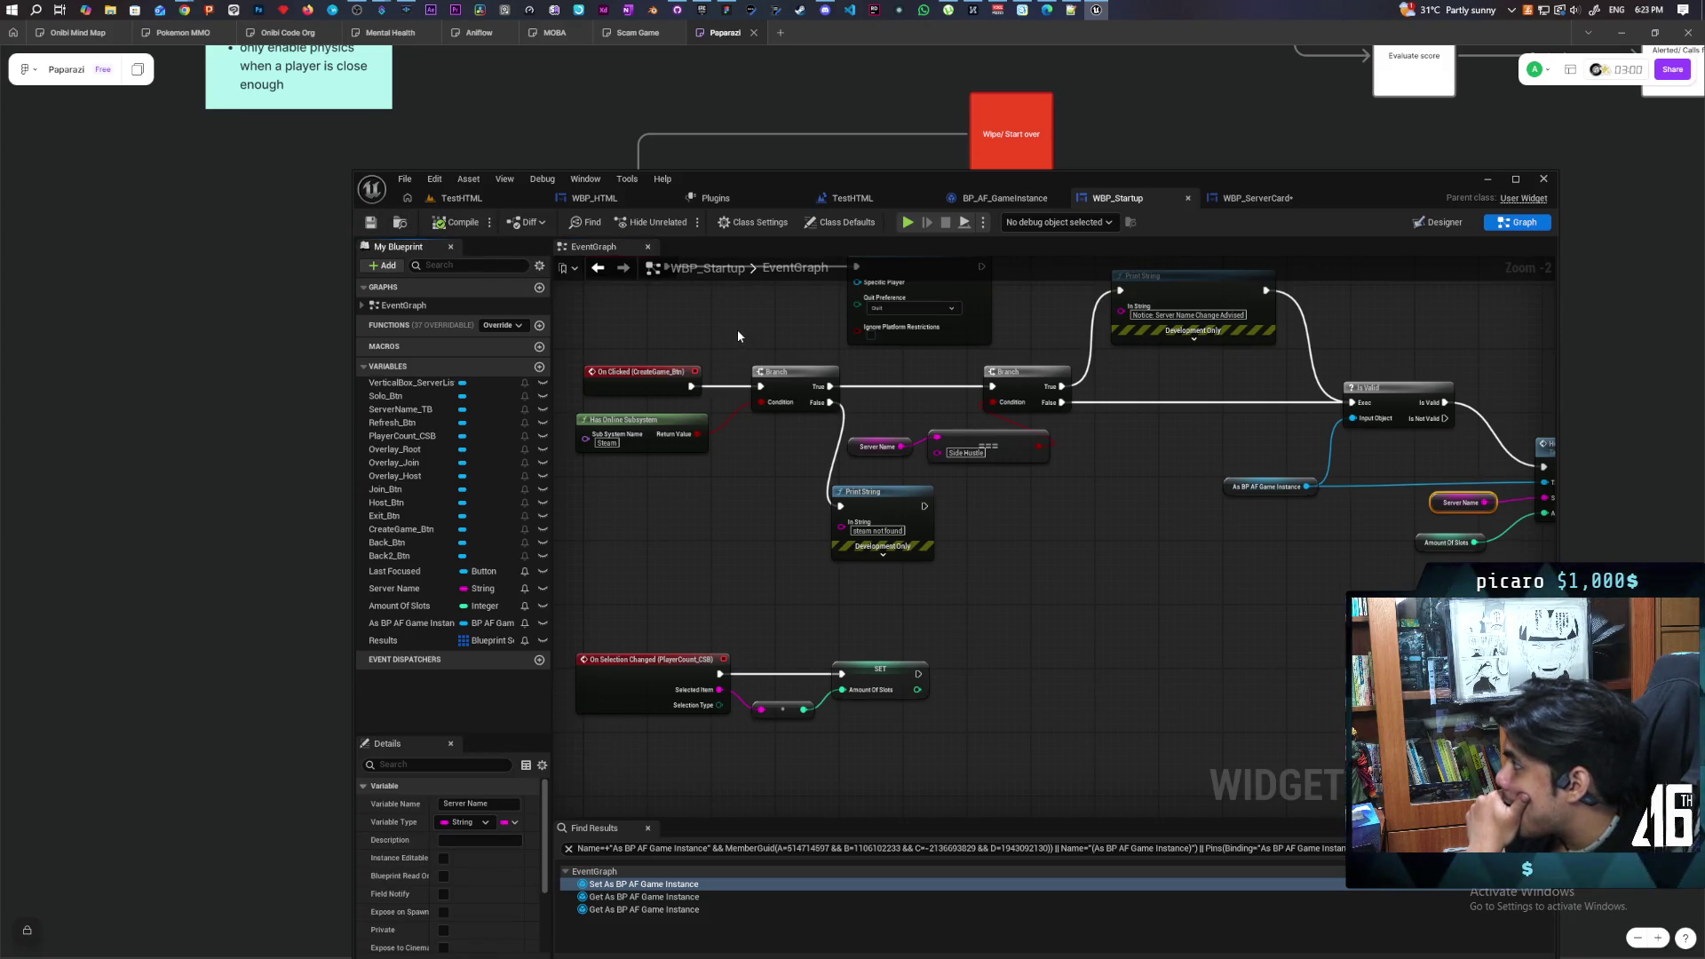
left_click(1254, 200)
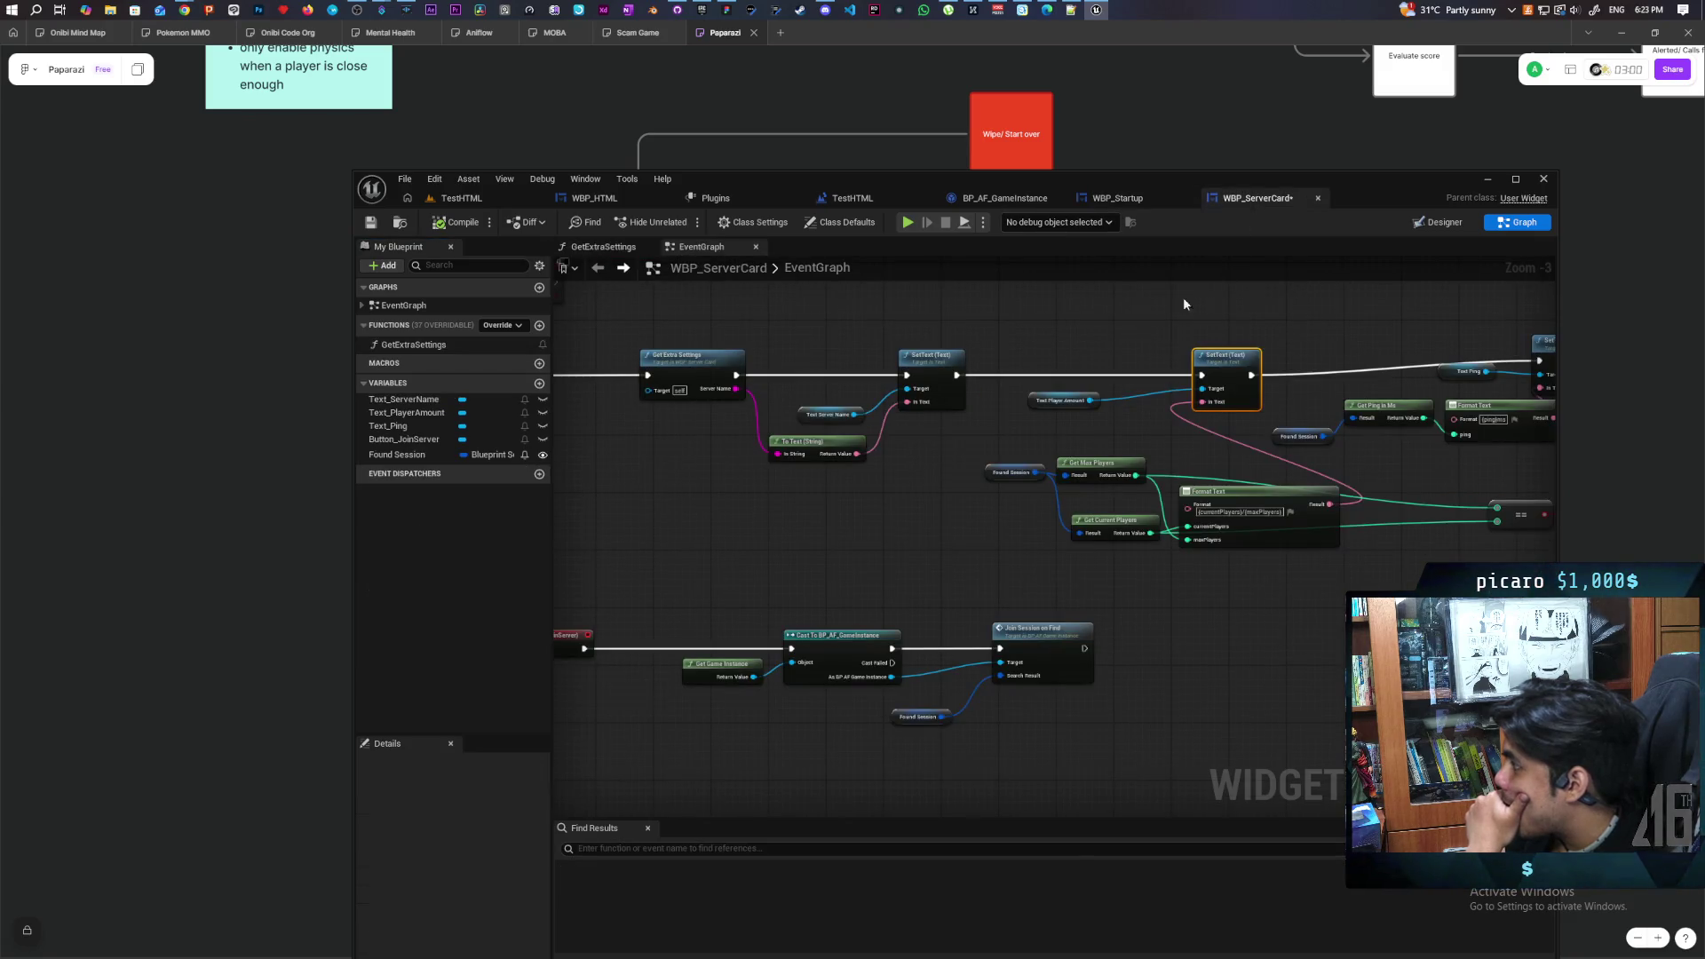
left_click(1112, 198)
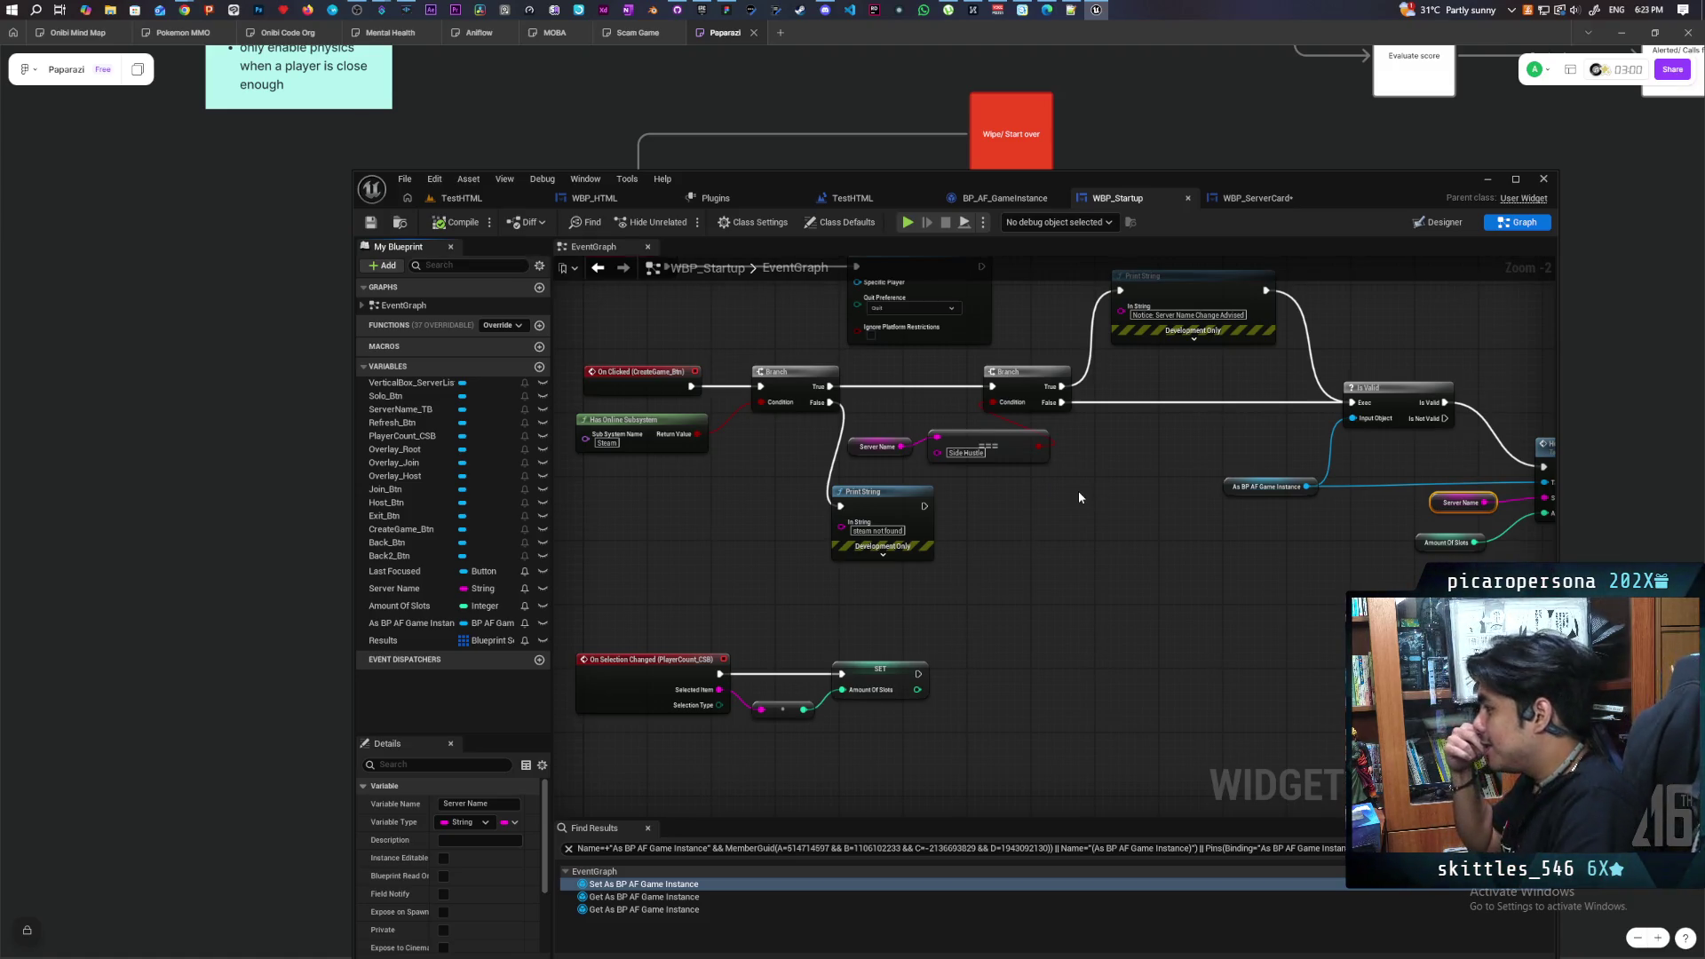
left_click(1093, 521)
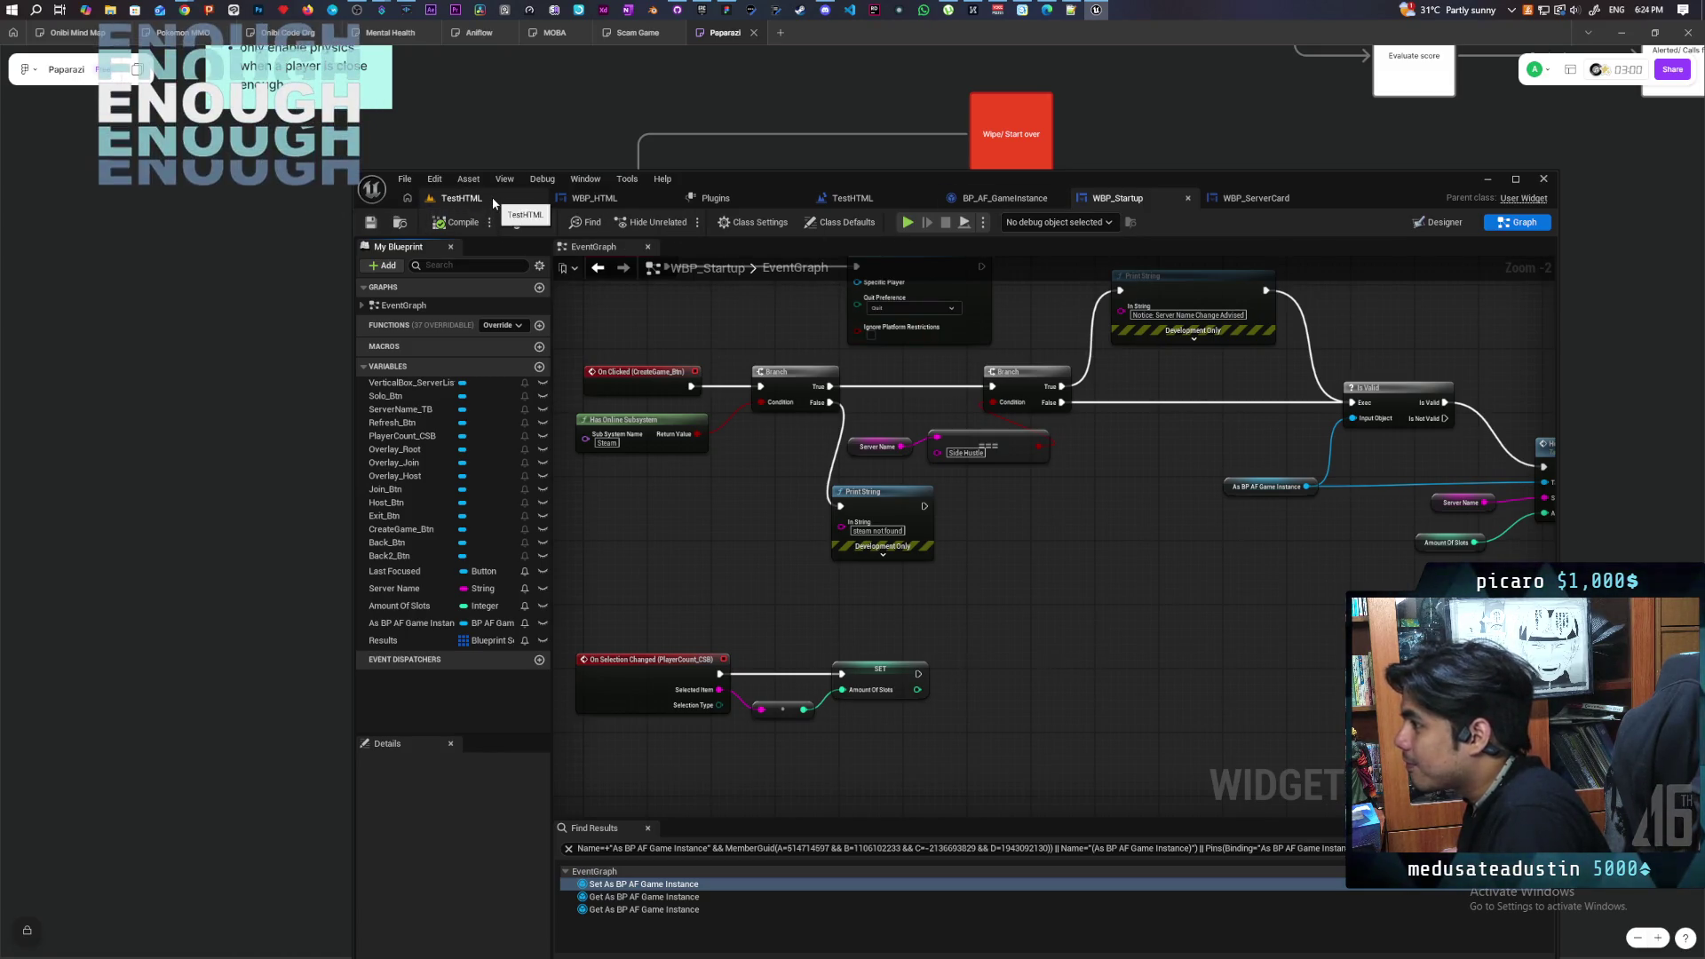
left_click(464, 198)
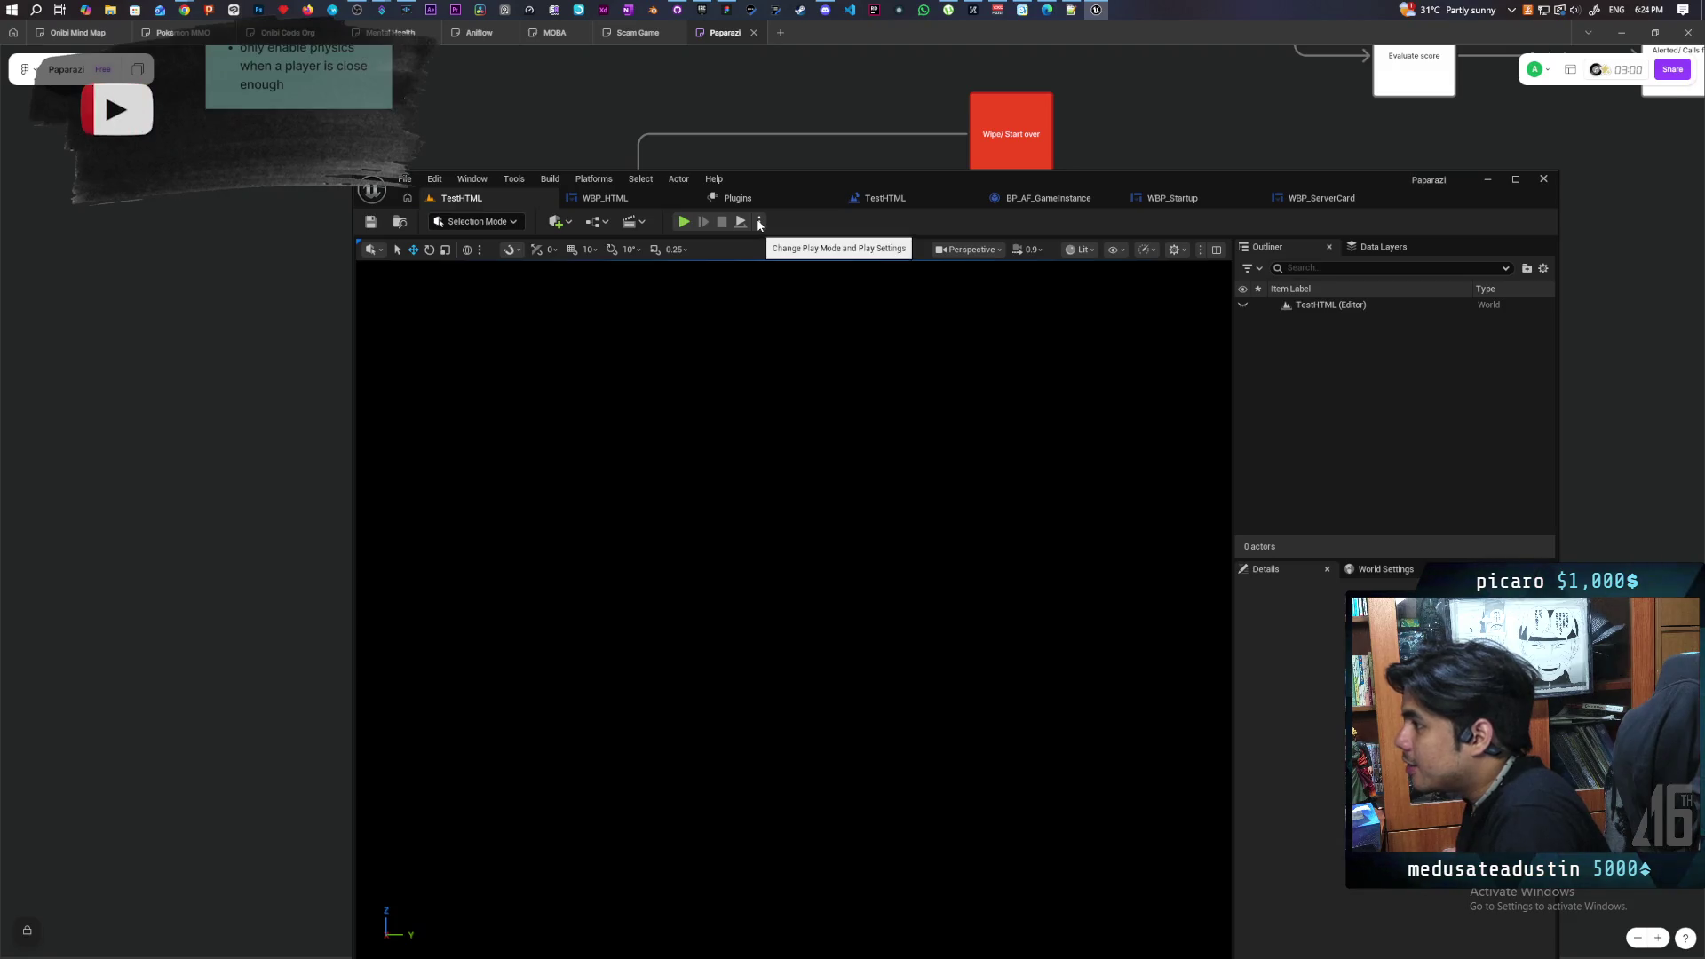
left_click(1191, 198)
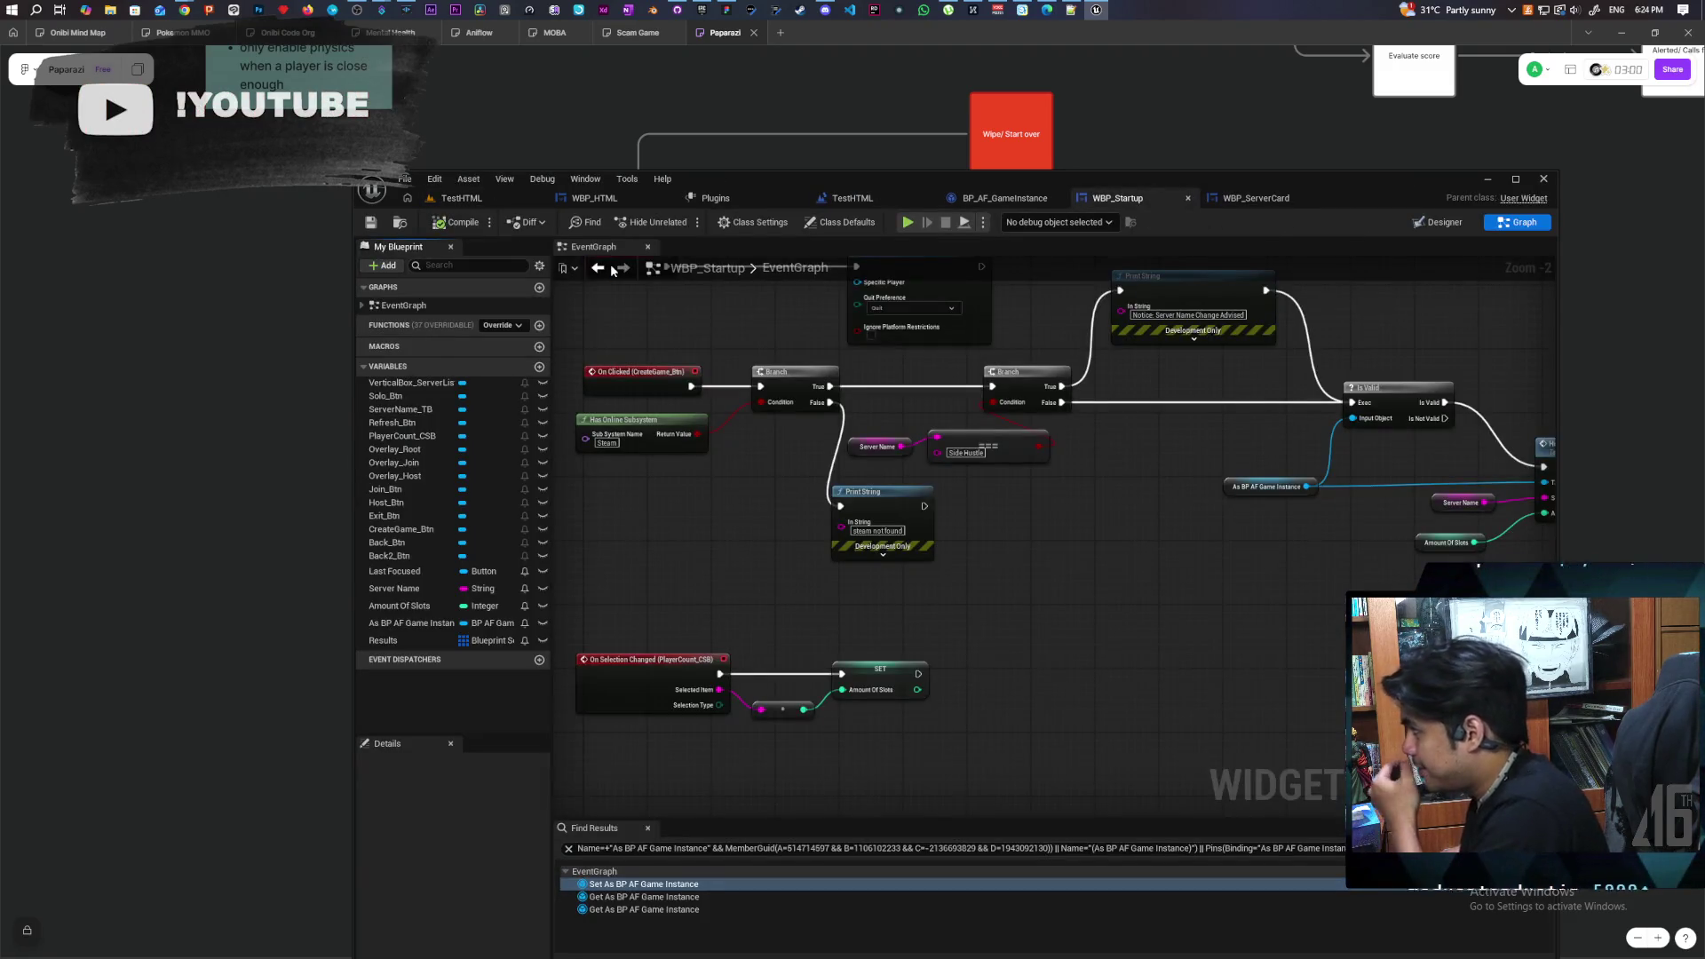
left_click(410, 226)
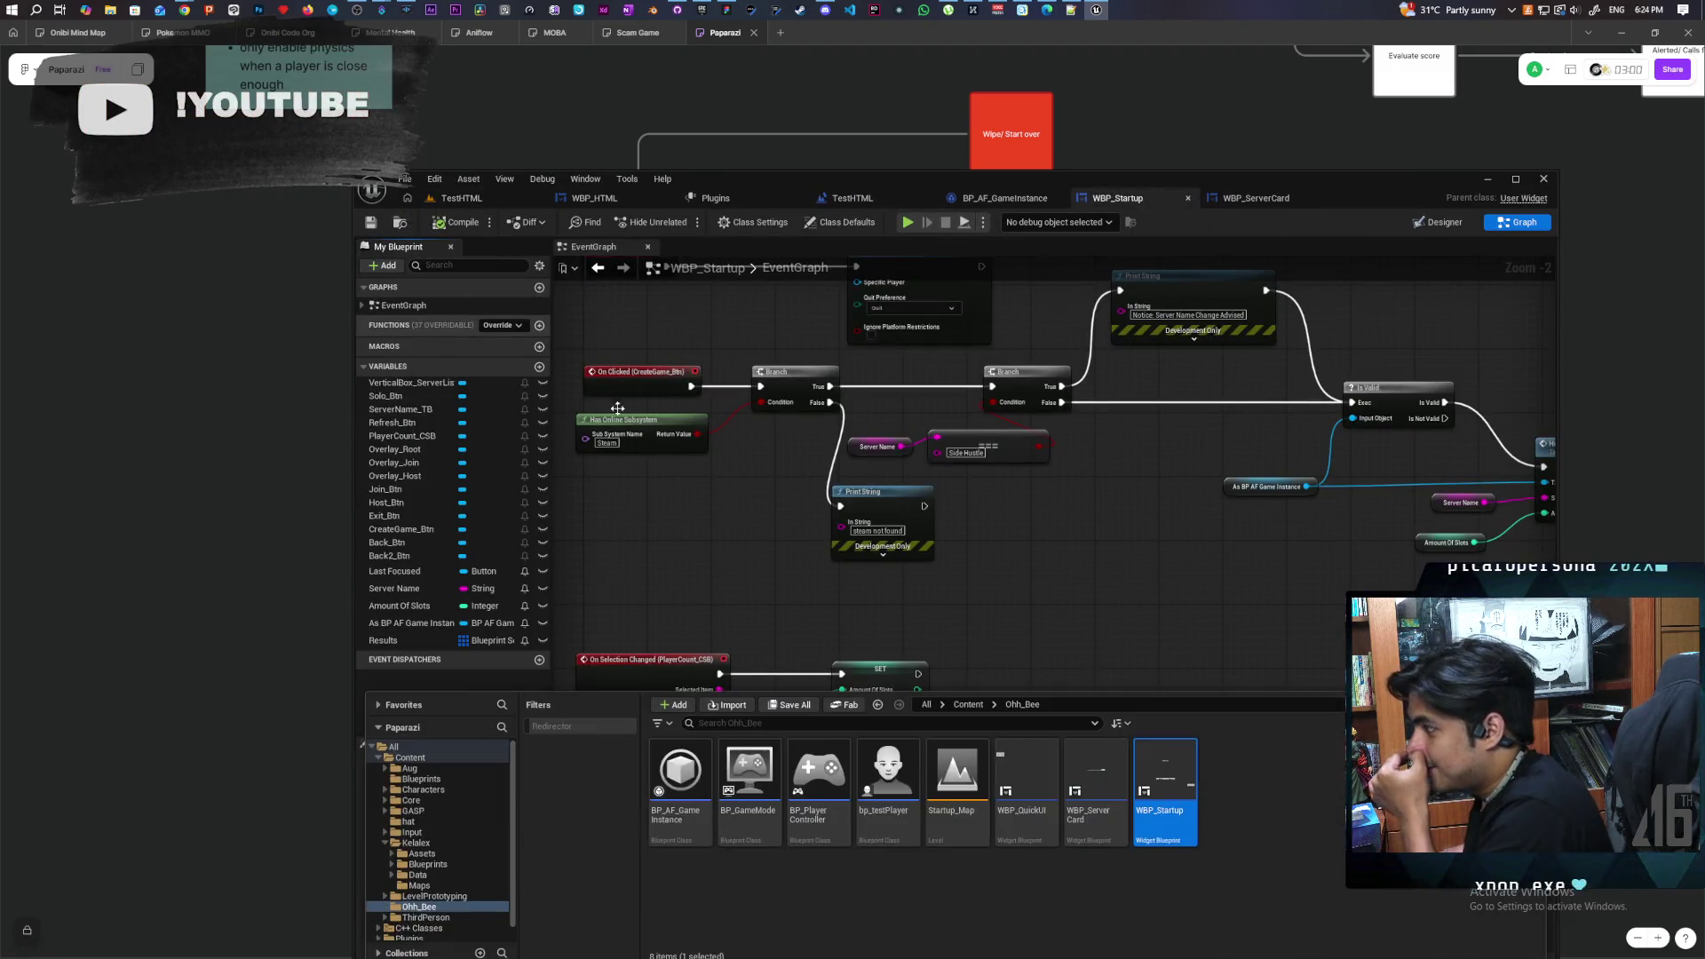
Open Startup_Map and launch it as a Standalone Game
left_click(968, 801)
double_click(968, 801)
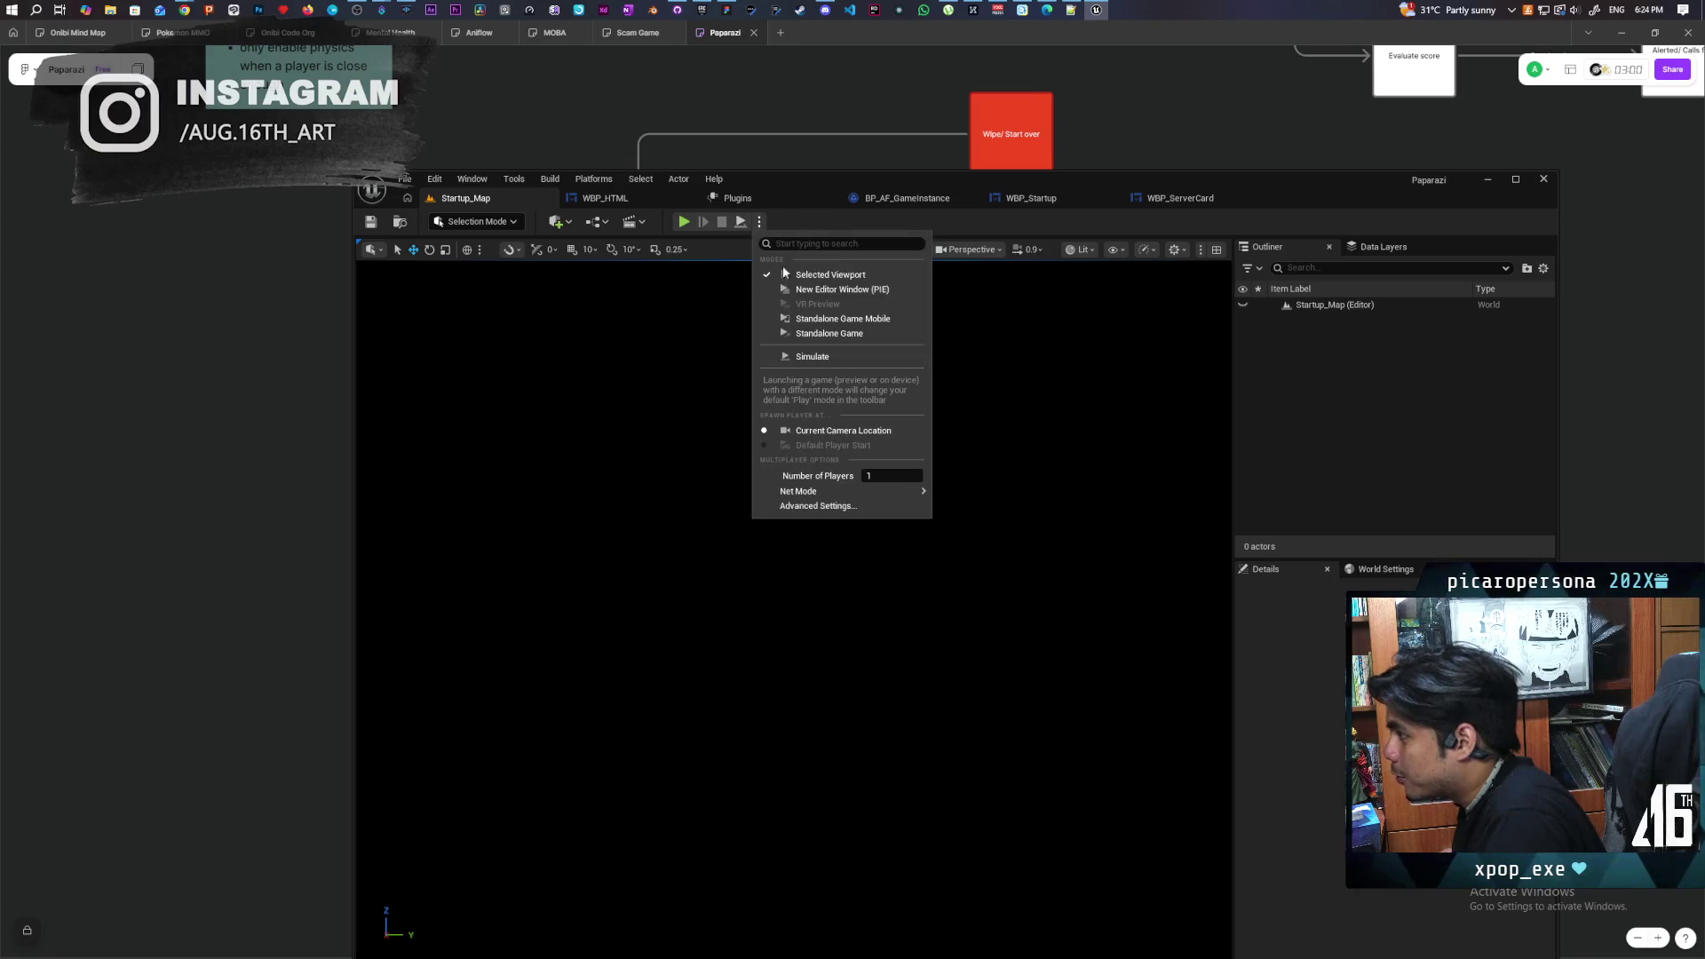
left_click(759, 221)
left_click(825, 335)
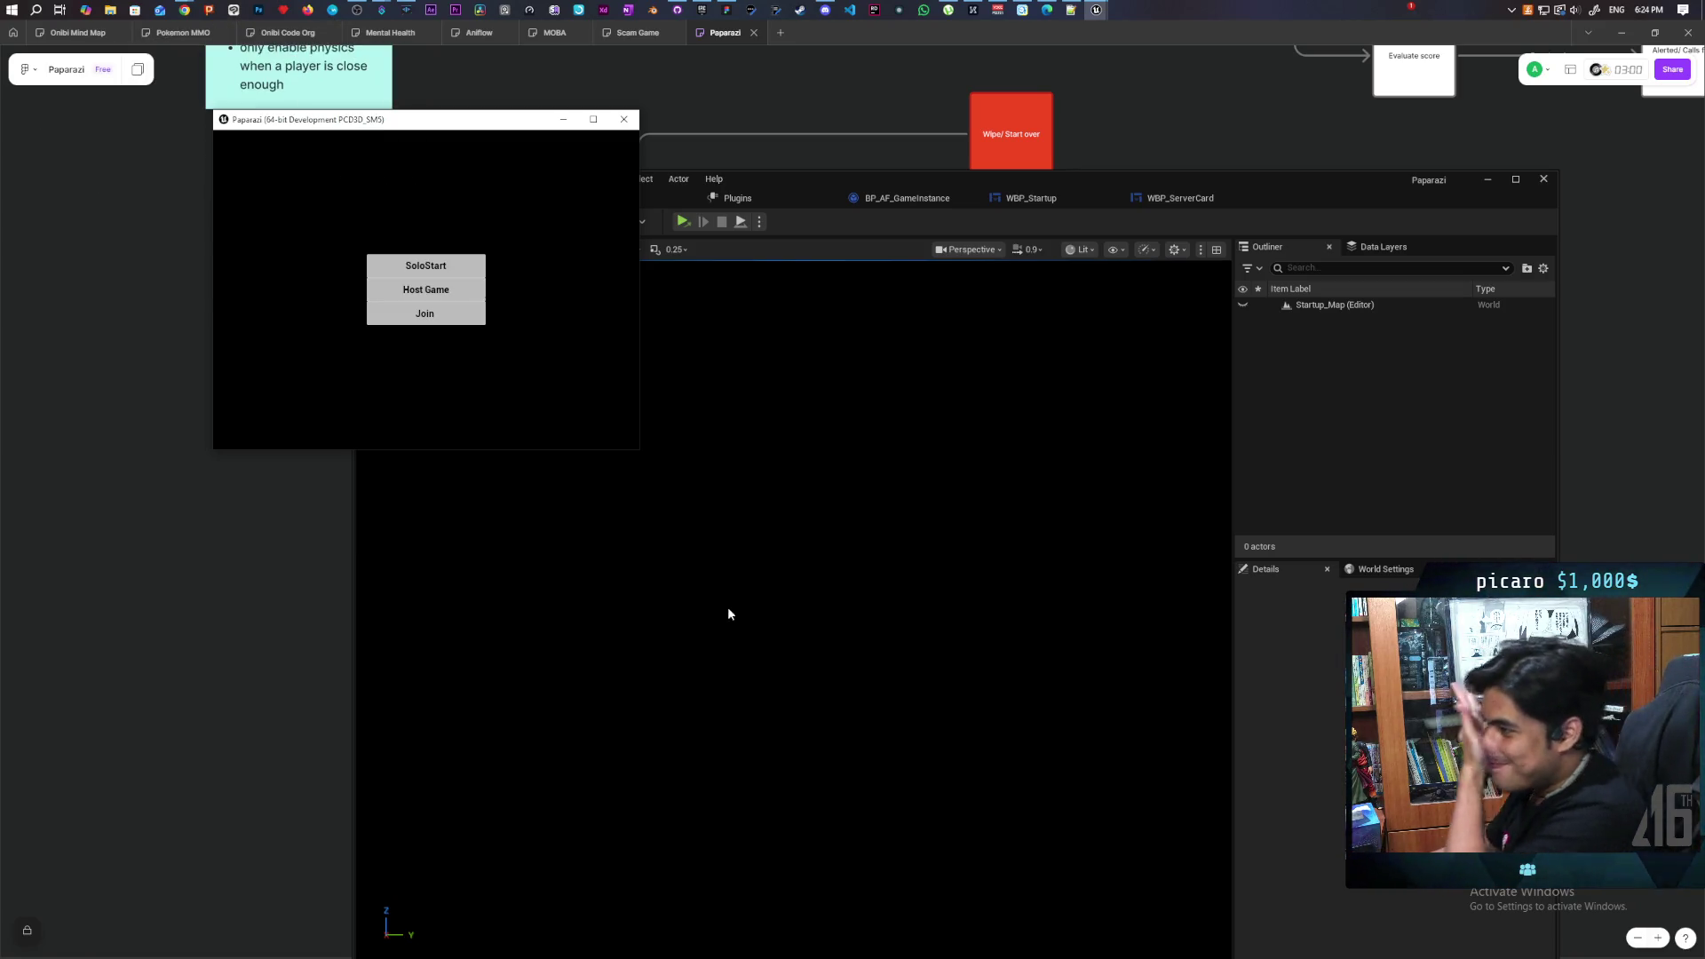
Visit Join and go Back, then open Host Game, clear the event name and try Create
left_click(413, 321)
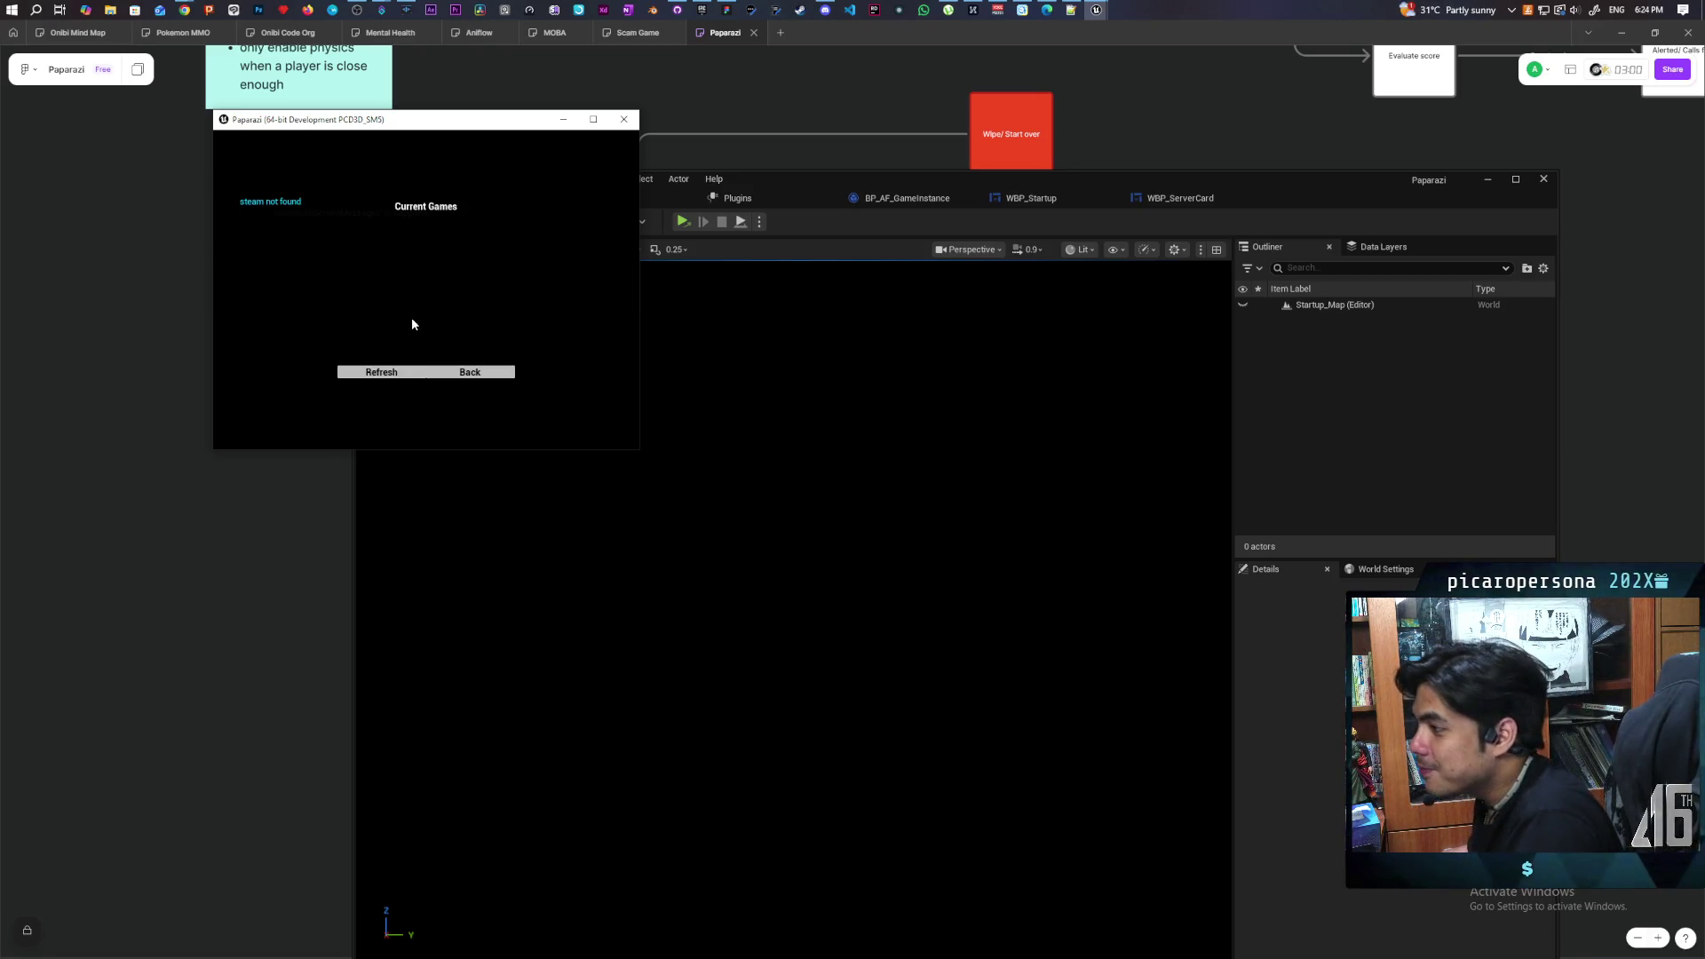
left_click(479, 372)
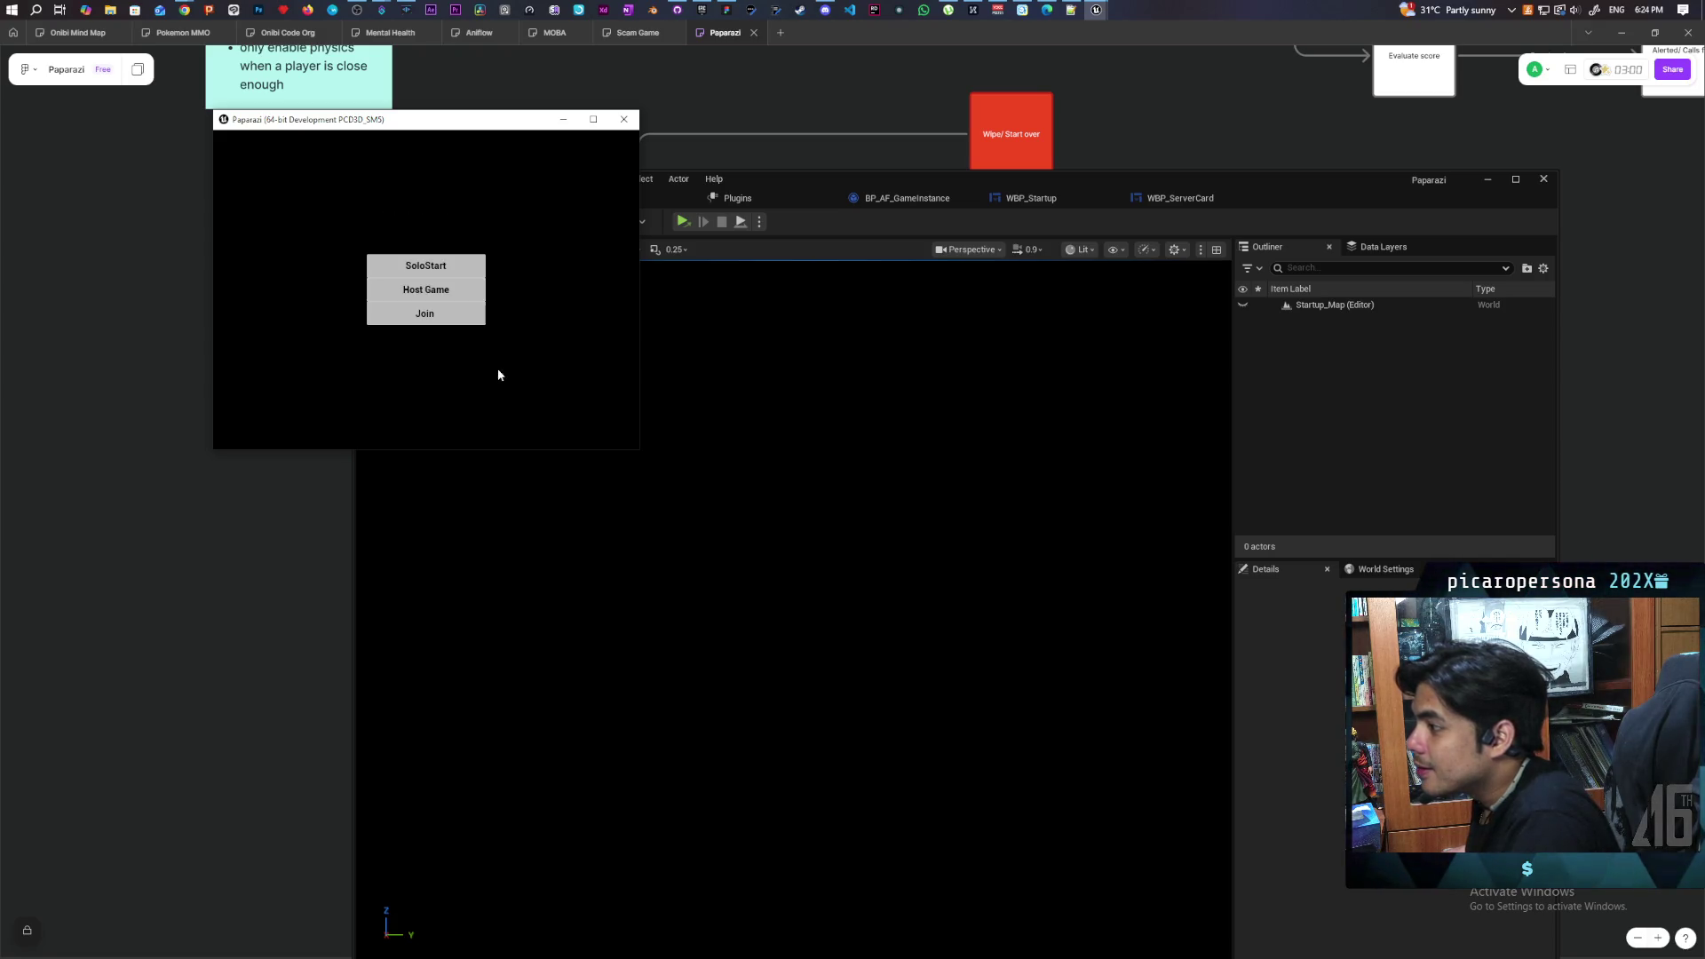
left_click(457, 296)
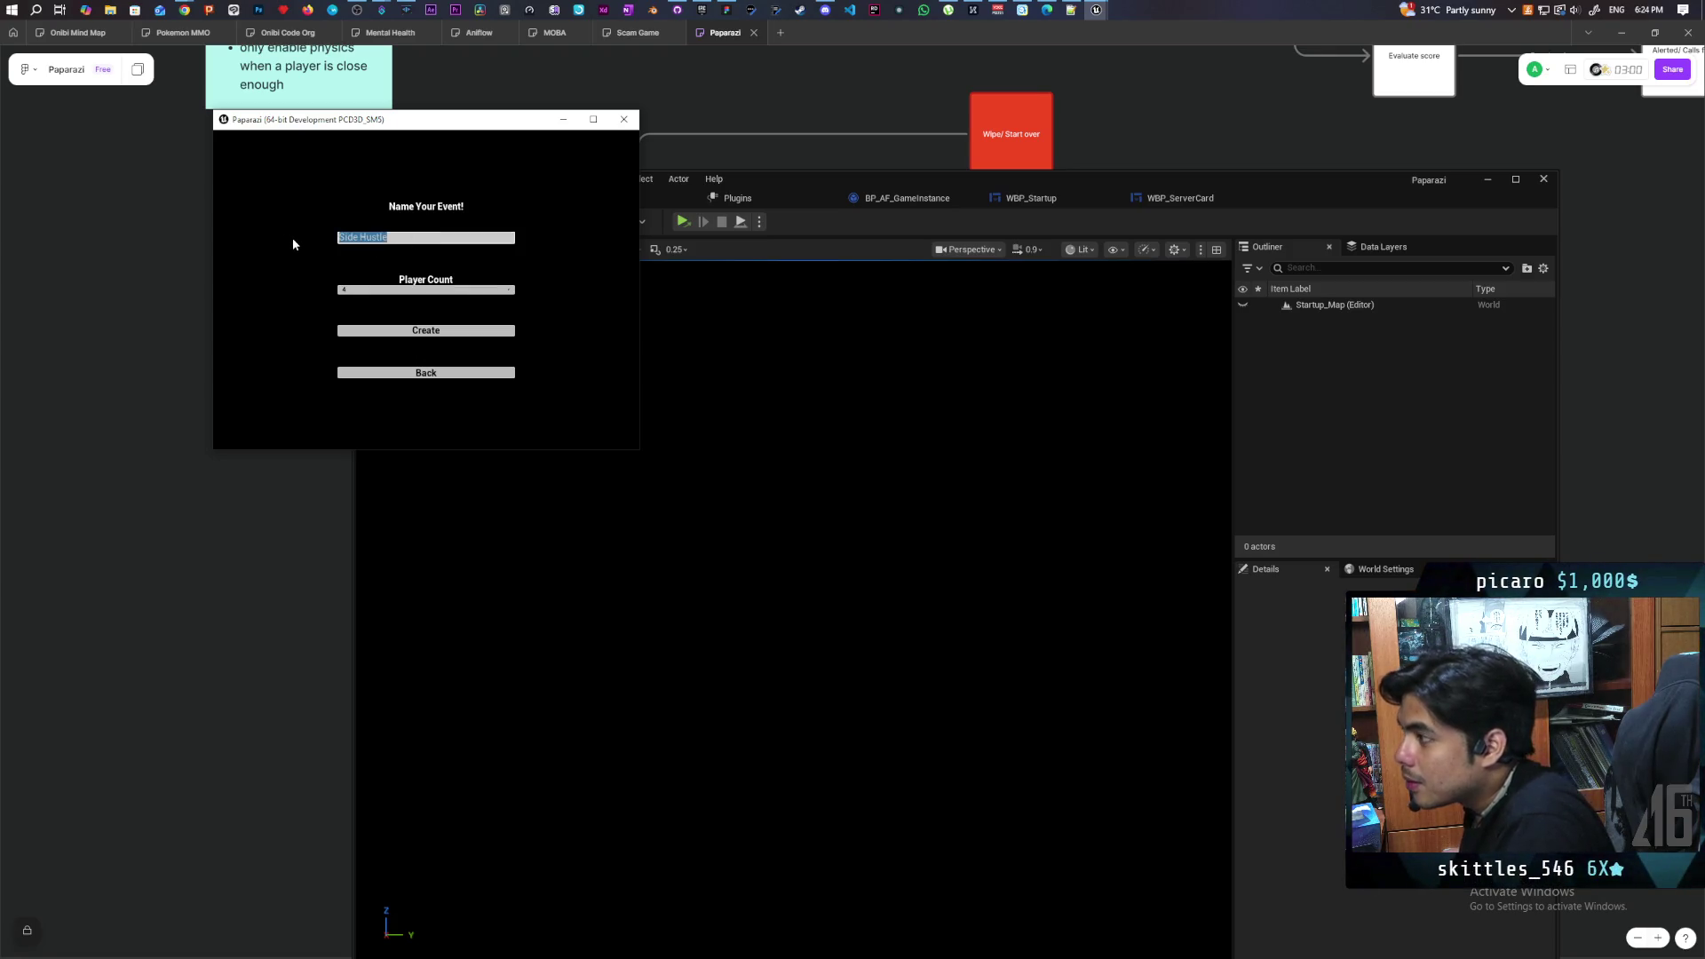
key("BackSpace")
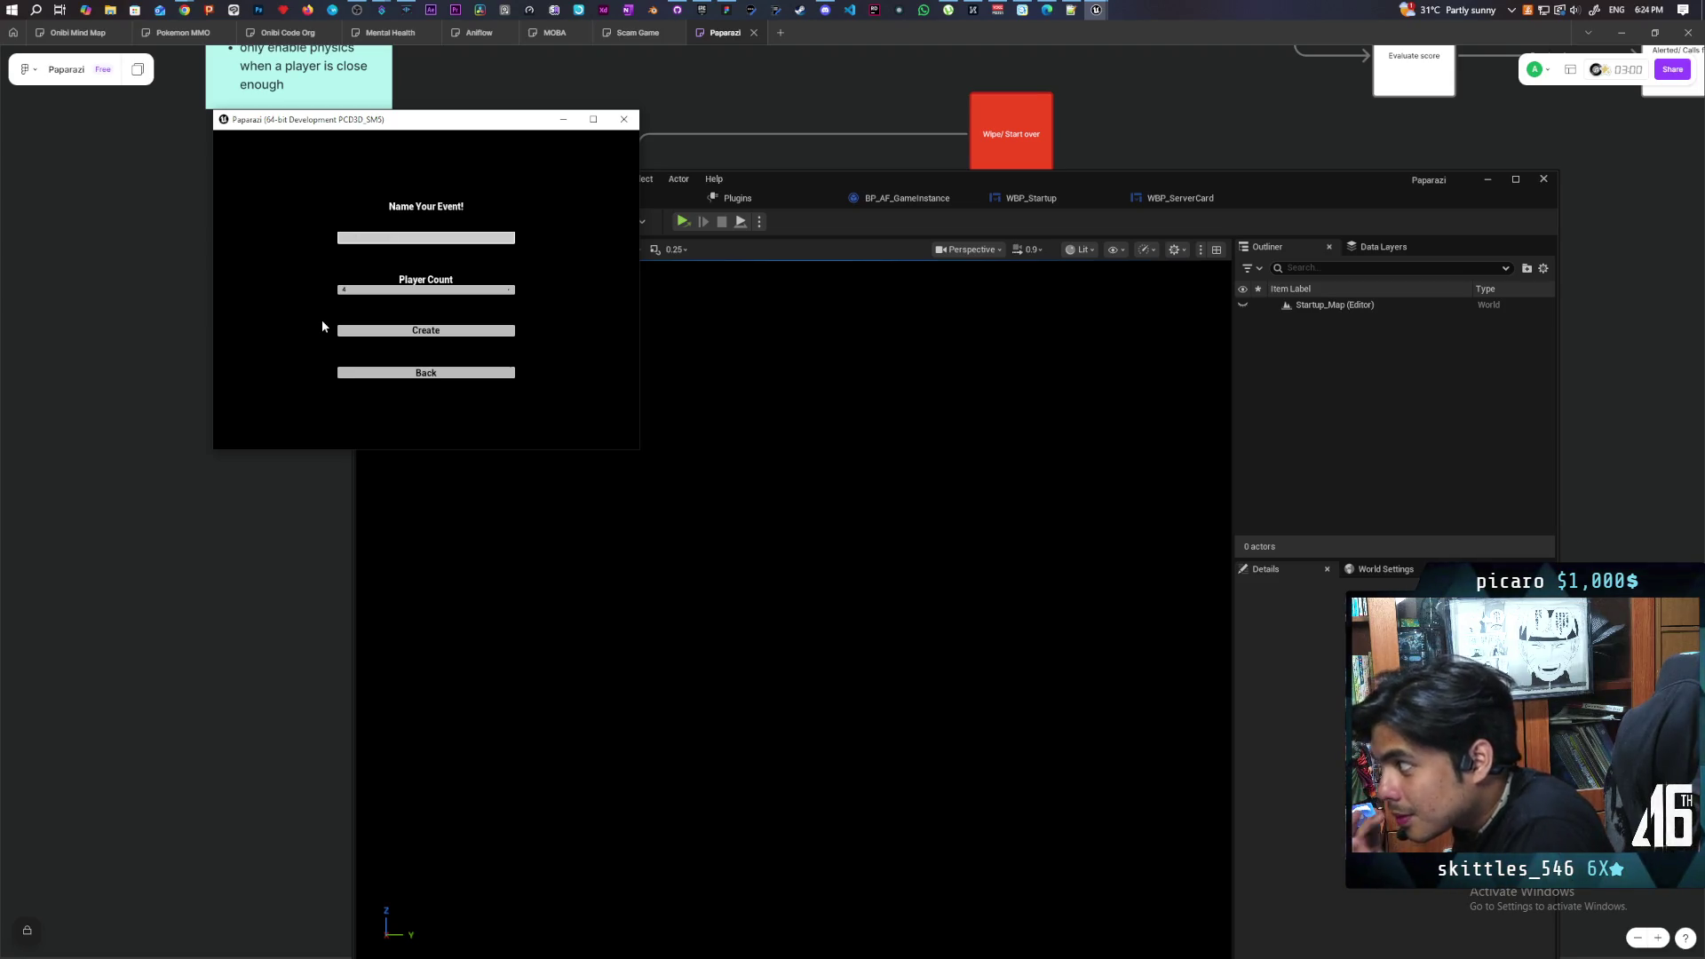
left_click(378, 330)
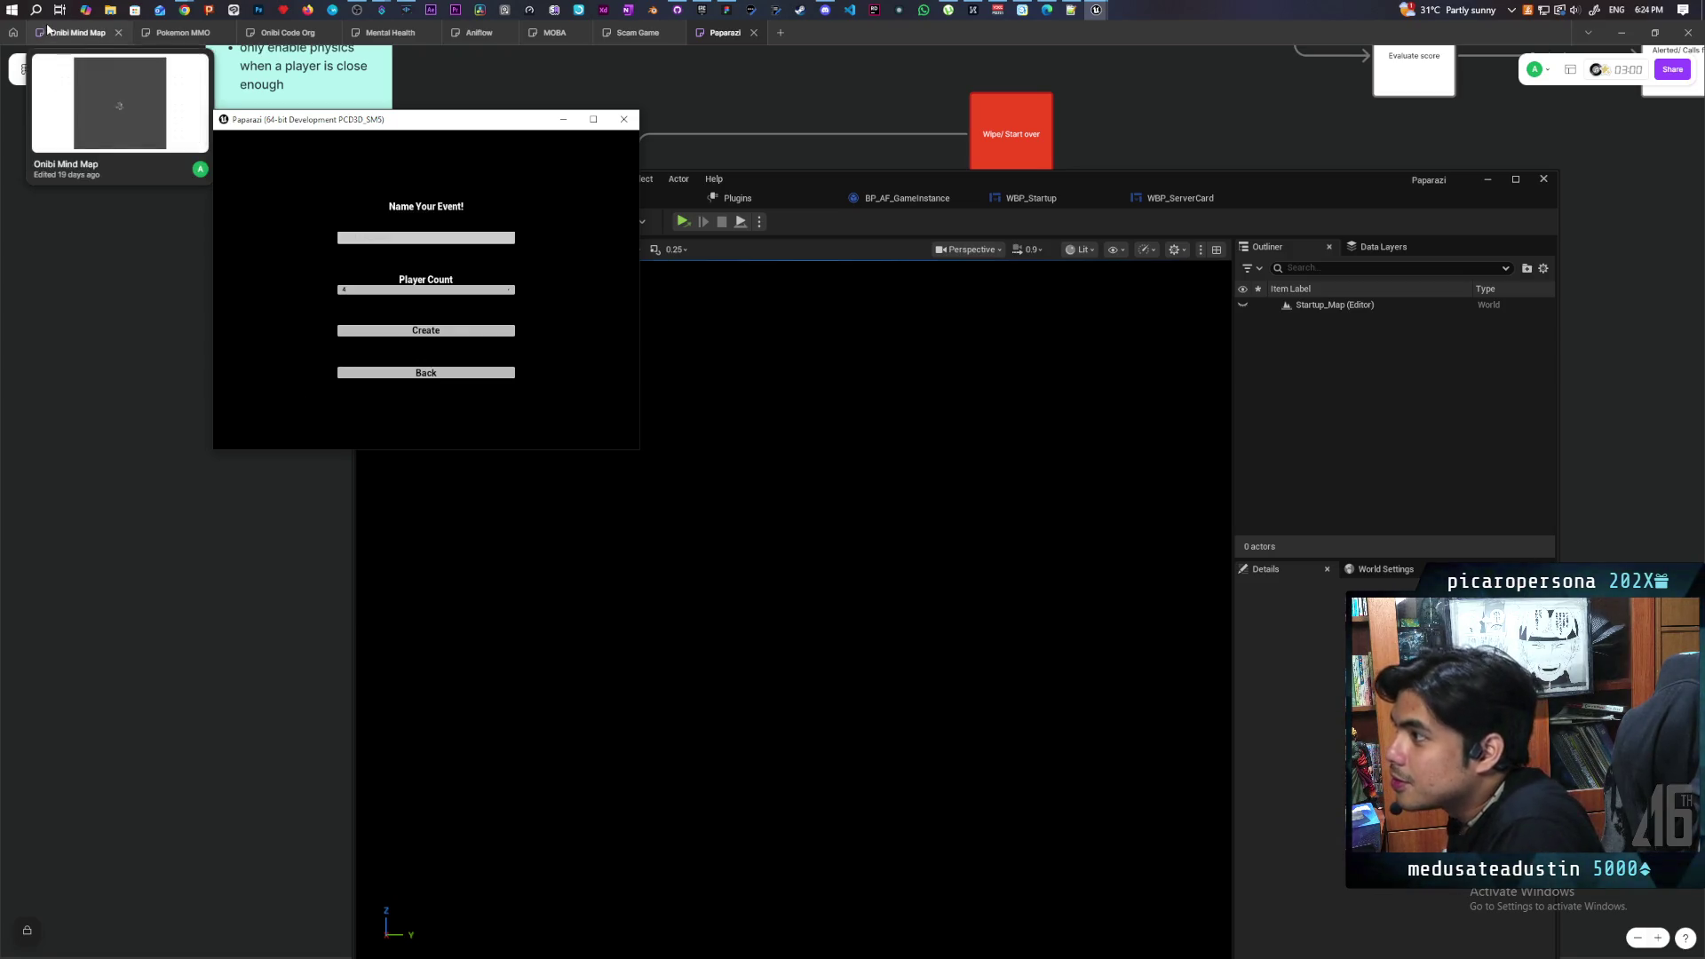
Close the game window, then search 'steam' in Windows and launch Steam
left_click(625, 119)
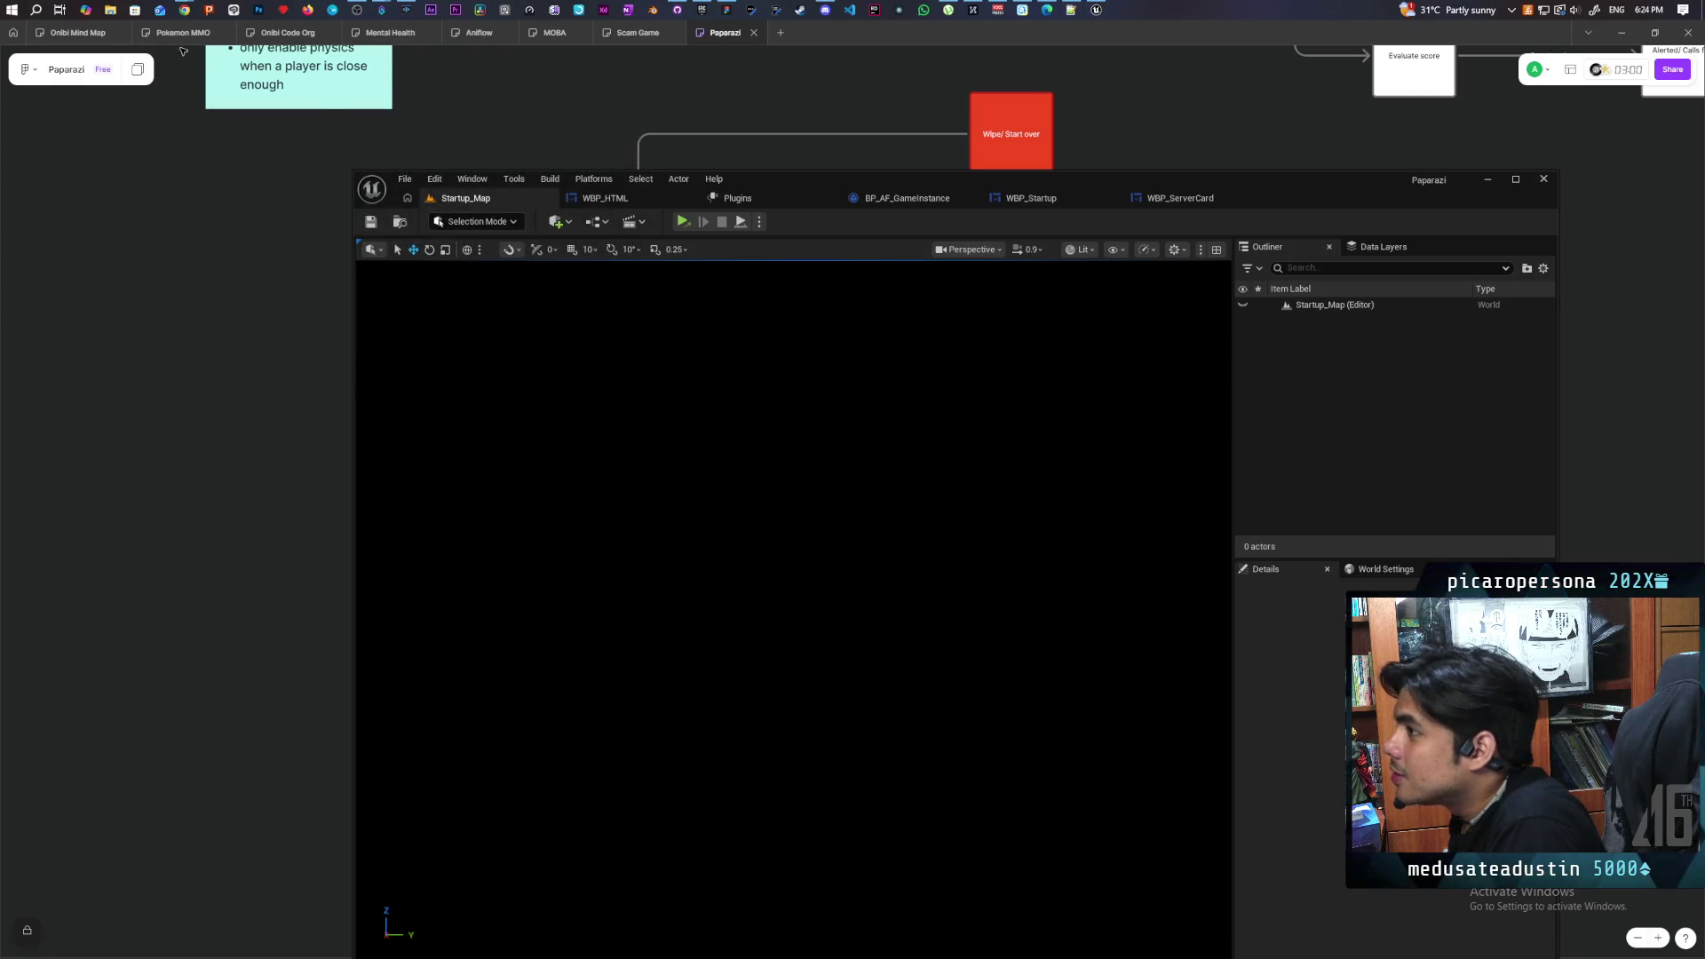
left_click(35, 10)
type("steam")
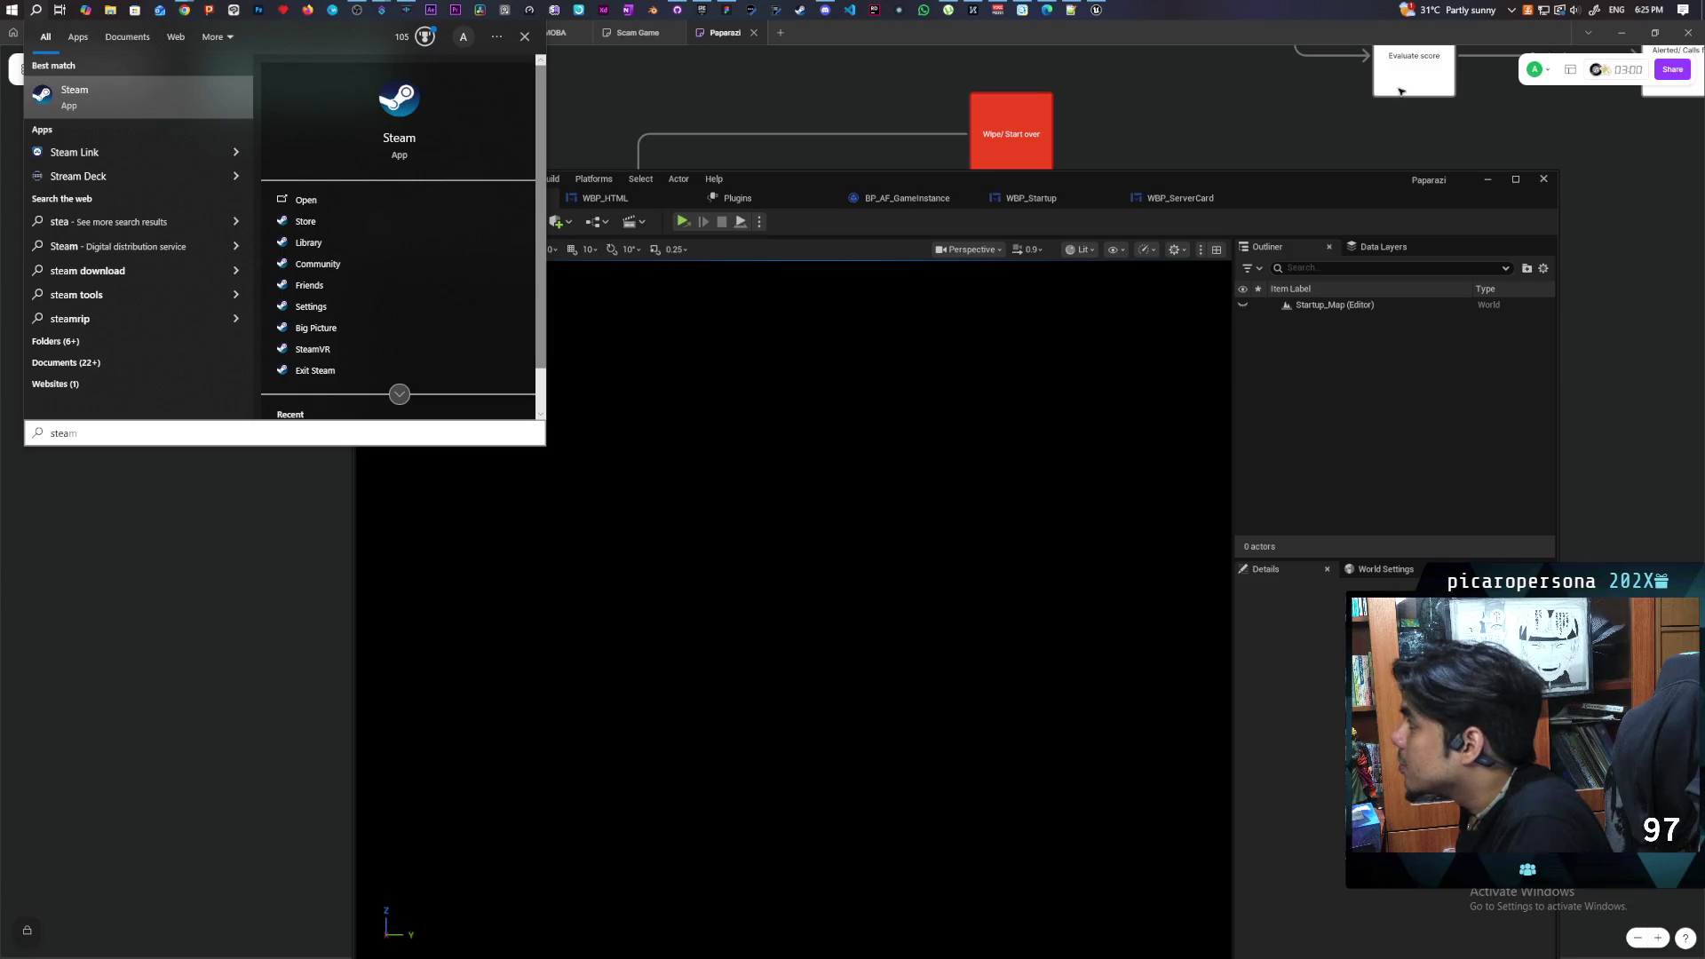
left_click(1511, 10)
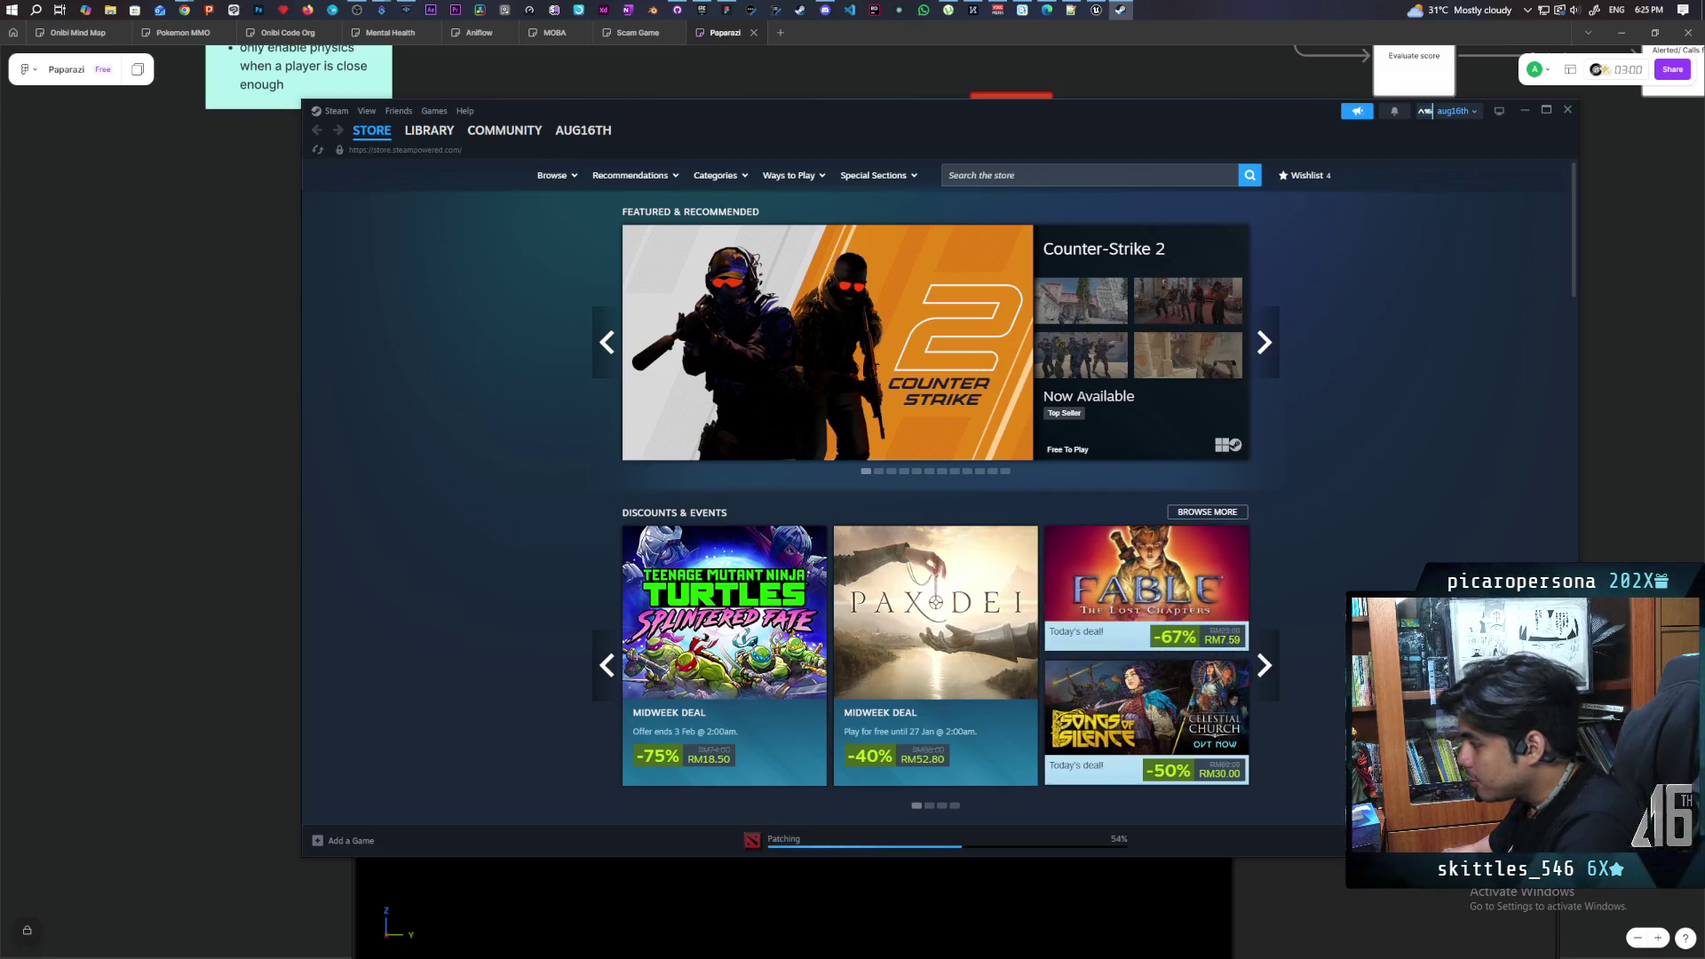
Browse the Pax Dei store page, pause its trailer, and minimize Steam to return to the game
mouse_move(899, 749)
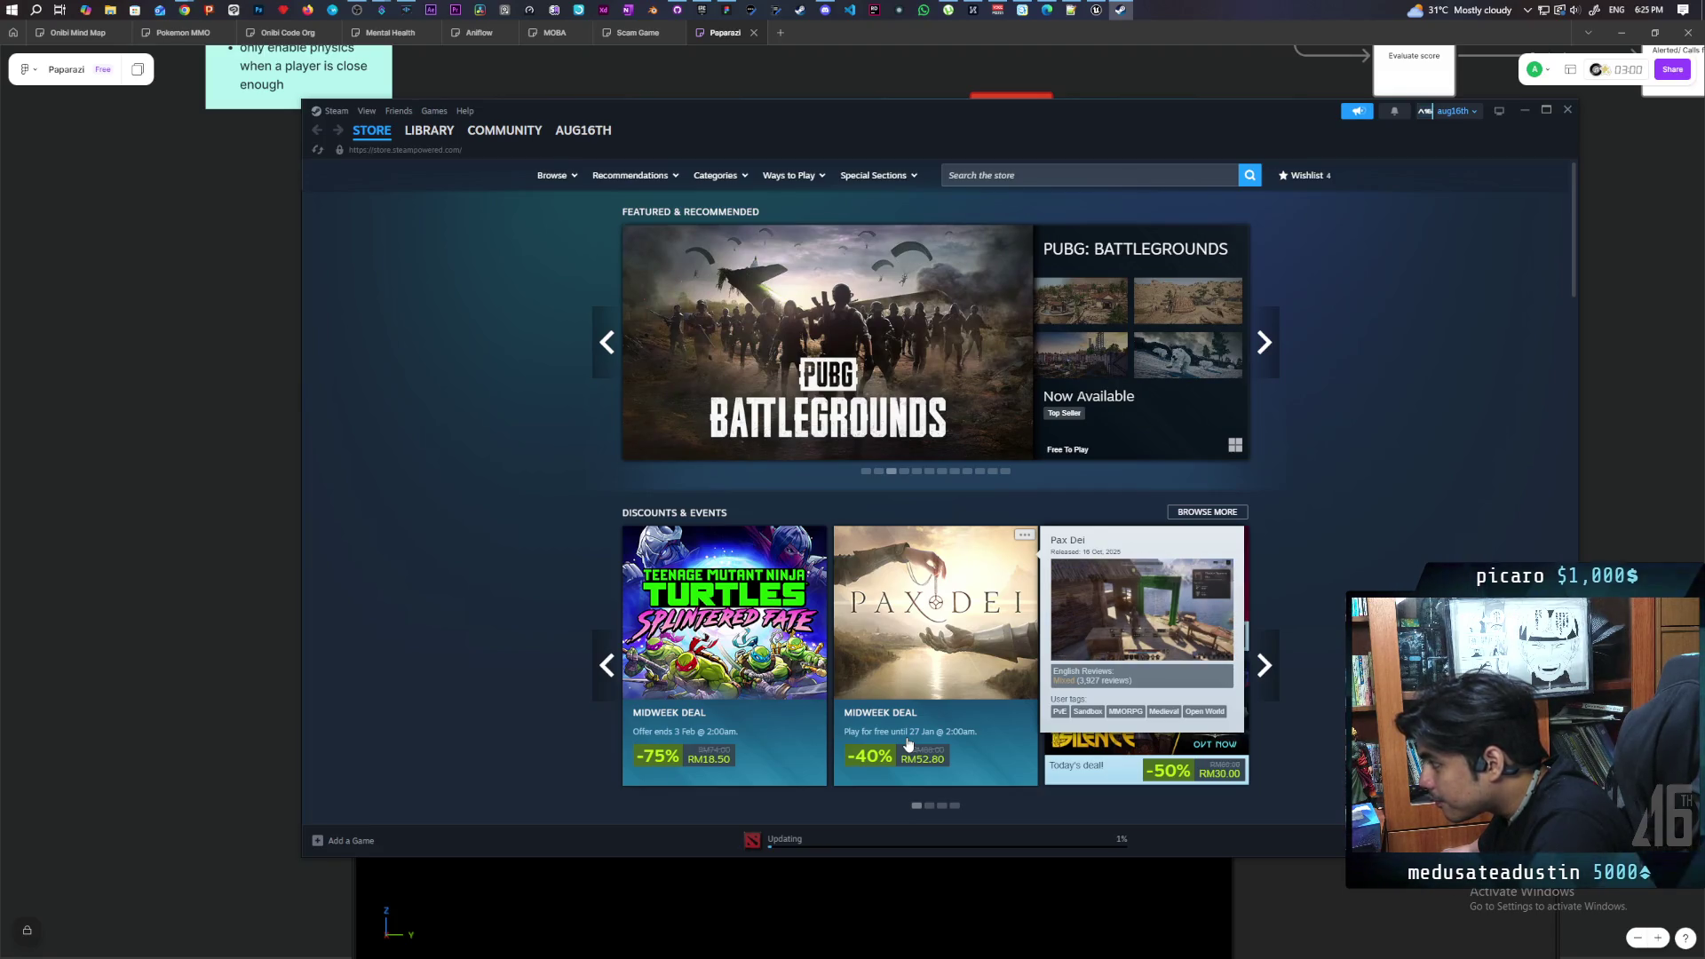
left_click(927, 694)
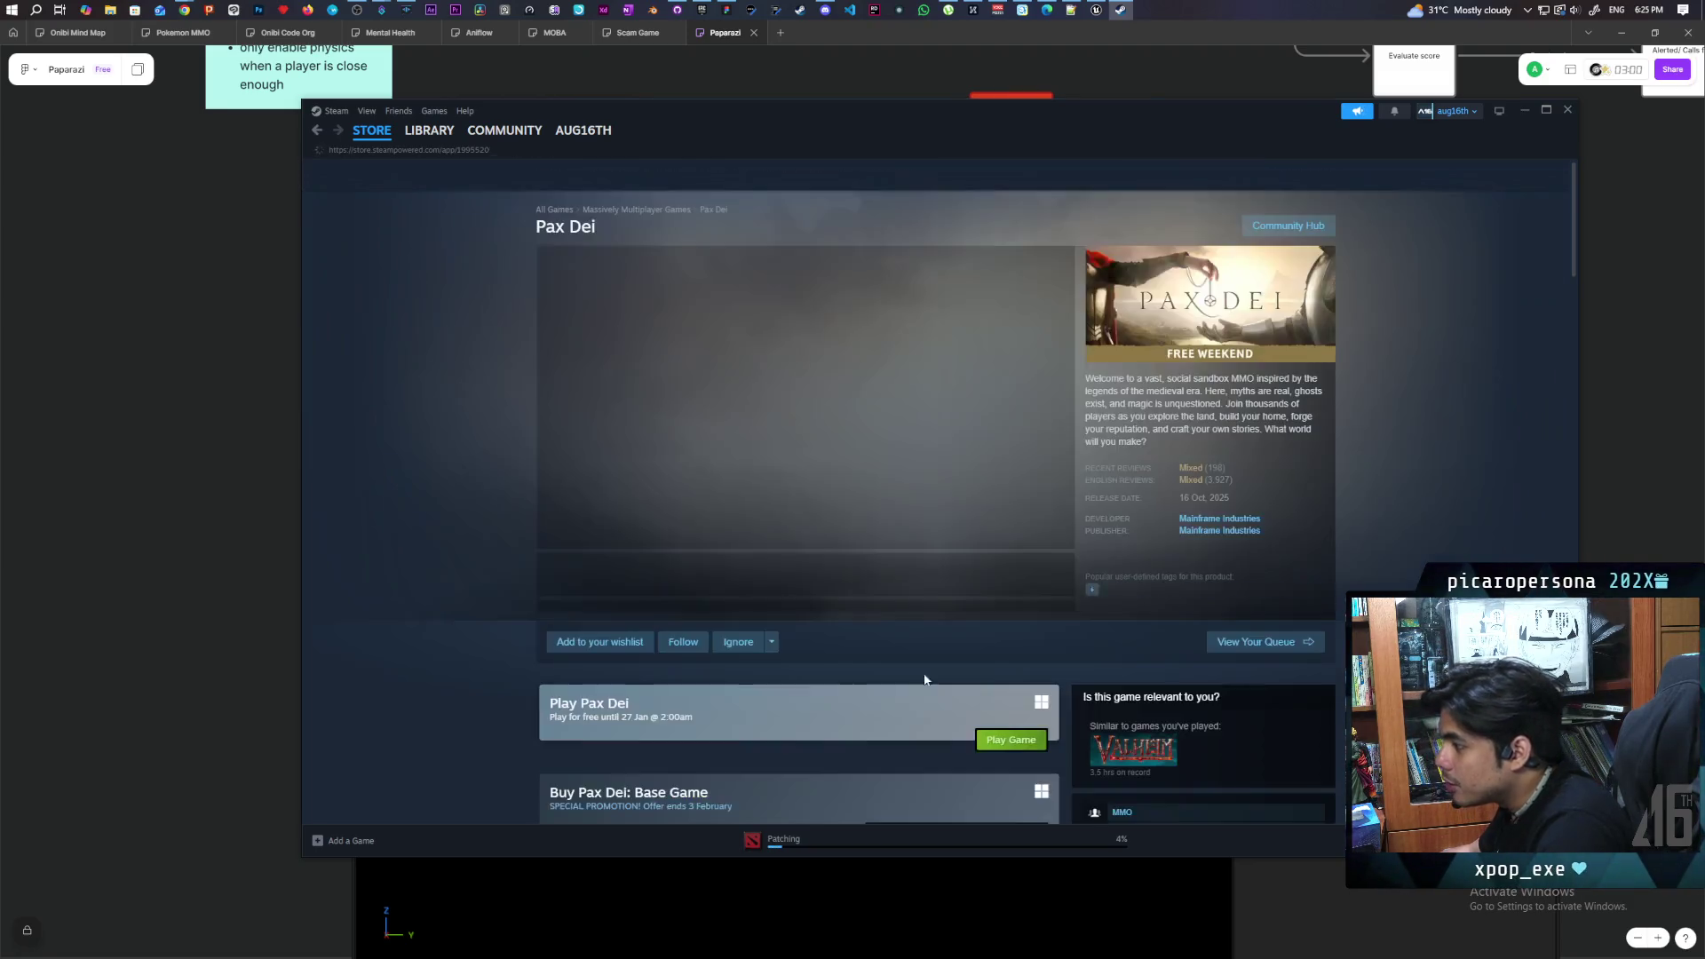
scroll(909, 637, "down", 1)
scroll(909, 637, "down", 2)
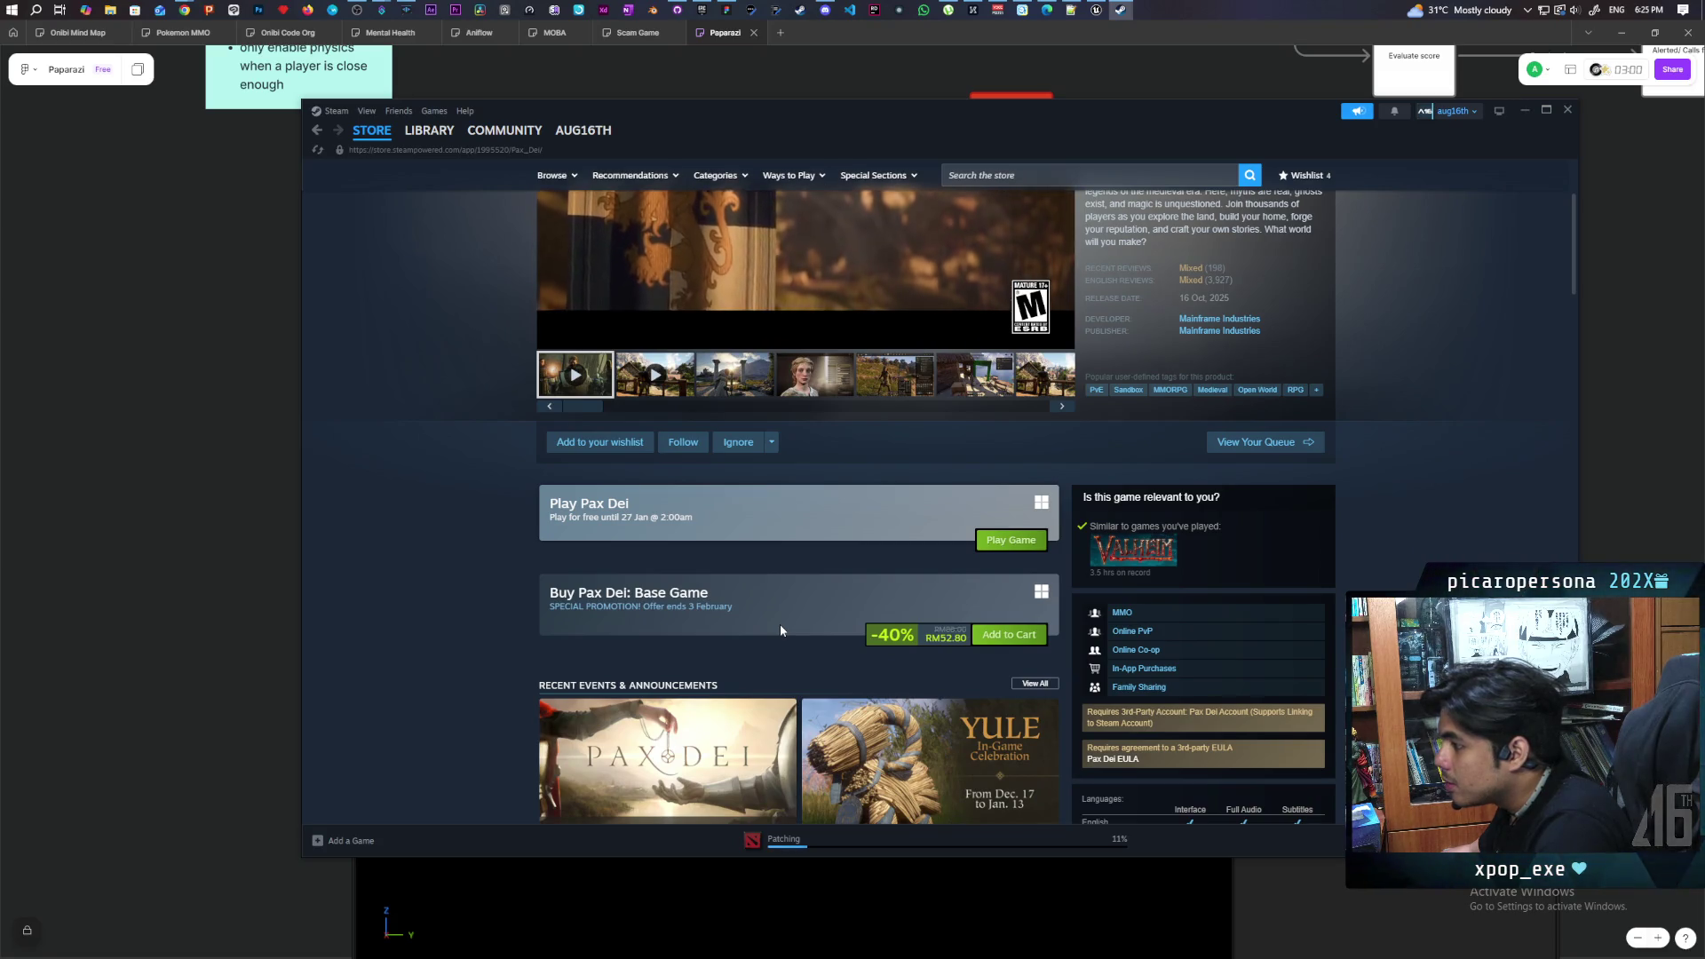
scroll(780, 623, "up", 3)
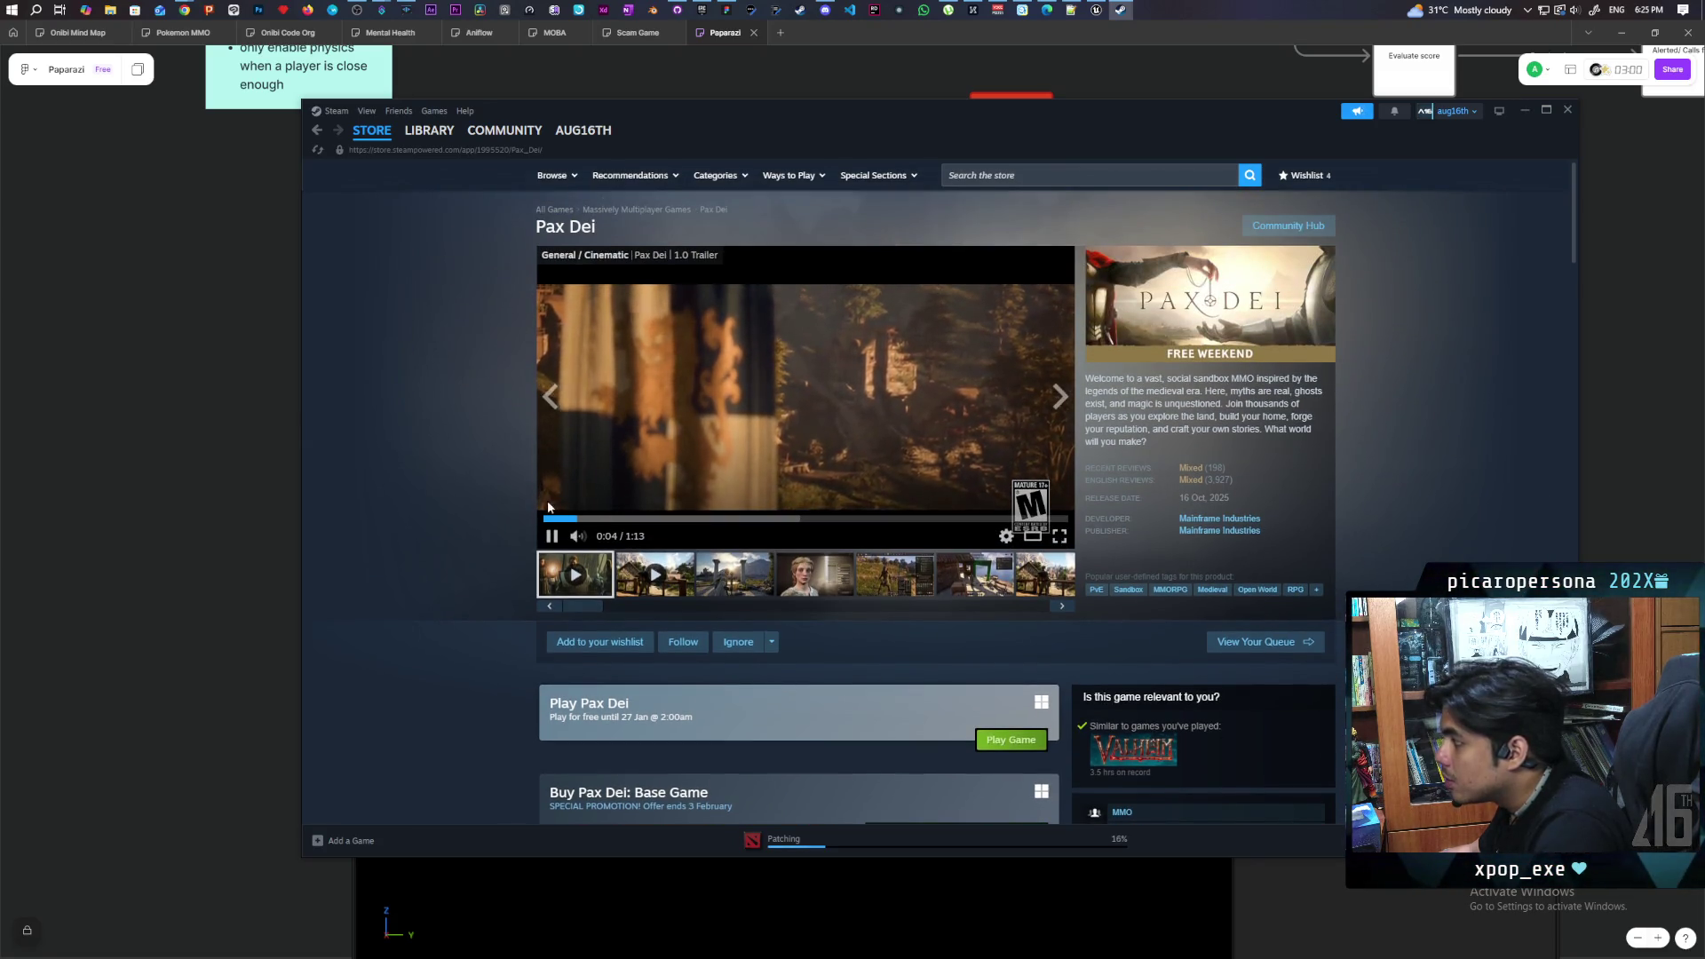
left_click(552, 536)
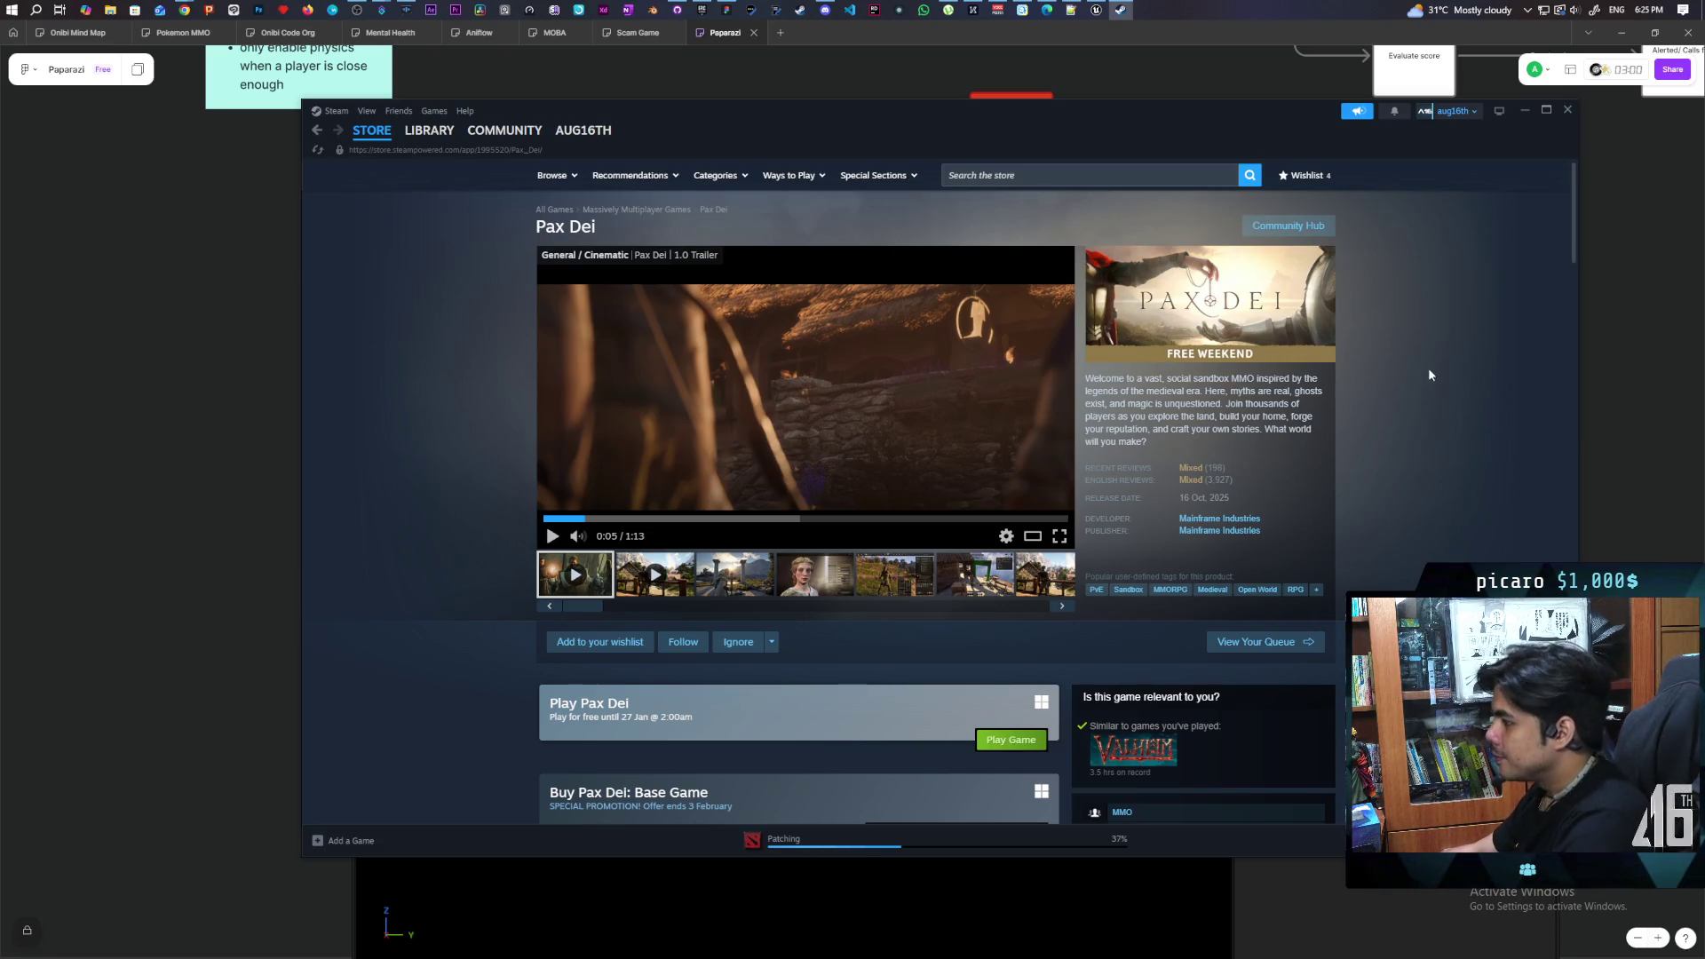
left_click(1524, 110)
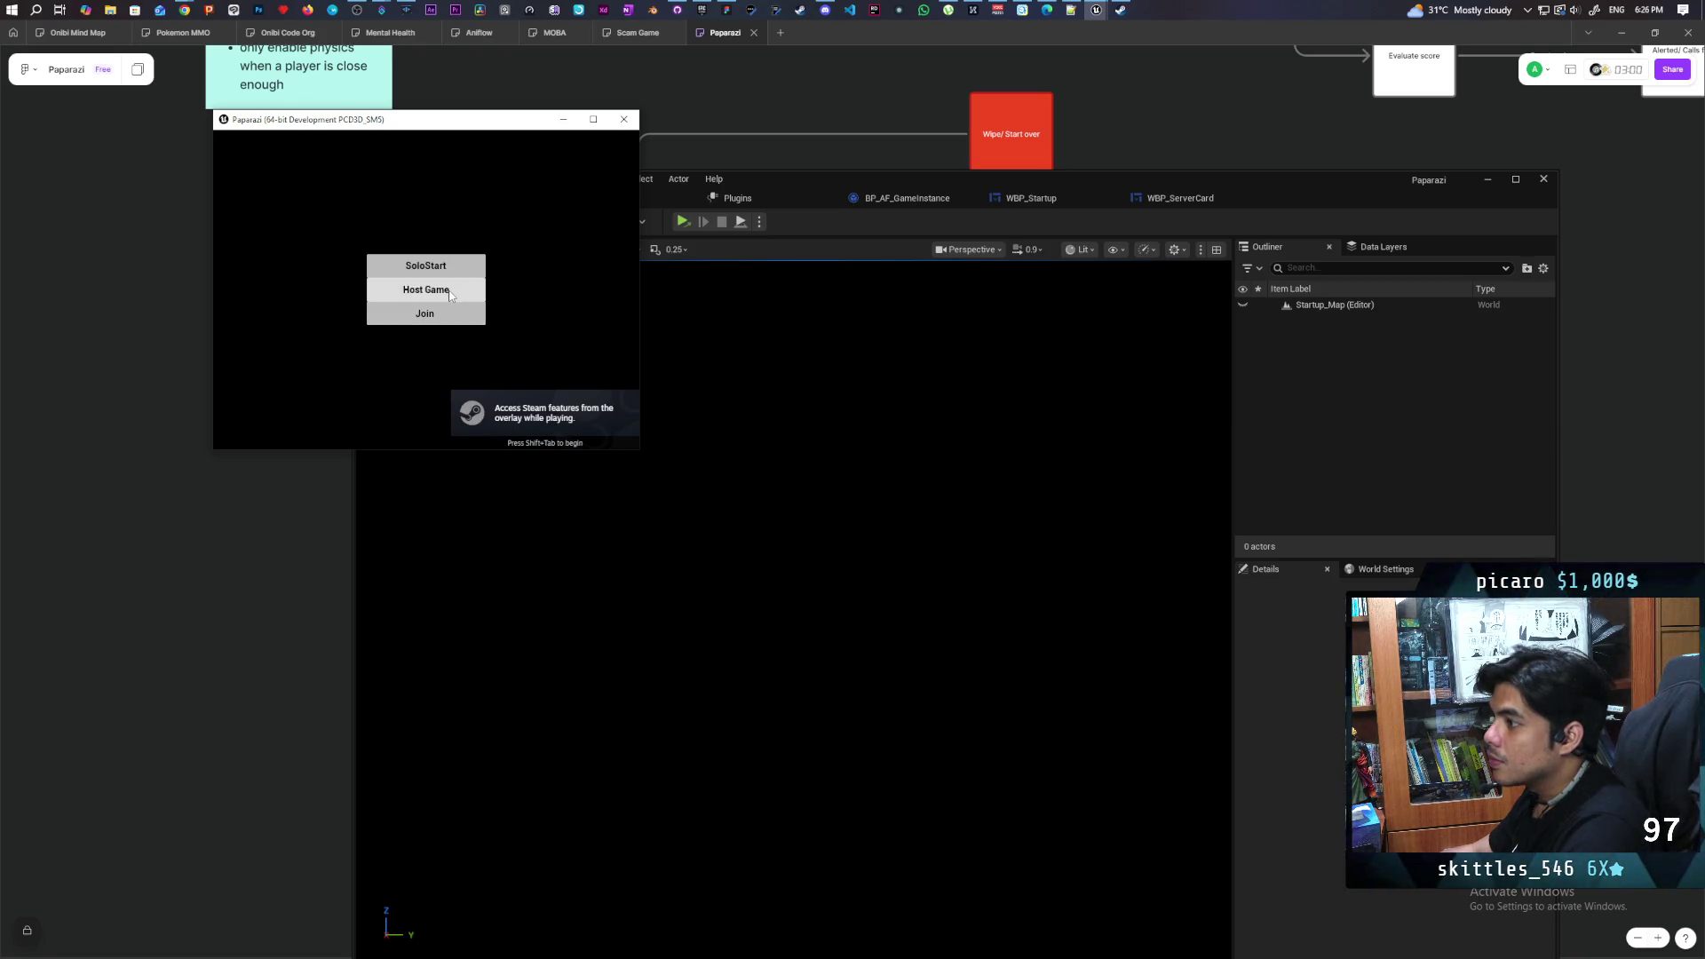
Host a game session from the Paparazi menu, then go Back to the main menu
left_click(451, 295)
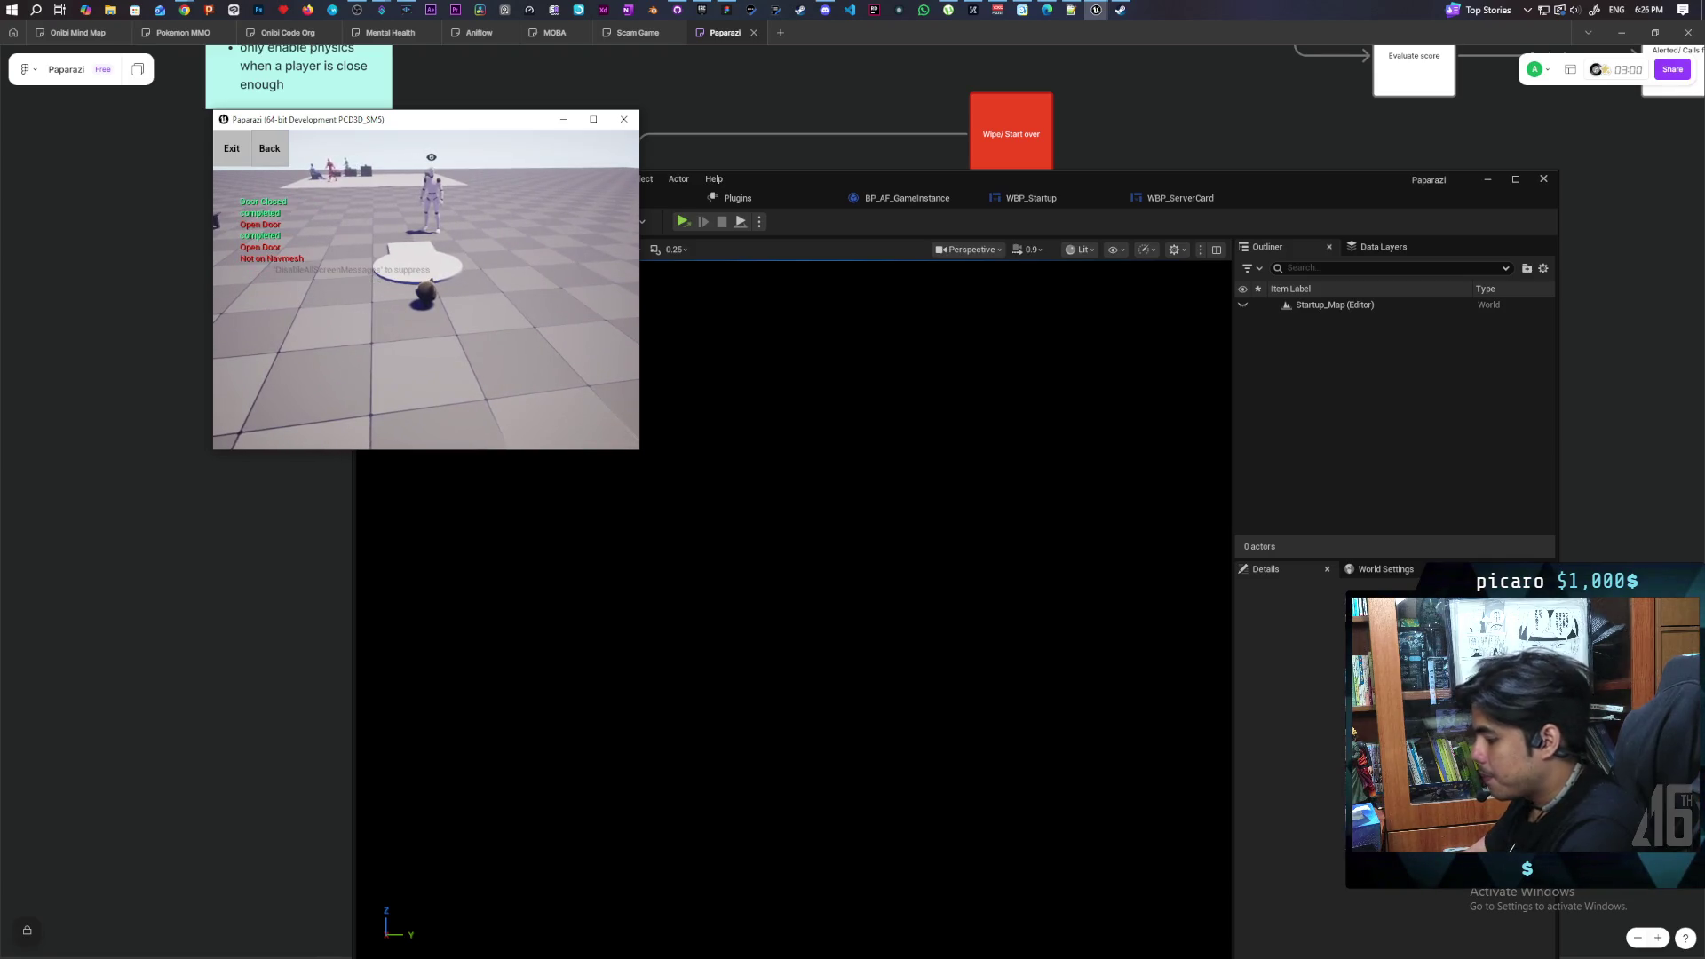
left_click(269, 148)
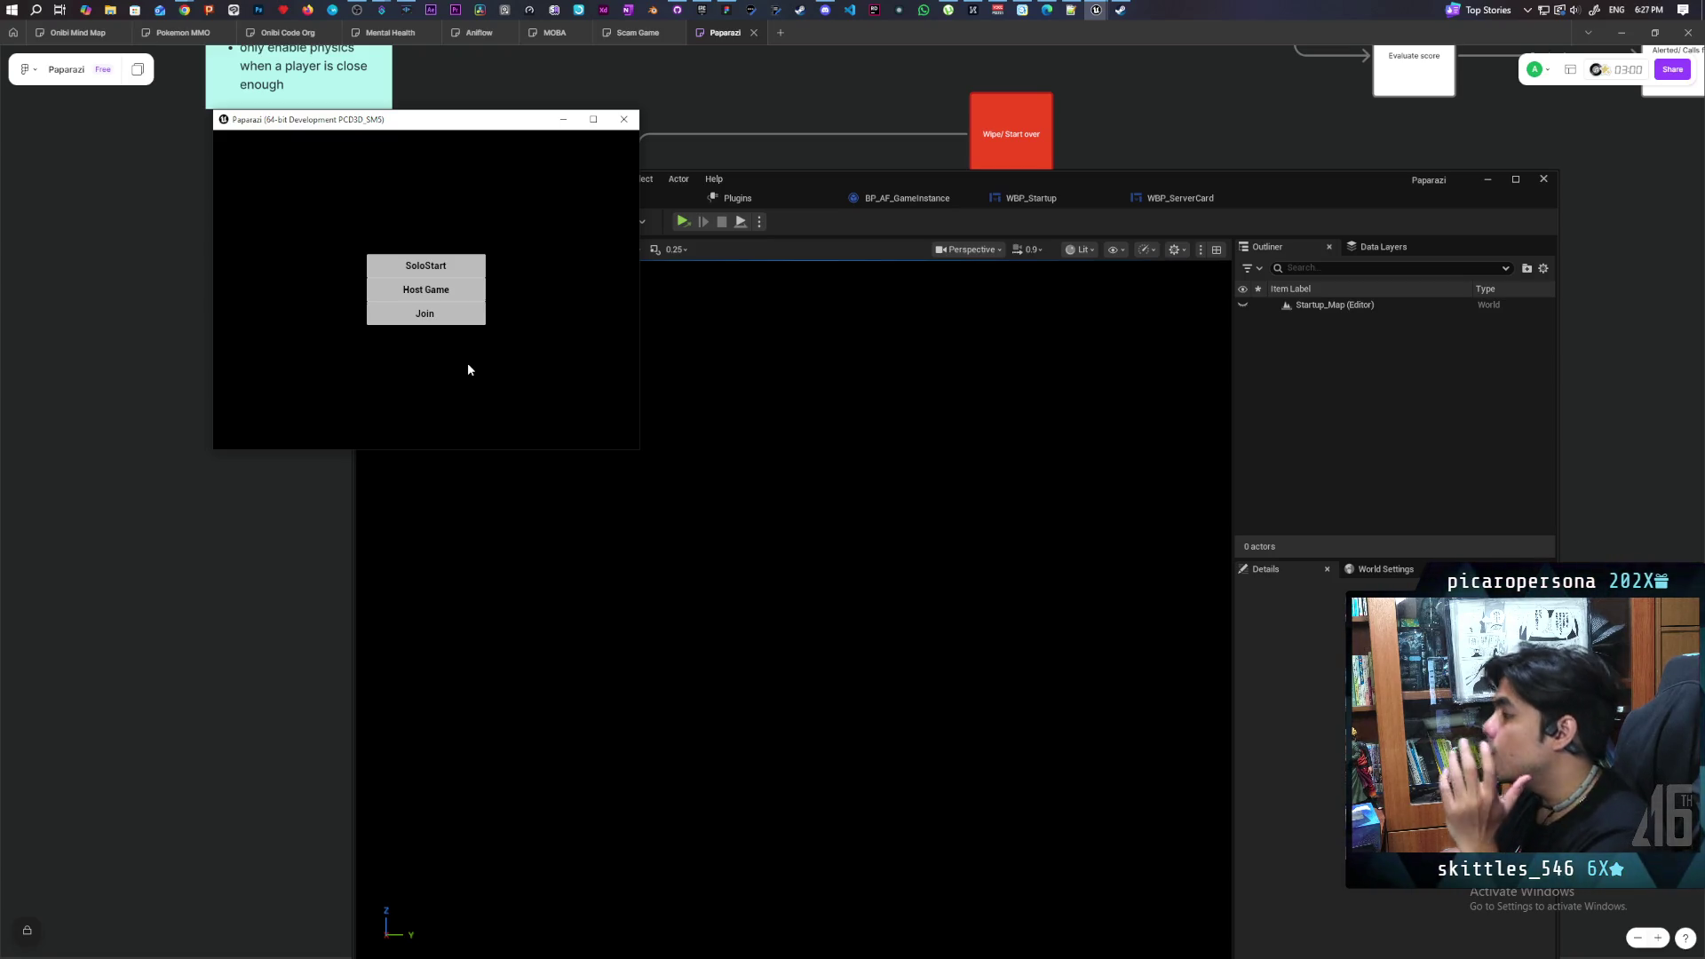
Close the game window and bring the WBP_Startup blueprint tab to the front
left_click(624, 120)
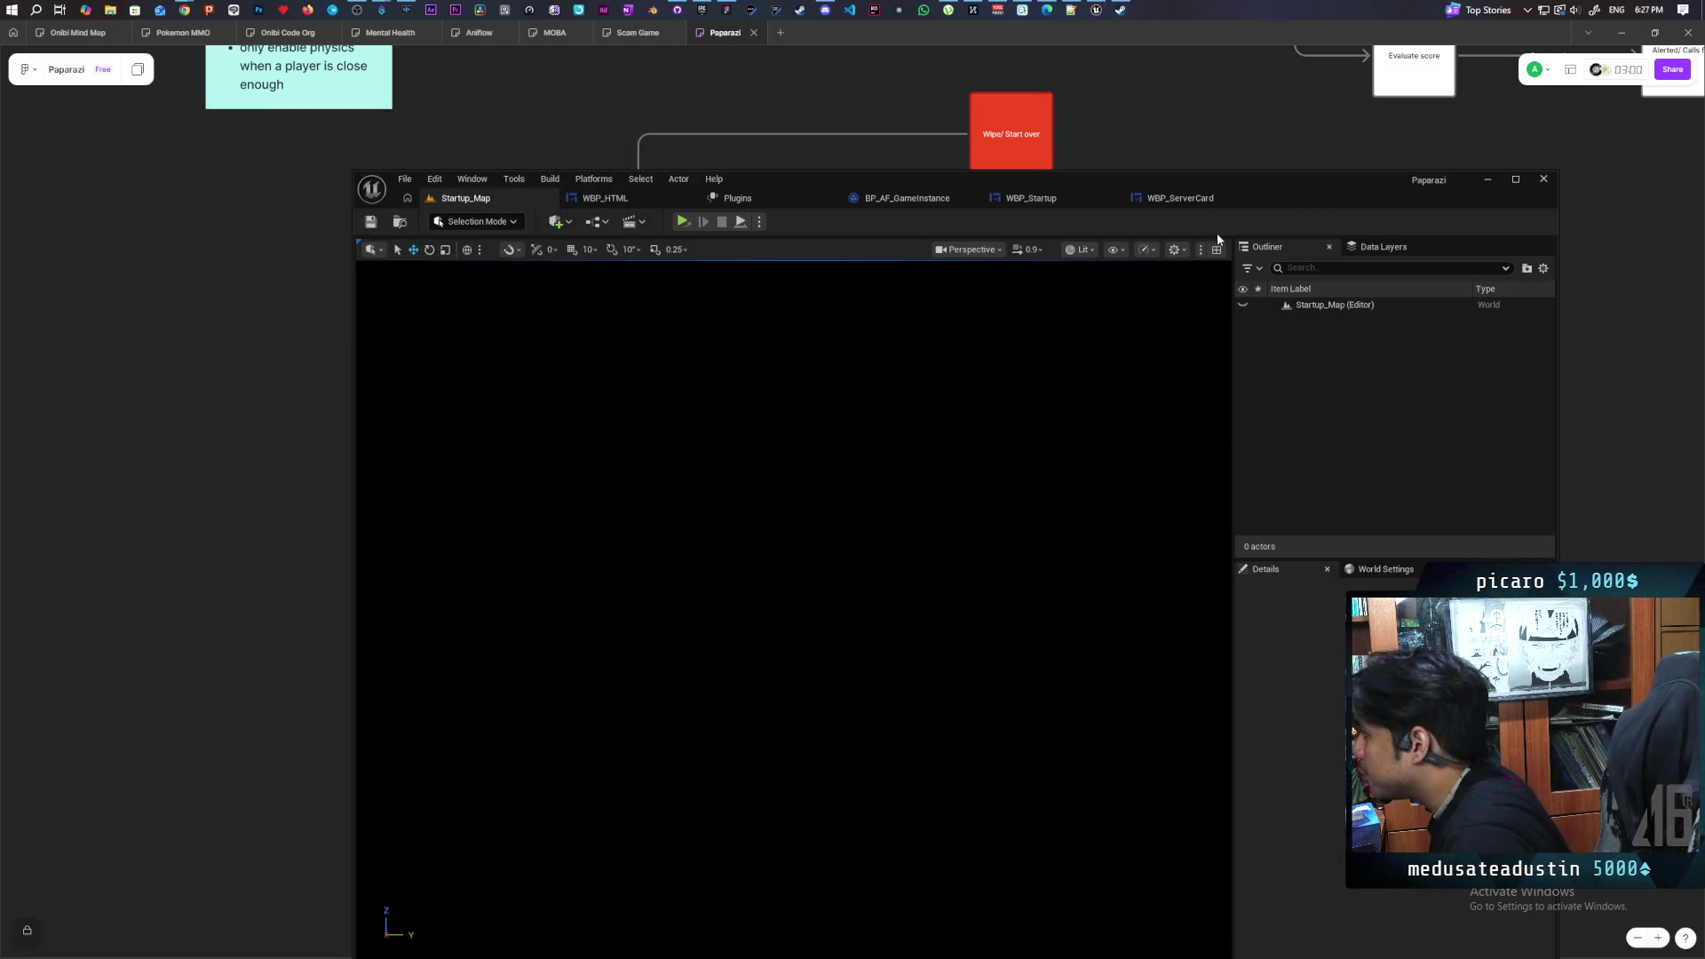
left_click(1190, 199)
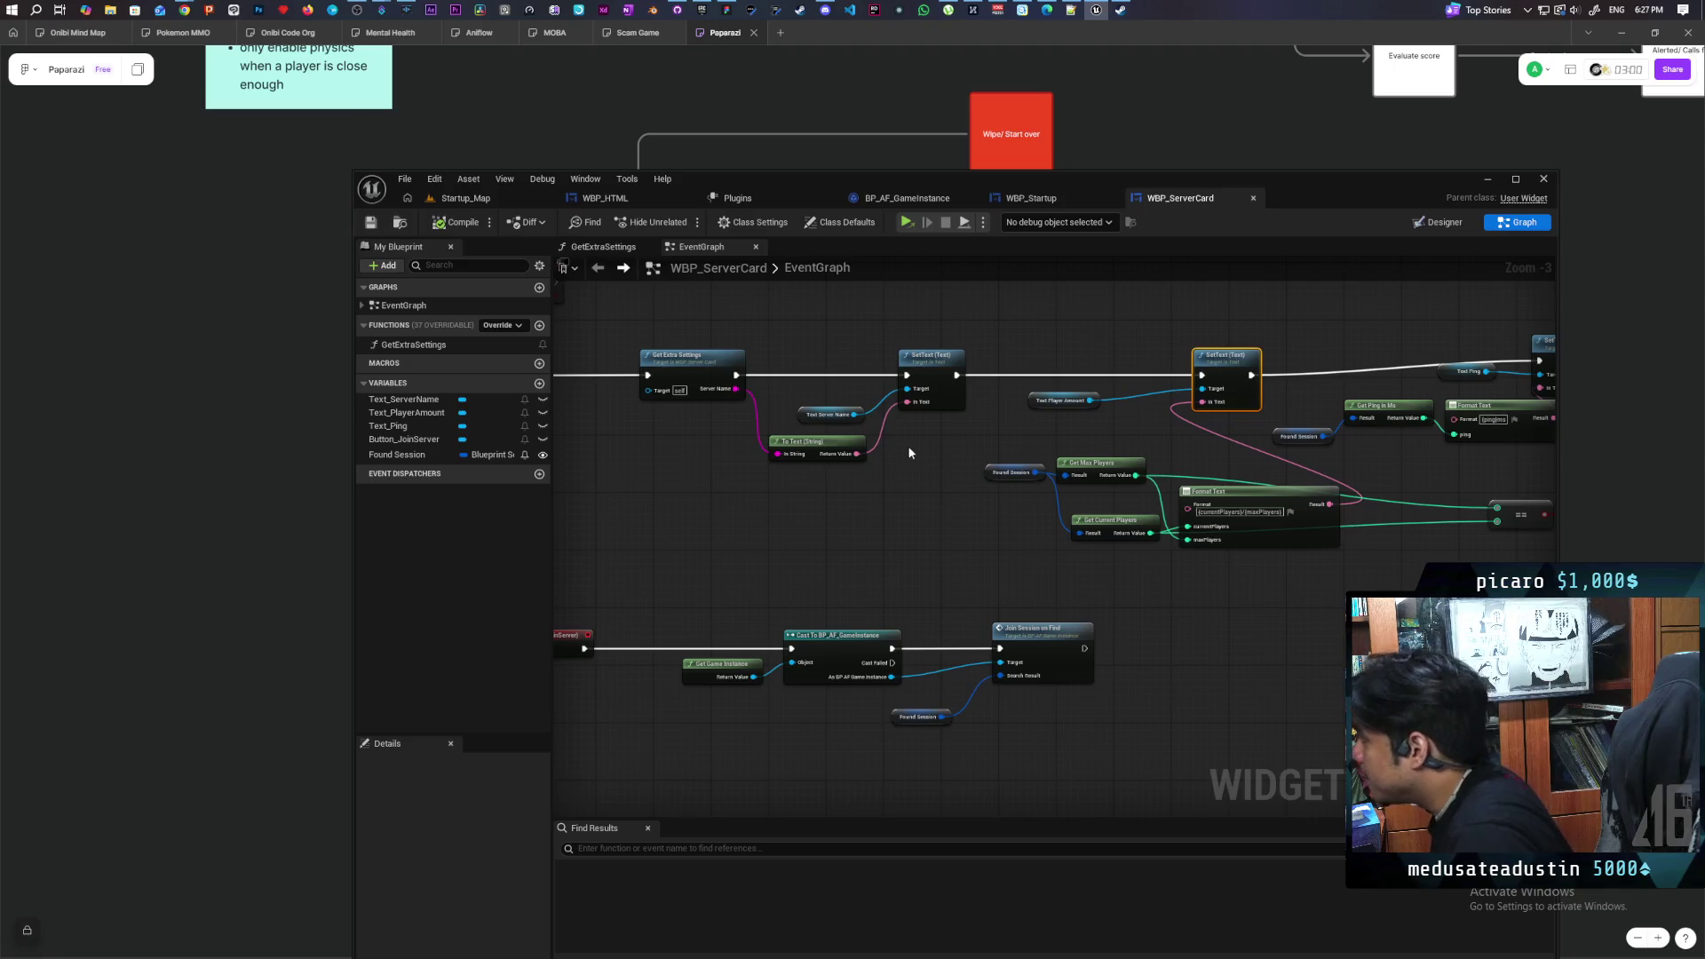
scroll(910, 453, "down", 4)
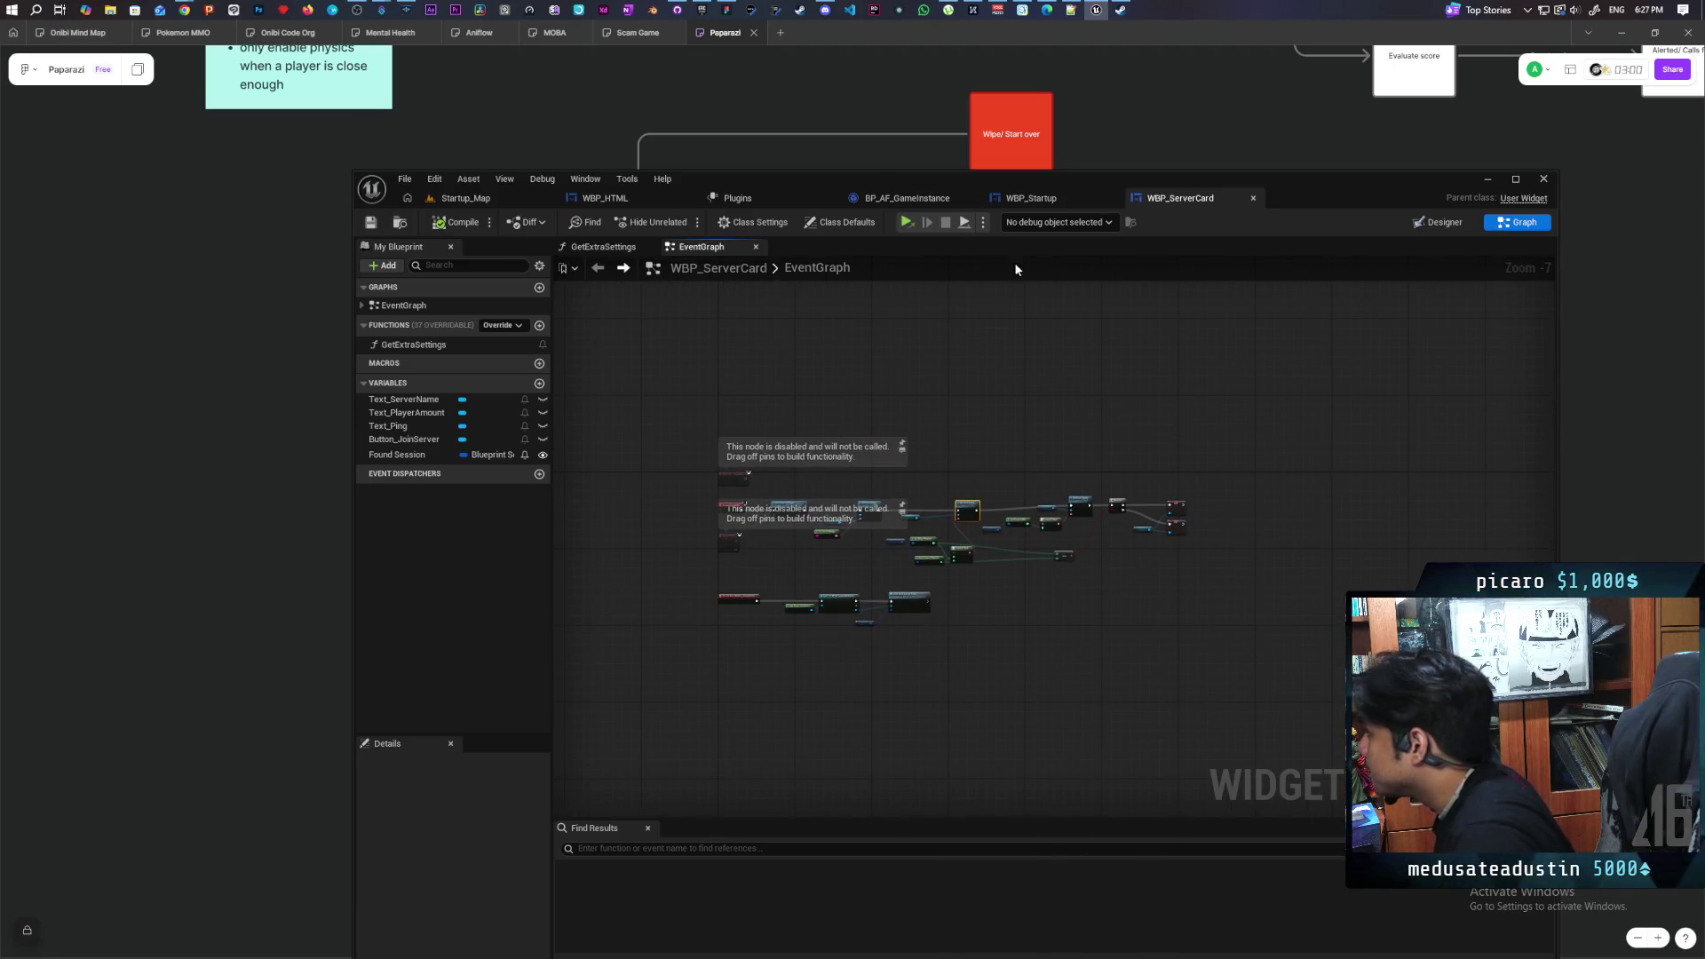
left_click(936, 203)
left_click(1039, 200)
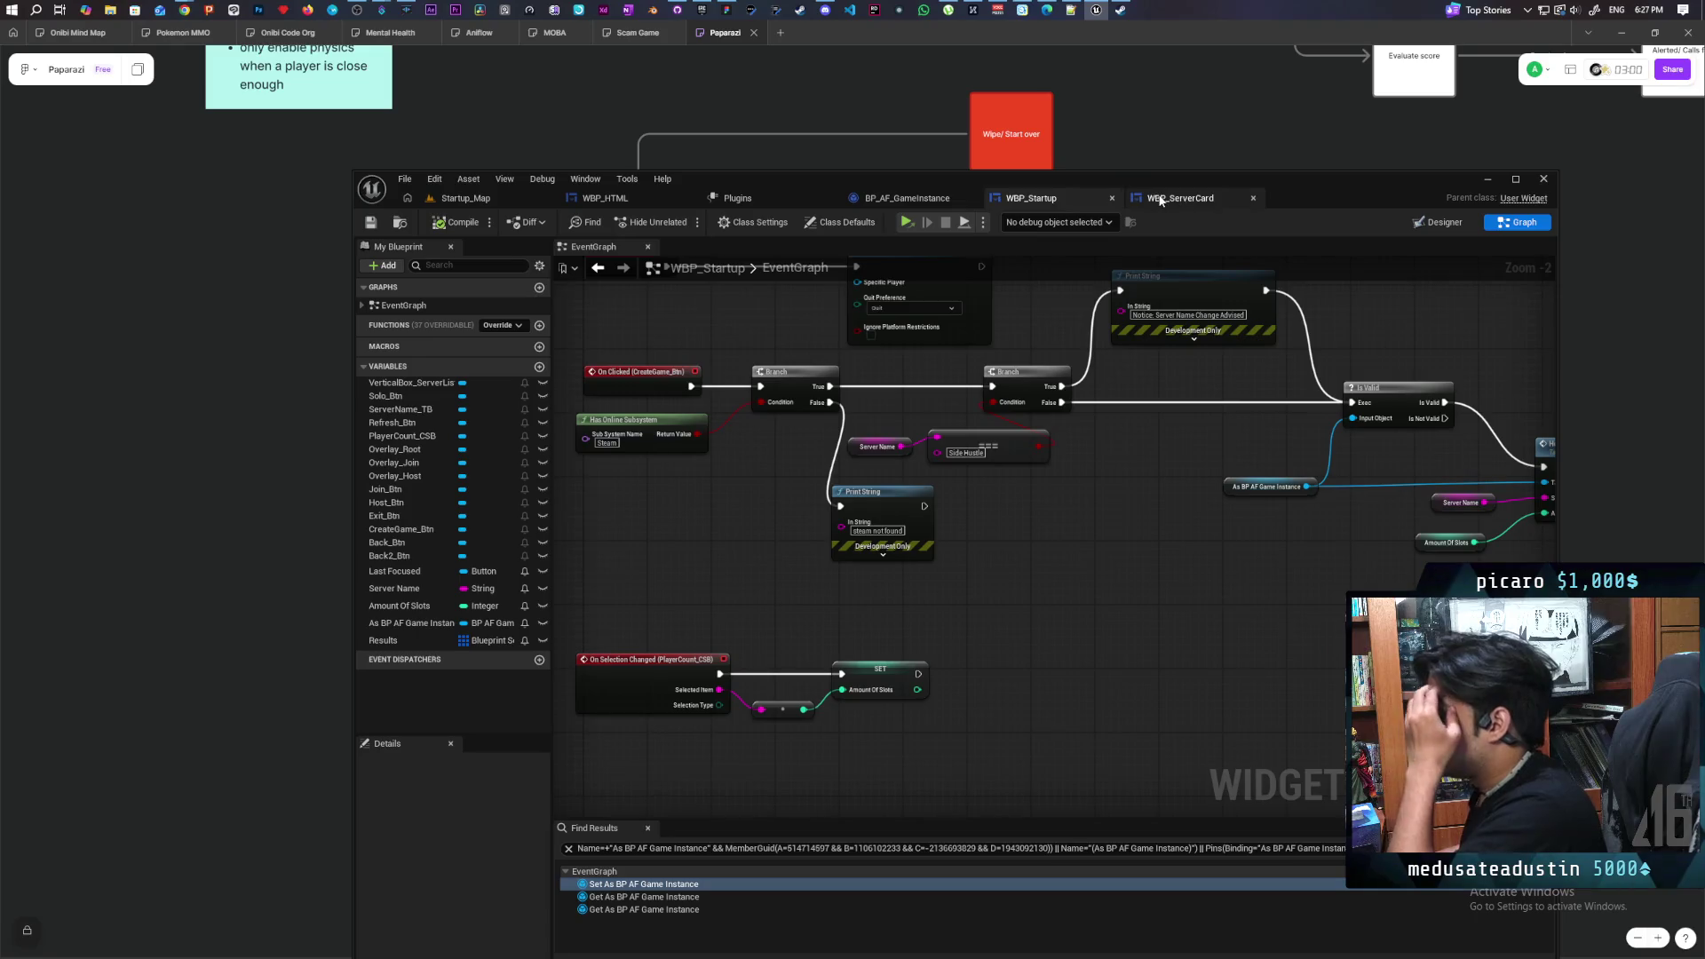
In WBP_Startup's Designer, make Overlay_Host visible and select VerticalBox_ServerList
left_click(1439, 222)
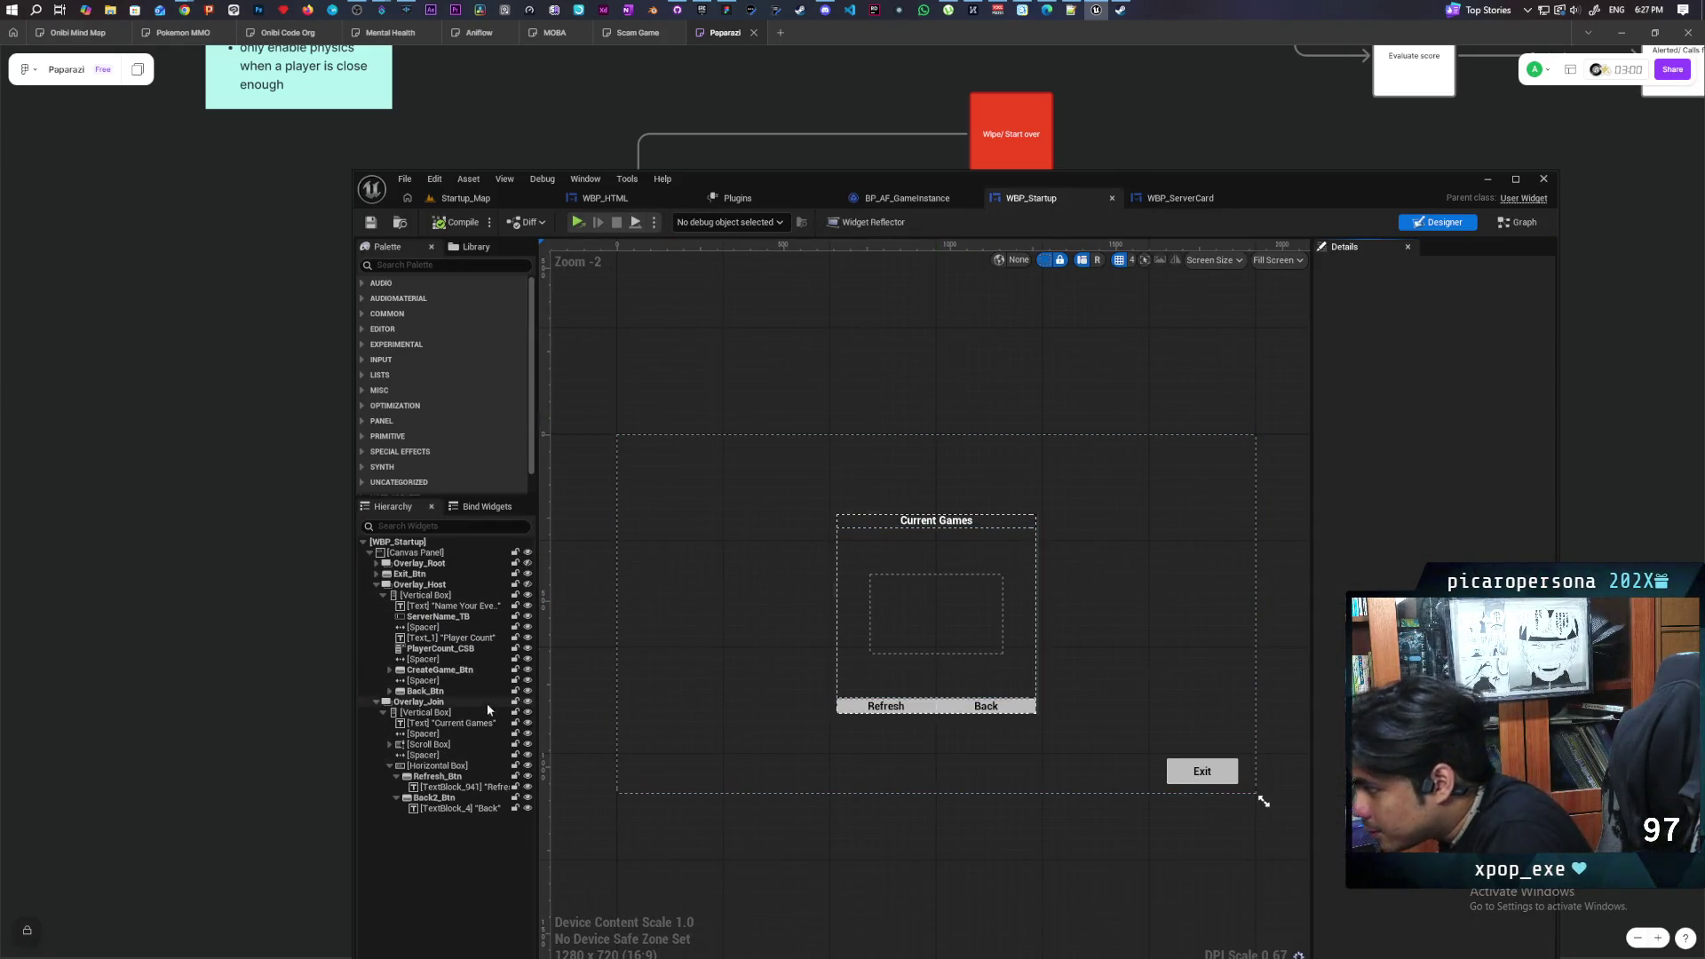
left_click(528, 586)
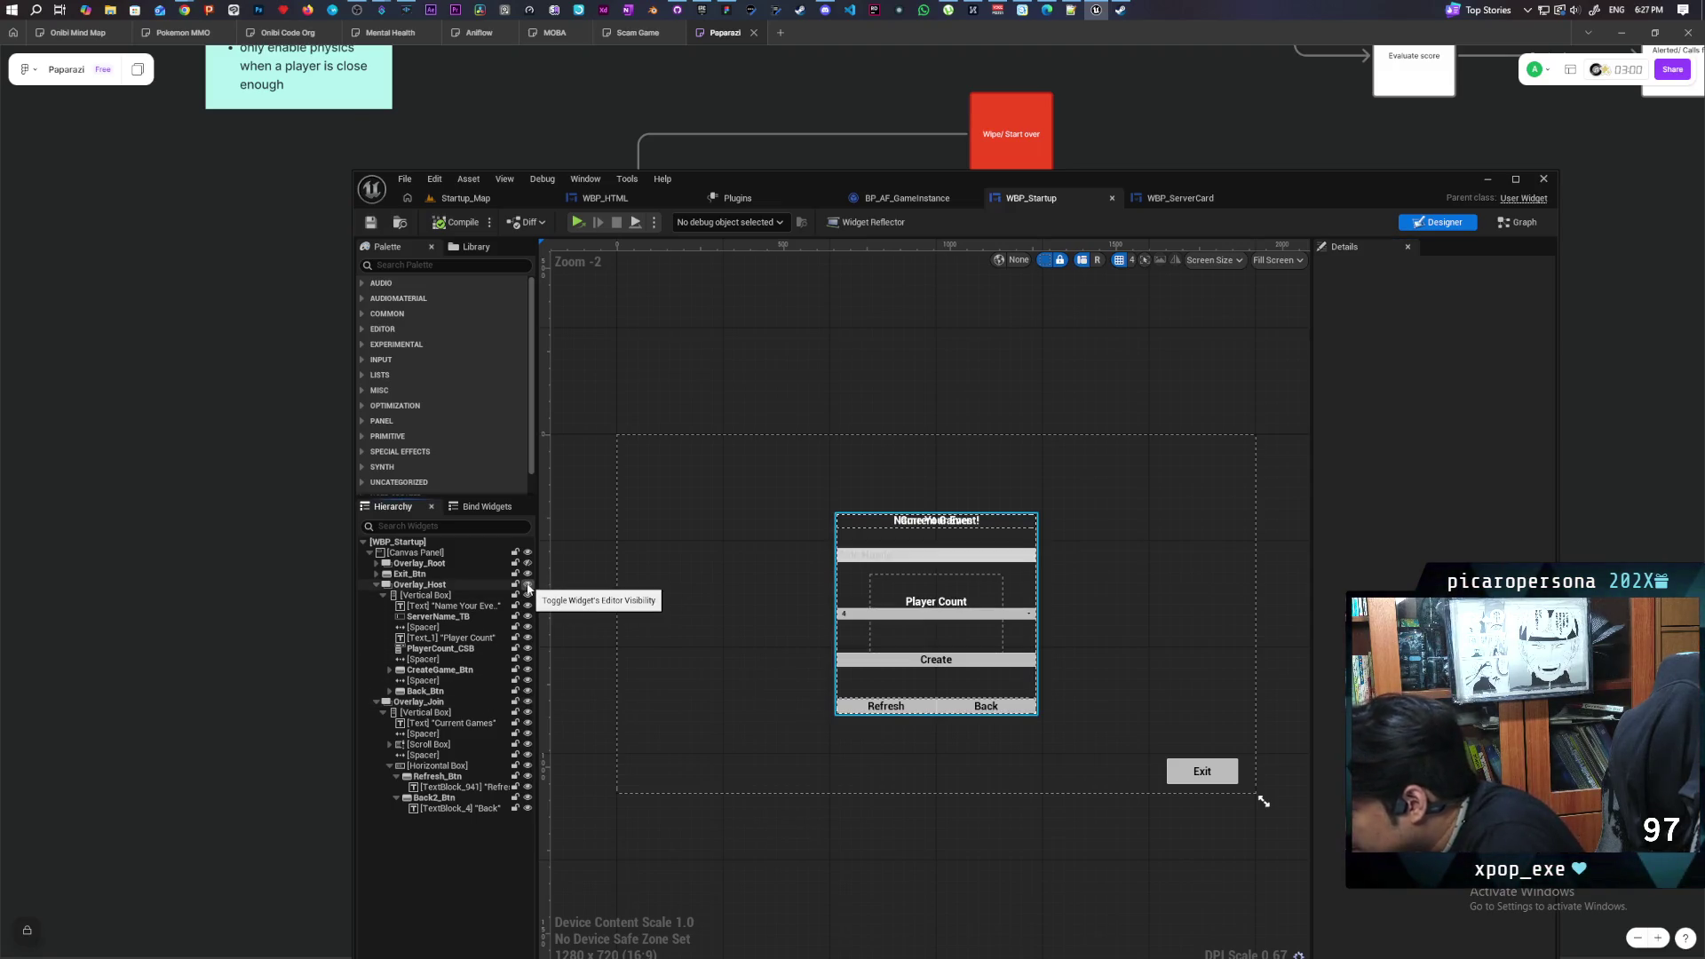
left_click(901, 557)
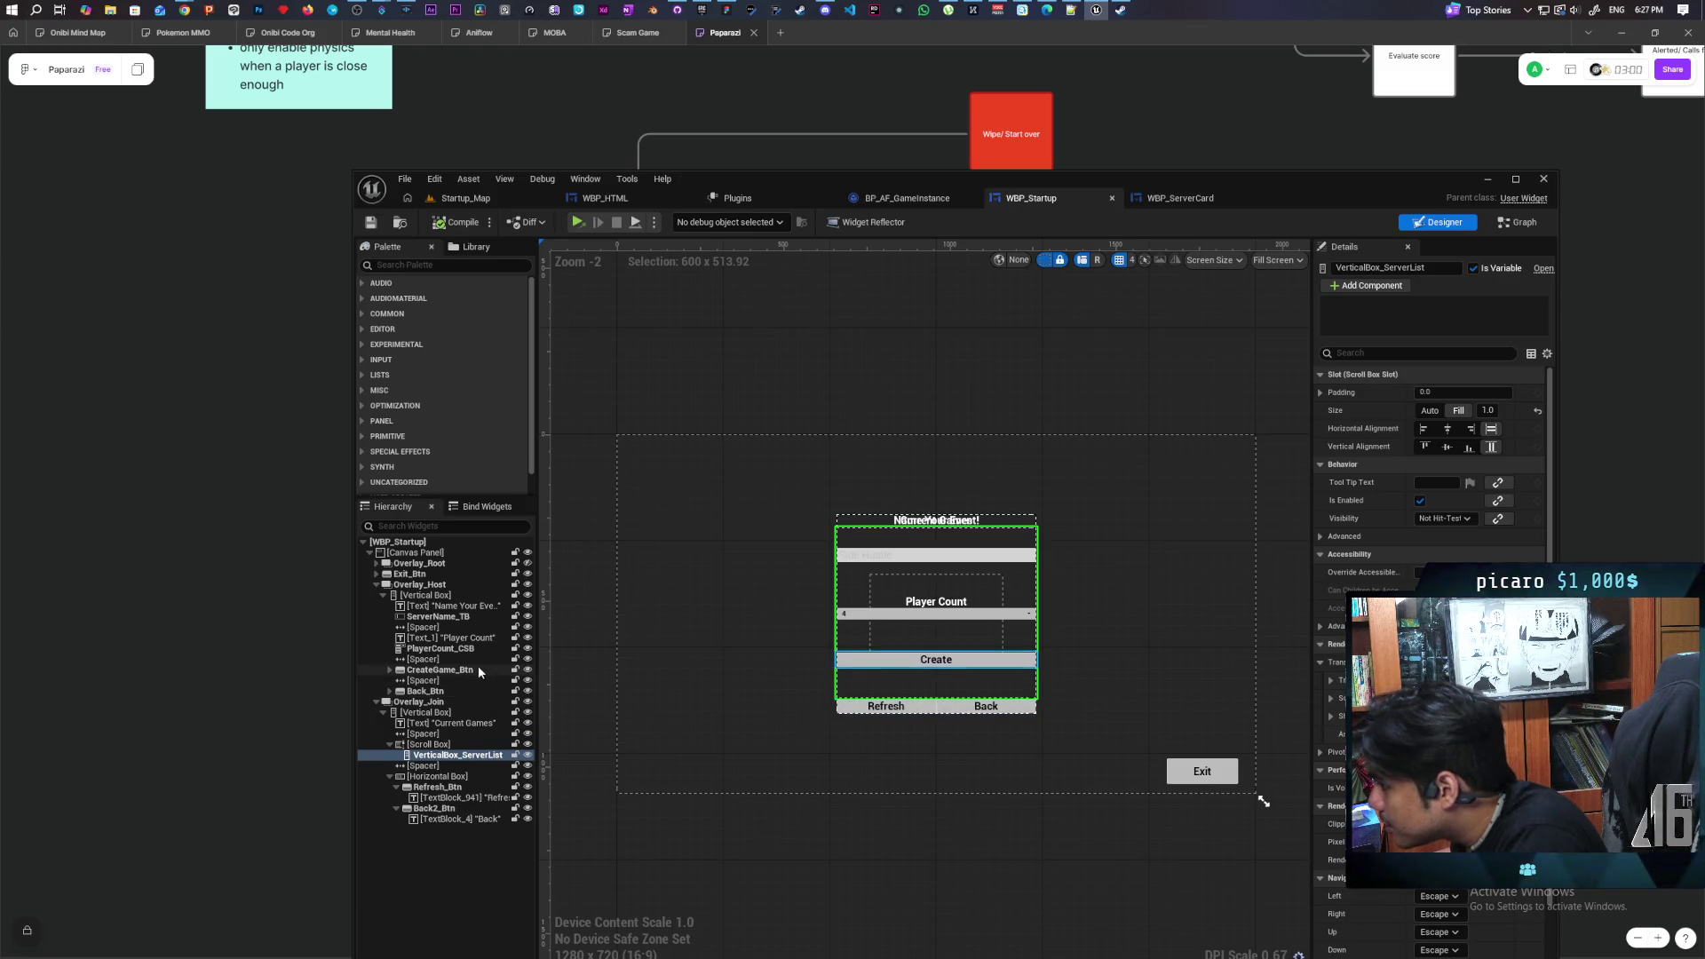
Select ServerName_TB and enable the Color override under its Text Style > Font settings
left_click(471, 617)
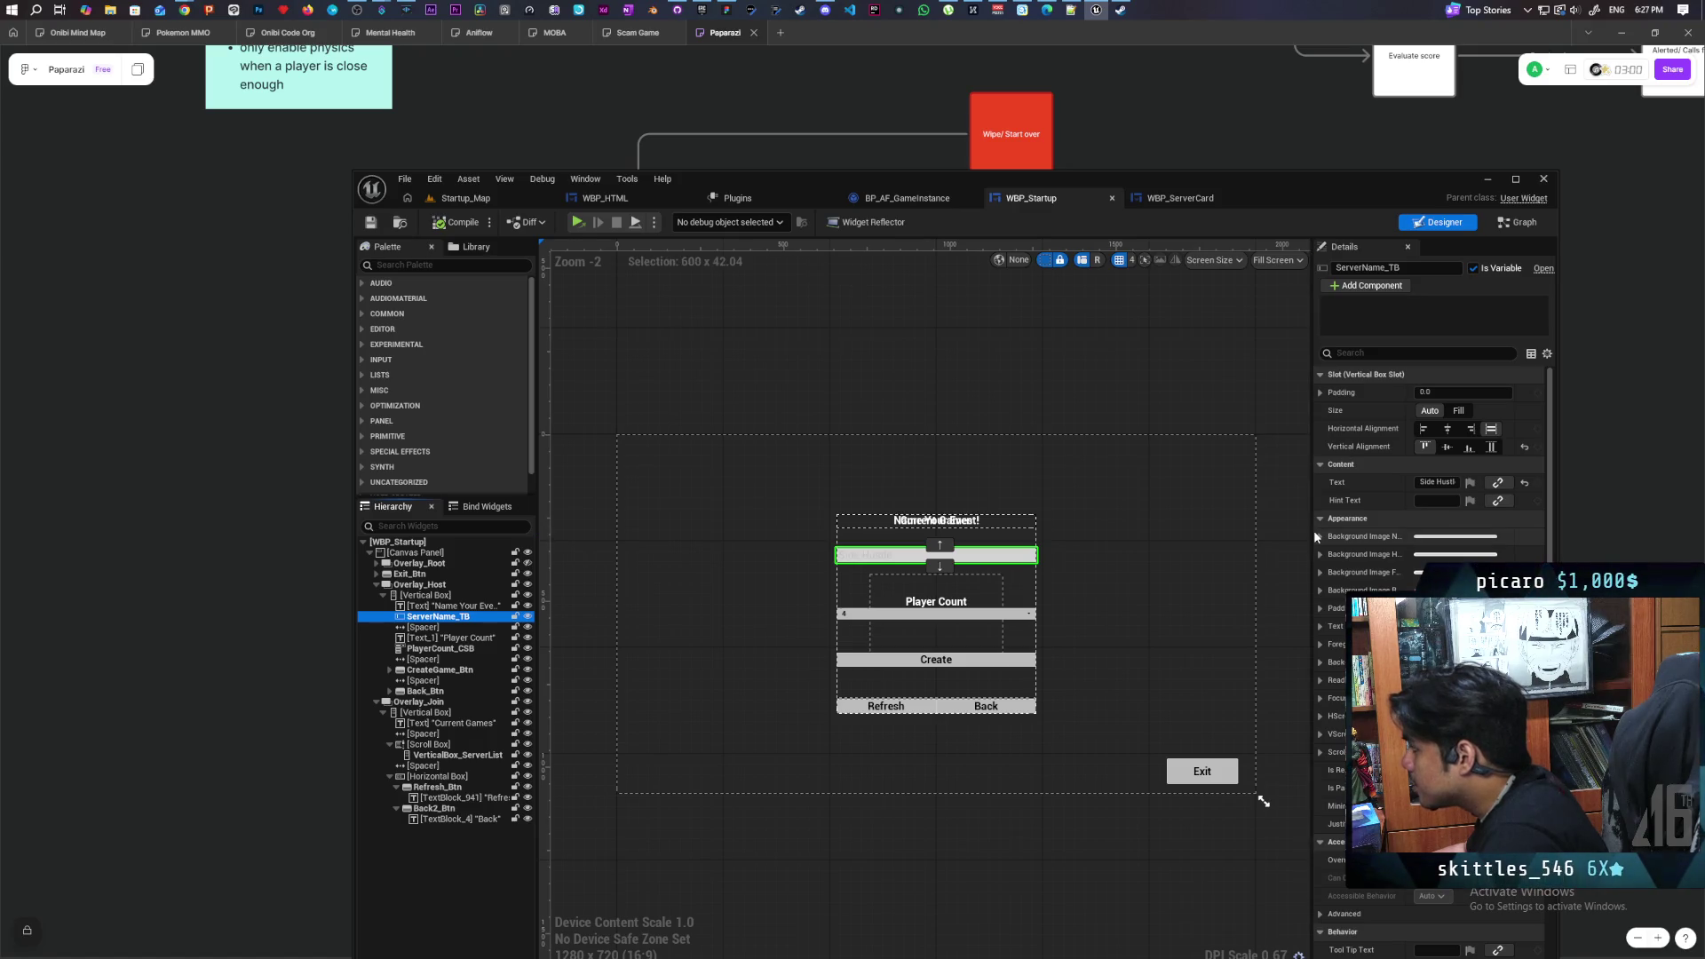
mouse_move(1312, 532)
left_mouse_down()
mouse_move(1163, 538)
mouse_move(1185, 544)
left_mouse_up()
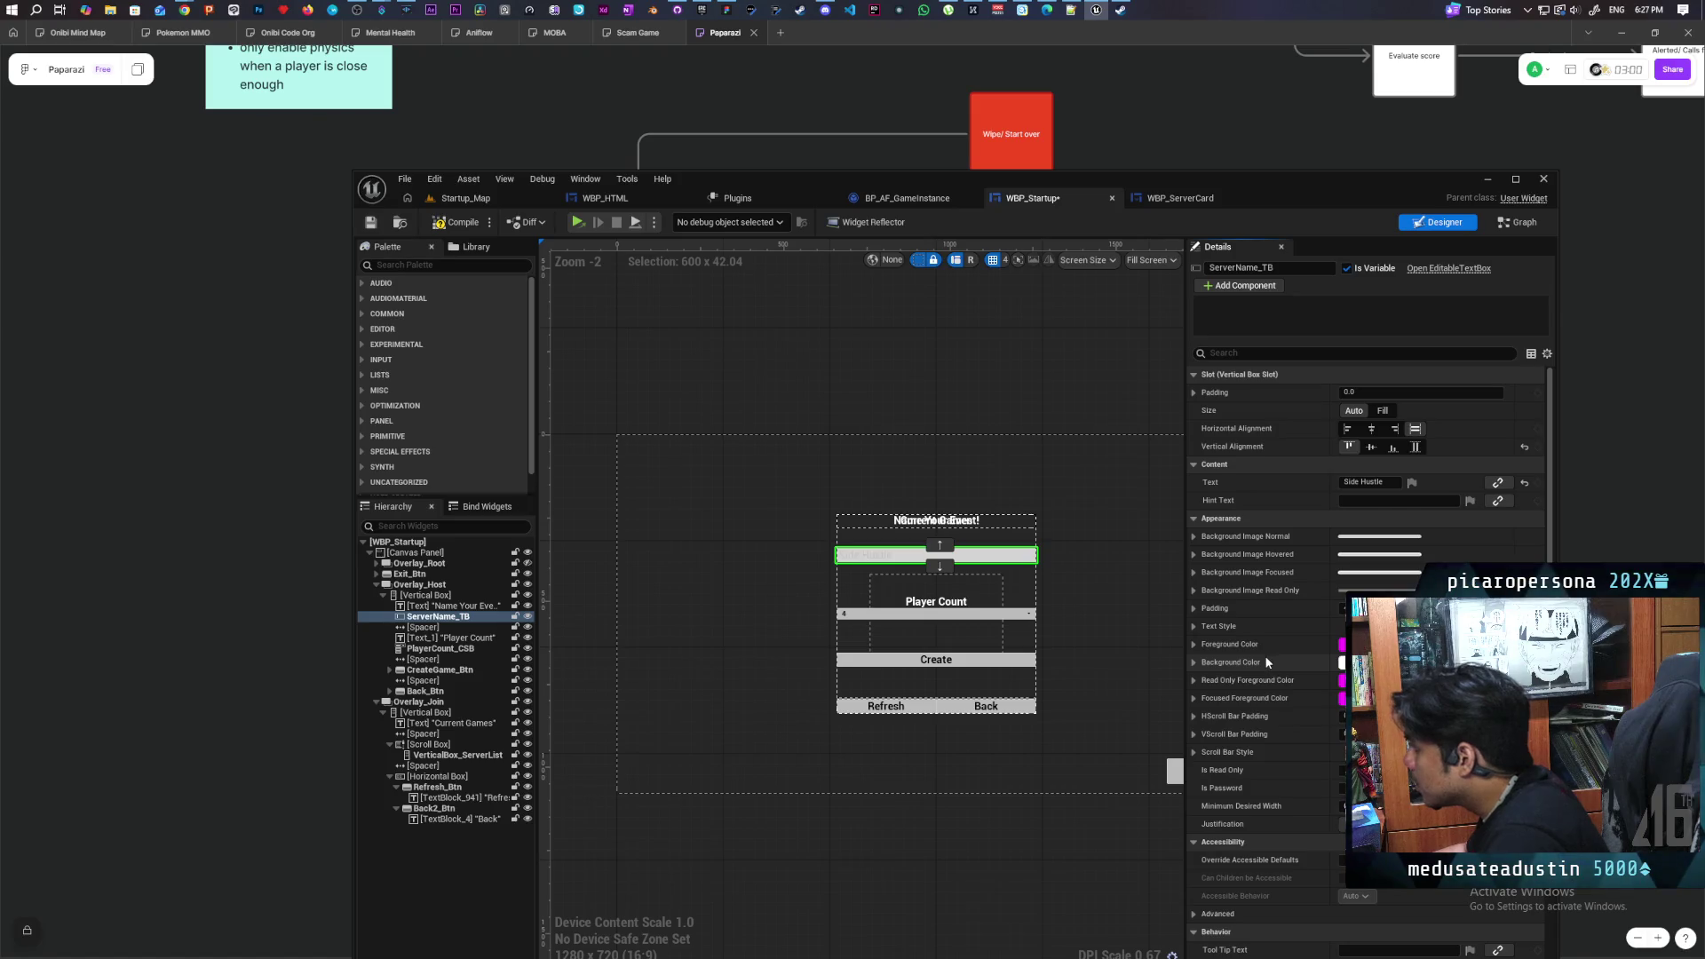
scroll(1268, 661, "down", 2)
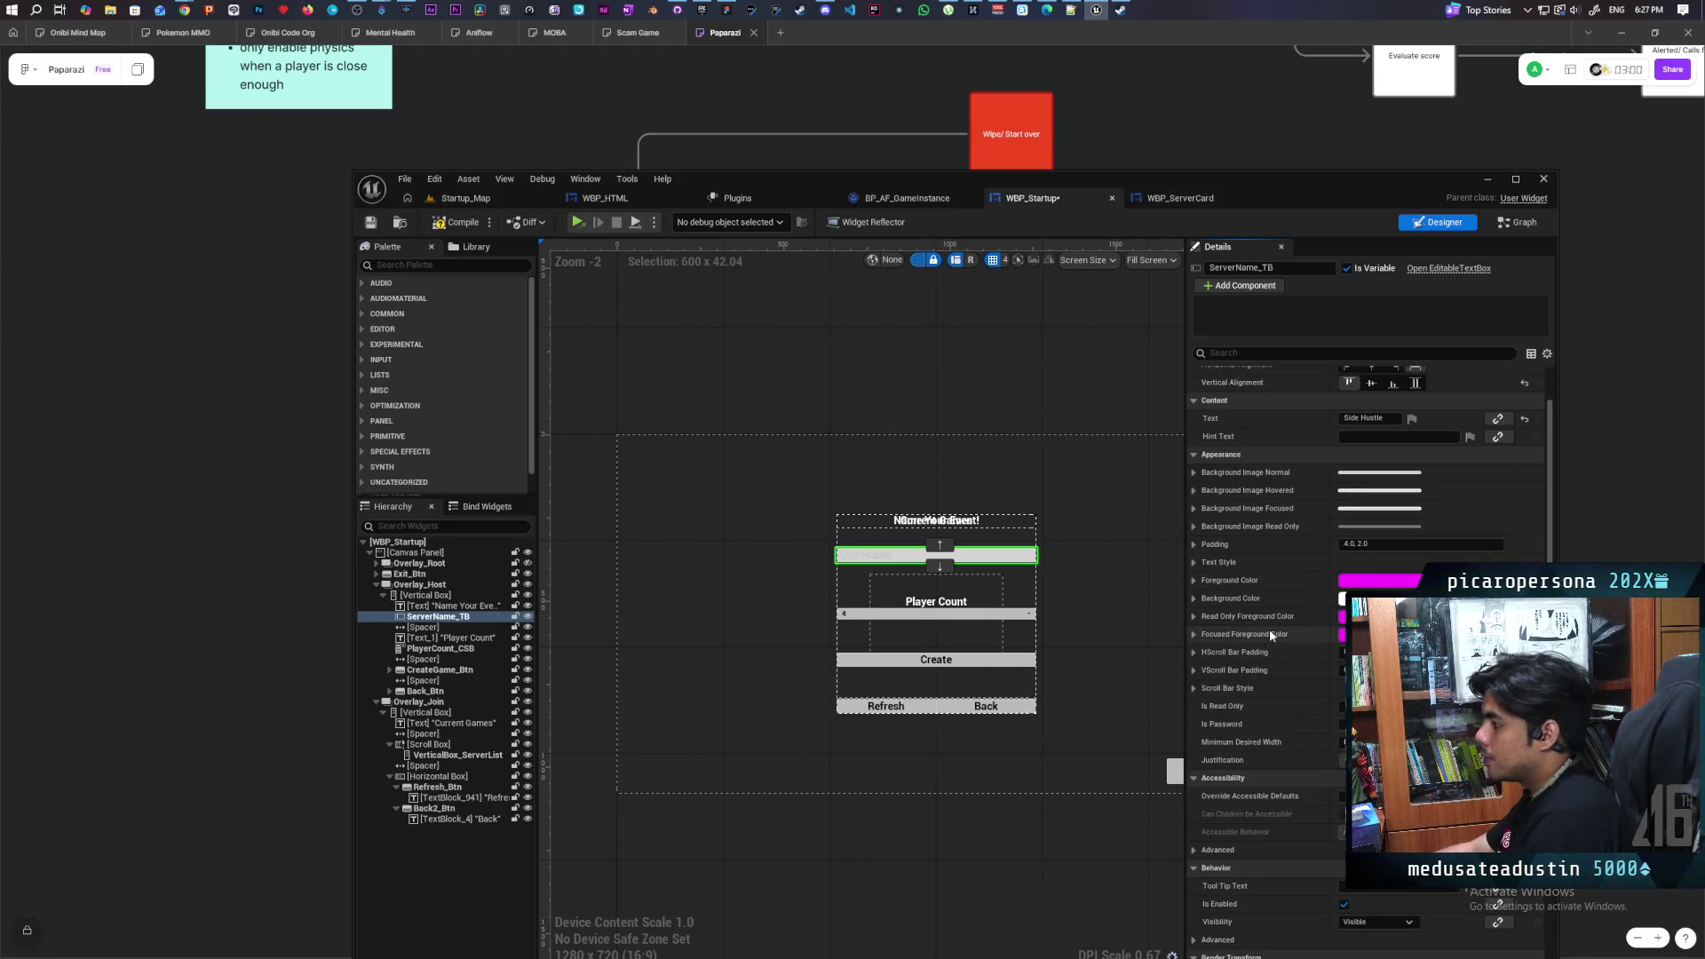
scroll(1270, 629, "down", 5)
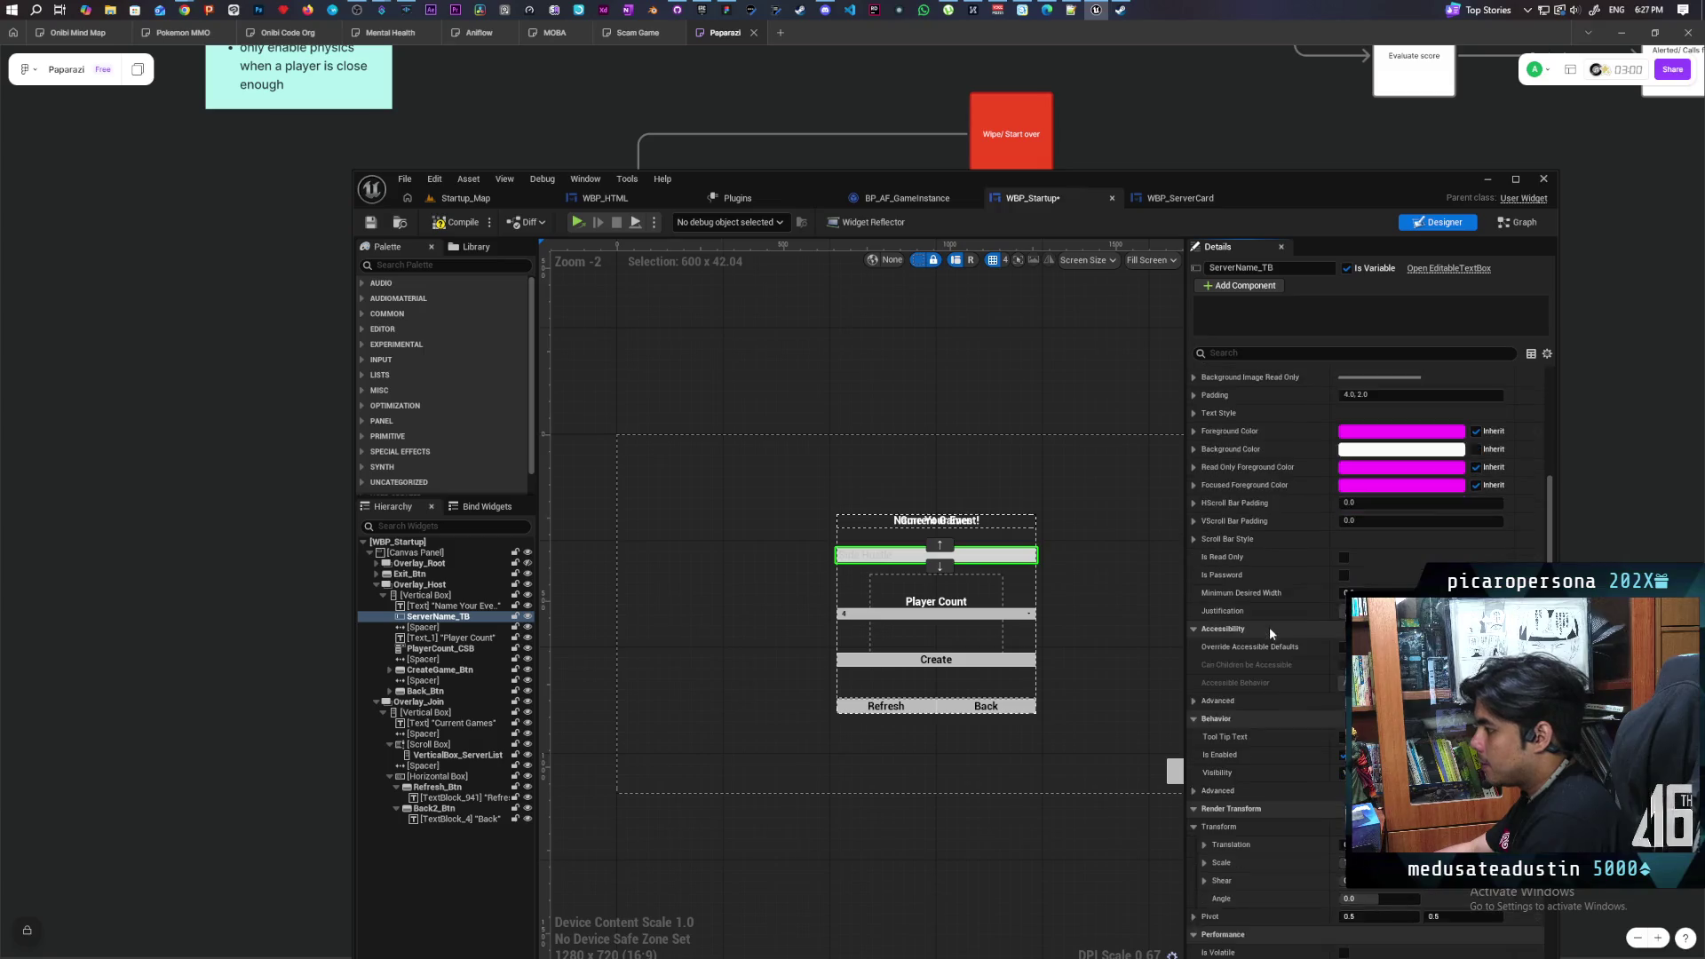
scroll(1270, 627, "down", 10)
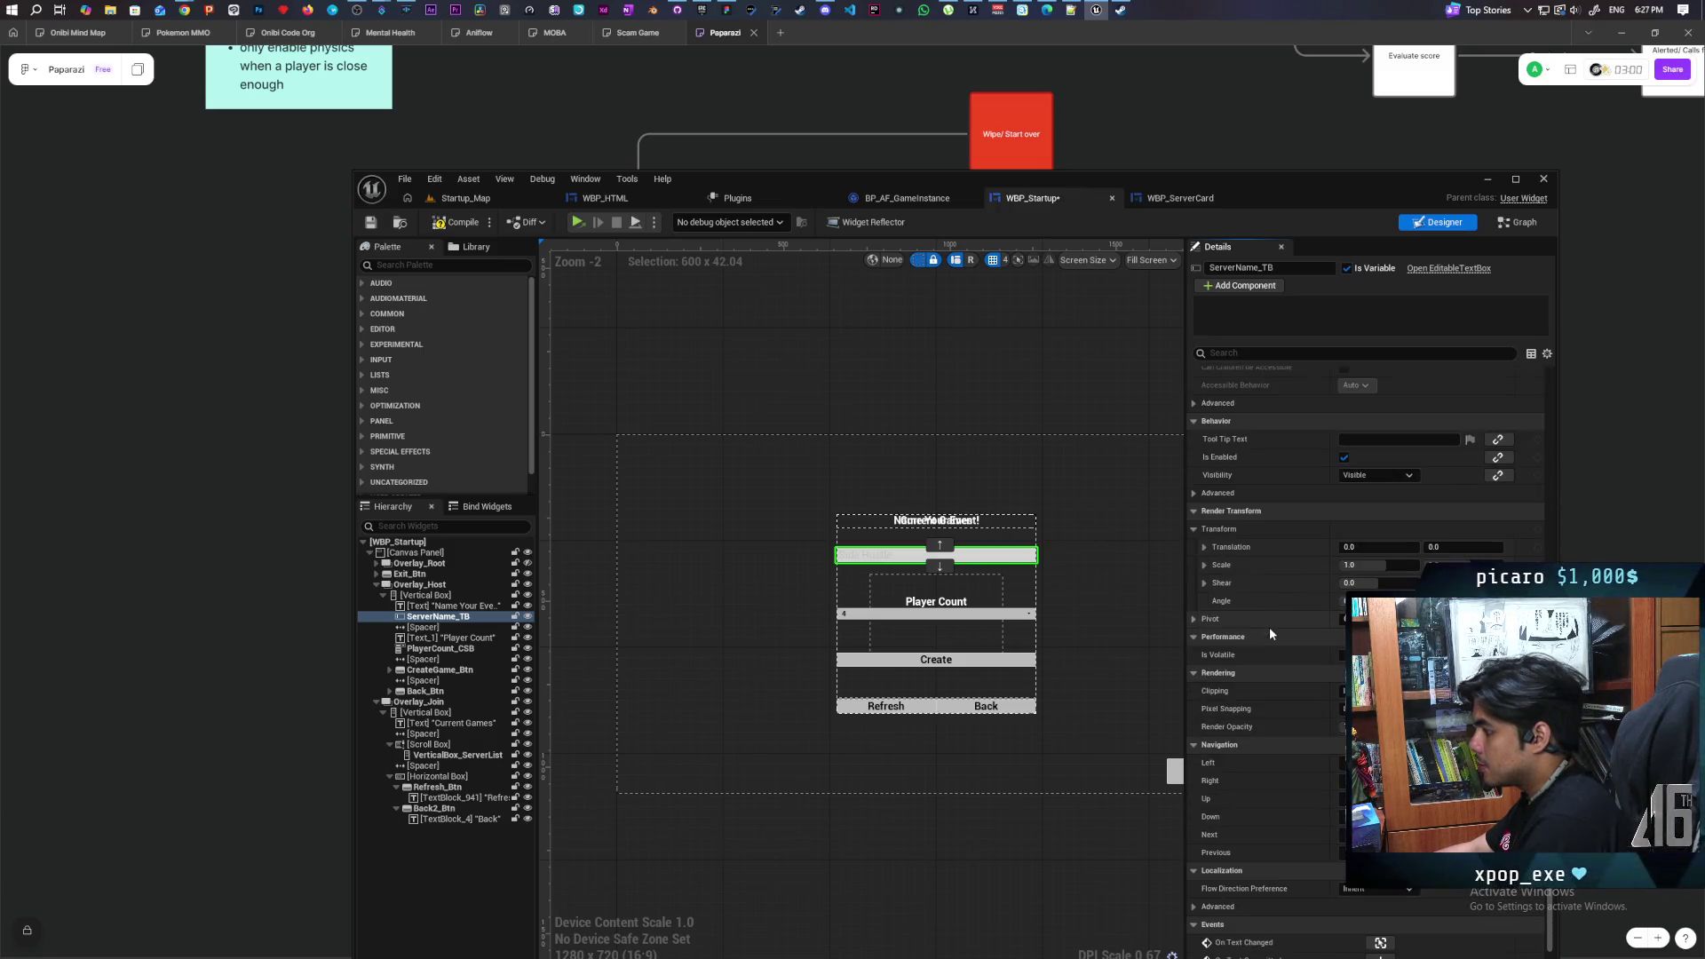
scroll(1266, 624, "up", 2)
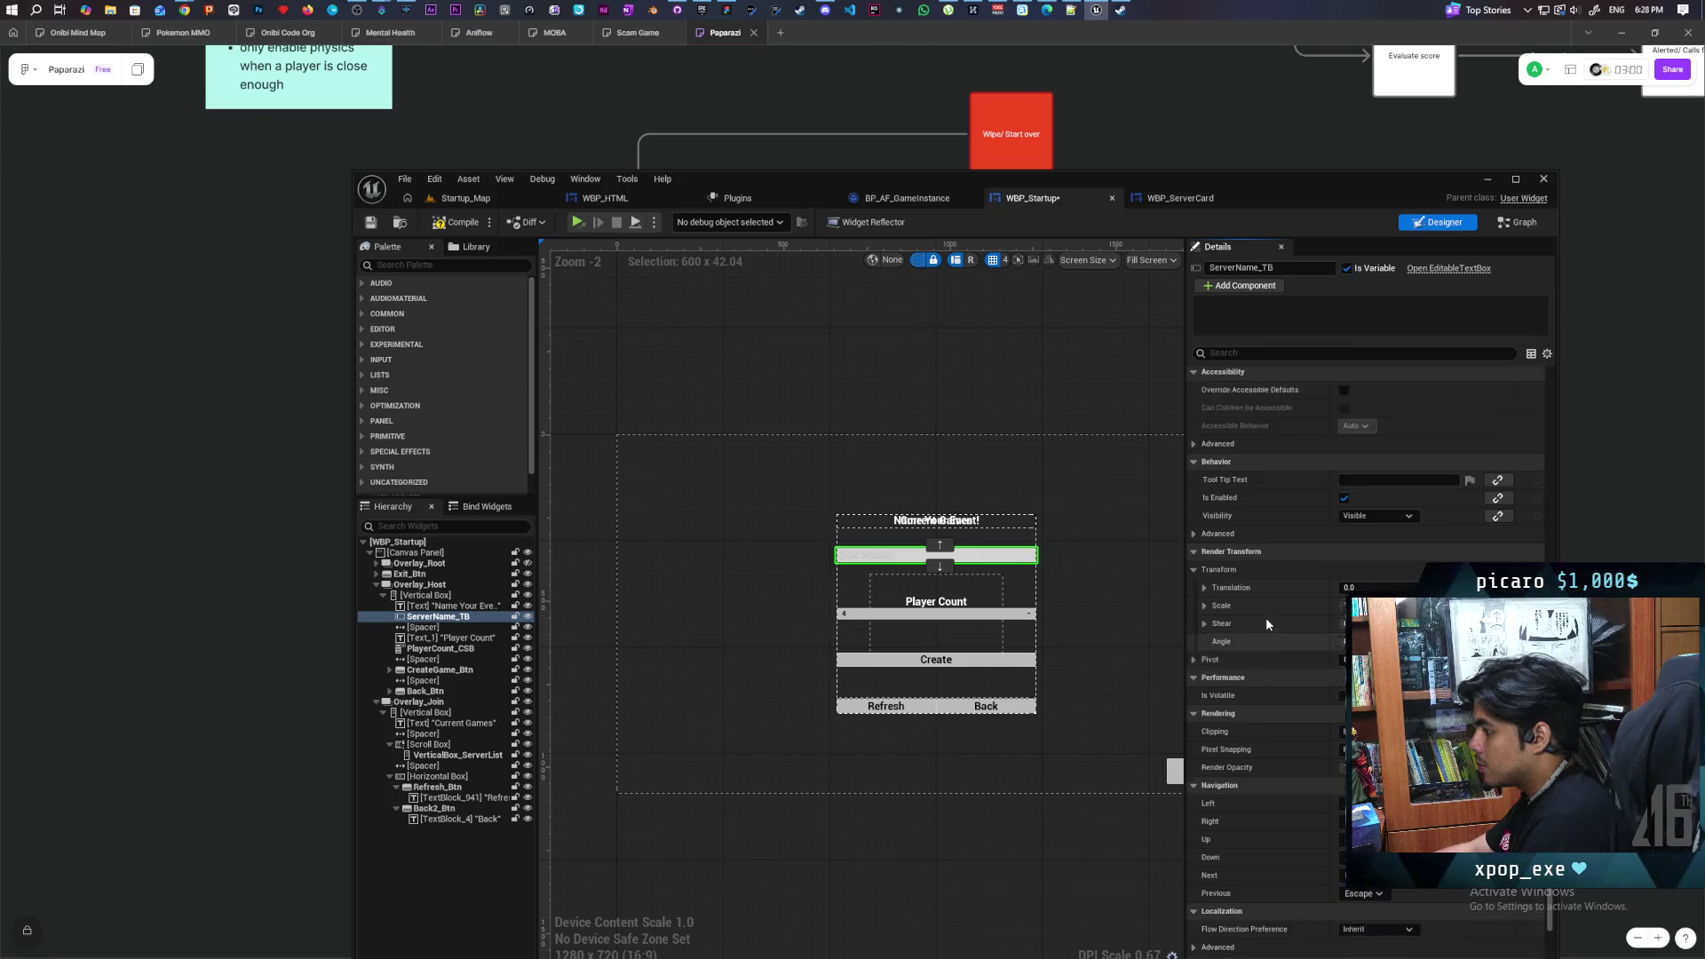
scroll(1266, 616, "up", 15)
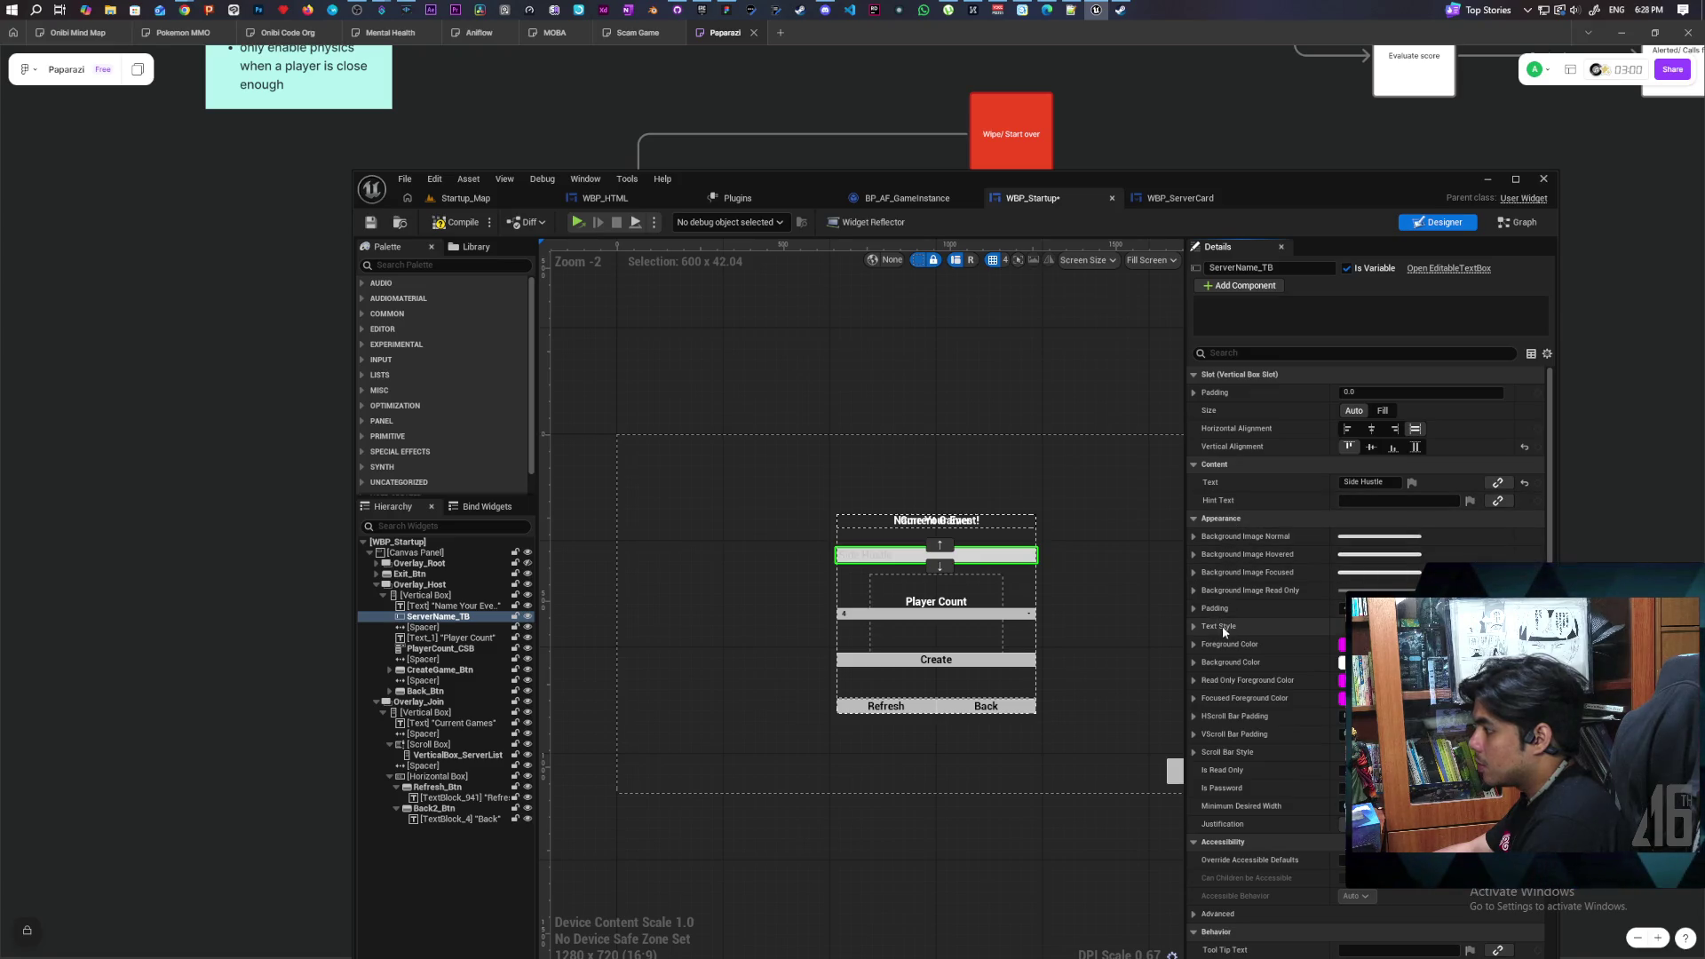
left_click(1193, 626)
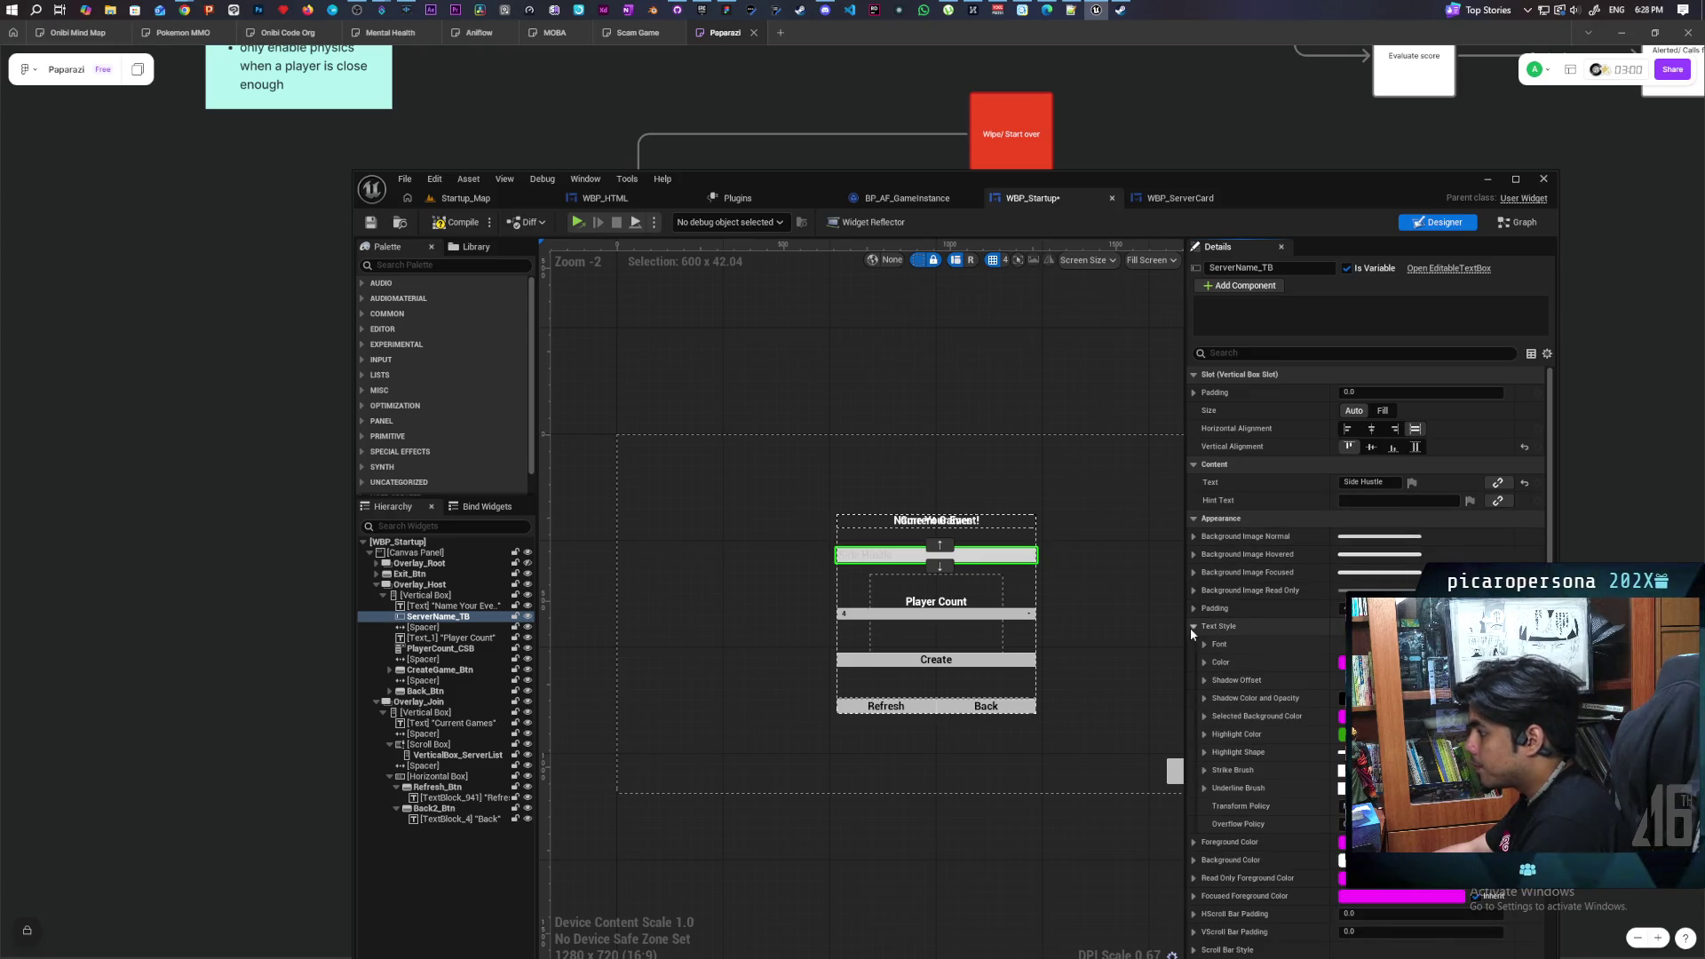
left_click(1203, 645)
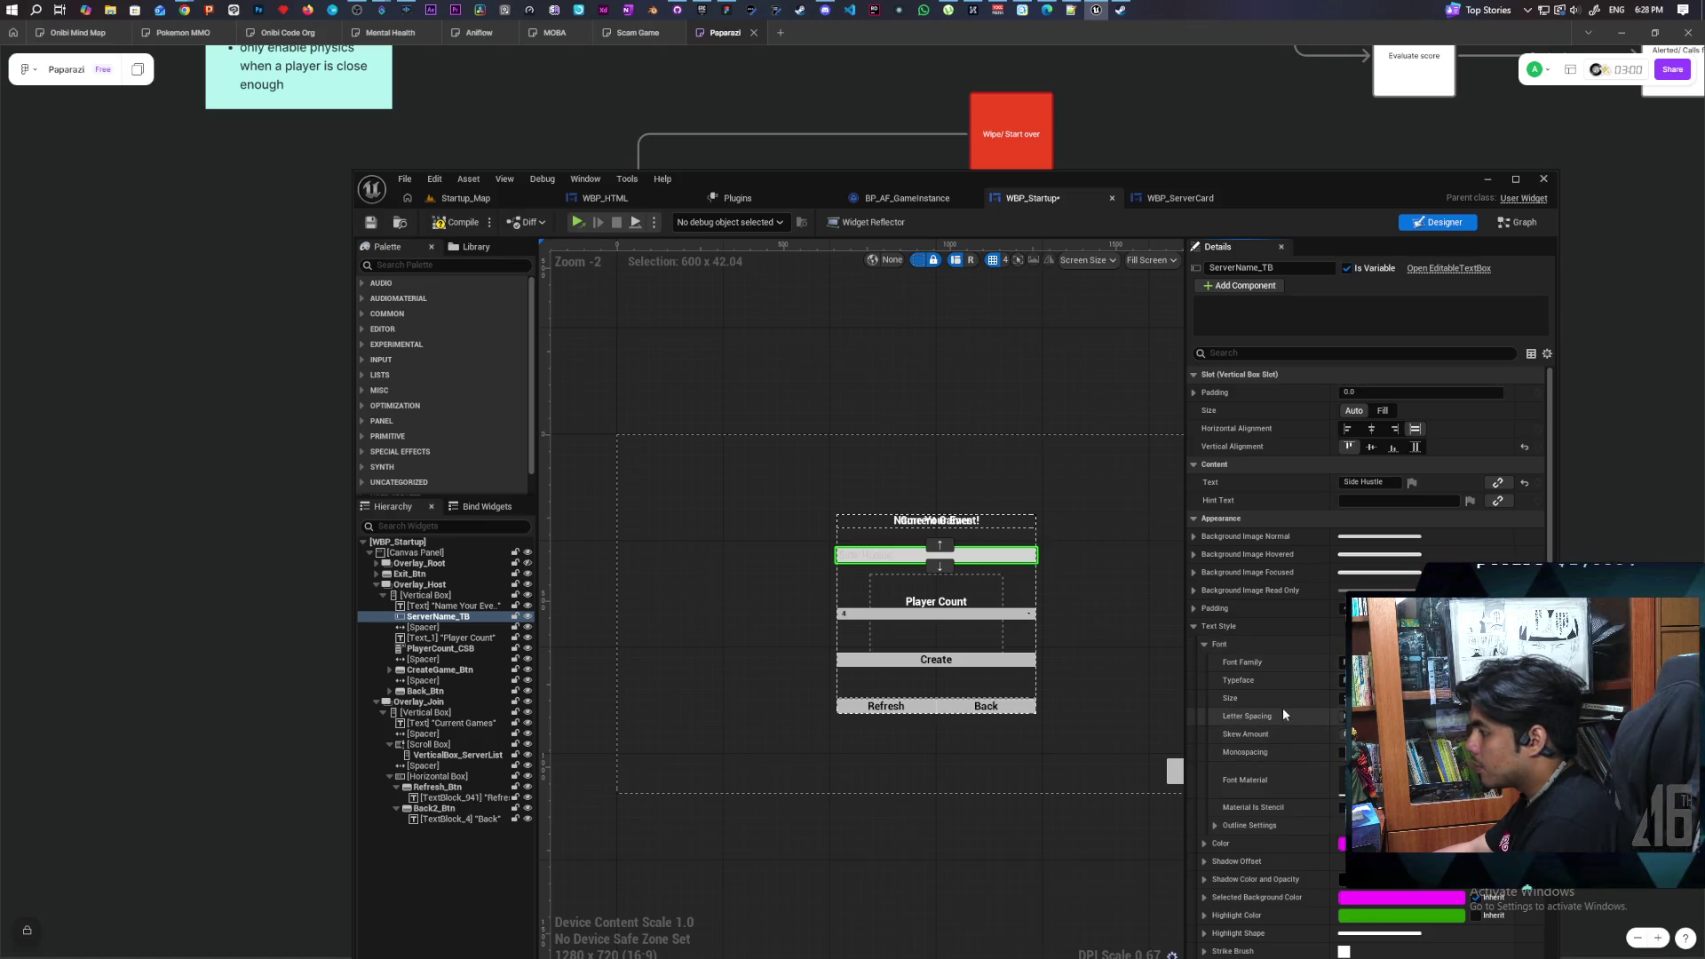
scroll(1282, 706, "down", 2)
scroll(1282, 706, "down", 1)
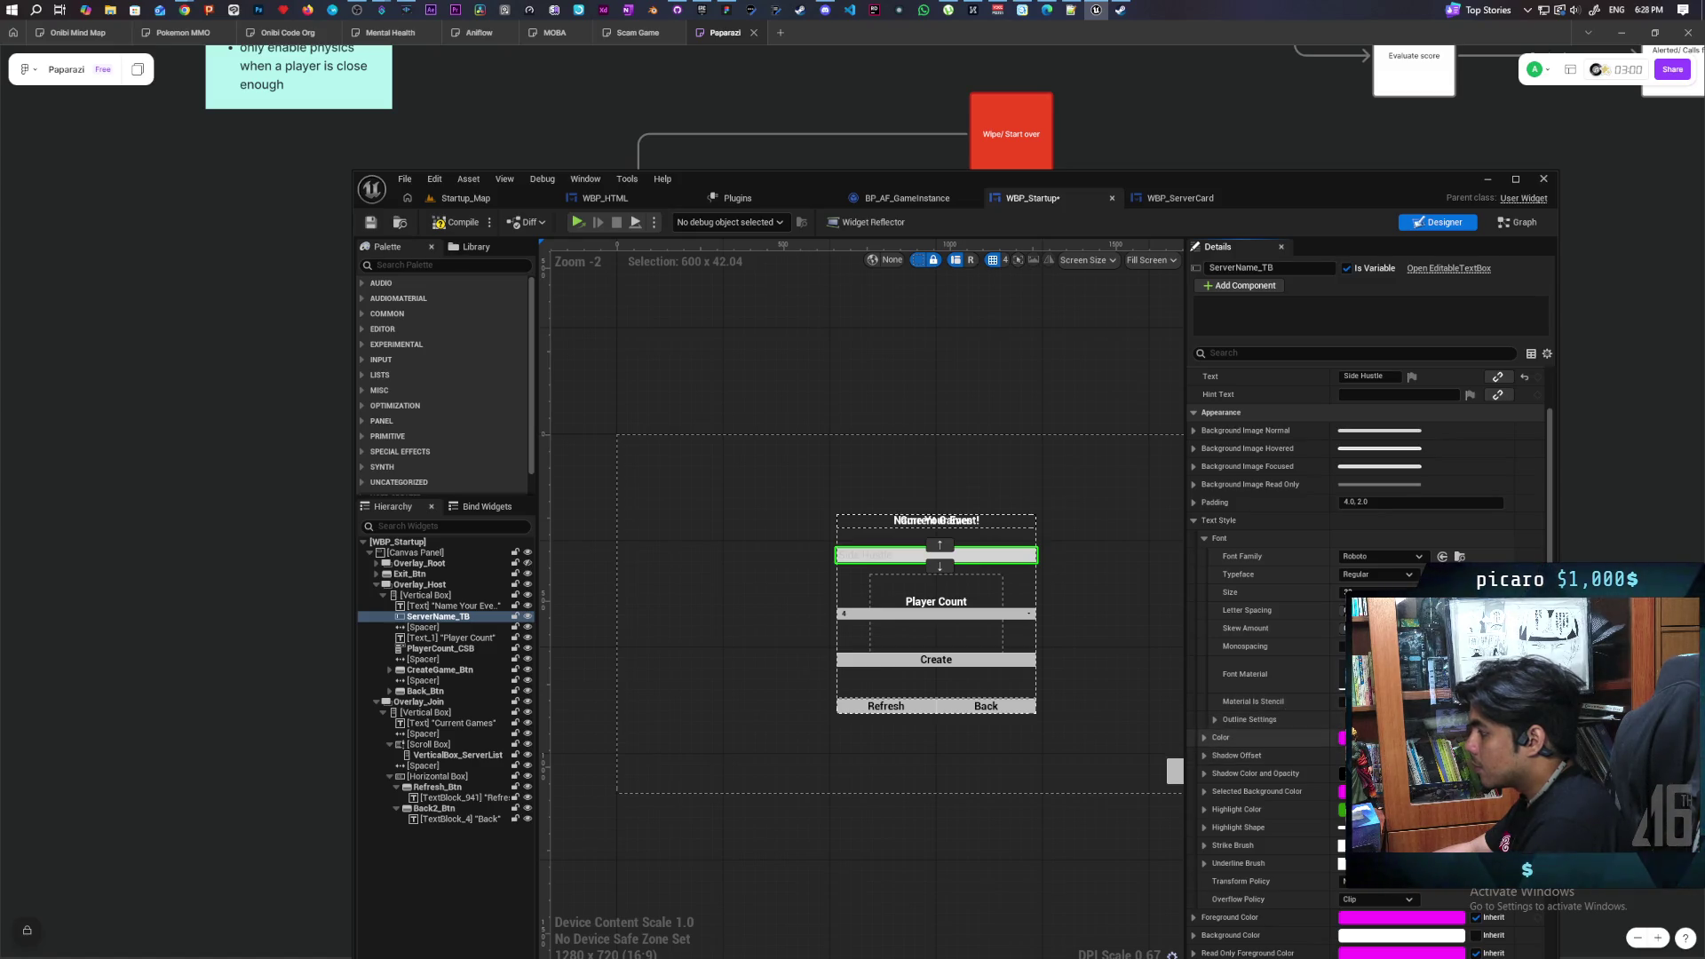
left_click(1354, 731, "shift")
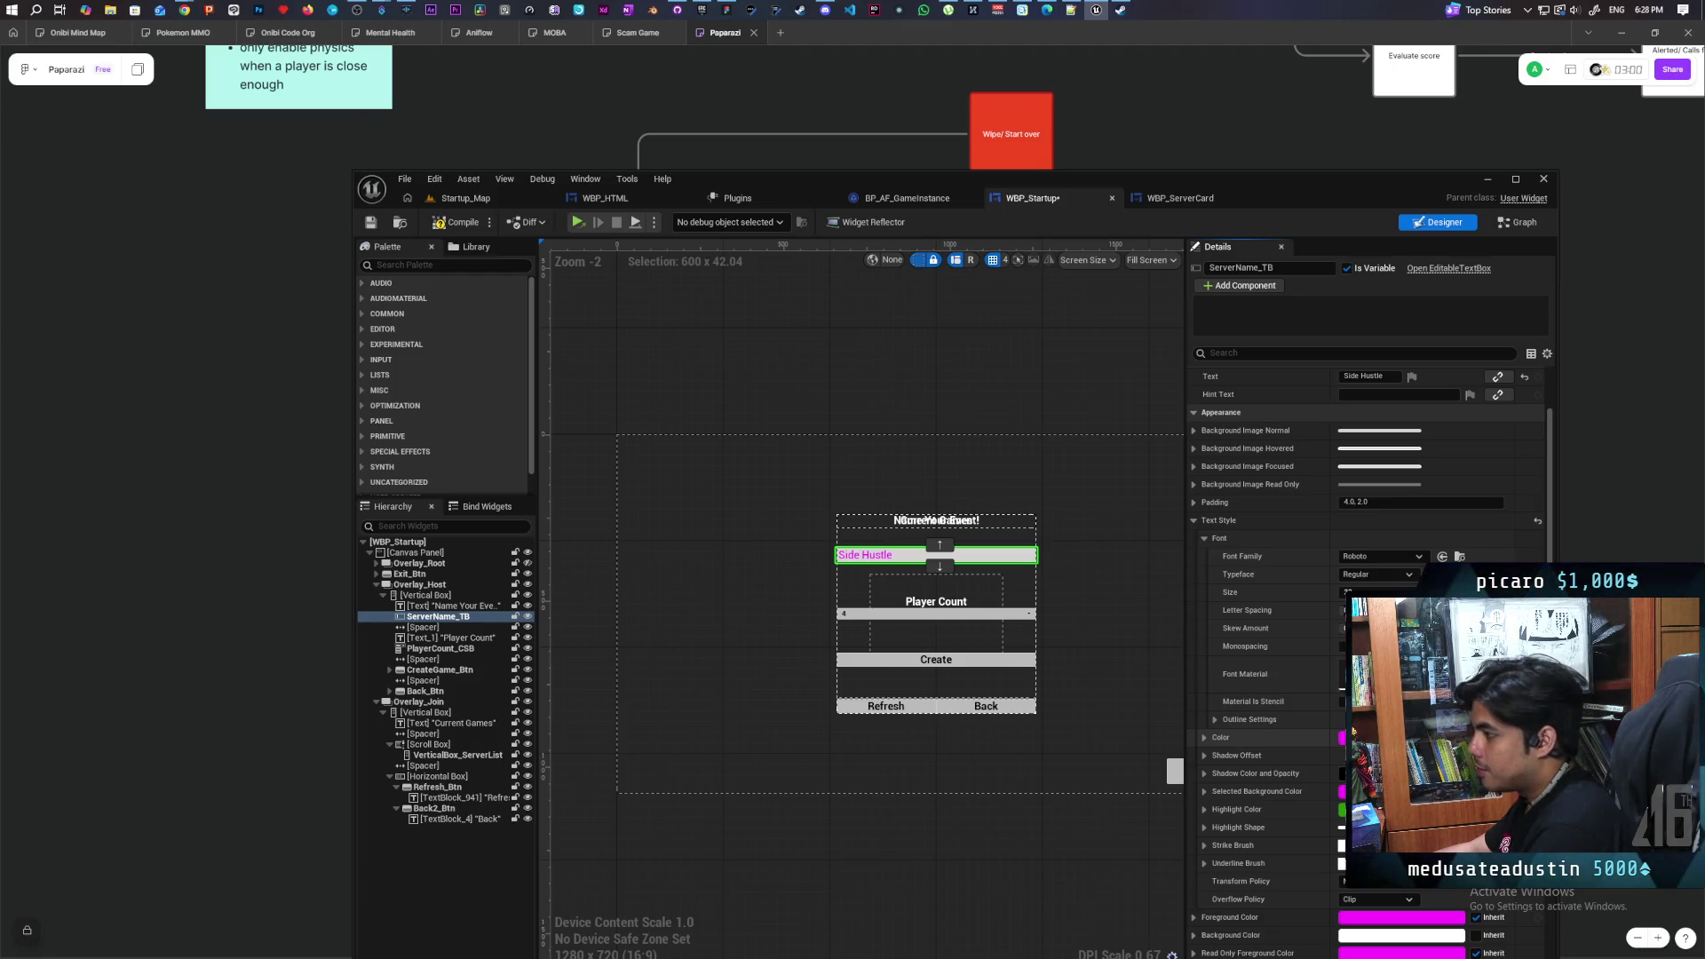
Set ServerName_TB's text colour to black in the colour picker and confirm with OK
left_click(1353, 734)
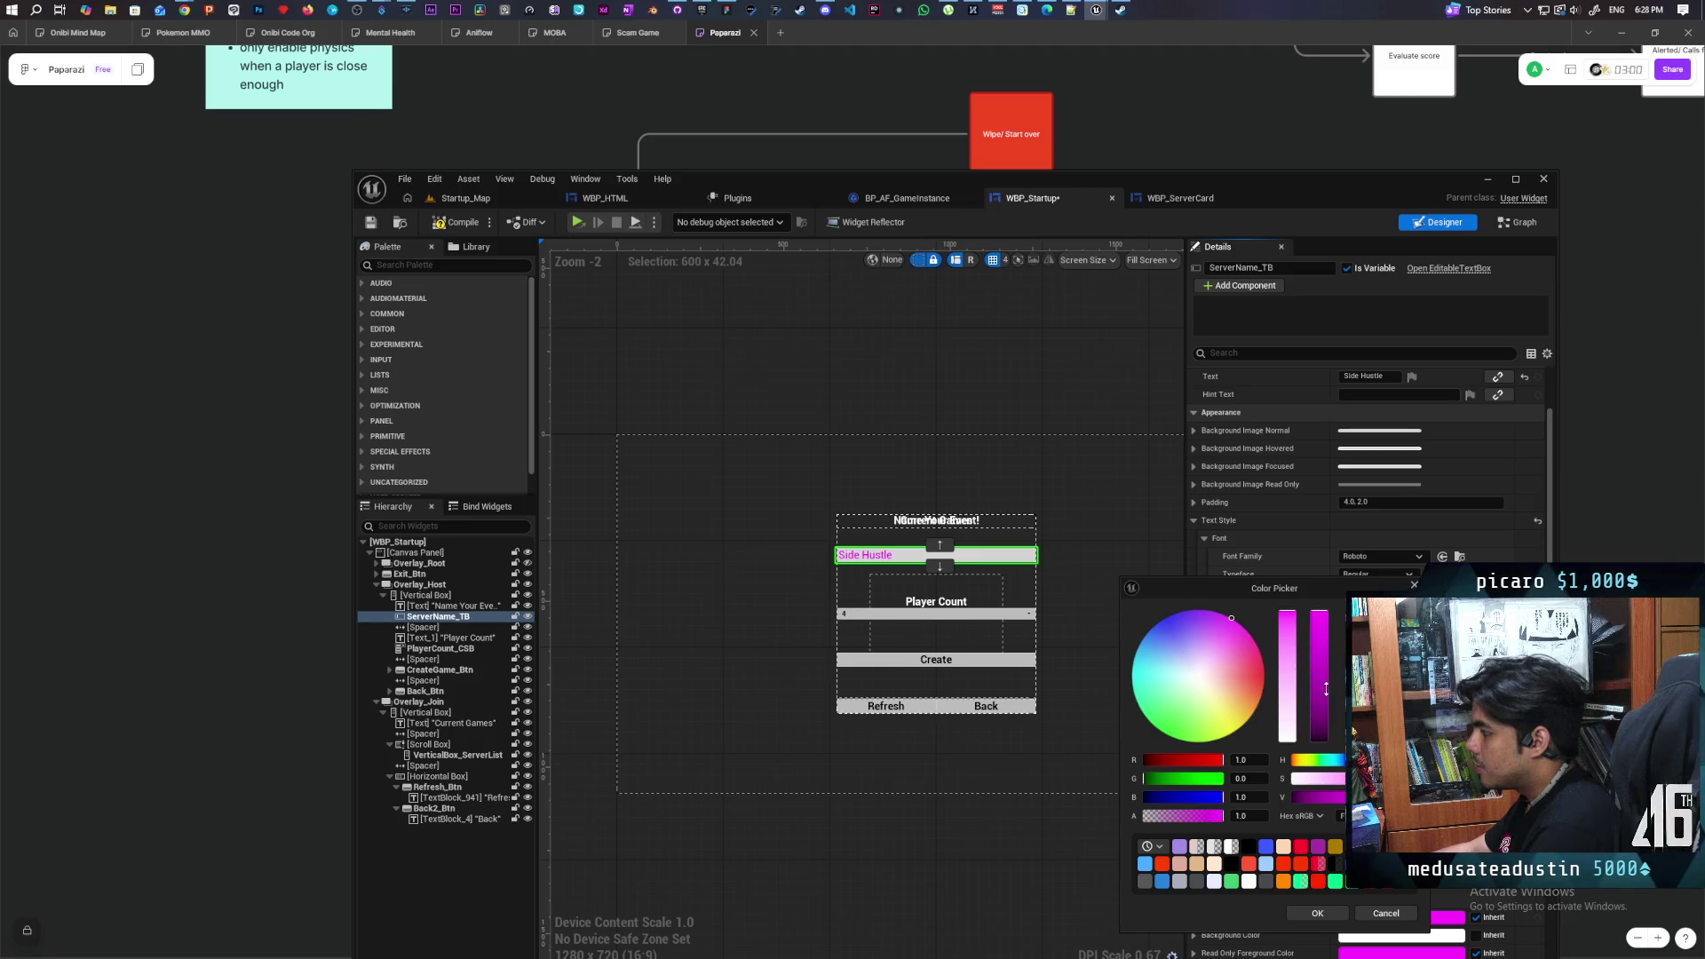
left_click_drag(1326, 688, 1325, 750)
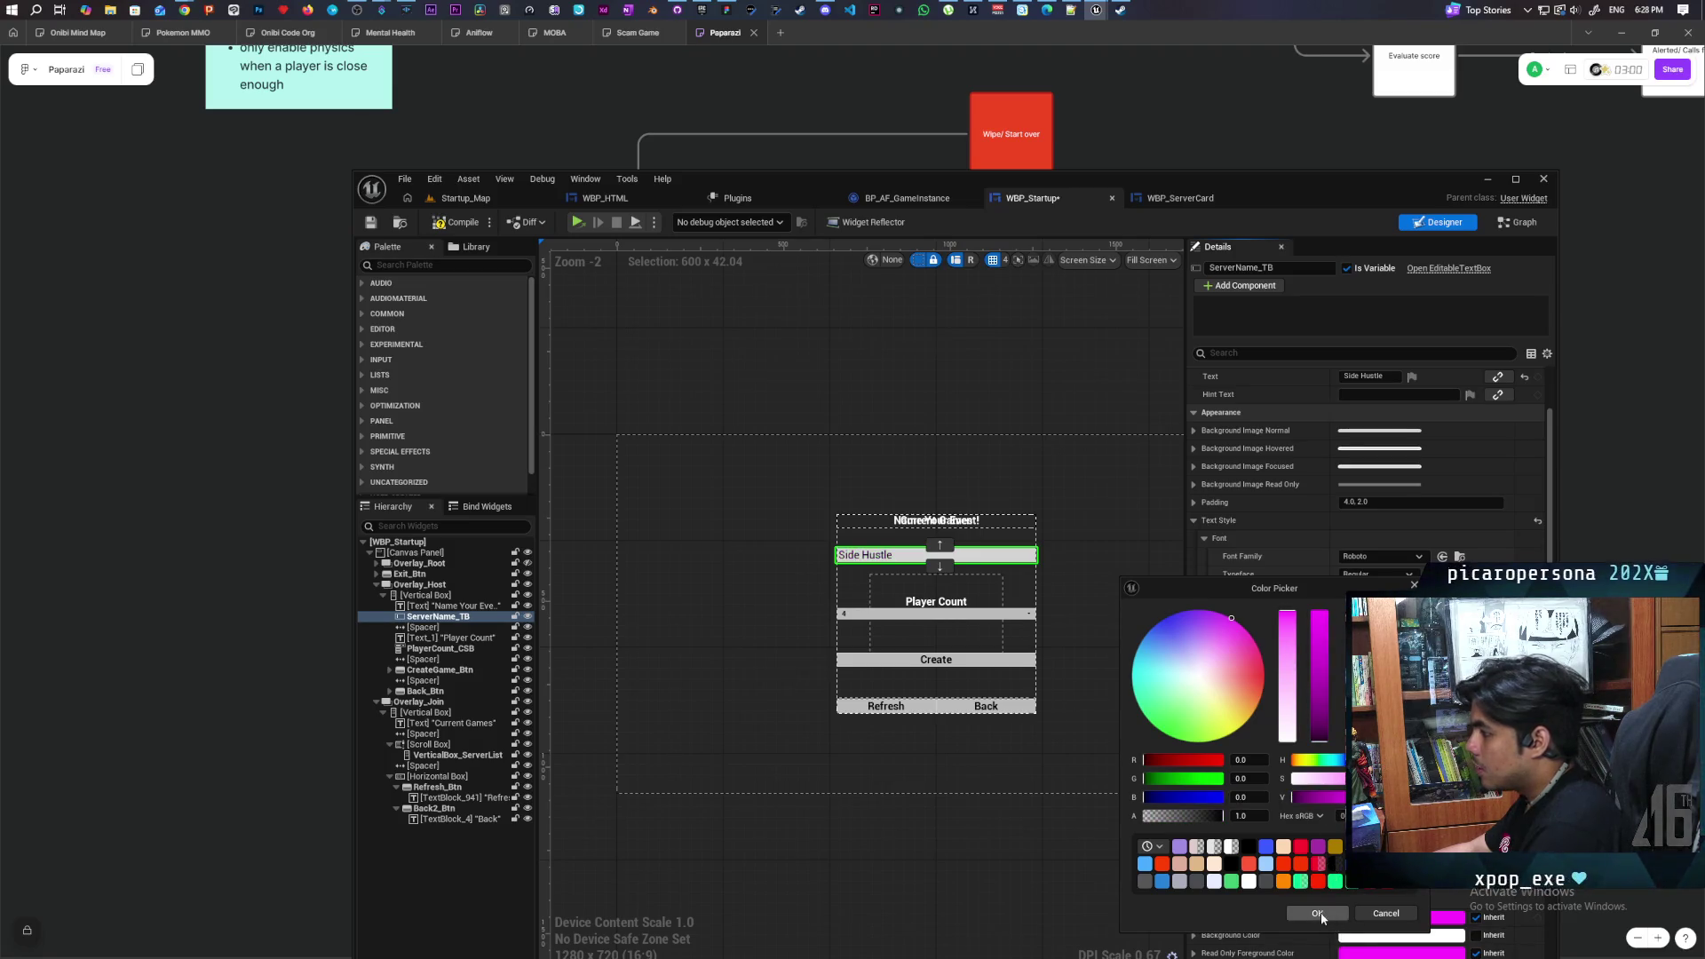
left_click(1319, 913)
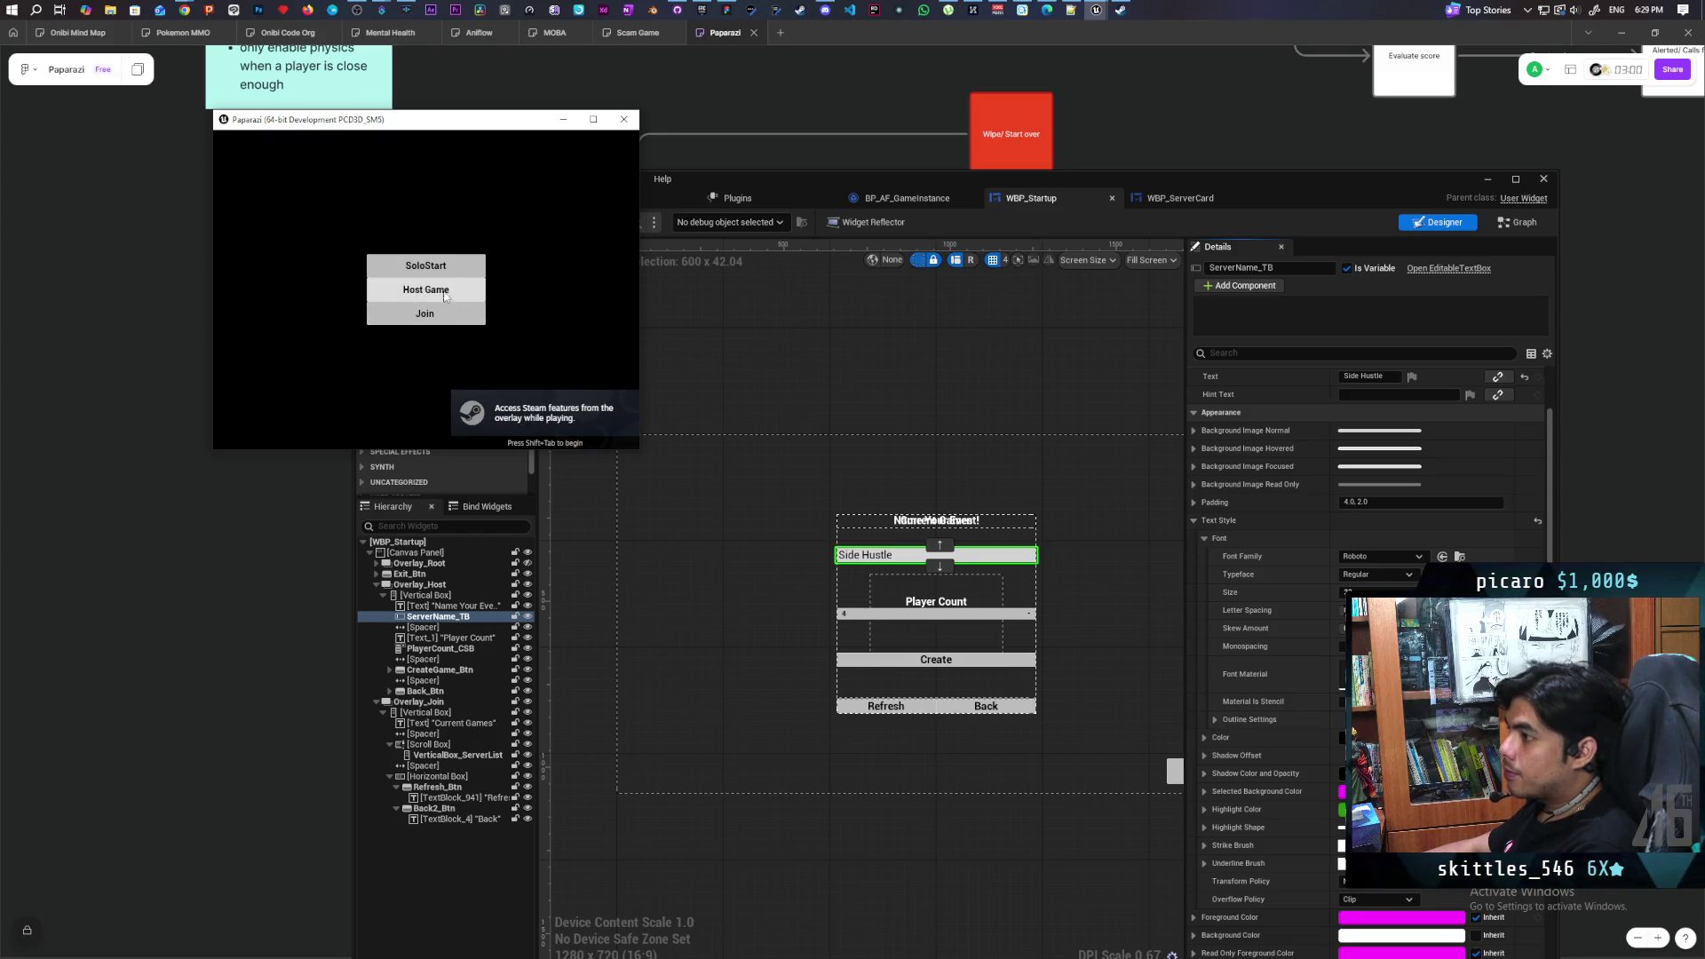
left_click(450, 291)
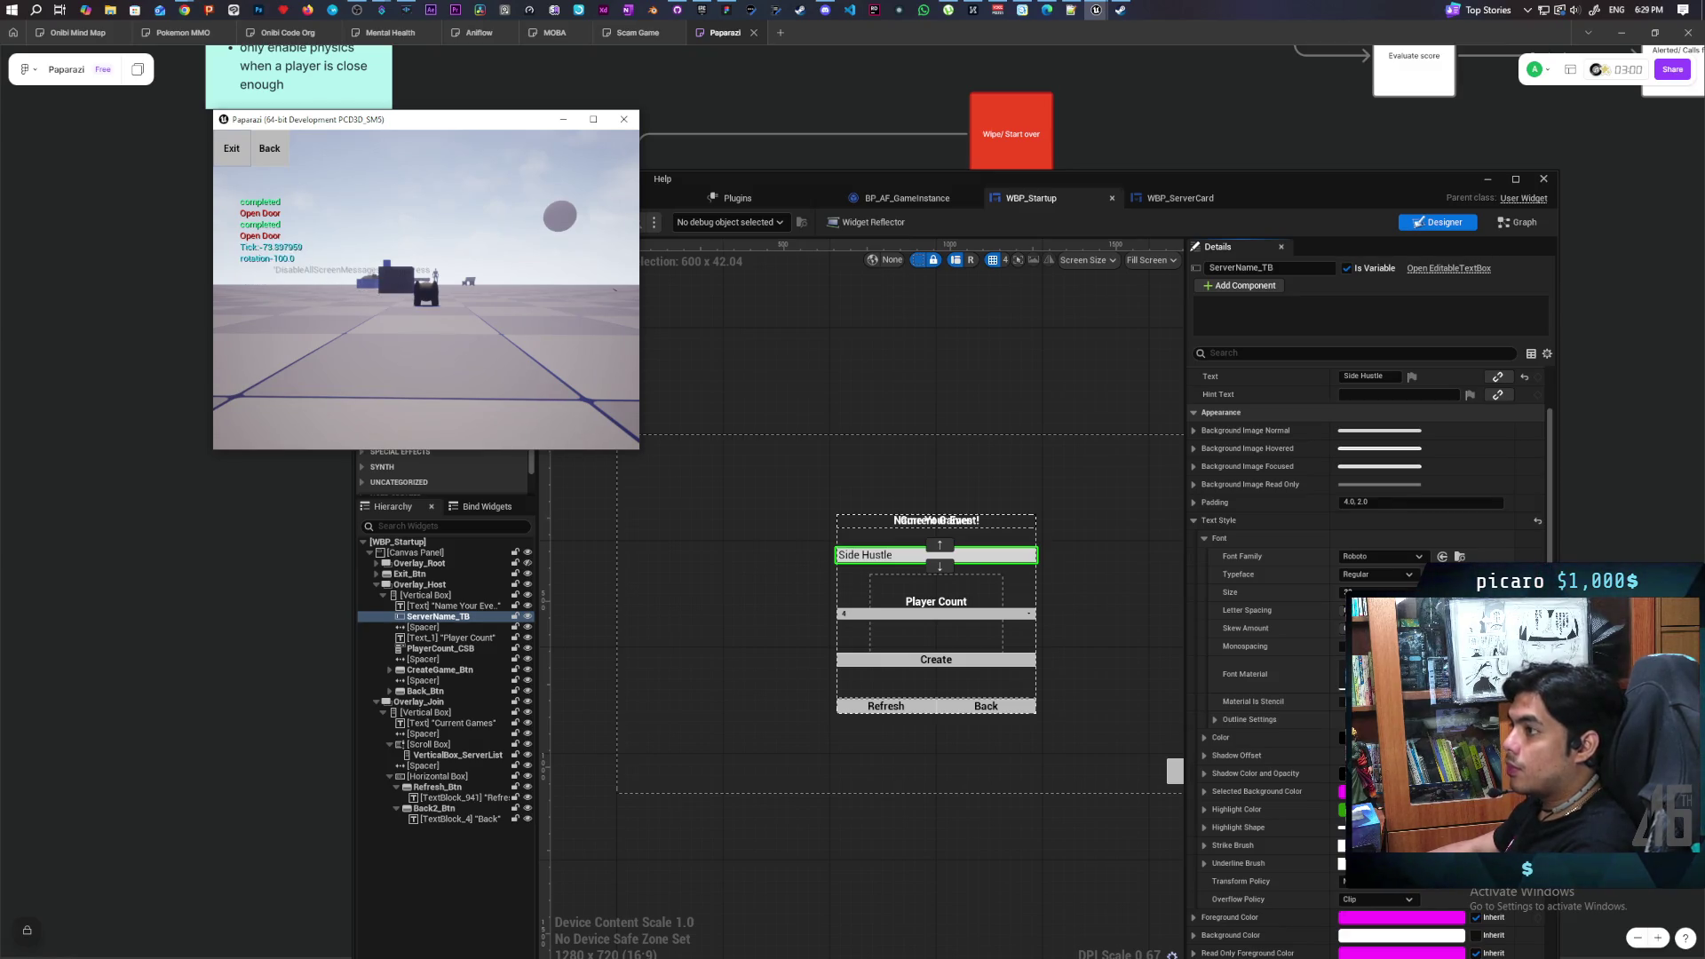
left_click(270, 148)
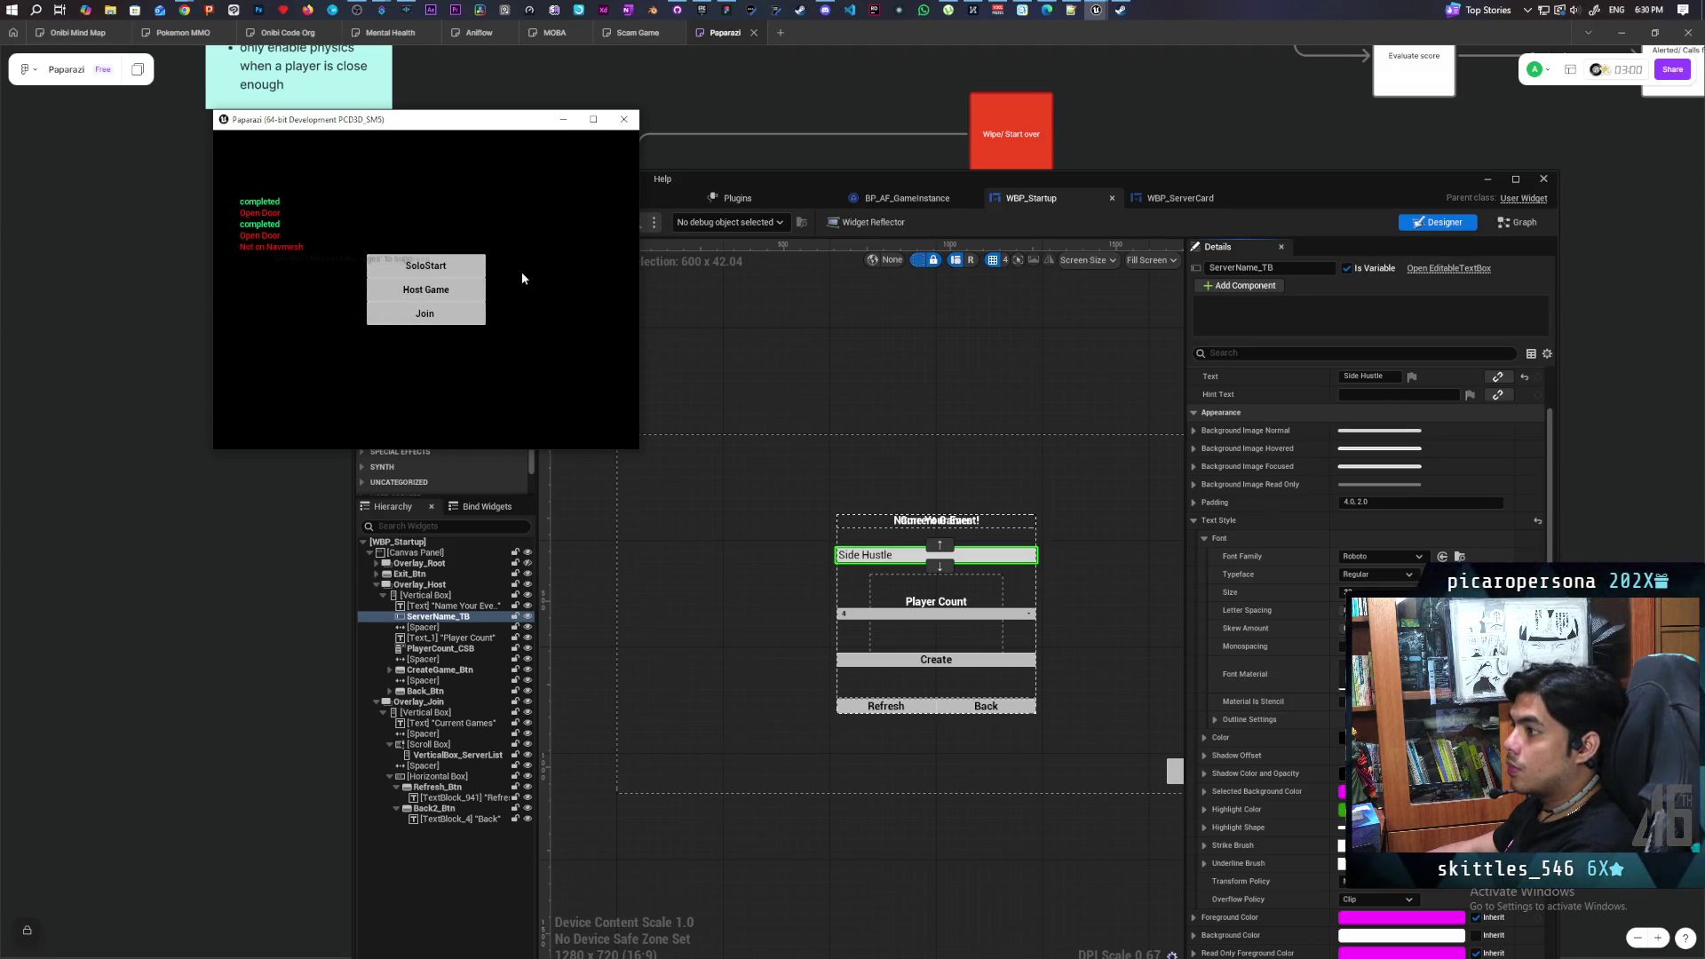
left_click(625, 121)
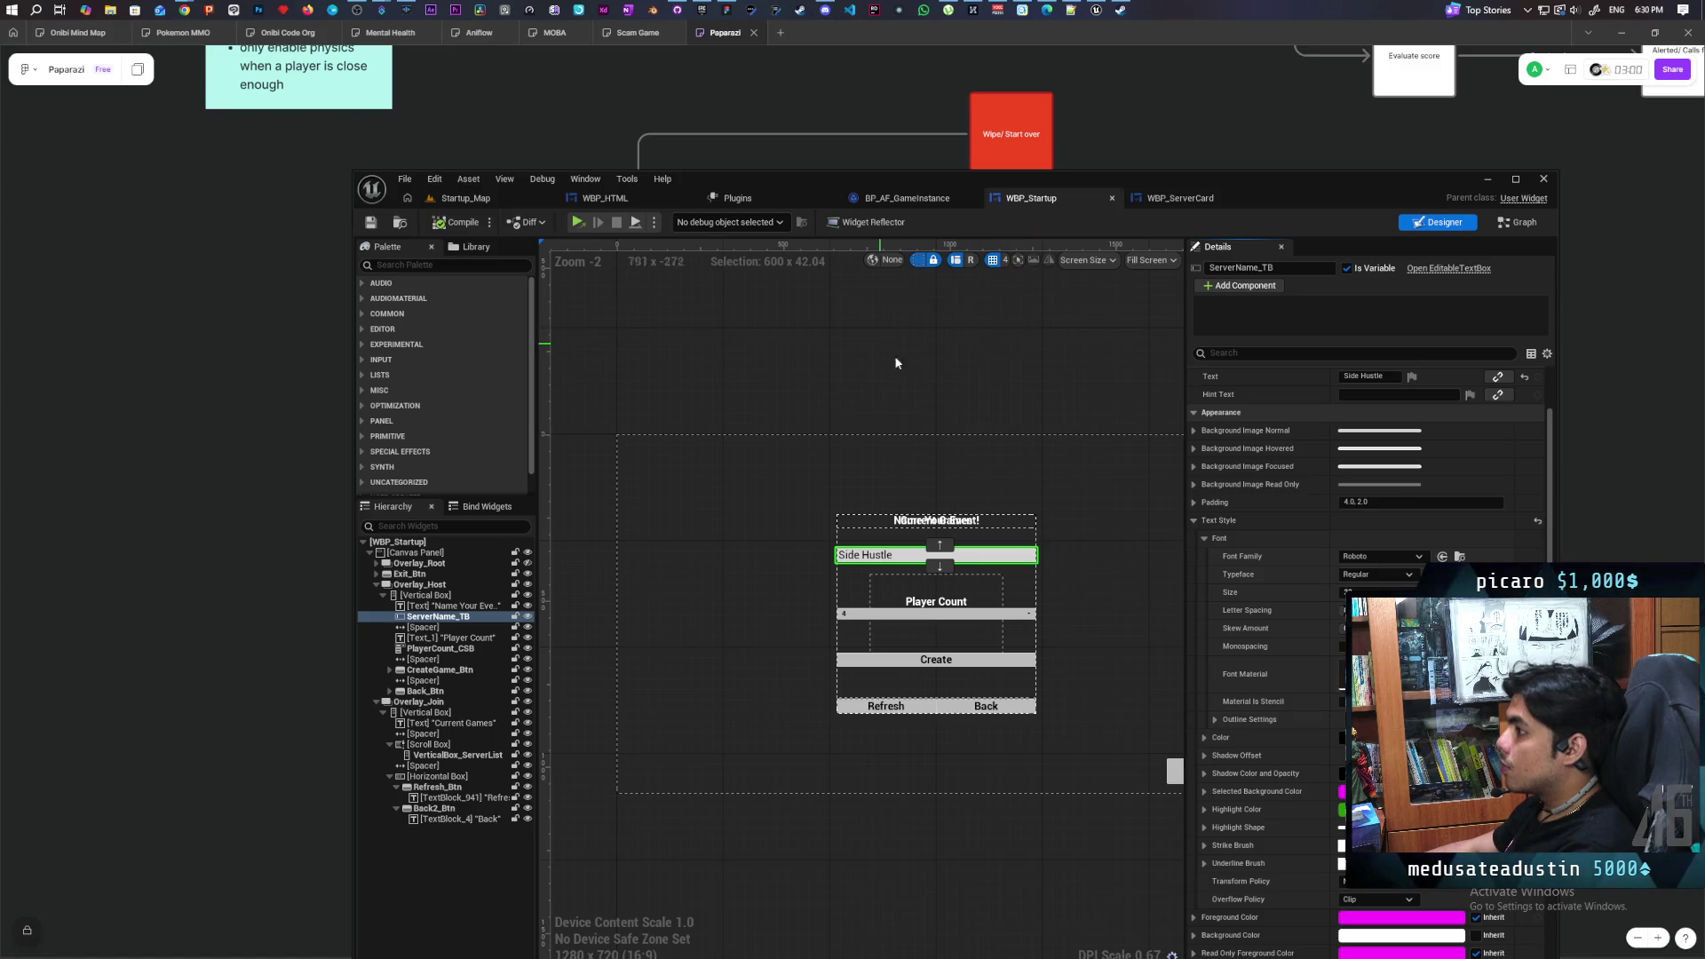
Collapse the Overlay_Host and Overlay_Join branches and widen the design canvas to reveal Exit
left_click(377, 586)
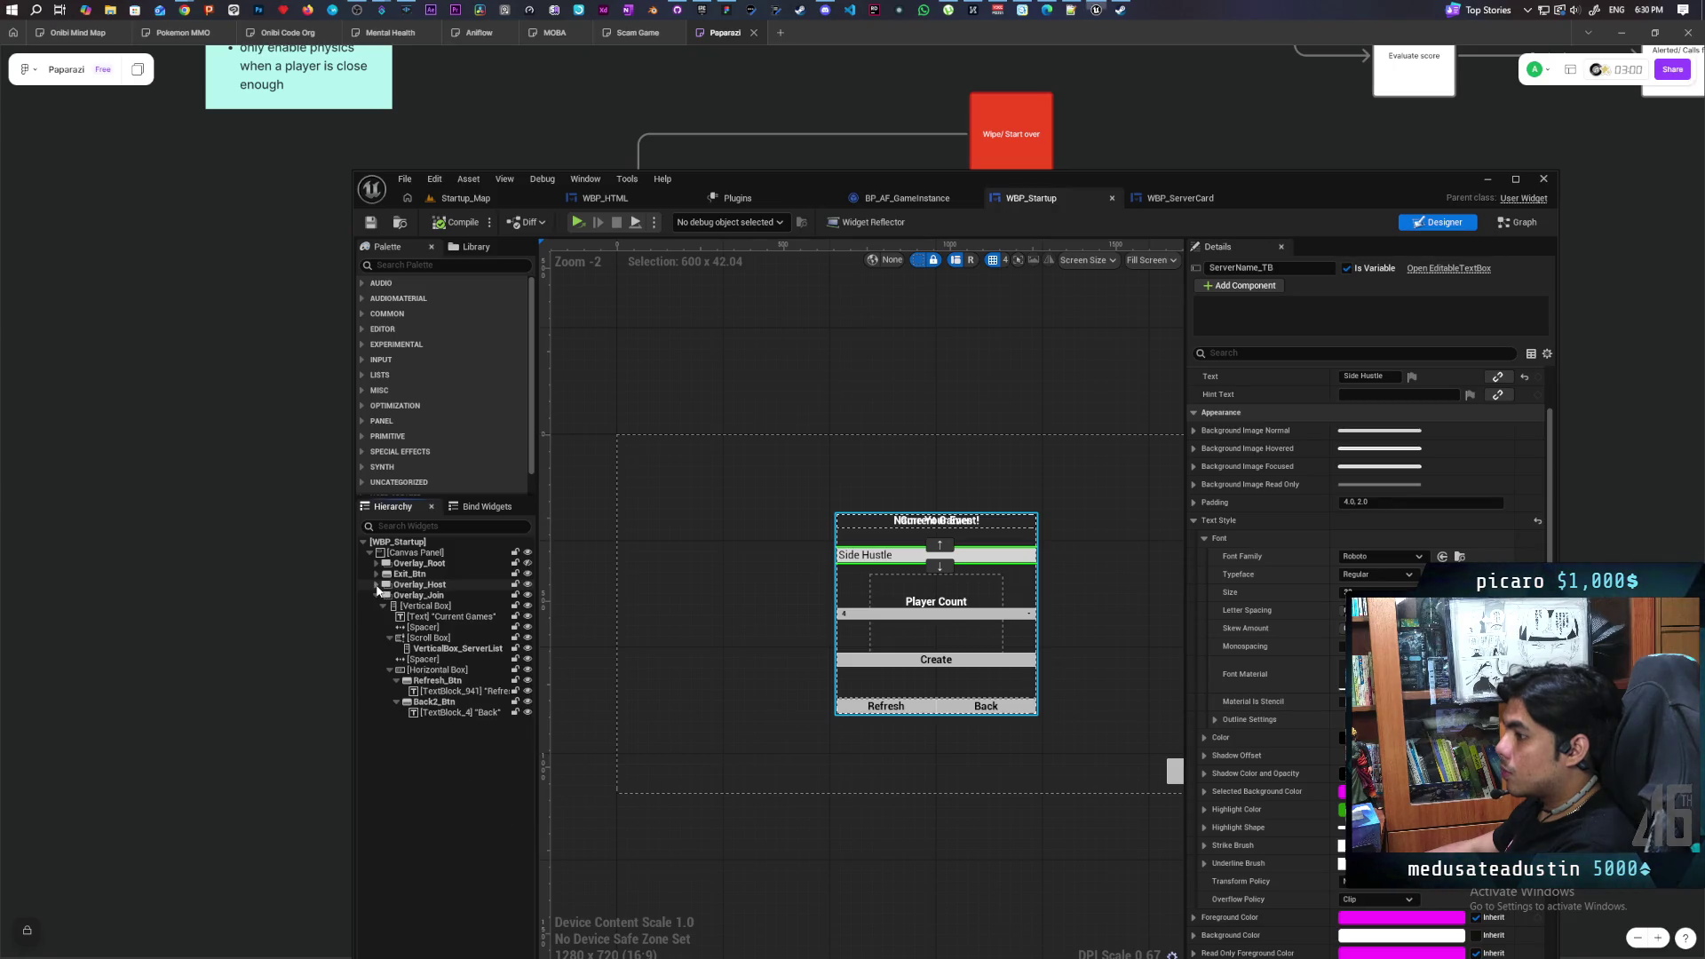
left_click(376, 596)
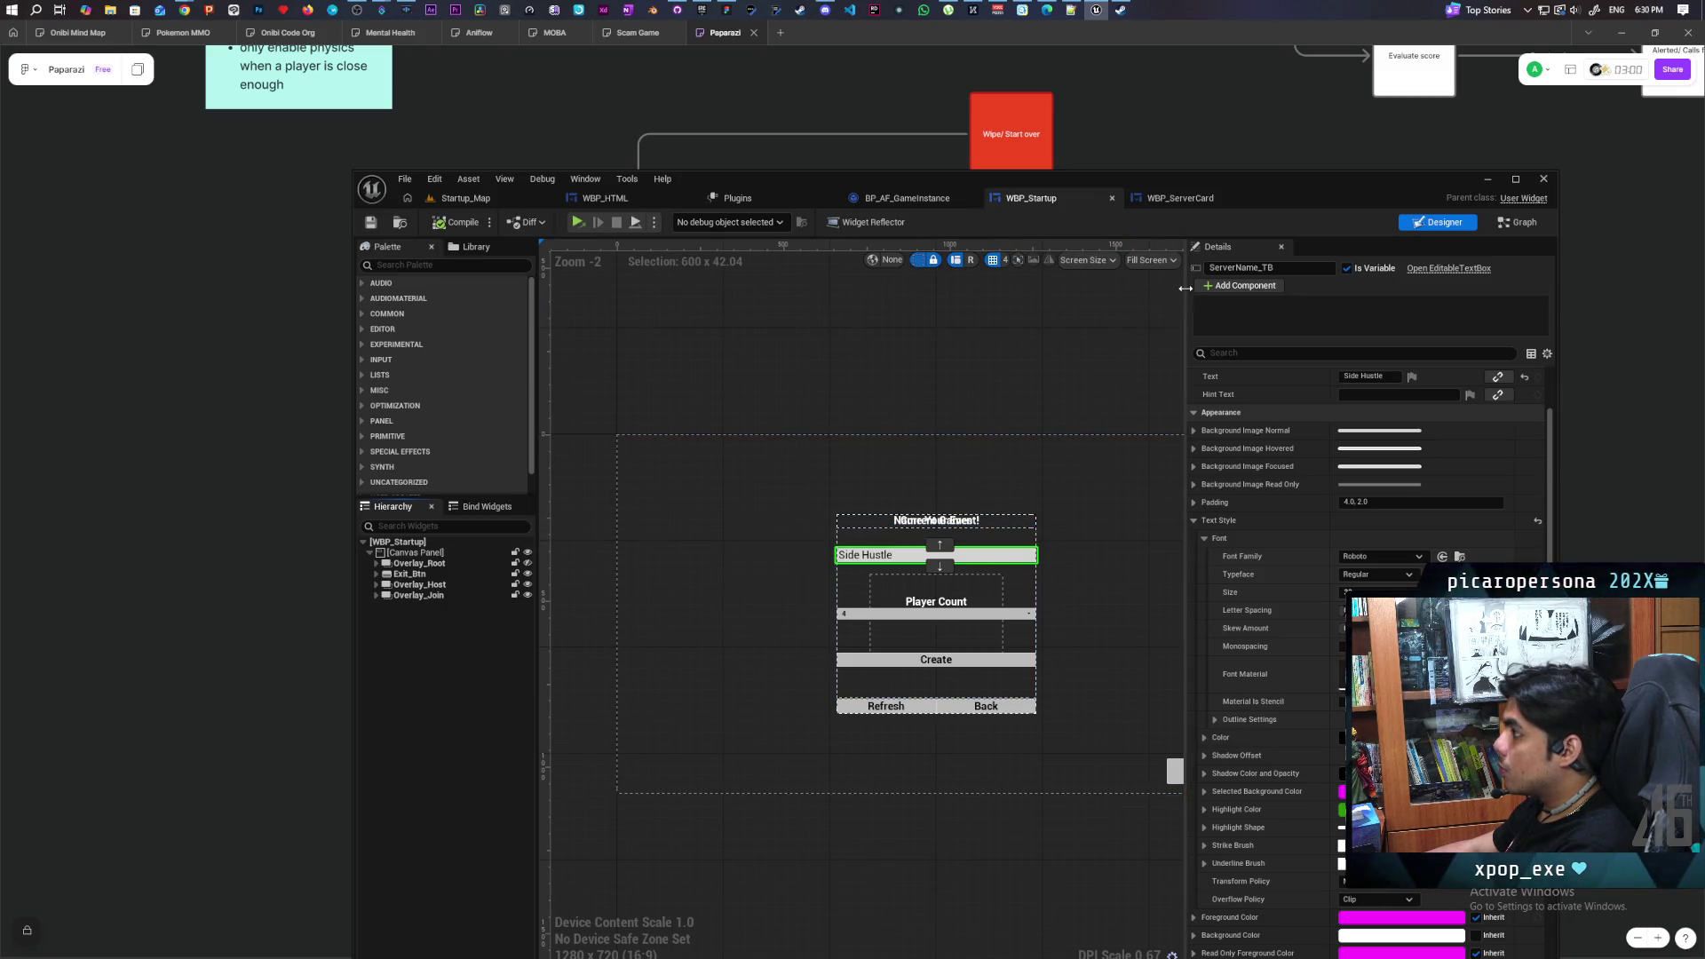
mouse_move(1187, 331)
left_mouse_down()
mouse_move(1375, 331)
mouse_move(1344, 331)
left_mouse_up()
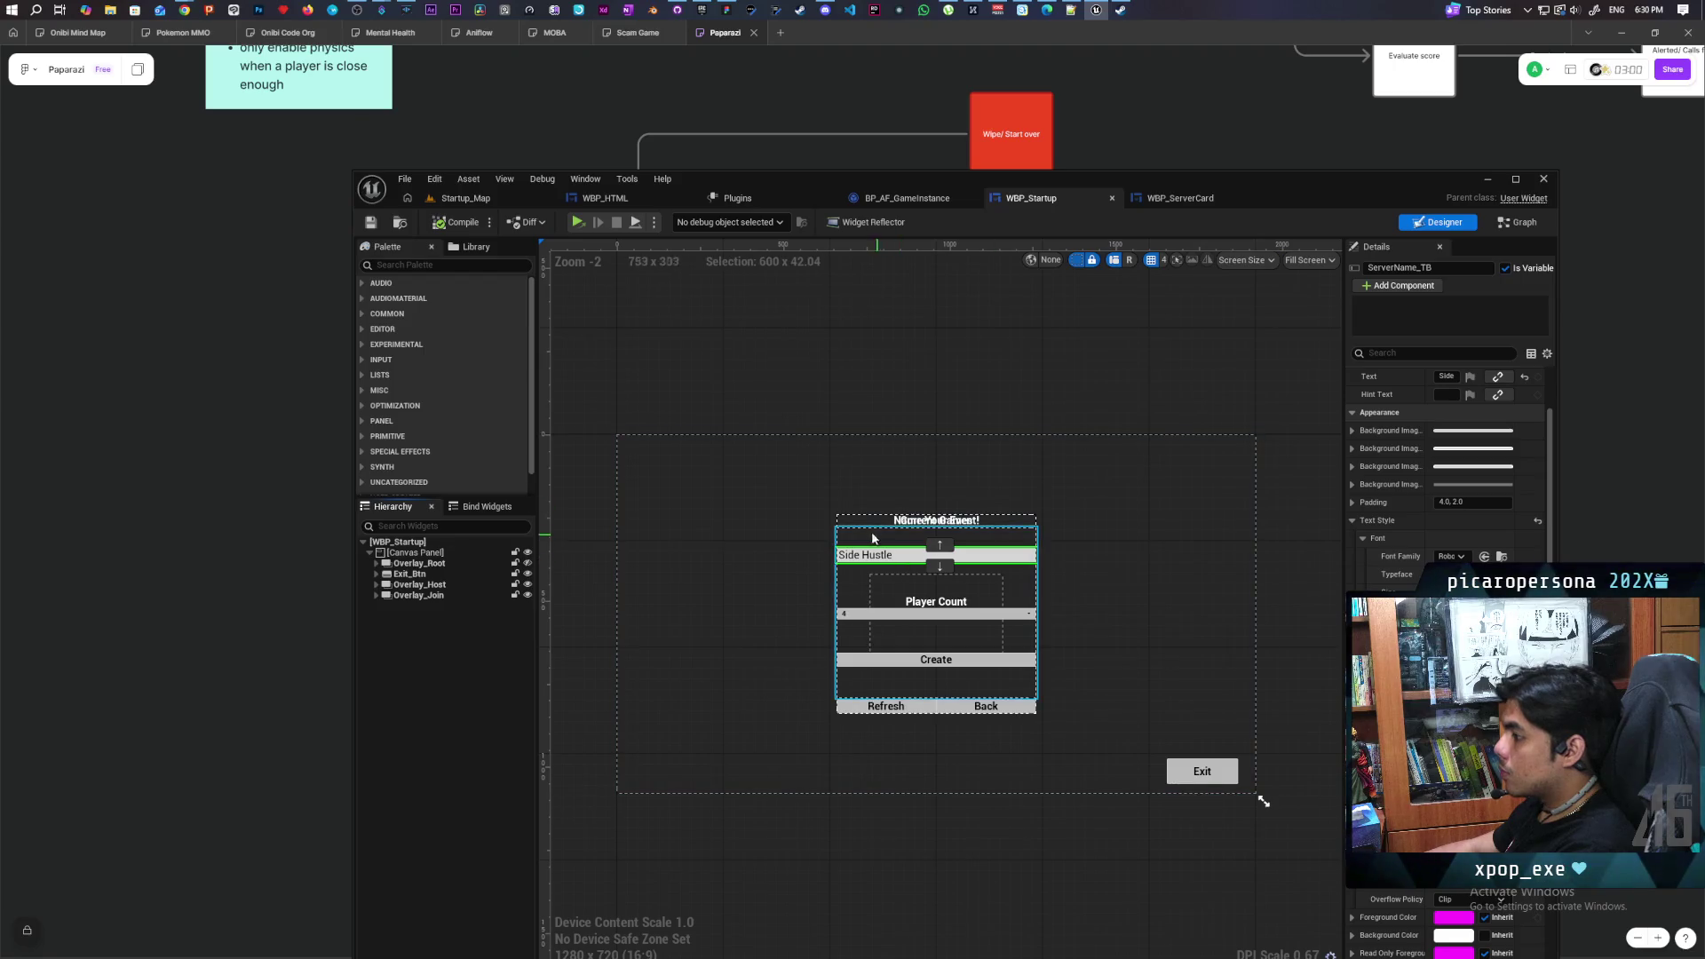
Hide Overlay_Host in the designer preview, select Overlay_Join, and switch to the event graph
left_click(527, 575)
left_click(528, 574)
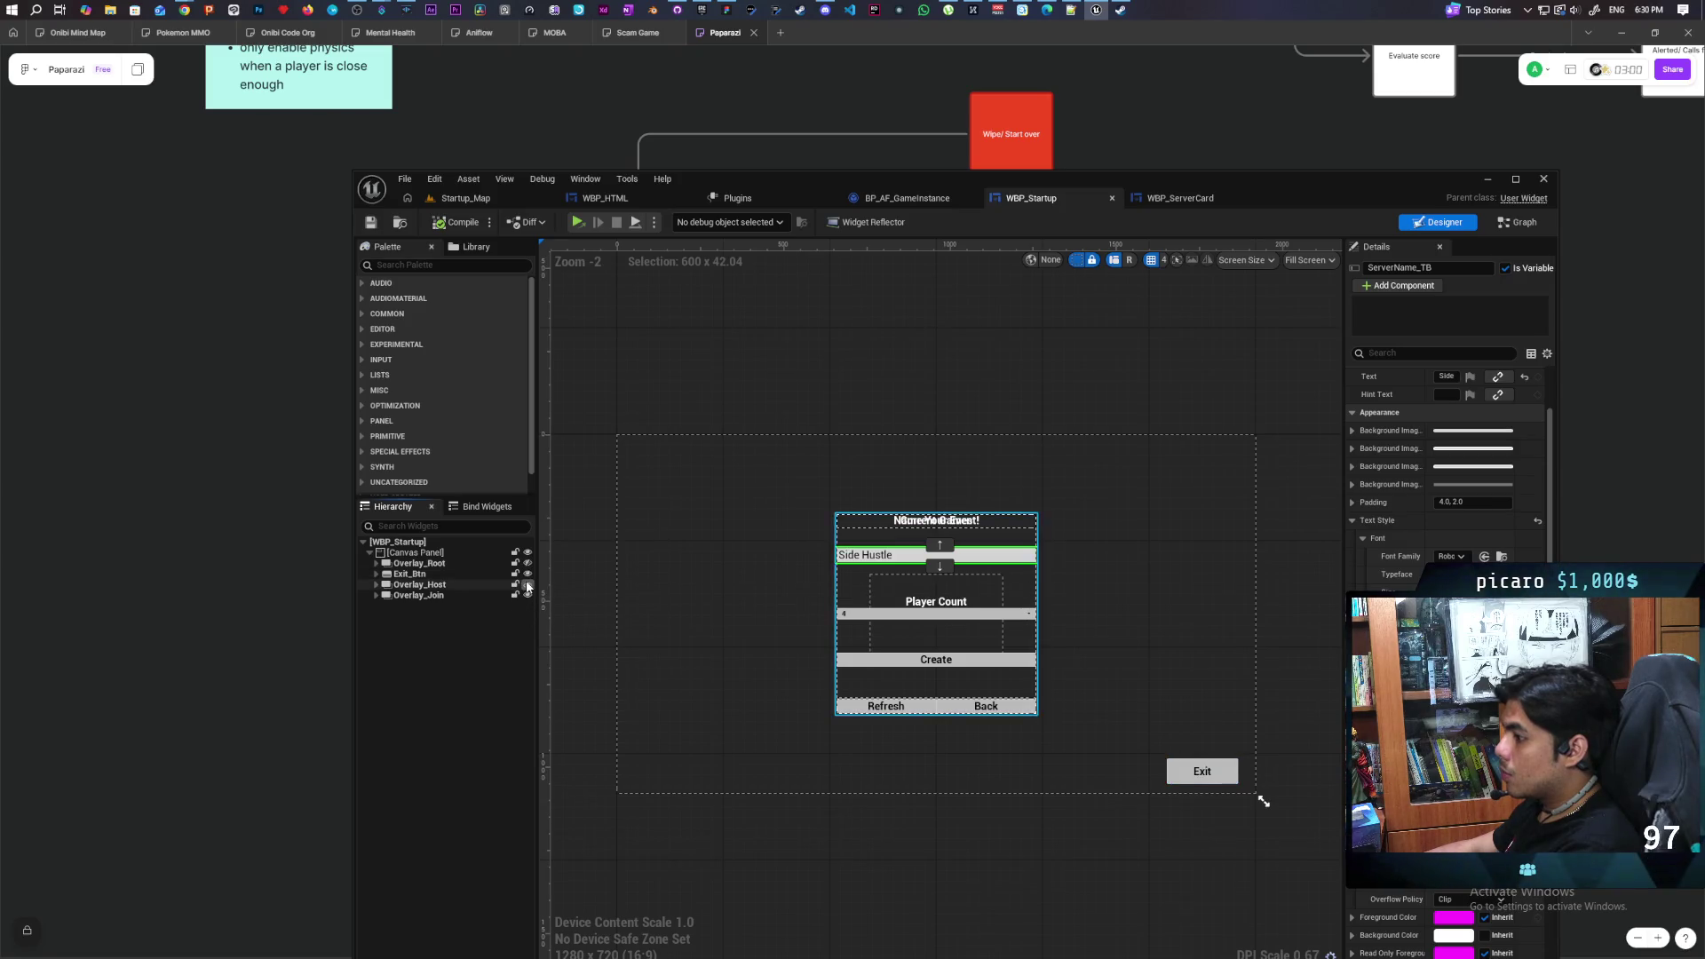
left_click(527, 585)
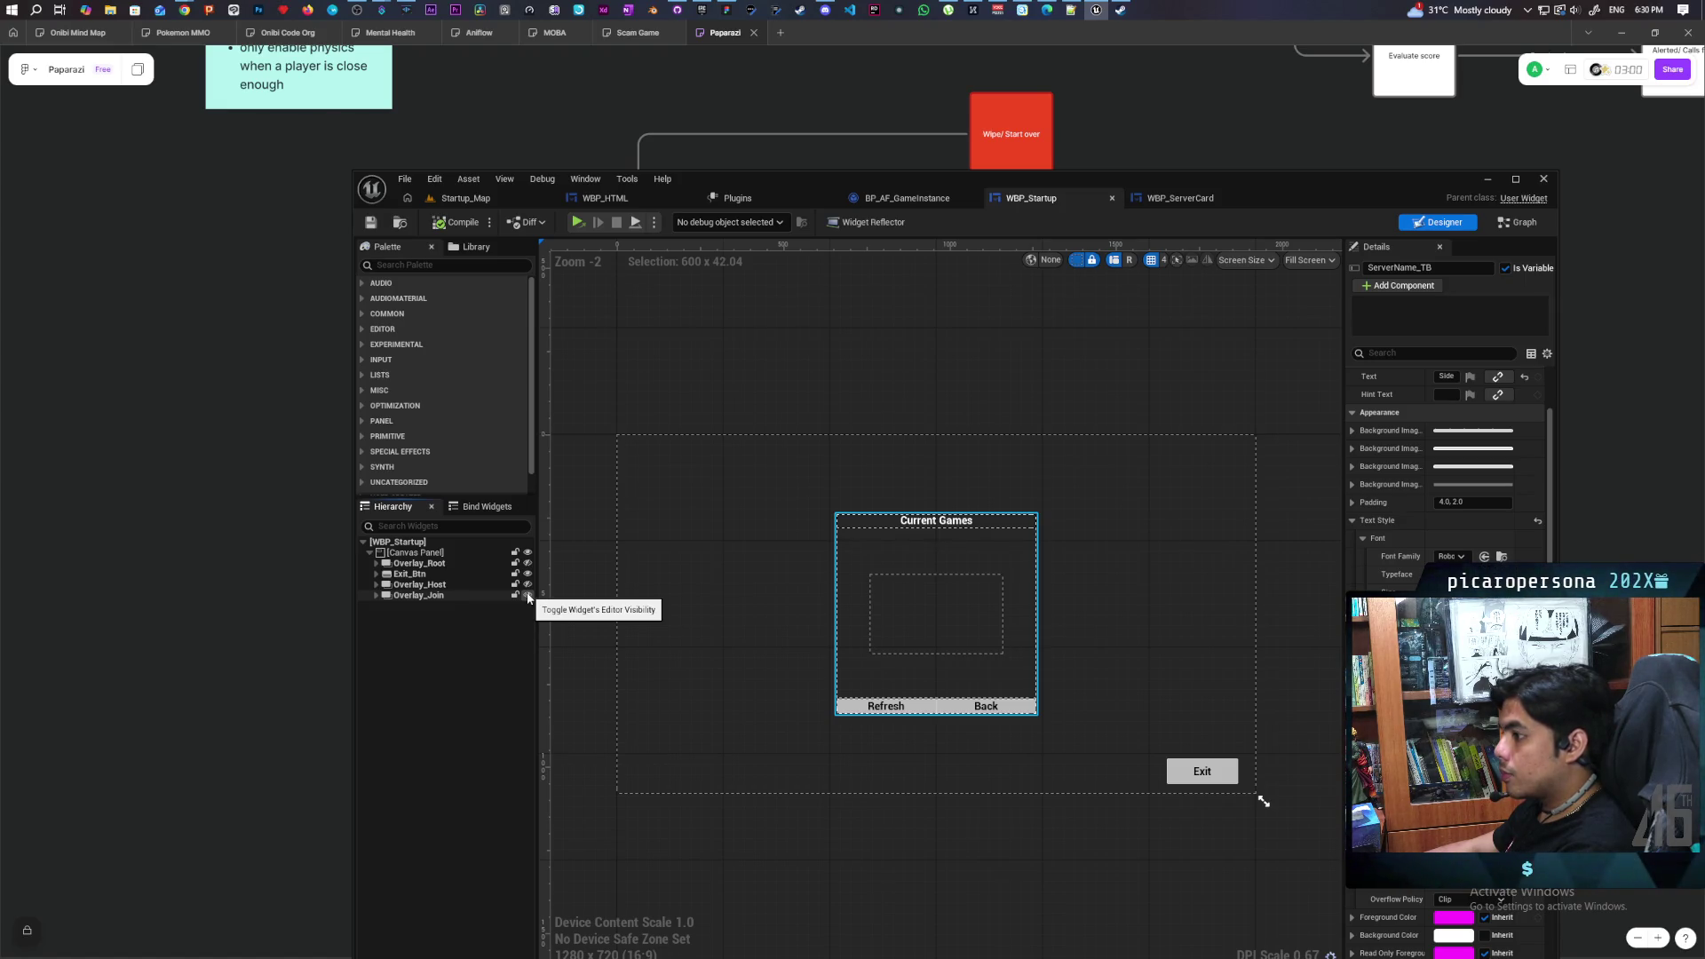
left_click(528, 596)
left_click(528, 595)
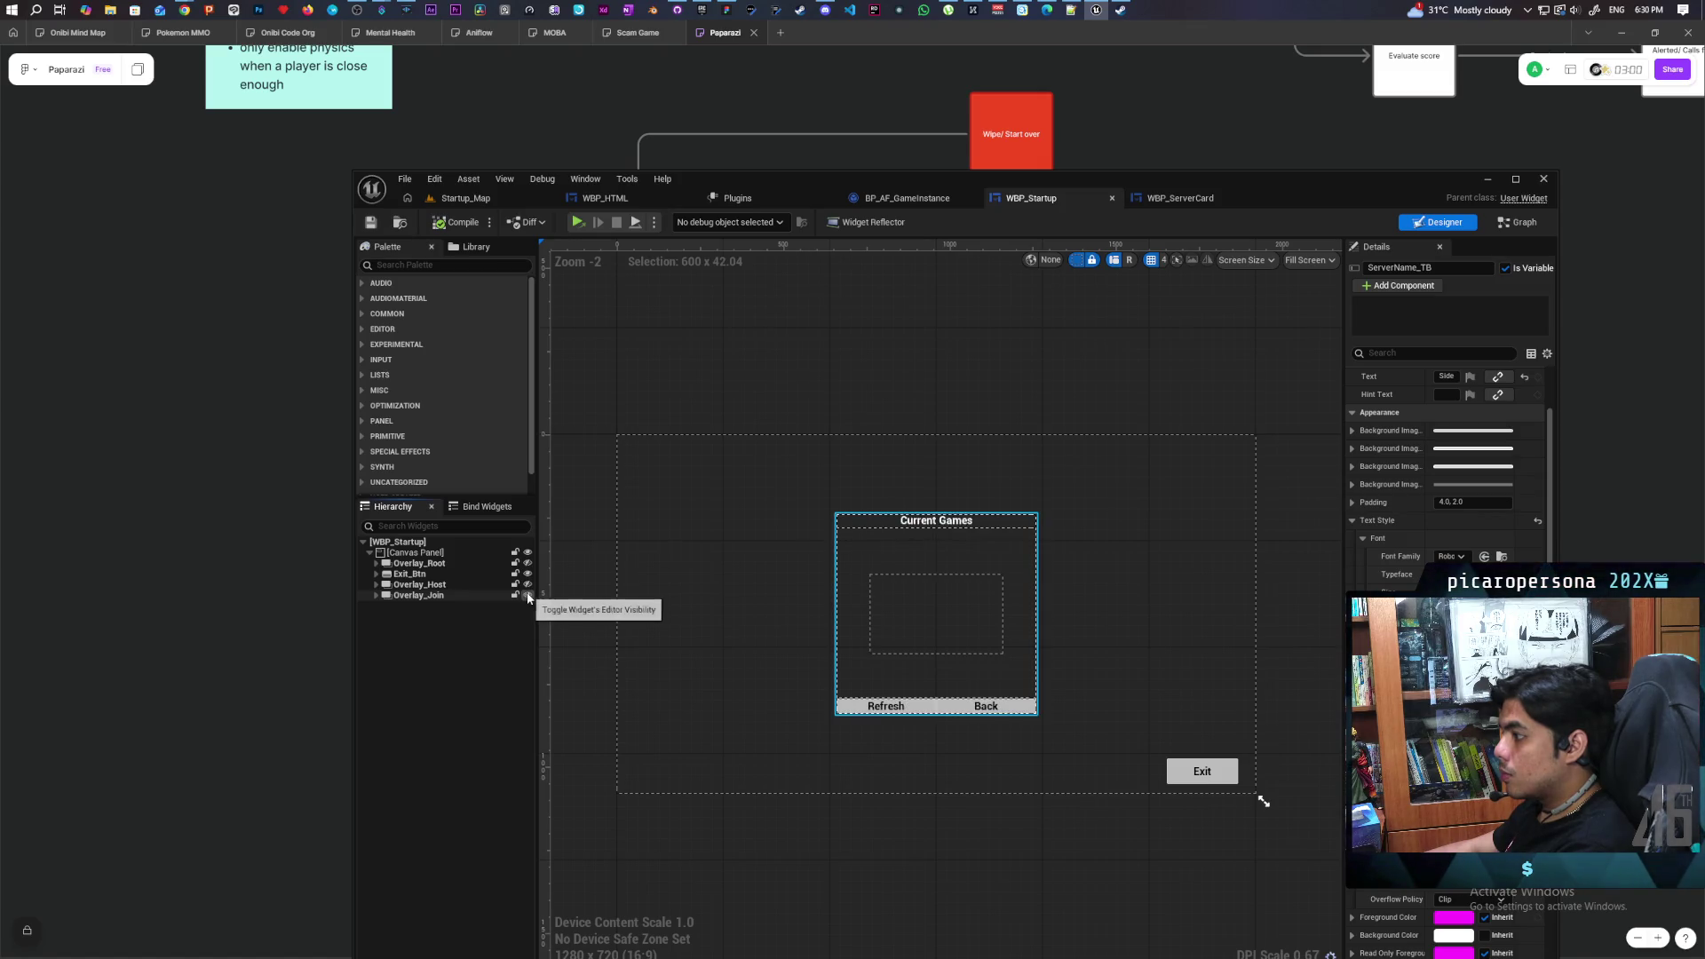
left_click(465, 595)
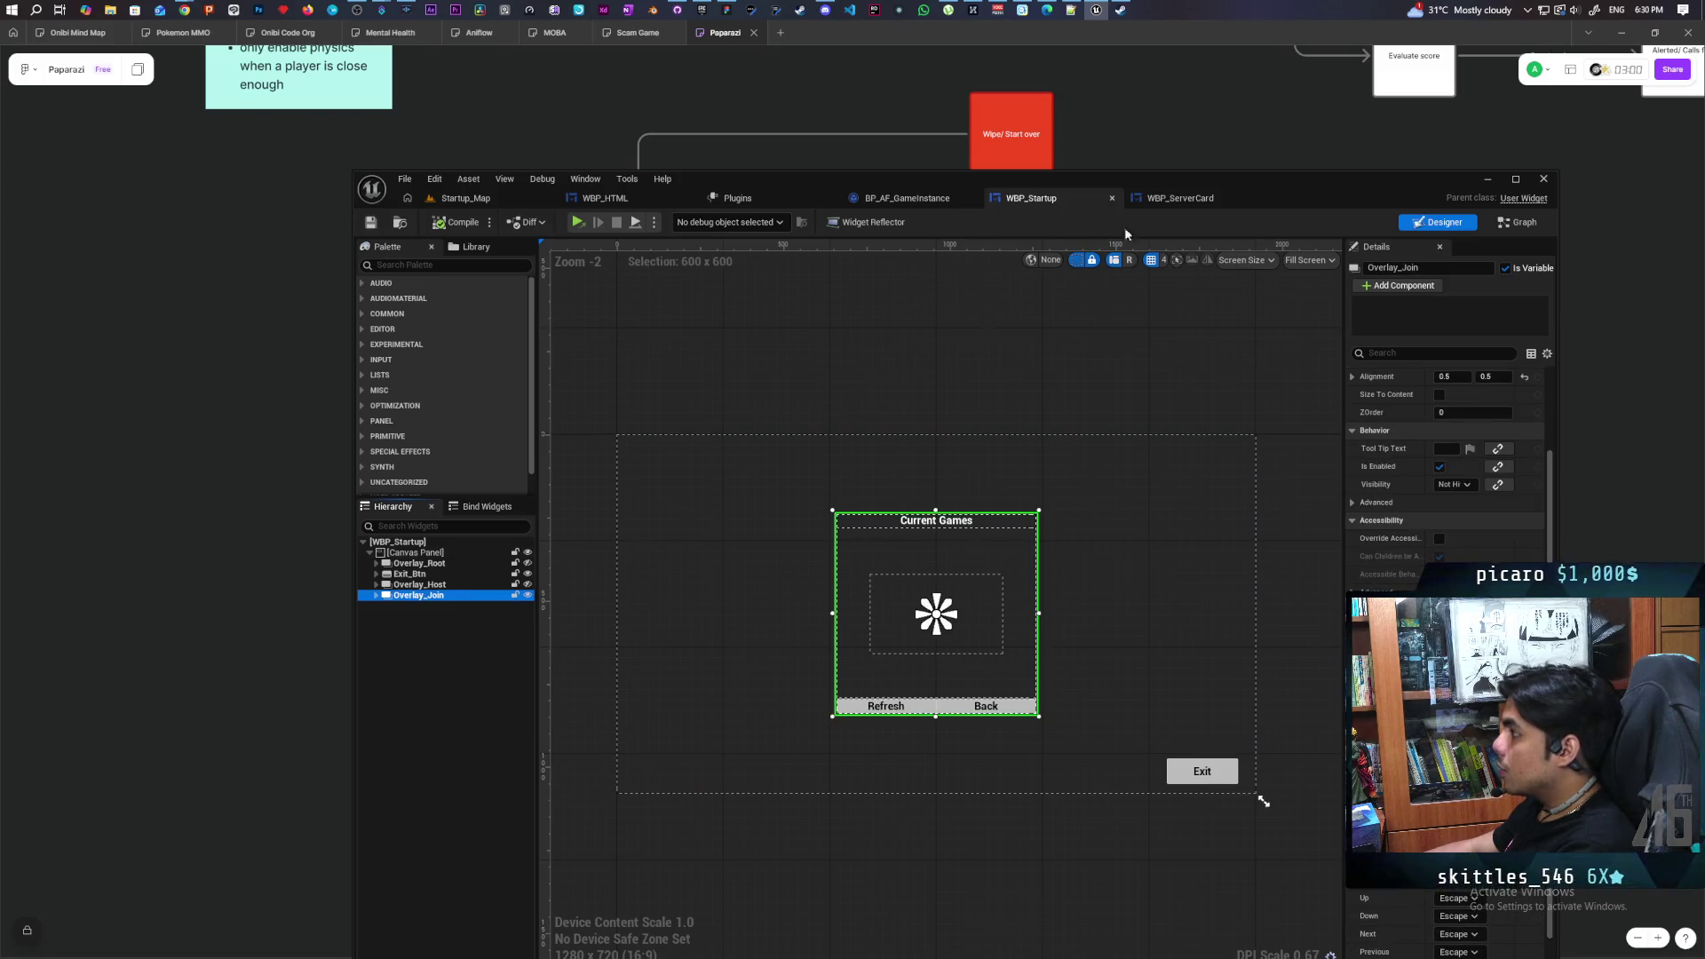
left_click(1519, 222)
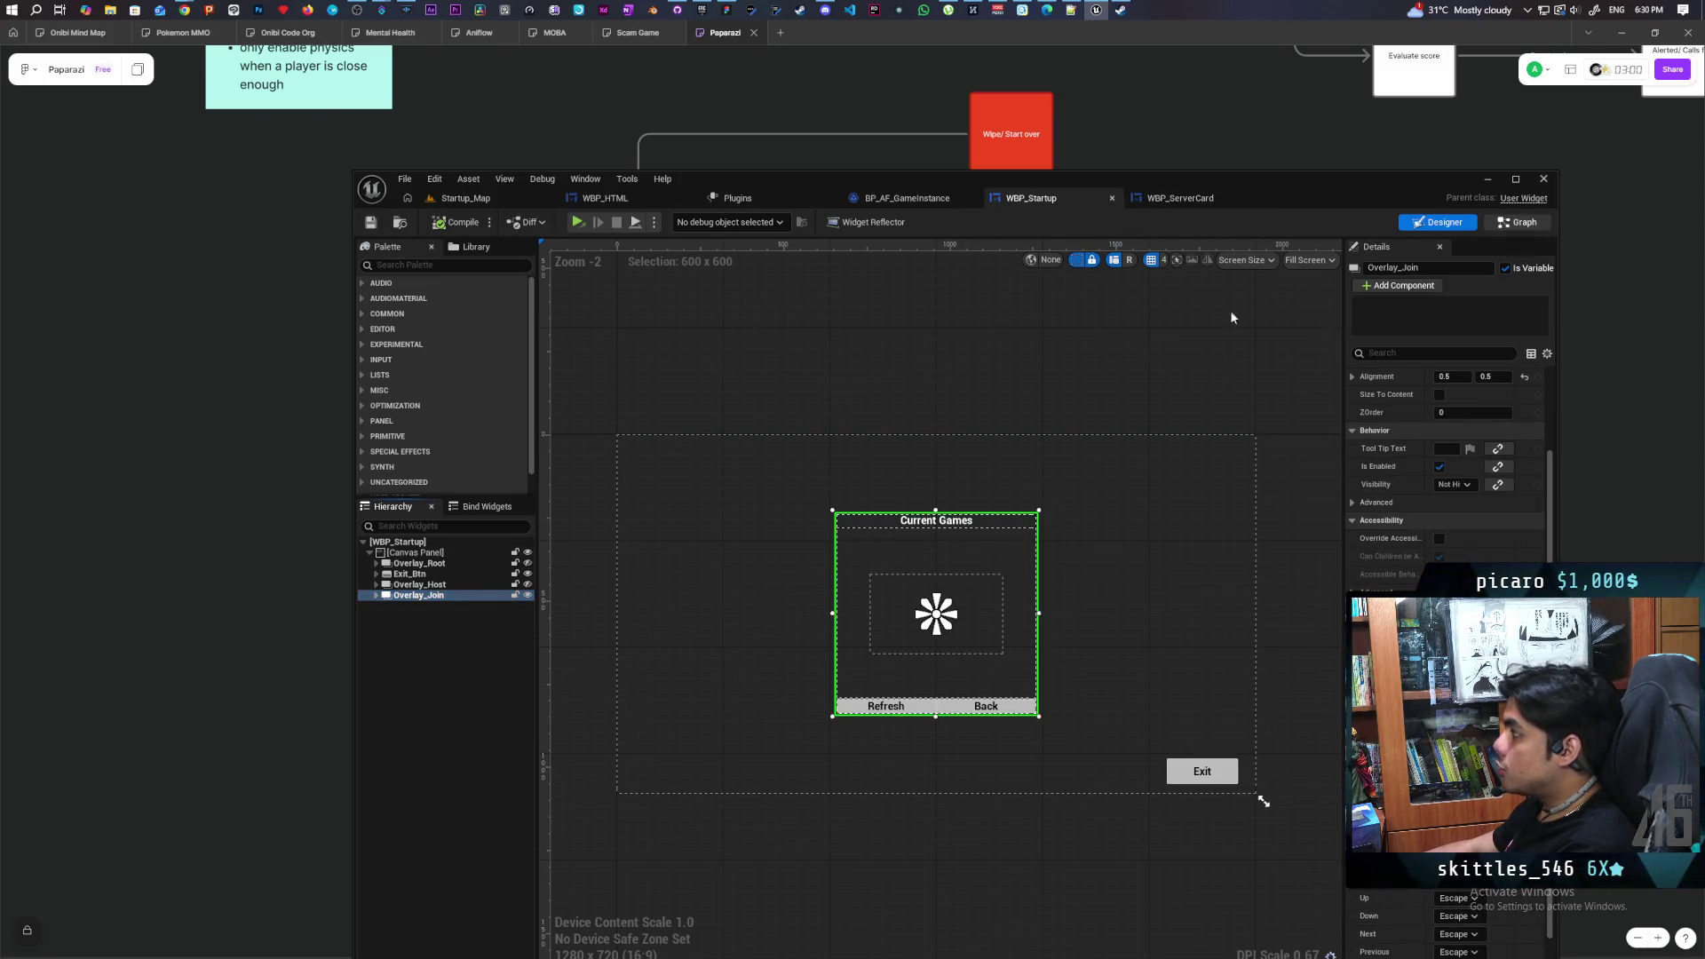
Add an Overlay_Join reference to the event graph below the Host Server nodes
left_click_drag(394, 463, 1013, 609)
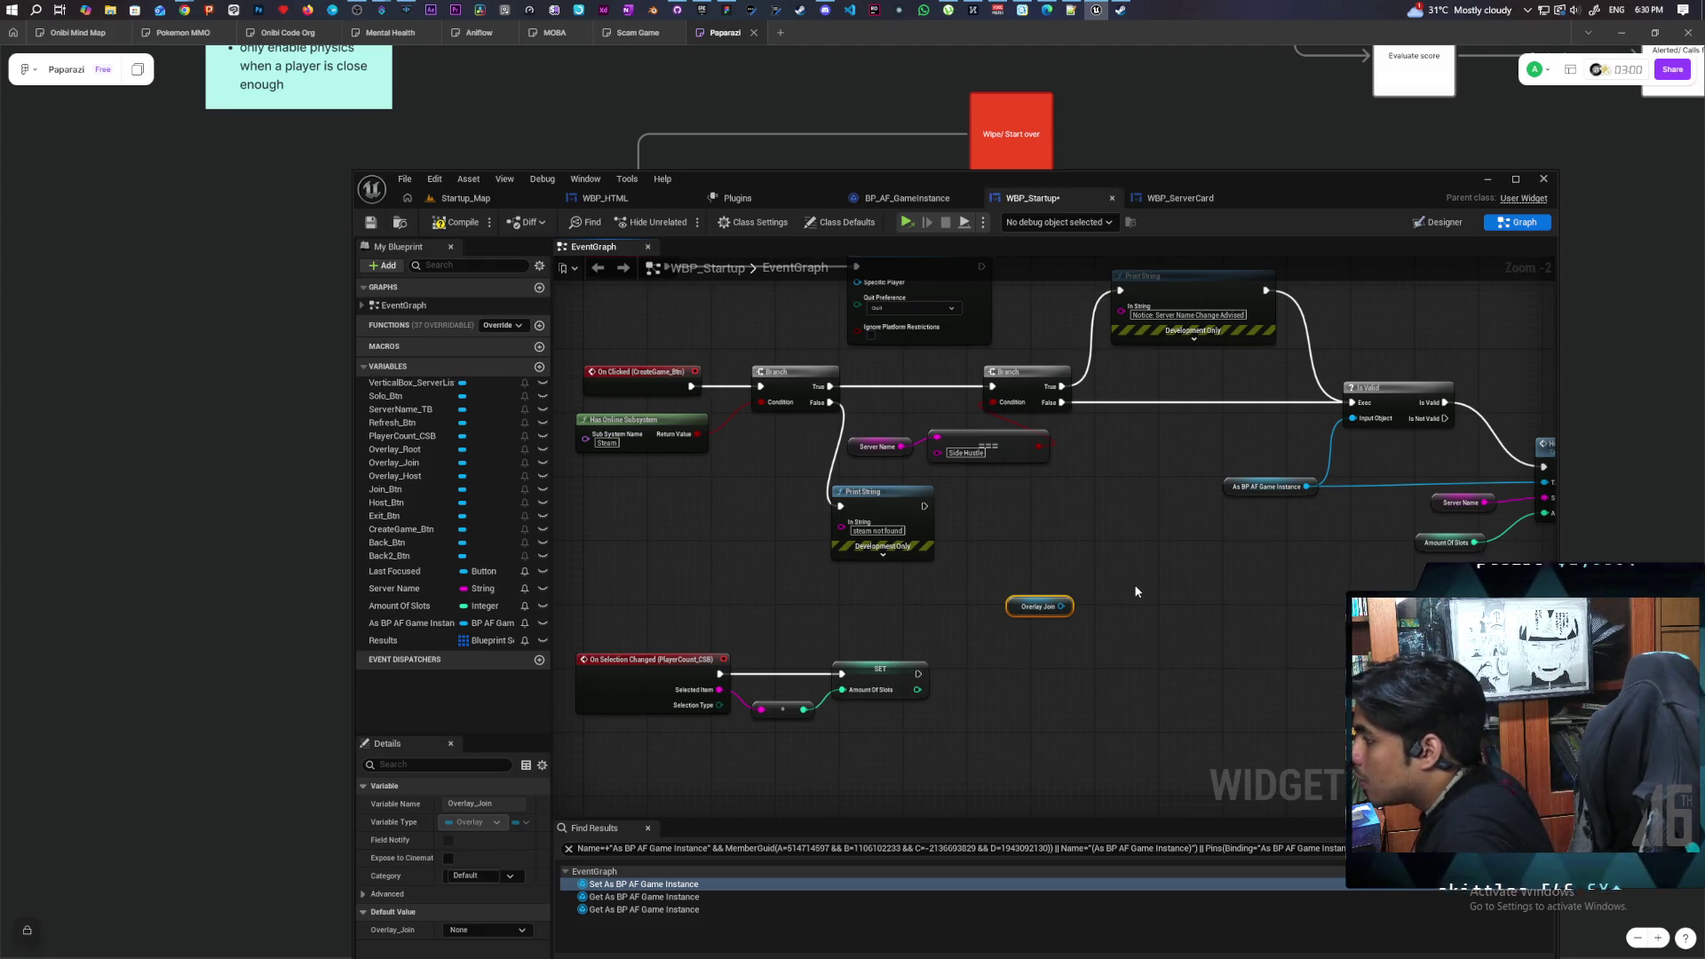
mouse_move(1135, 591)
left_mouse_down()
mouse_move(1226, 648)
mouse_move(947, 633)
mouse_move(773, 598)
left_mouse_up()
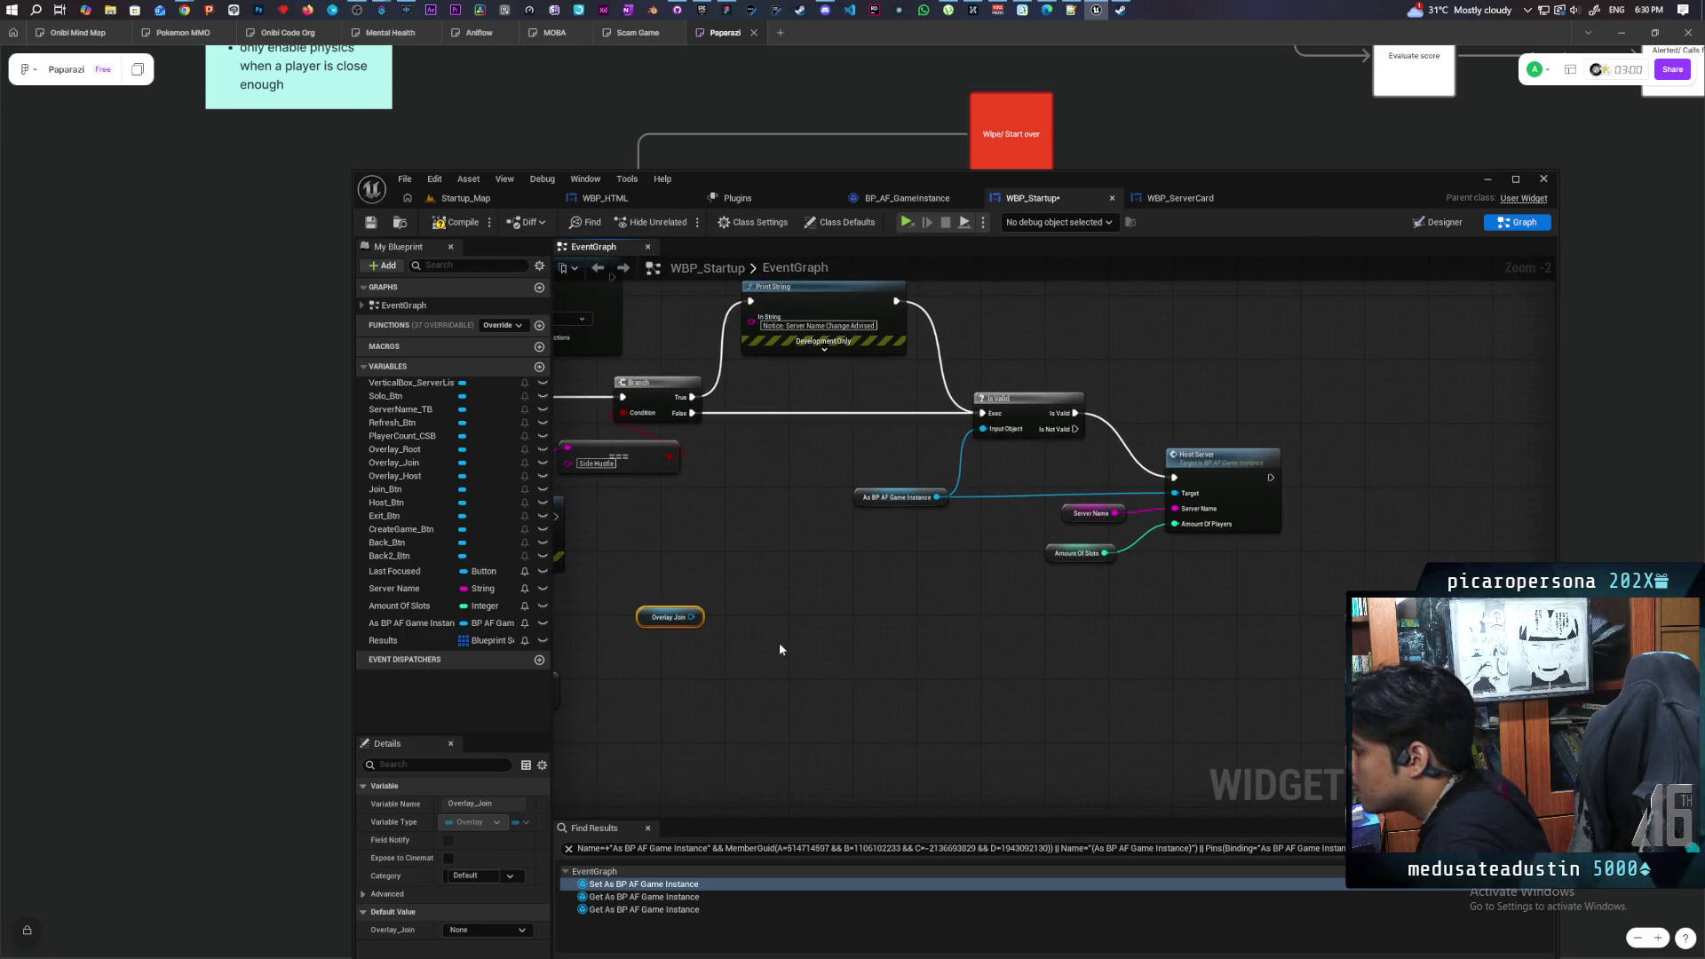
left_click_drag(644, 619, 922, 604)
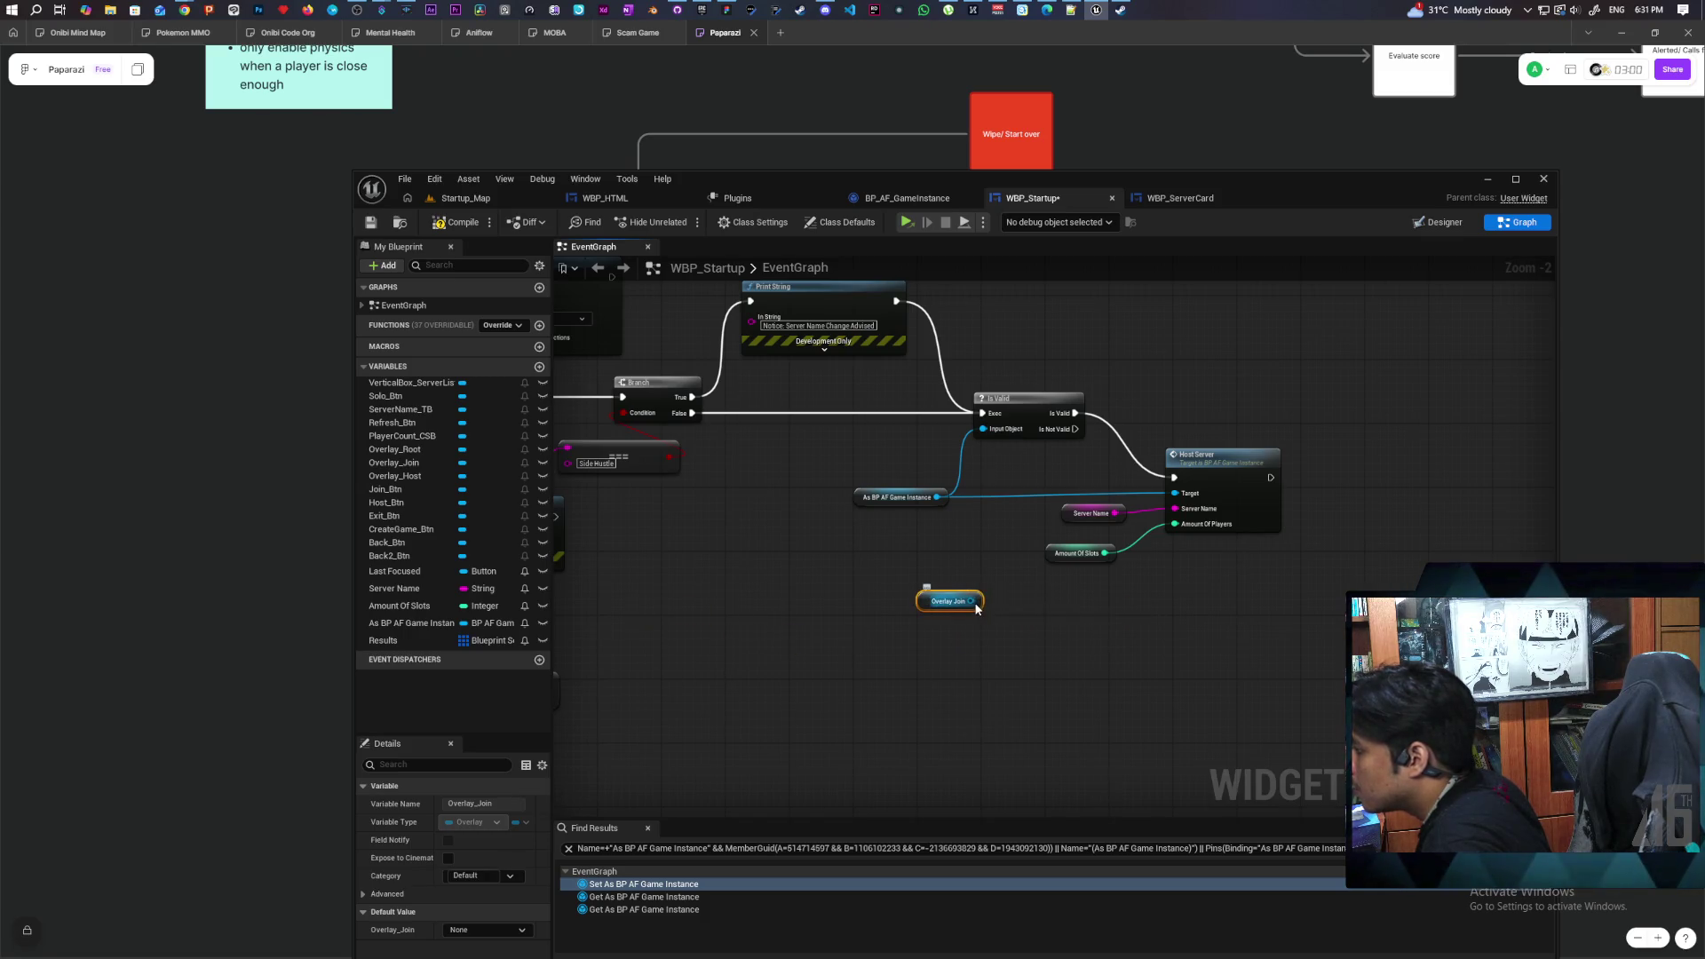
left_click_drag(974, 600, 1018, 661)
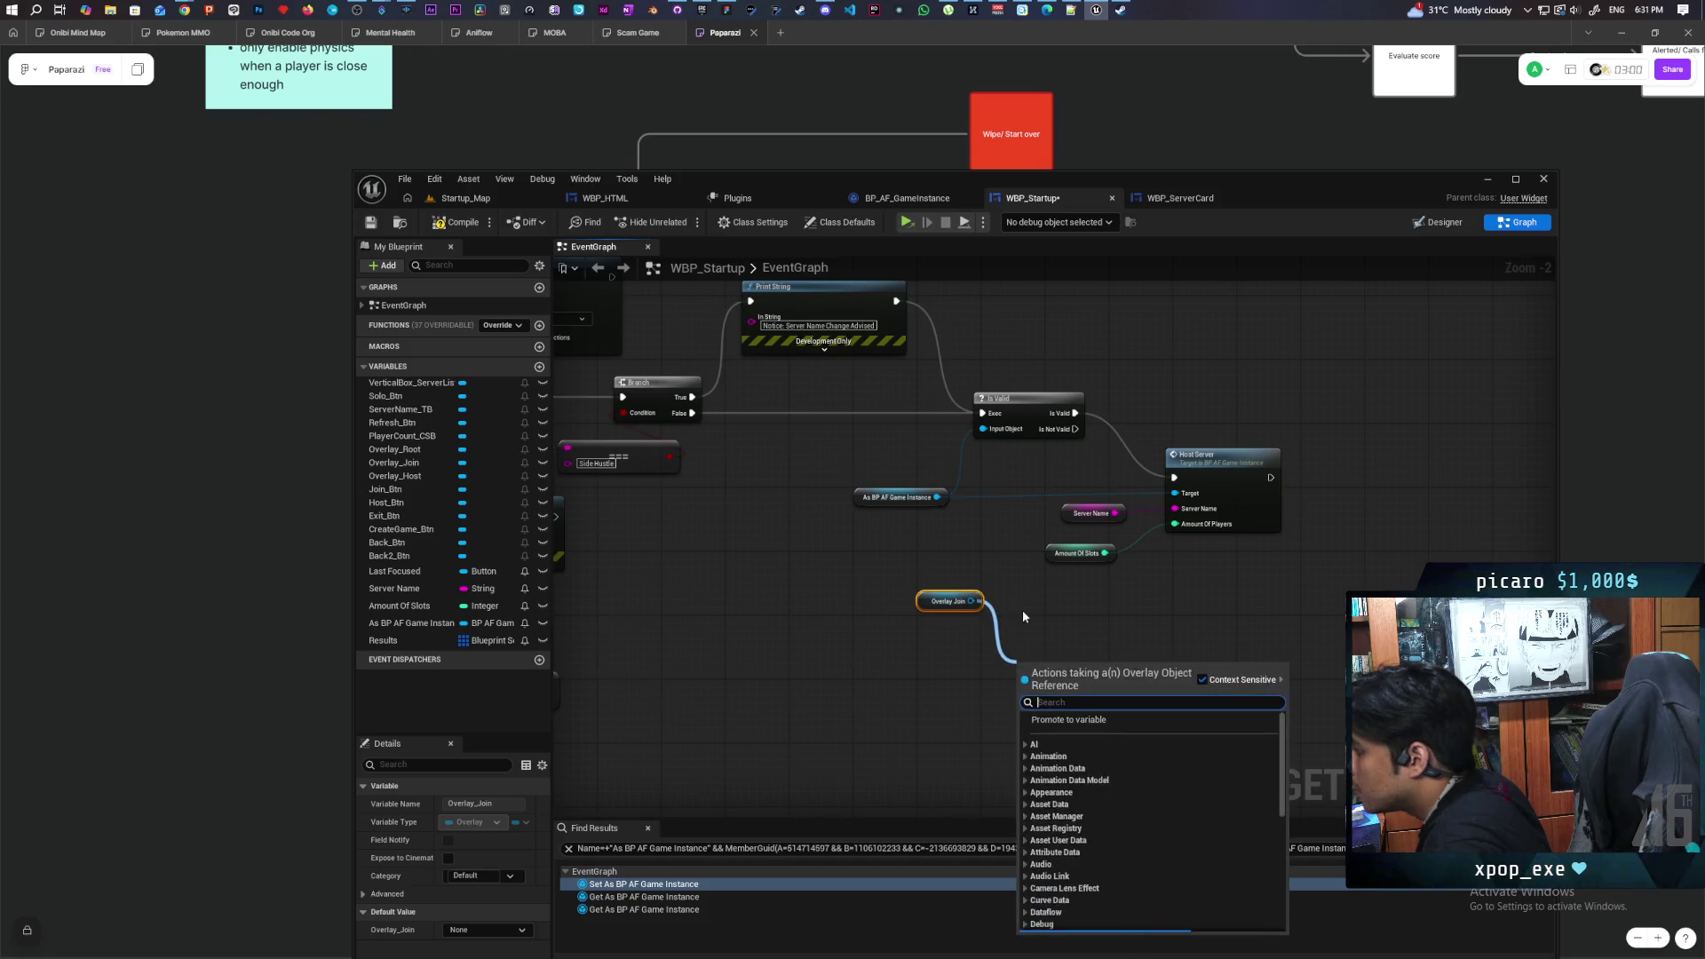
left_click(788, 533)
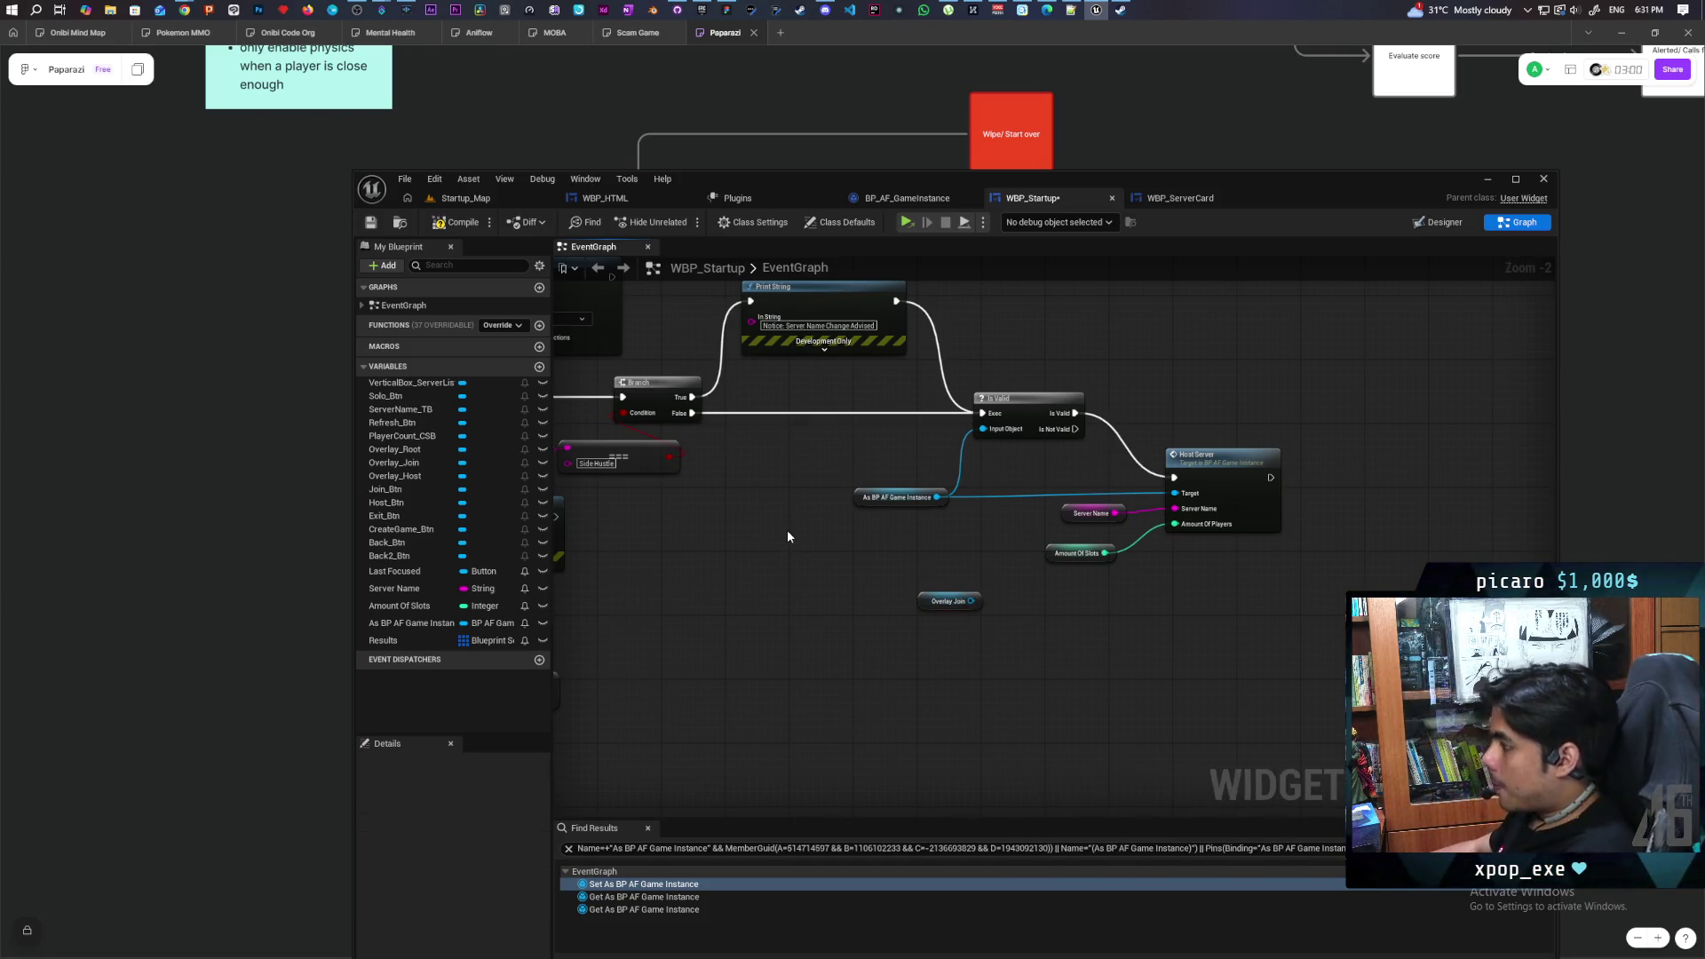
mouse_move(788, 533)
left_mouse_down()
mouse_move(858, 665)
mouse_move(1077, 783)
left_mouse_up()
Copy a Set Visibility node, target it at Overlay Join, and set In Visibility to Hidden
left_click(912, 430)
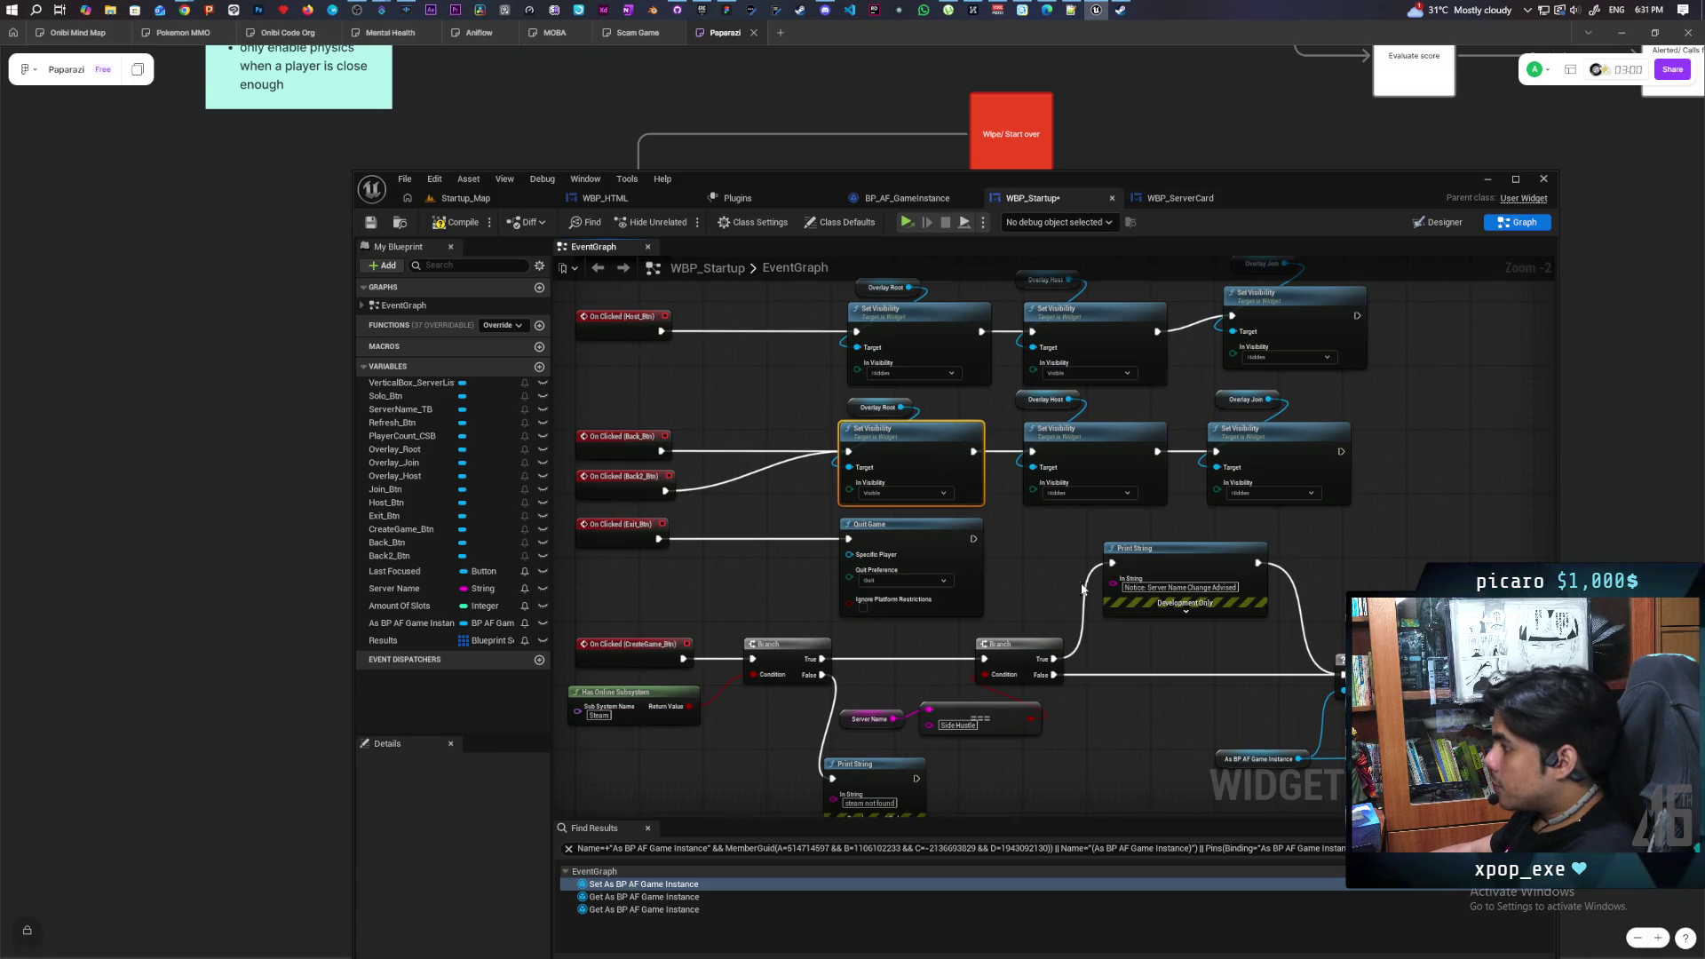
key("ctrl+c")
left_click_drag(1124, 610, 693, 384)
key("ctrl+v")
left_click_drag(903, 636, 984, 695)
scroll(860, 648, "down", 2)
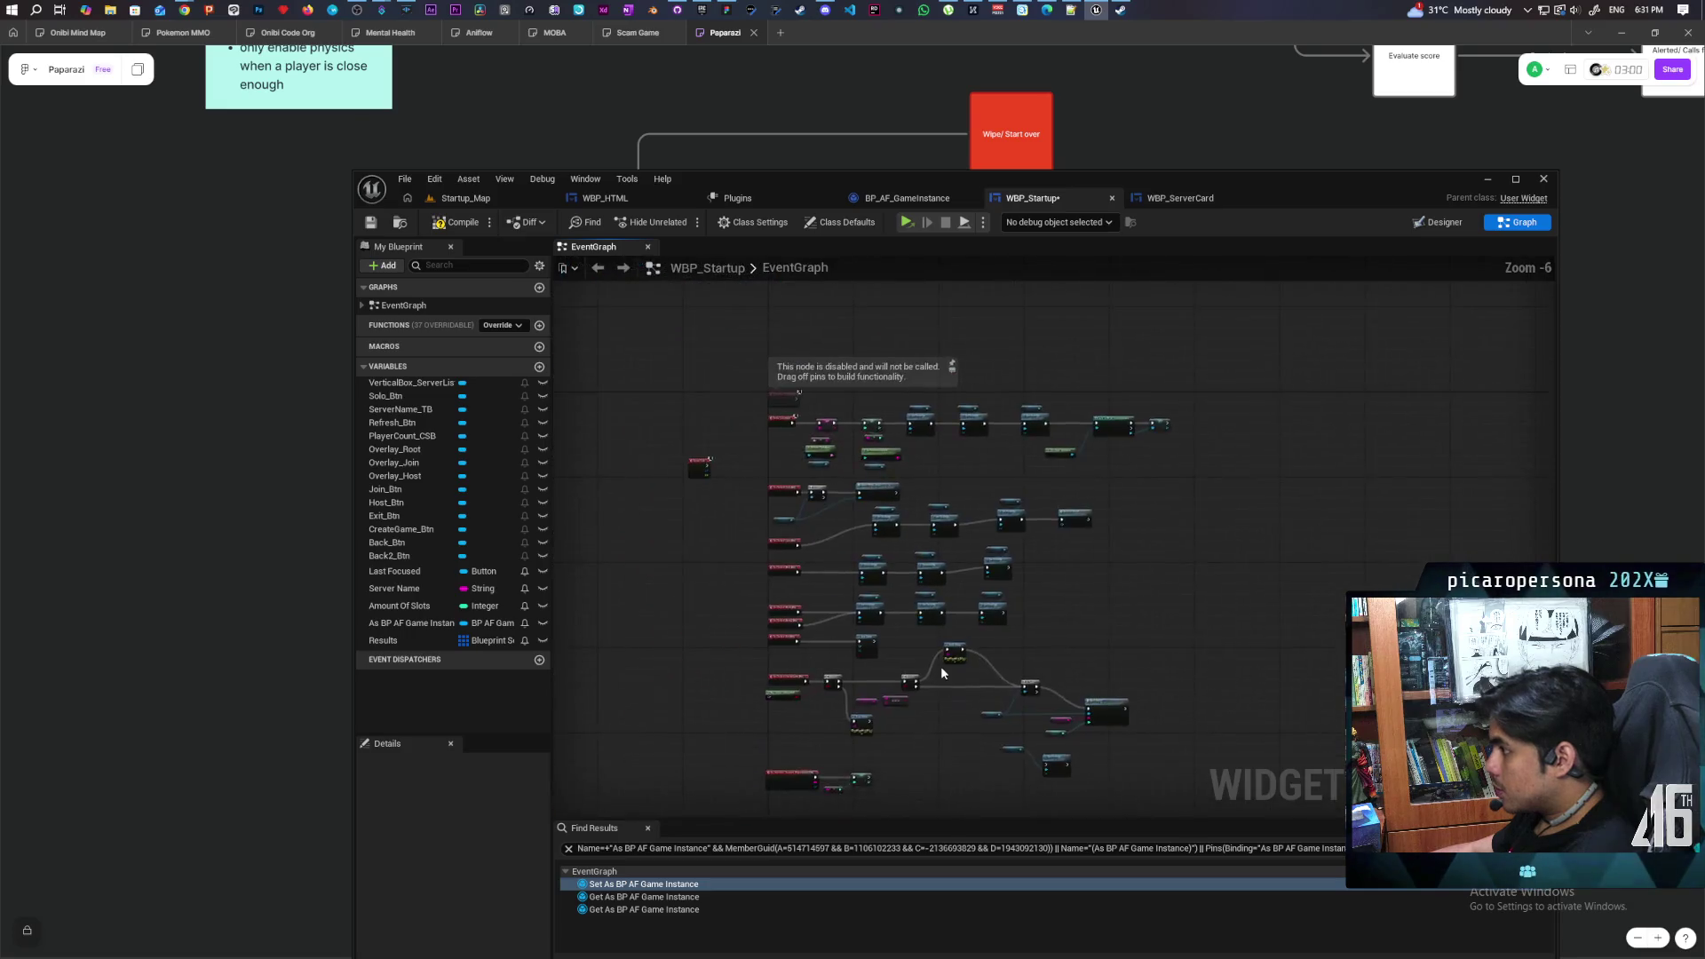
scroll(941, 666, "up", 2)
left_click_drag(941, 666, 962, 639)
left_click(1036, 700)
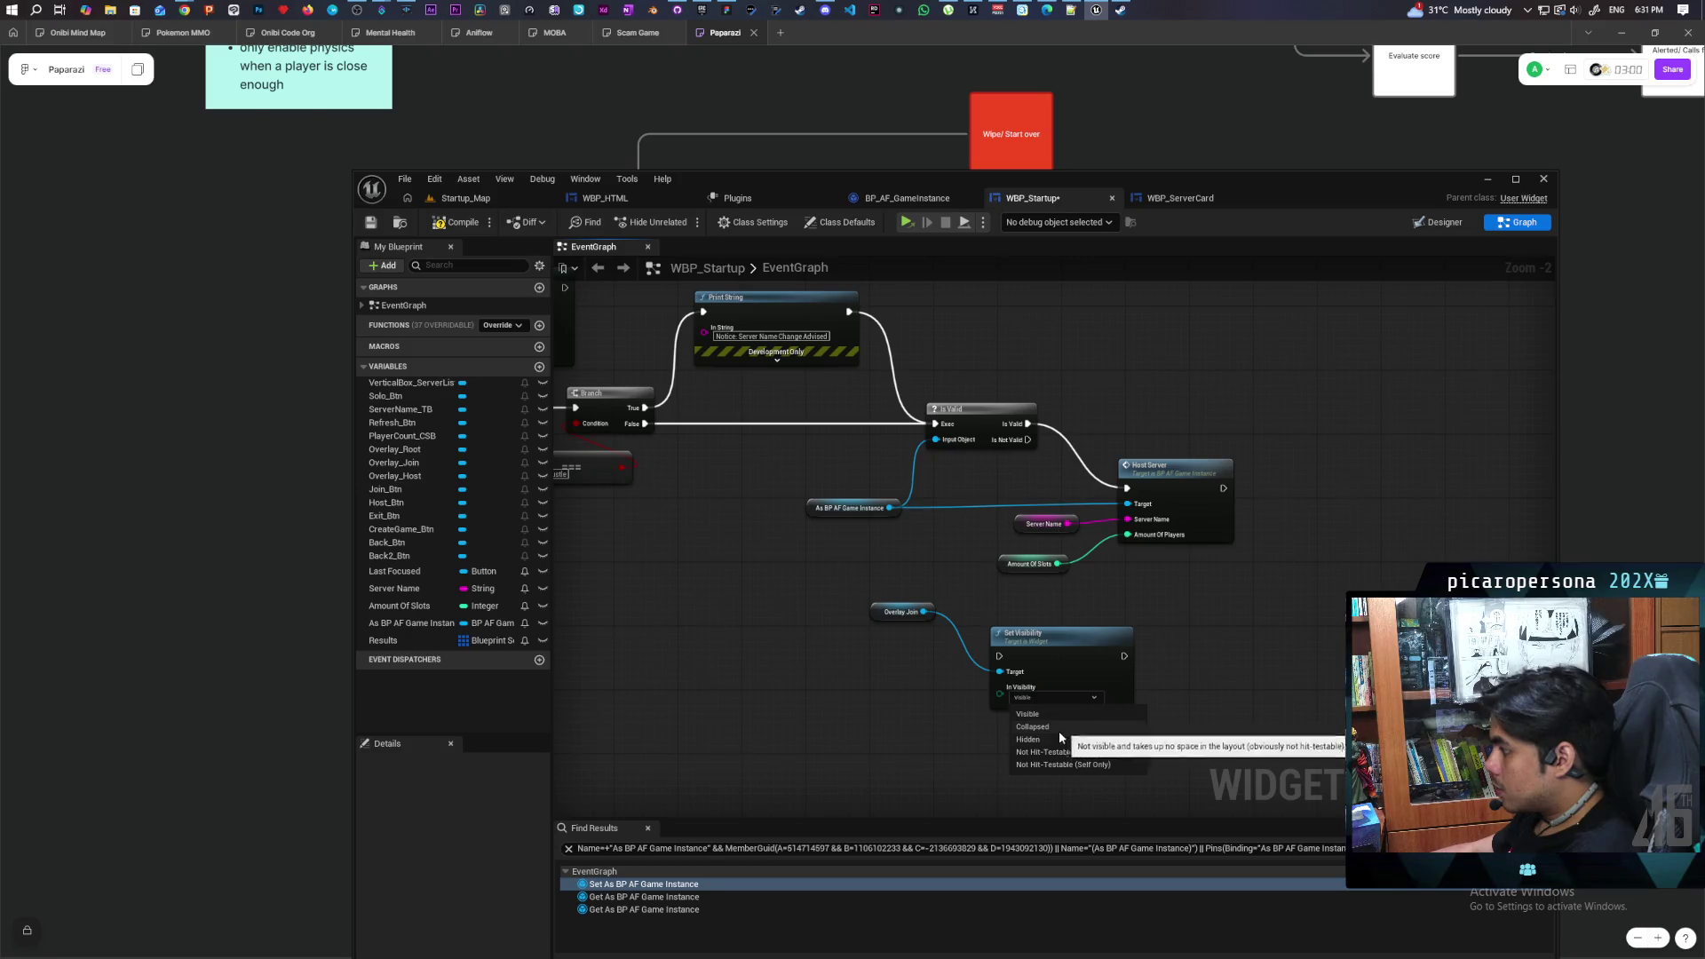
left_click(1075, 733)
Shift the Host Server group right and place Set Visibility and Overlay Join beside Is Valid
left_click_drag(1079, 737, 880, 776)
left_click_drag(841, 510, 1048, 626)
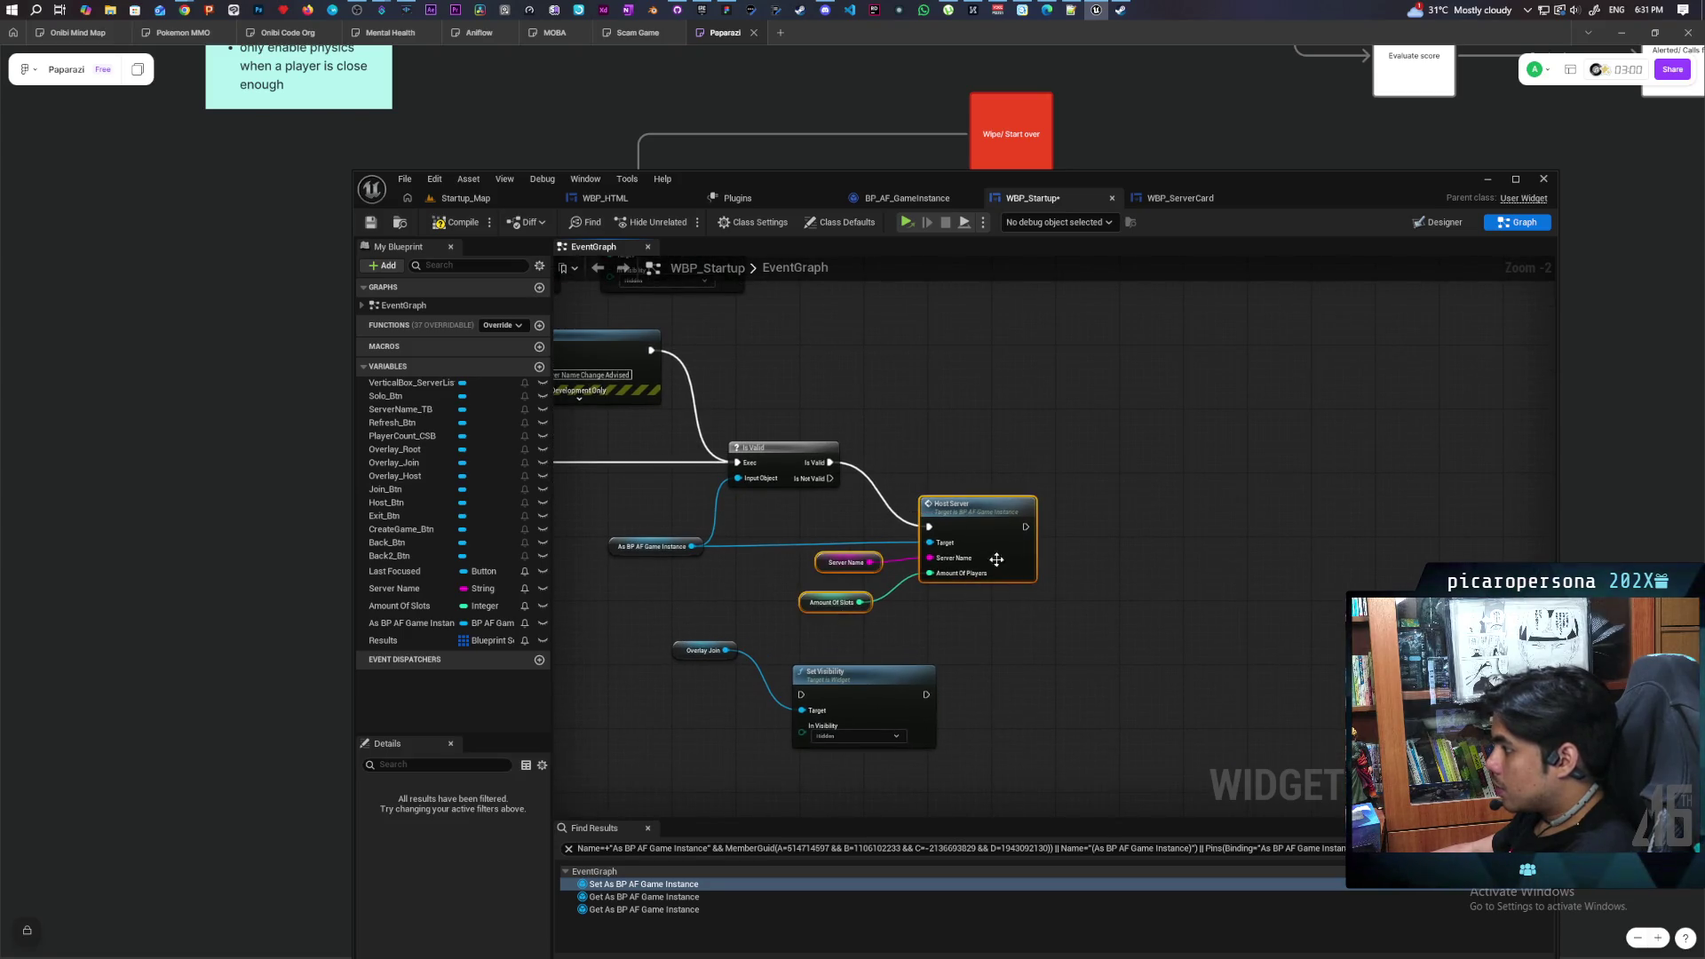
left_click_drag(978, 533, 1177, 533)
mouse_move(840, 692)
left_mouse_down()
mouse_move(922, 454)
mouse_move(873, 462)
mouse_move(933, 461)
left_mouse_up()
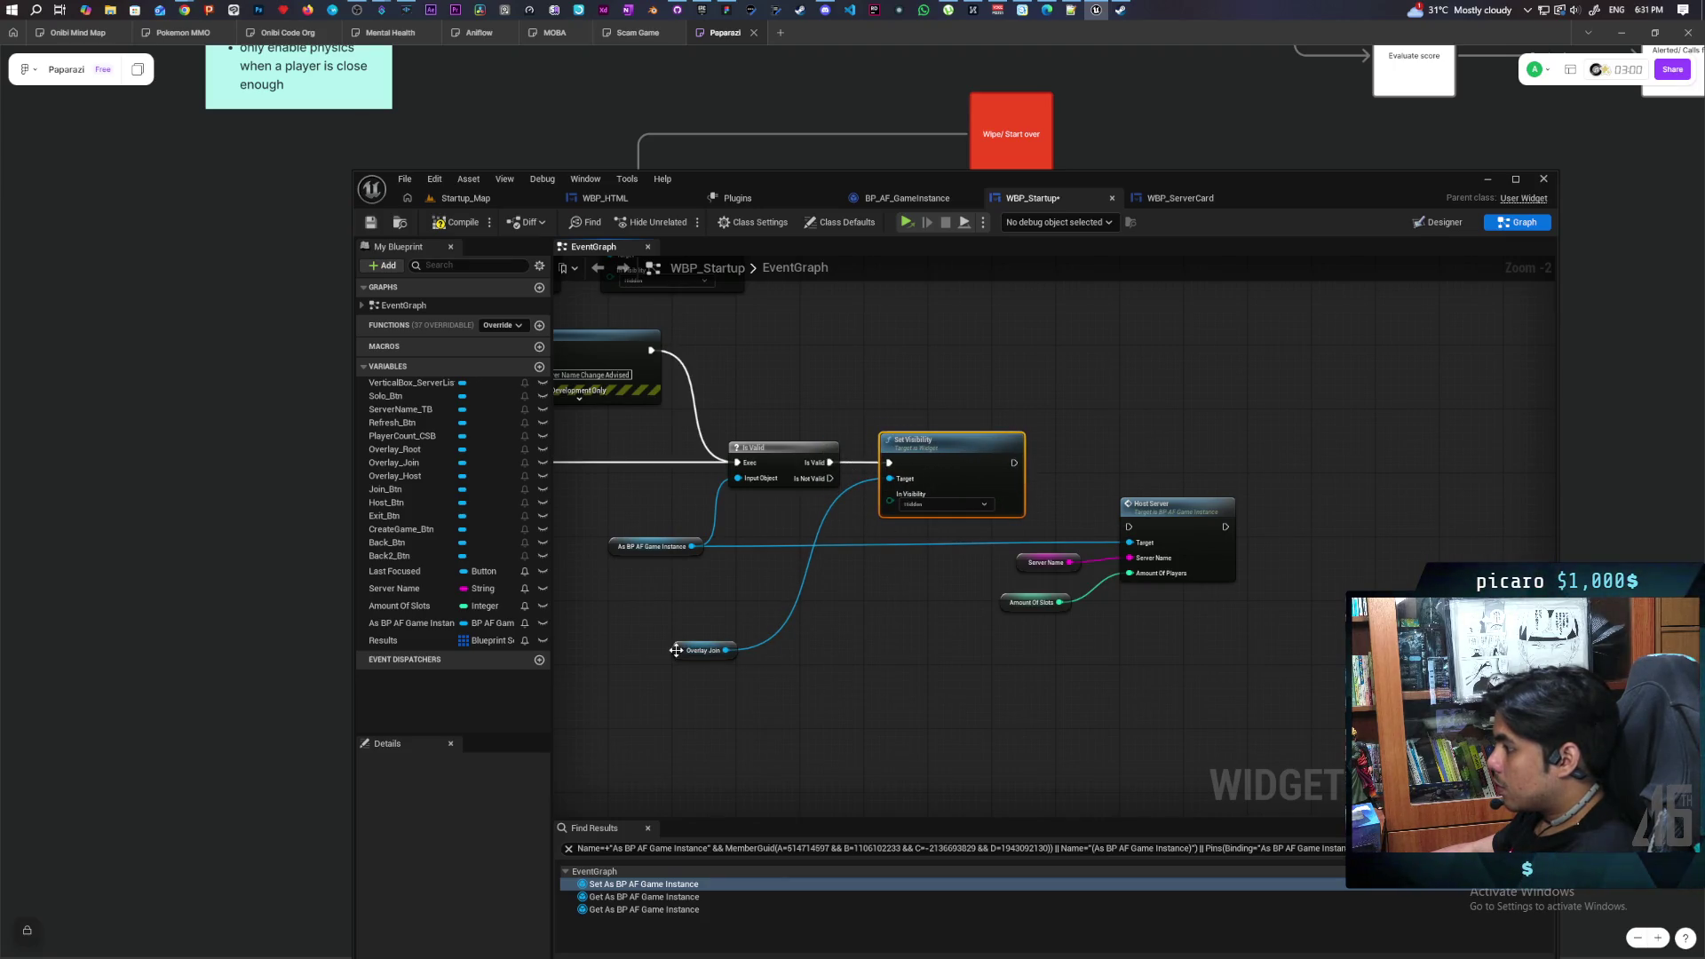
mouse_move(676, 650)
left_mouse_down()
mouse_move(755, 498)
mouse_move(782, 393)
mouse_move(827, 420)
left_mouse_up()
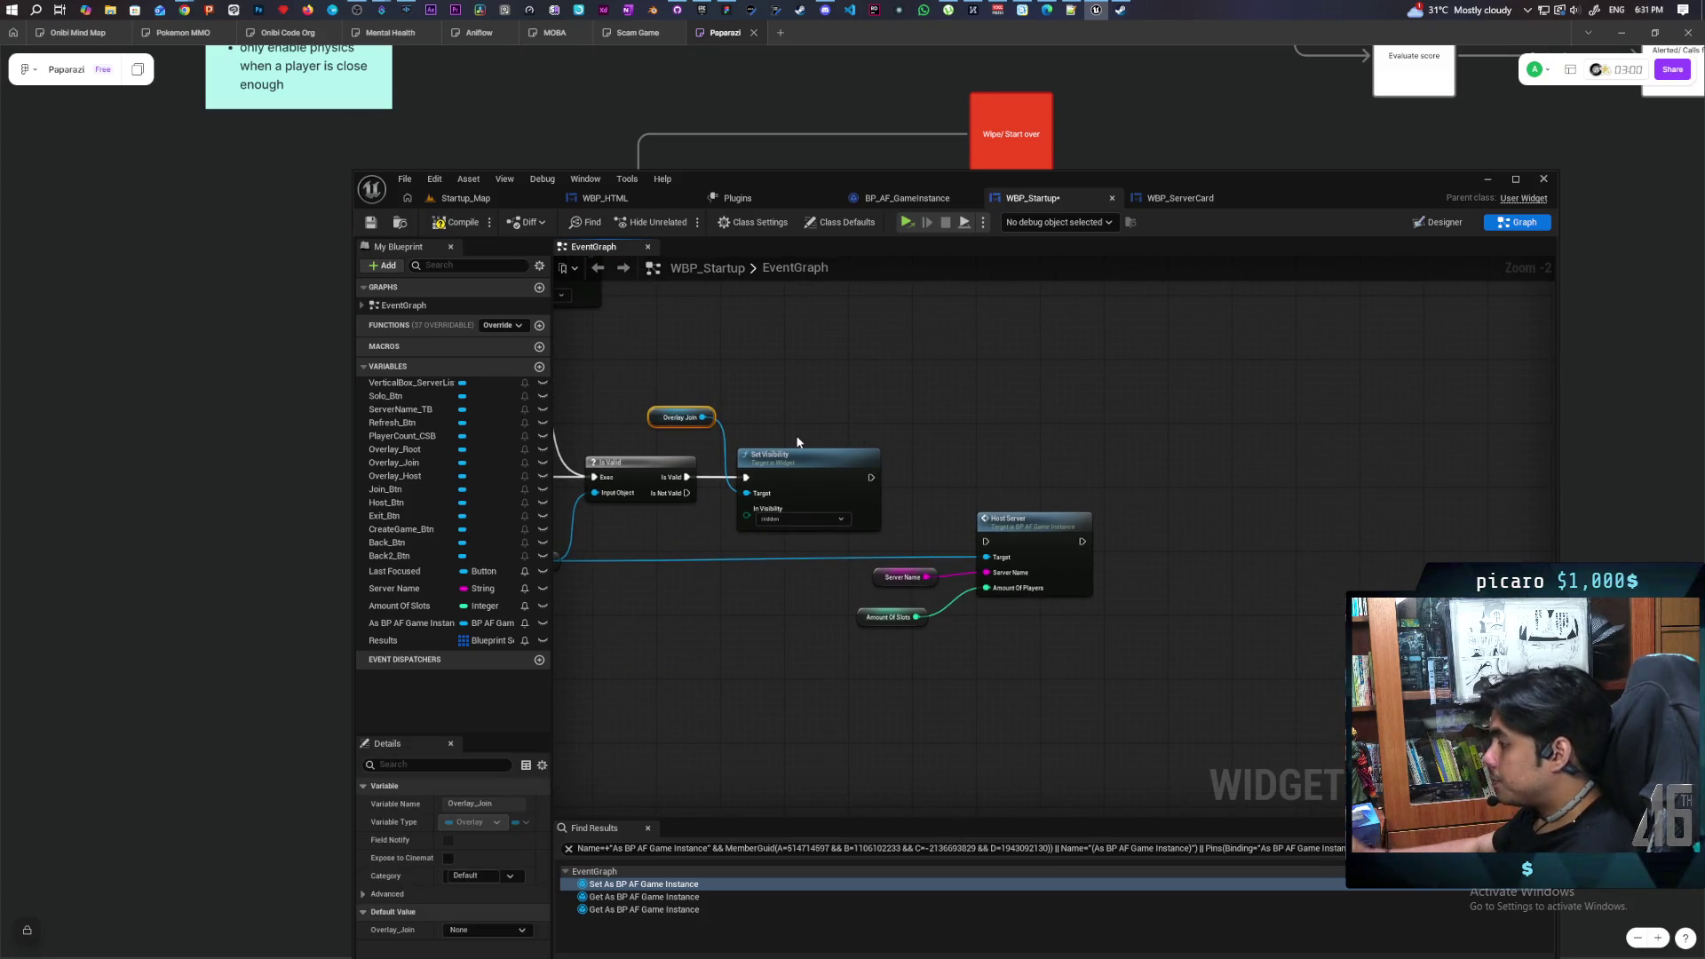
left_click_drag(853, 509, 1095, 669)
left_click_drag(1055, 541, 1070, 541)
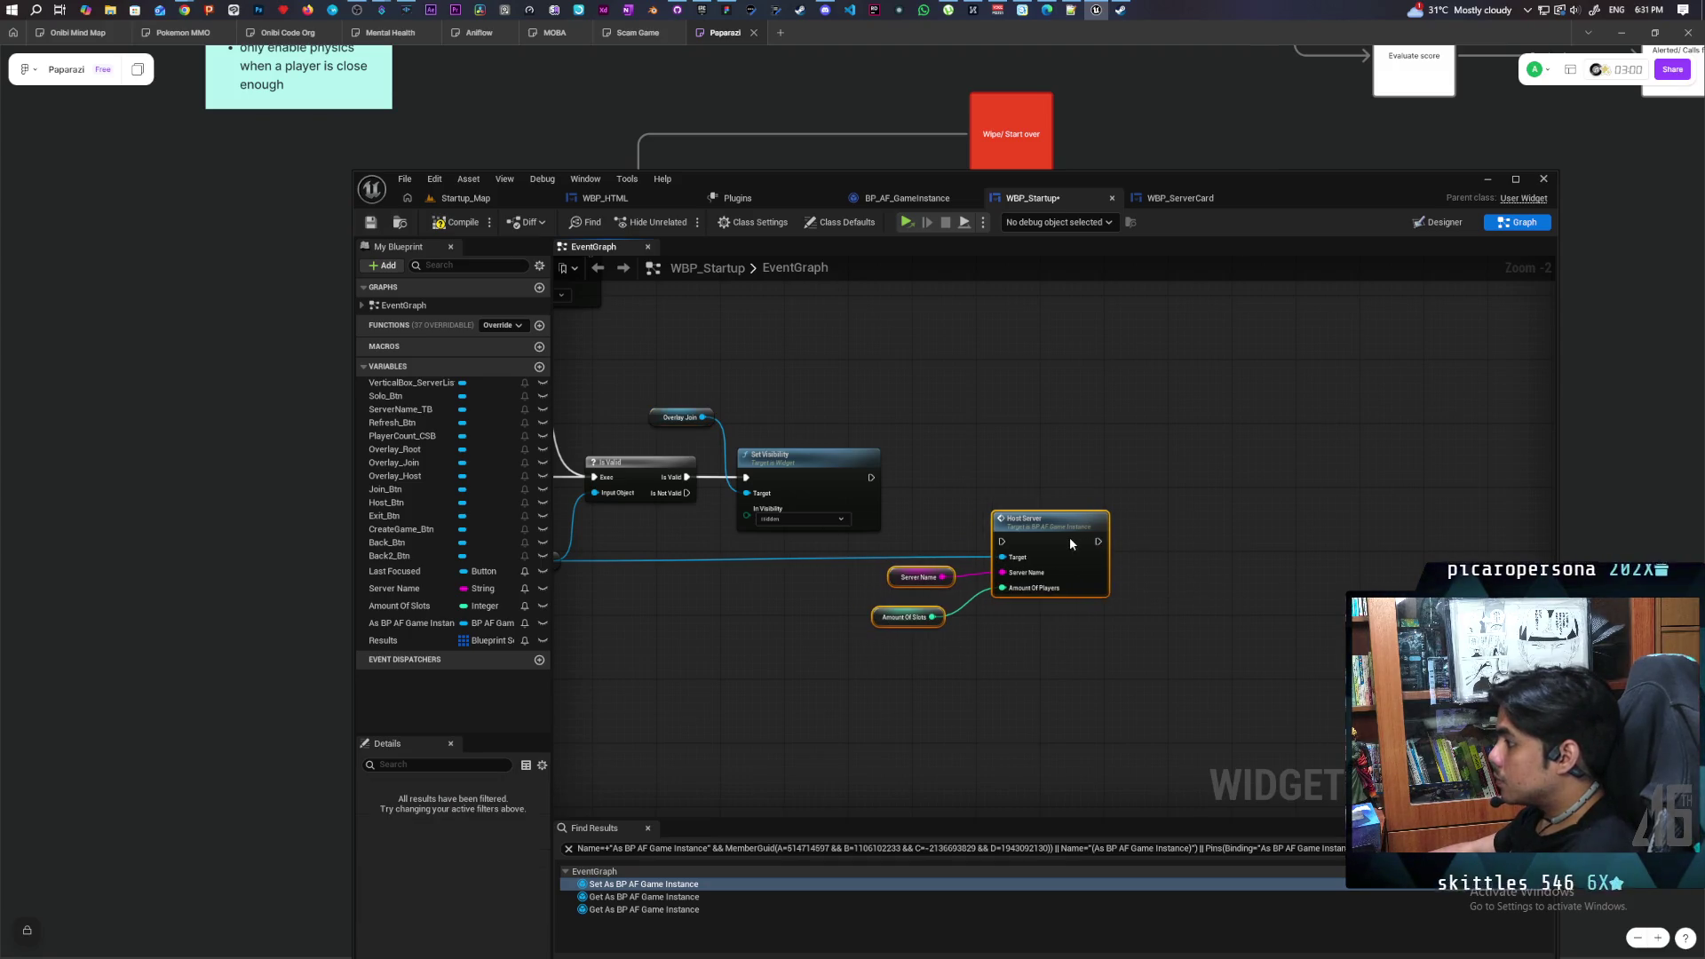
left_click(1076, 536)
left_click(934, 462)
mouse_move(934, 462)
left_mouse_down()
mouse_move(1191, 395)
mouse_move(961, 405)
left_mouse_up()
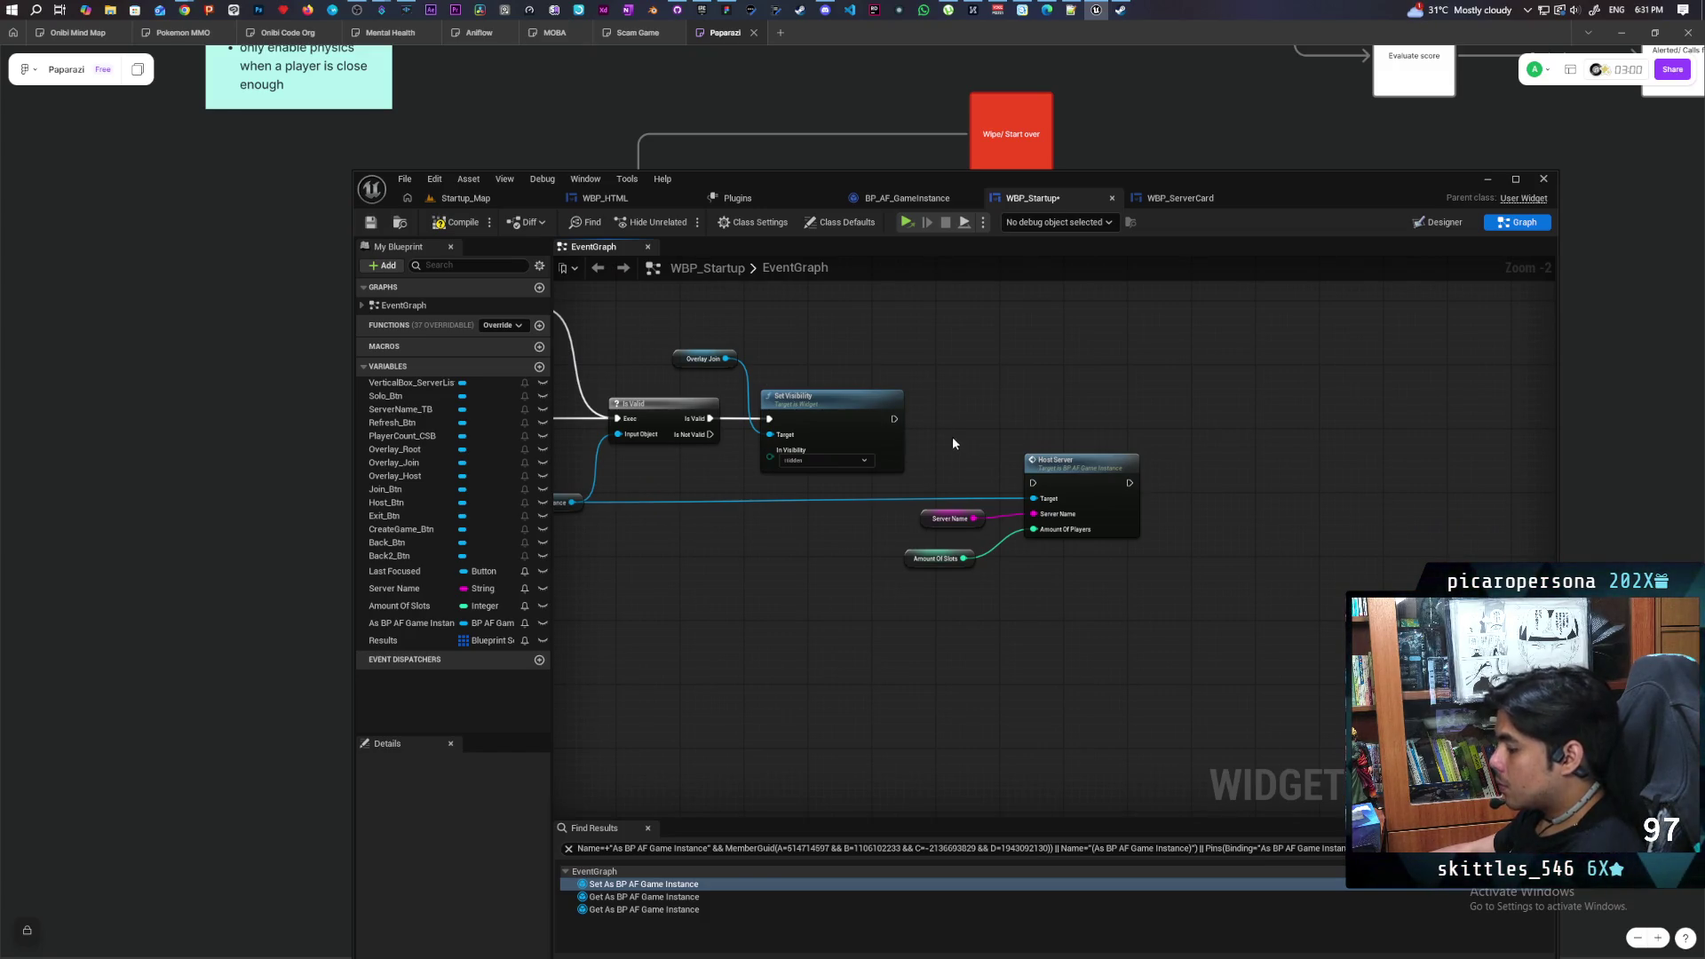
Insert a Delay after Set Visibility and wire its Completed output into Host Server
left_click(945, 423)
mouse_move(892, 419)
left_mouse_down()
mouse_move(953, 394)
mouse_move(969, 411)
mouse_move(1054, 599)
left_mouse_up()
left_click_drag(1066, 460, 1137, 460)
left_click_drag(1026, 419, 1106, 482)
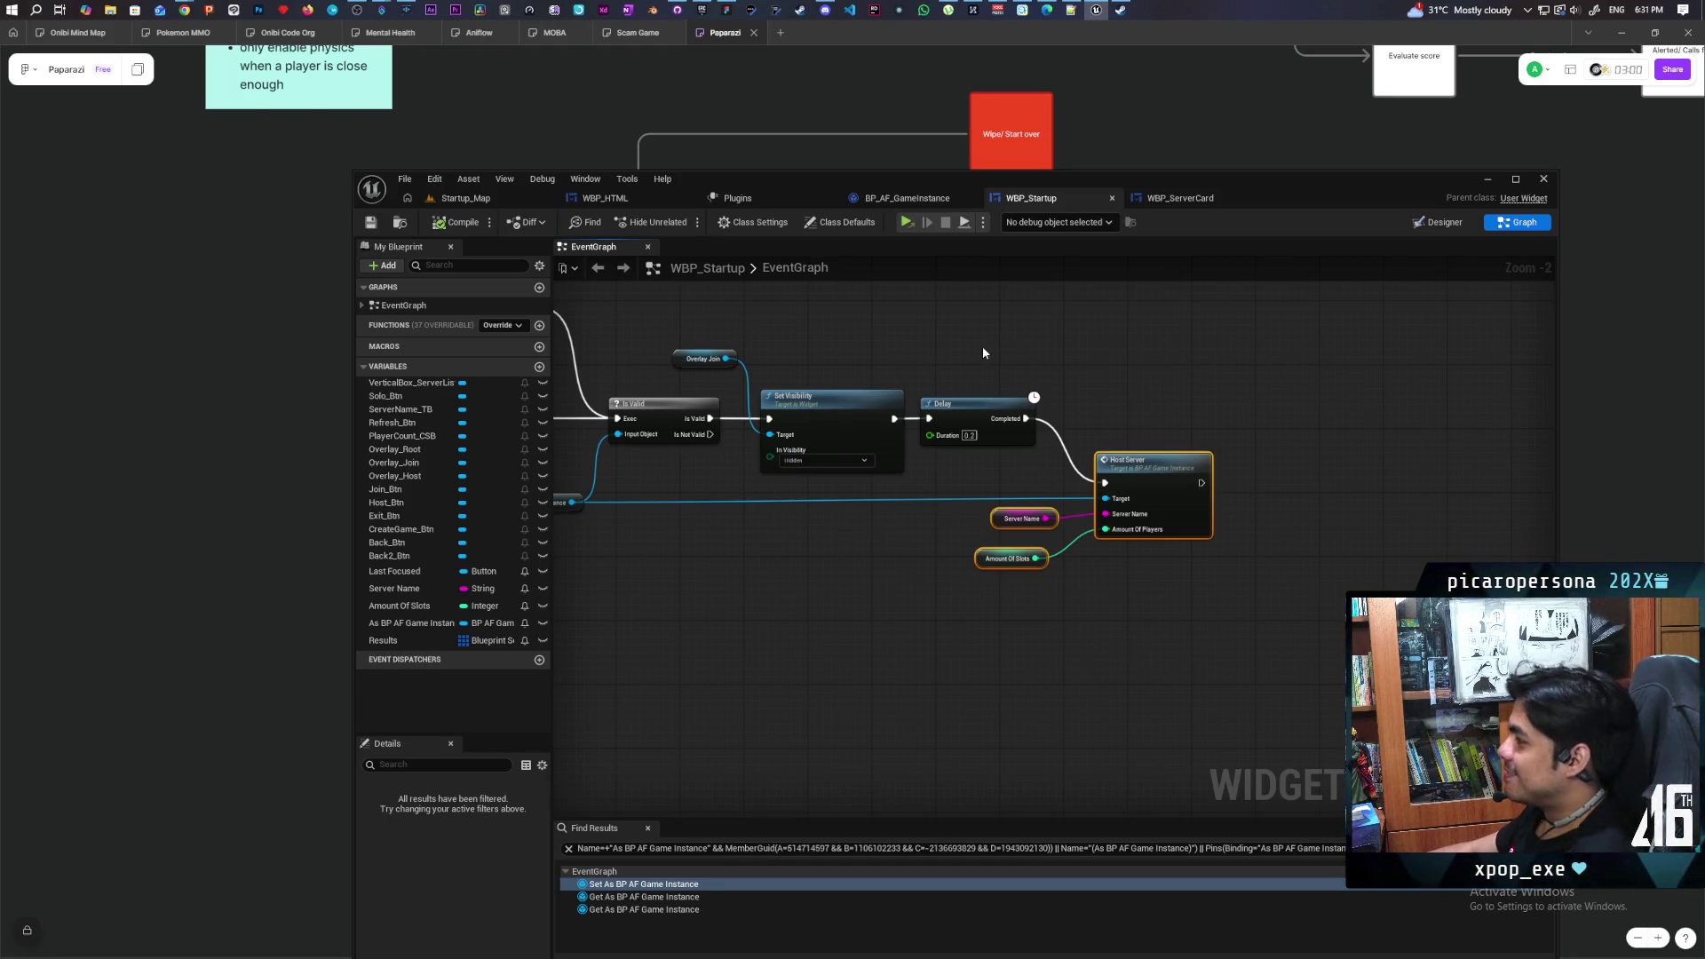
Line up the Delay and Host Server nodes, then return WBP_Startup to its Designer layout
left_click_drag(986, 354, 969, 331)
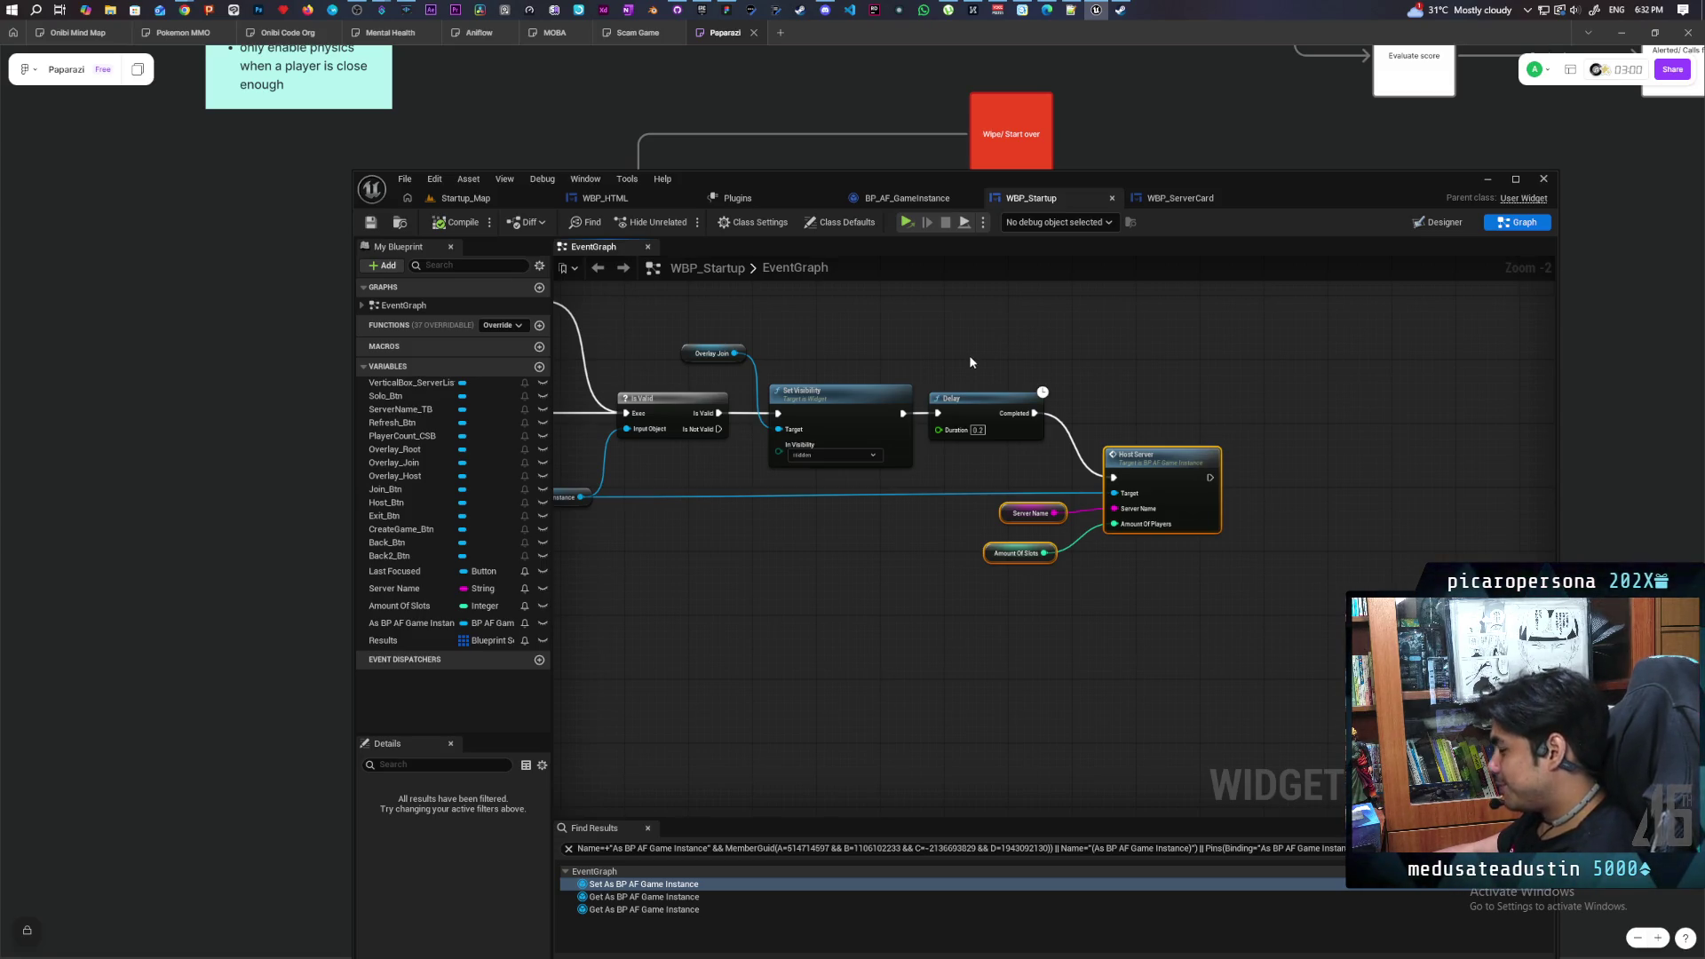
left_click_drag(991, 404, 1018, 403)
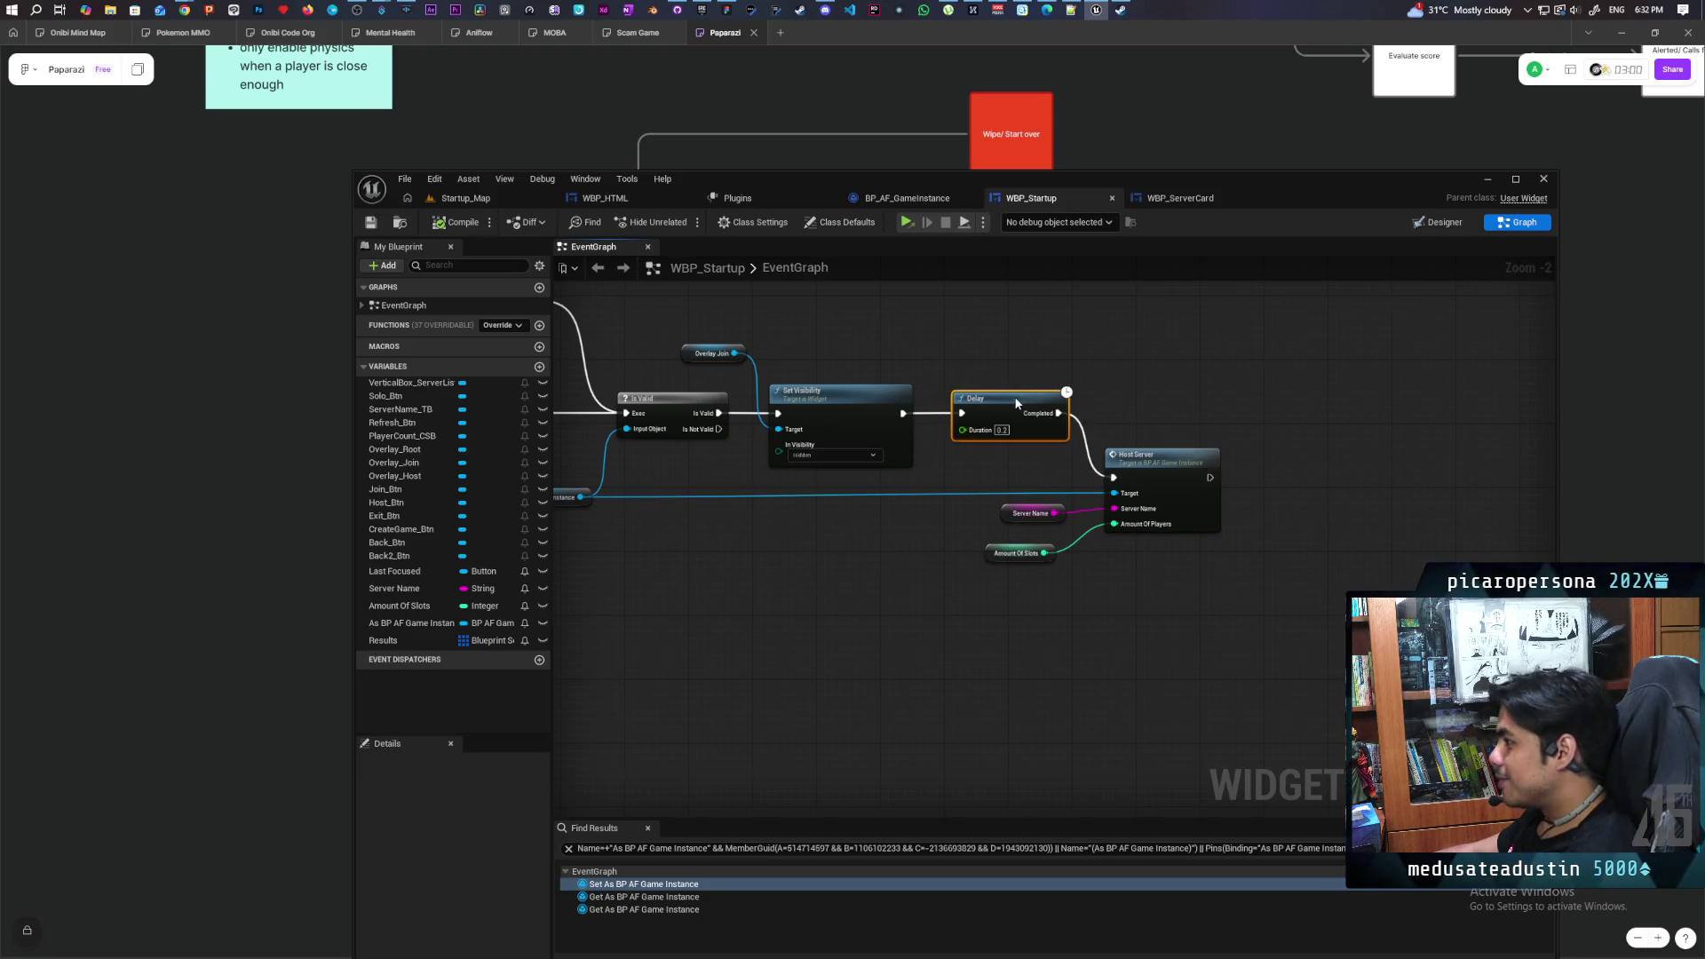
left_click_drag(1021, 478, 1161, 602)
left_click_drag(1017, 554, 1049, 553)
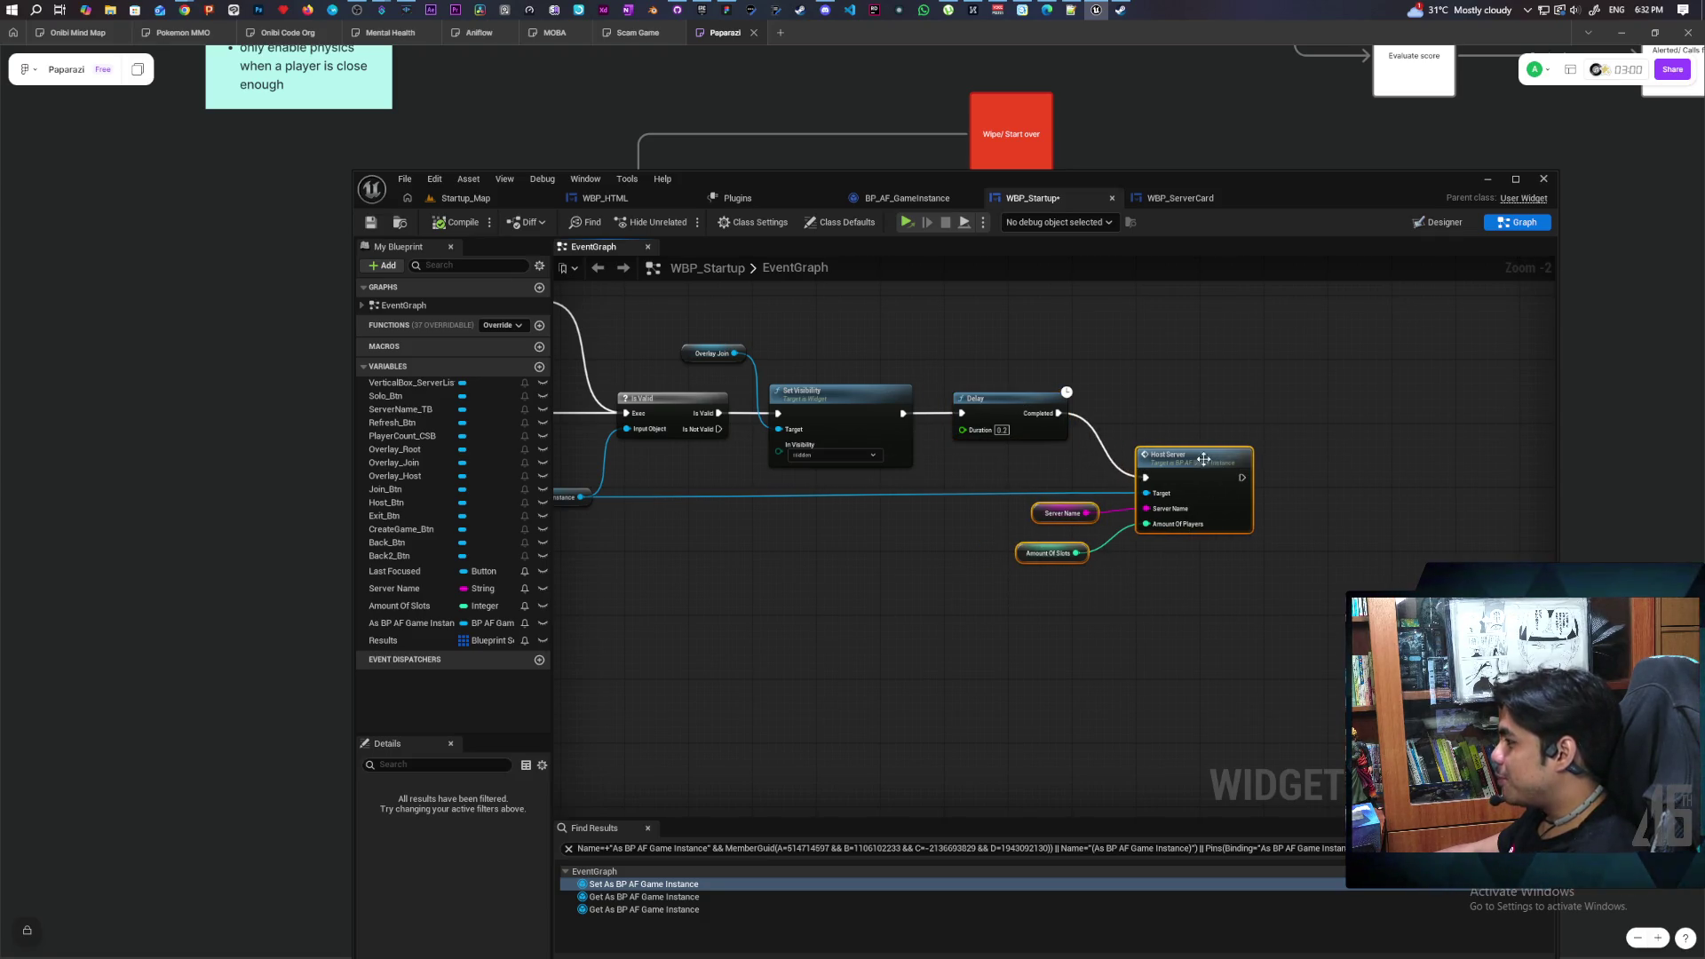
left_click(943, 545)
left_click_drag(944, 546, 1021, 523)
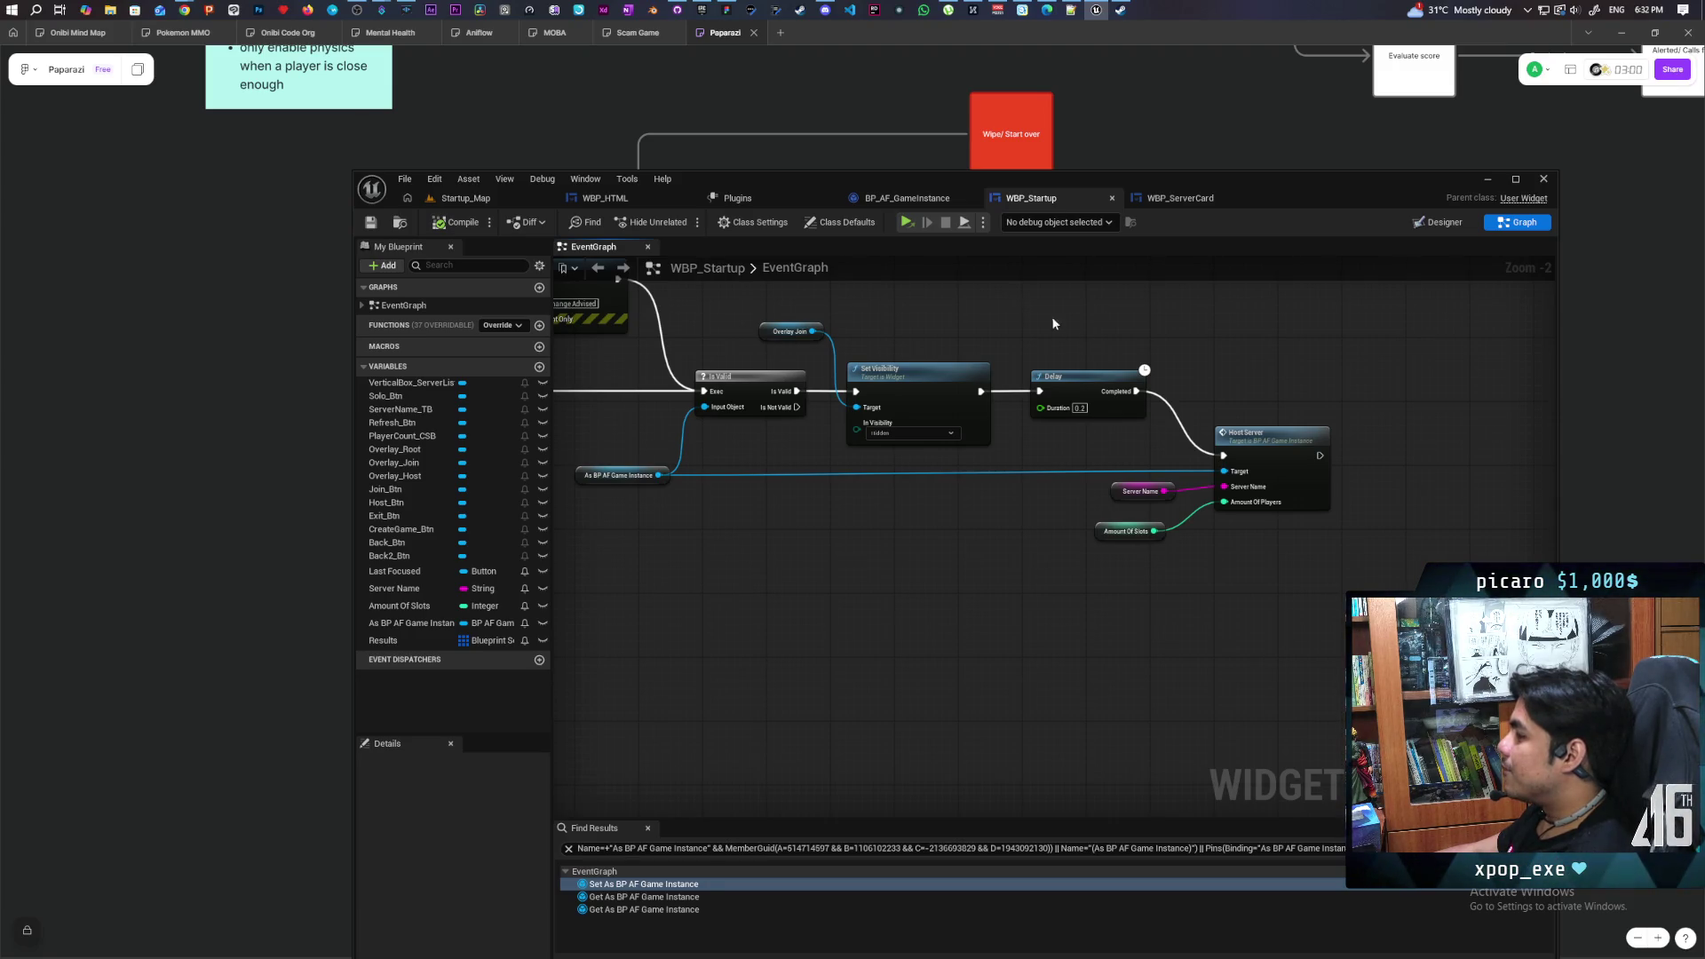
left_click(1440, 224)
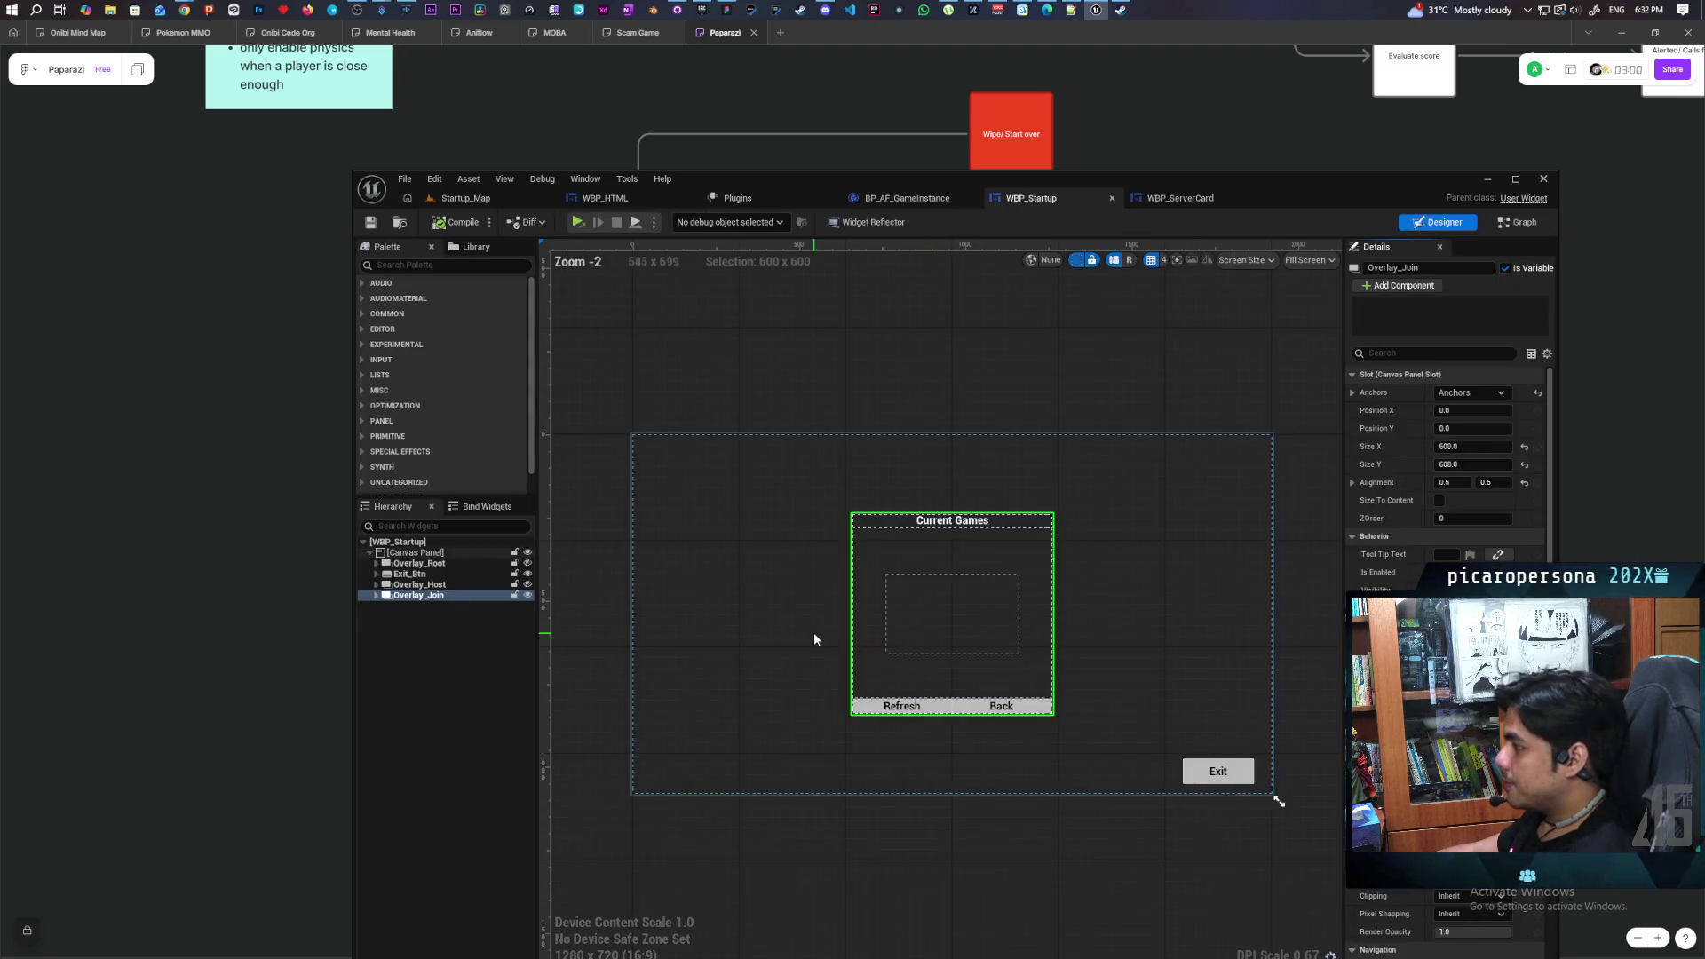
Hide Overlay_Join in the preview and place a Circular Throbber on the Canvas Panel
left_click(529, 597)
left_click(397, 554)
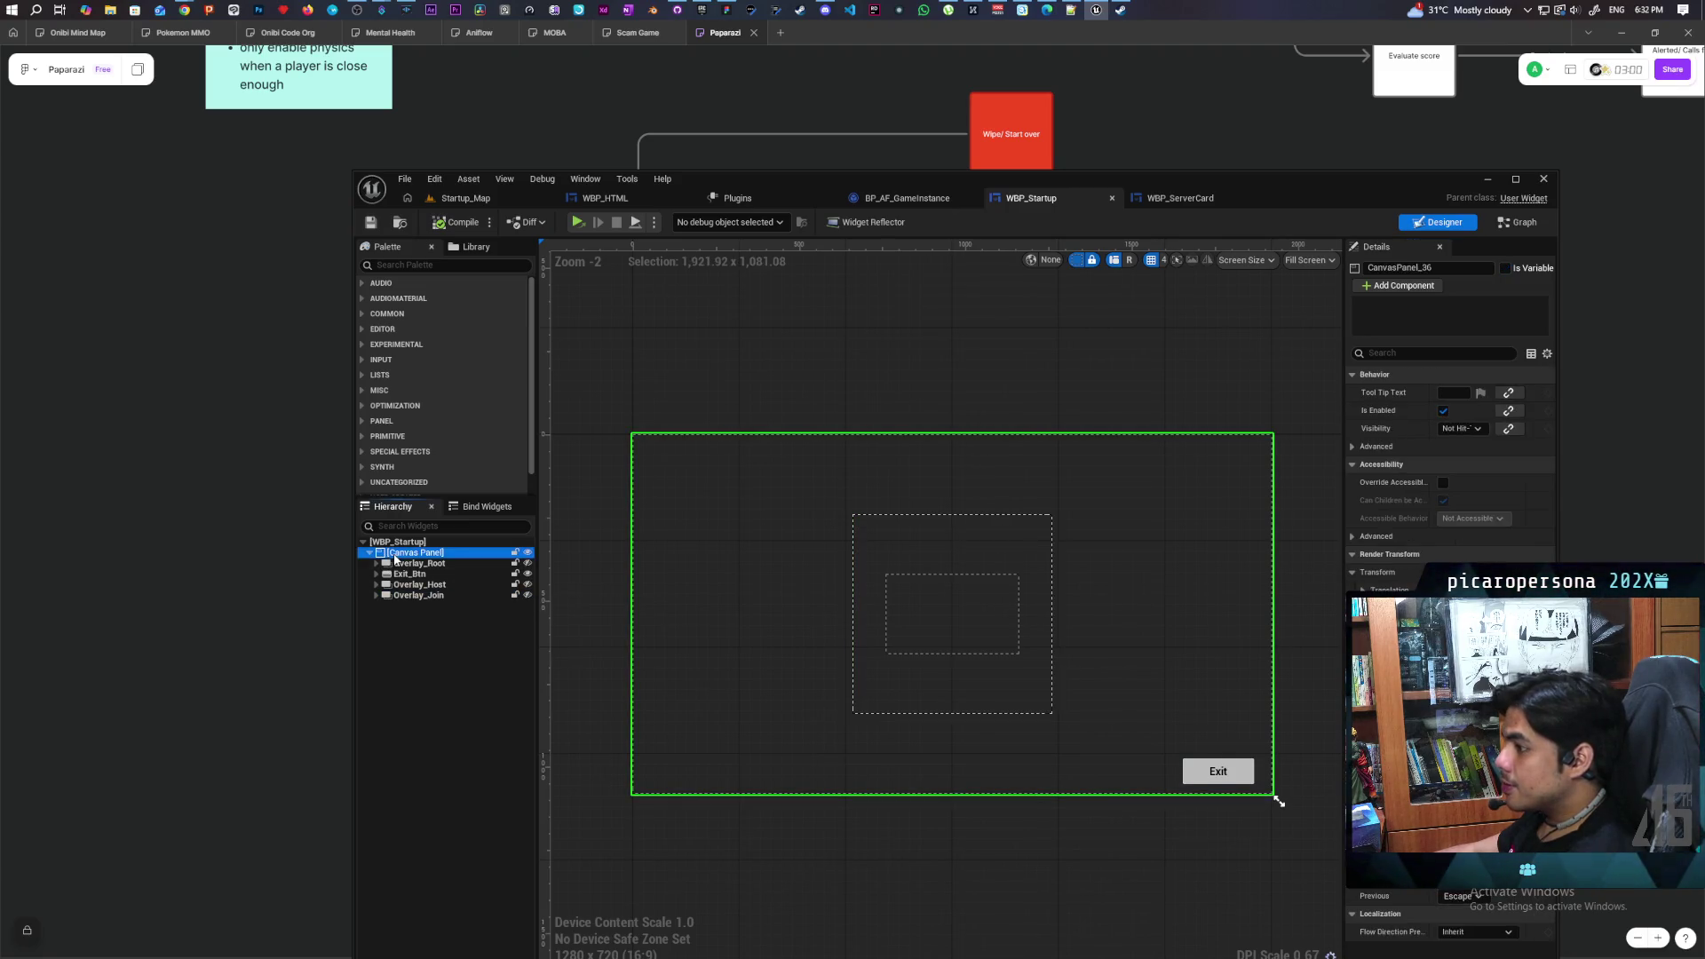
left_click(403, 265)
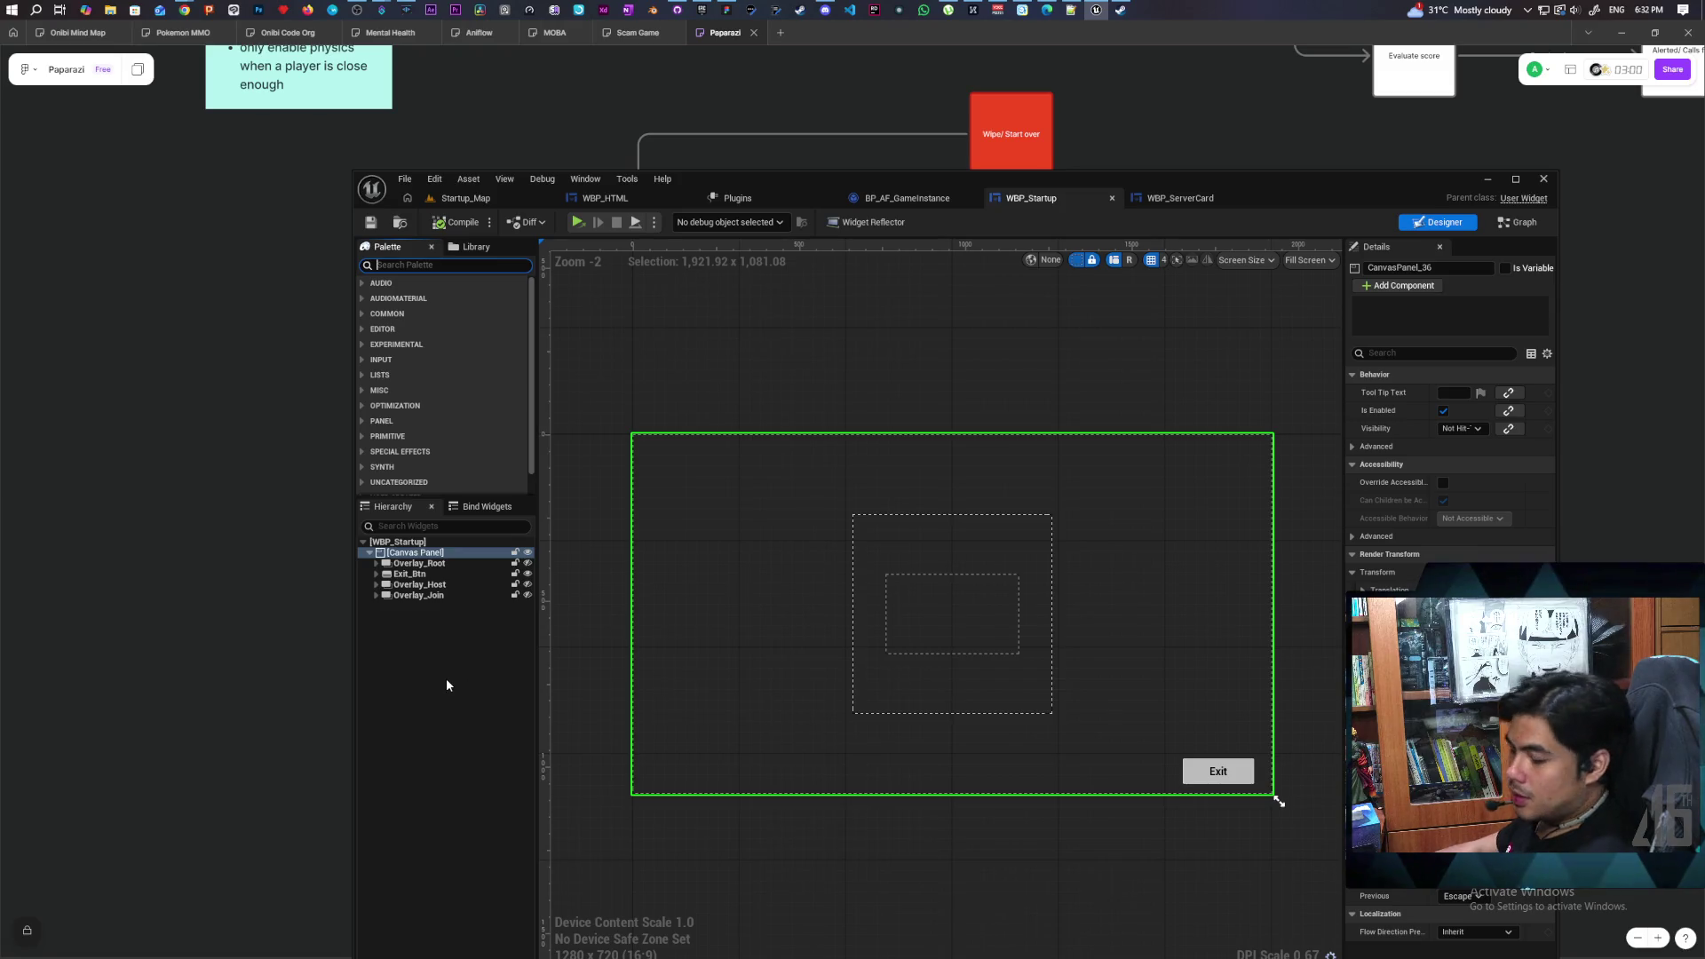
type("rob")
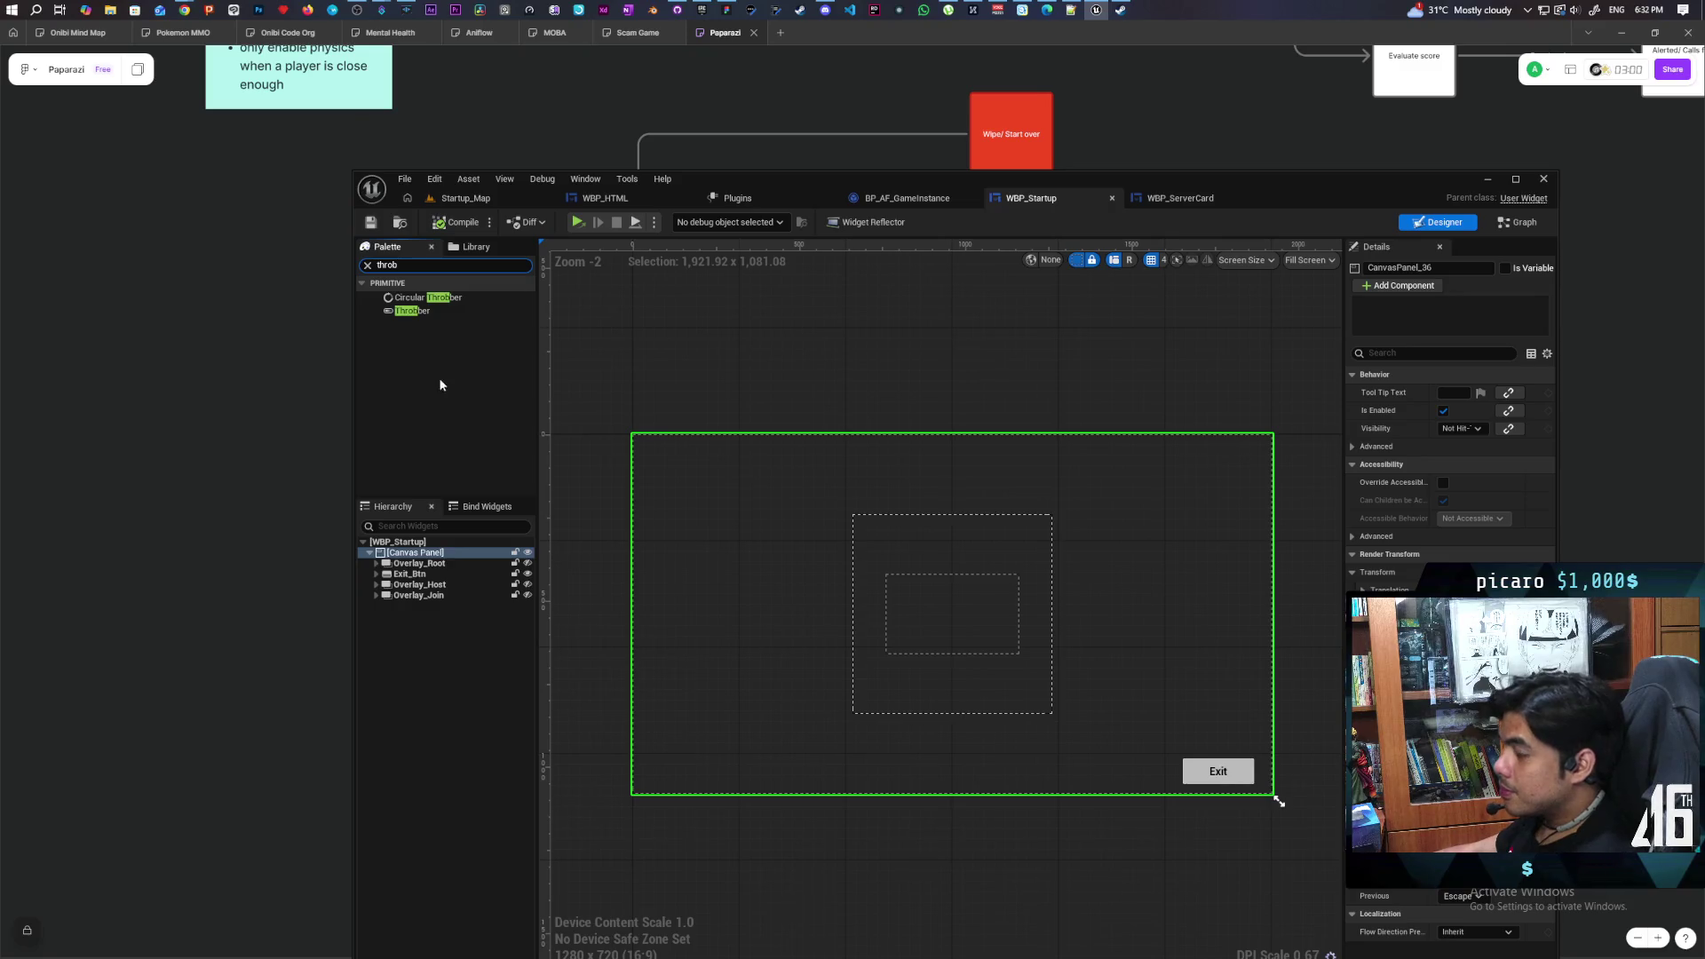
left_click(417, 300)
mouse_move(418, 300)
left_mouse_down()
mouse_move(457, 730)
mouse_move(385, 558)
mouse_move(402, 643)
mouse_move(407, 625)
left_mouse_up()
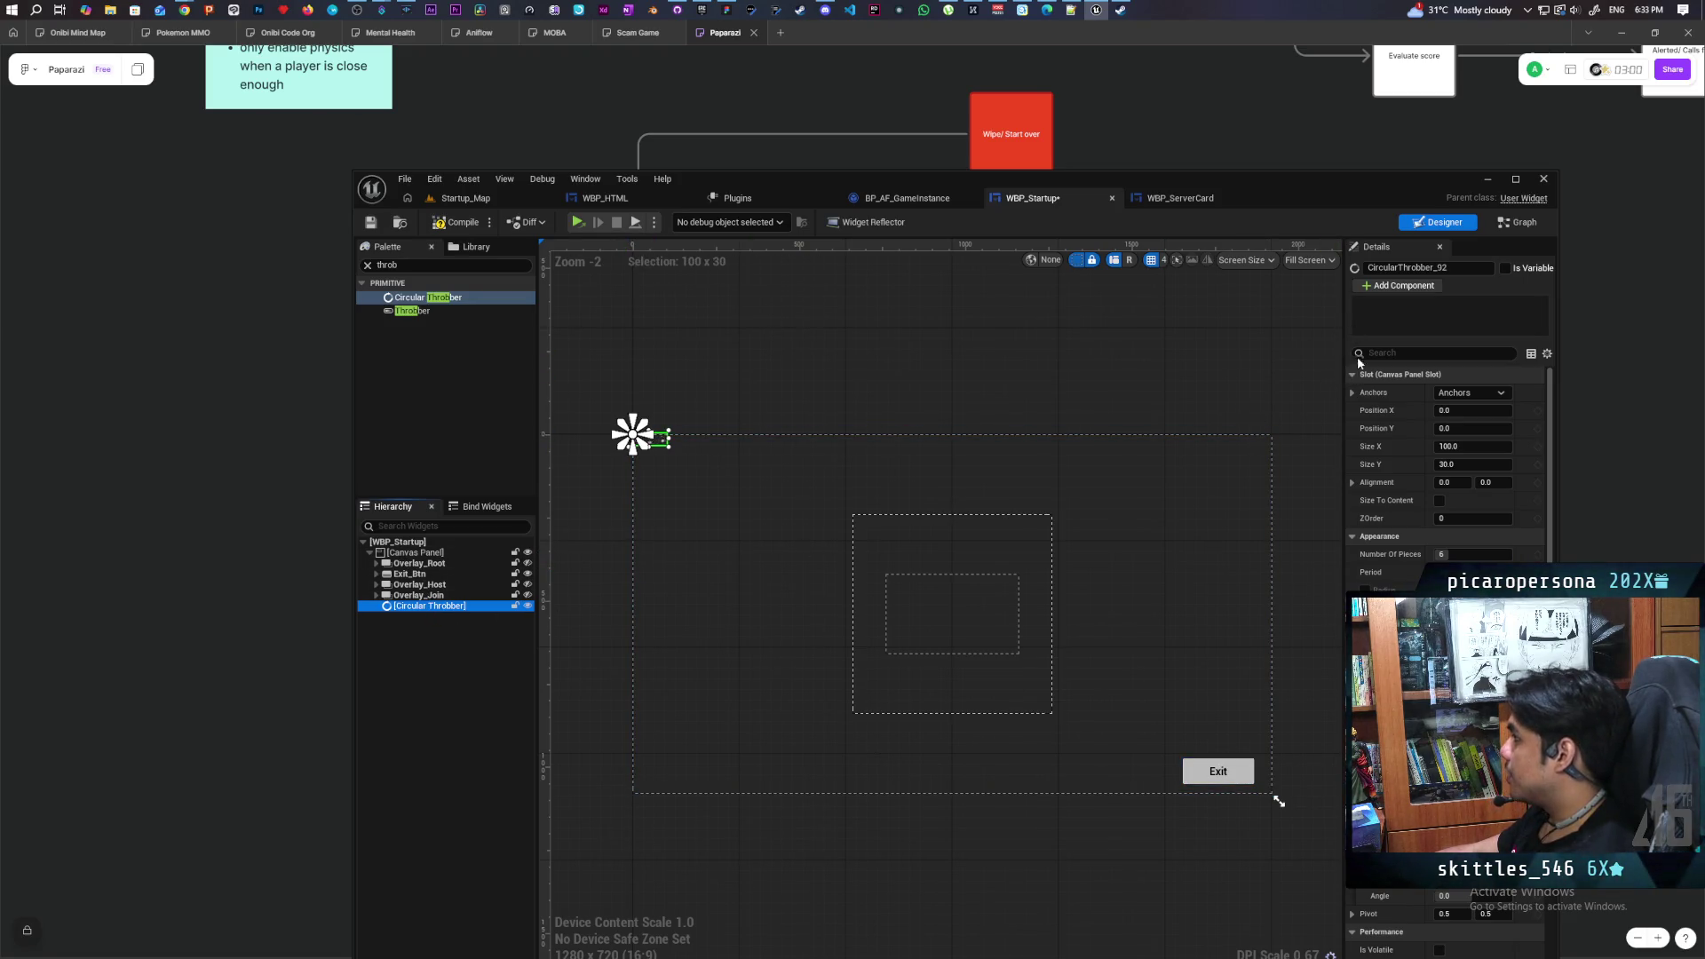
Anchor the Circular Throbber to the canvas centre and reset its Position to 0, 0
left_click_drag(1345, 348, 1270, 389)
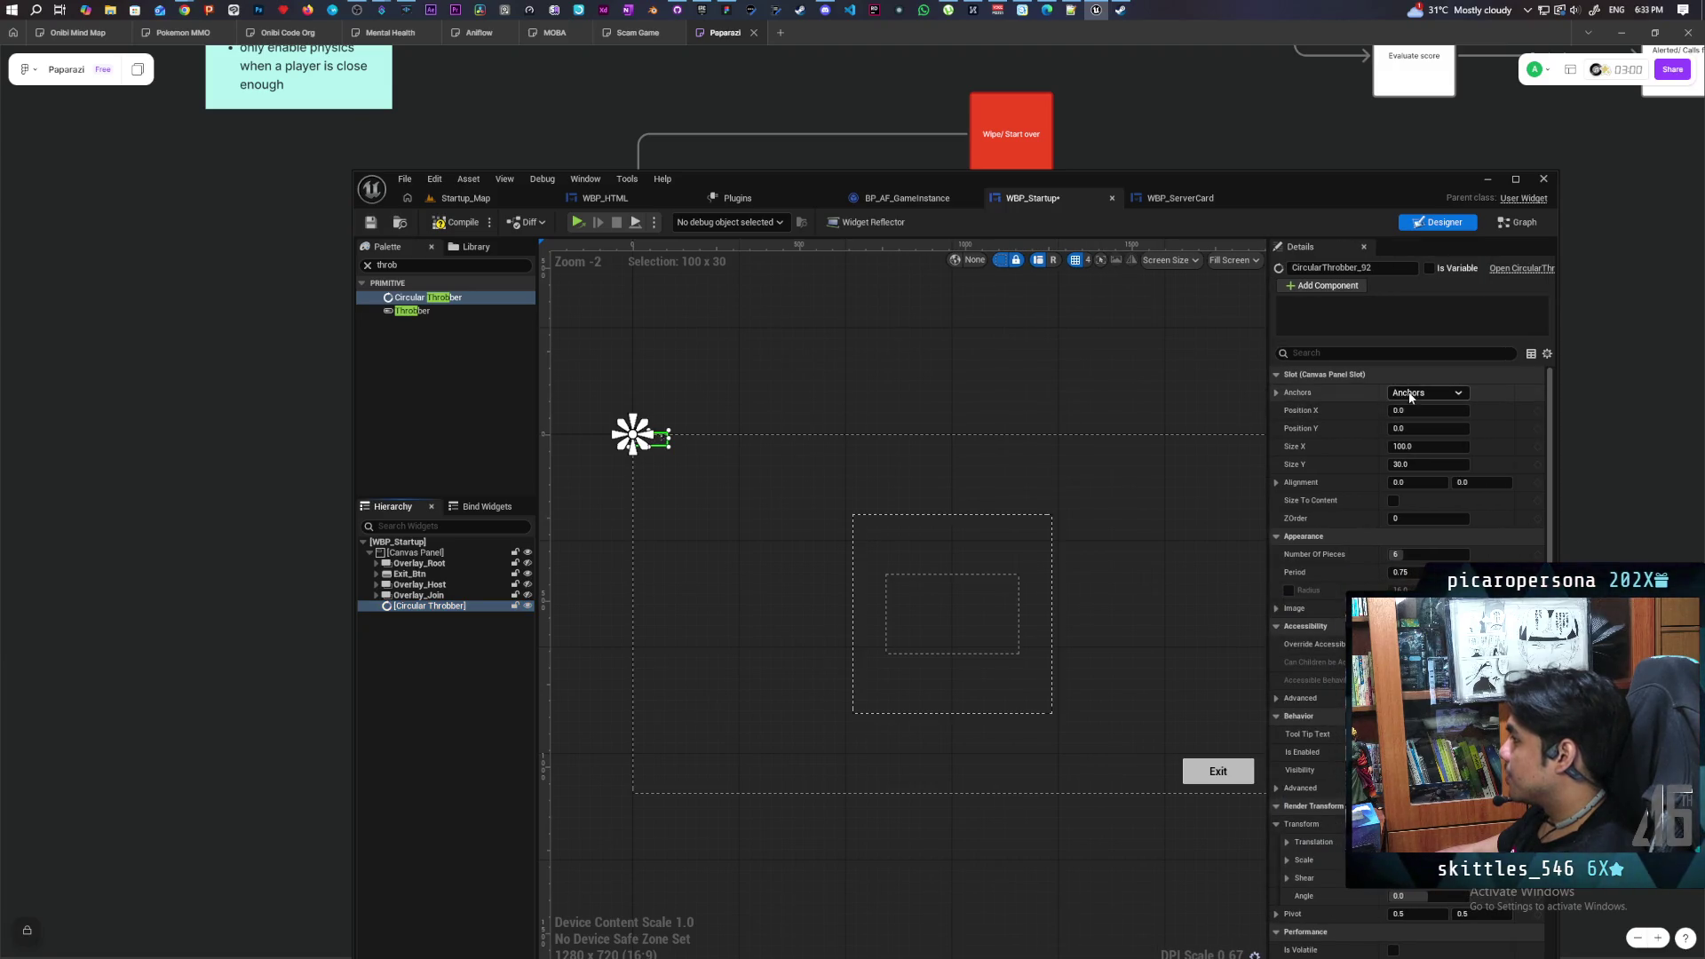
left_click(1274, 392)
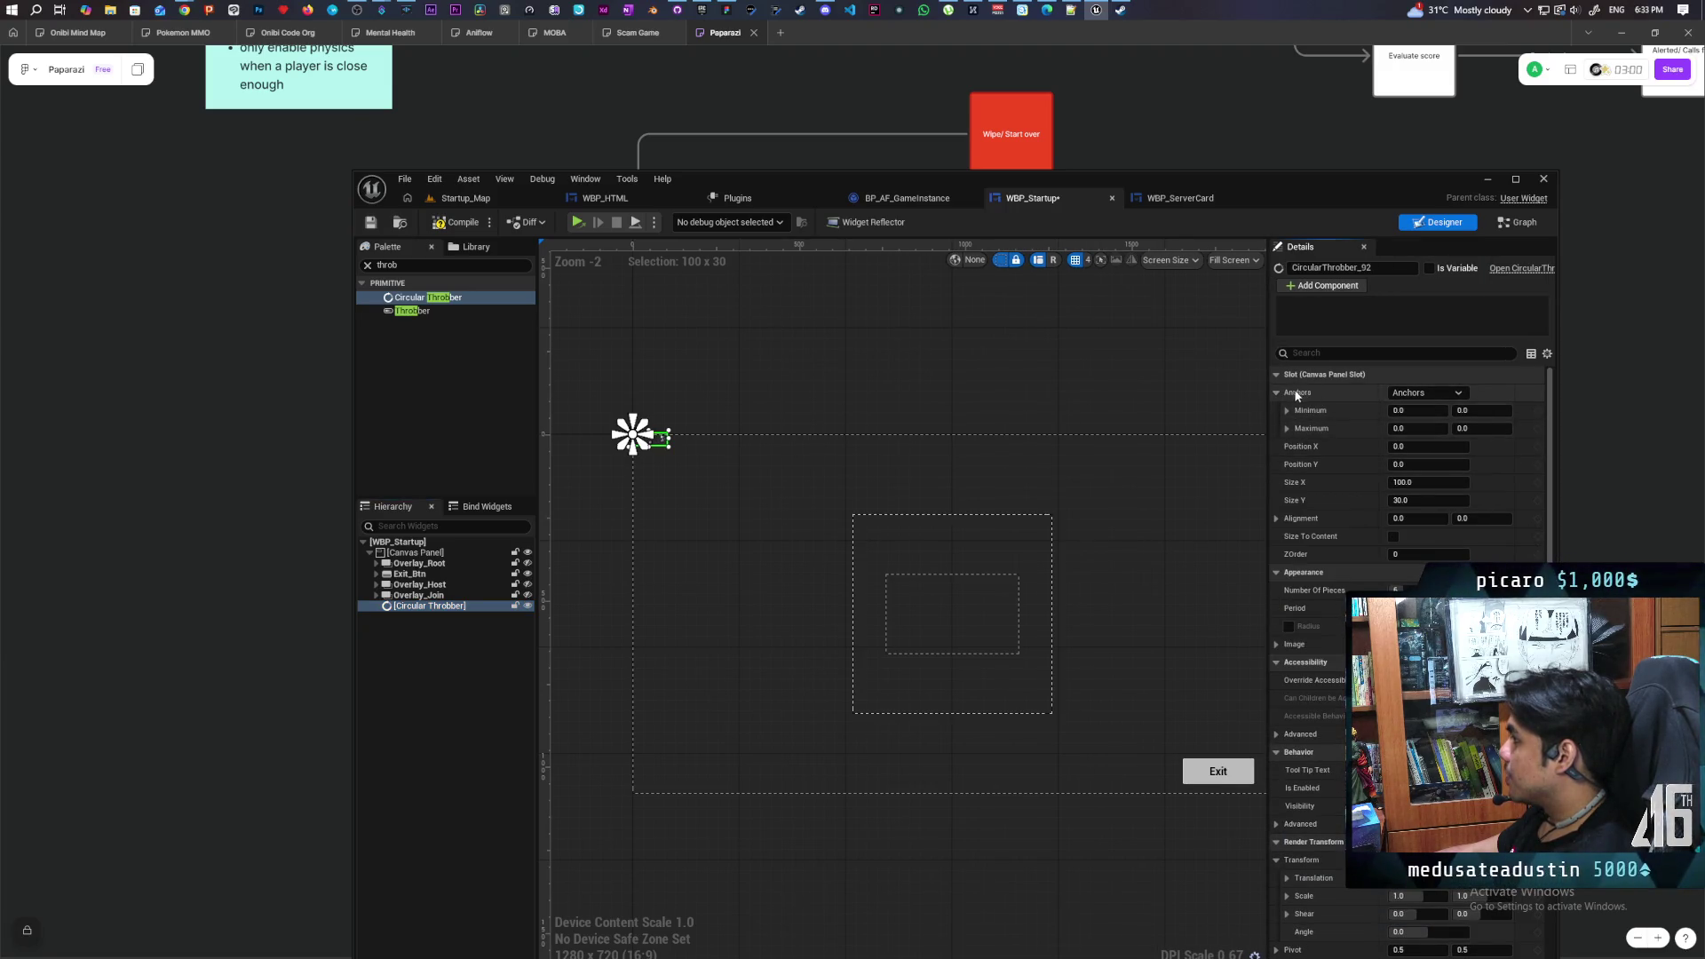
left_click(1452, 392)
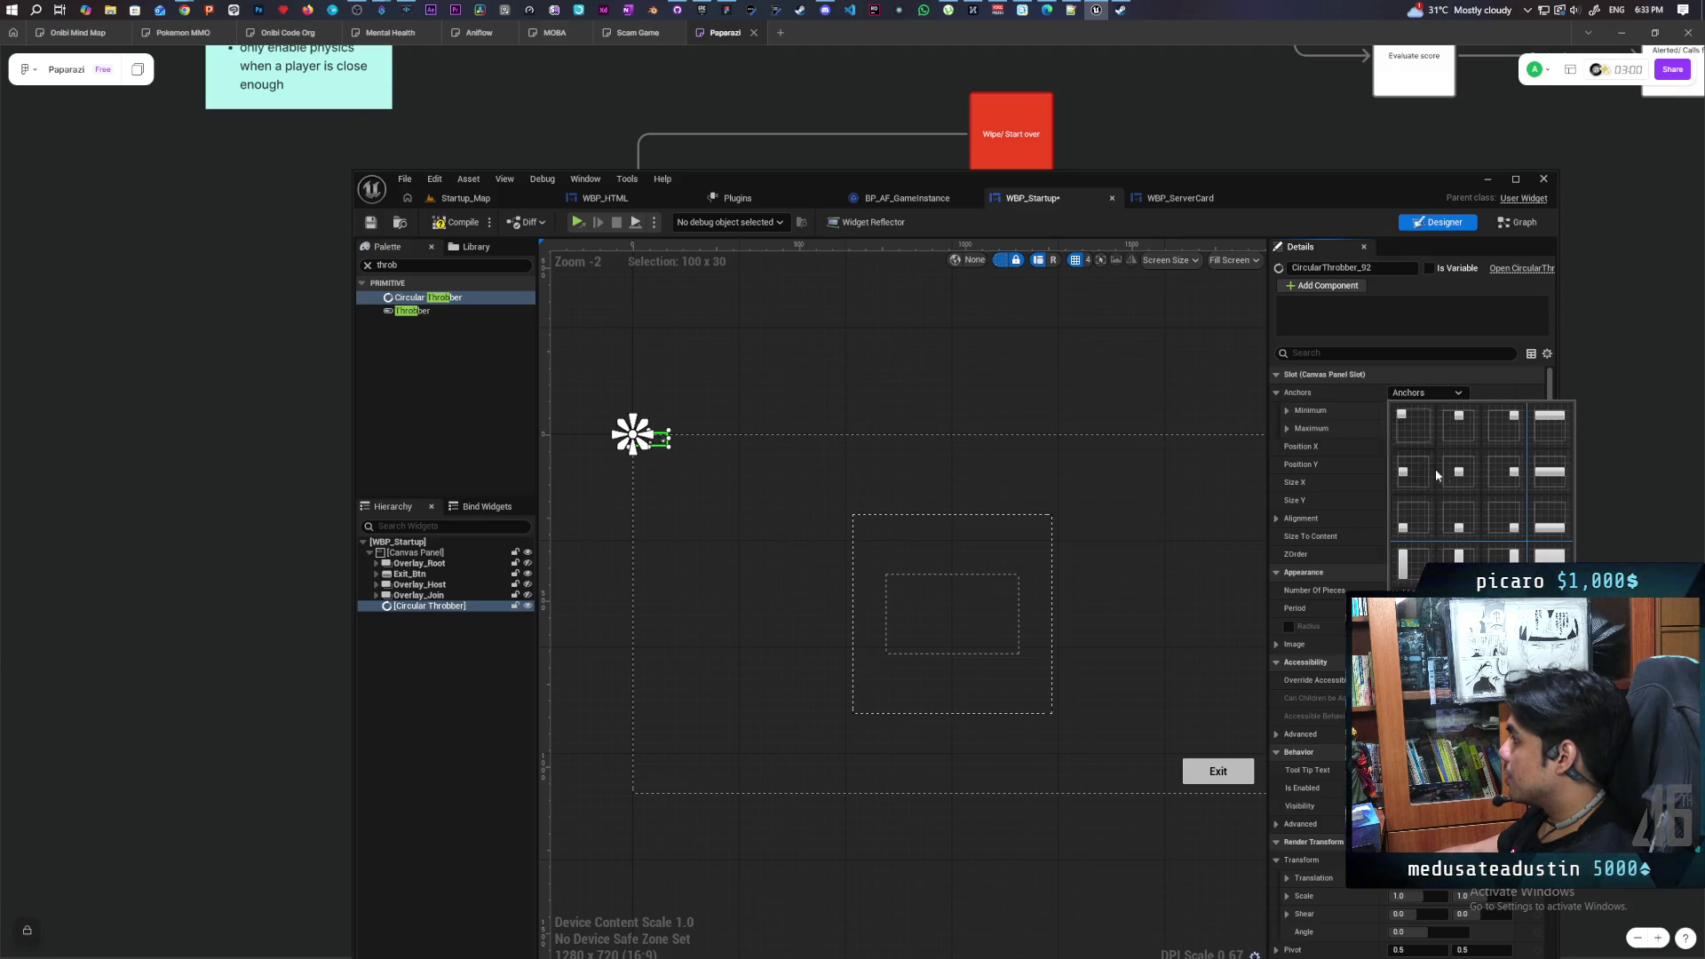
left_click(1459, 473)
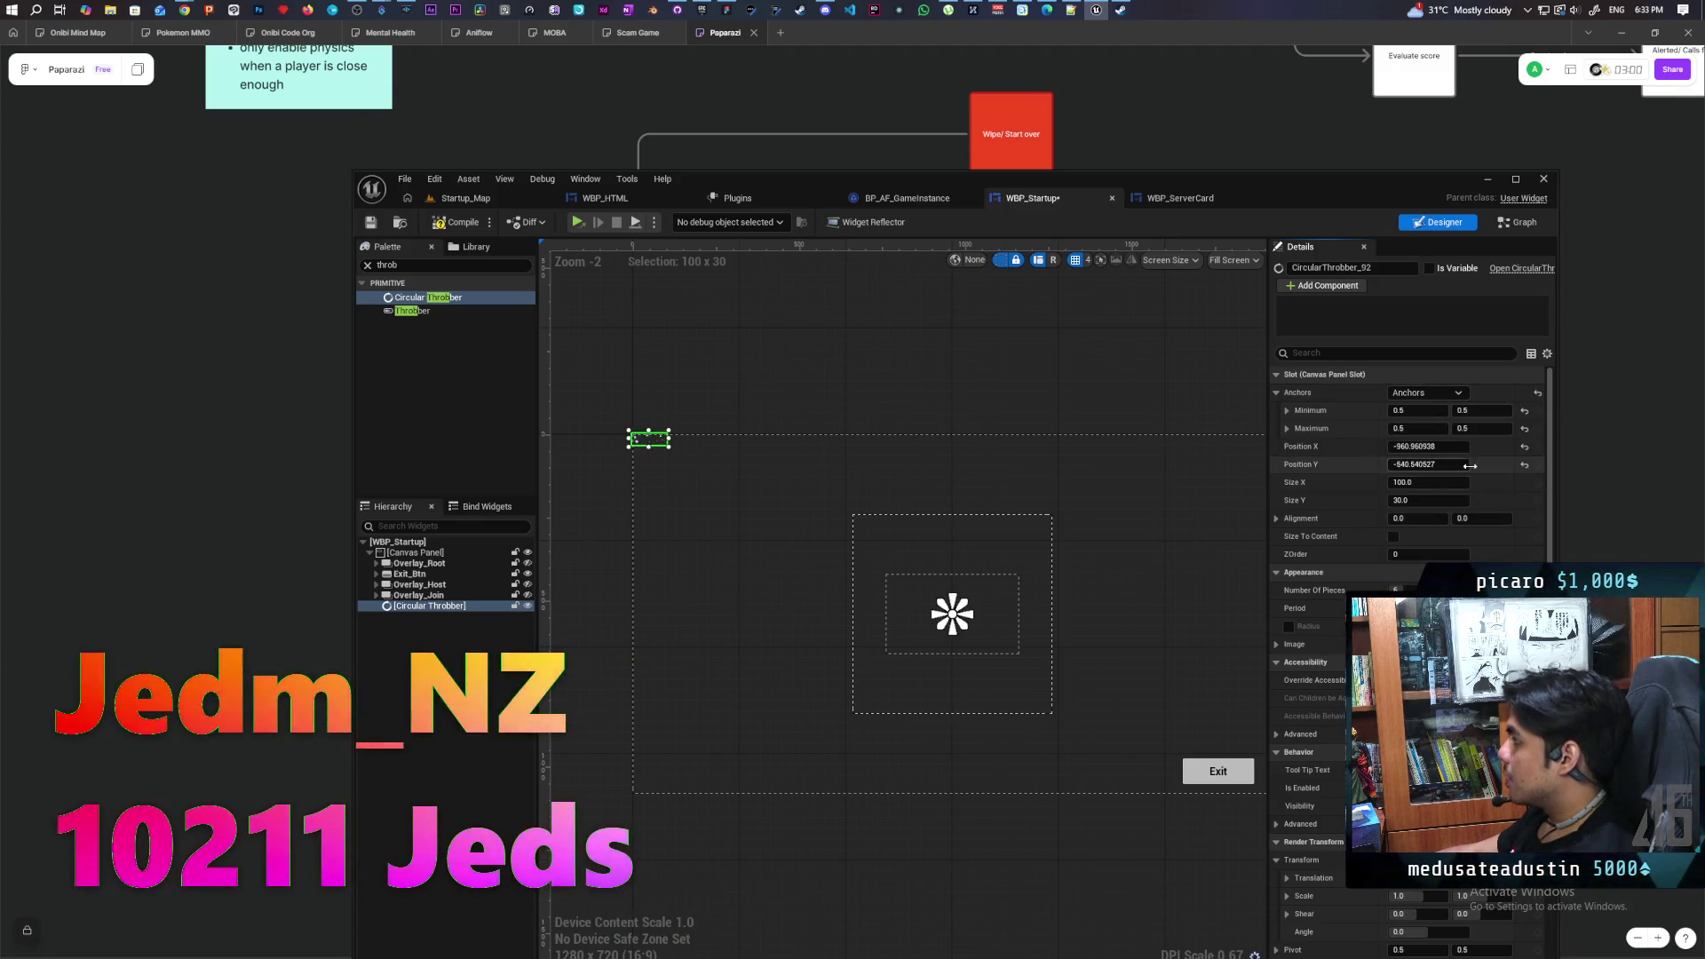
left_click(1524, 447)
left_click(1524, 462)
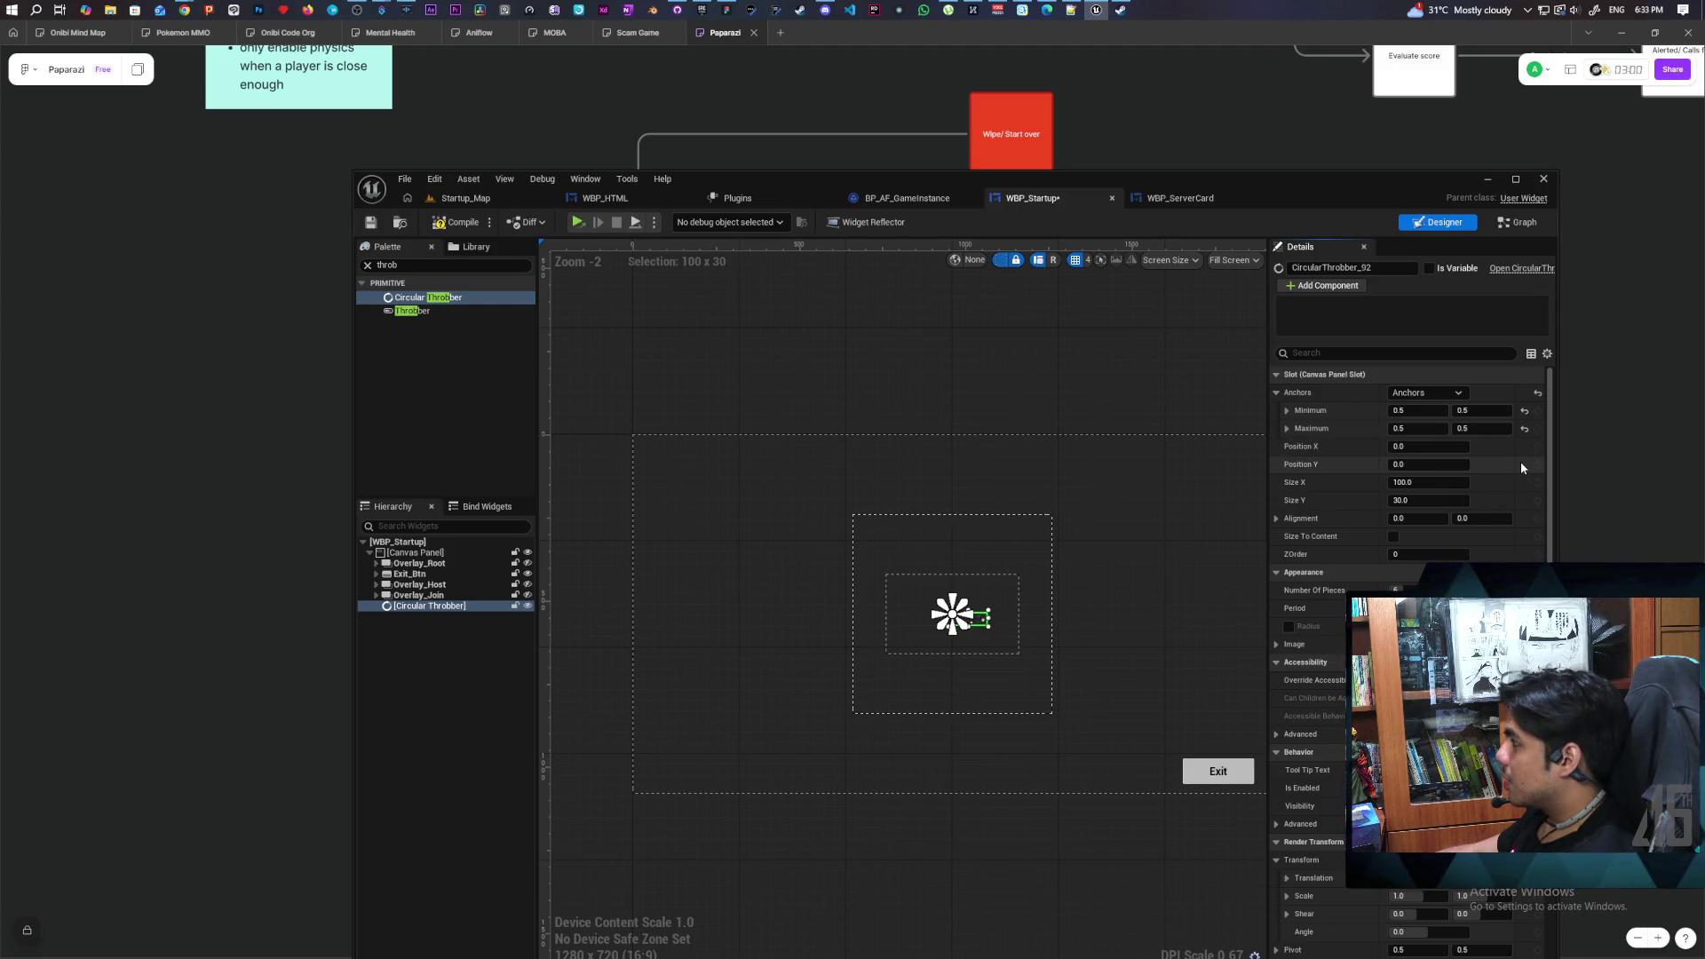
Set the throbber's Alignment to 0.5 / 0.5 and reselect it to check it is centred
left_click(1489, 519)
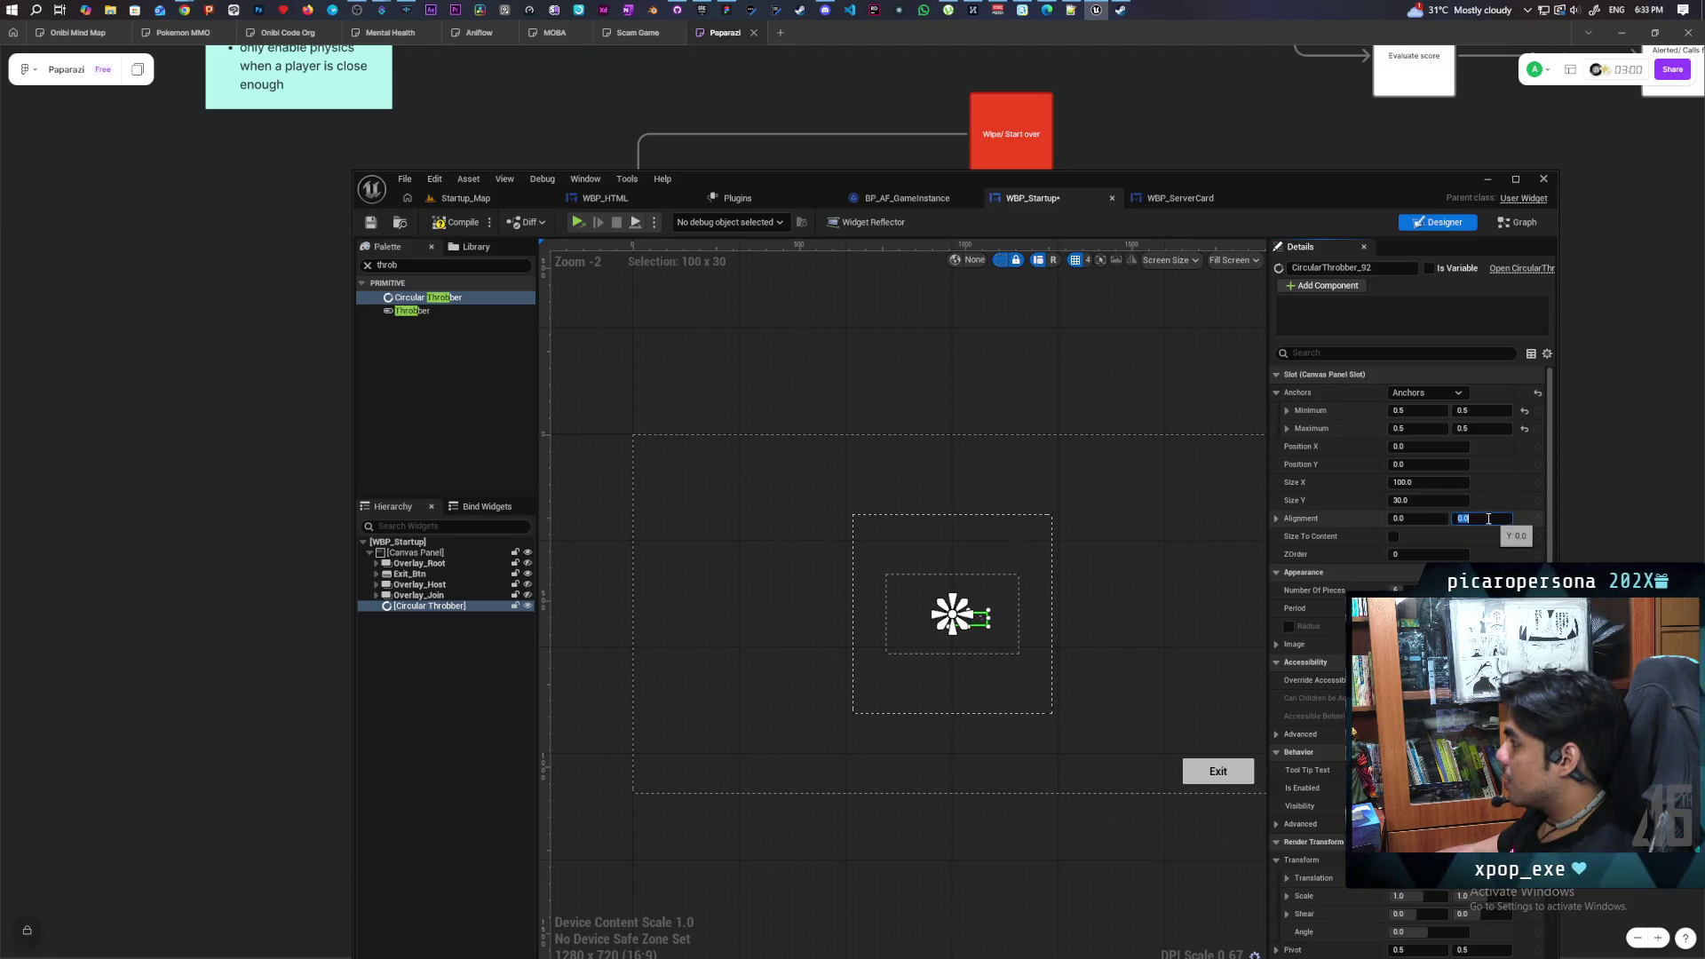
key("Return")
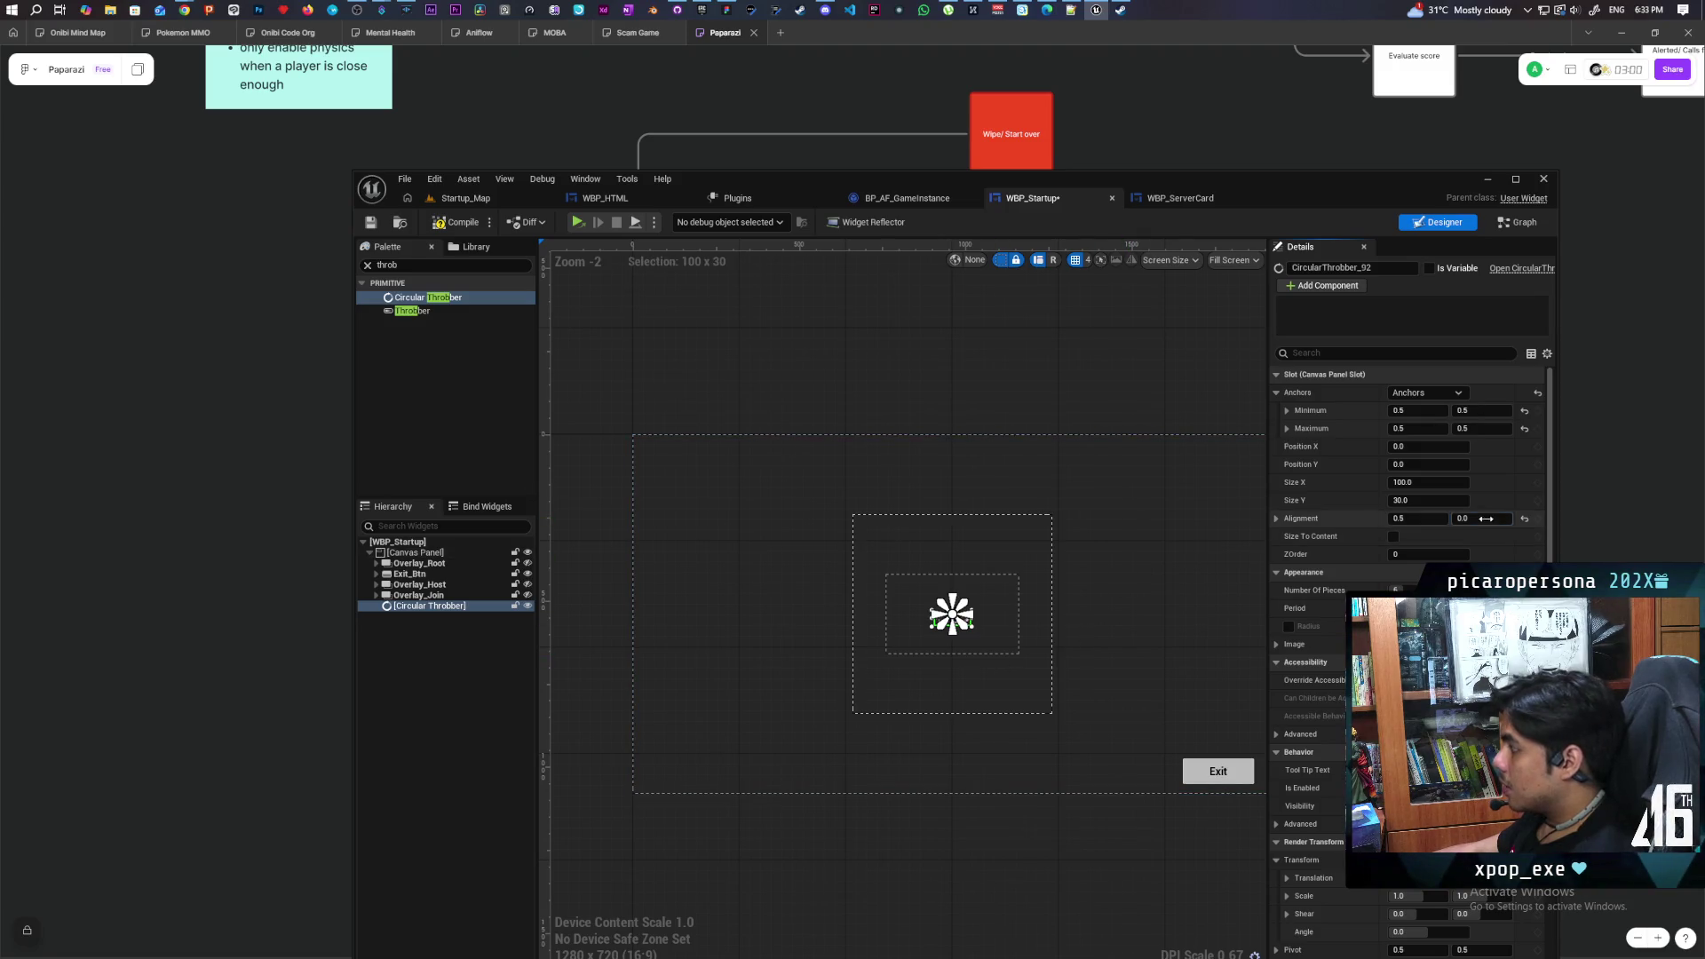
key("Tab")
left_click(1142, 610)
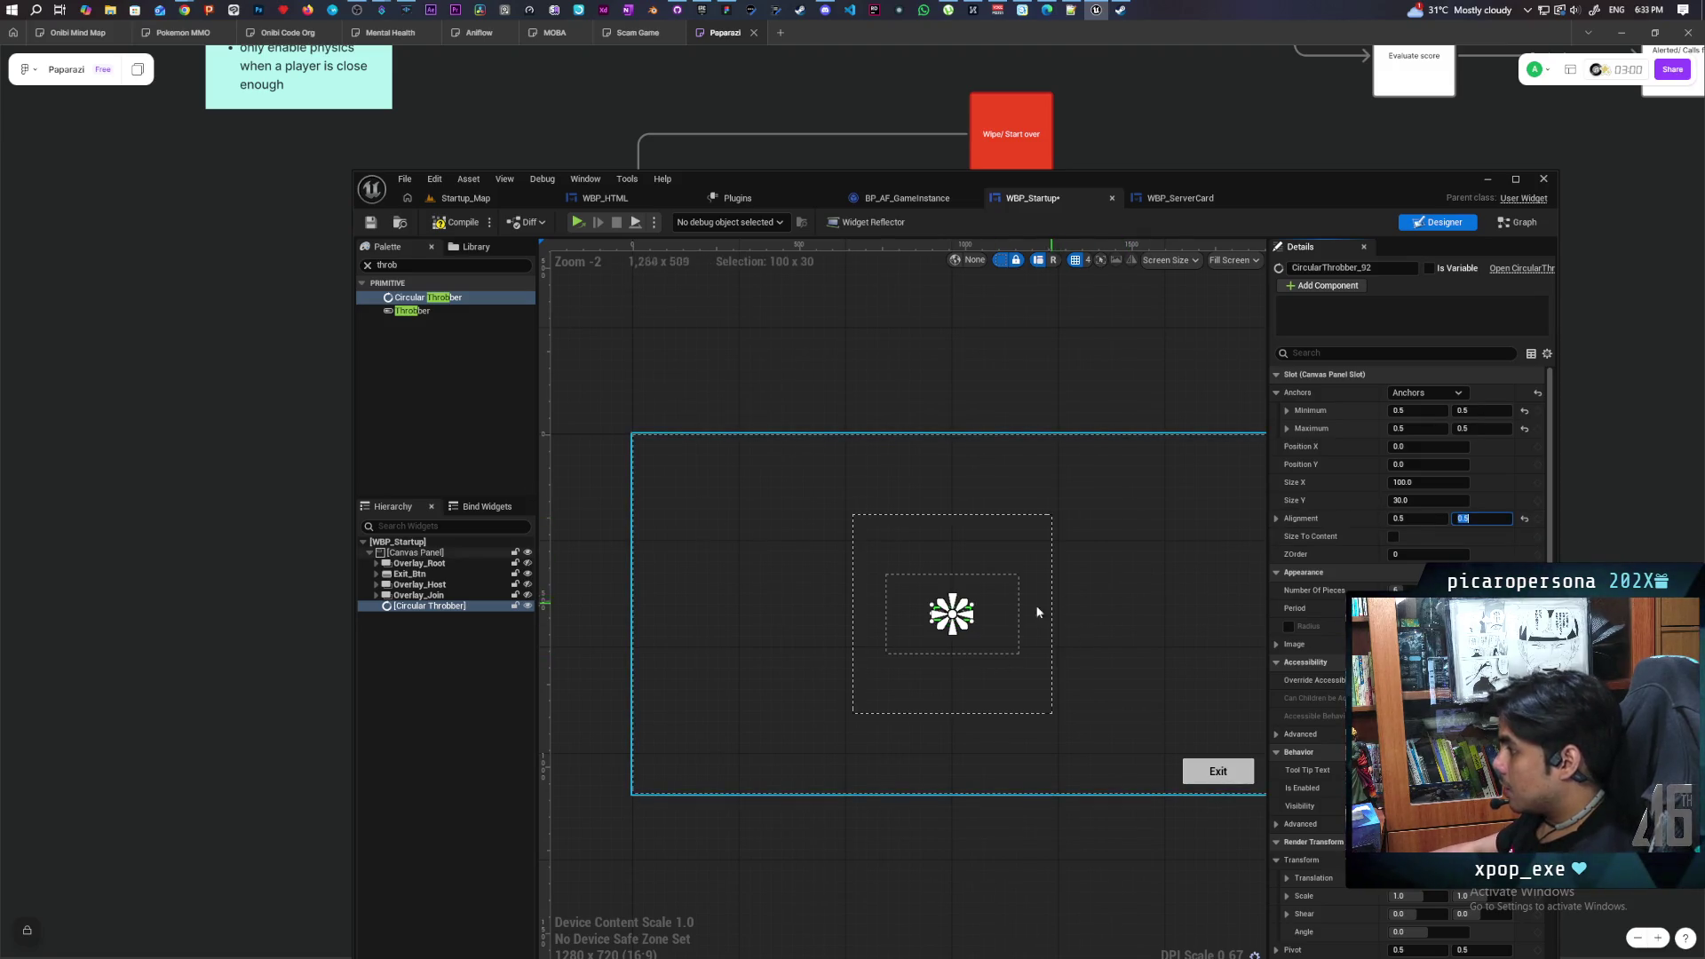
scroll(998, 628, "up", 5)
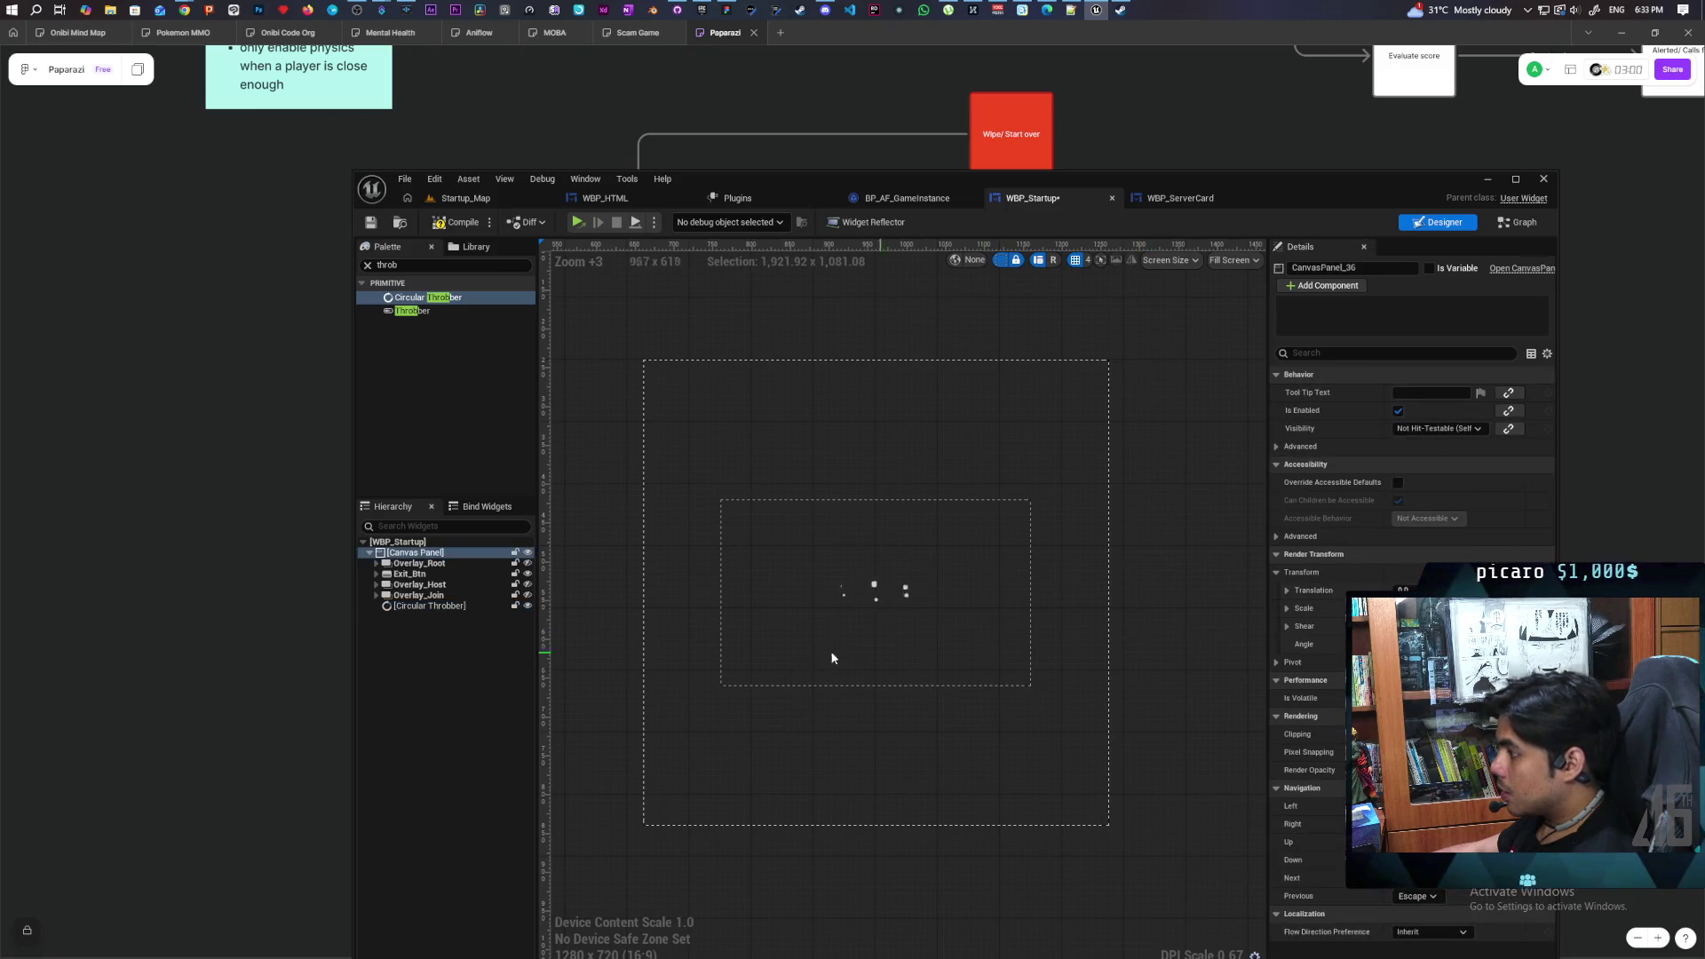
left_click(421, 610)
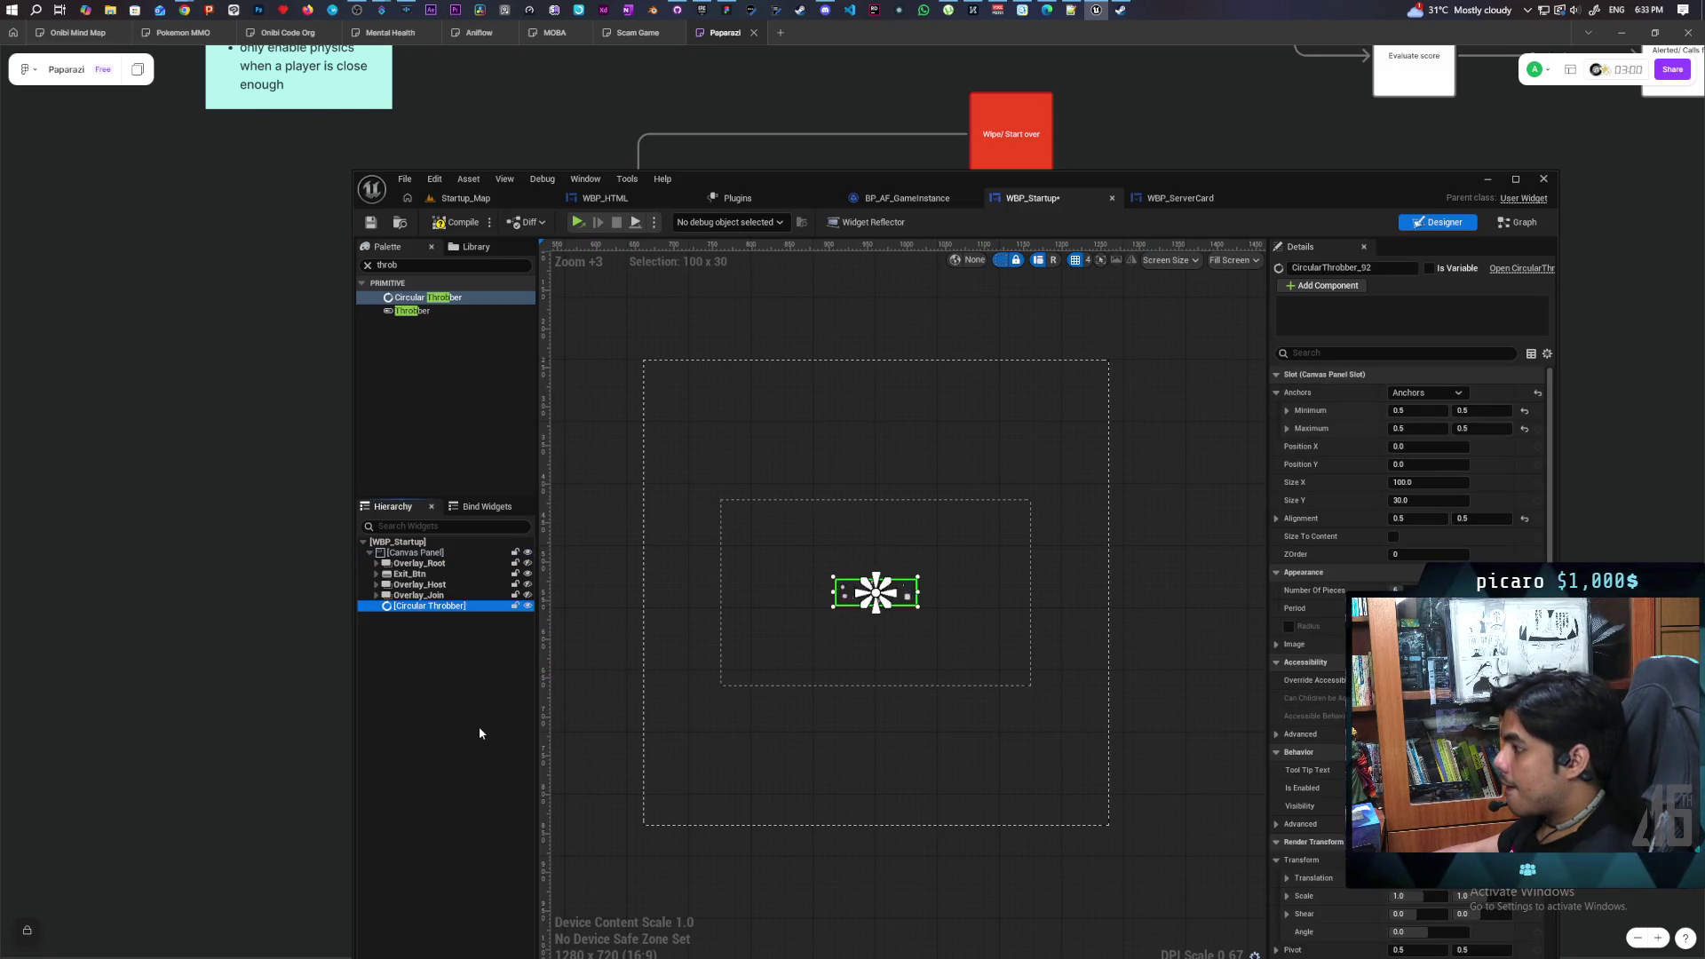
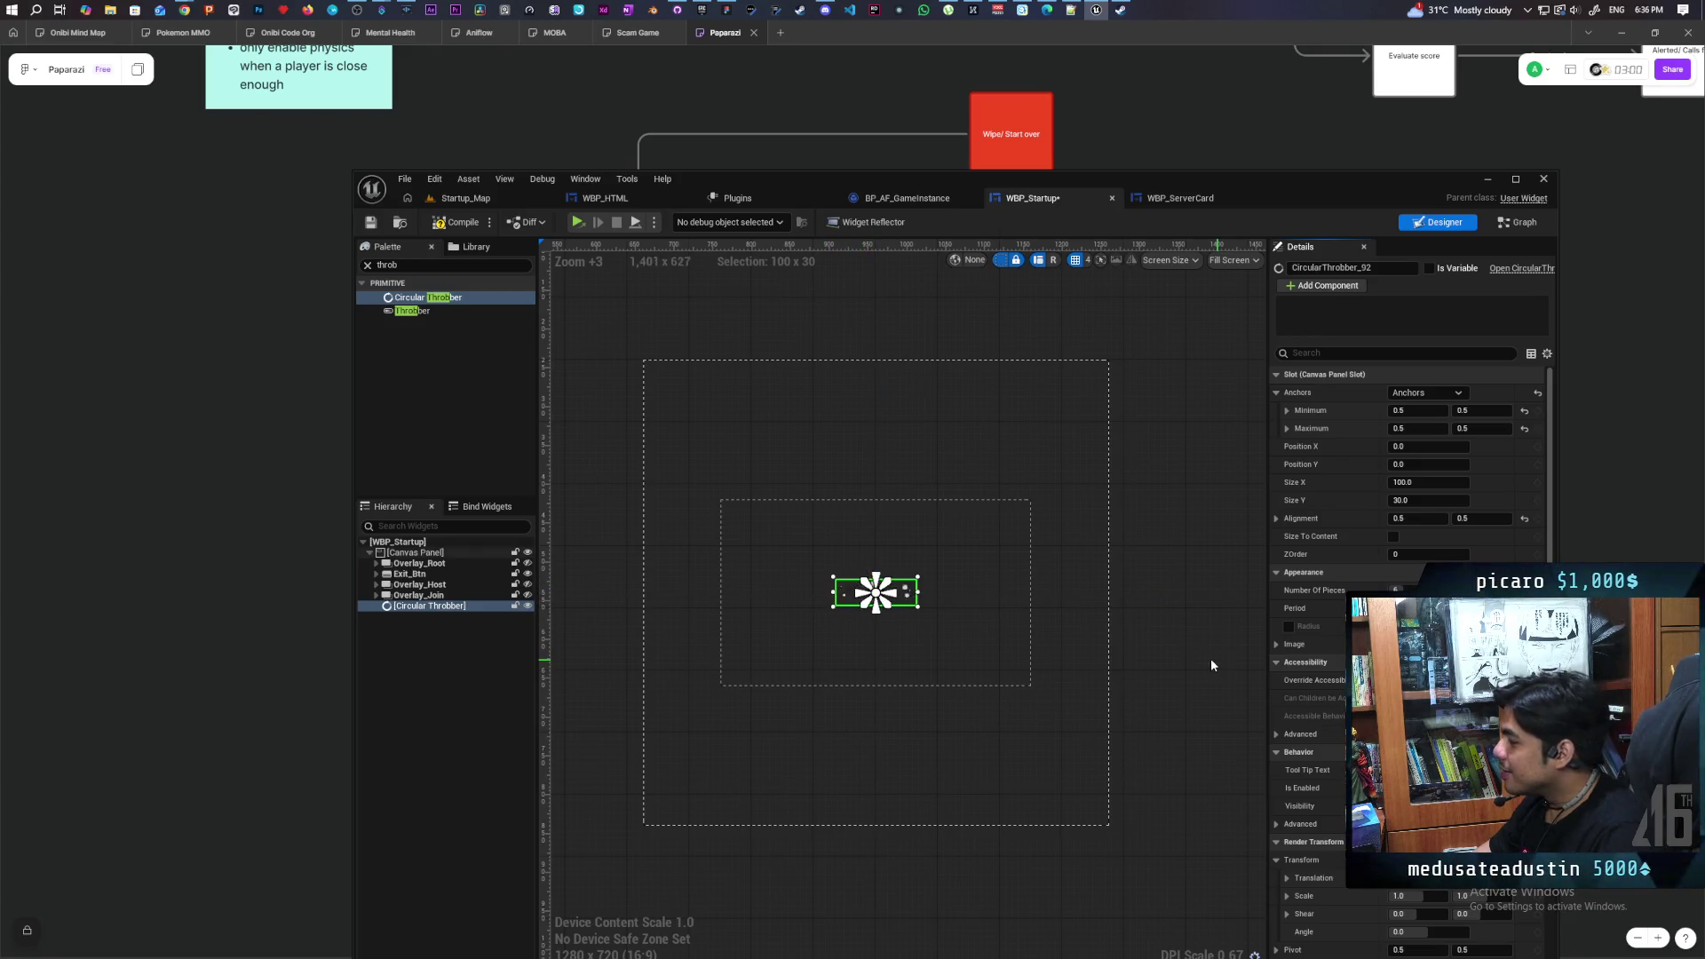
Set the Circular Throbber's Slot Size Y to 100 so it measures 100 by 100
scroll(1334, 626, "down", 2)
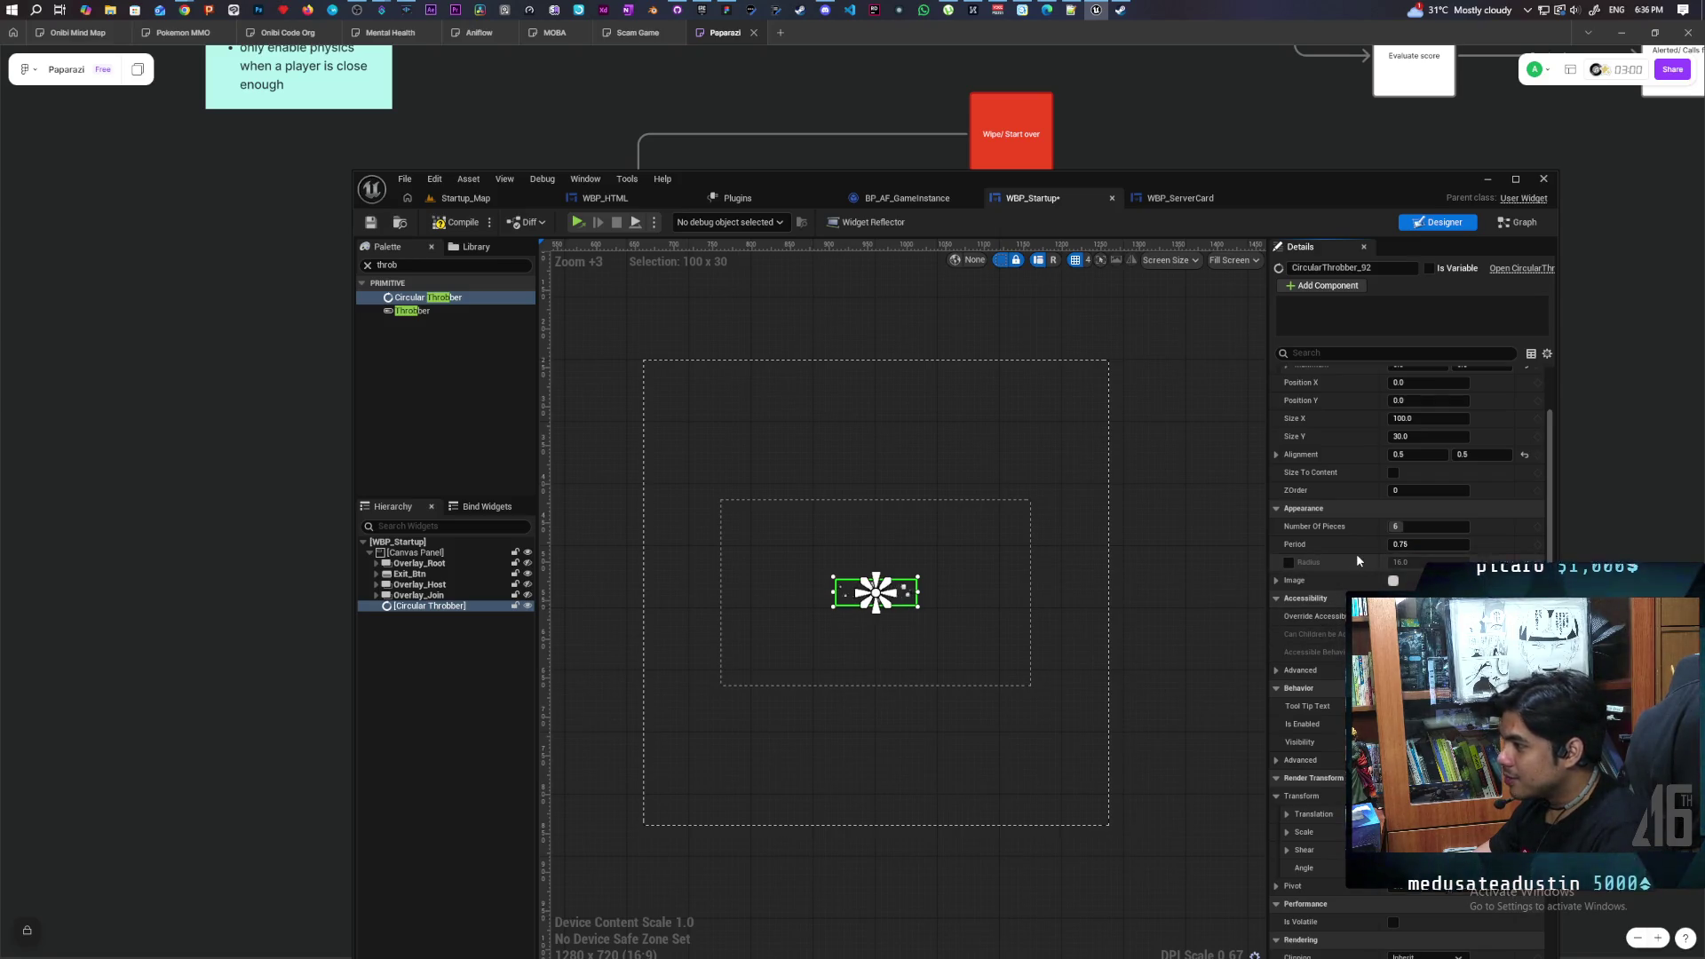
left_click(1276, 581)
left_click(1277, 582)
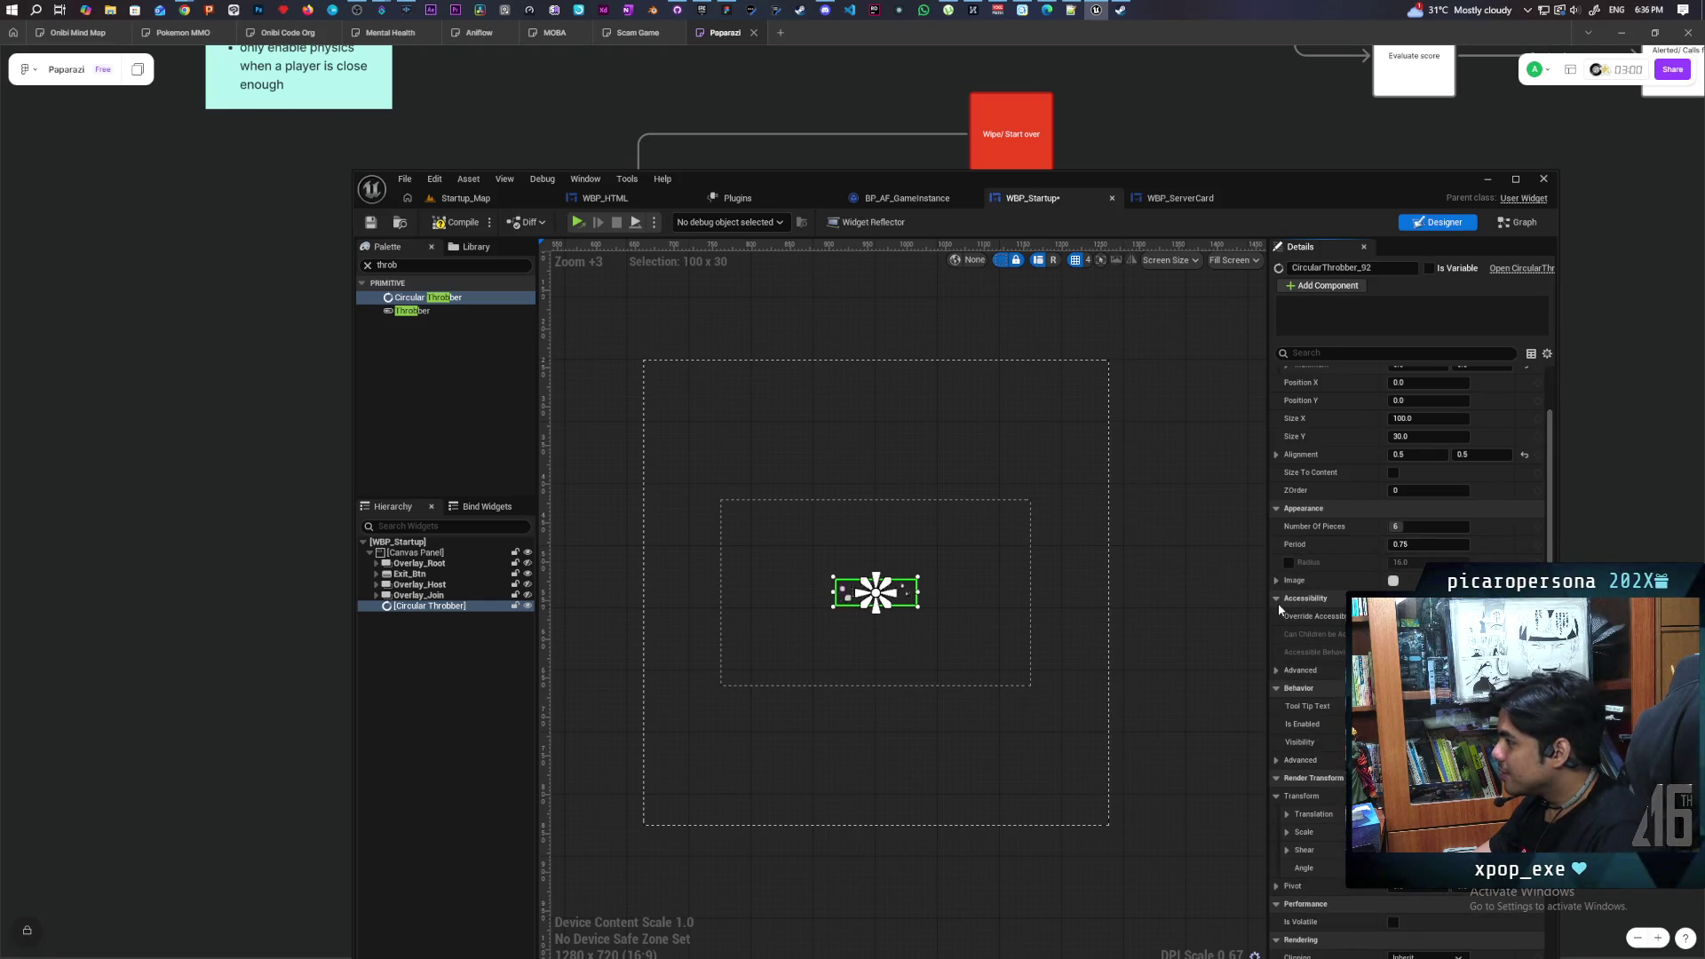
scroll(1318, 656, "down", 2)
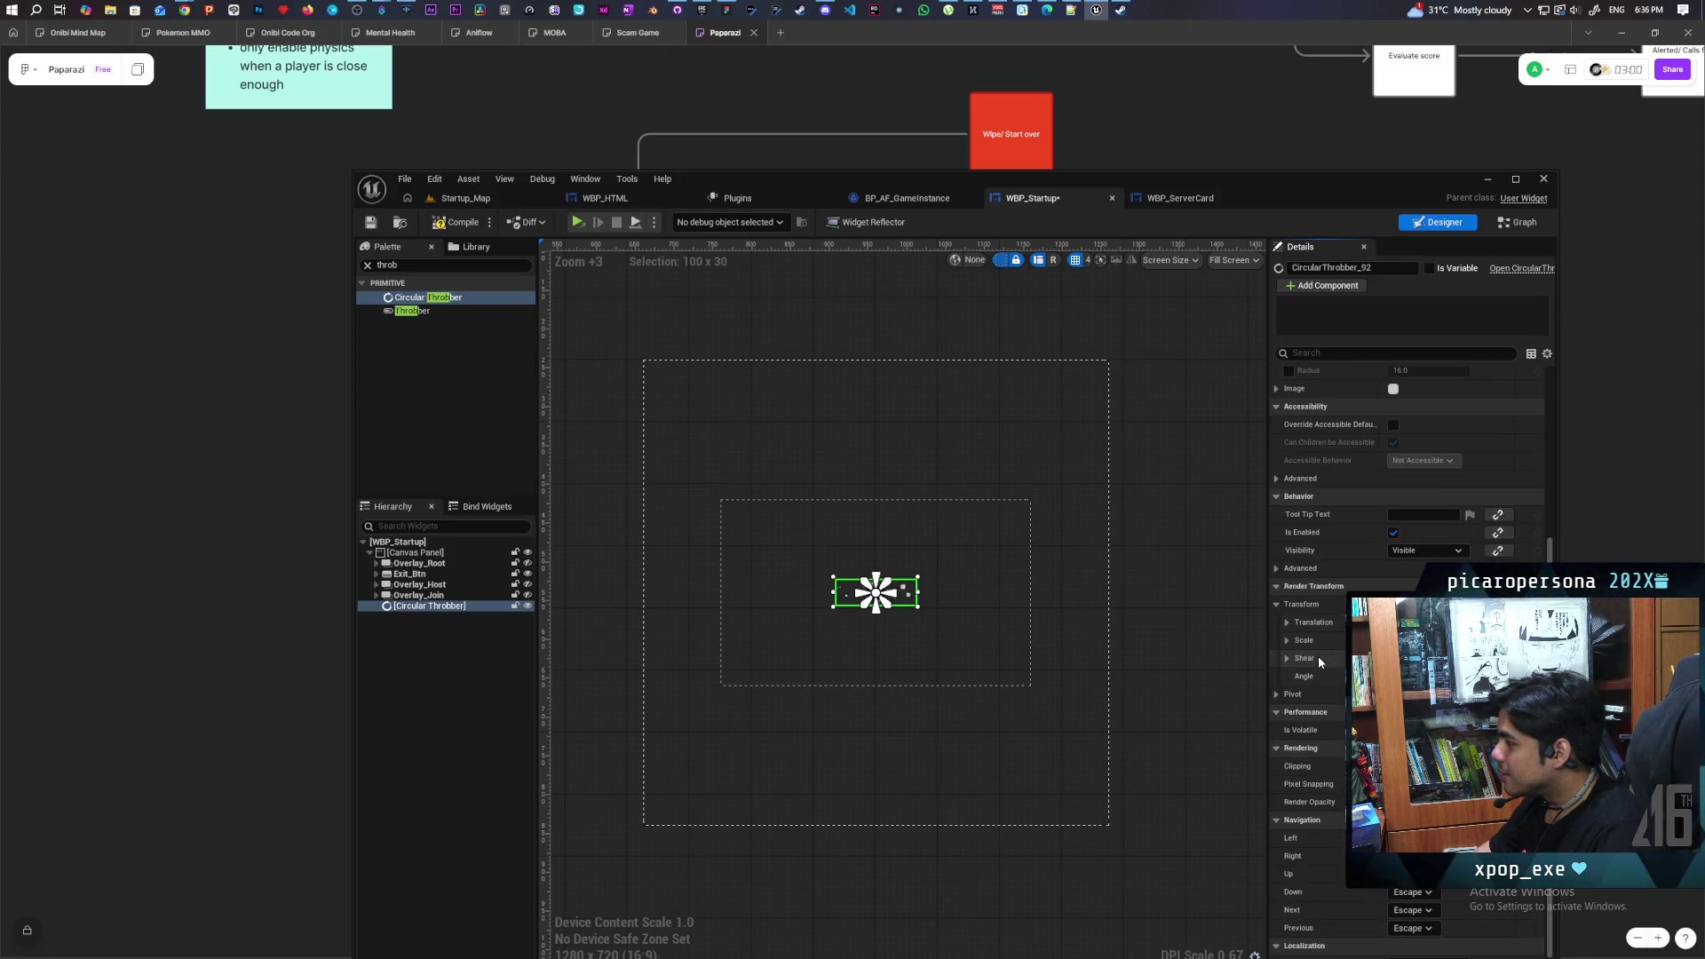
scroll(1318, 656, "up", 4)
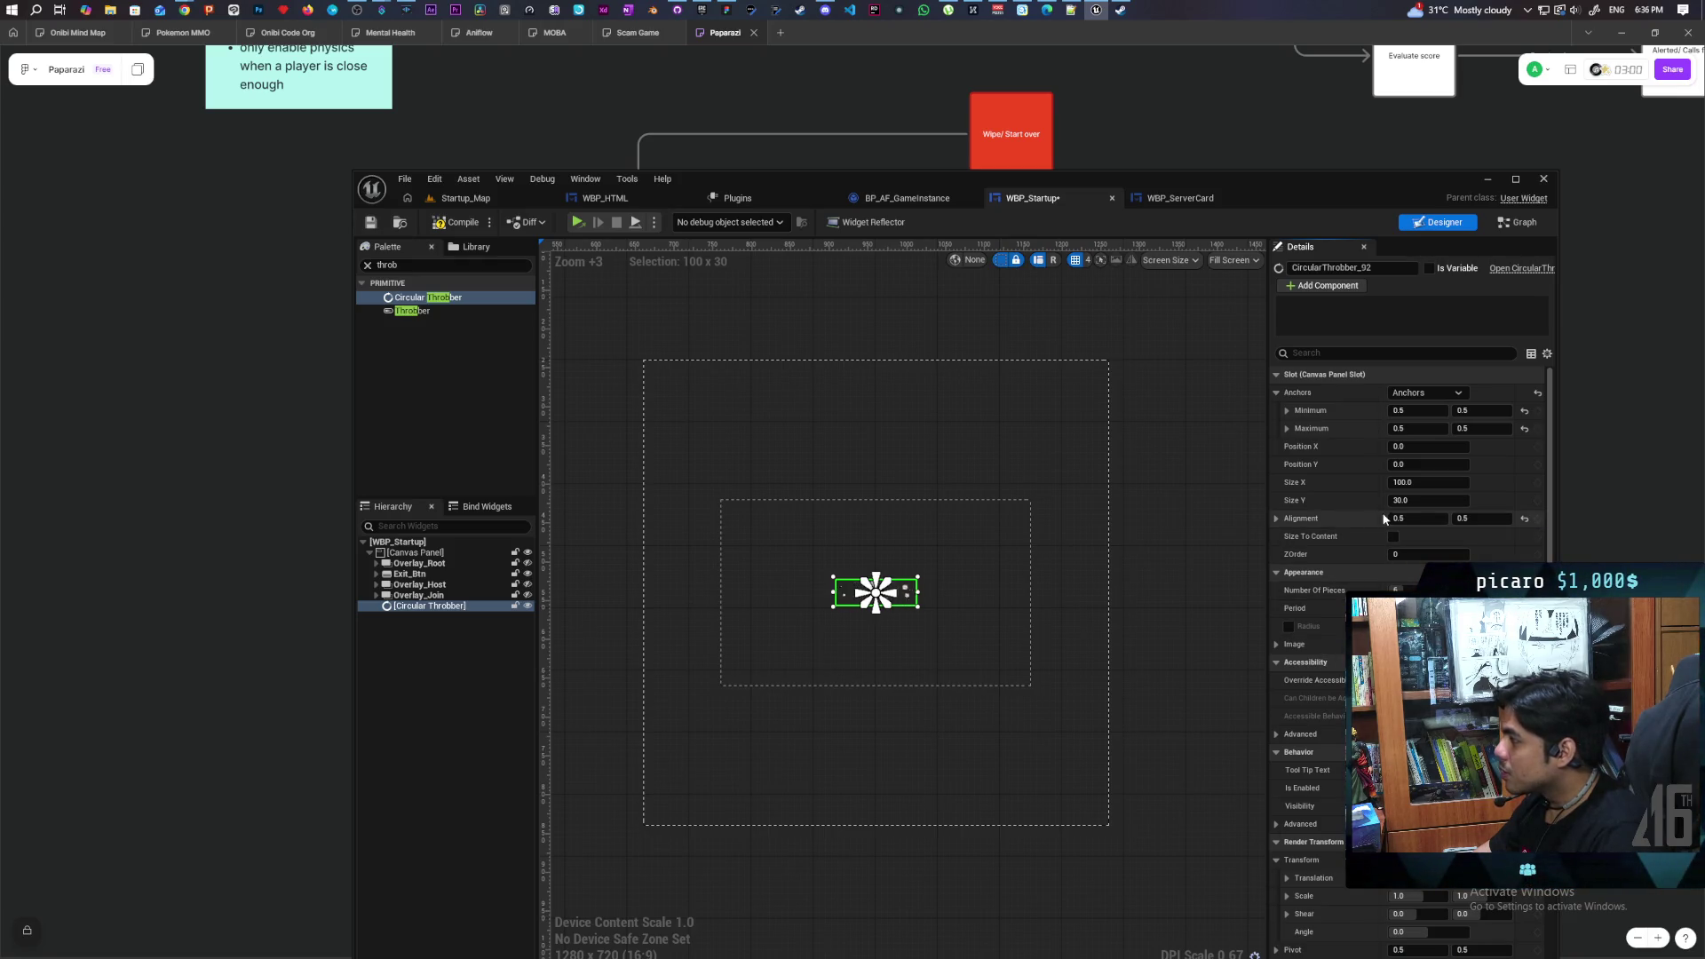
left_click(1421, 500)
type("100")
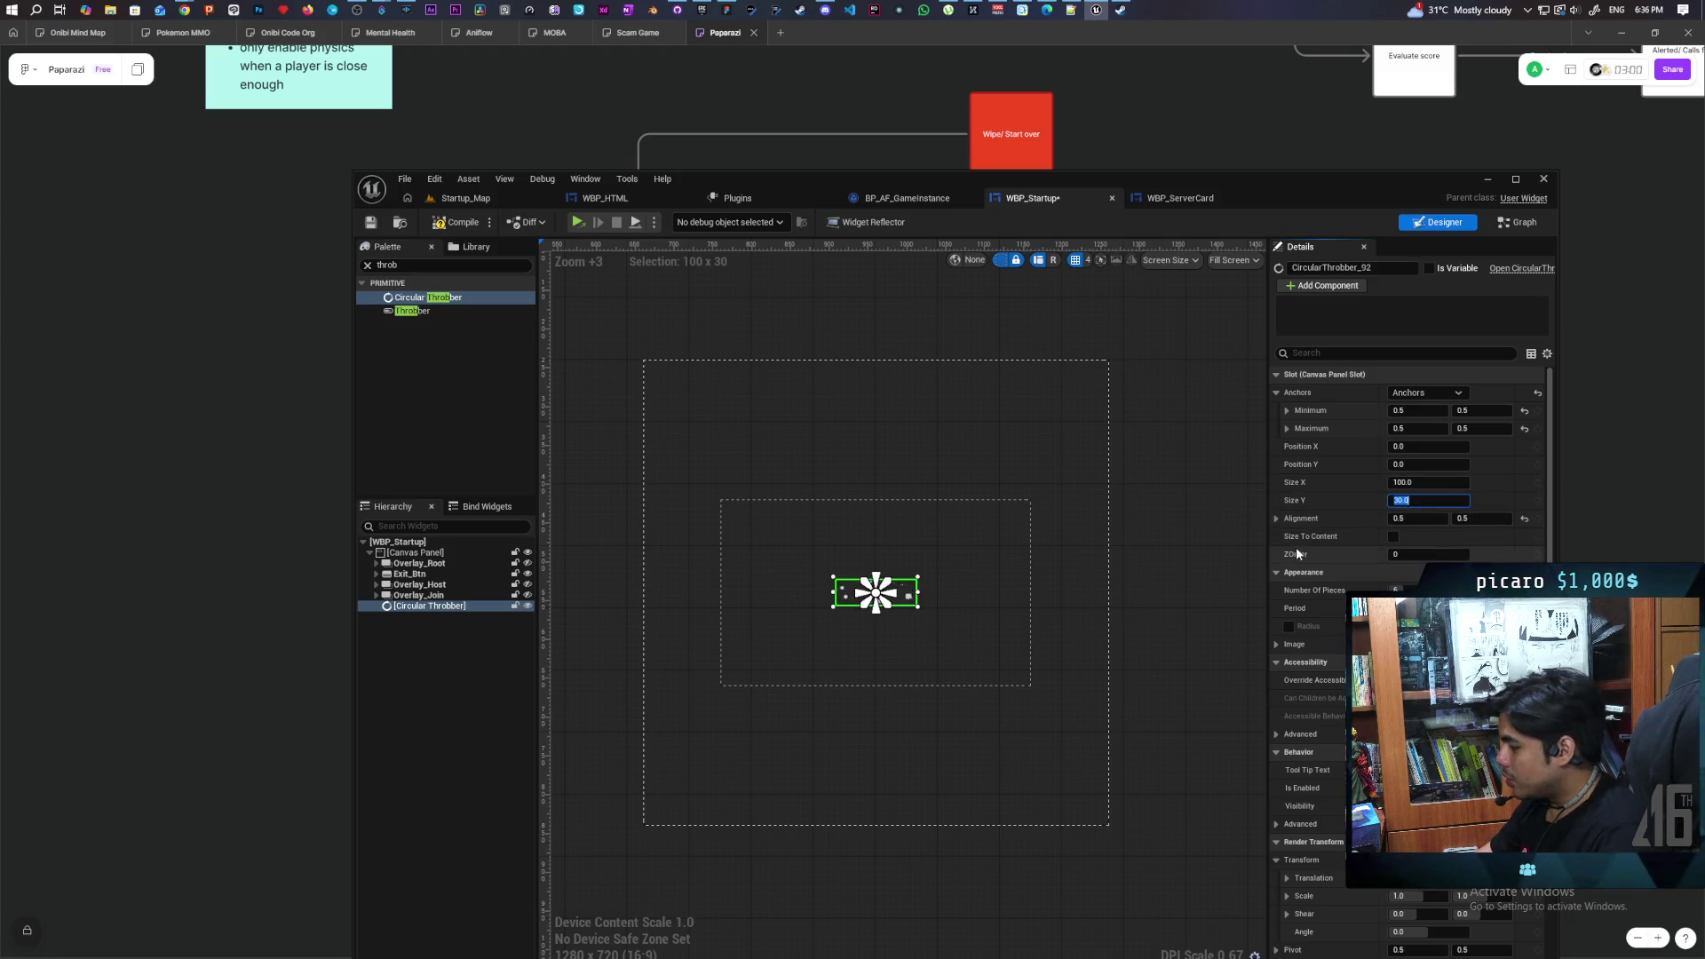
key("Return")
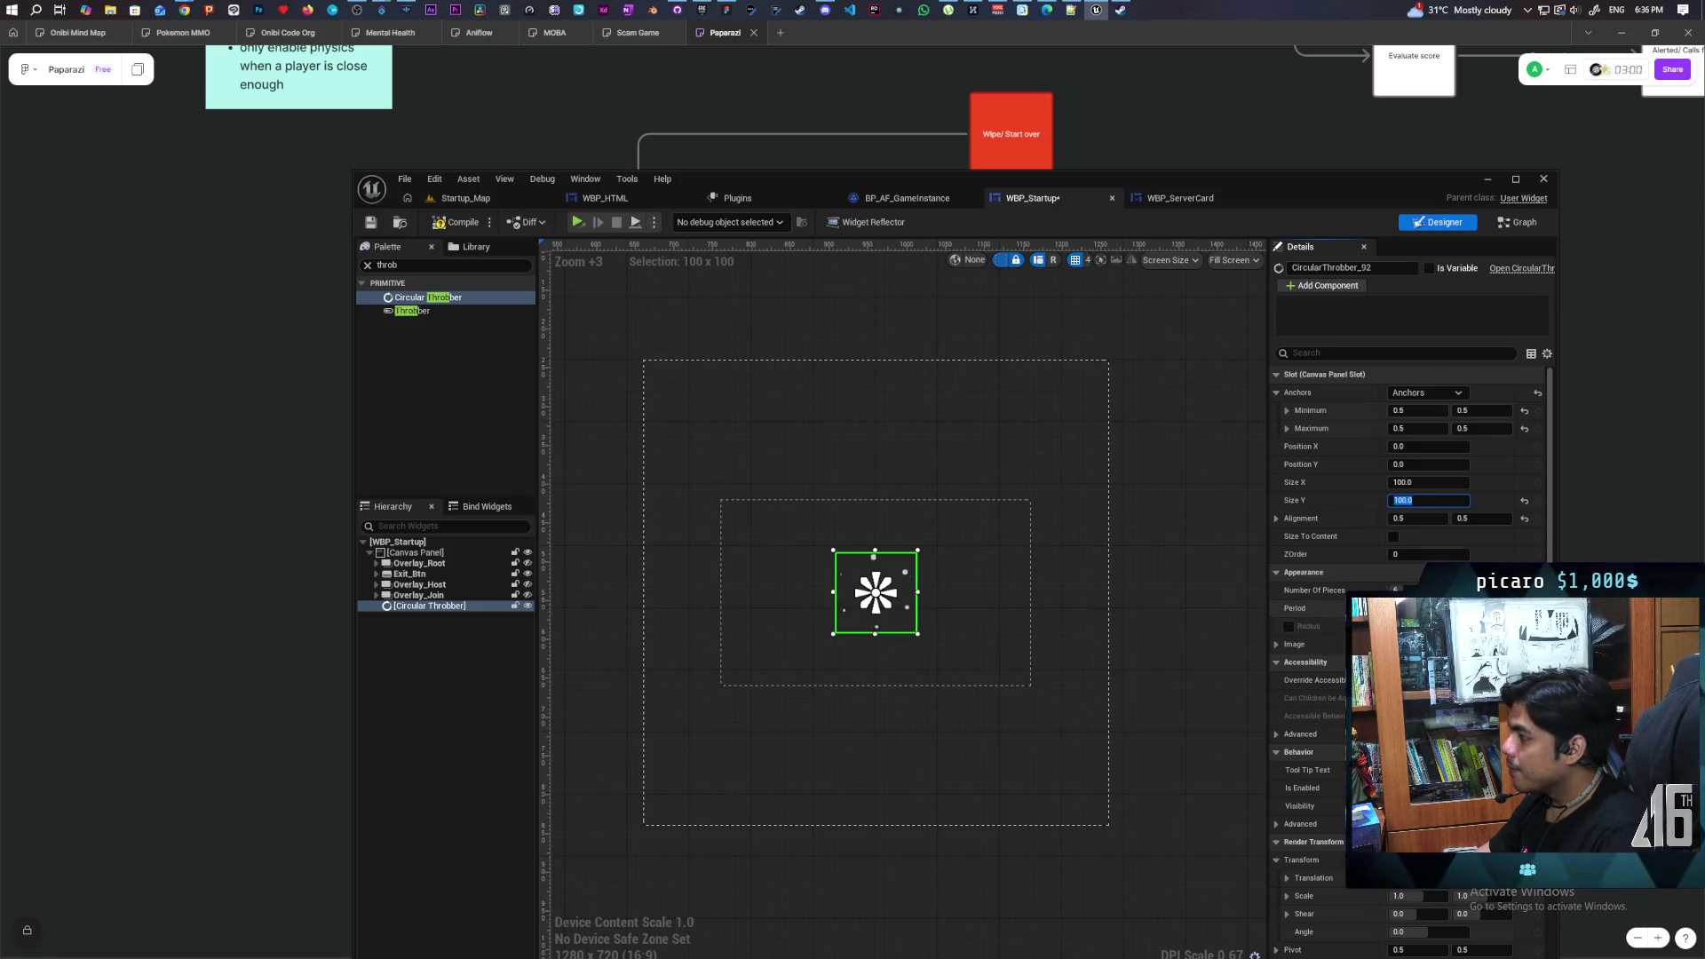
left_click(1359, 610)
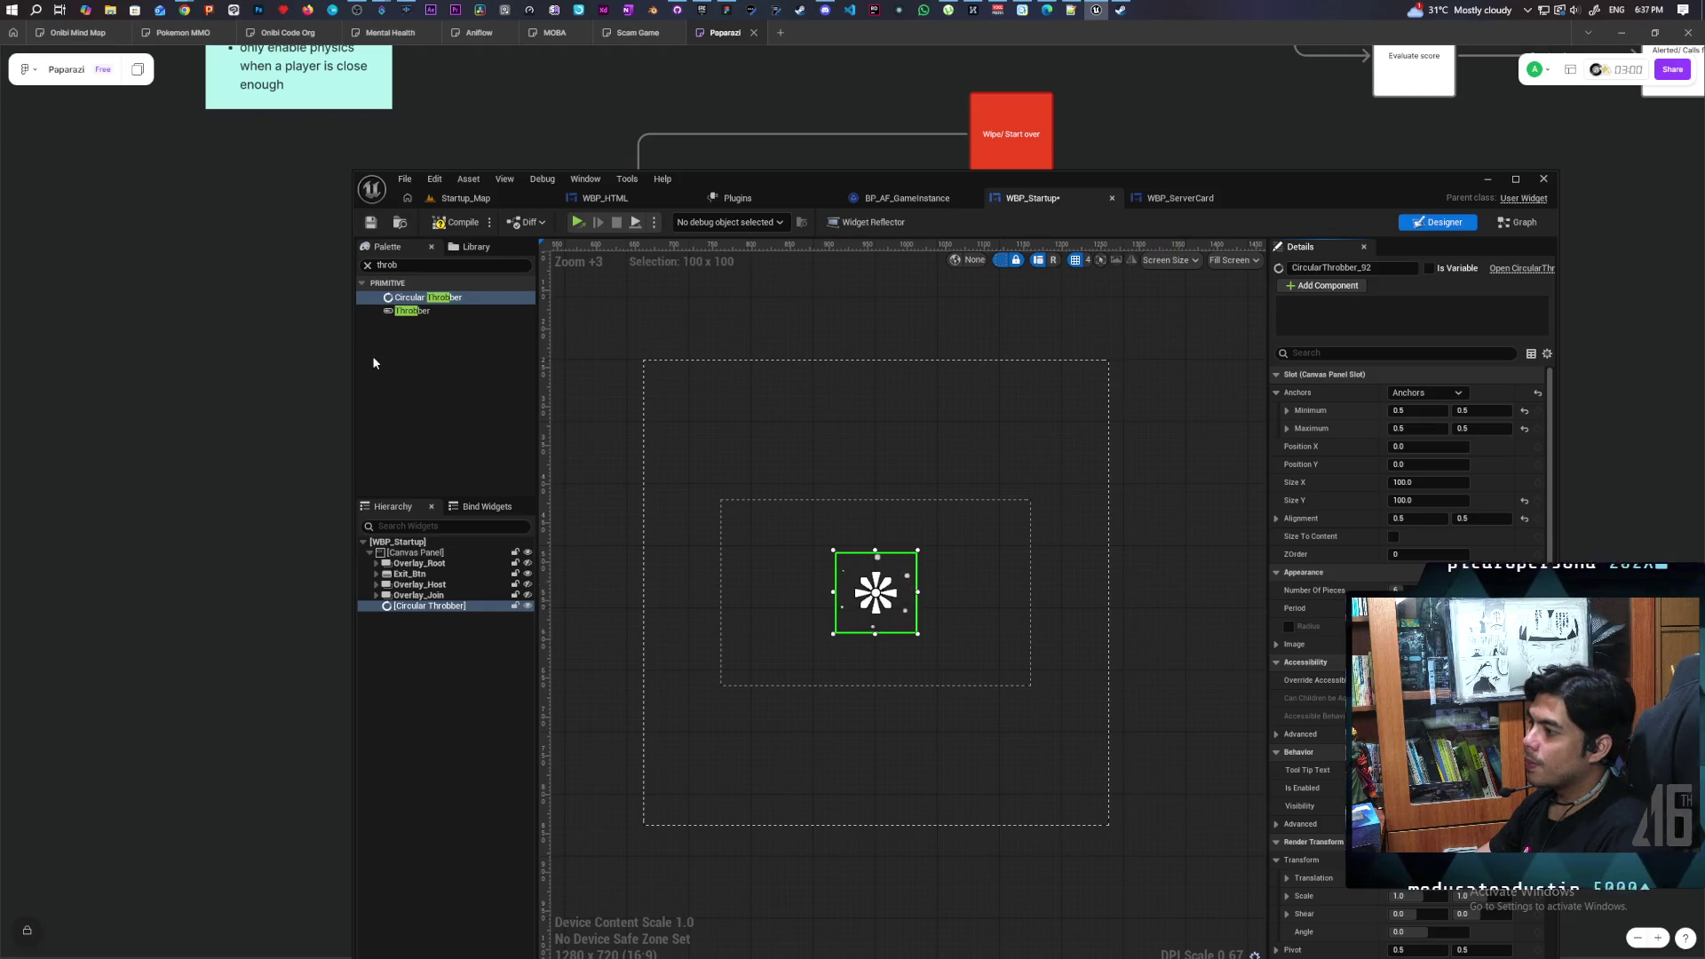
Save WBP_Startup, mark the throbber as a variable, and set its Visibility to Collapsed
left_click(370, 222)
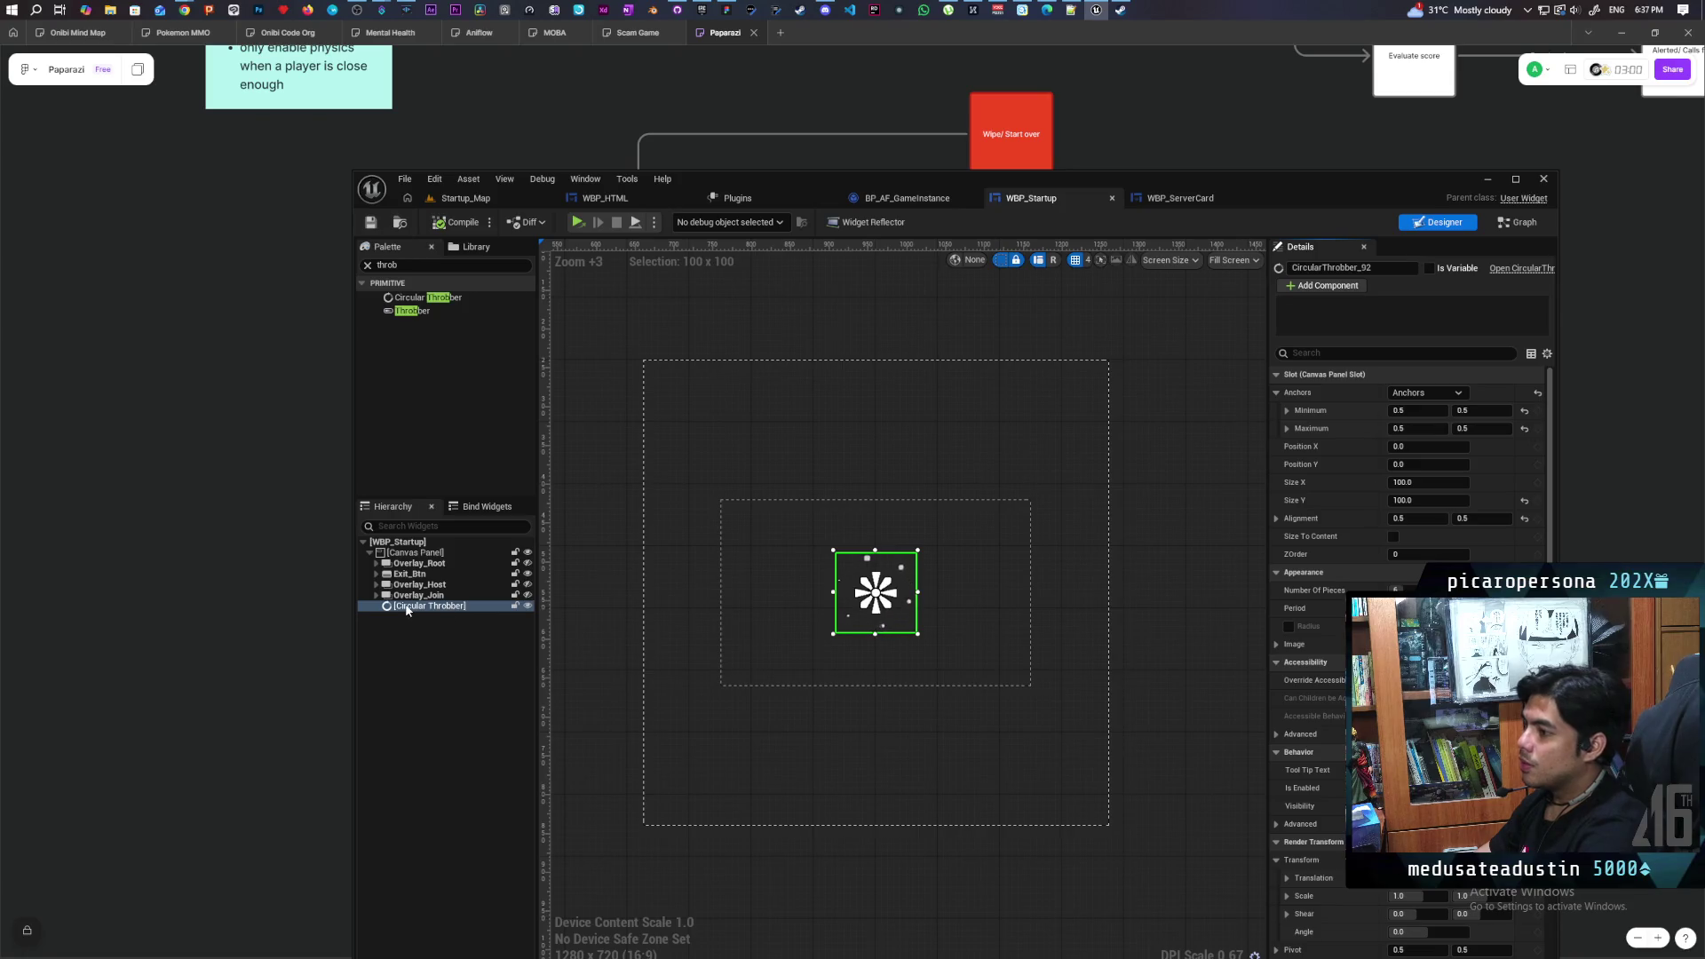
left_click(1429, 268)
left_click(1330, 352)
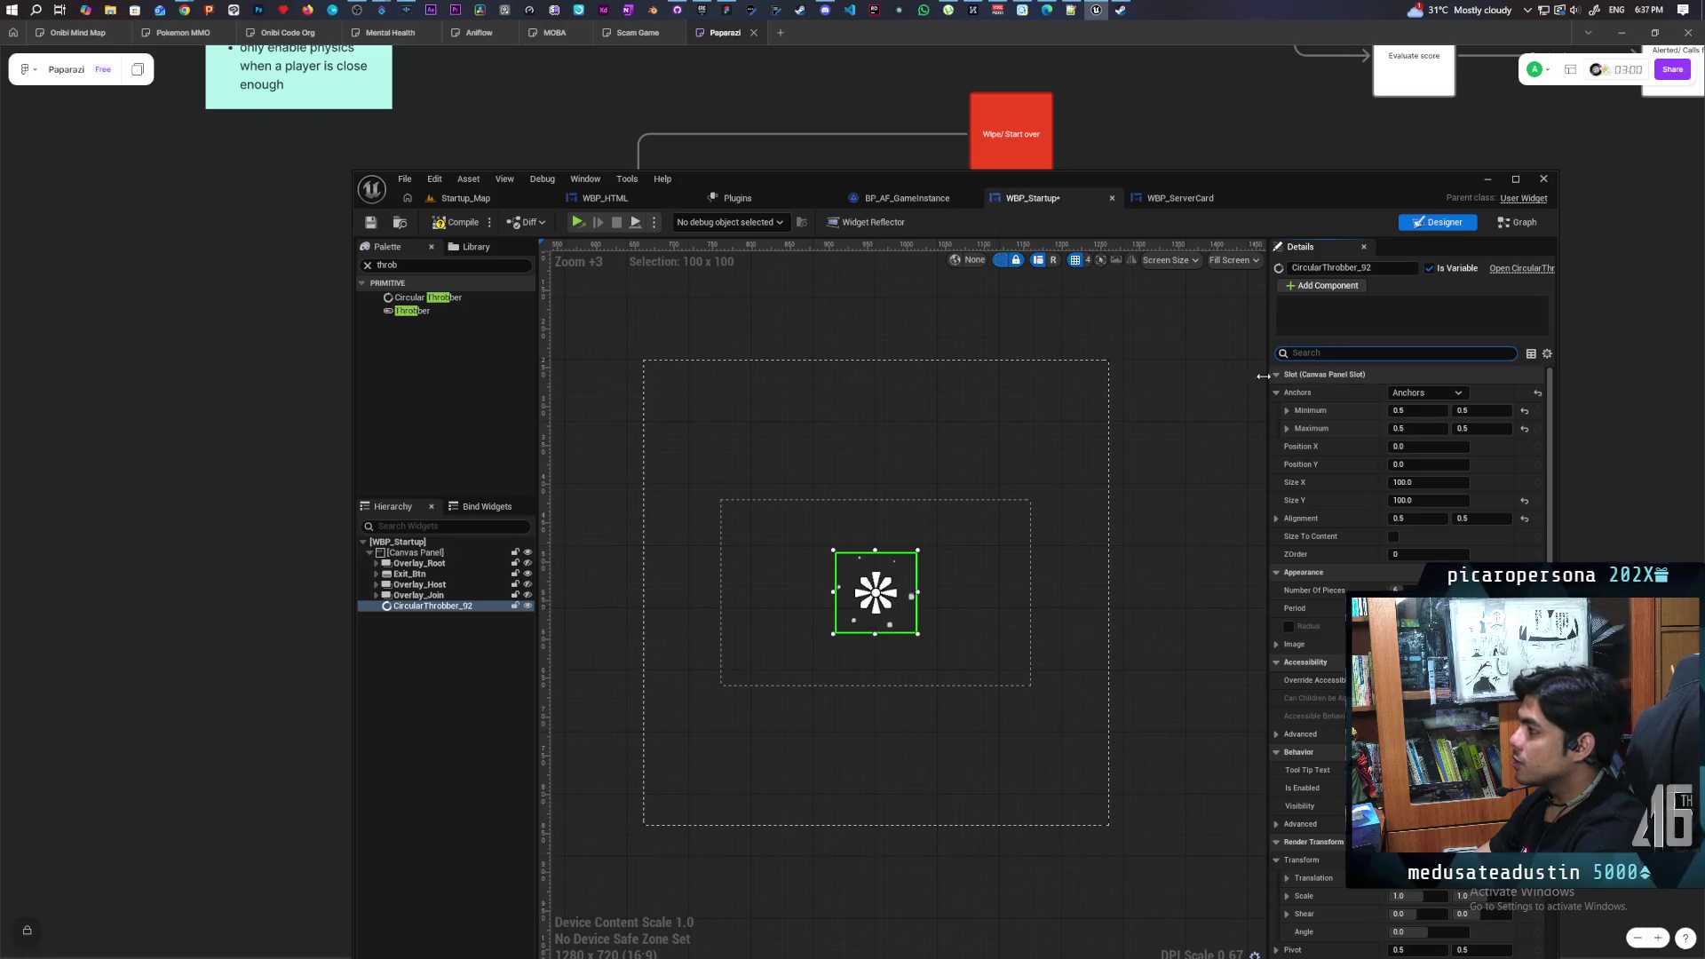
type("visi")
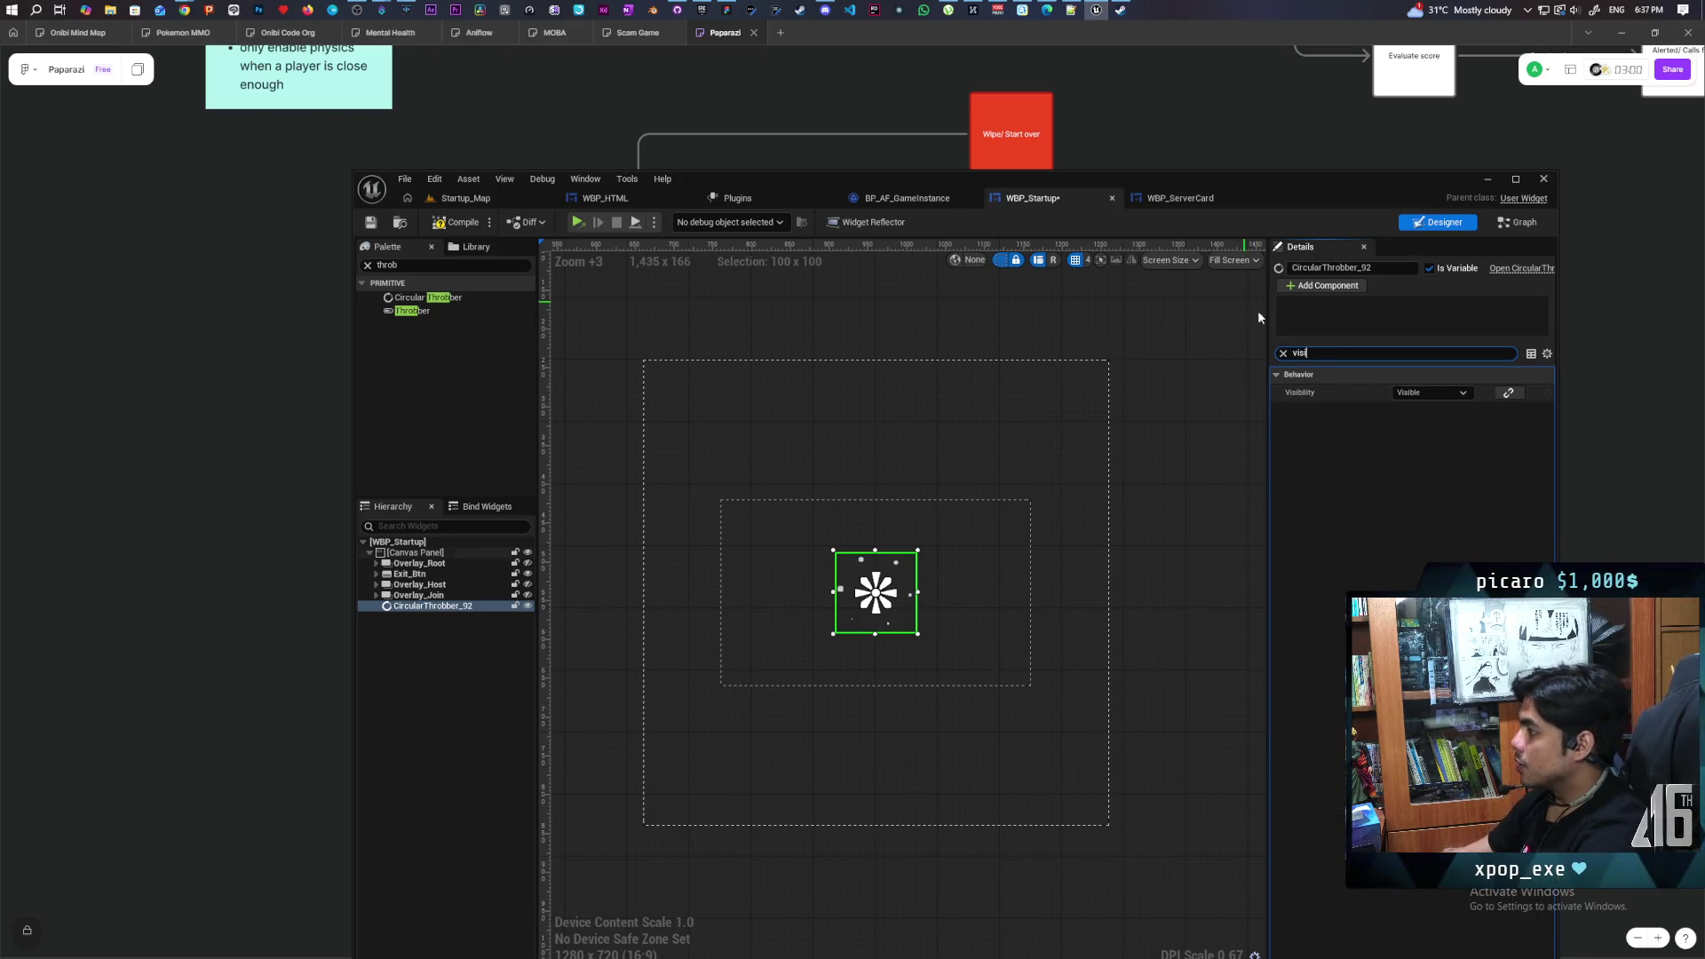
left_click(1432, 392)
left_click(1457, 419)
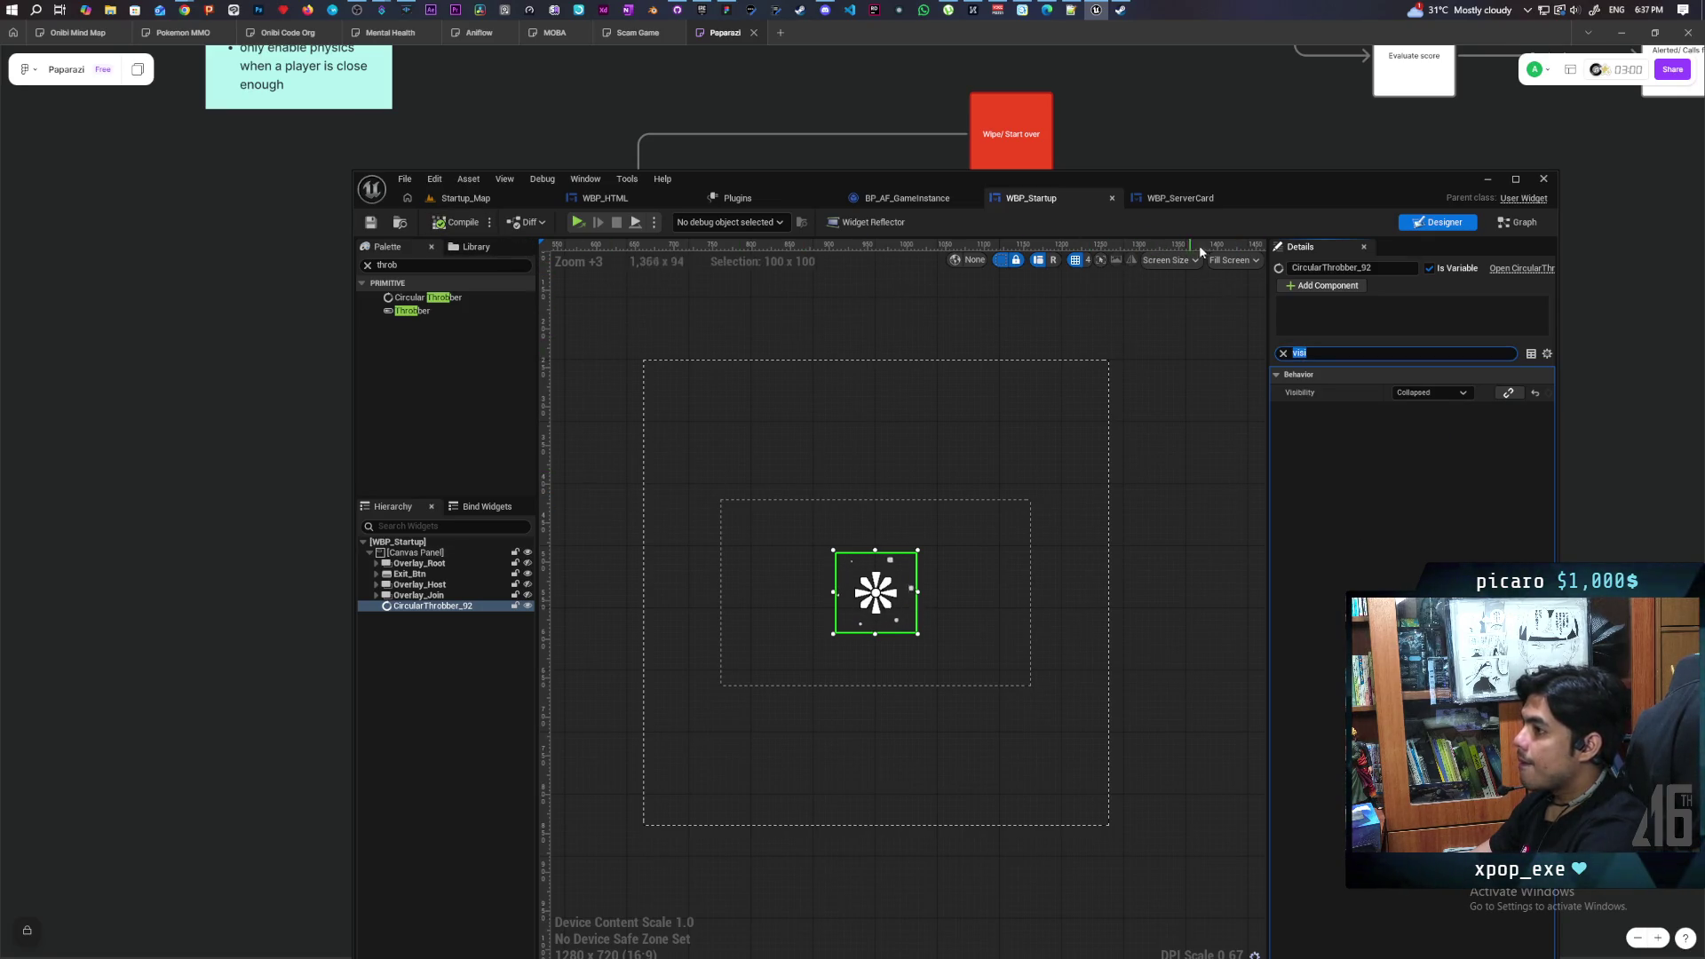
left_click(1521, 222)
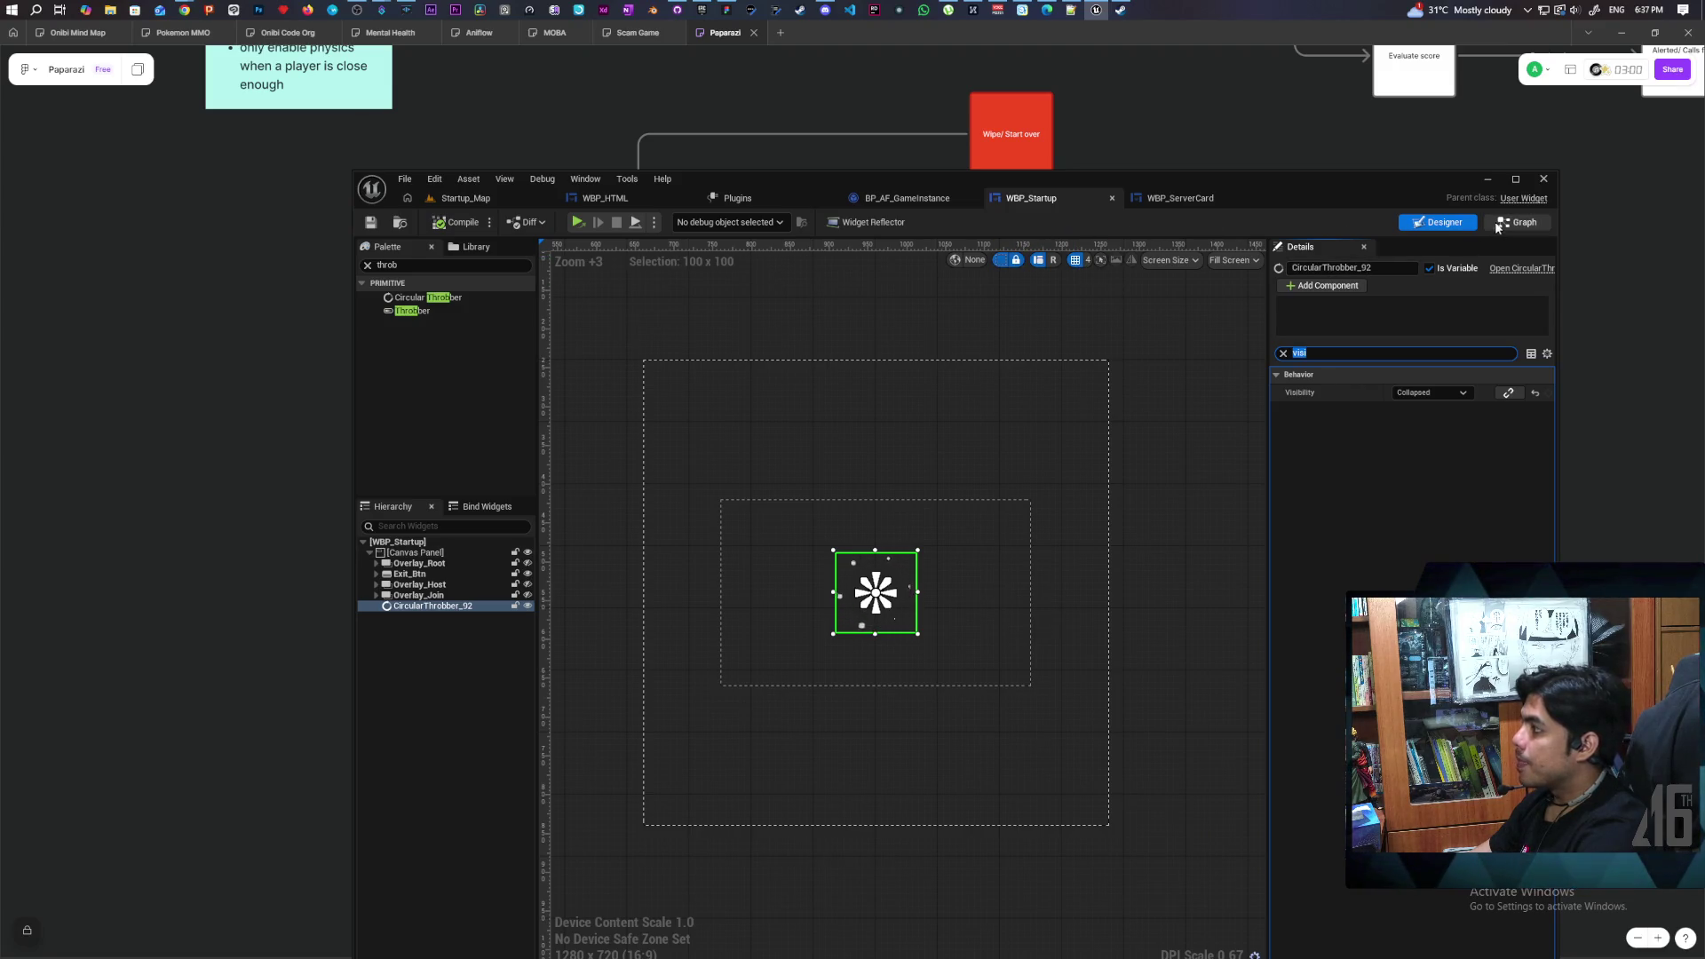
Add a CircularThrobber_92 getter to the graph and shift the Delay and Host Server nodes right
left_click_drag(517, 538, 992, 538)
left_click_drag(1014, 308, 1014, 308)
left_click(1057, 327)
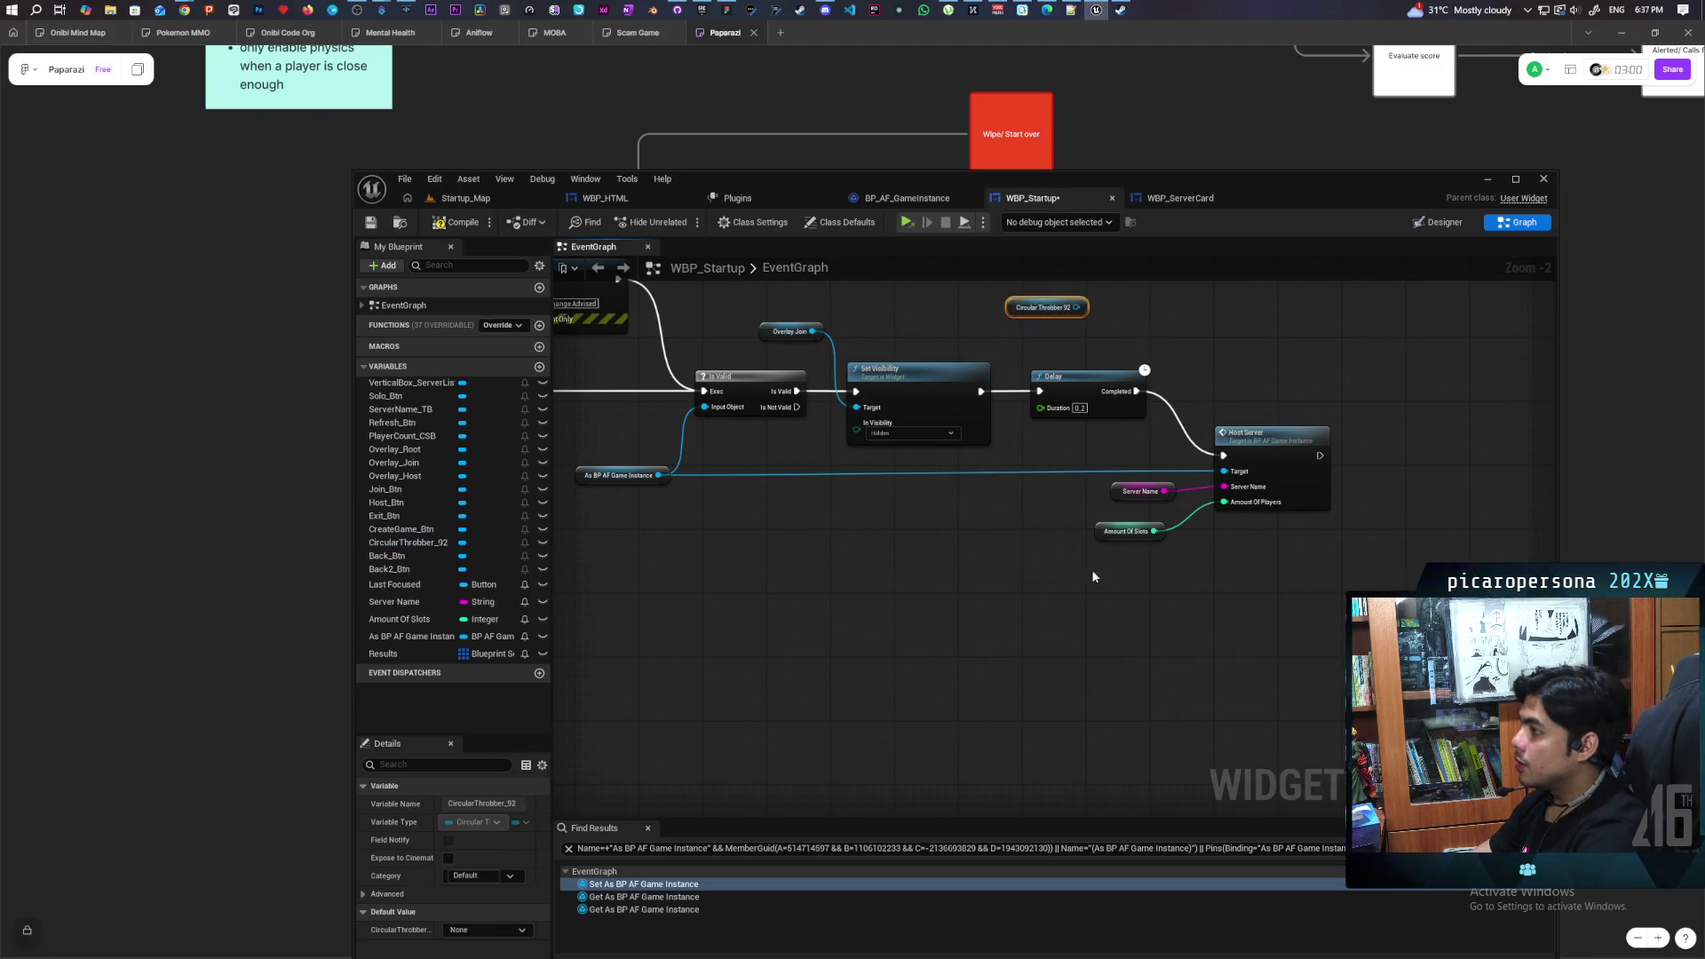
left_click_drag(1090, 568, 1314, 391)
left_click_drag(1082, 380, 1213, 384)
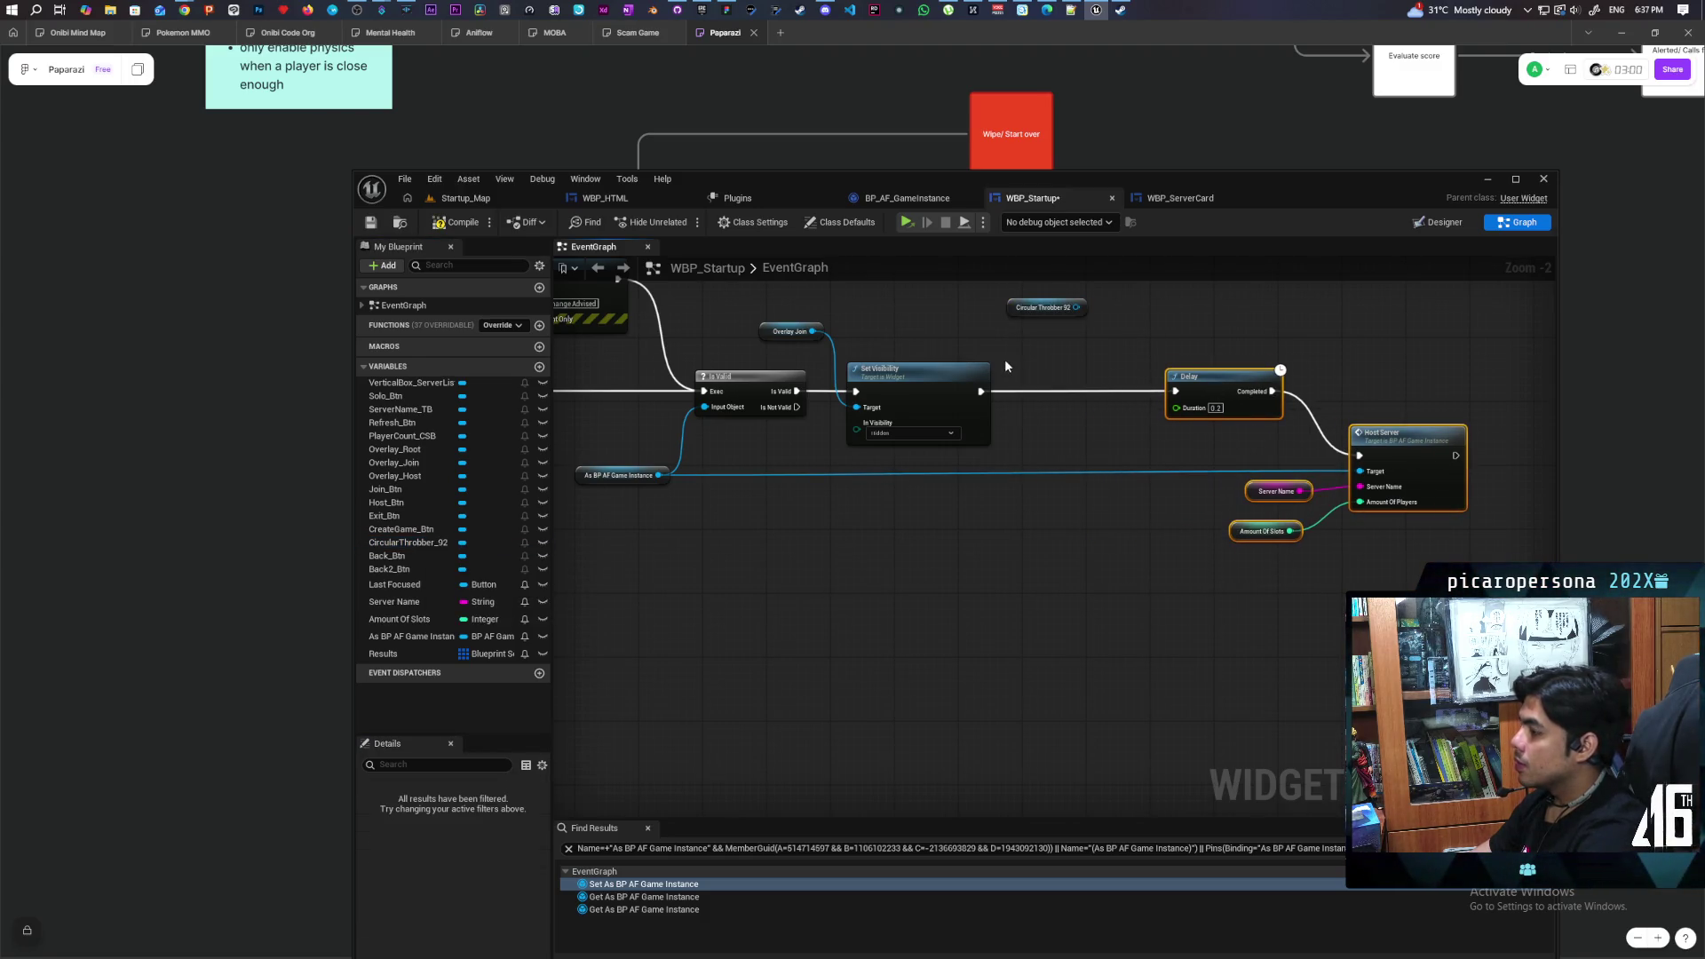
Insert a copied Set Visibility node before Delay, targeting the throbber with Not Hit-Testable (Self & All Children)
left_click(957, 398)
key("ctrl+c")
key("ctrl+v")
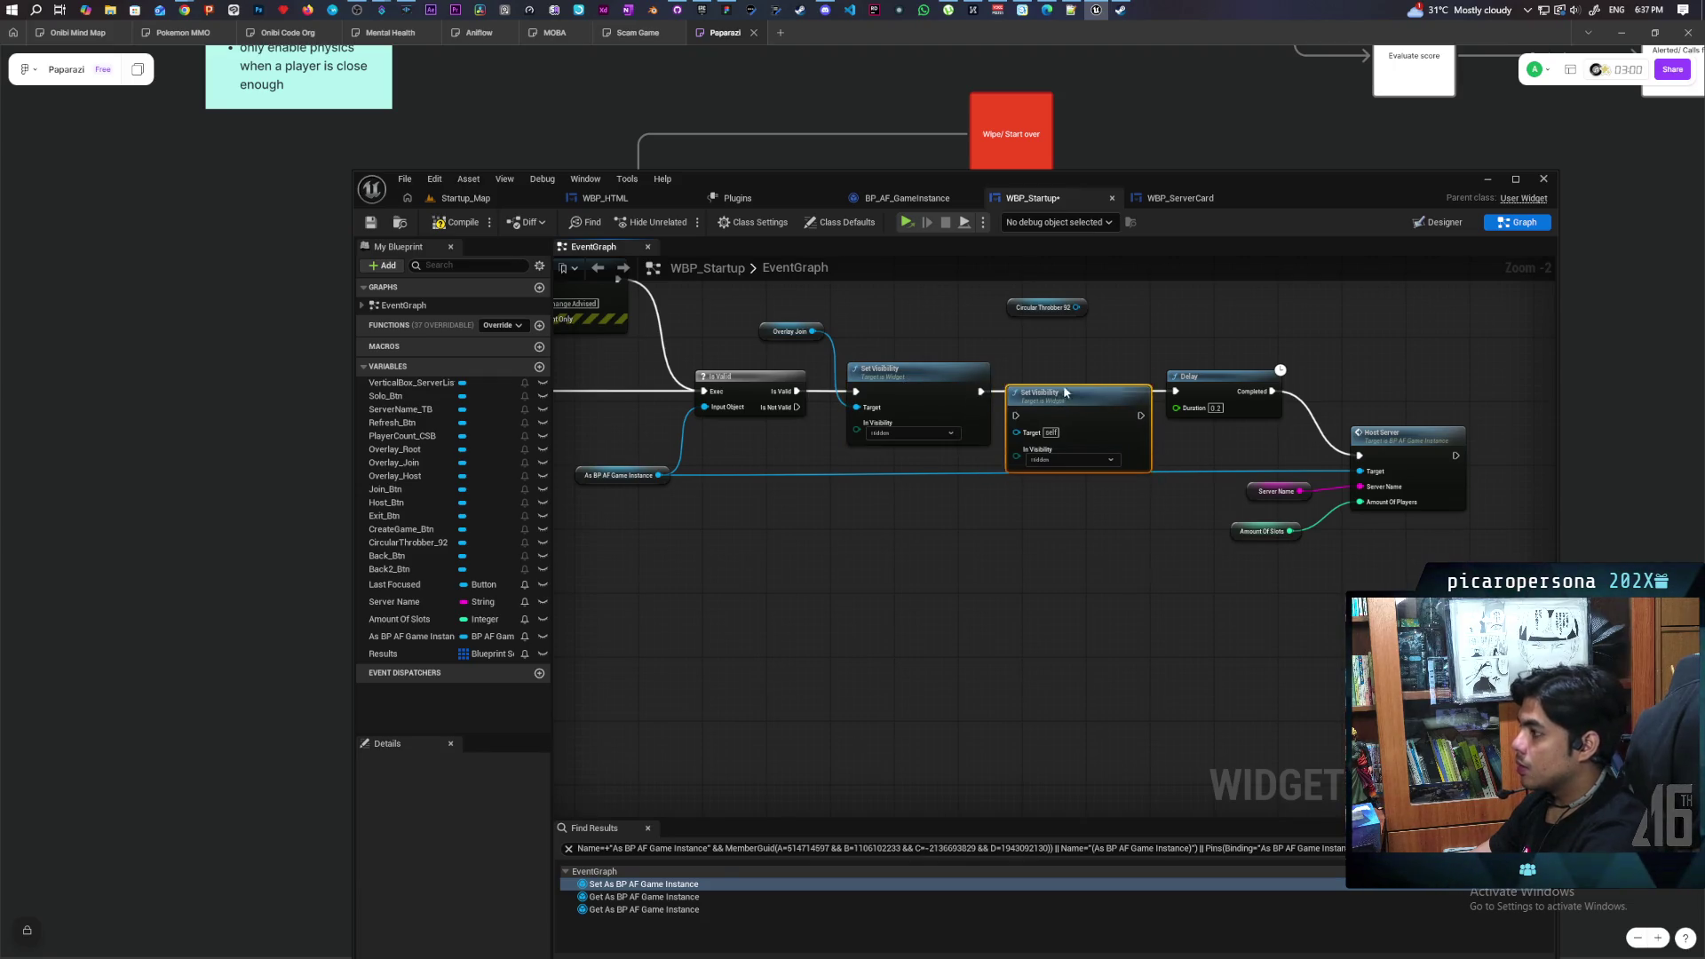
left_click_drag(981, 390, 1015, 391)
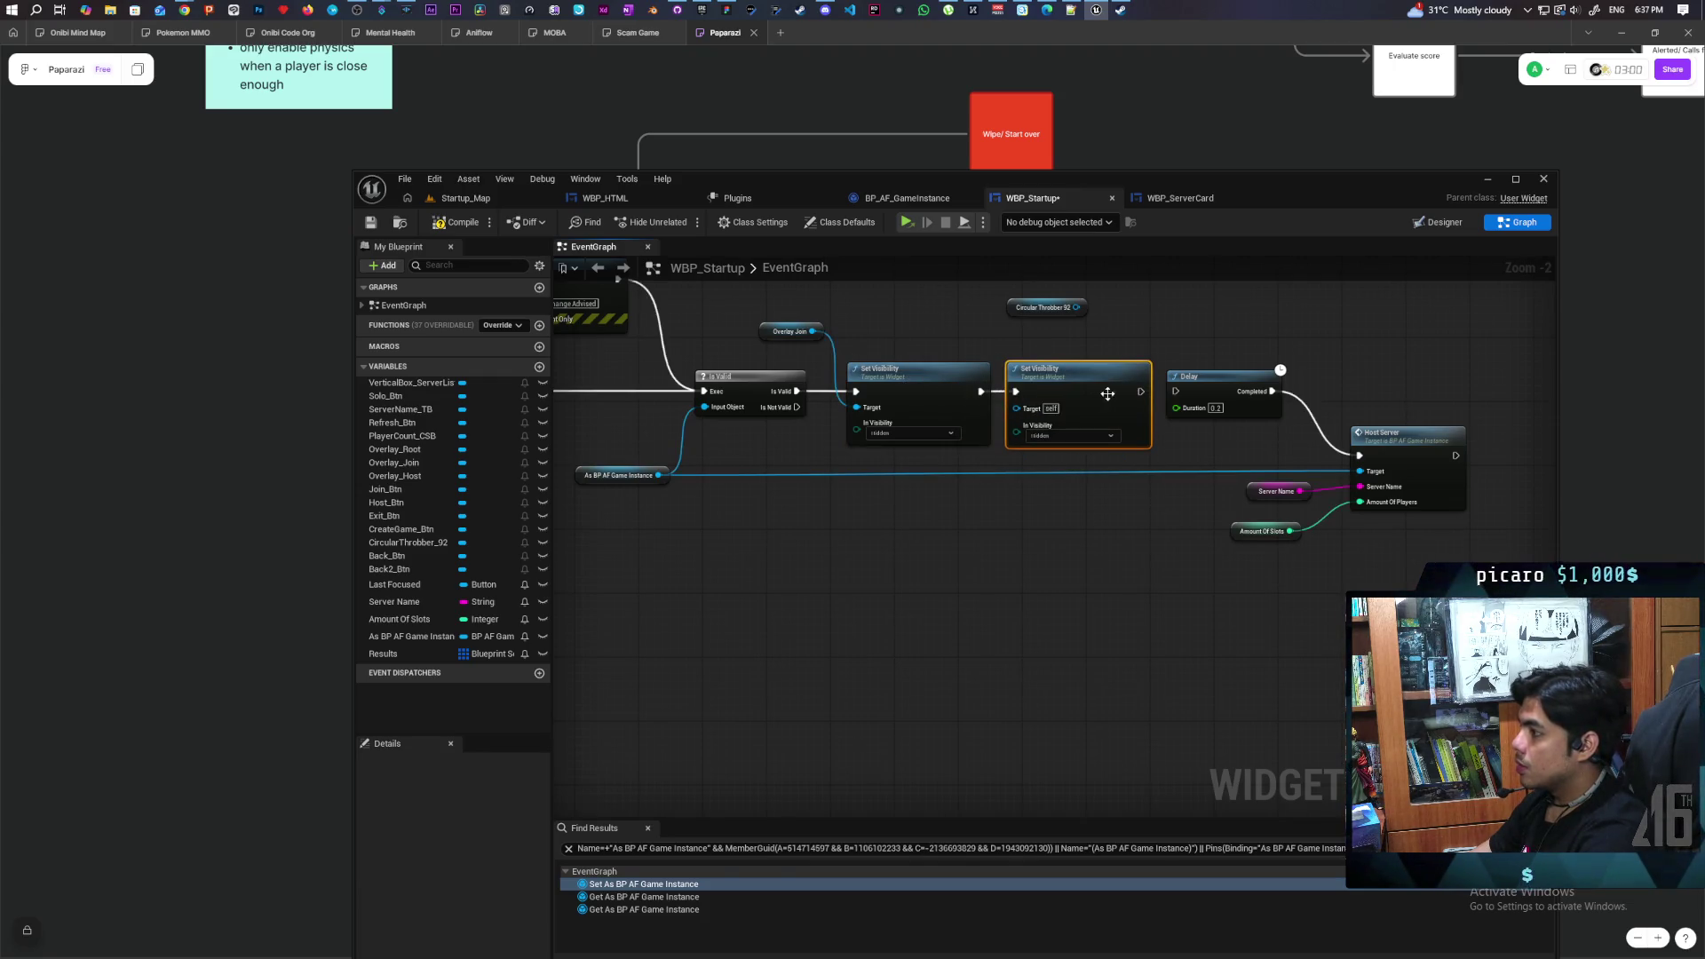
left_click_drag(1140, 390, 1171, 394)
left_click(1062, 435)
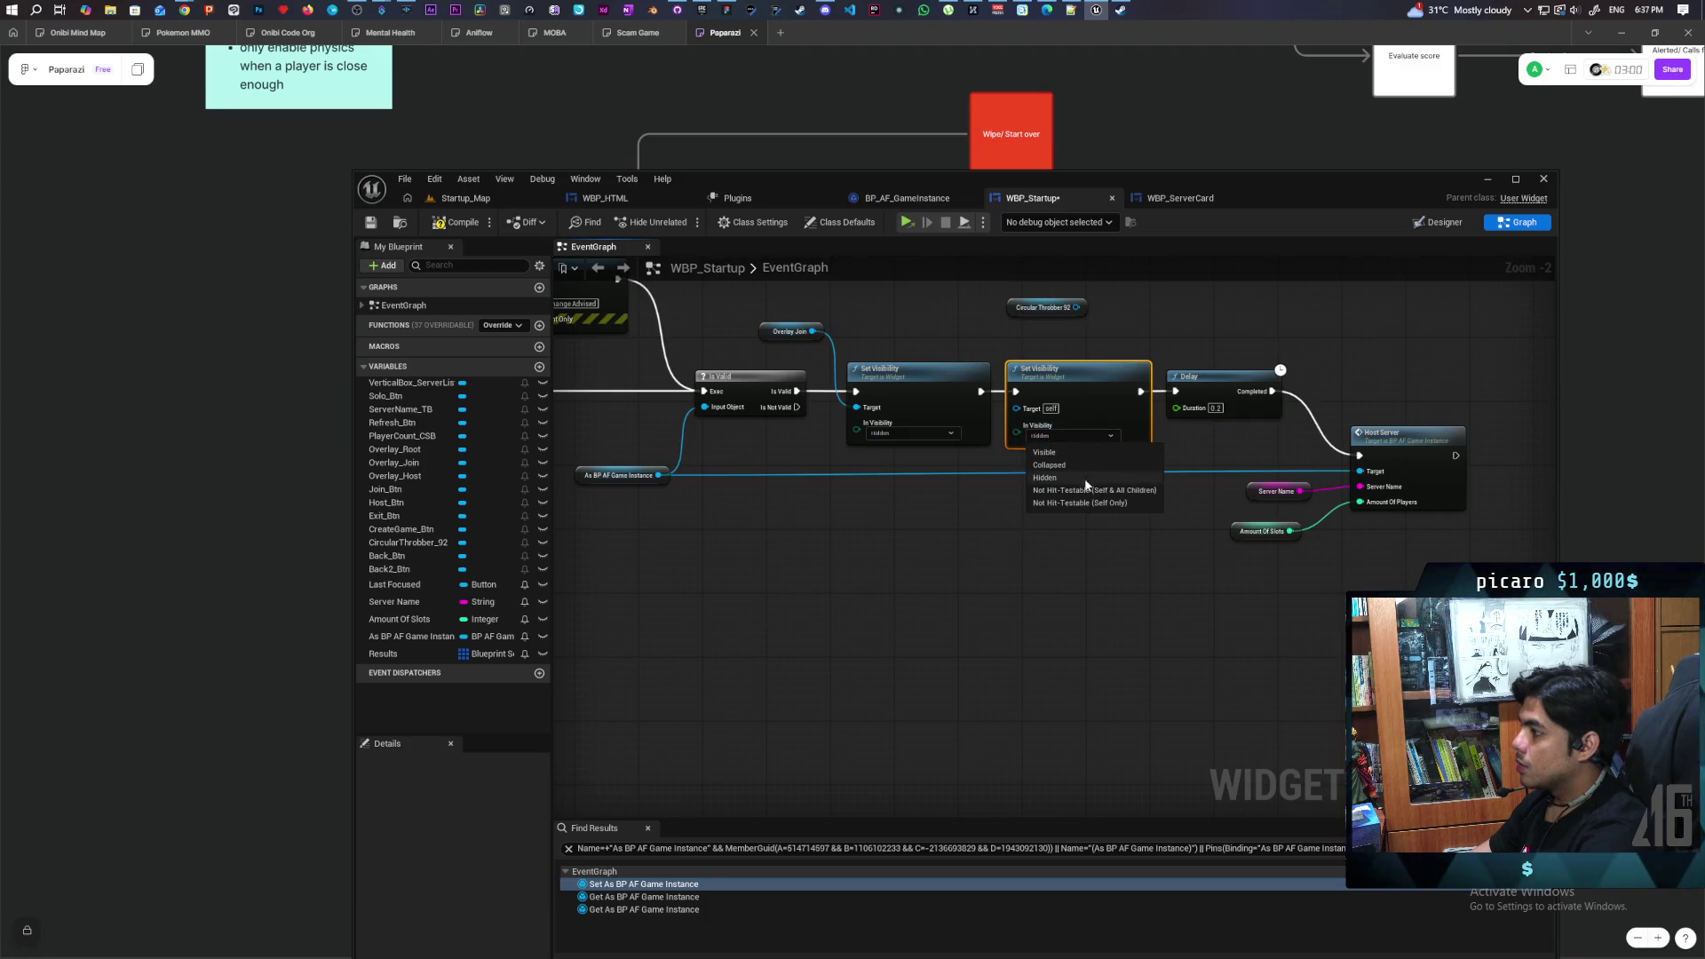
left_click(1133, 490)
mouse_move(1077, 307)
left_mouse_down()
mouse_move(1017, 409)
mouse_move(973, 307)
left_mouse_up()
left_click_drag(1019, 391, 1015, 391)
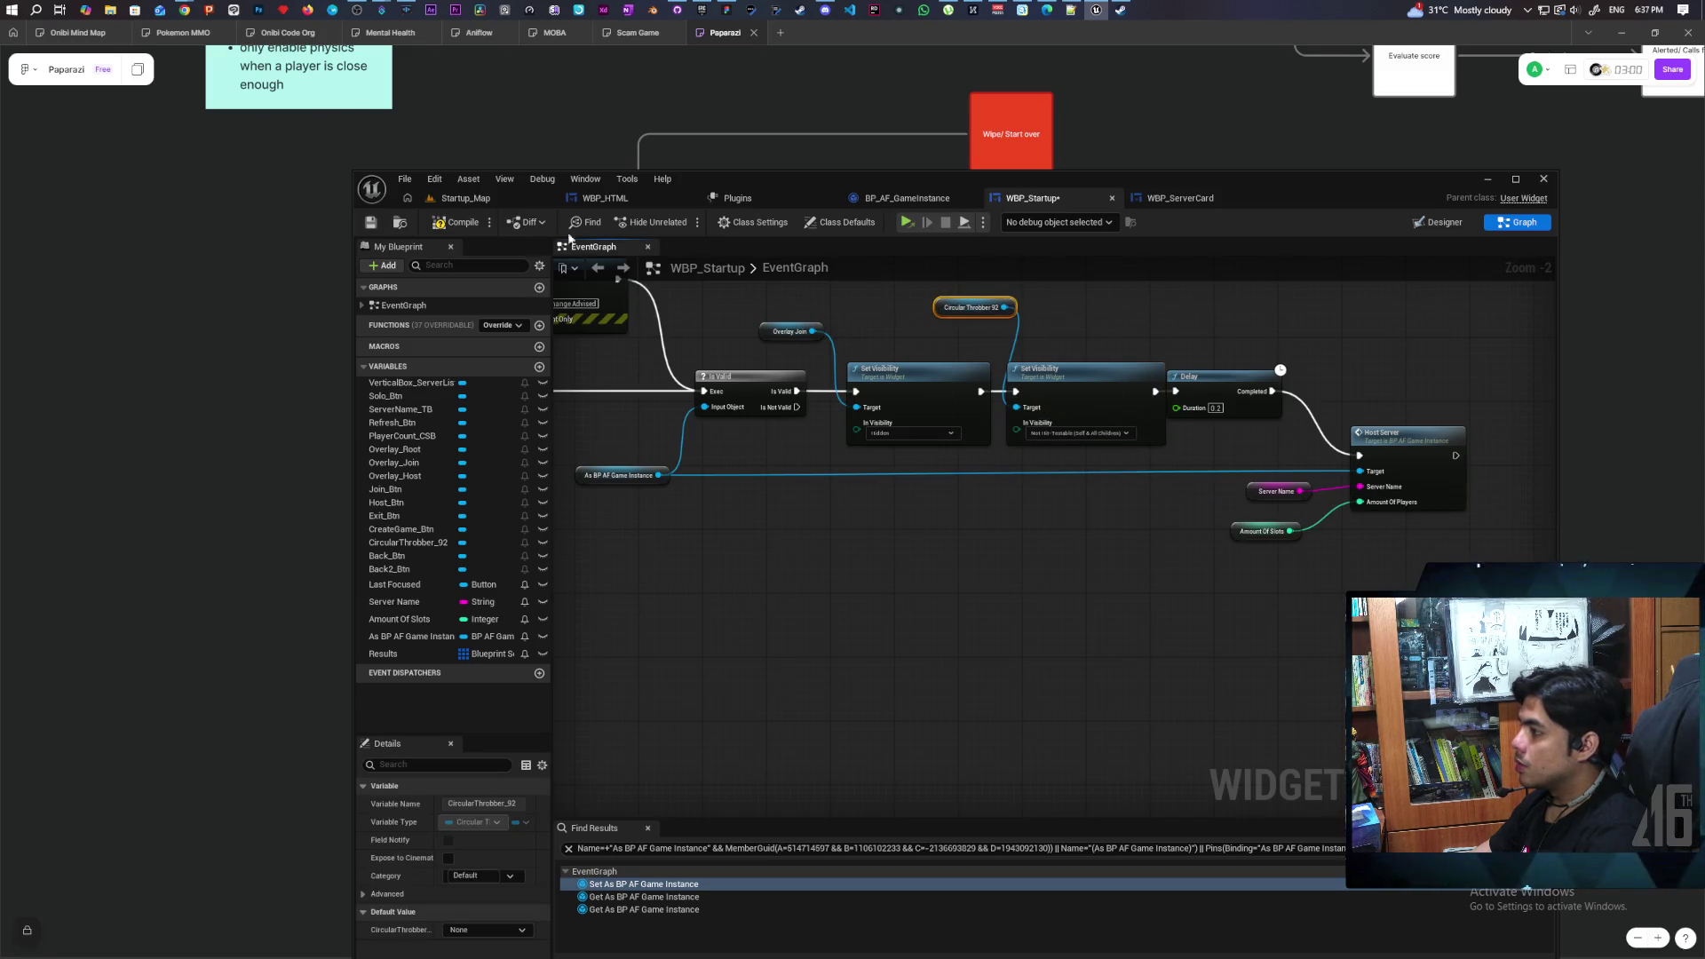
left_click(1012, 624)
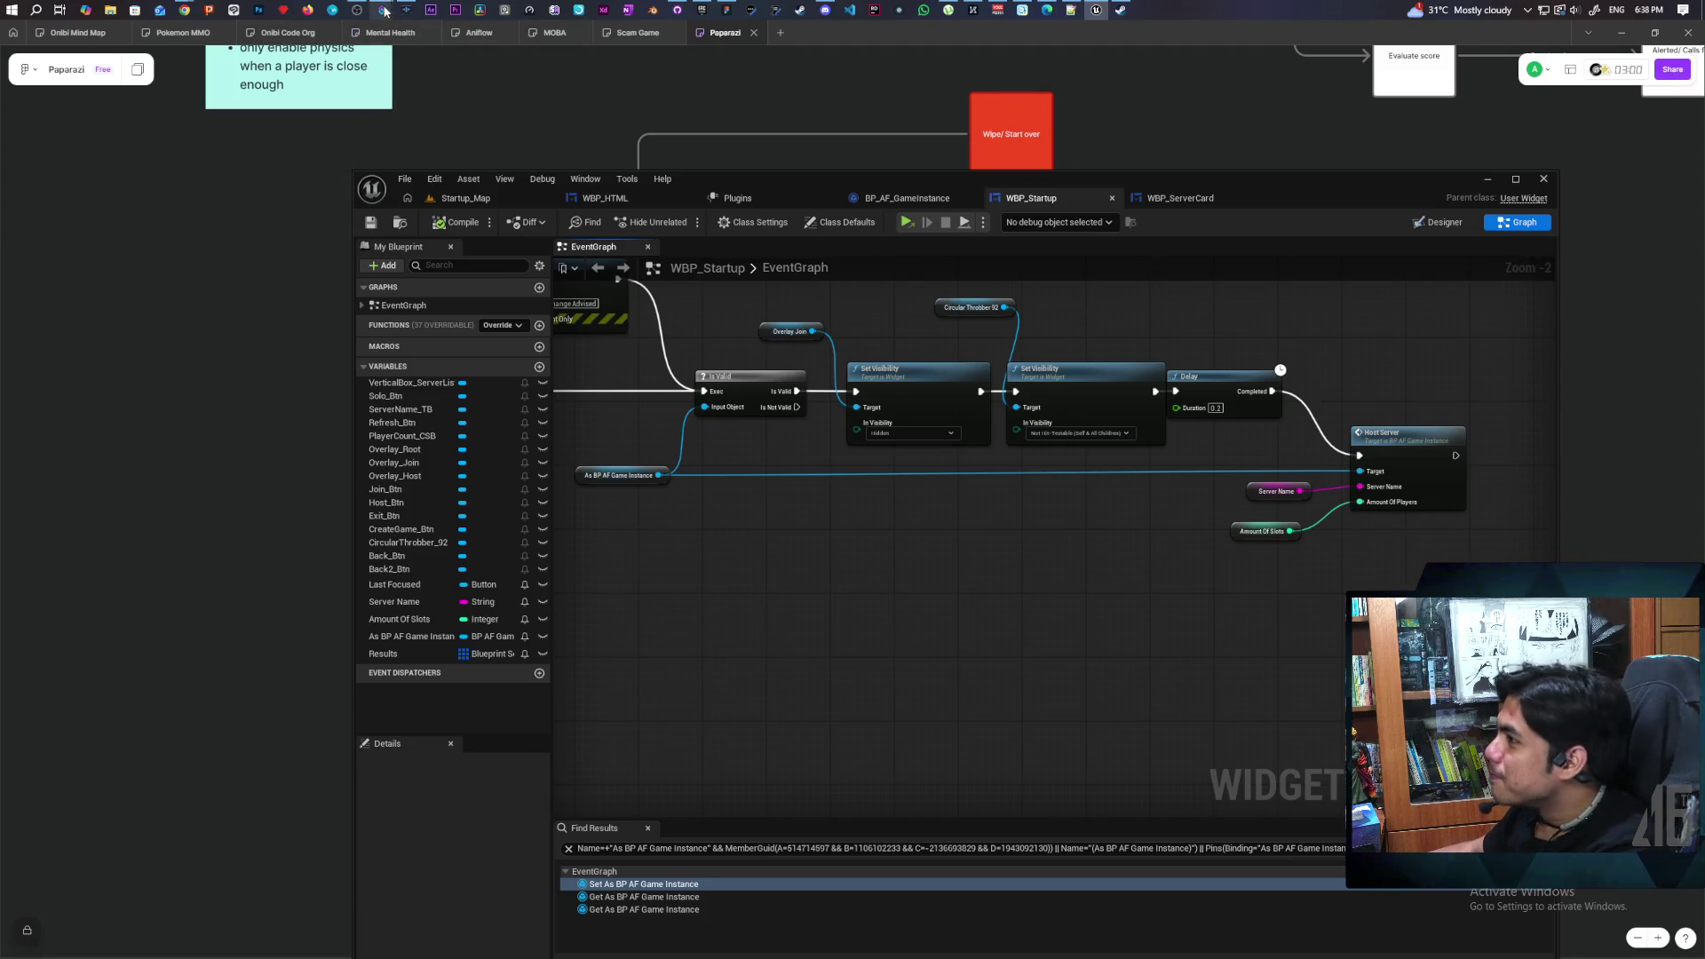
mouse_move(384, 11)
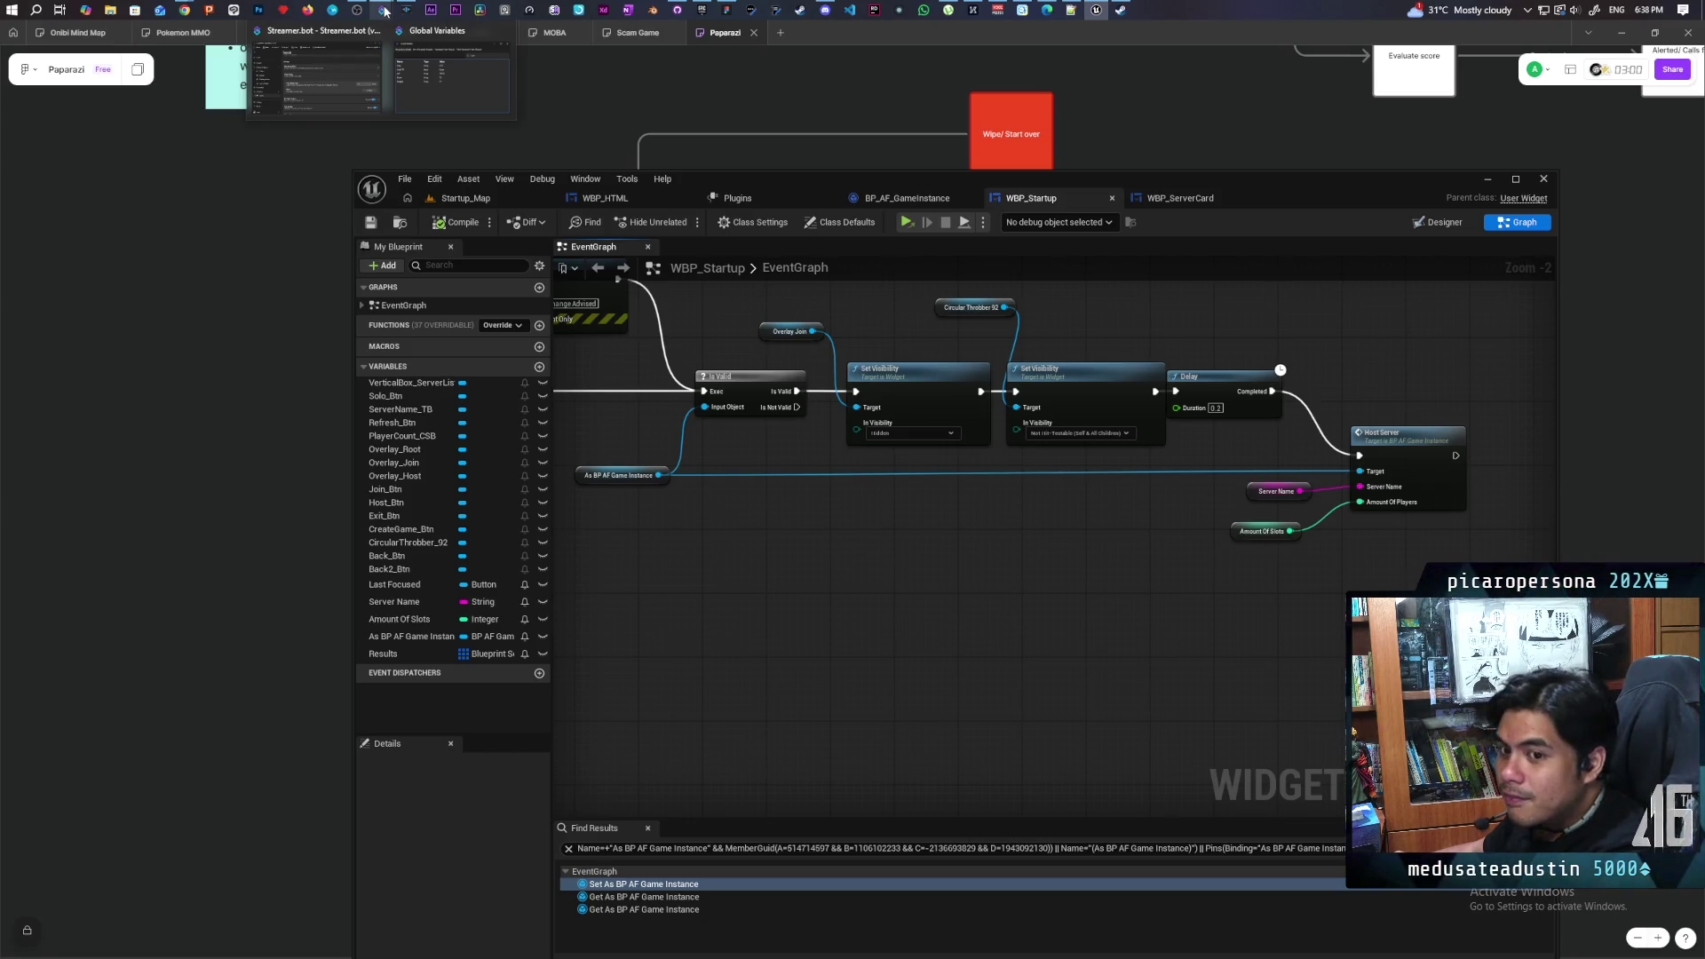
In Streamer.bot's mynamejed action, disable the Play sound sub-action
left_click(385, 11)
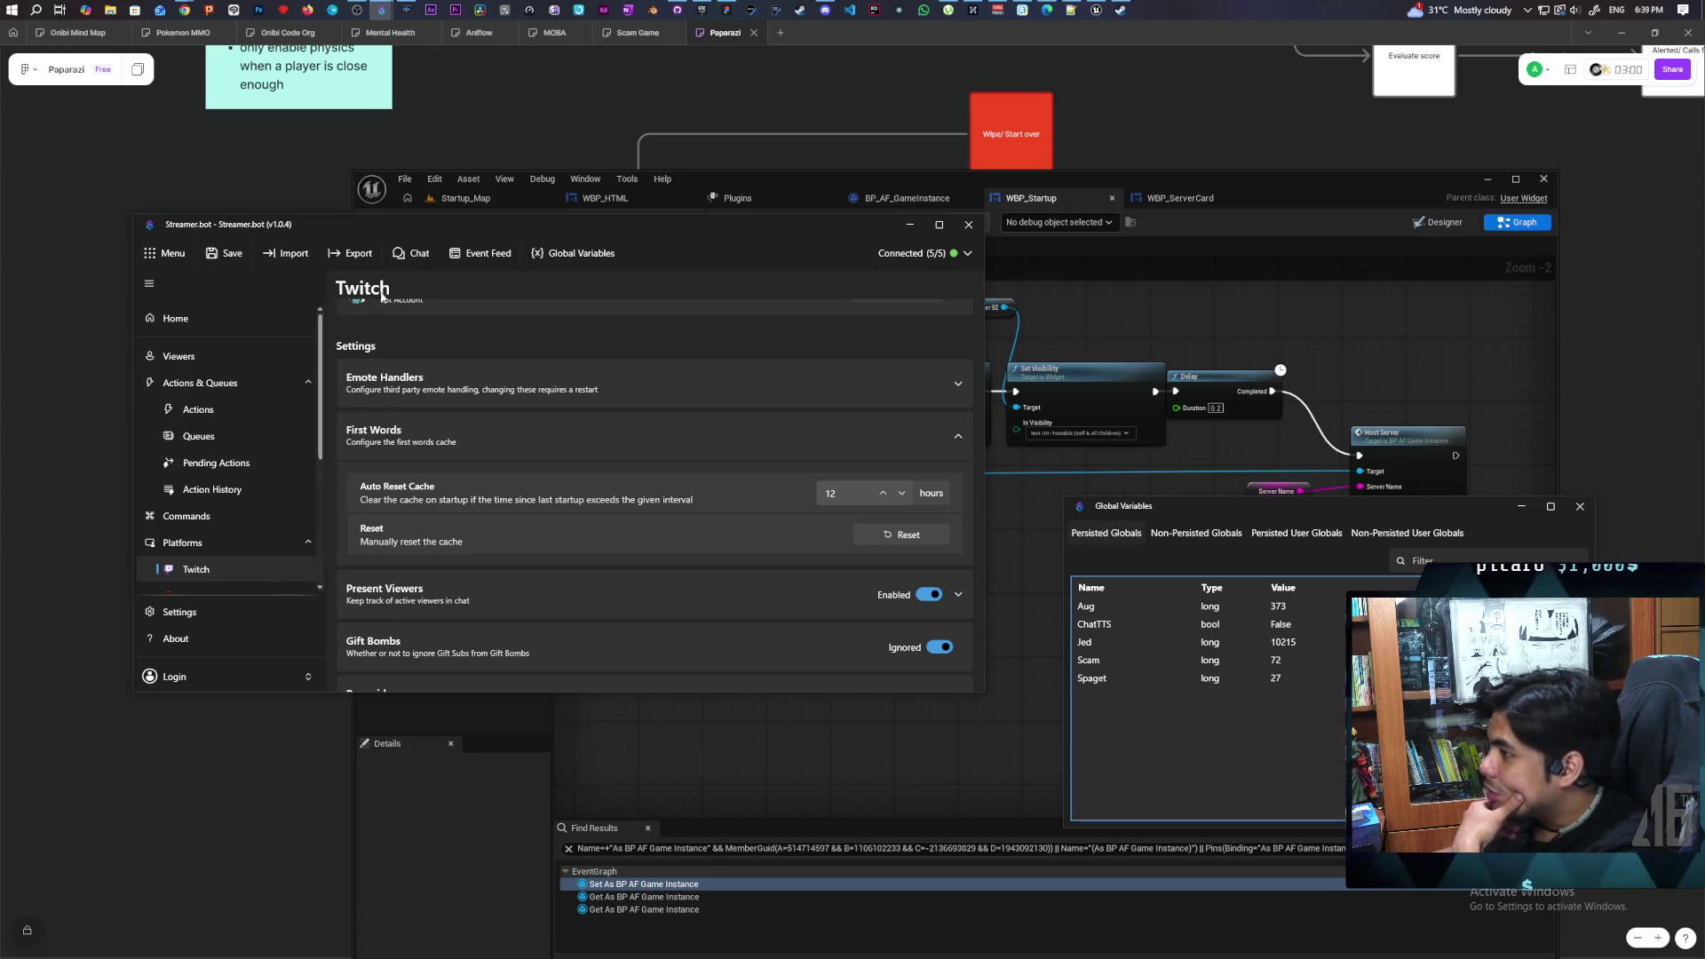
left_click(198, 409)
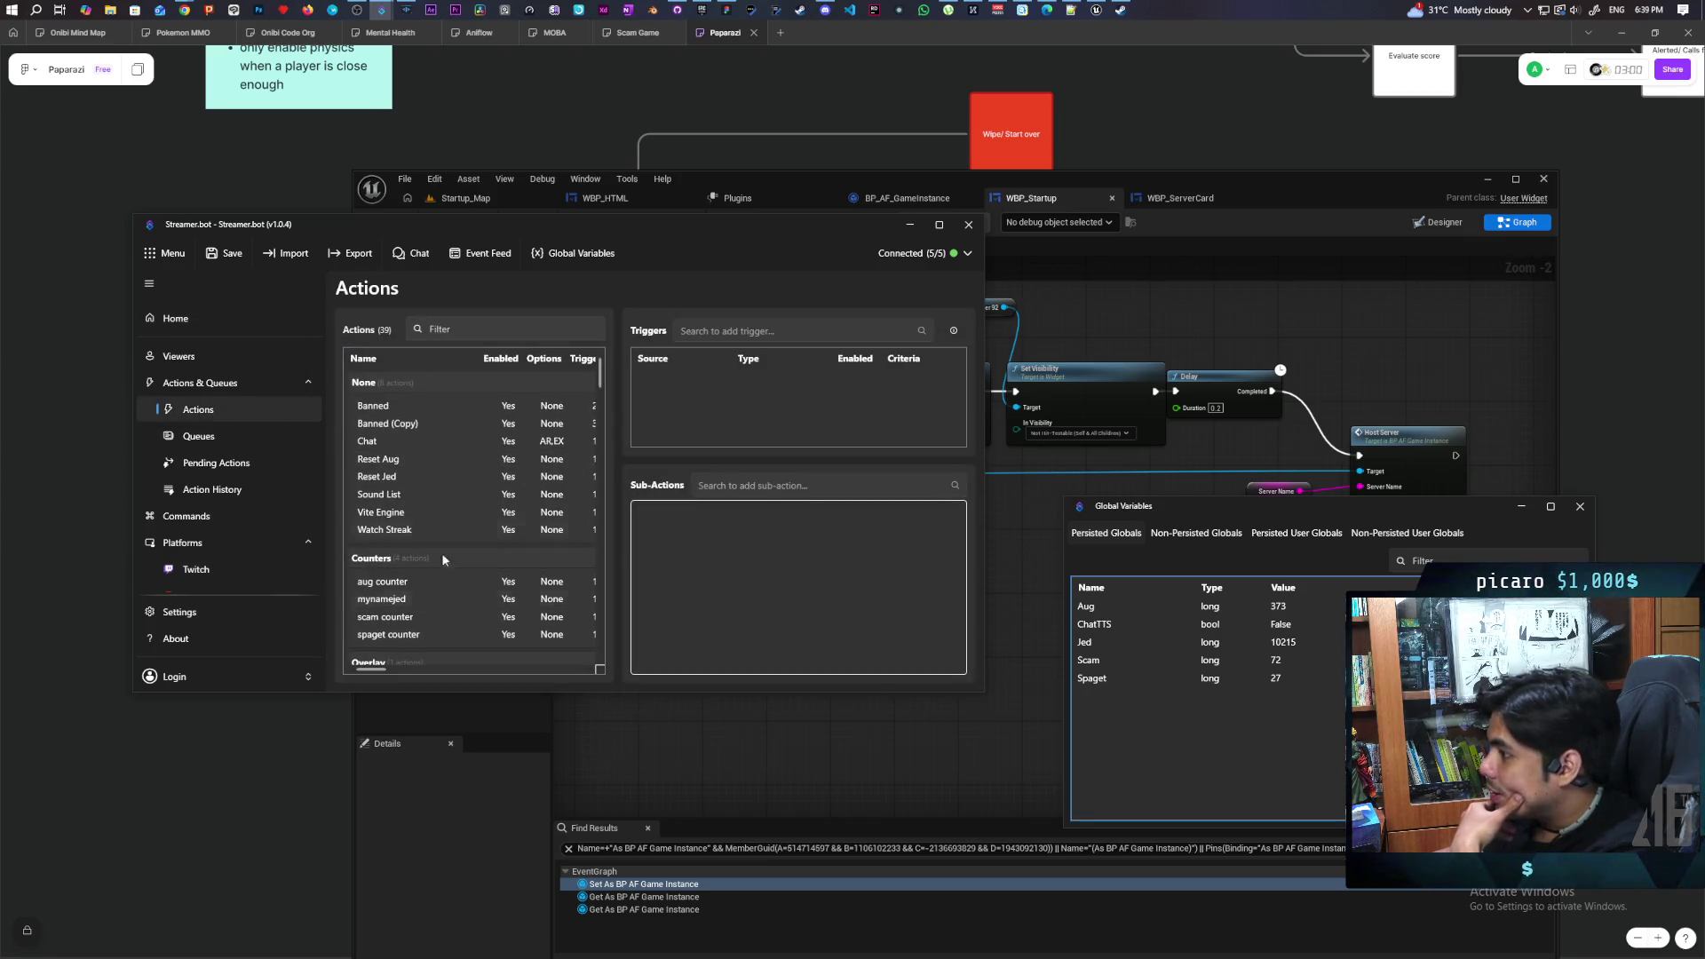
scroll(443, 551, "down", 1)
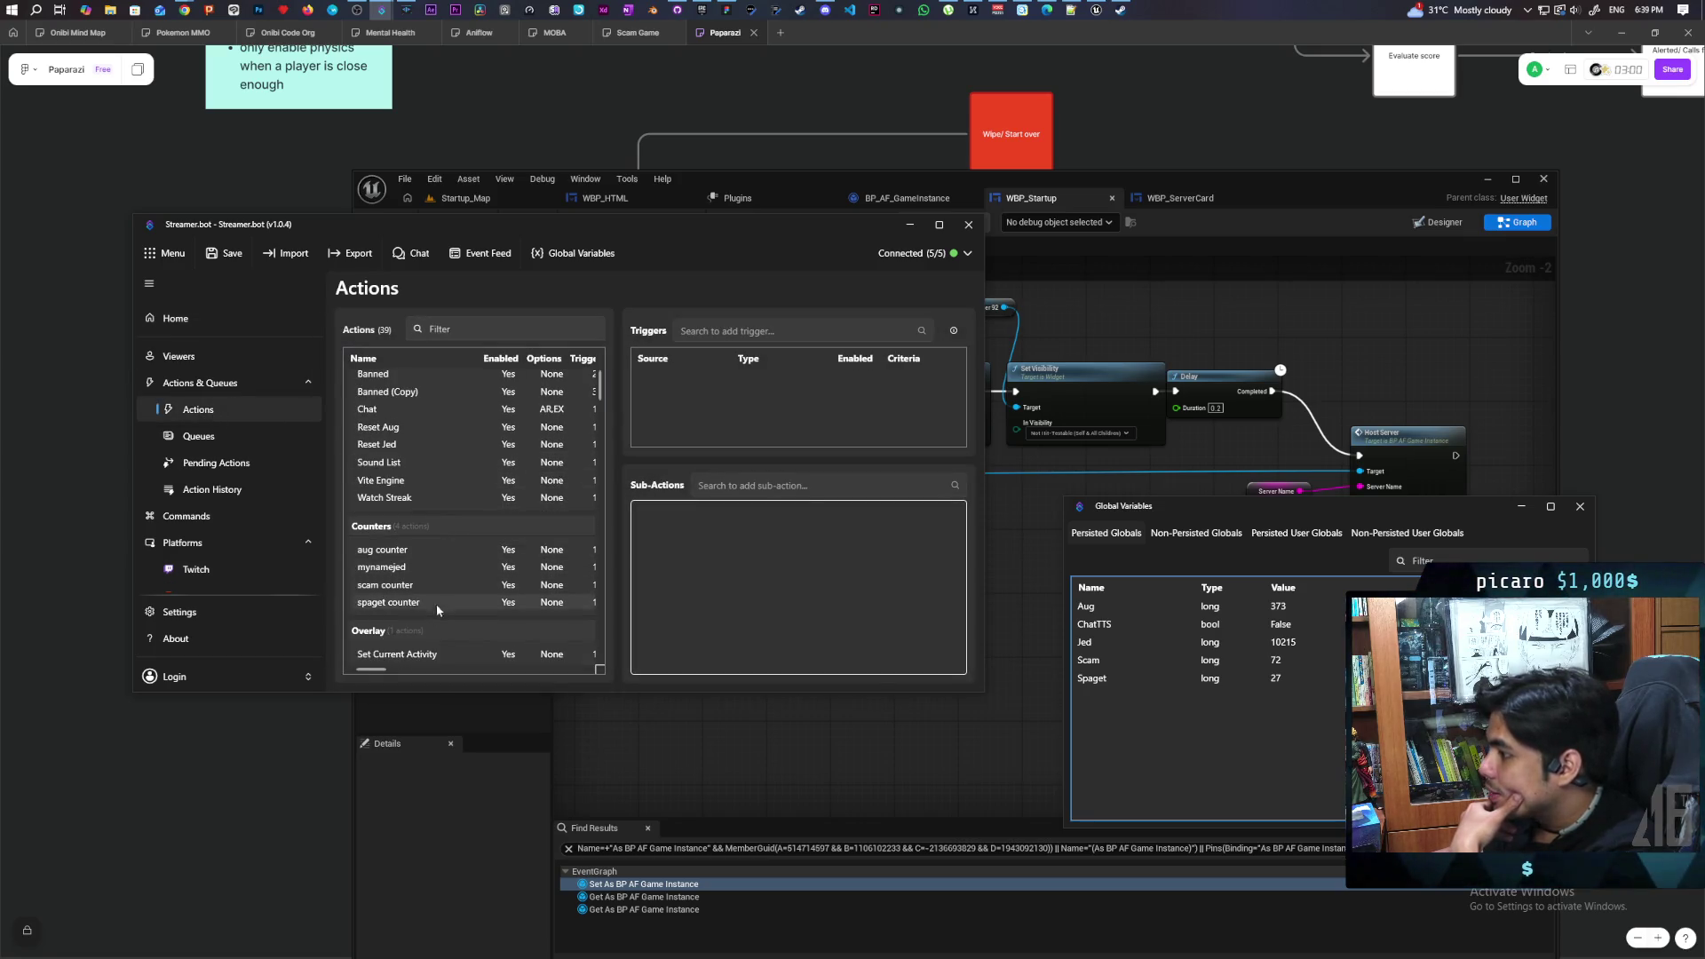
left_click(391, 567)
scroll(811, 545, "down", 1)
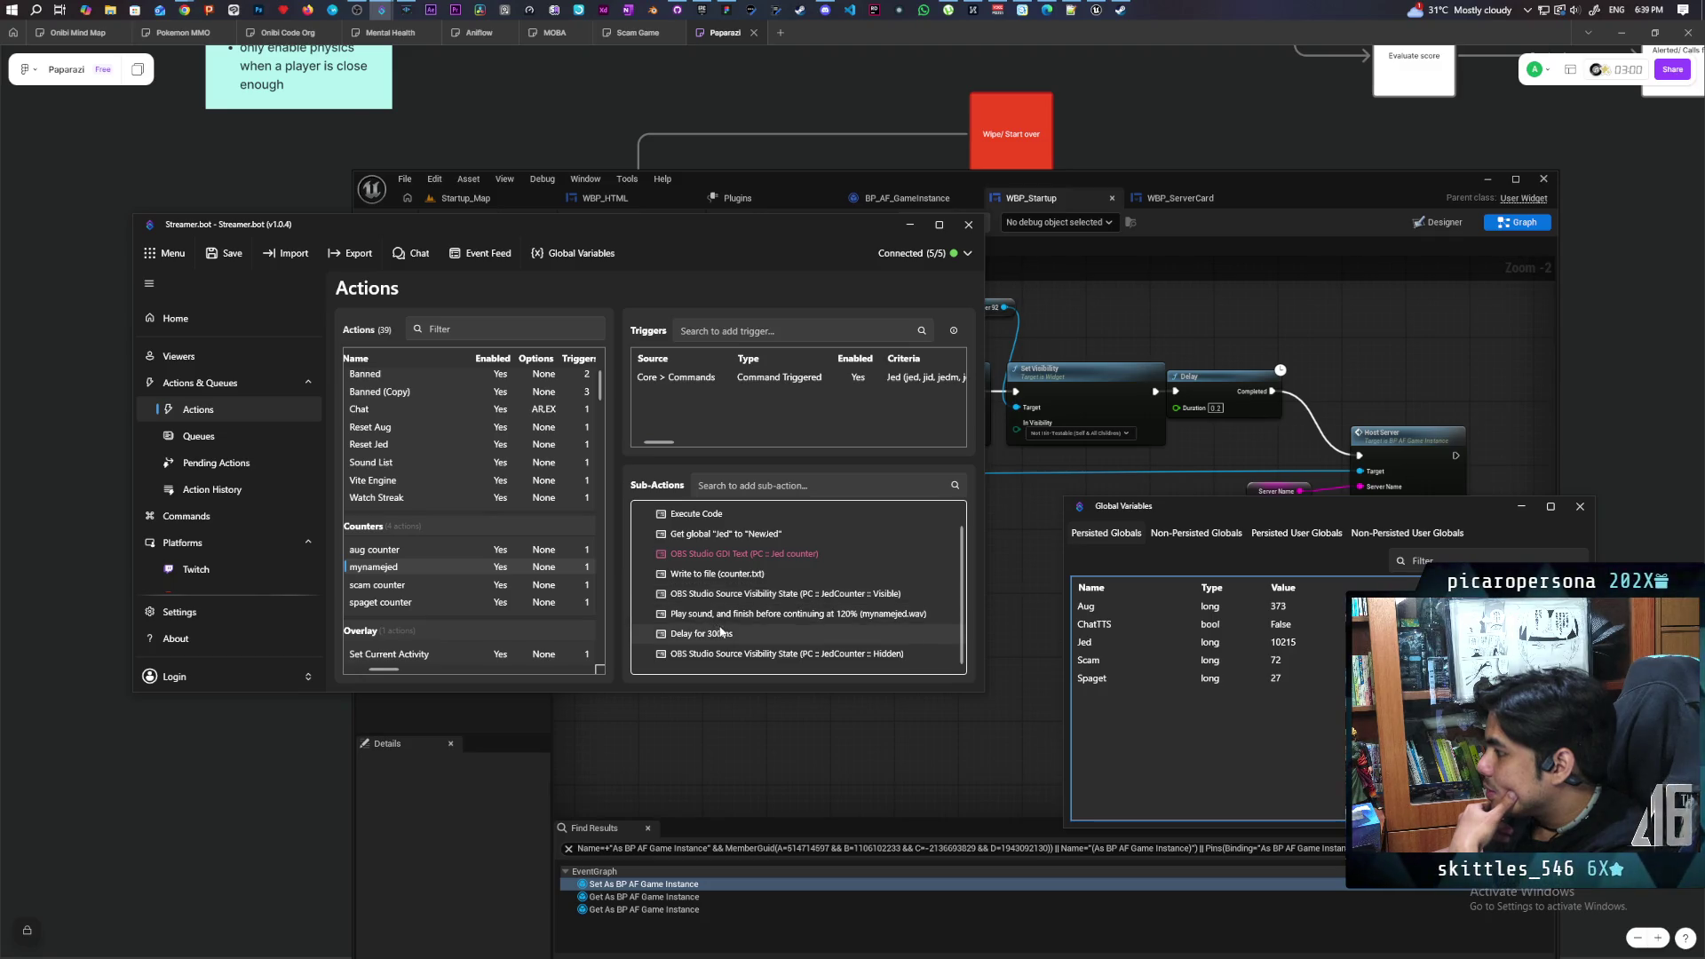
right_click(797, 613)
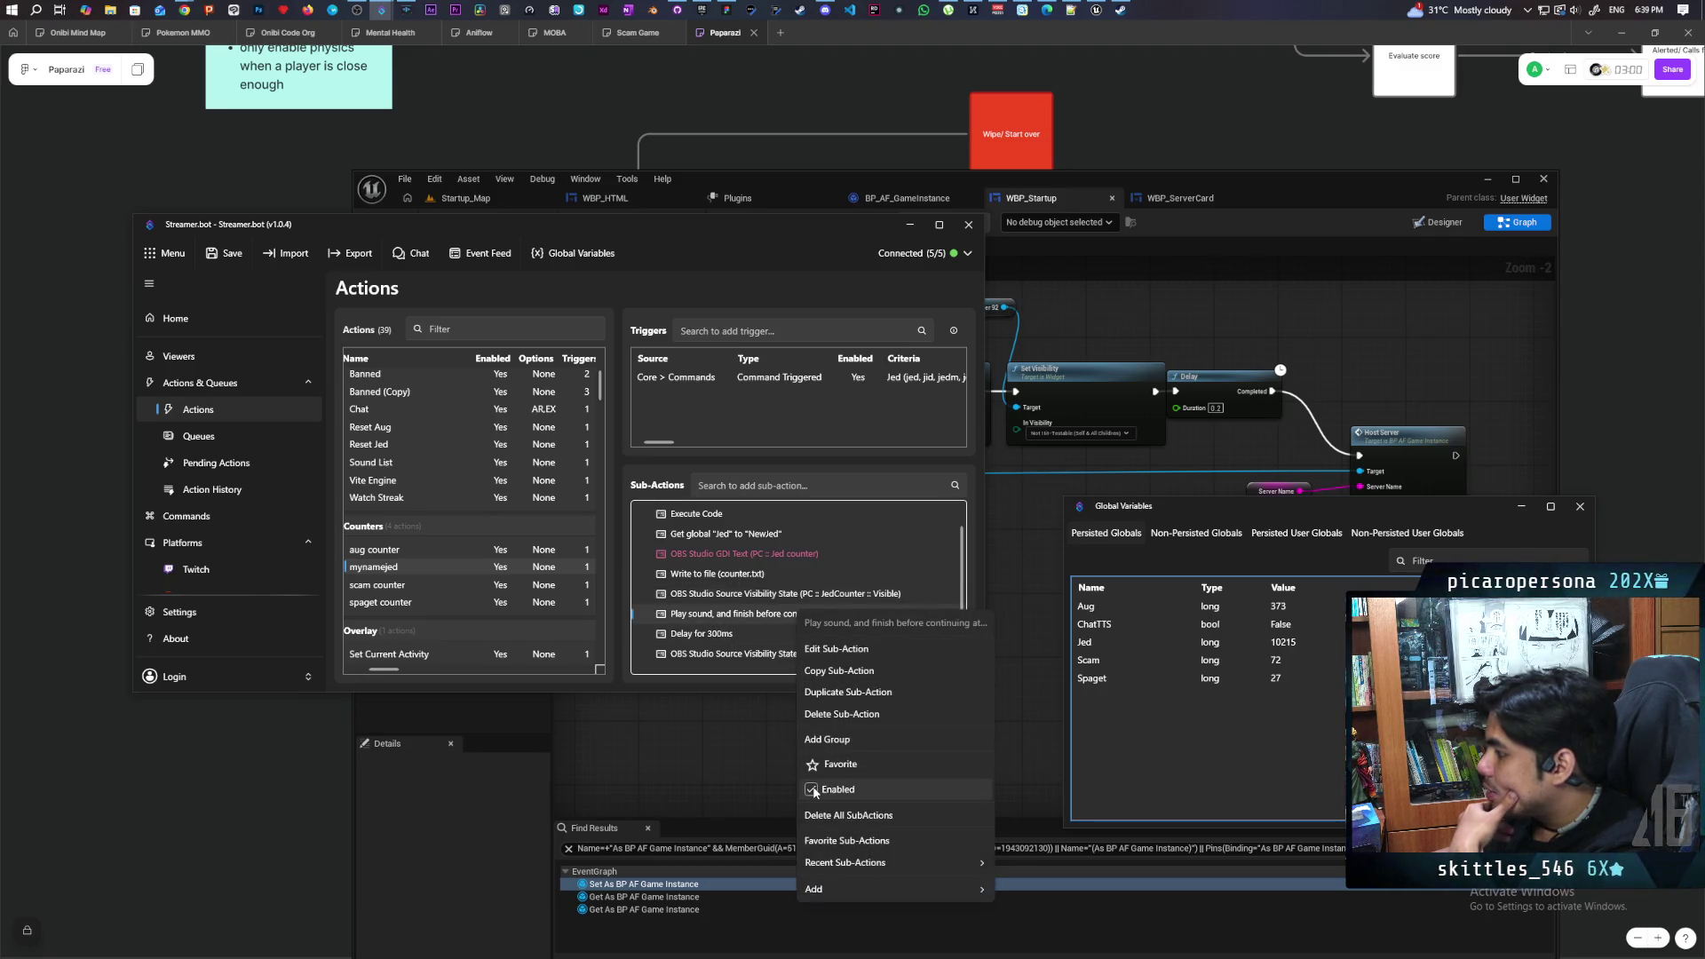
left_click(835, 790)
Change the Delay sub-action to 2500 ms and save the Streamer.bot settings
double_click(702, 634)
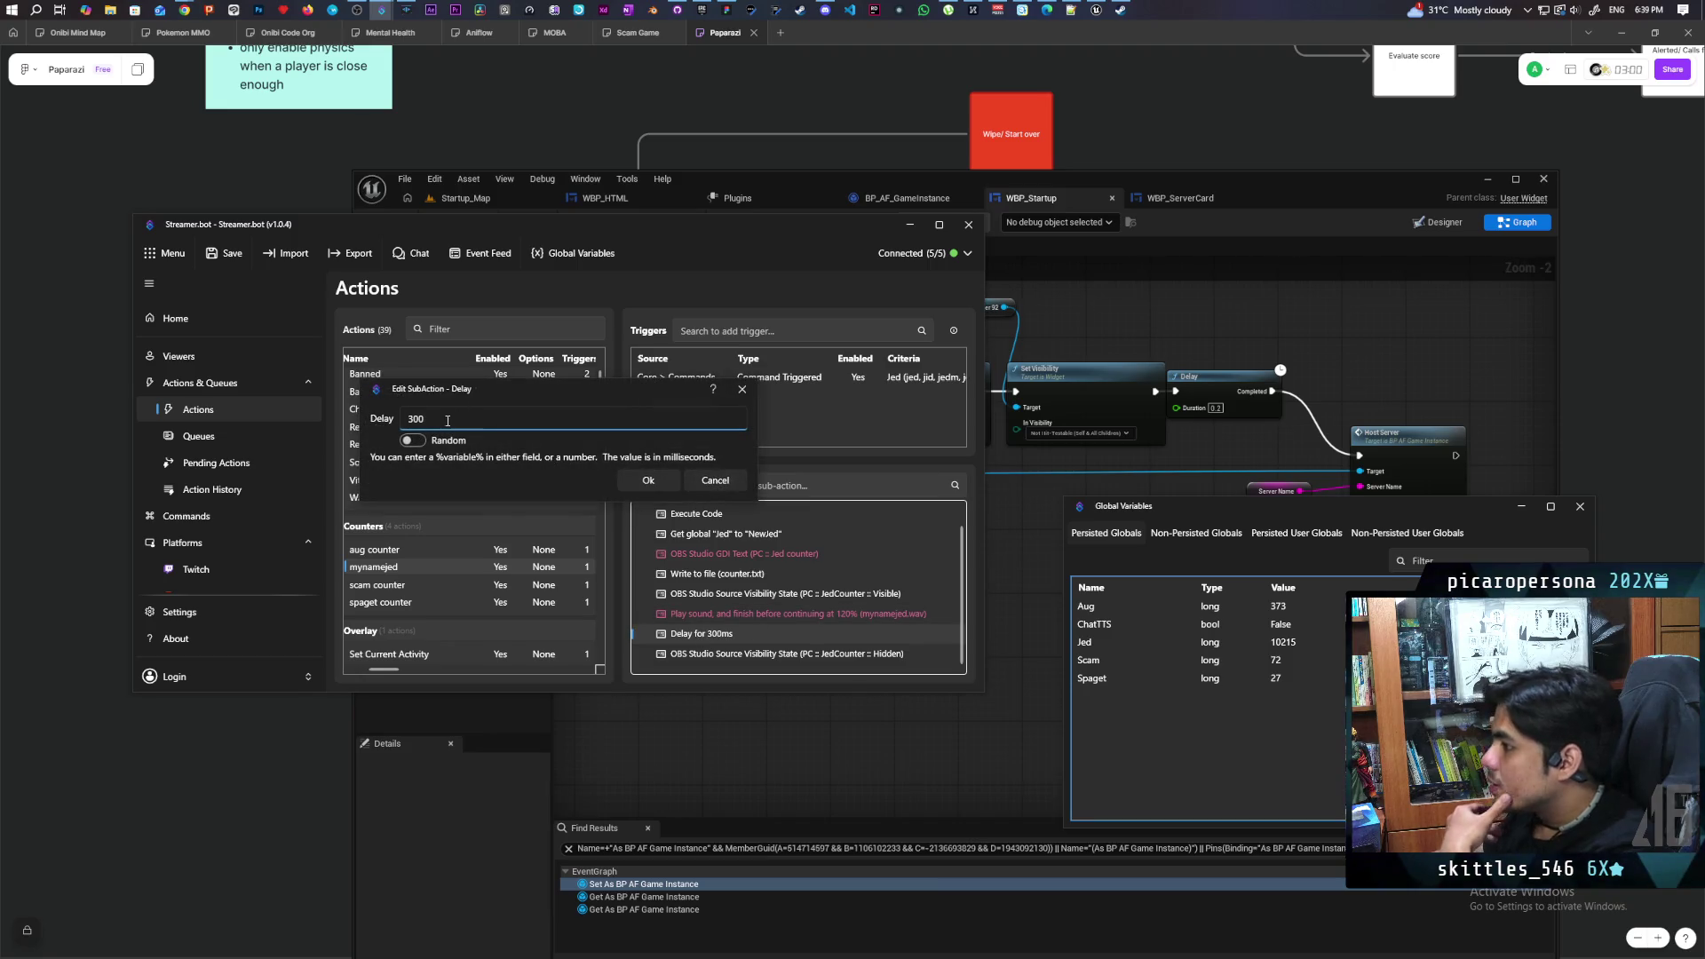
type("25")
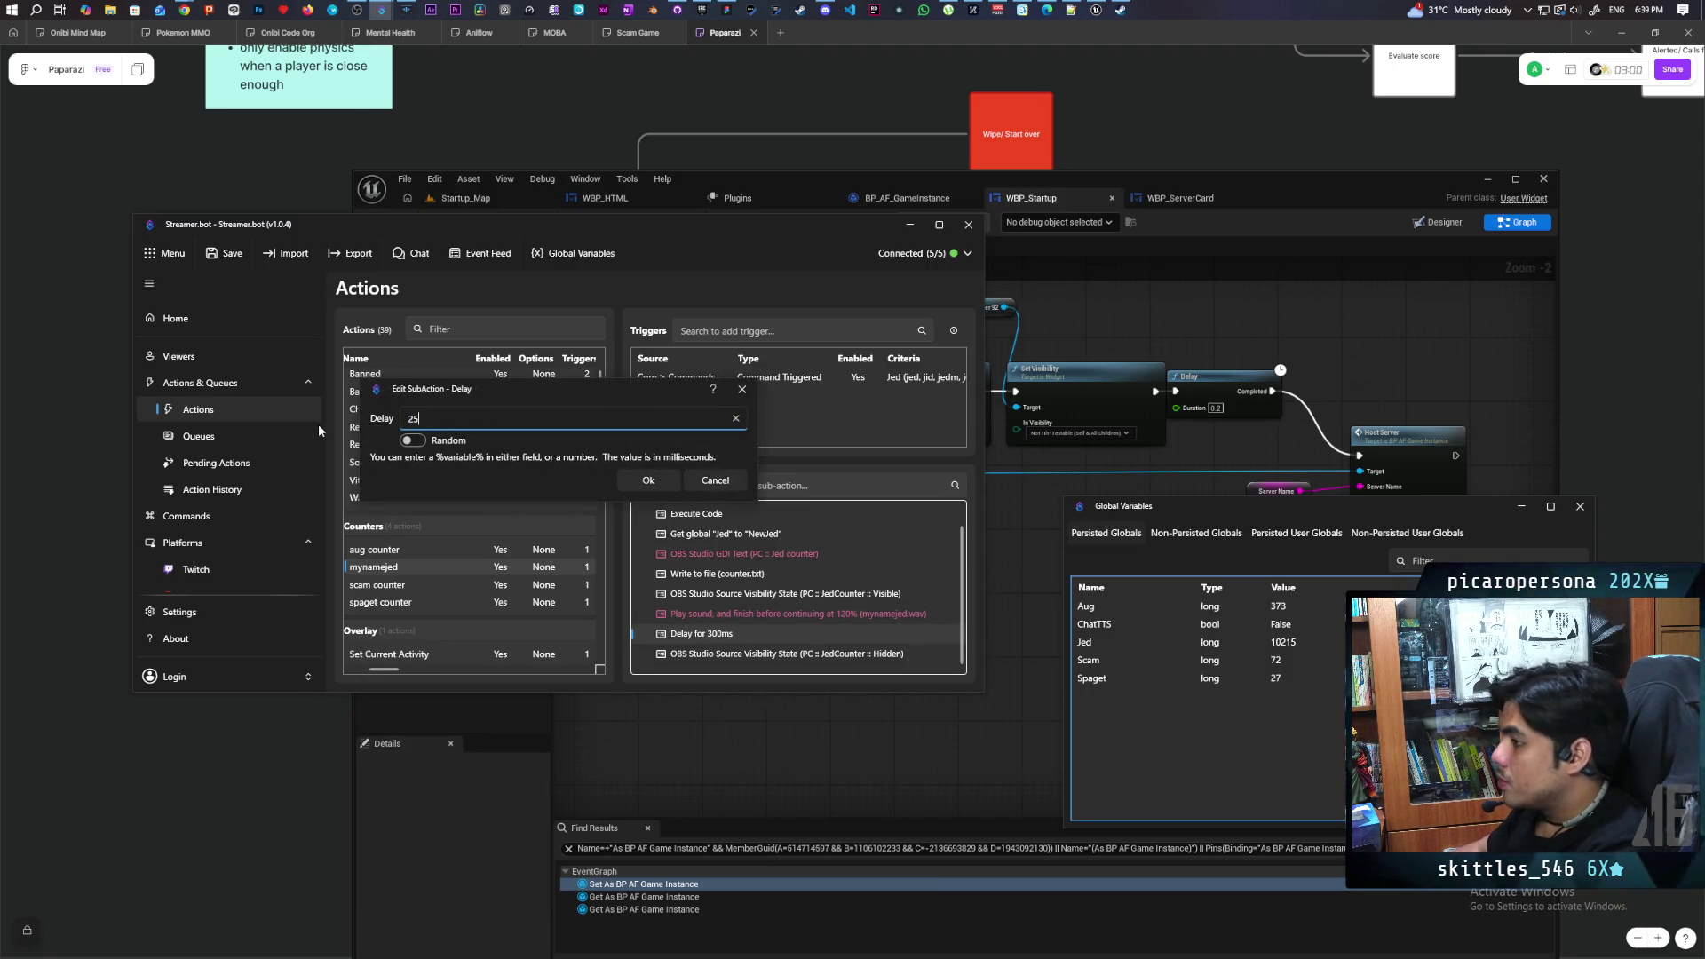
type("100")
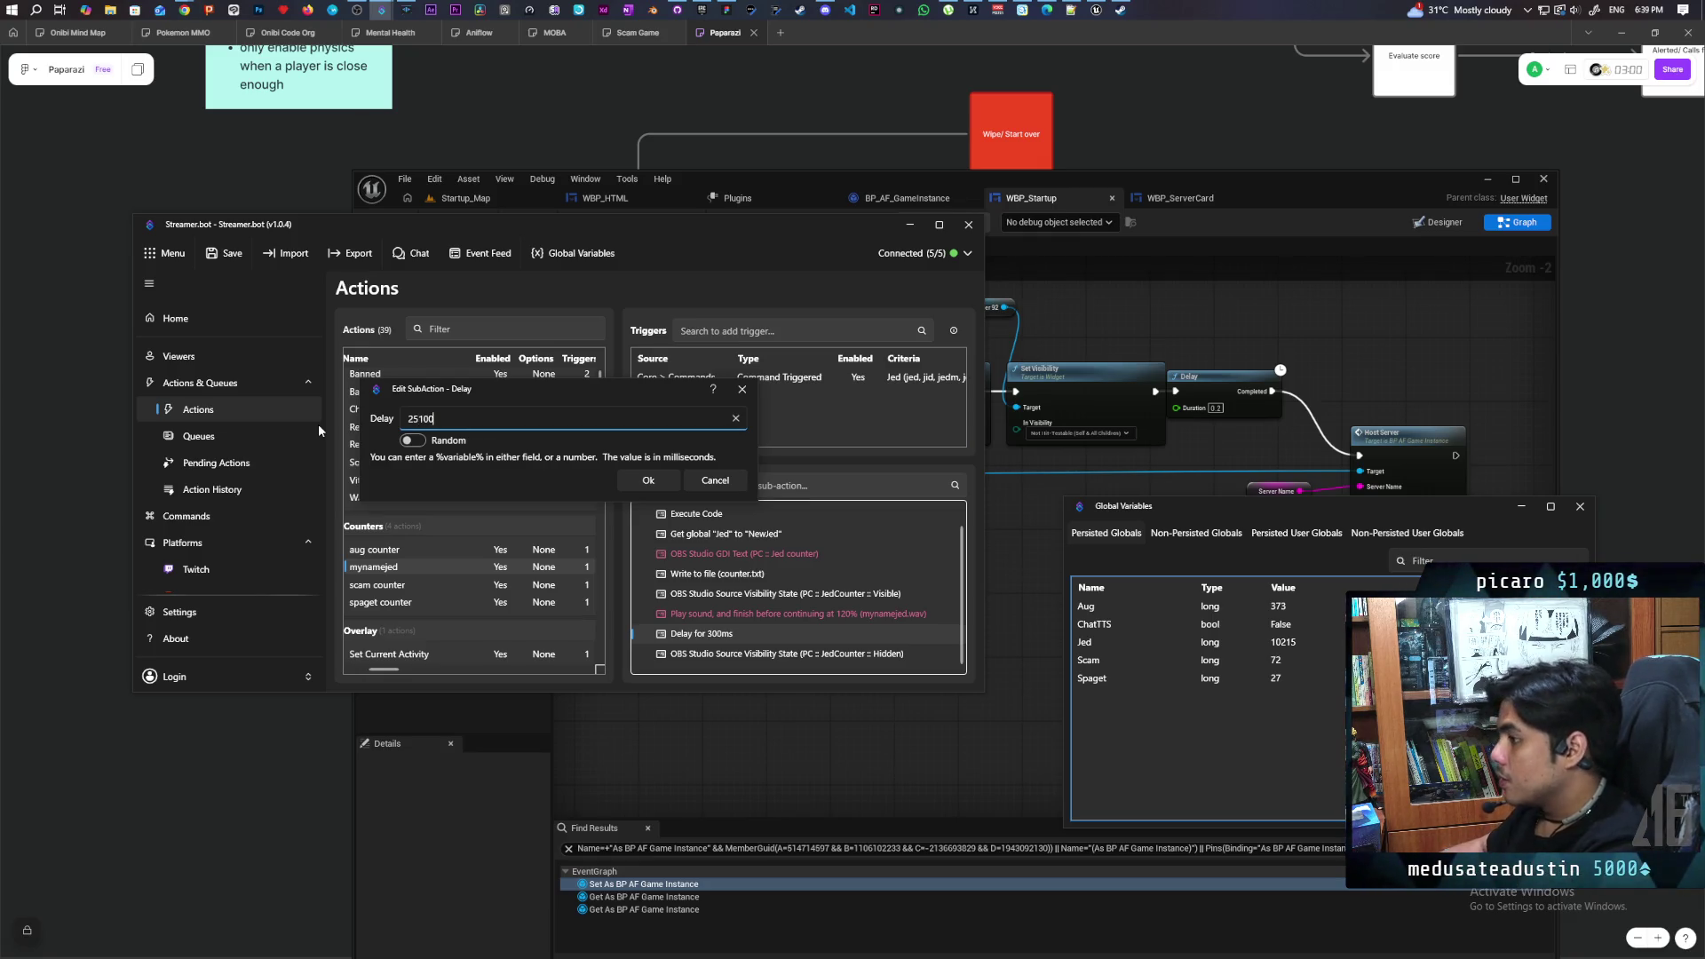
key("Left")
key("Left")
key("BackSpace")
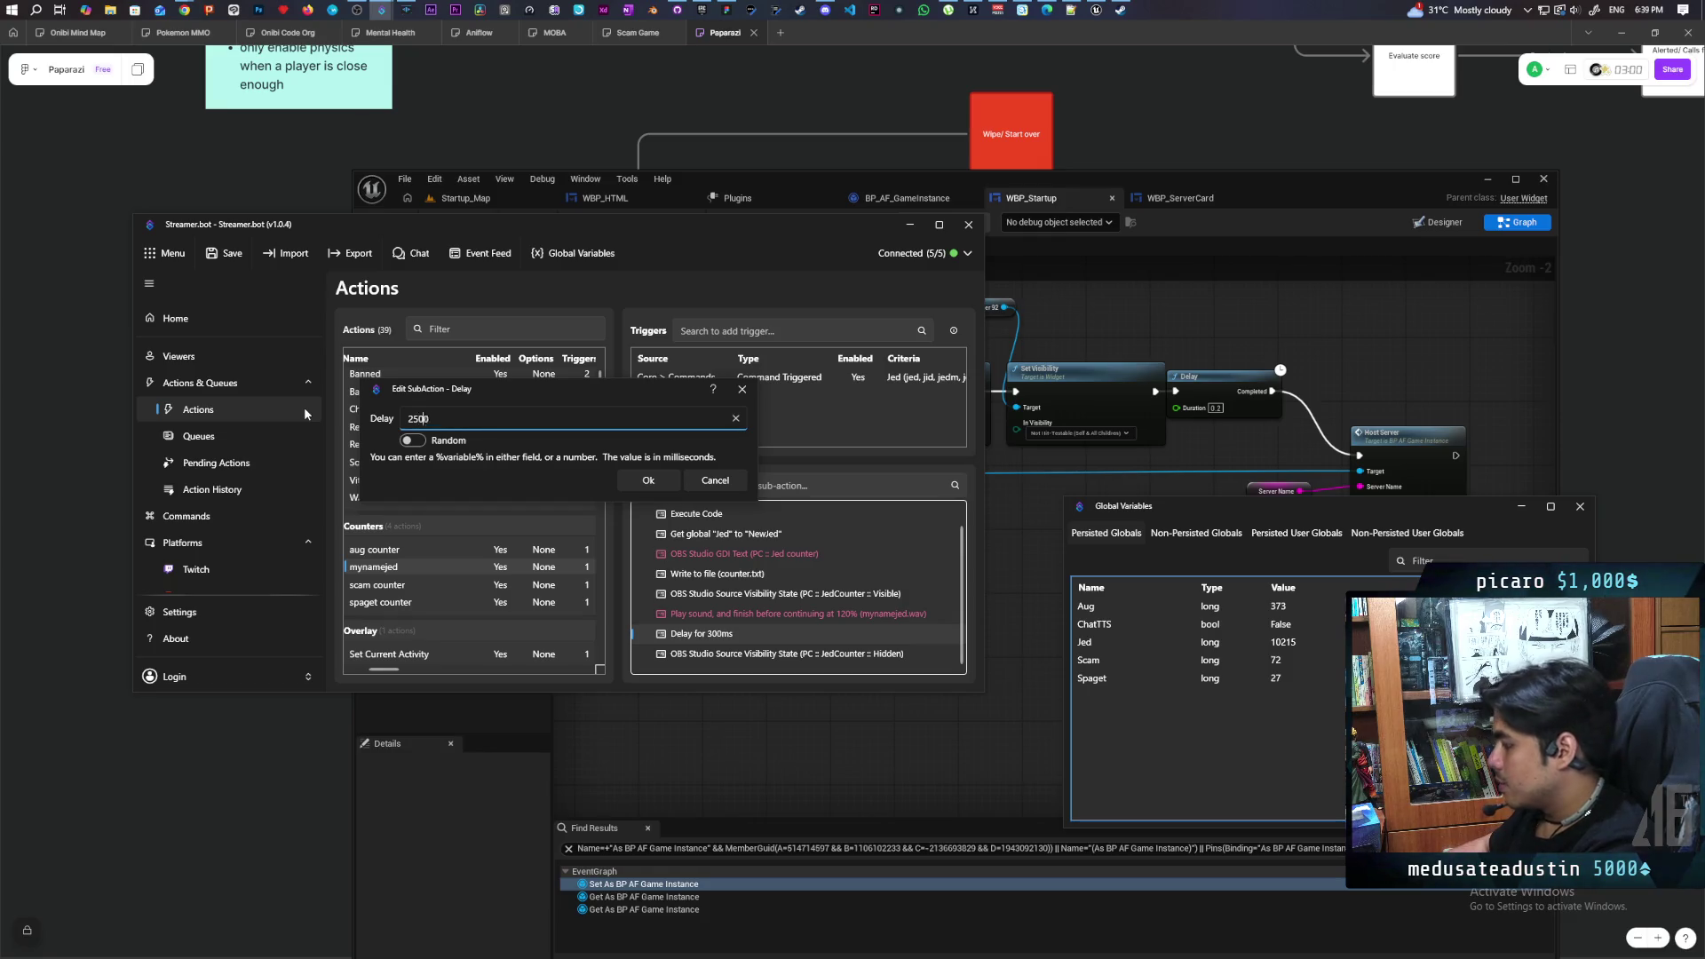
left_click(677, 481)
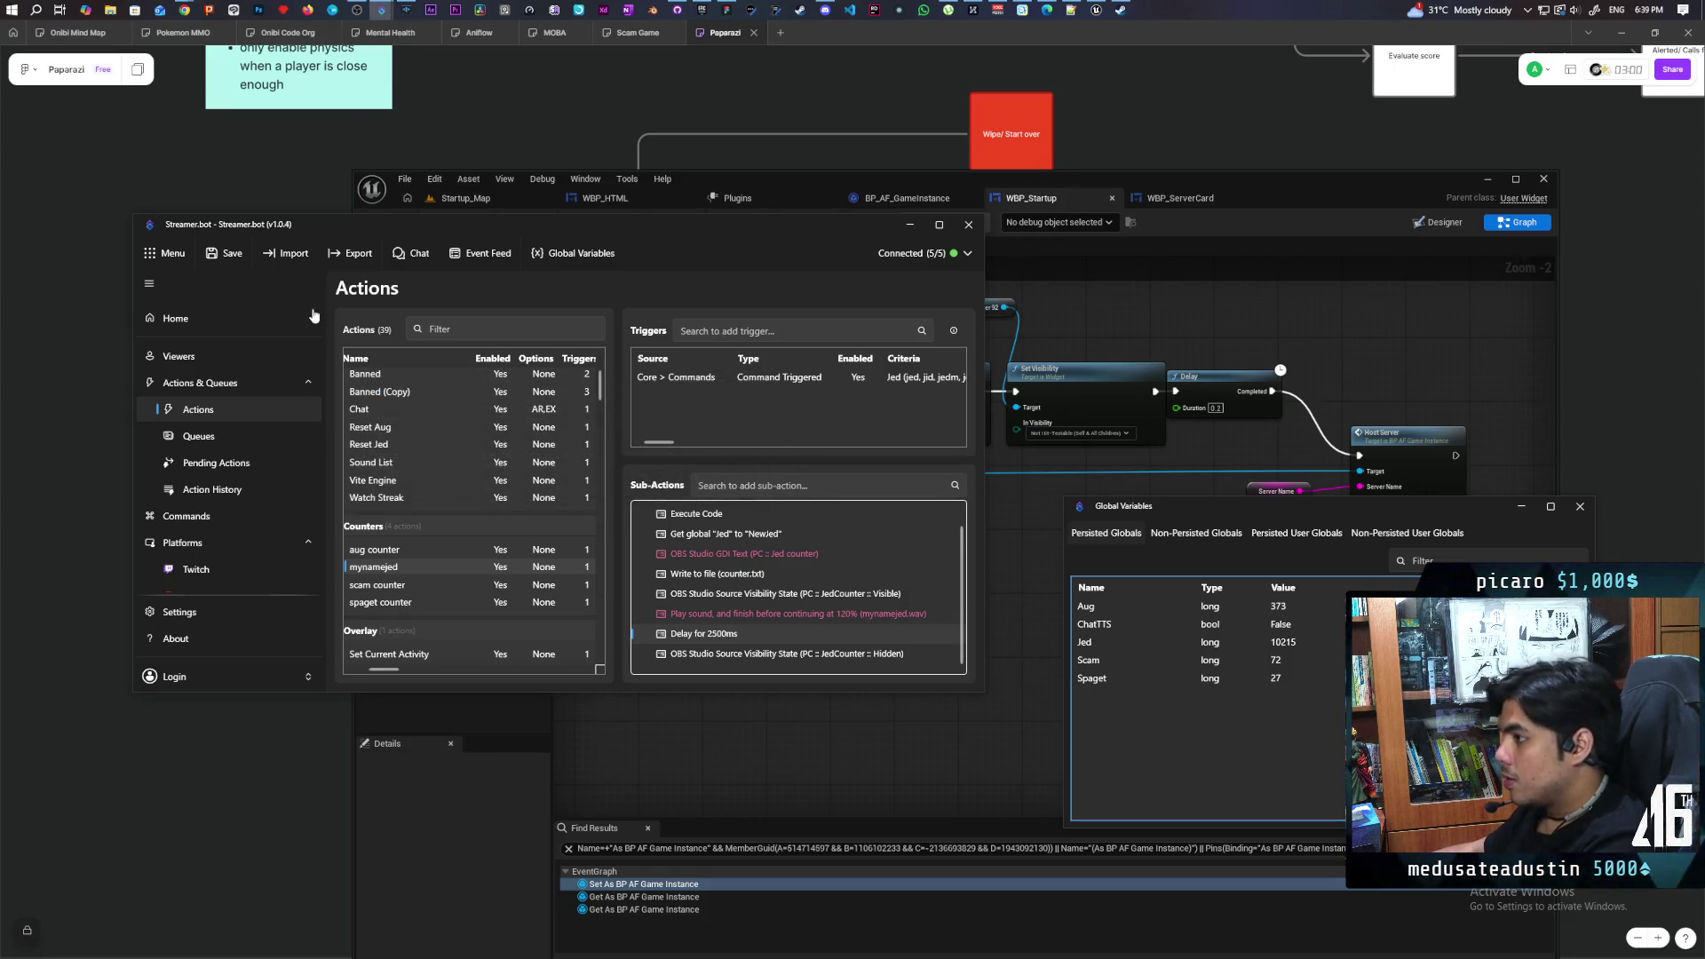
left_click(220, 255)
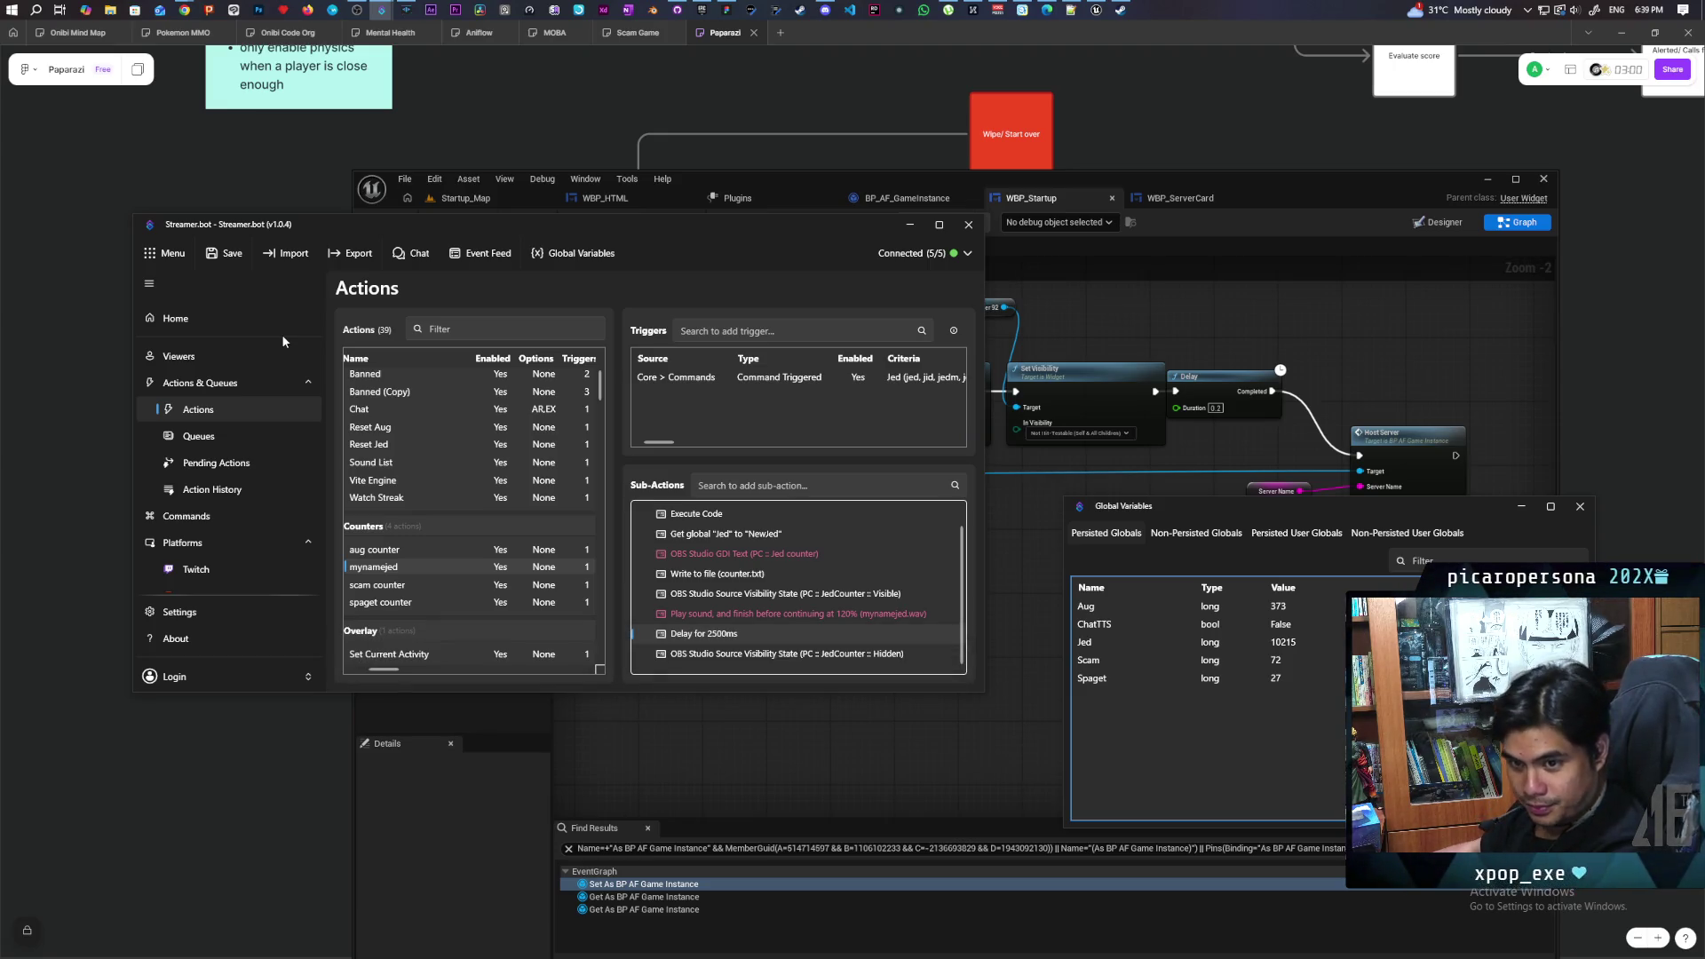
left_click(909, 226)
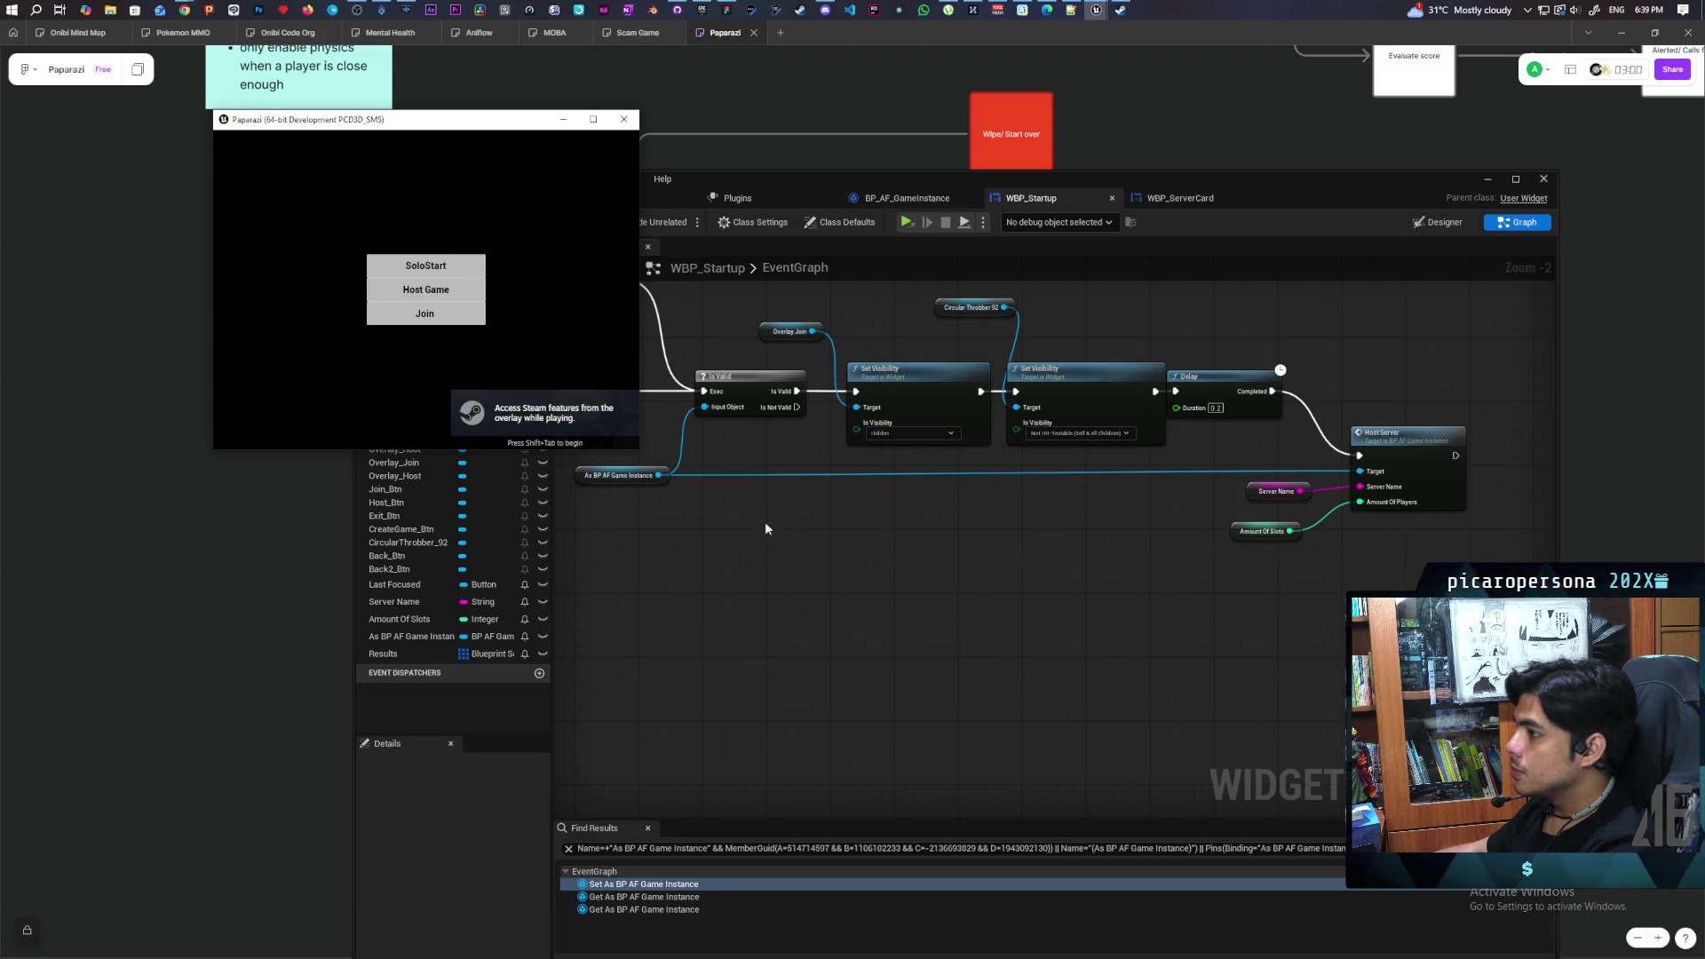
left_click(456, 291)
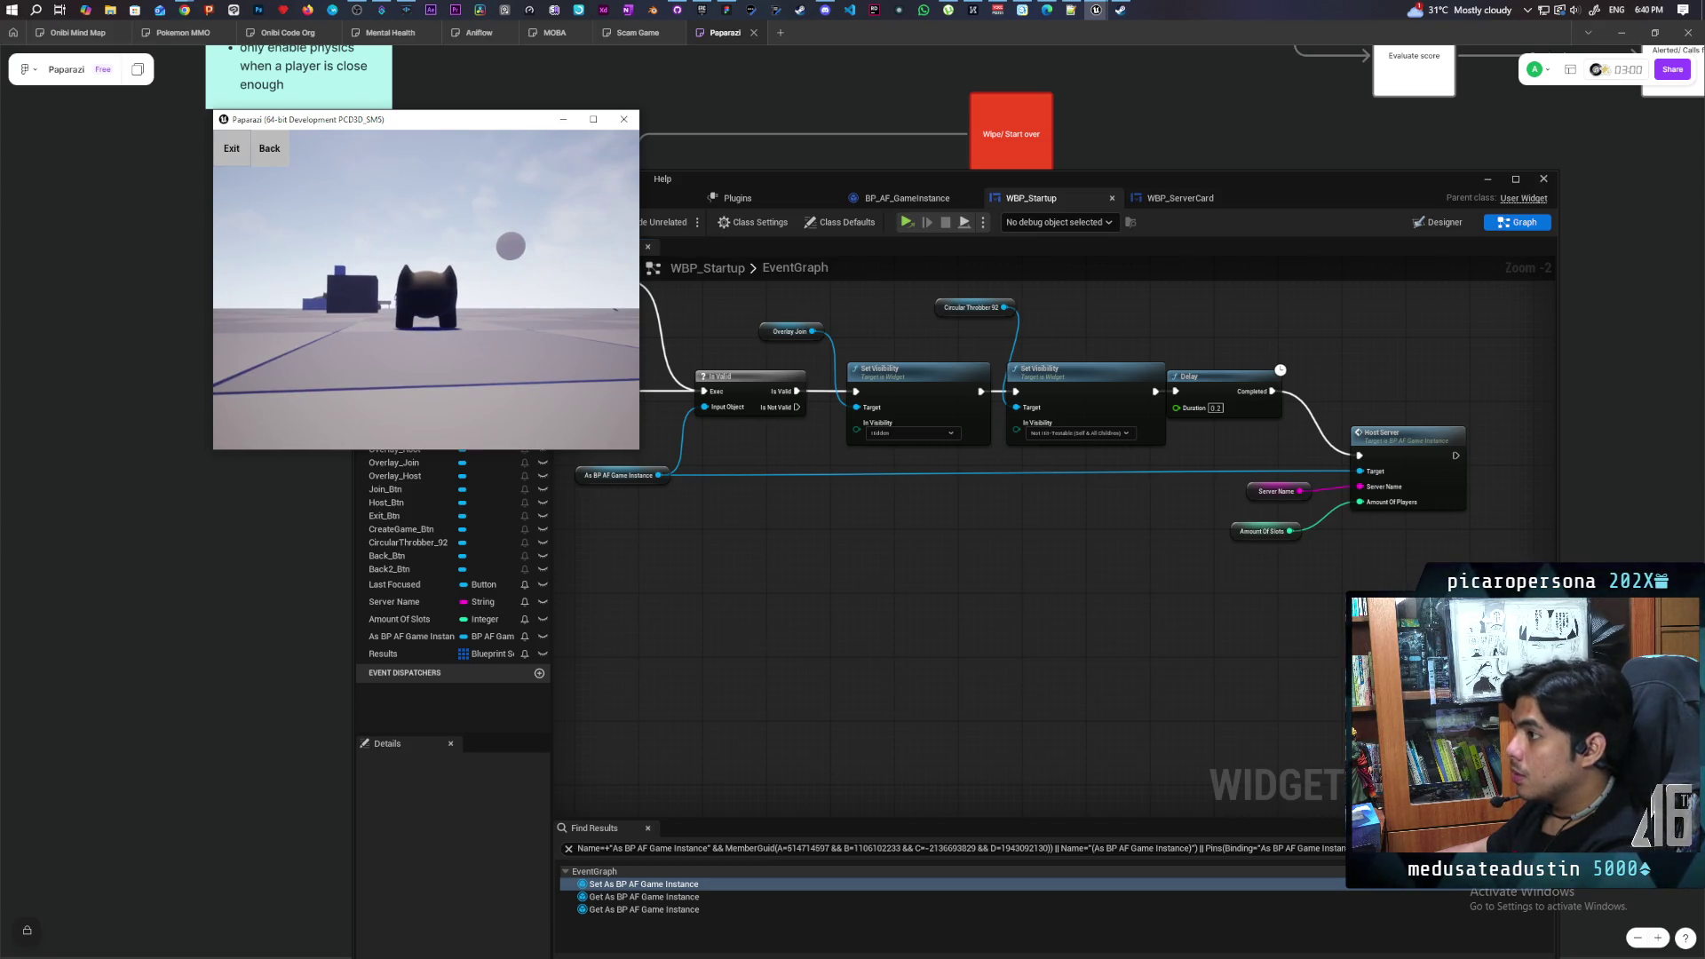
key("Escape")
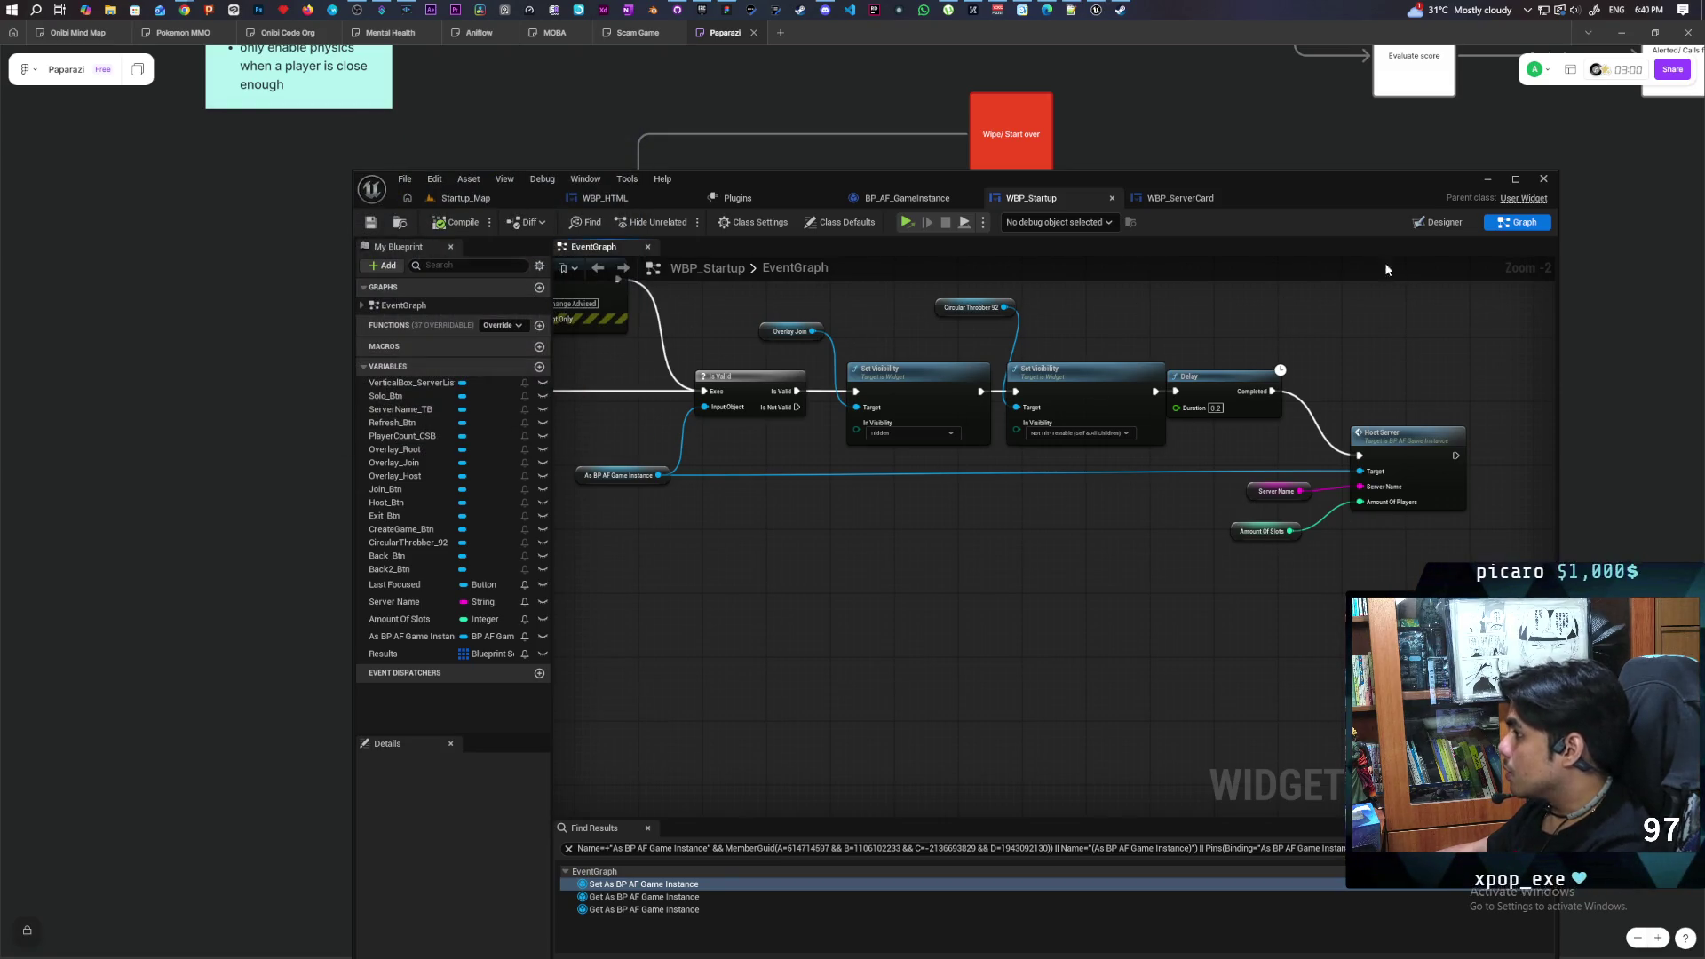
Wire an Overlay_Host getter into the first Set Visibility node's Target and compile WBP_Startup
left_click(1438, 222)
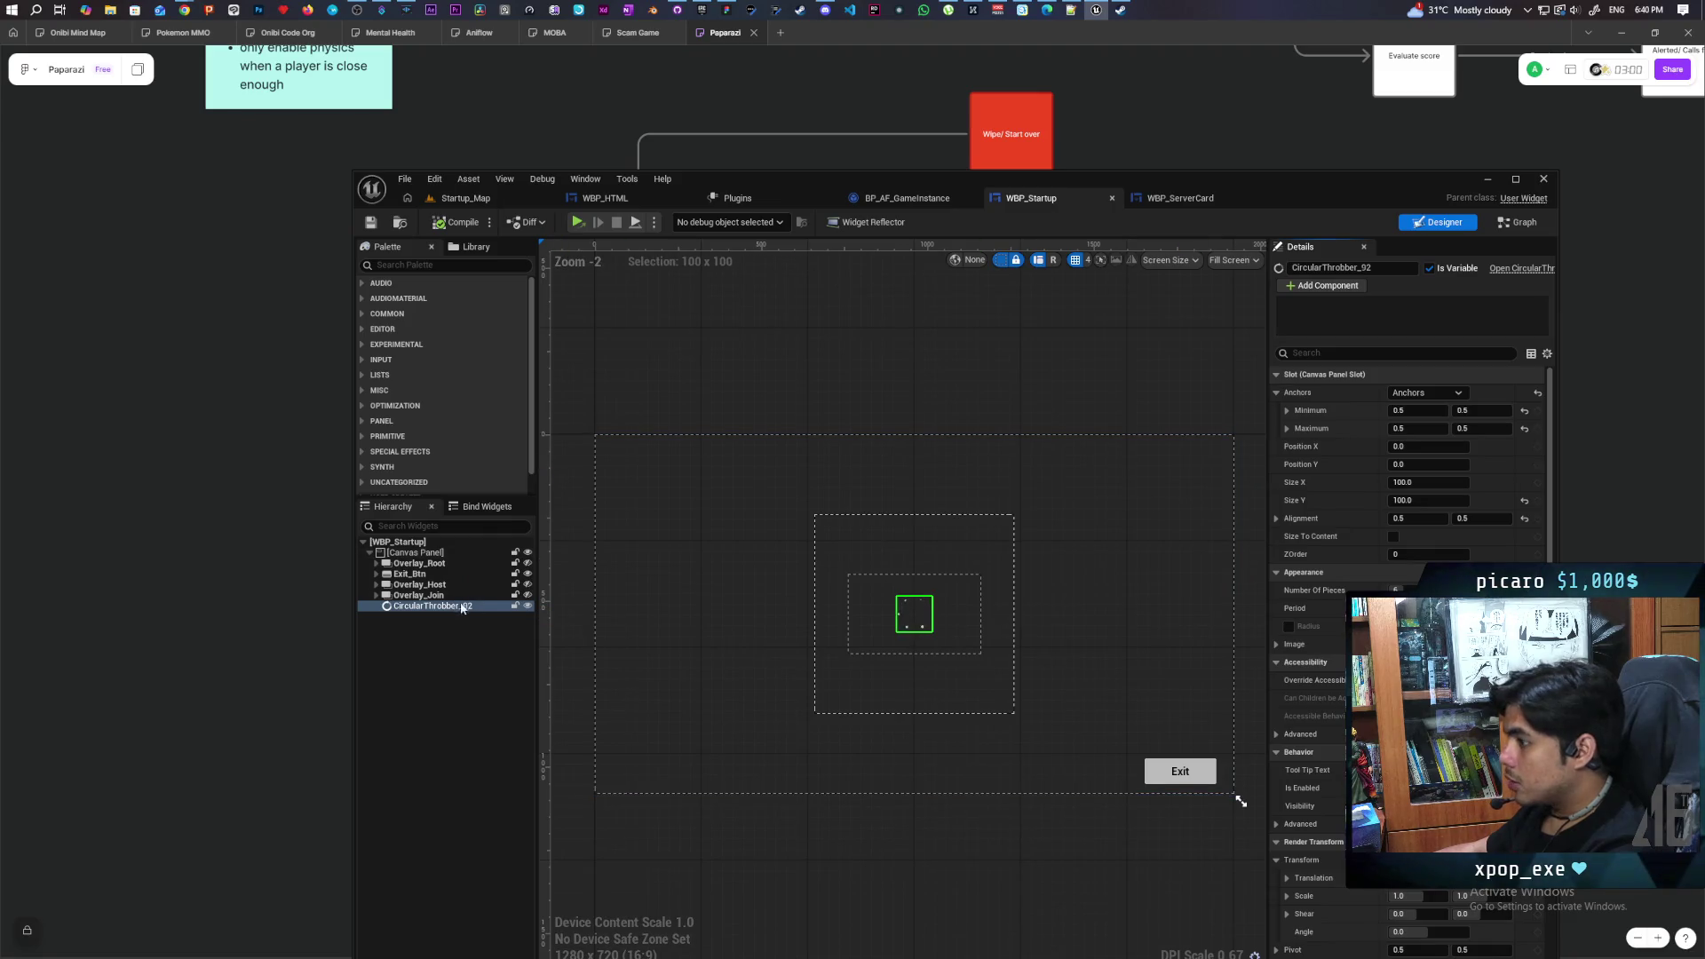
left_click(528, 595)
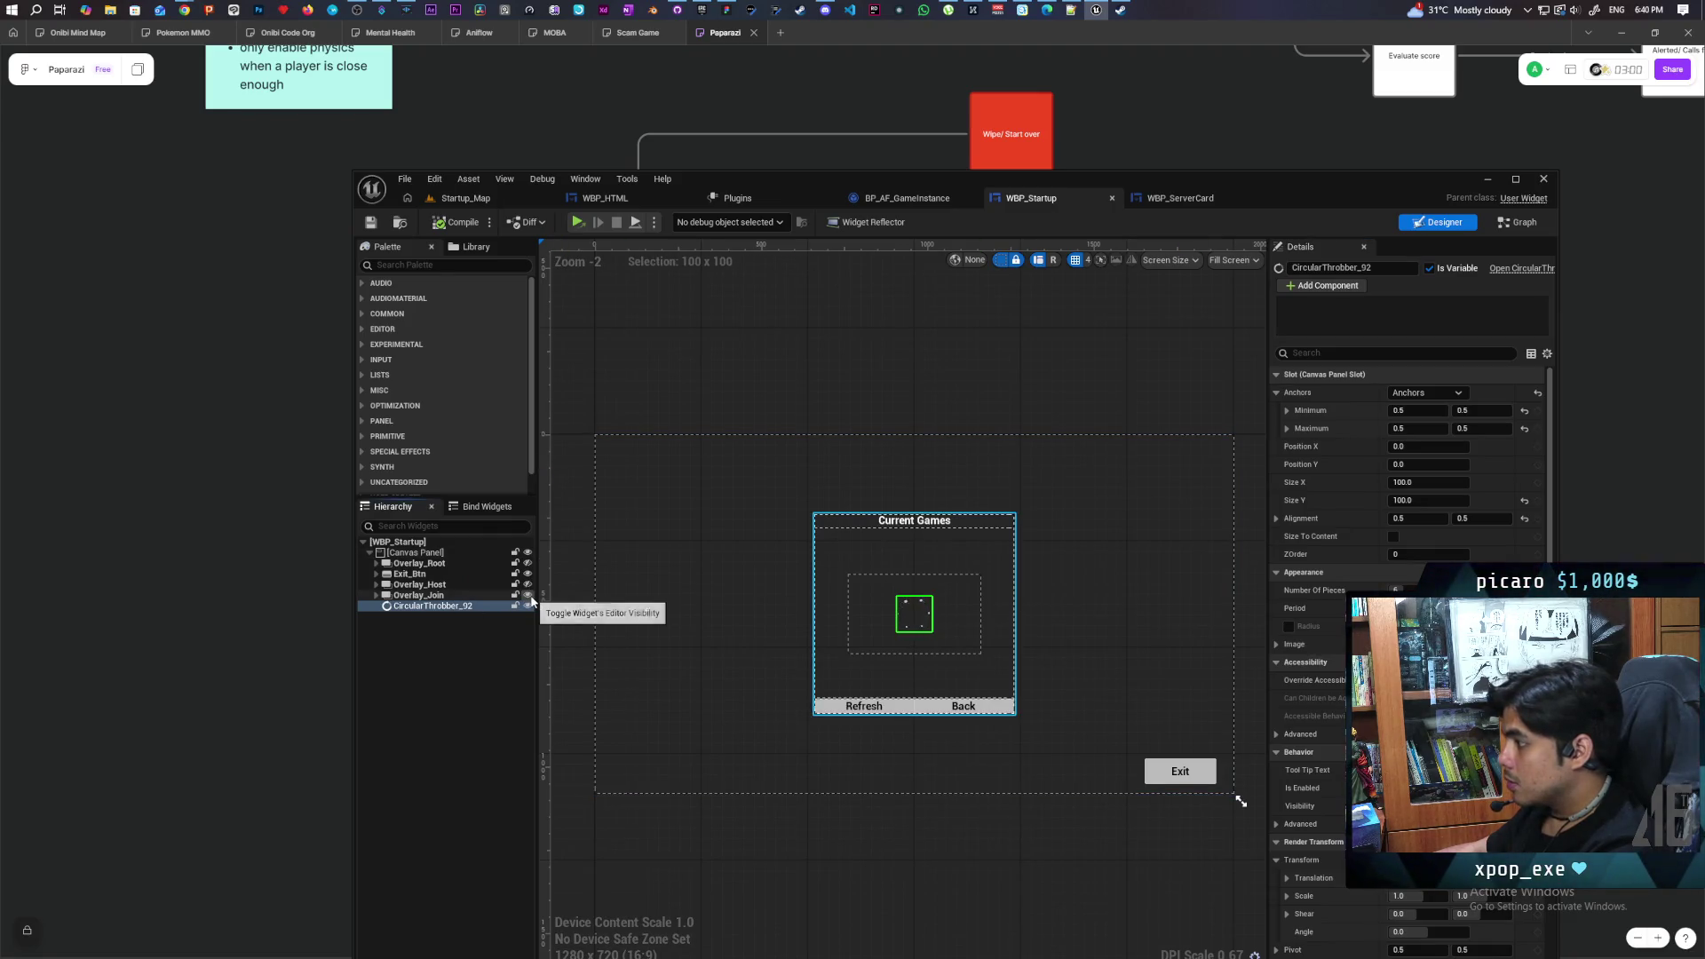
left_click(527, 595)
left_click(528, 585)
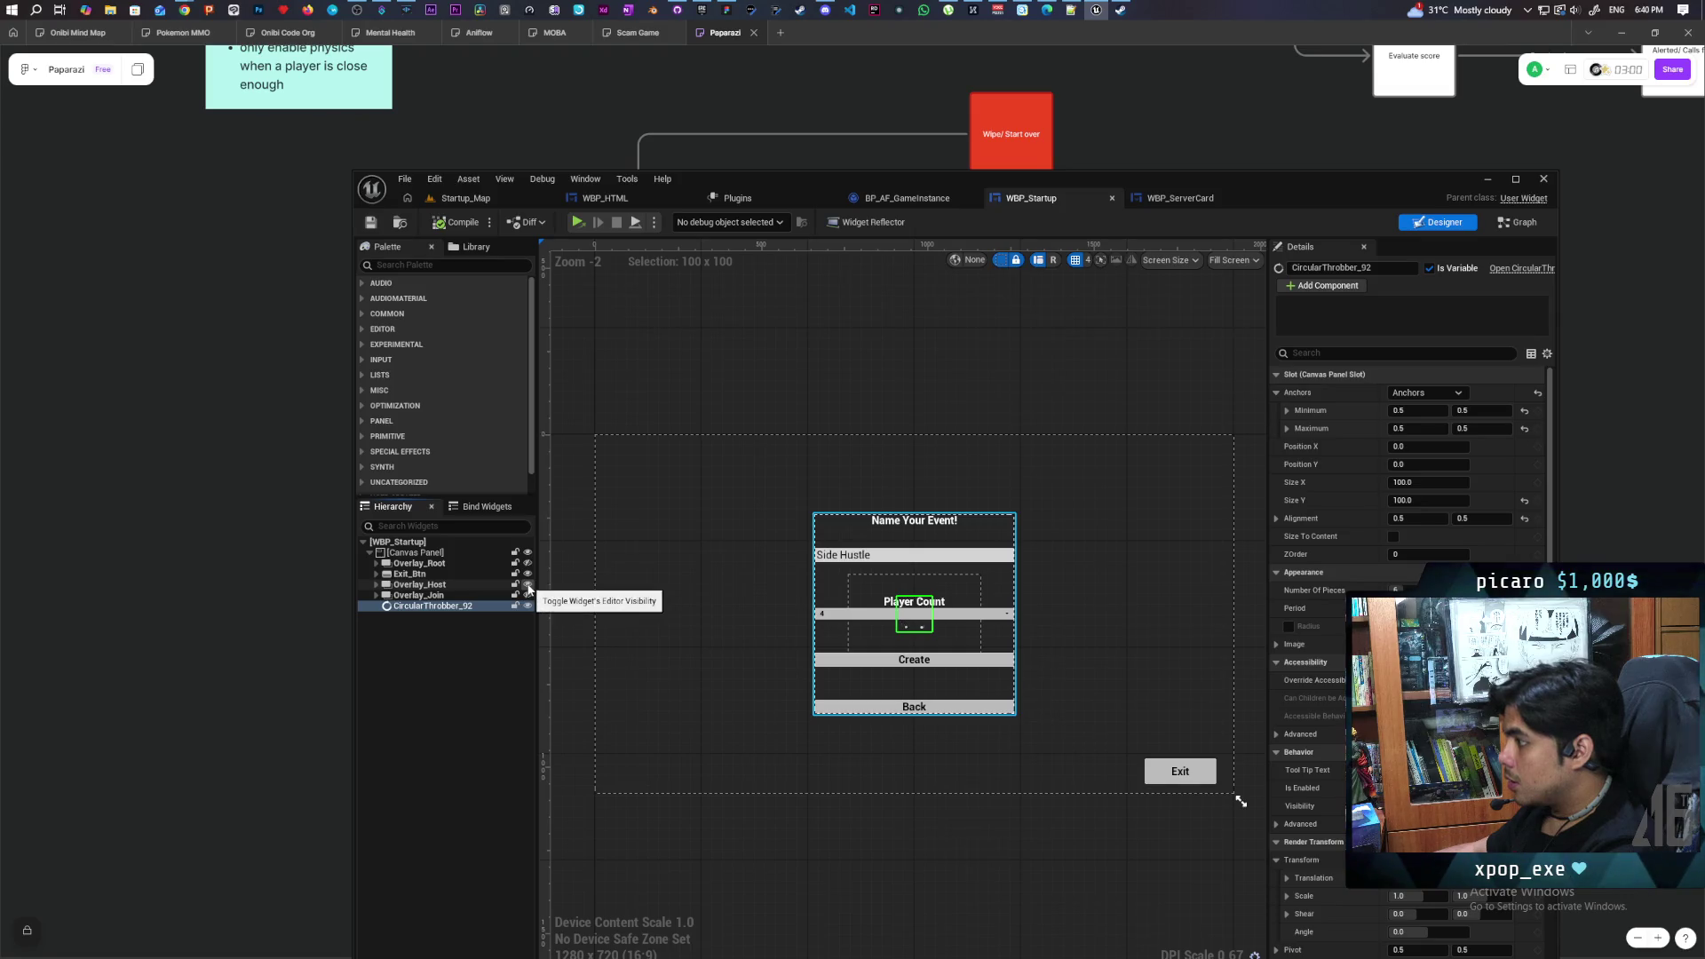
left_click(462, 584)
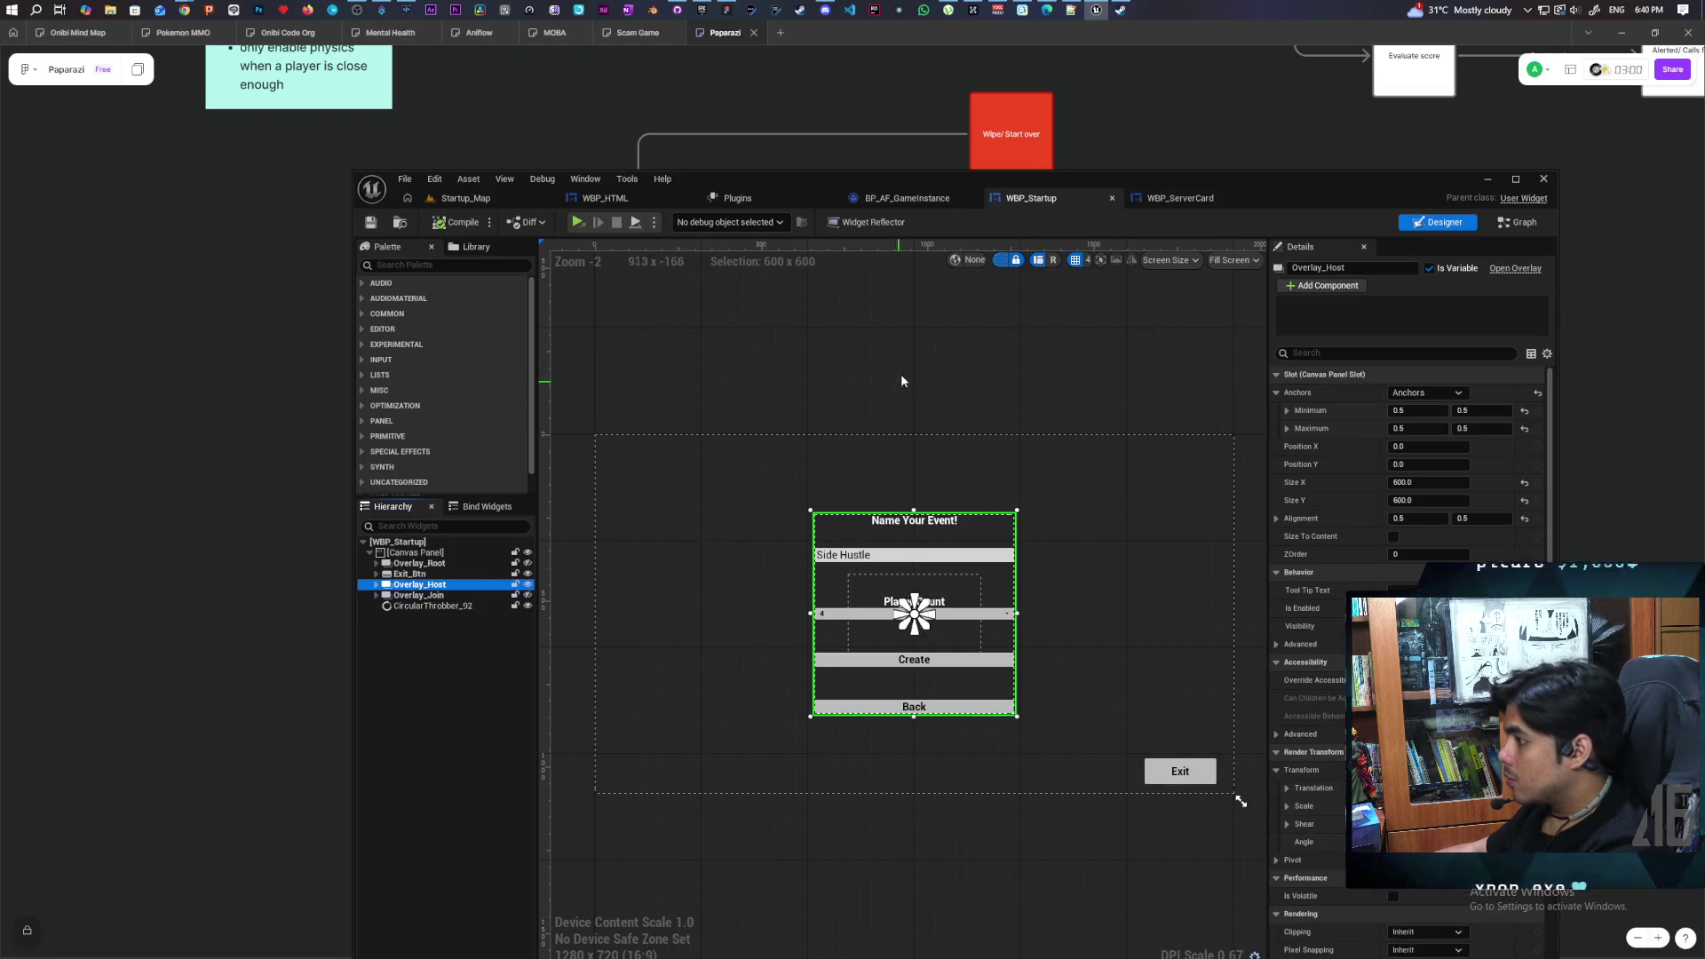
left_click(1514, 222)
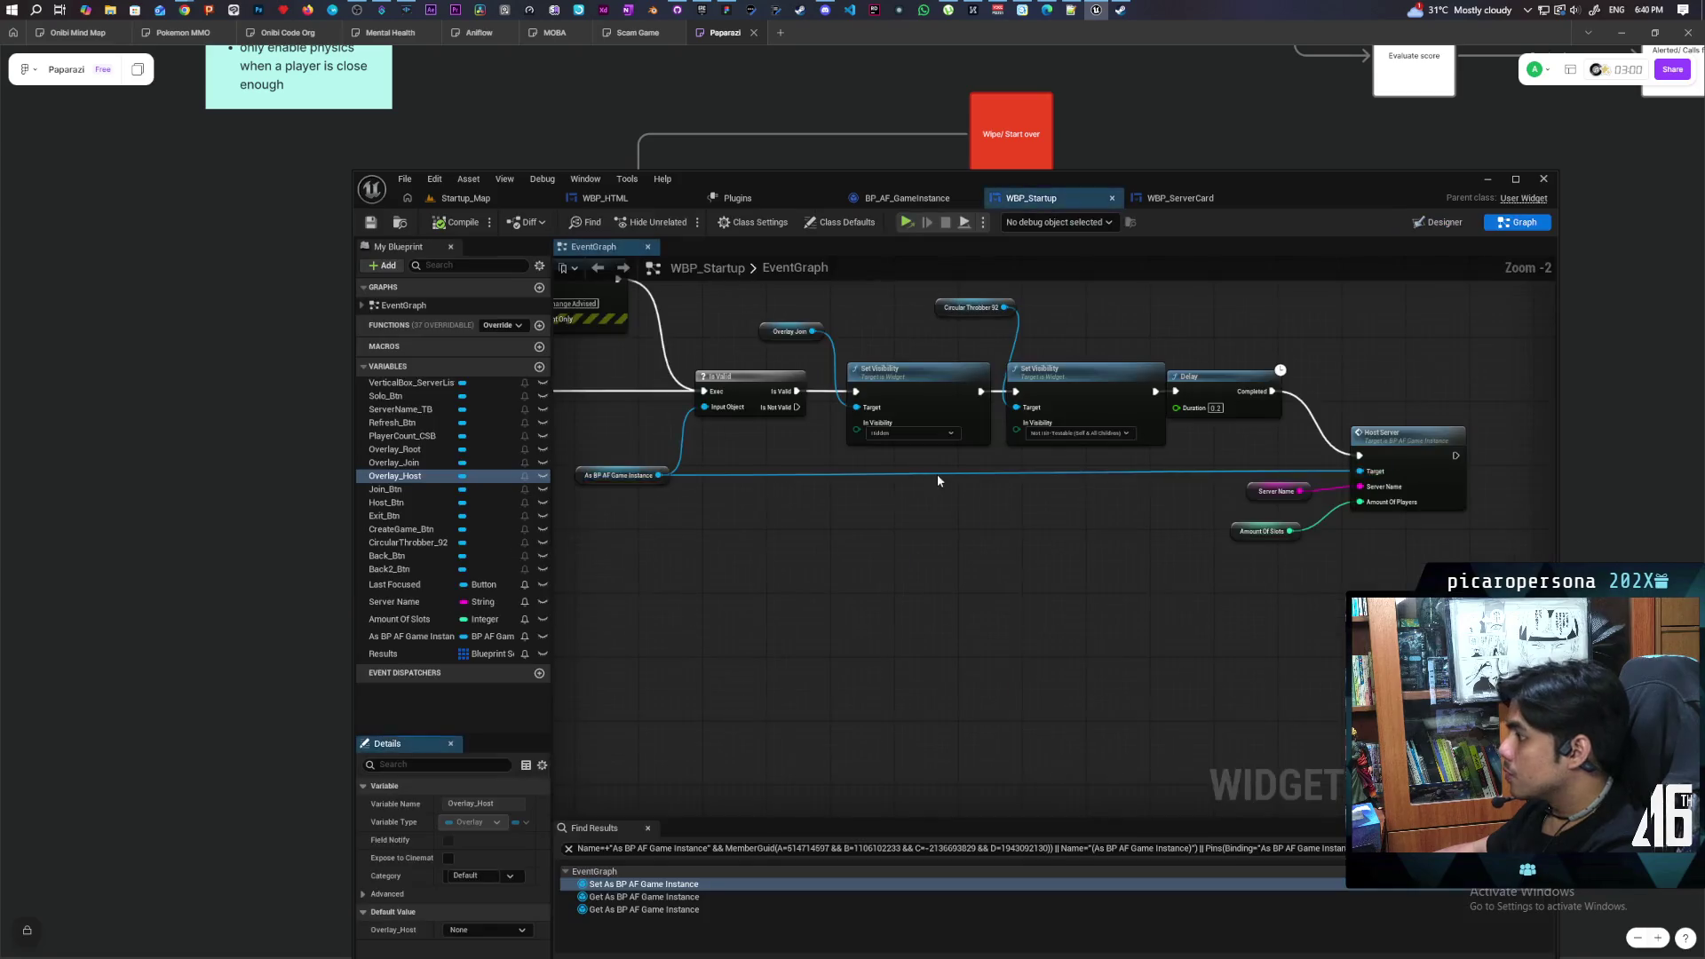
mouse_move(393, 485)
left_mouse_down()
mouse_move(711, 427)
mouse_move(784, 322)
mouse_move(844, 350)
mouse_move(855, 407)
left_mouse_up()
left_click(809, 326)
left_click(457, 222)
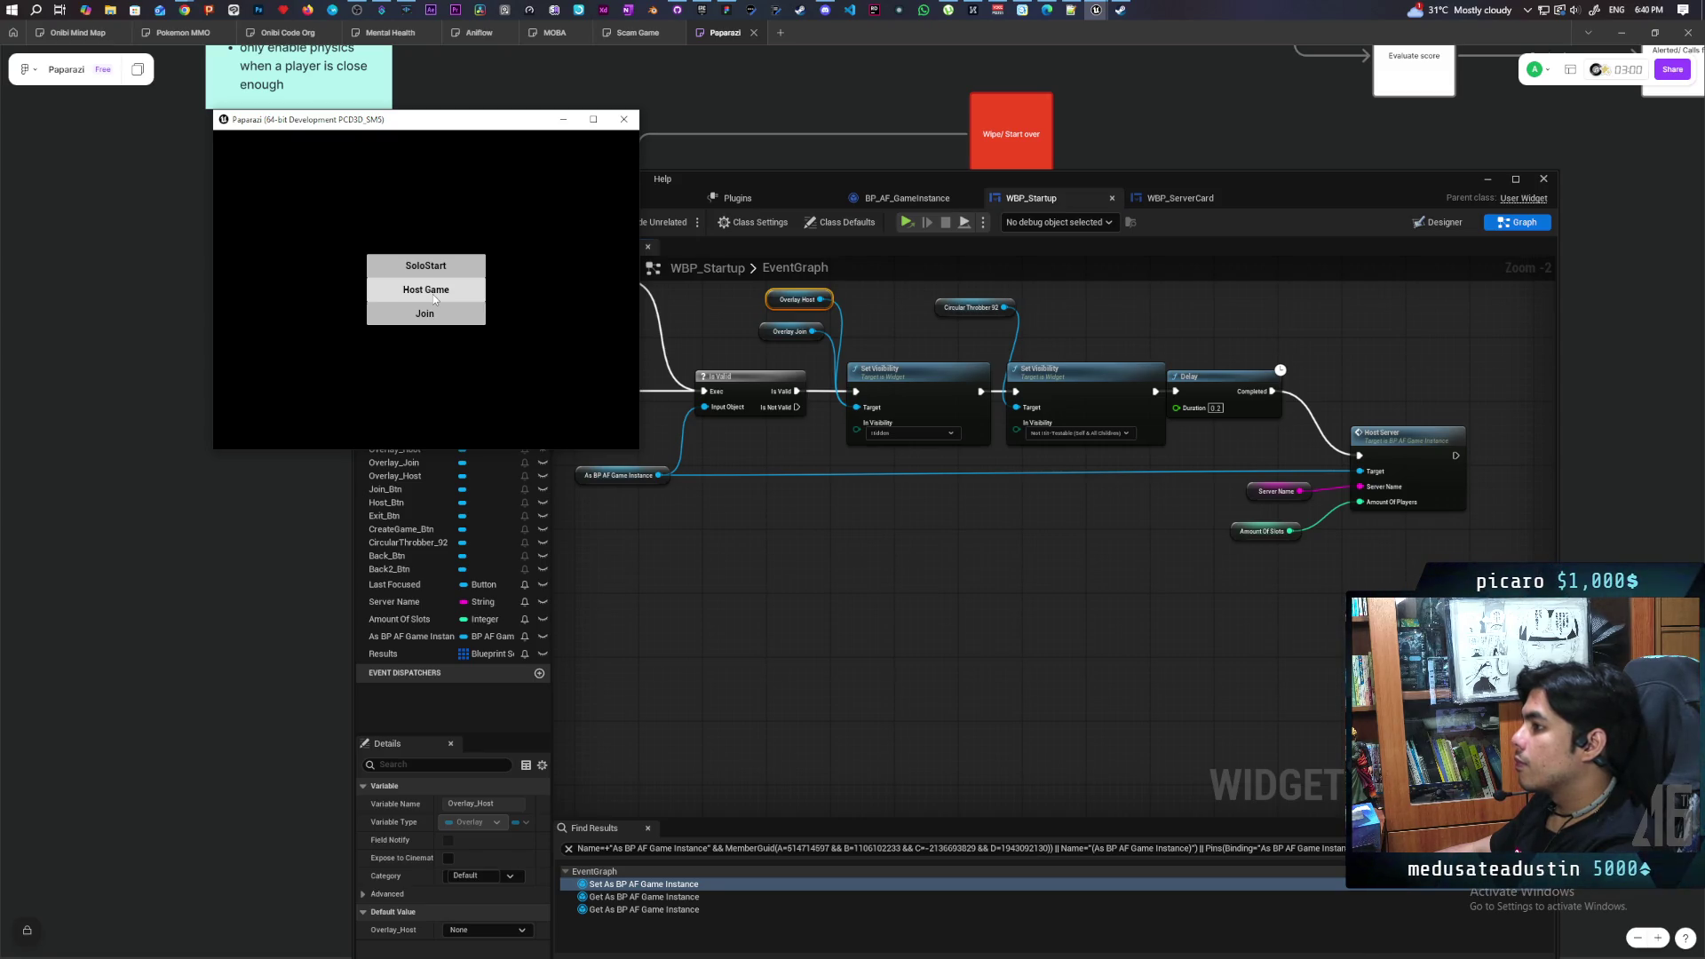
Choose Host Game, then Create, to start a hosted session and load the level
left_click(434, 295)
left_click(465, 333)
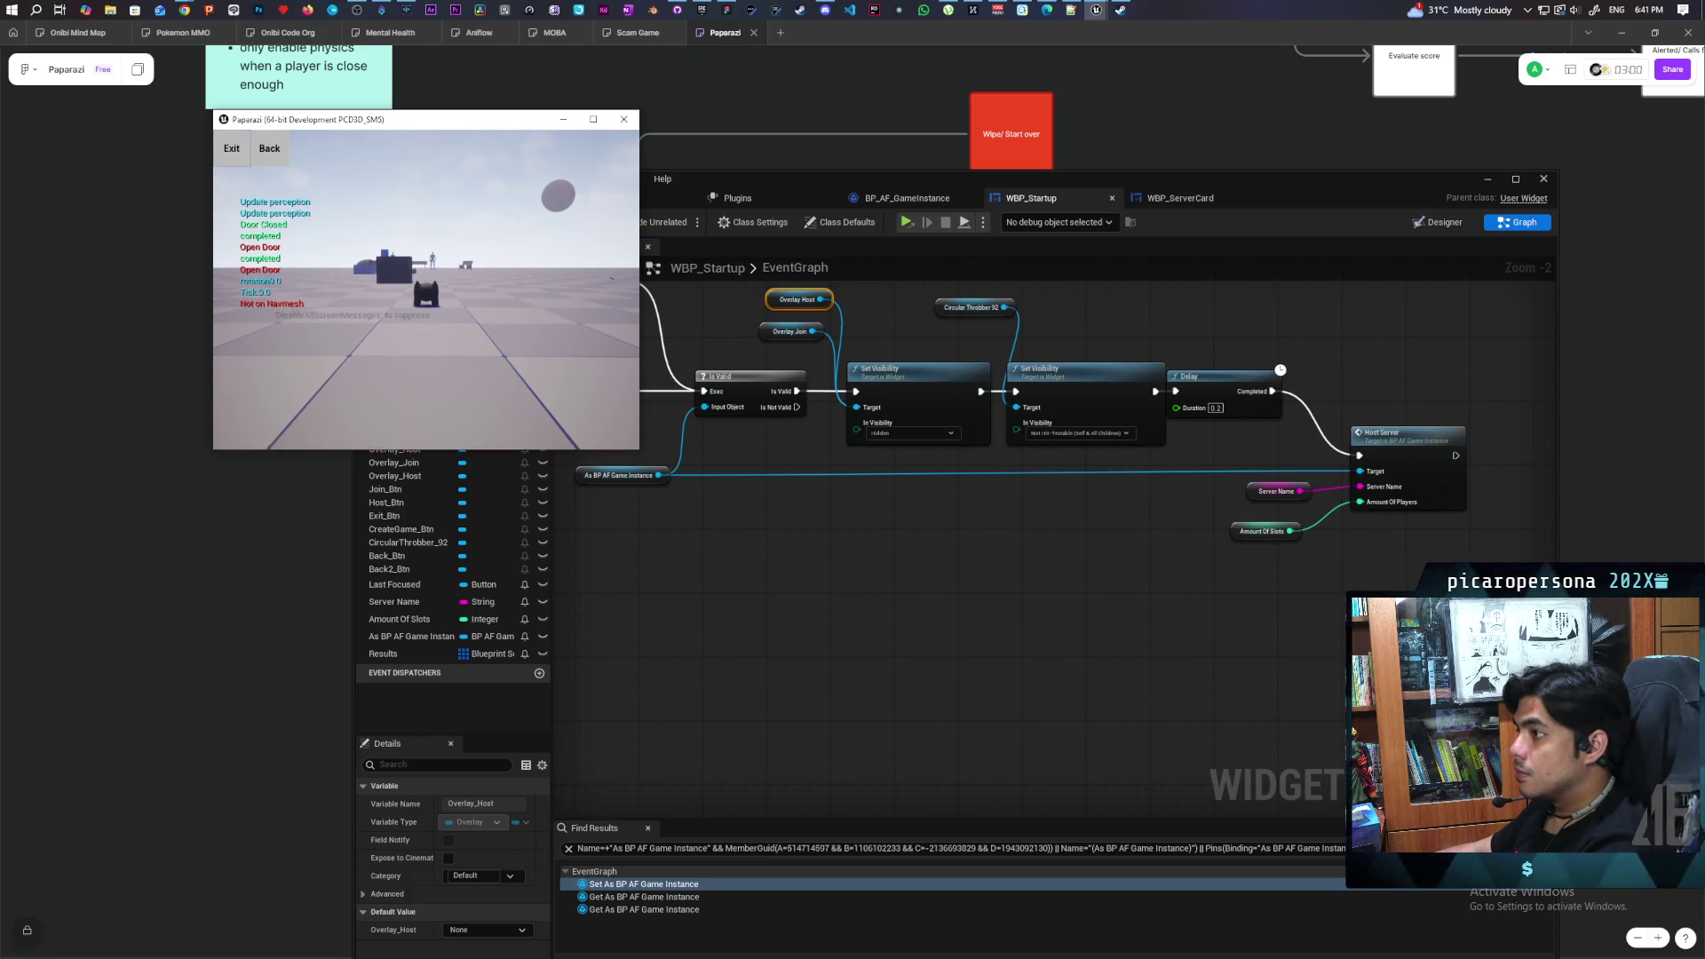
Stop the game preview and move the Set Visibility and Circular Throbber 92 nodes to the right
key("Escape")
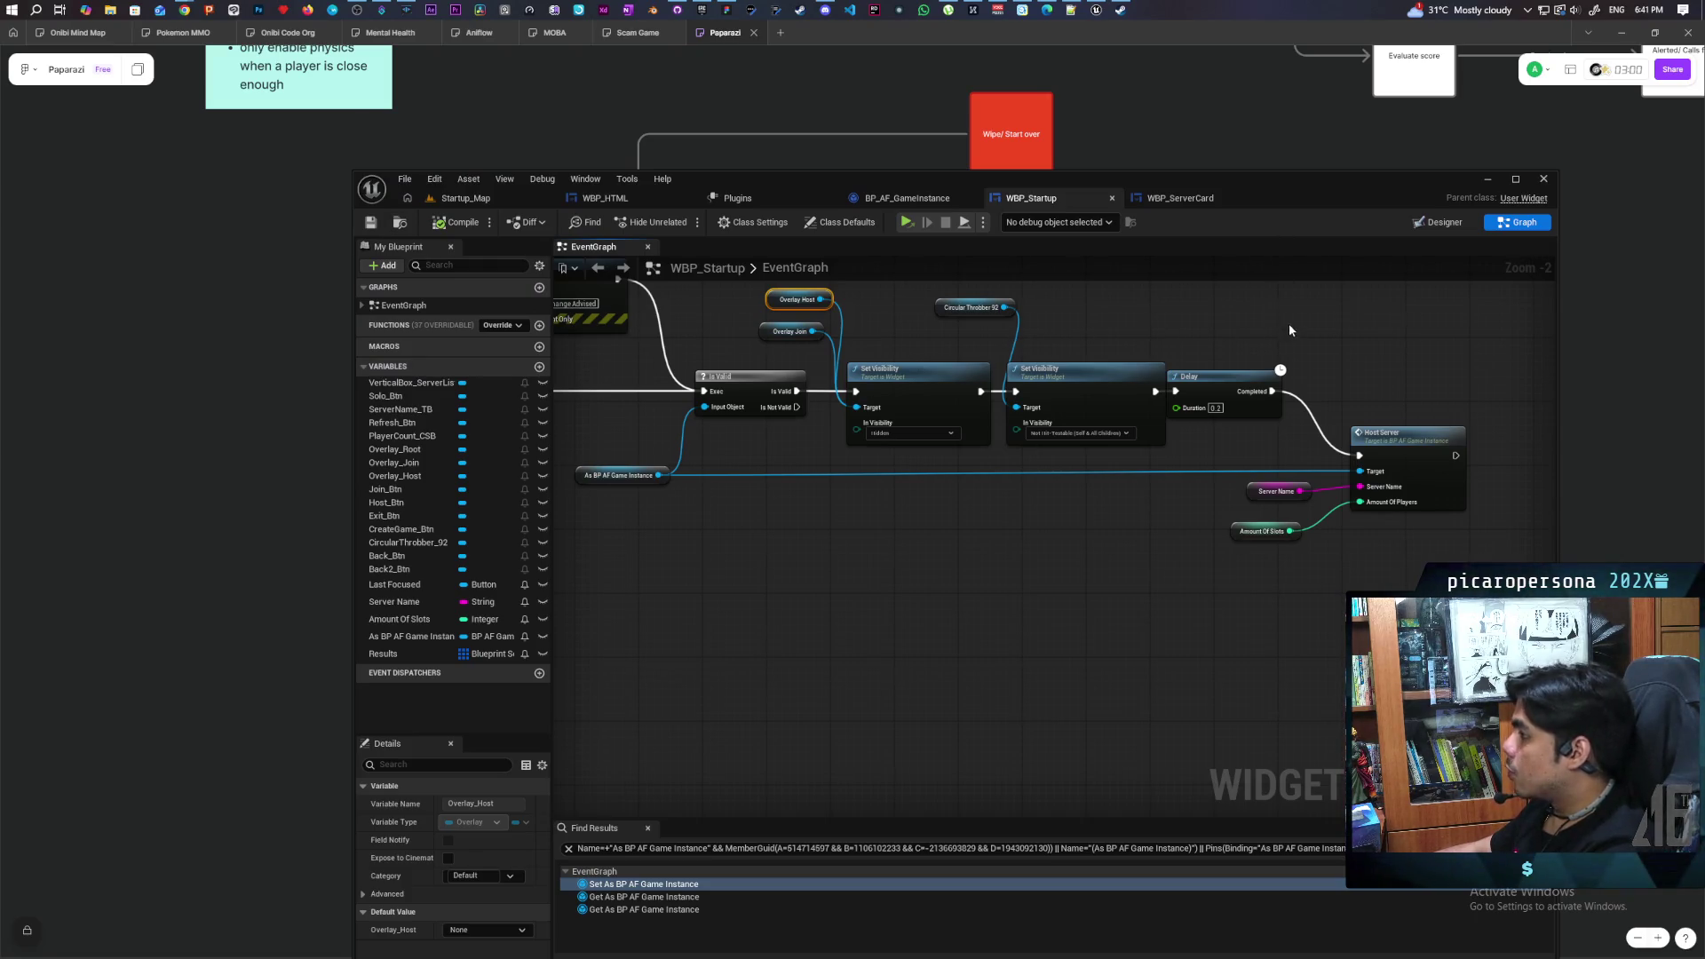
left_click_drag(1393, 369, 1245, 341)
left_click_drag(1401, 332, 1055, 563)
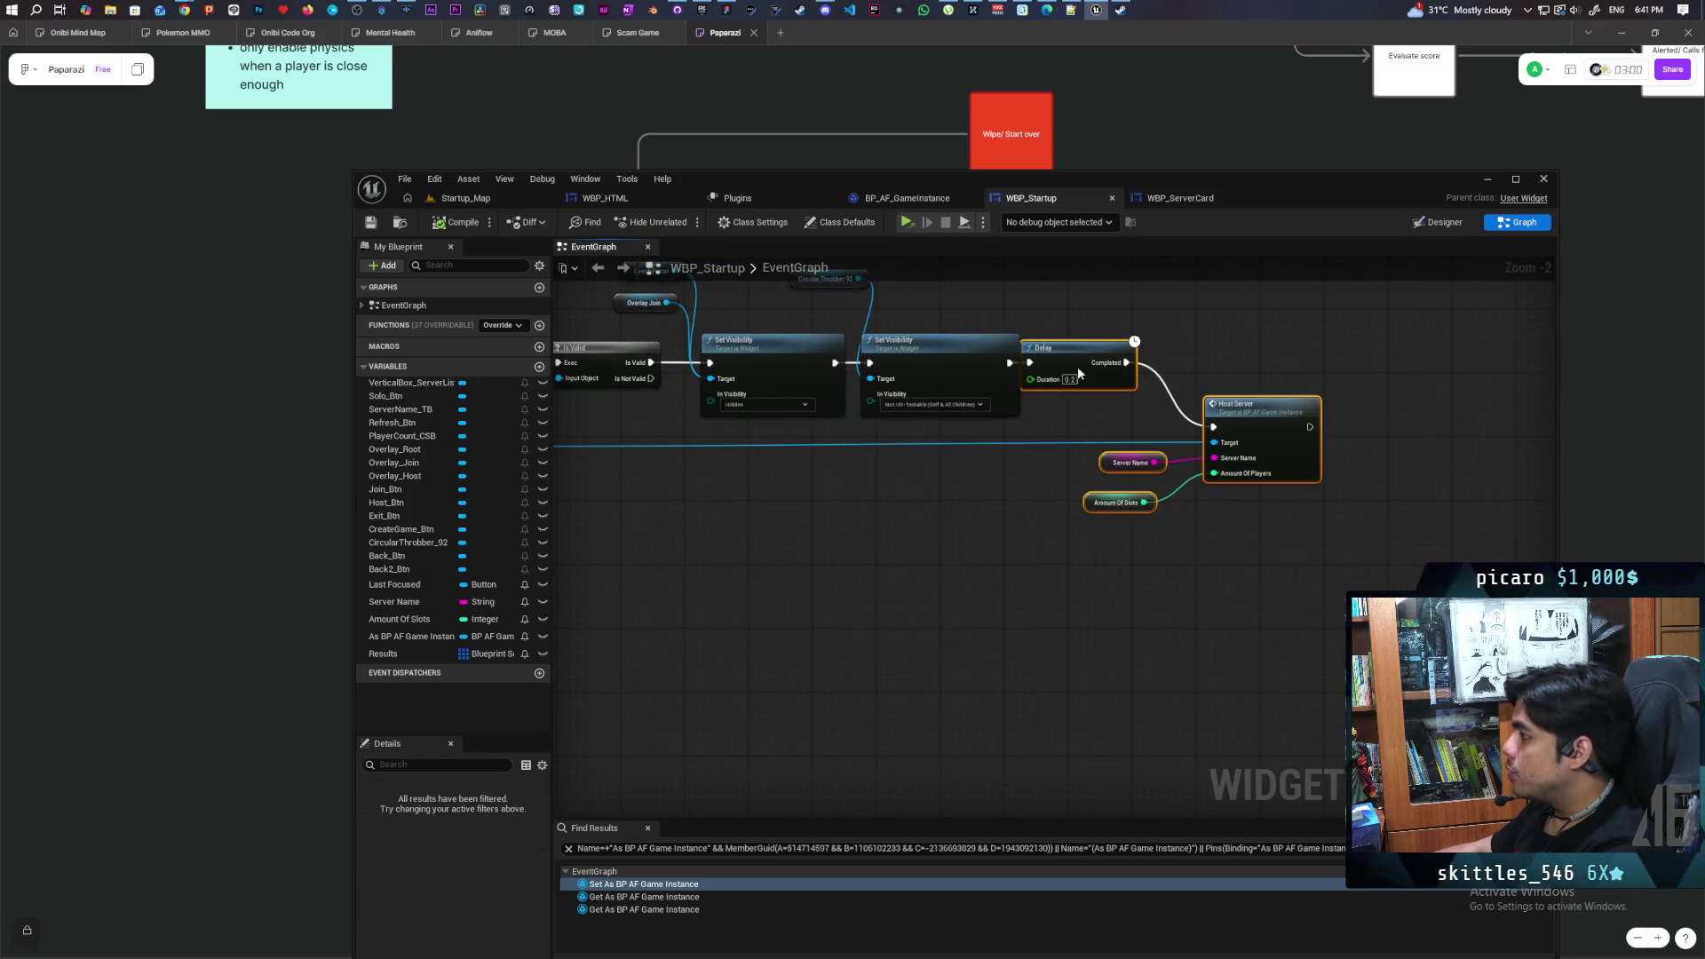
left_click_drag(1079, 373, 1186, 506)
mouse_move(982, 380)
left_mouse_down()
mouse_move(925, 450)
mouse_move(929, 484)
mouse_move(984, 484)
left_mouse_up()
left_click(1153, 346)
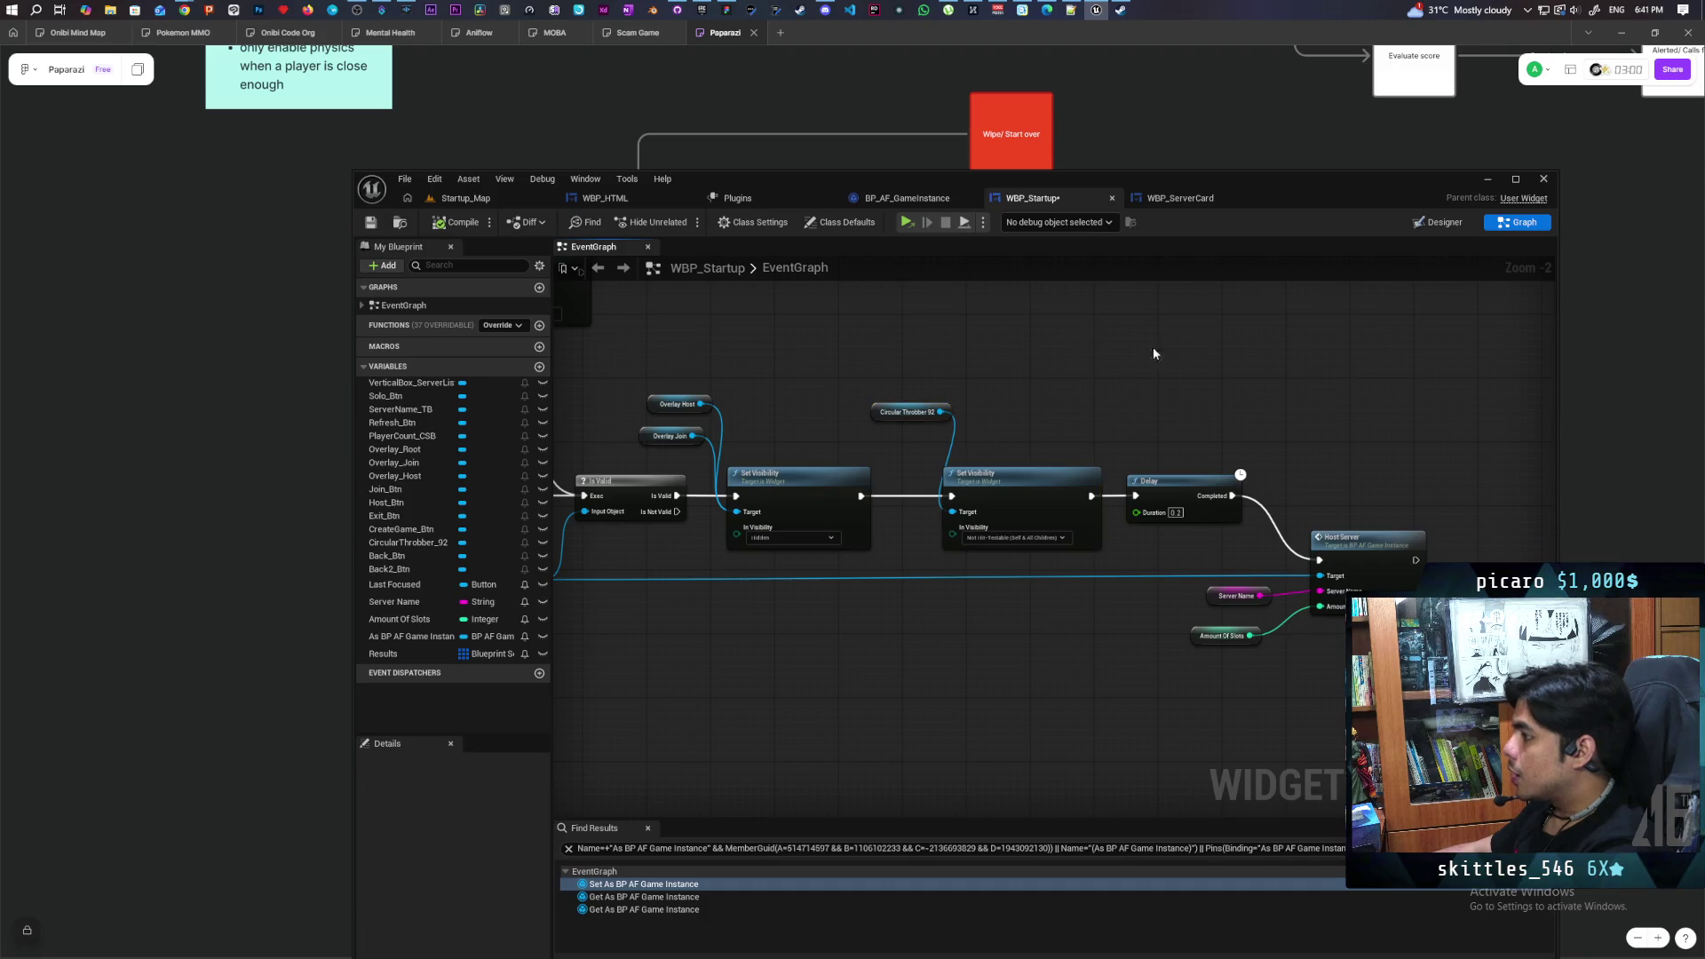
Hide CircularThrobber_92 and Overlay_Host in the designer preview and filter the palette for 'text'
left_click(1441, 227)
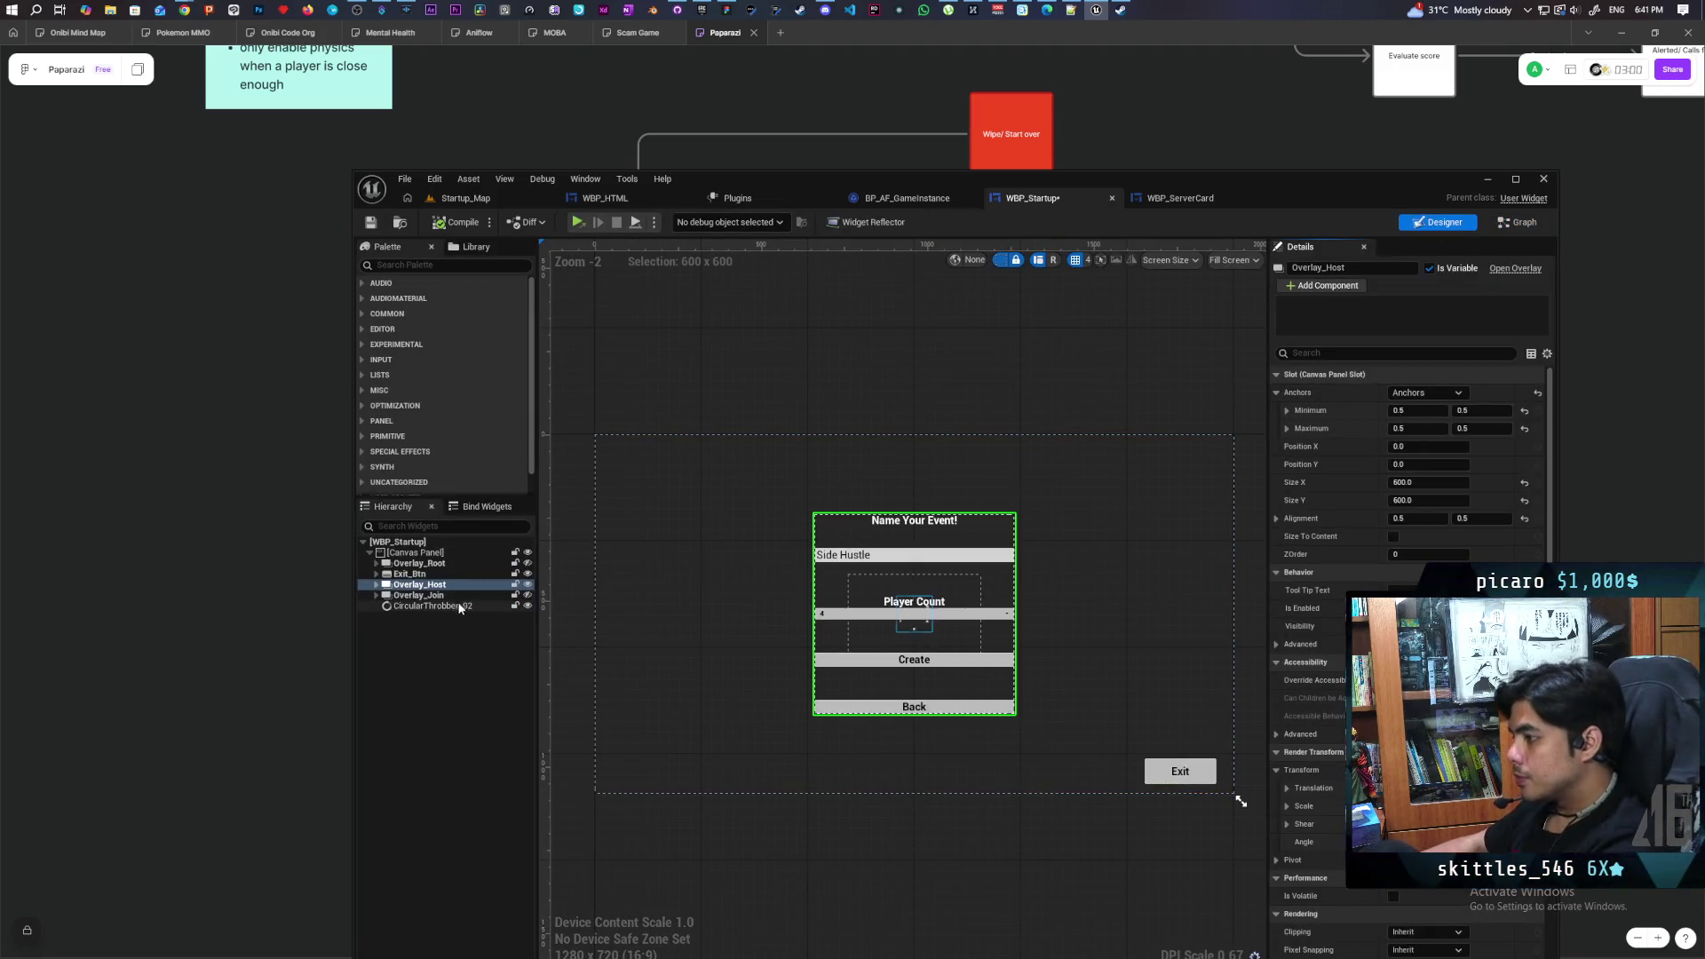
left_click(435, 606)
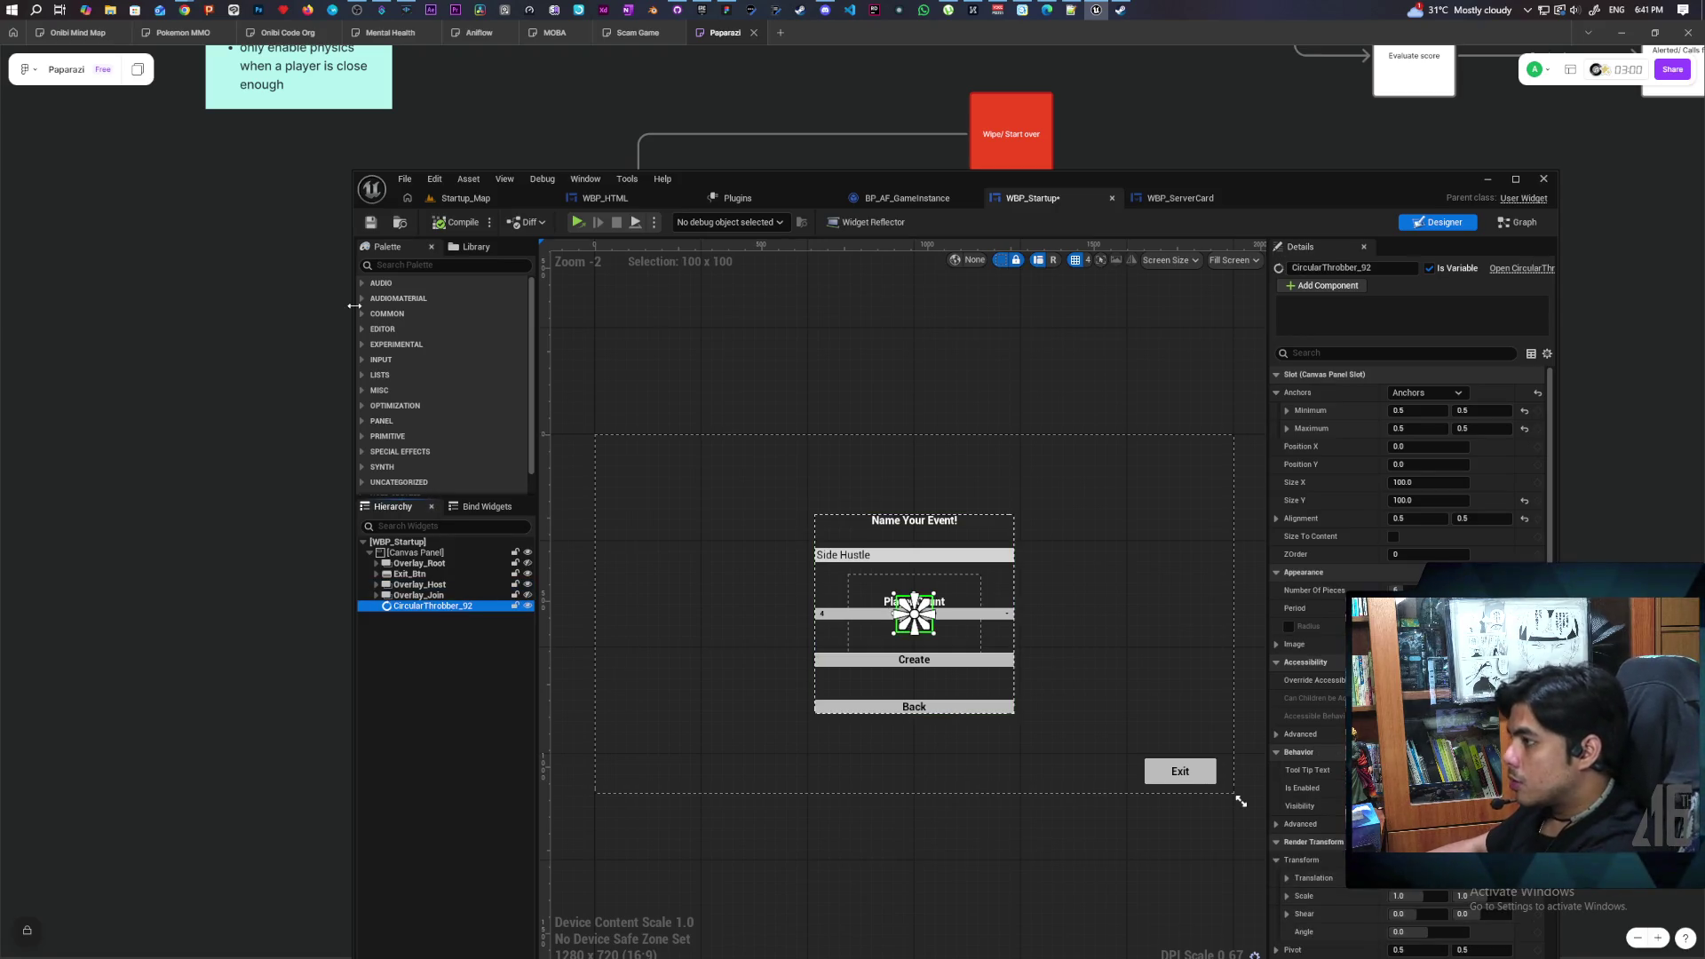
left_click(527, 605)
left_click(527, 584)
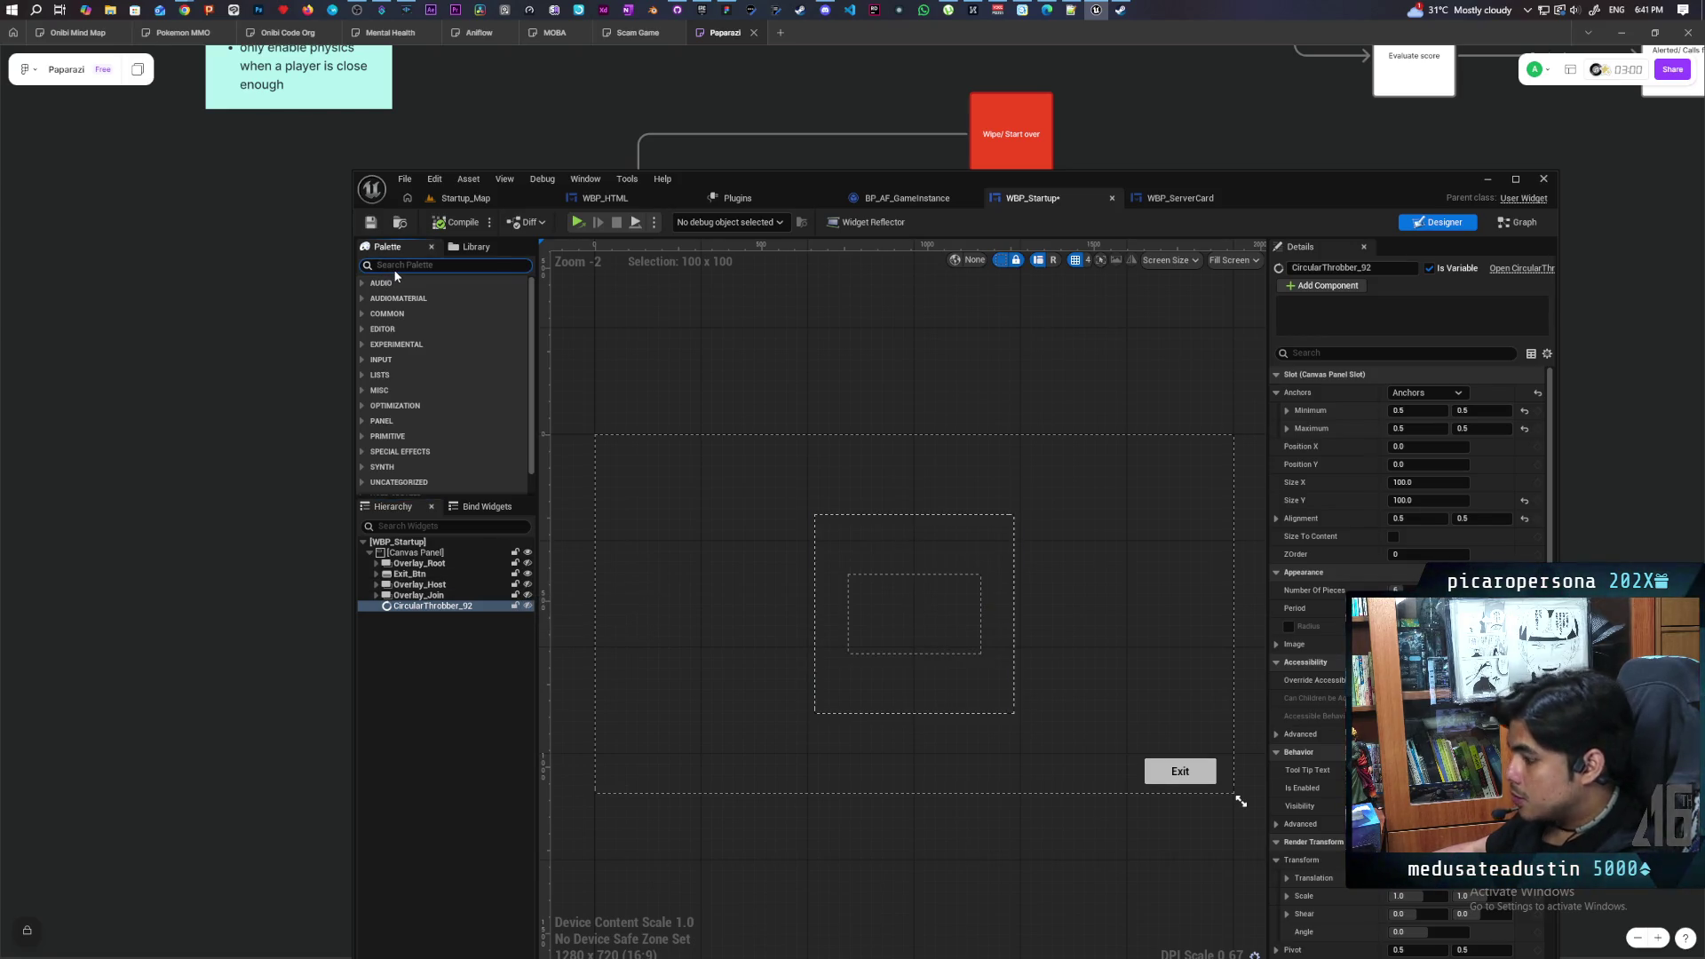
left_click(396, 268)
type("text")
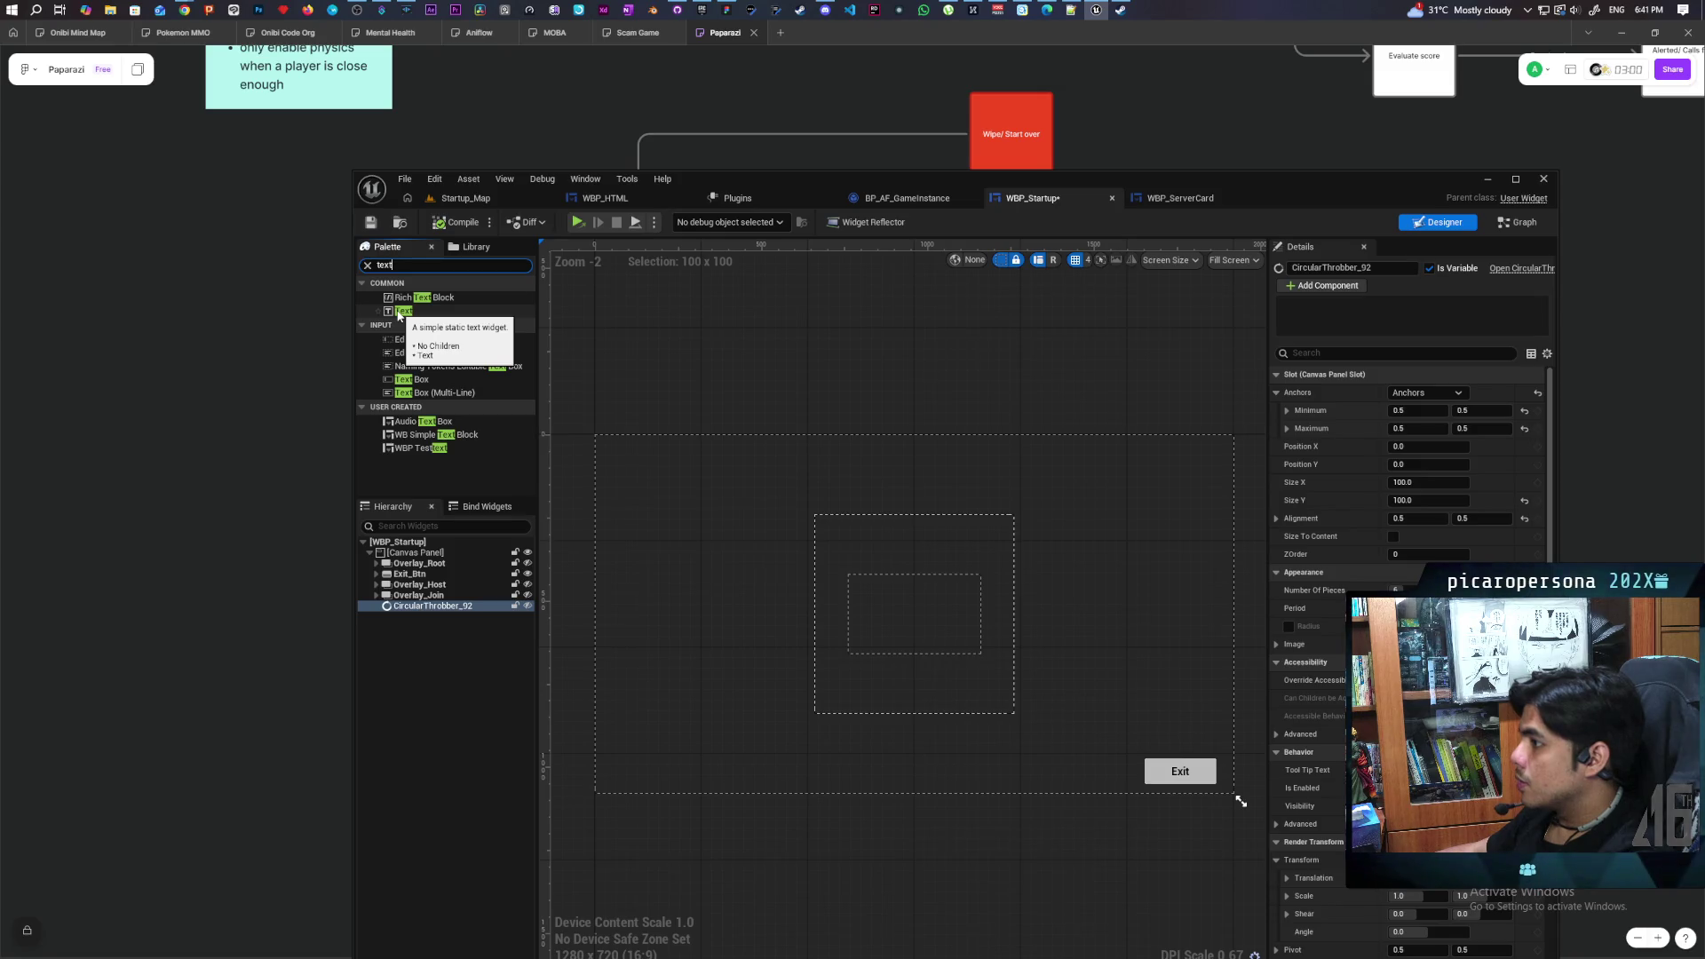
Add a Text Block anchored to the canvas centre at position 0,0 with 0.5 alignment
left_click_drag(398, 314, 414, 392)
mouse_move(412, 551)
left_mouse_down()
mouse_move(413, 582)
mouse_move(411, 554)
left_mouse_up()
left_click(414, 617)
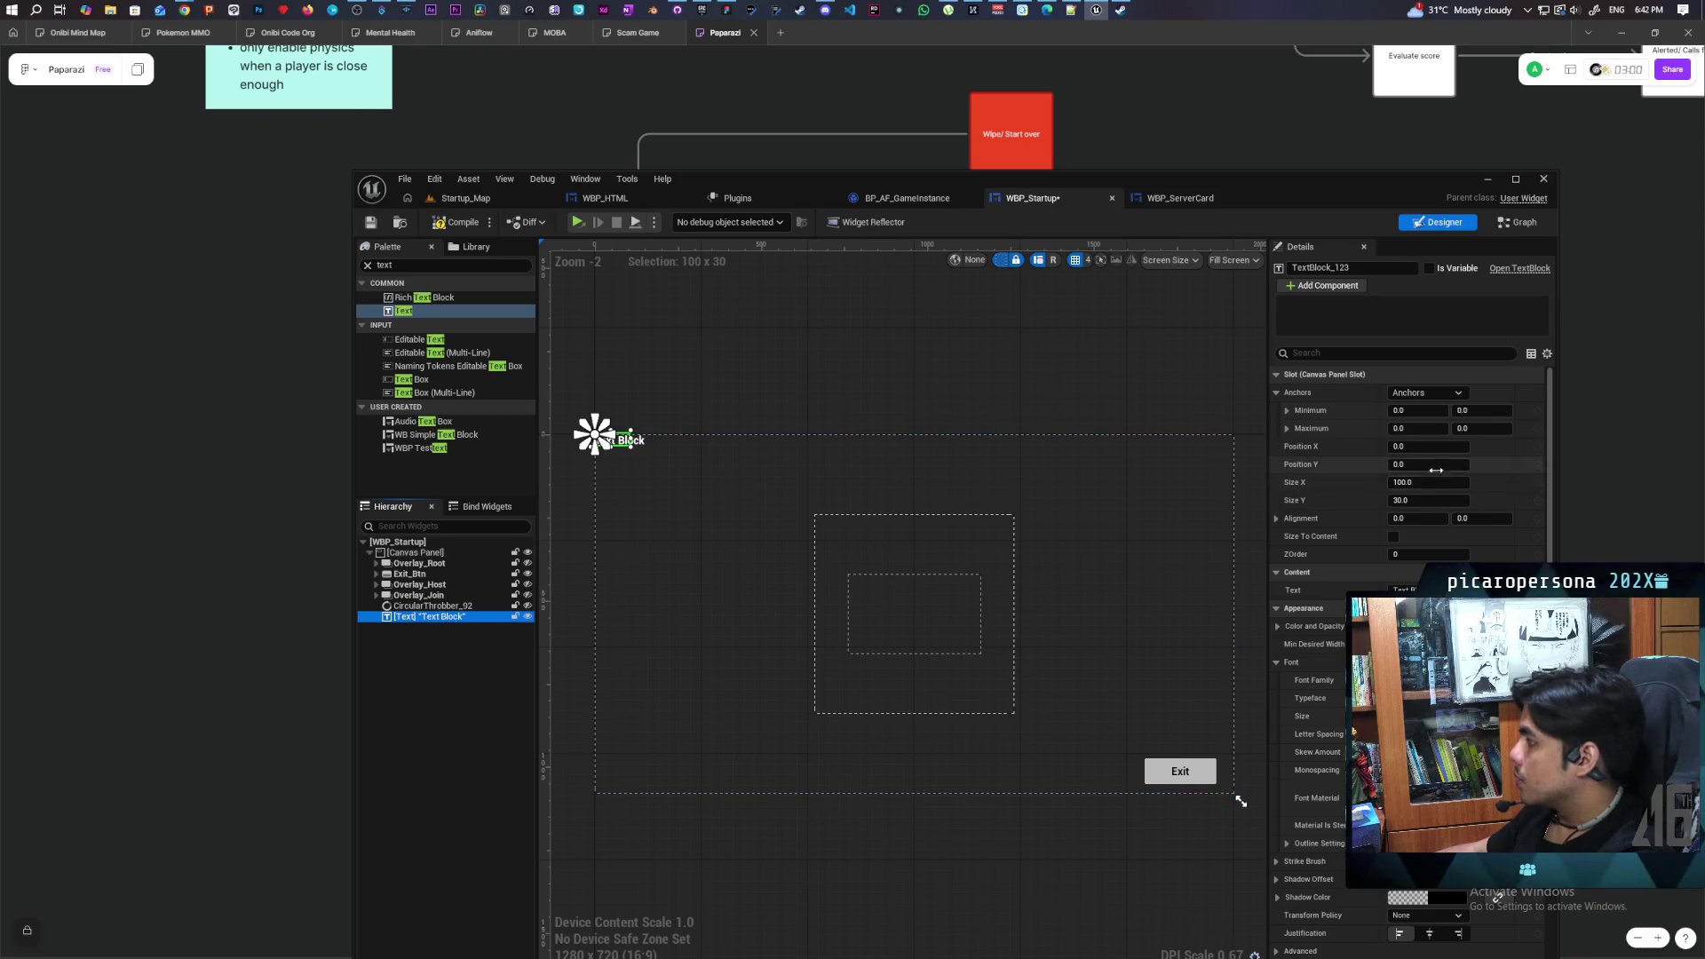
left_click(1426, 392)
left_click(1459, 471)
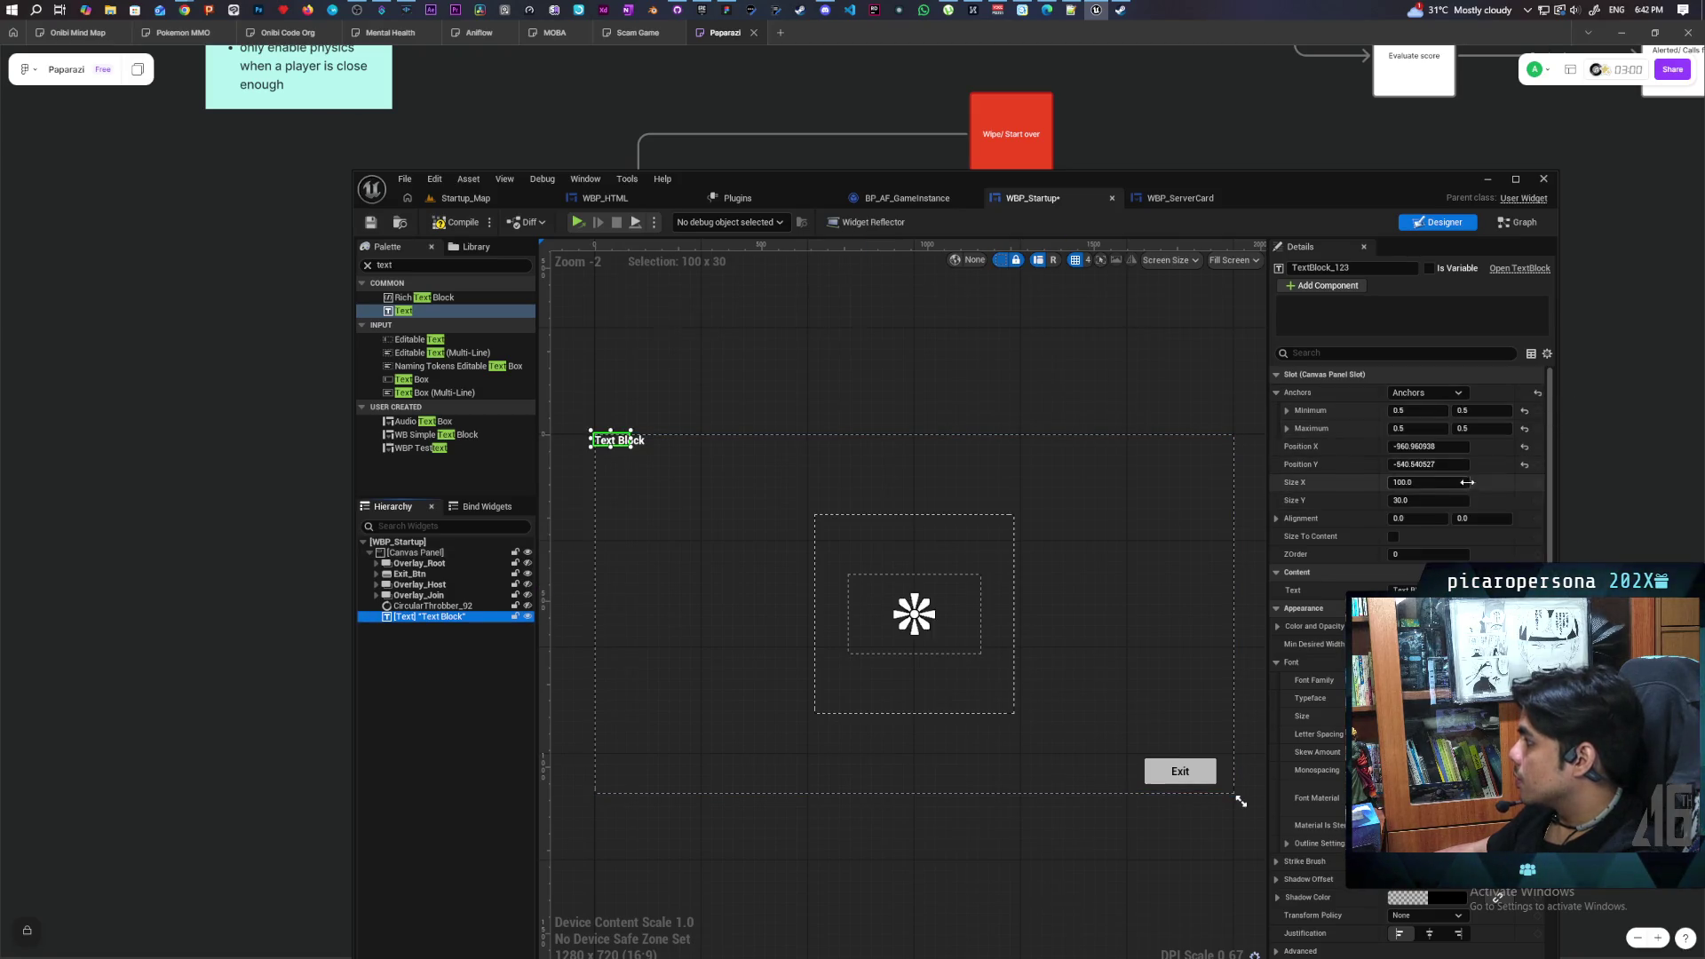
left_click(1524, 446)
left_click(1524, 466)
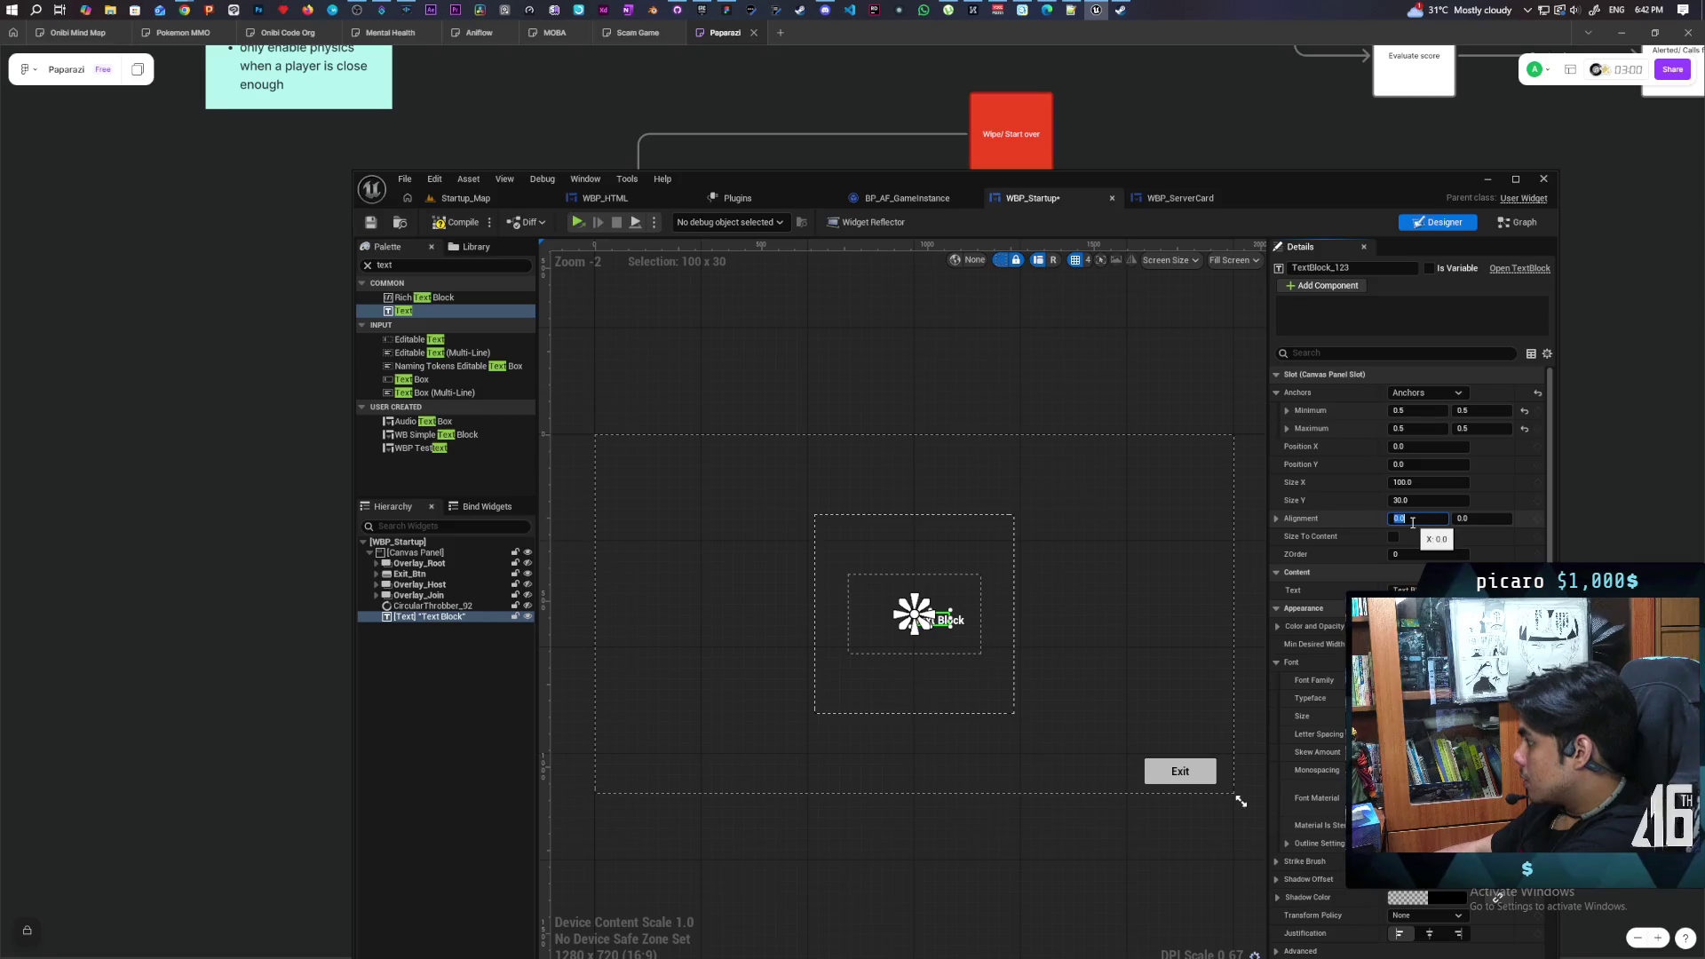
type(".50.5")
left_click(1477, 519)
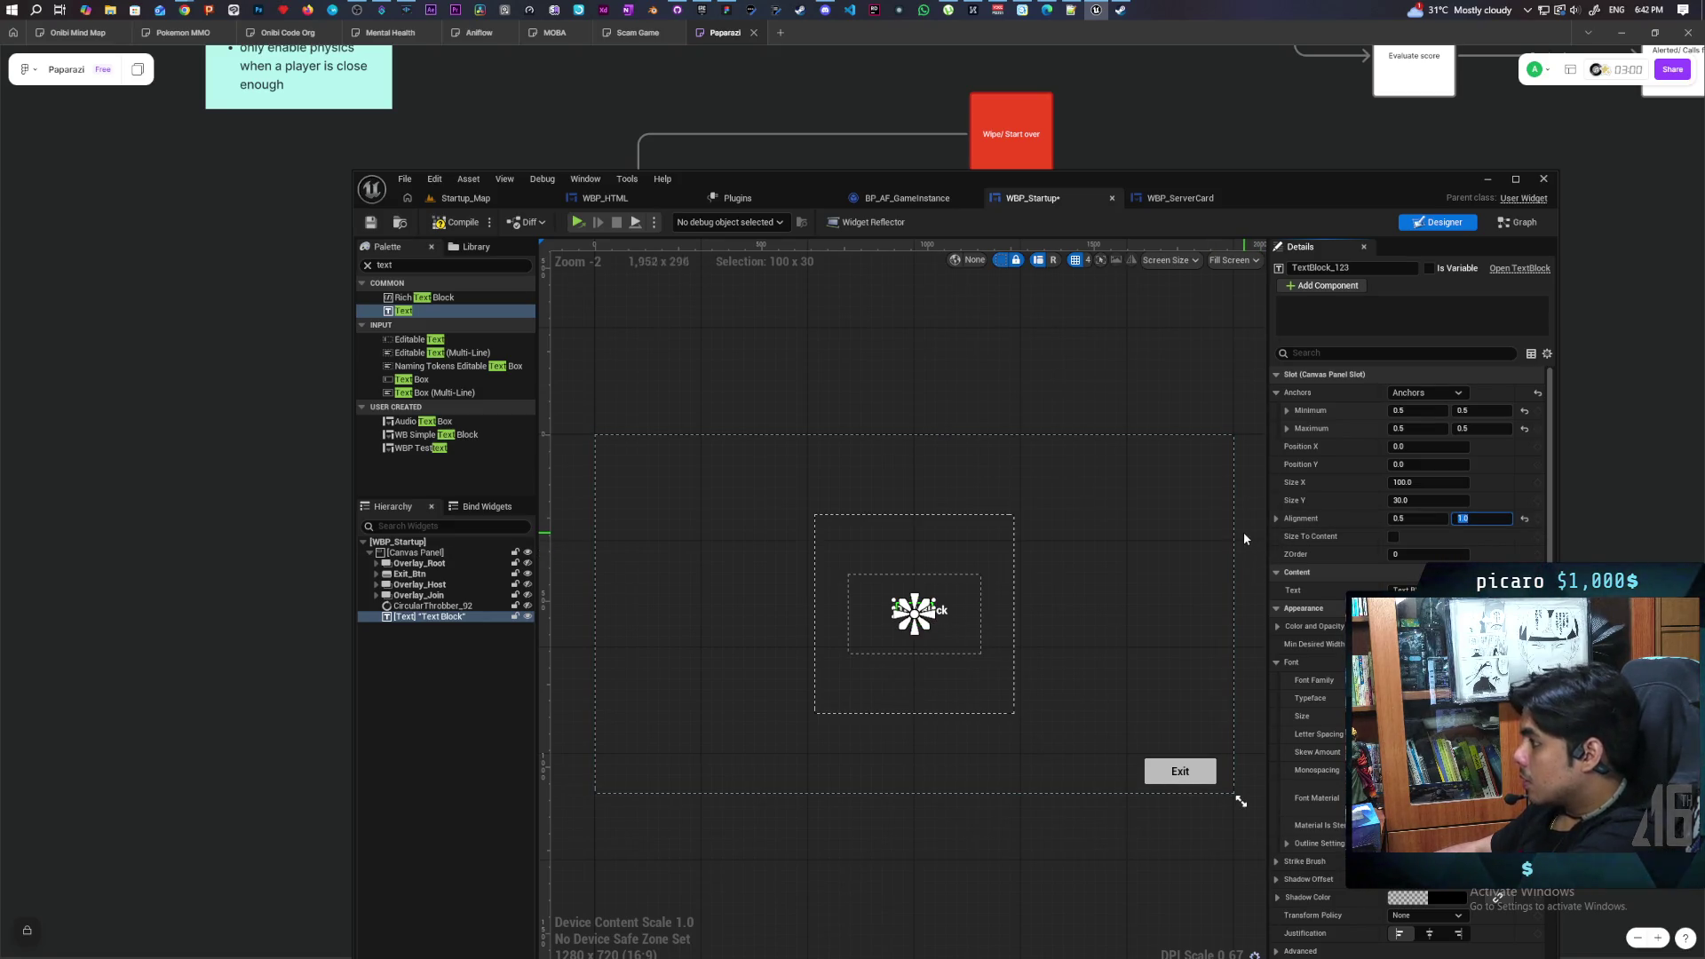
left_click(448, 616)
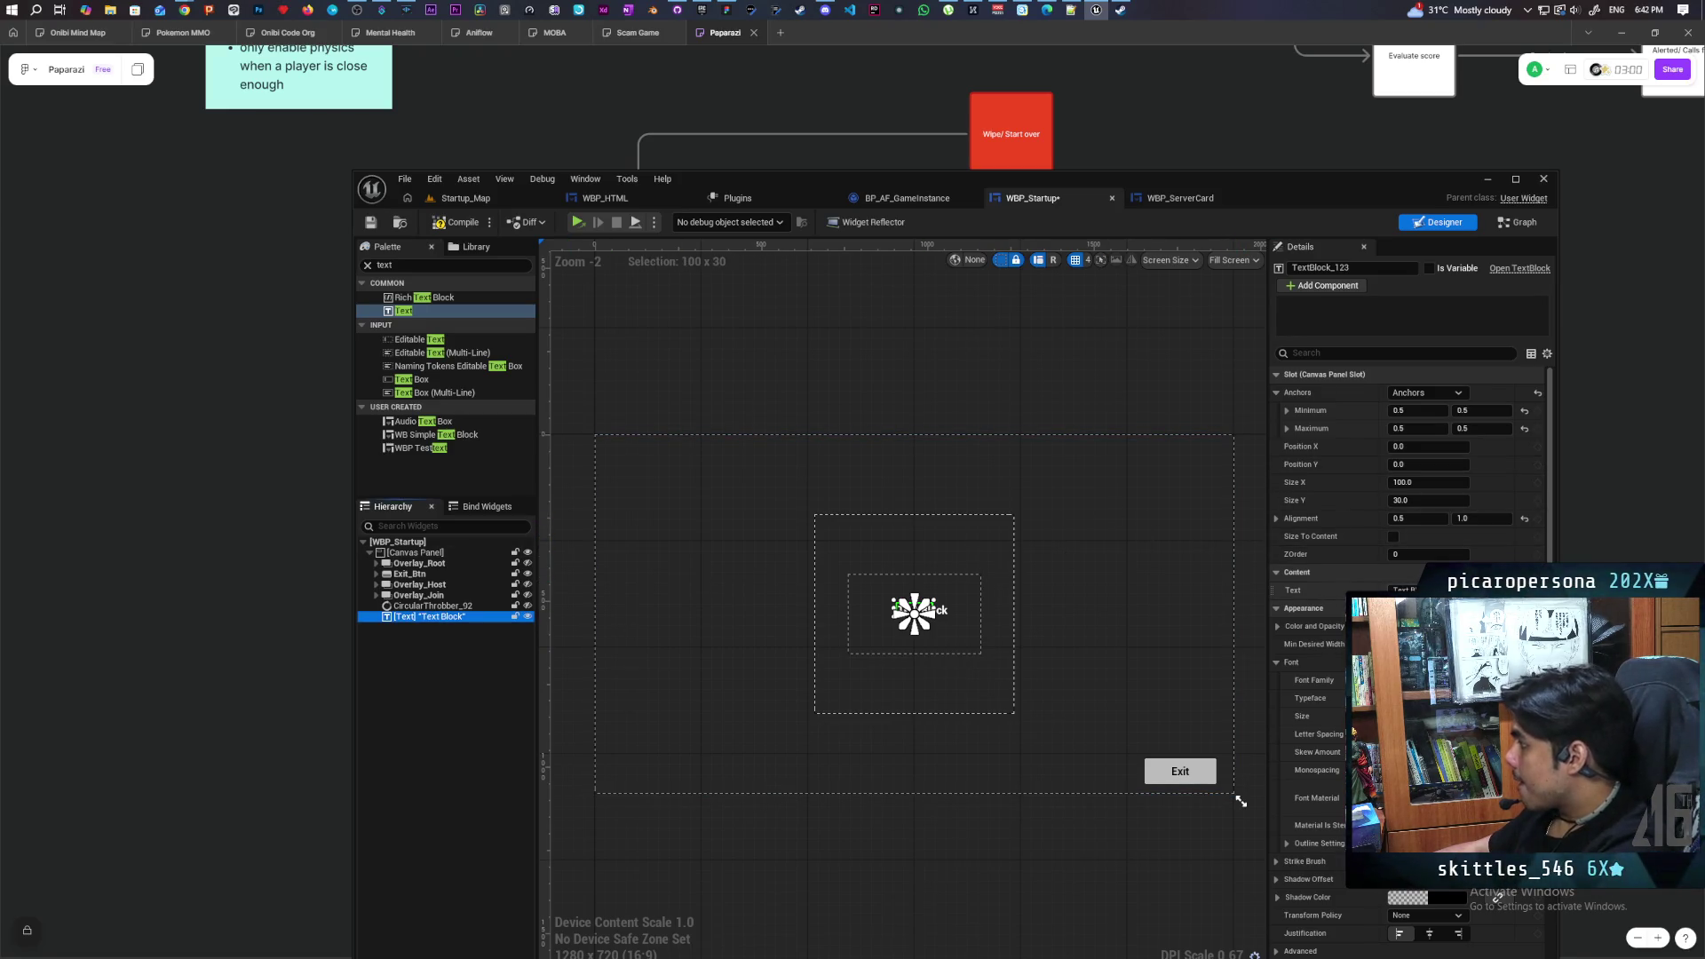
Set the Text Block to read 'Starting New Session . . .' and compile the blueprint
left_click(1404, 589)
type("Starti")
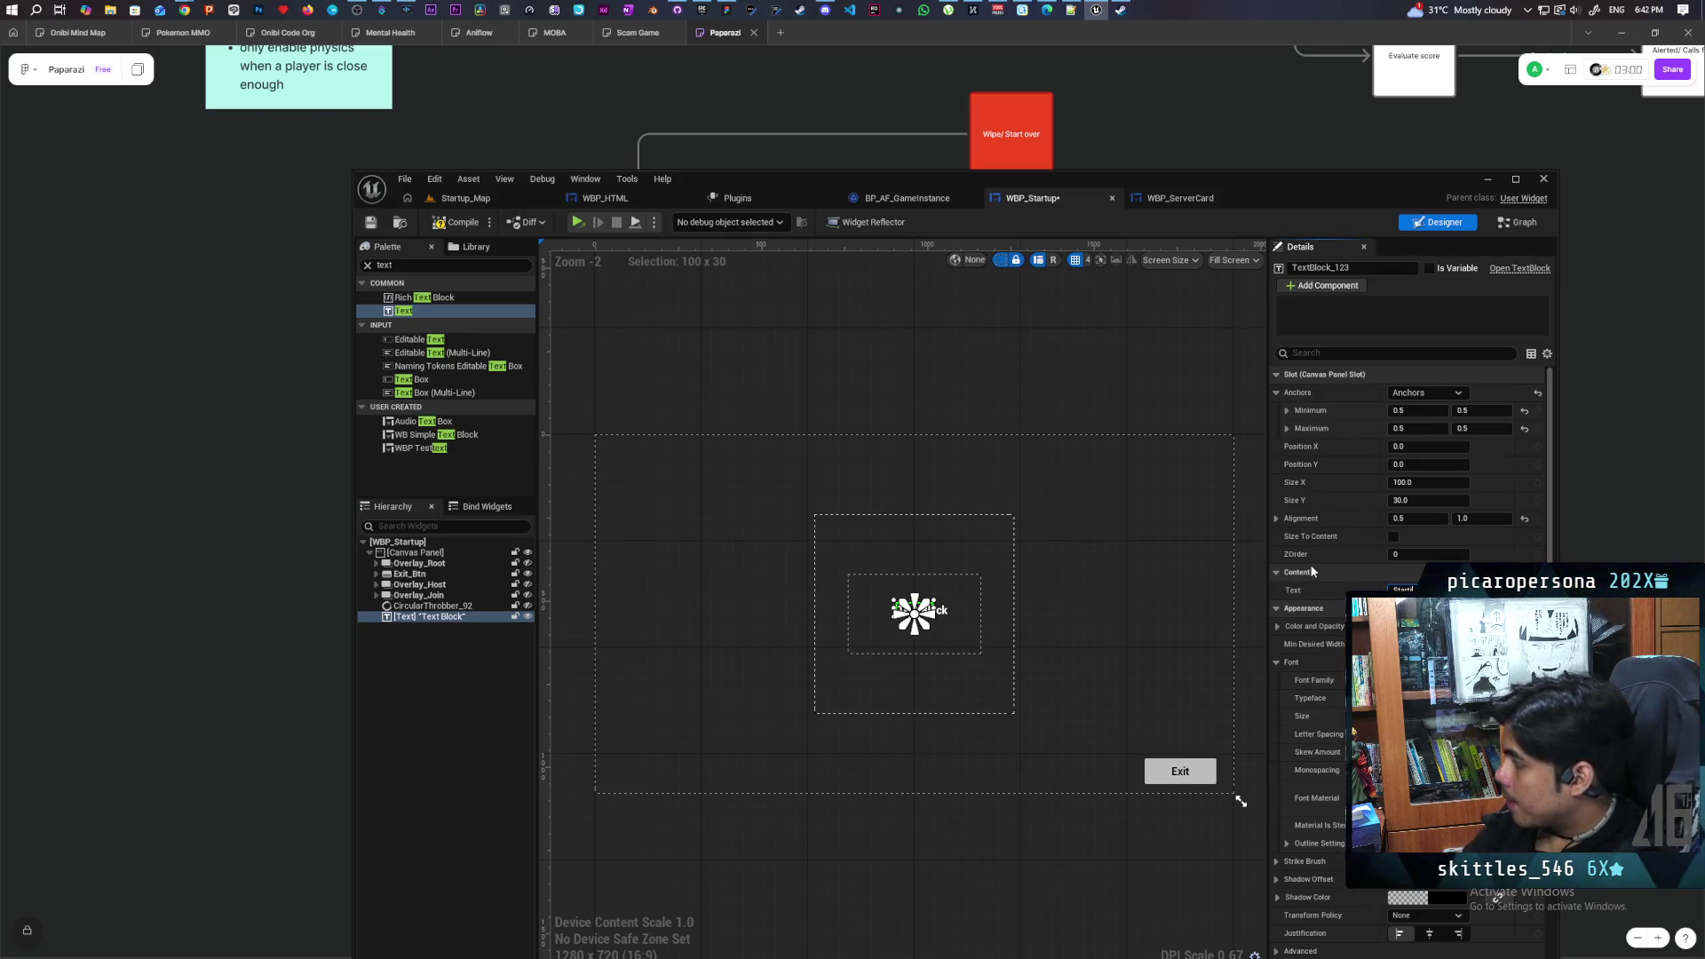
type("n")
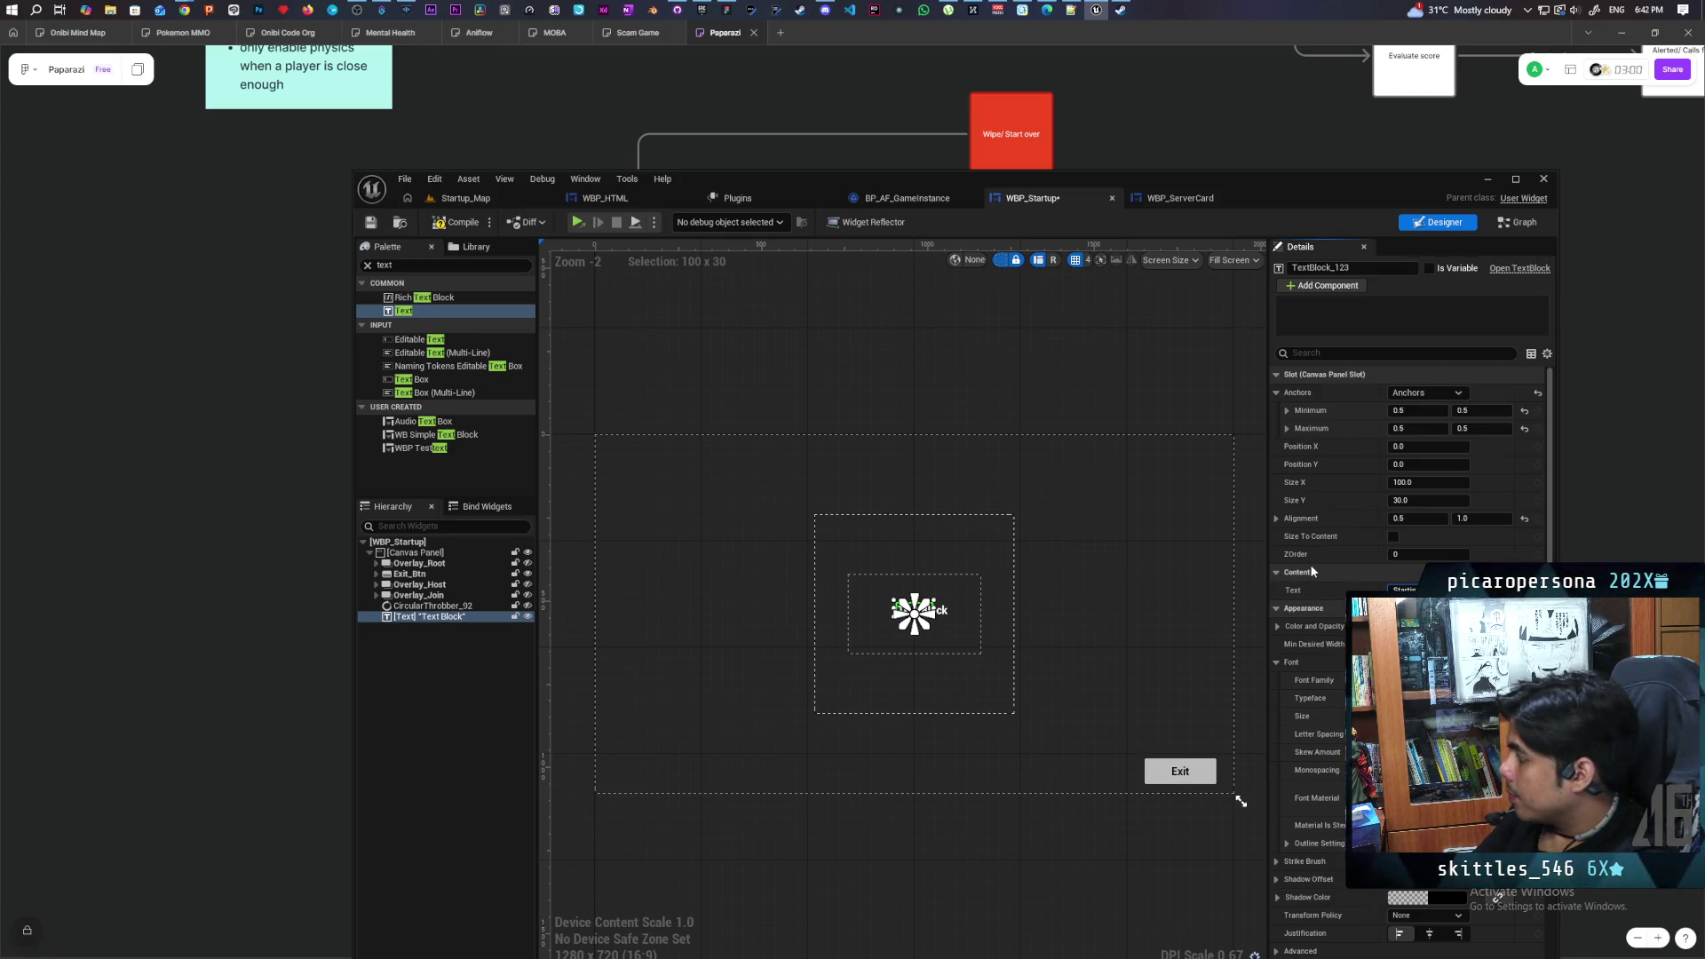
type("g")
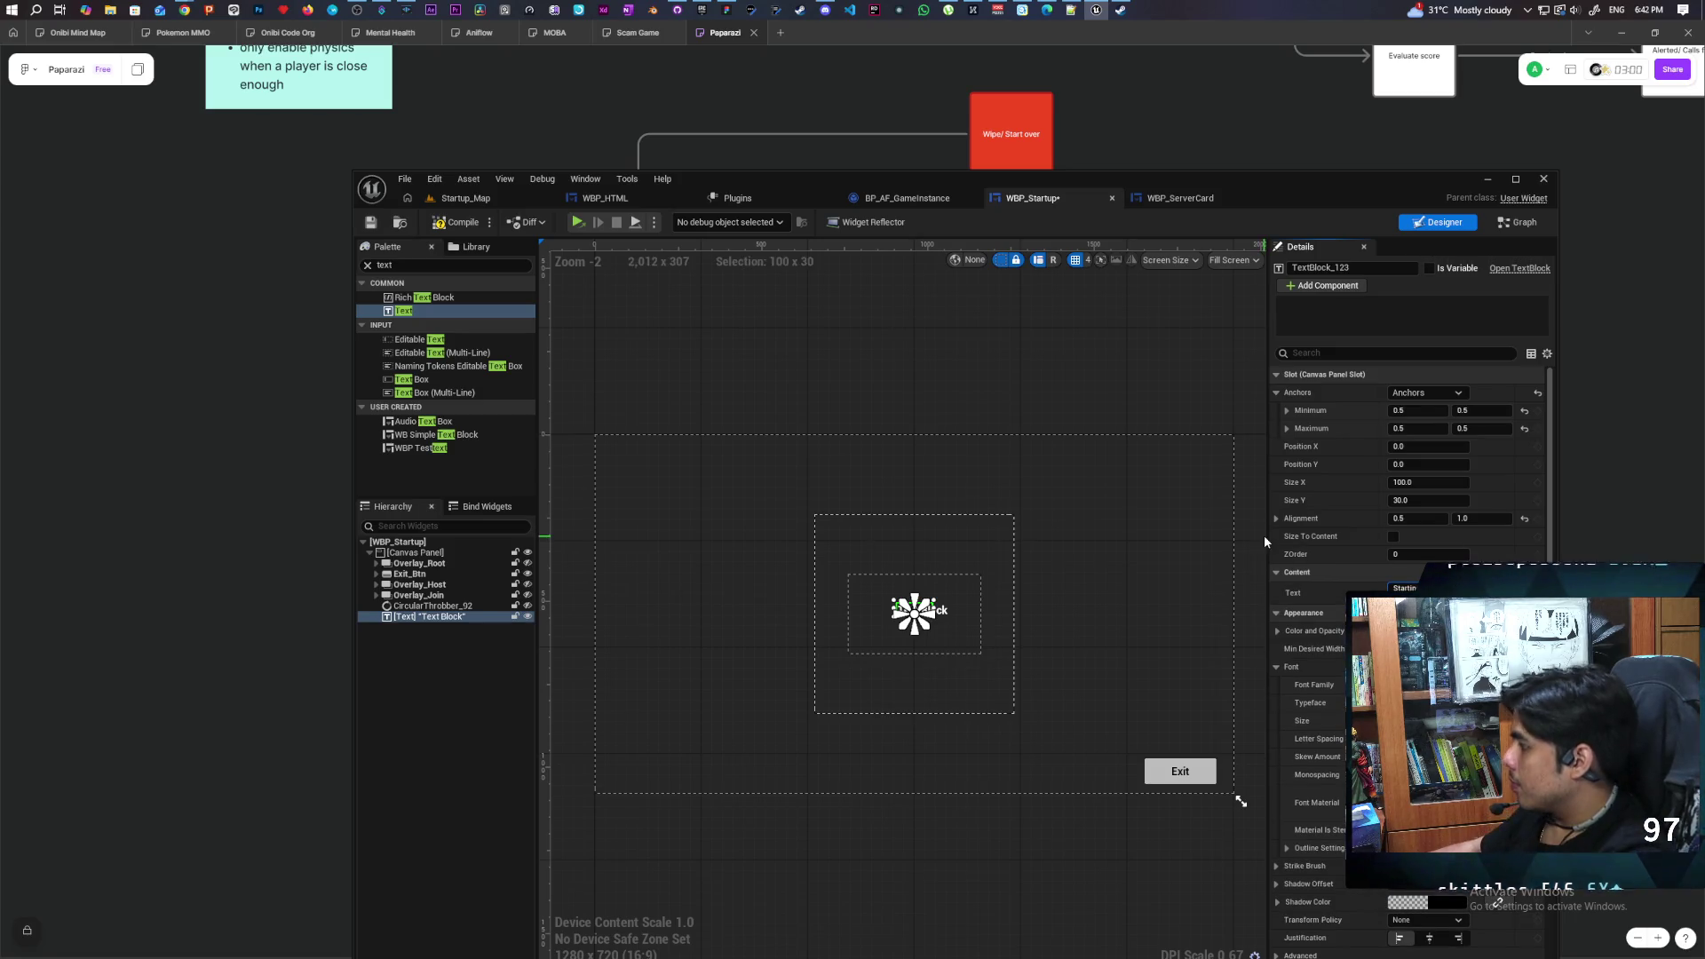
key("Return")
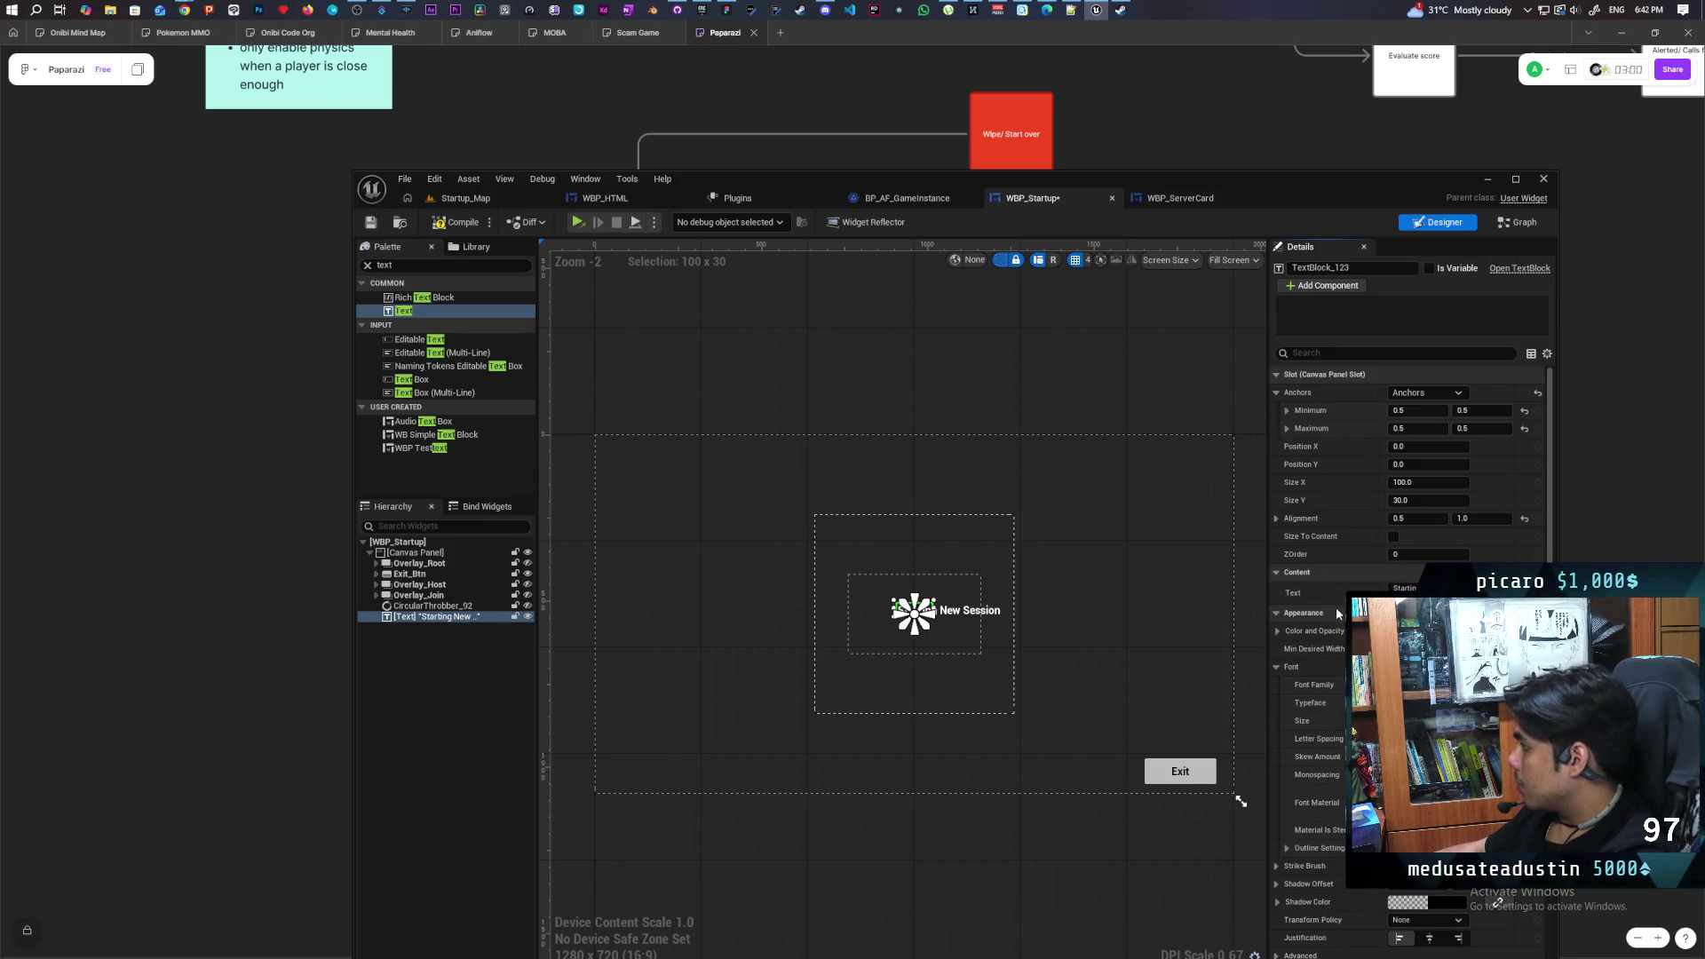
scroll(1333, 603, "down", 5)
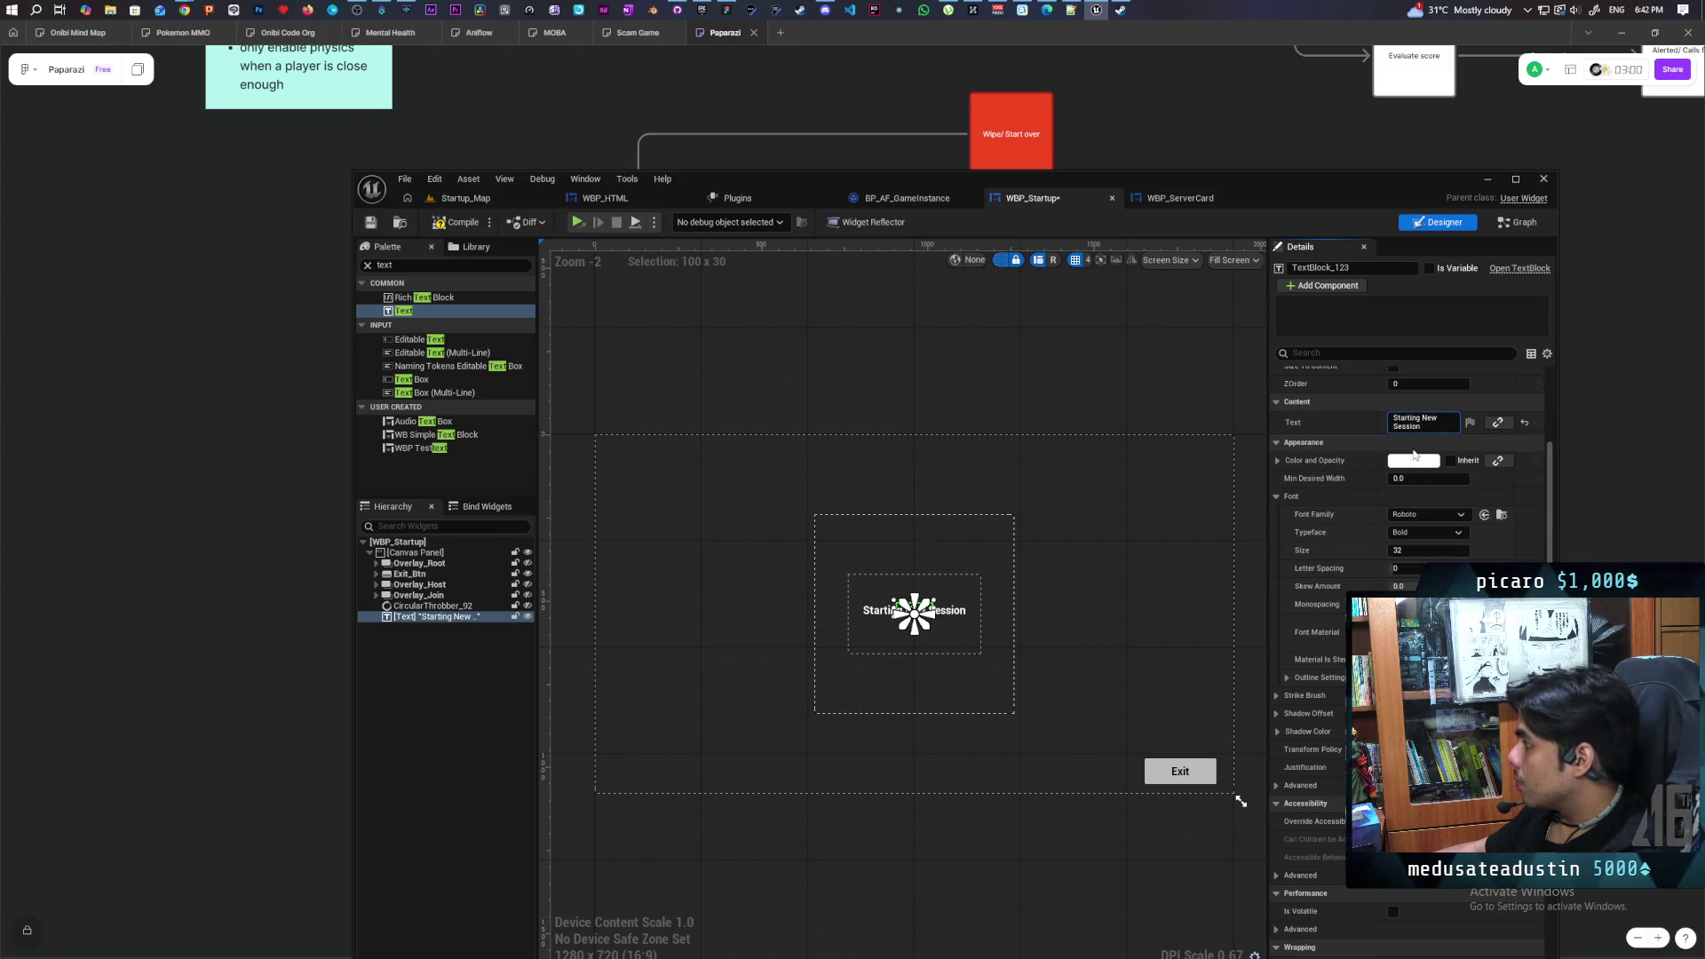
type("...")
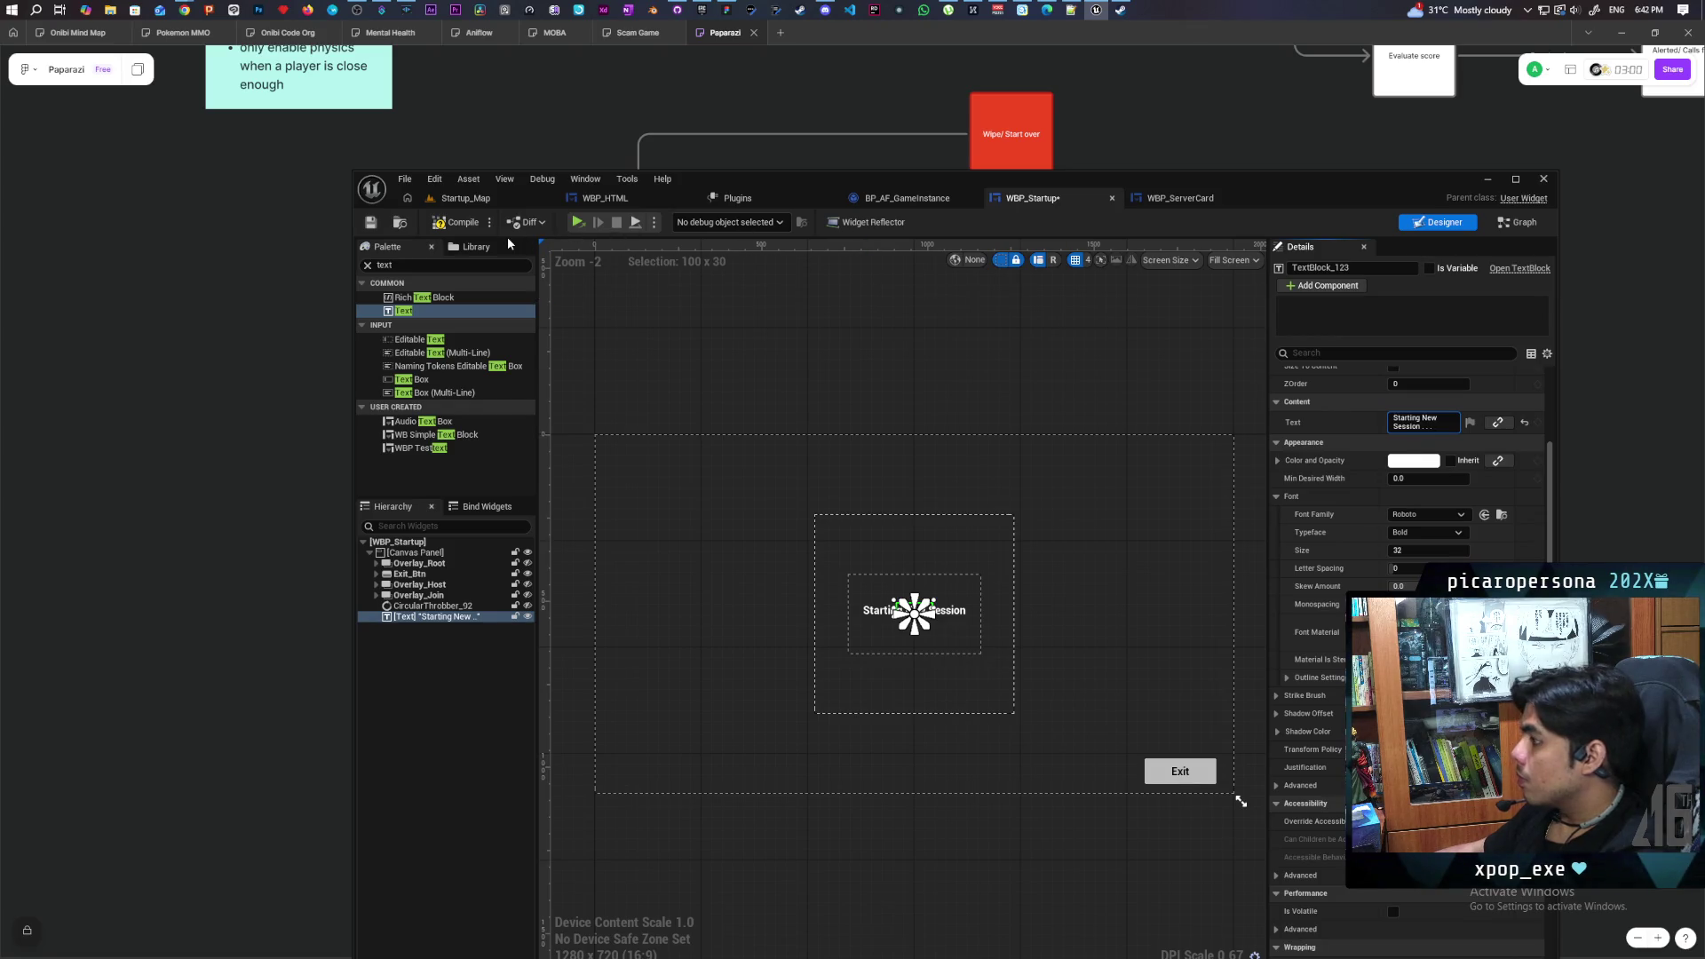
left_click(1345, 423)
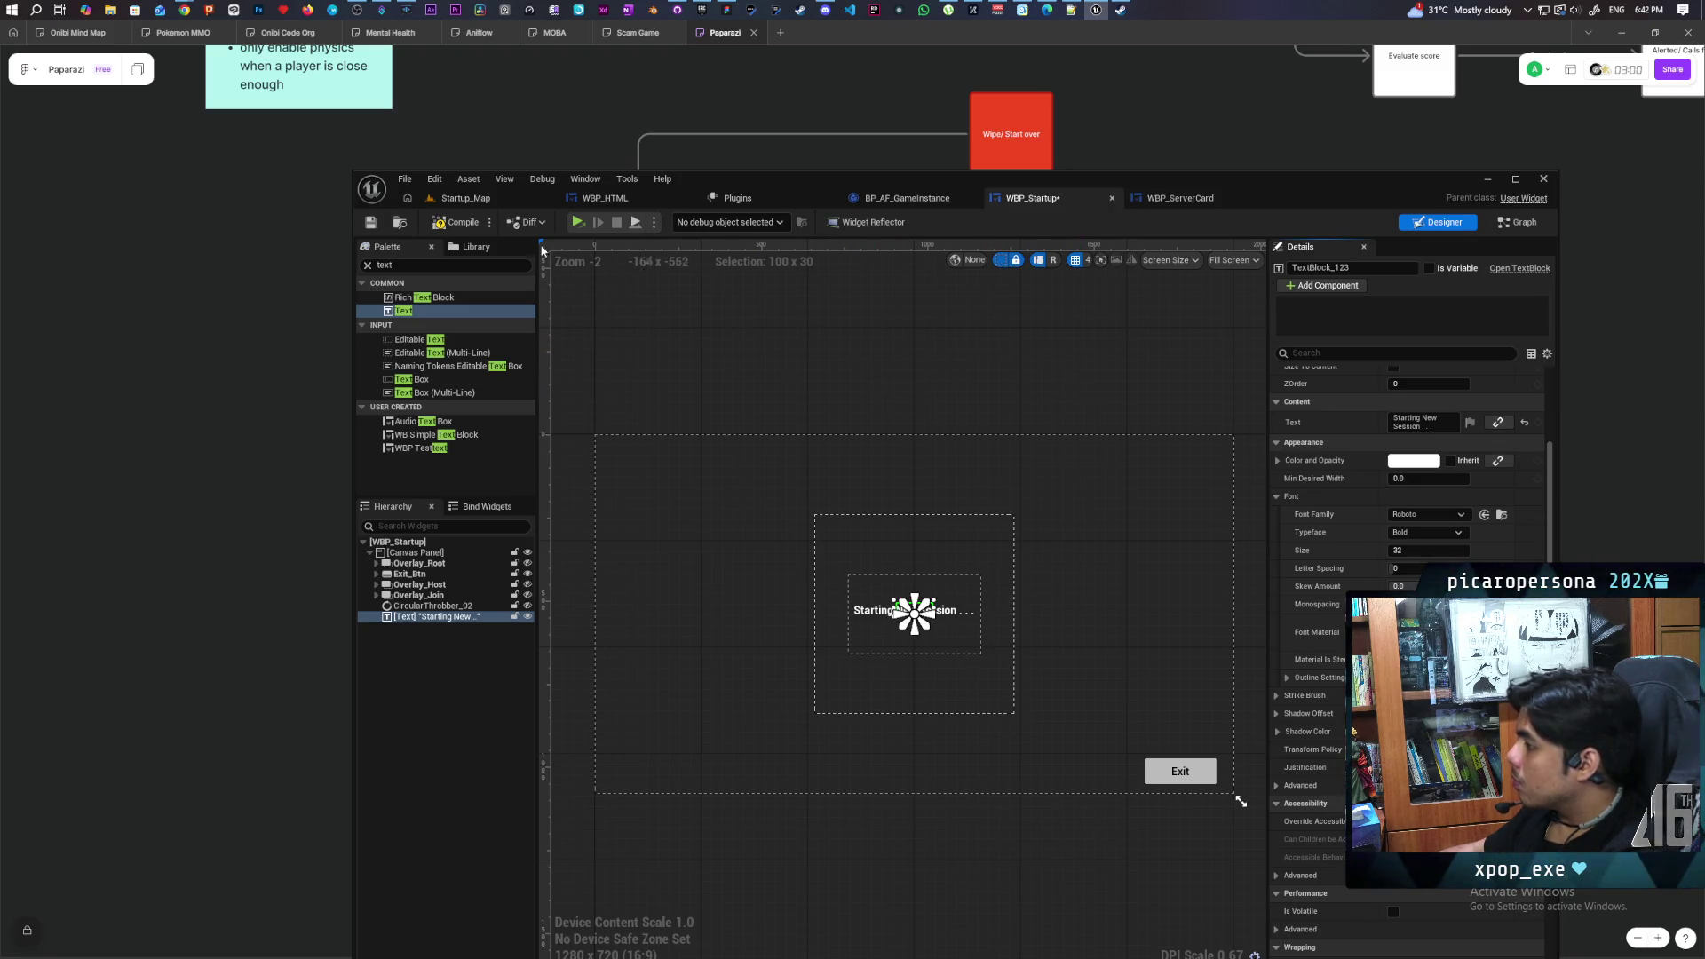
left_click(463, 225)
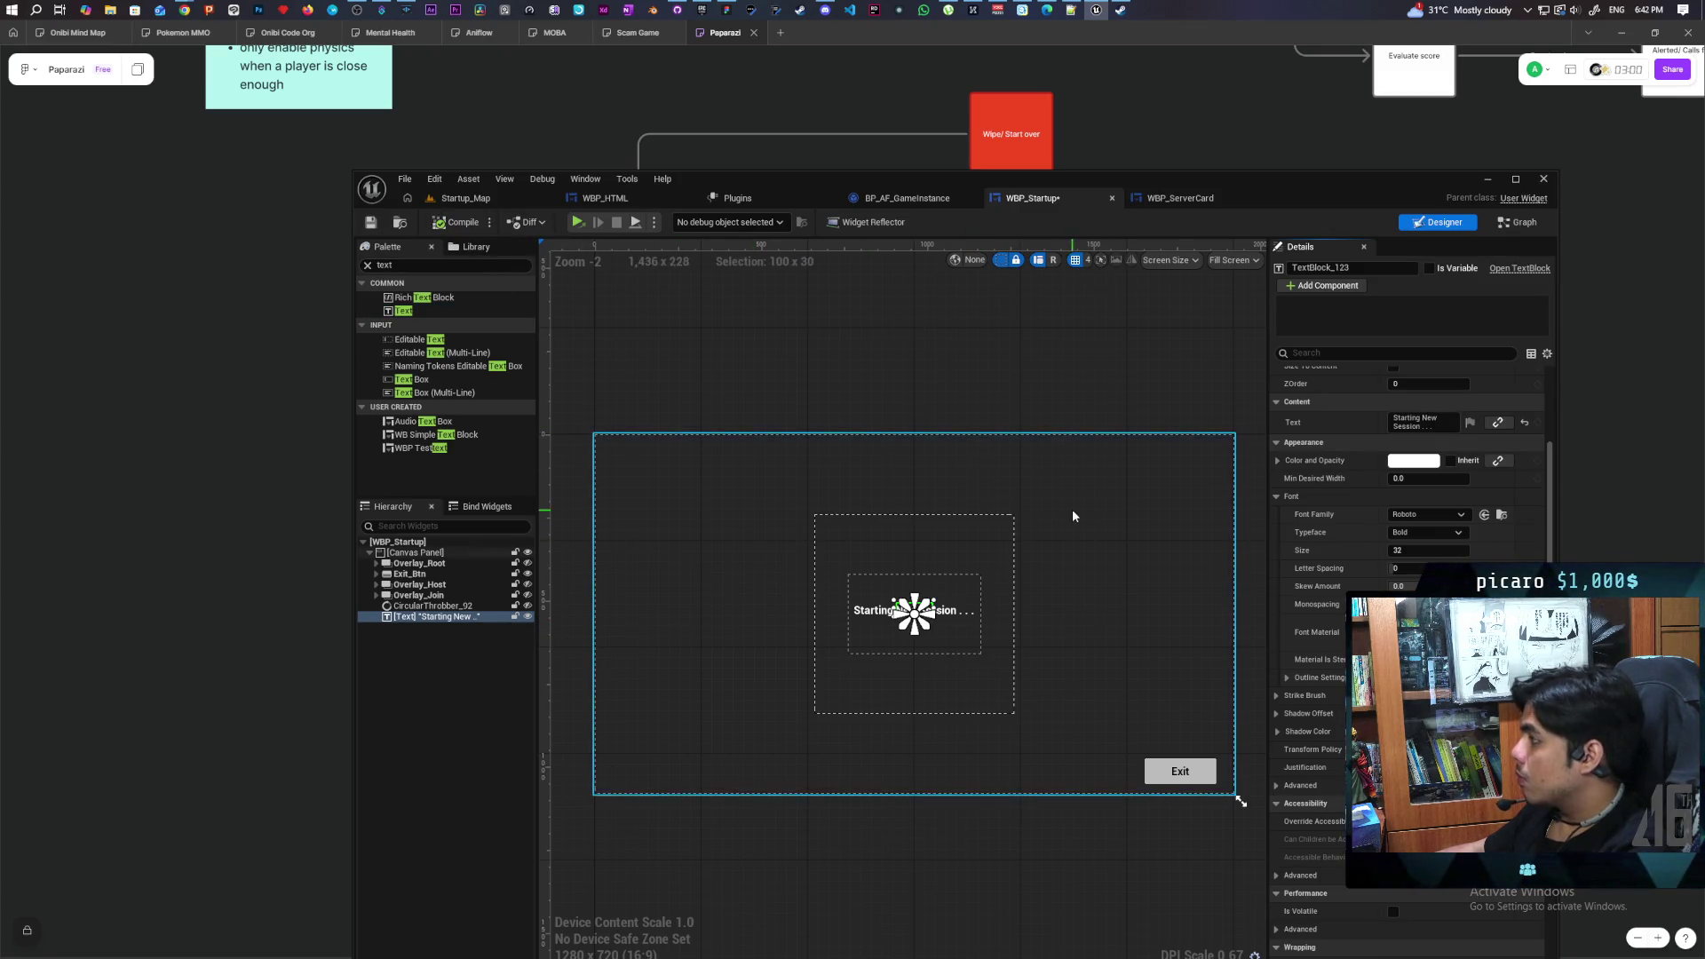
Swap the Circular Throbber 92 target for a TextBlock_123 getter on the second Set Visibility, then compile
left_click(1512, 223)
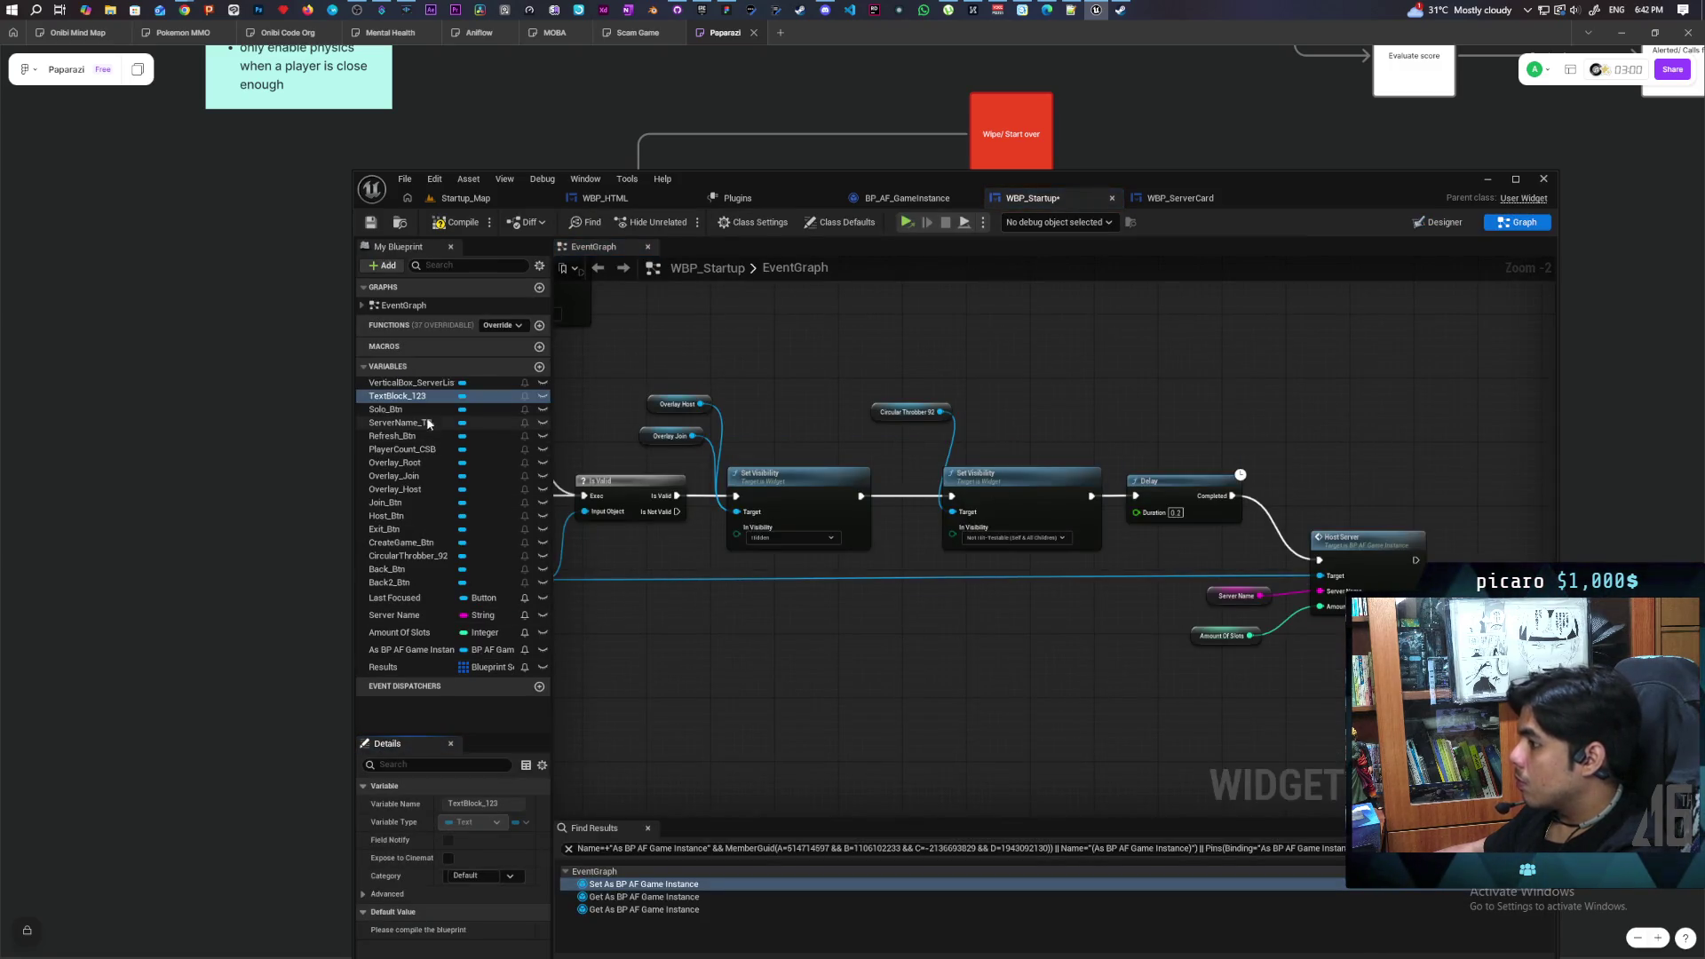
mouse_move(397, 396)
left_mouse_down()
mouse_move(1002, 478)
mouse_move(878, 382)
mouse_move(952, 513)
left_mouse_up()
left_click(944, 402)
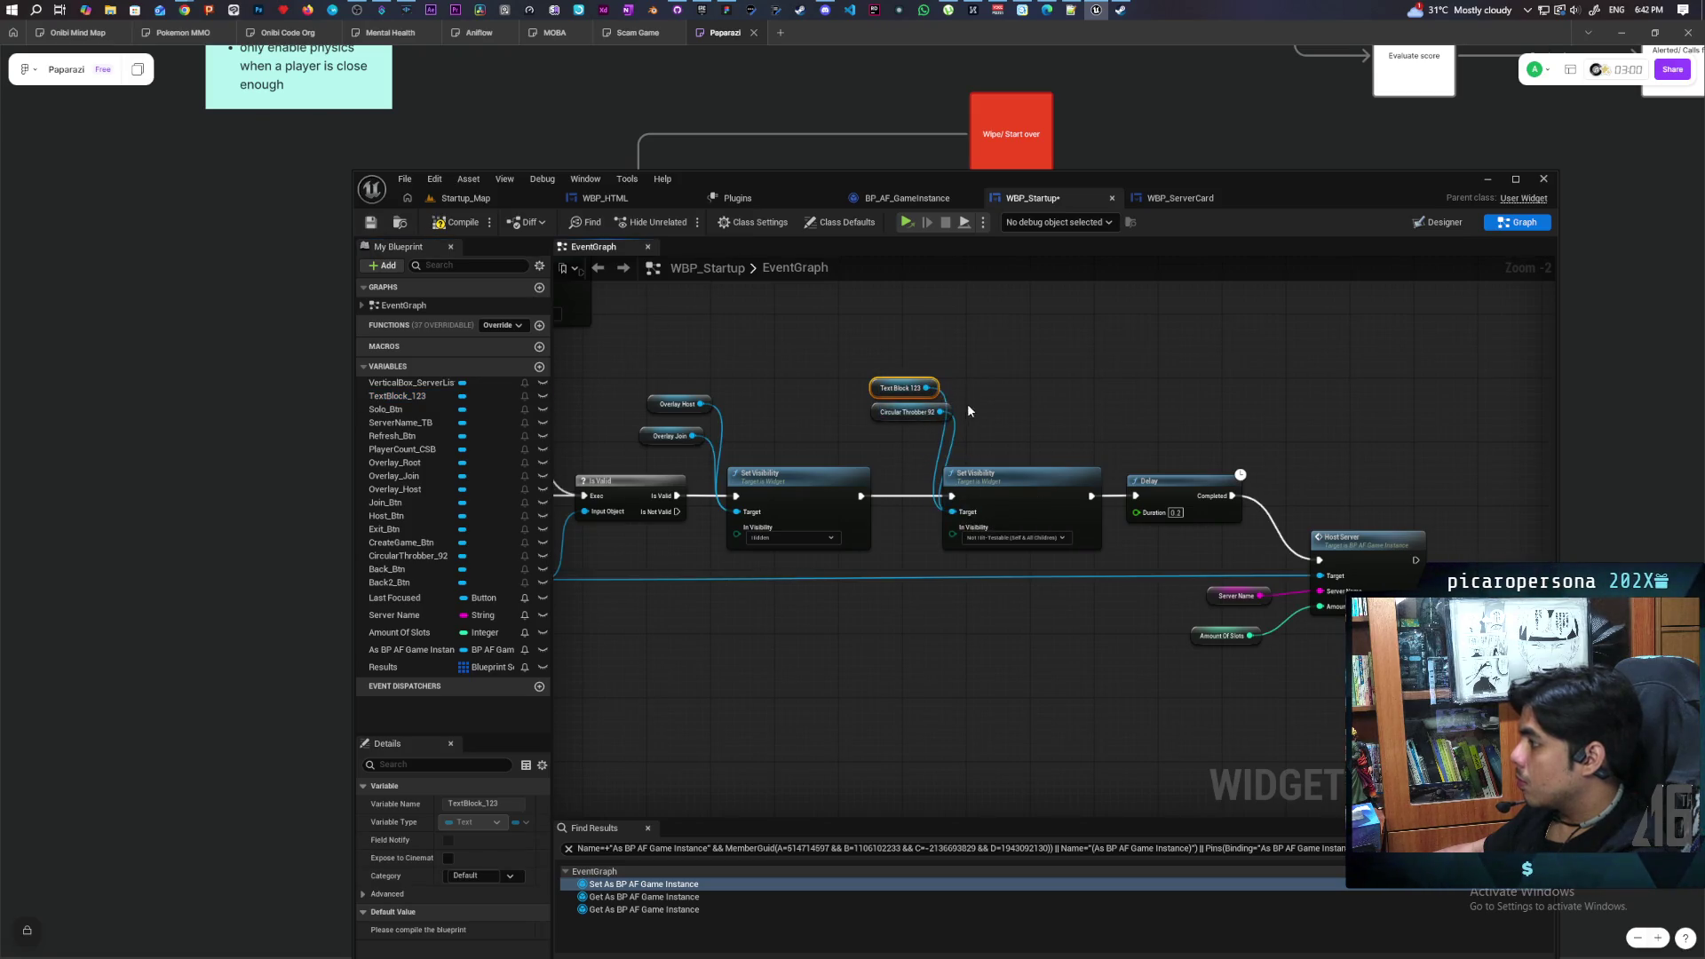
left_click(906, 412)
key("Delete")
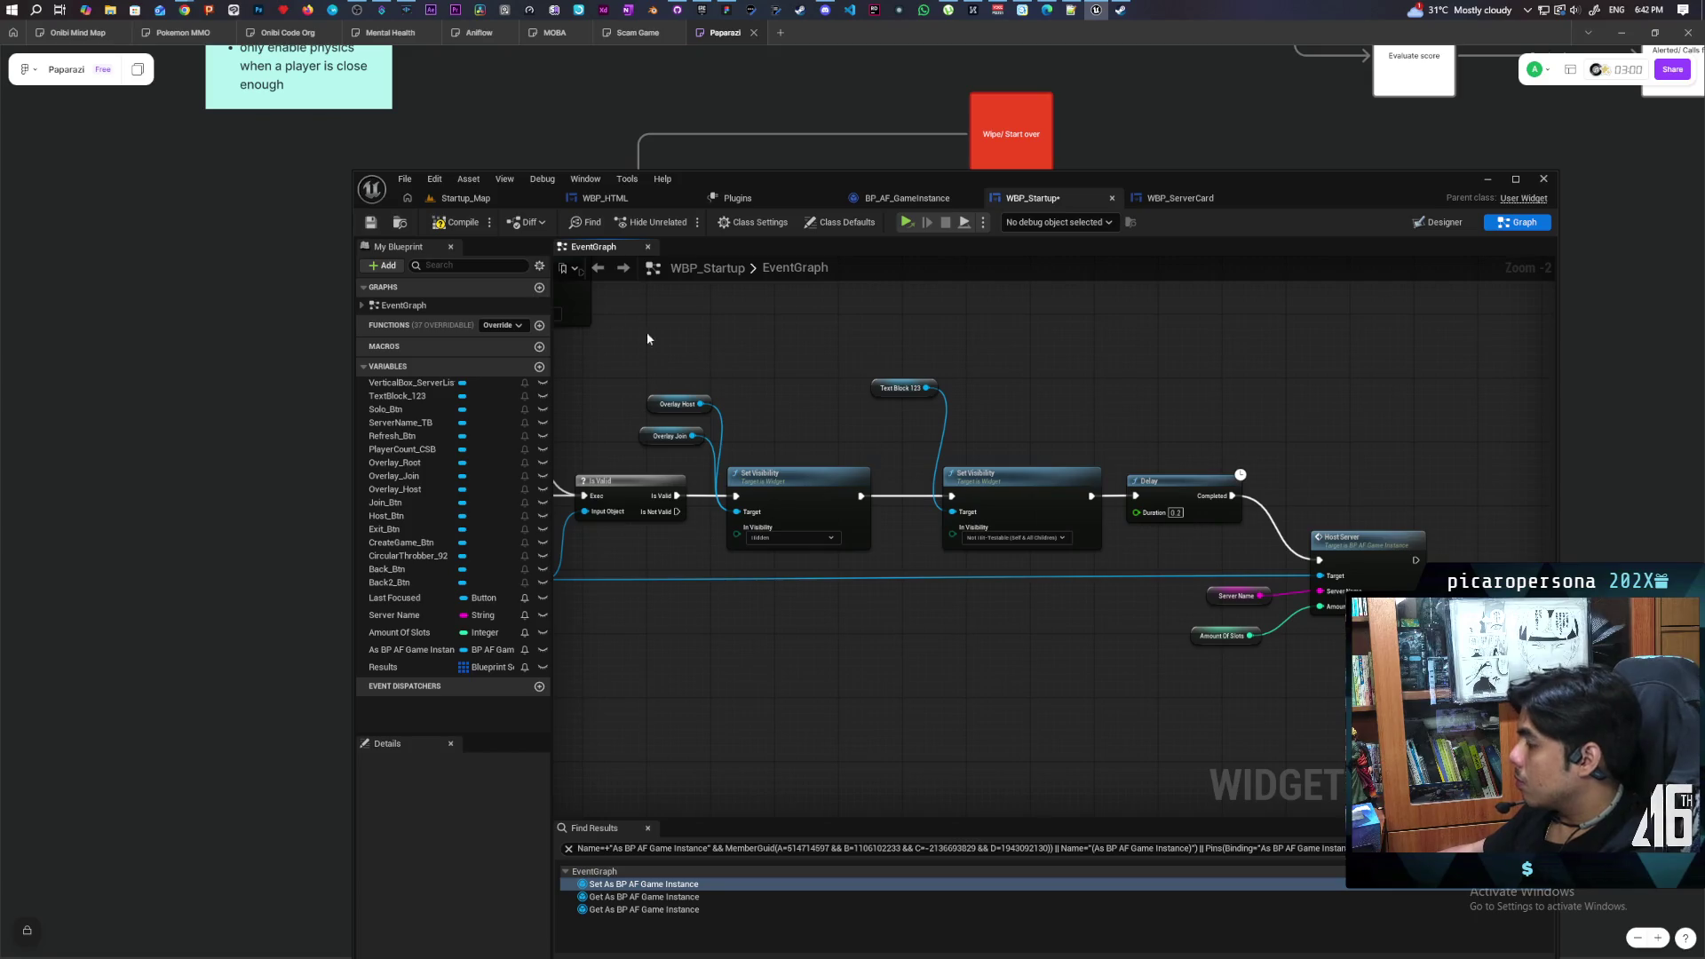
left_click(464, 223)
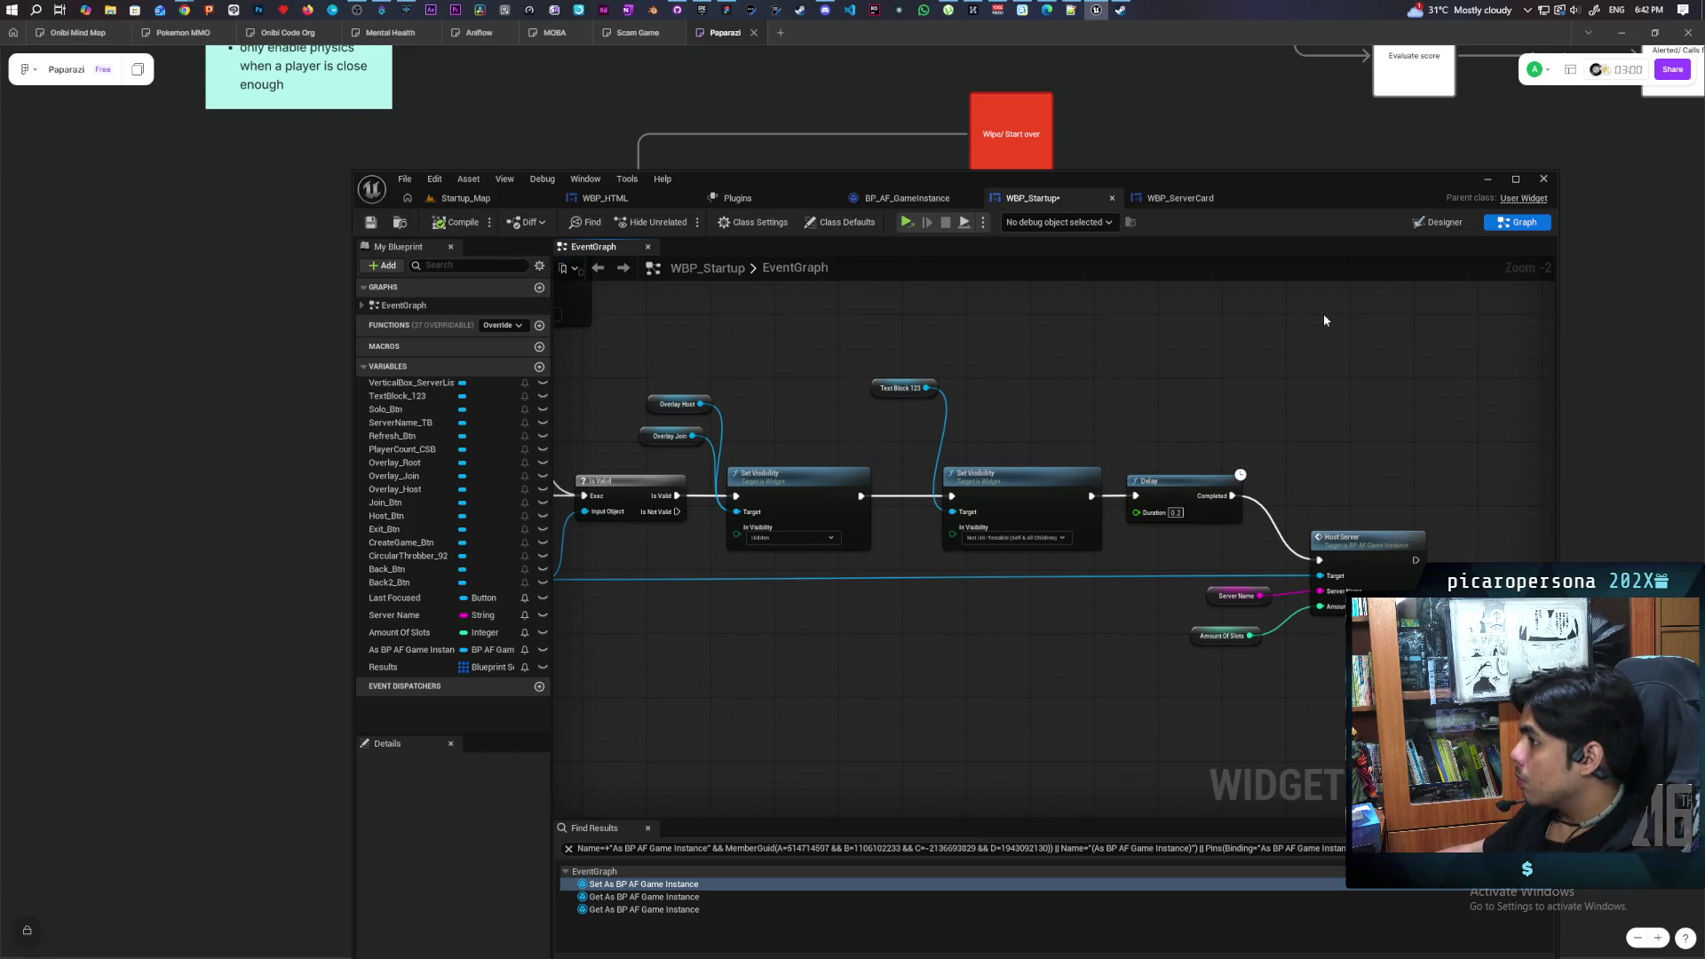
left_click(1438, 222)
Delete CircularThrobber_92, hide TextBlock_123 and show Overlay_Root in the preview
left_click(453, 606)
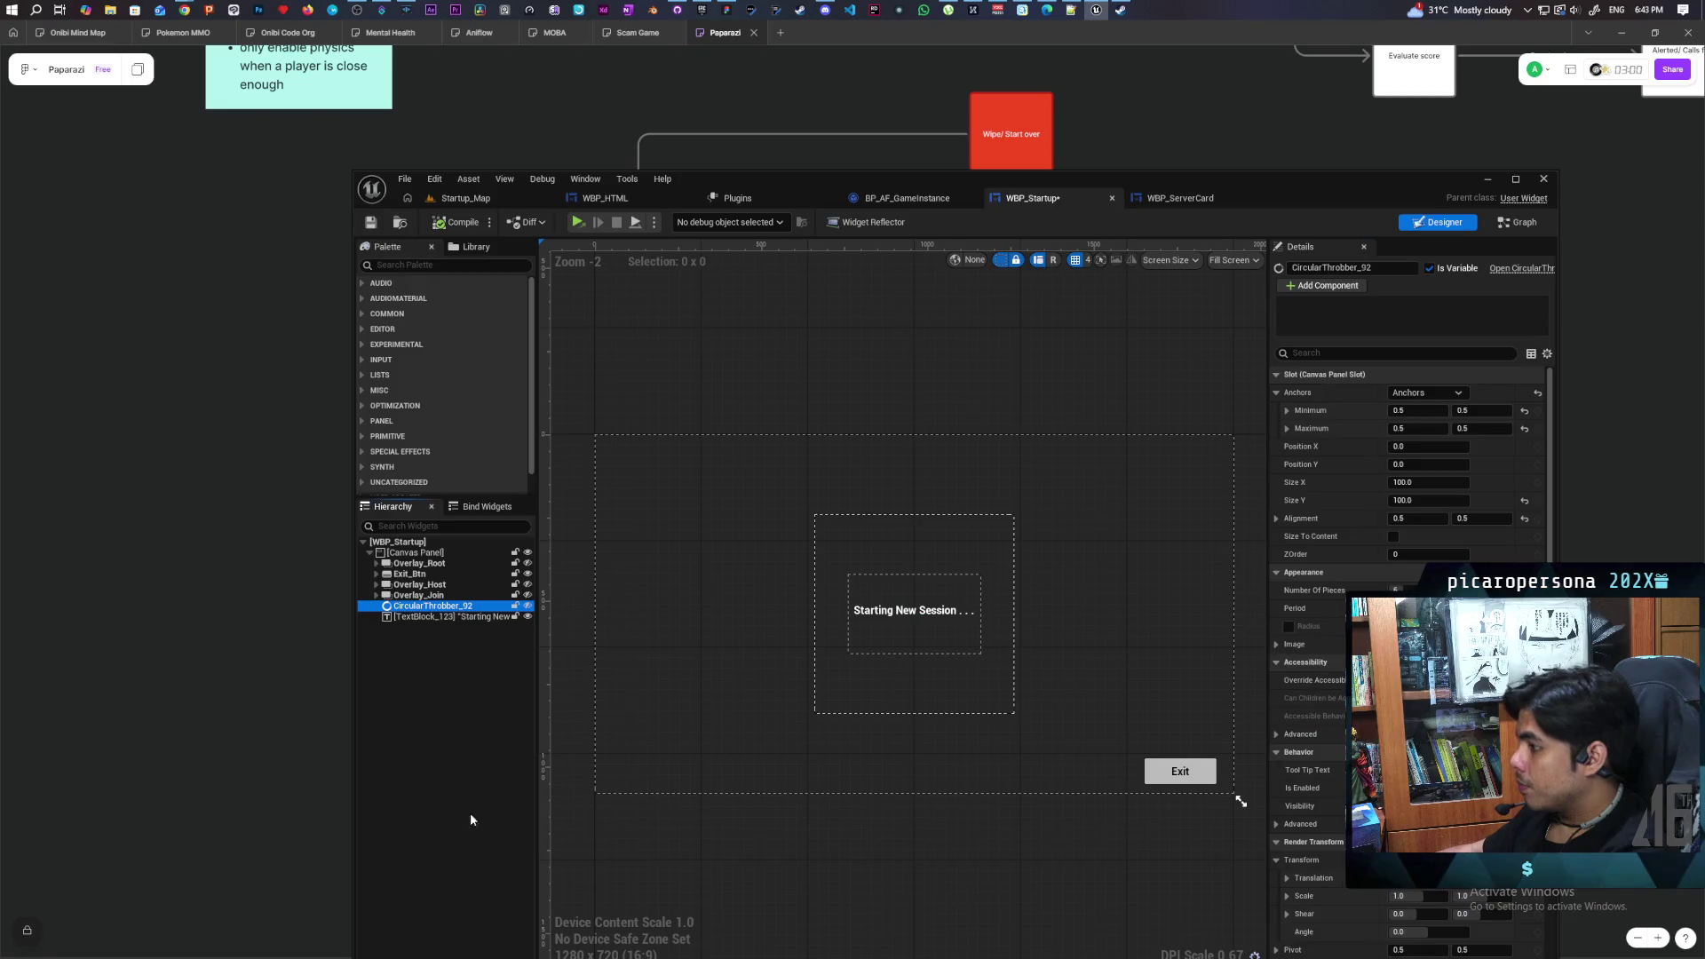
key("Delete")
left_click(485, 605)
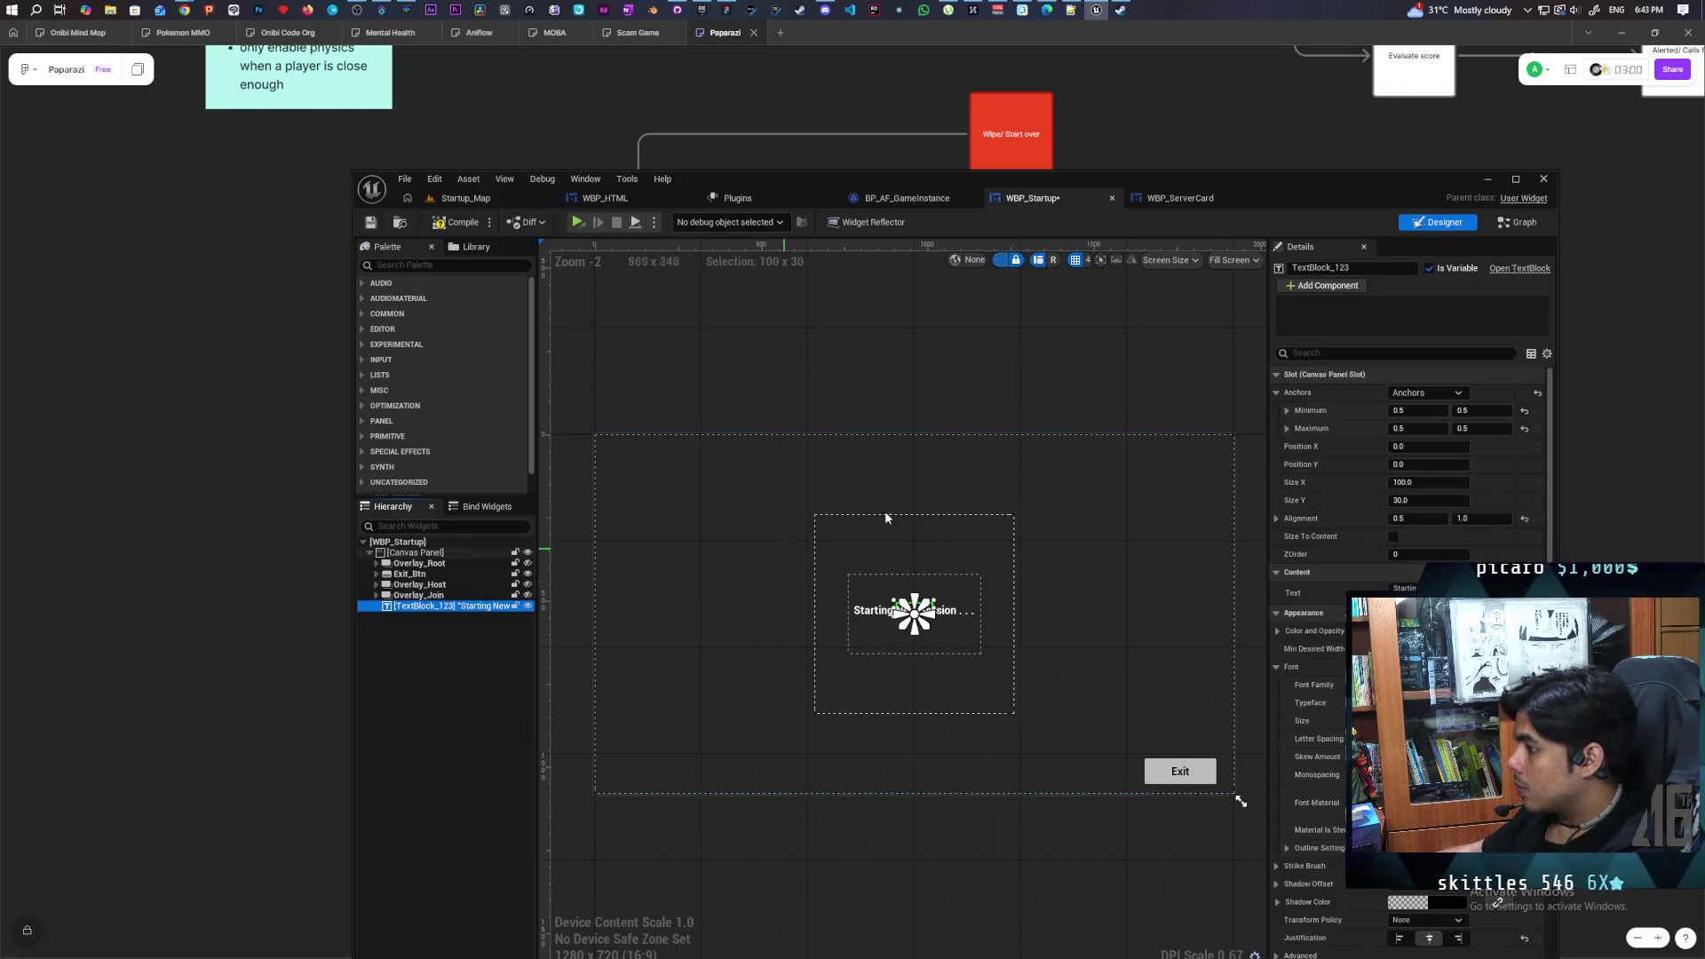
left_click(1316, 353)
type("visi")
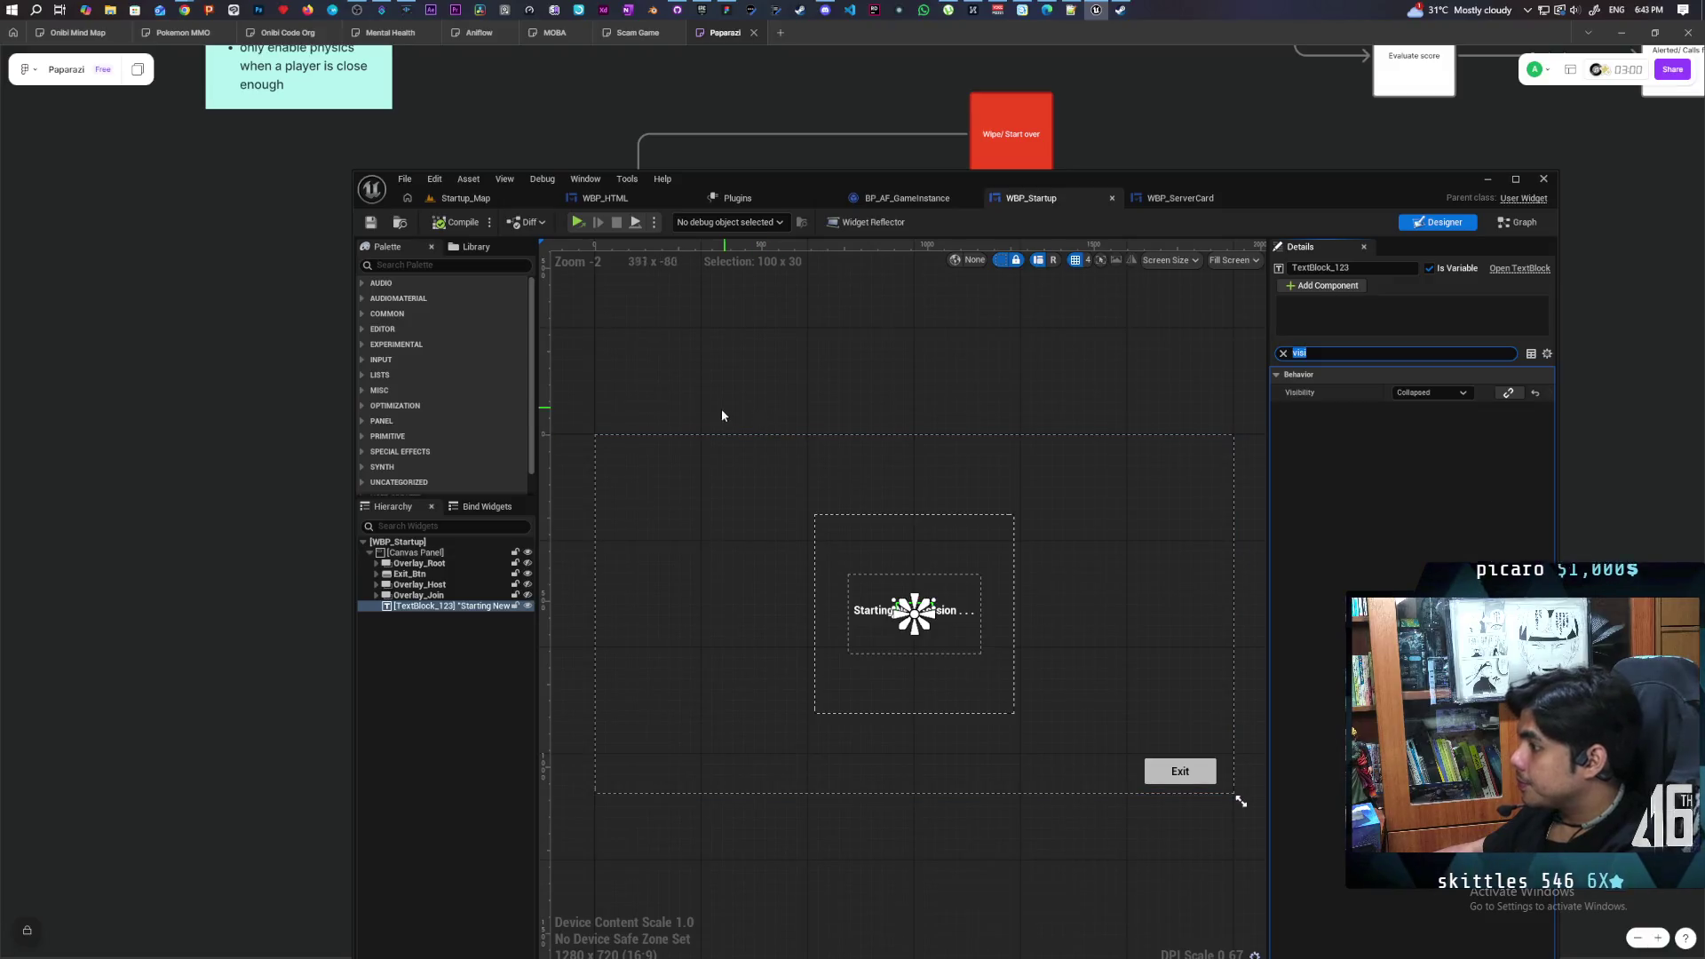
left_click(528, 605)
left_click(528, 564)
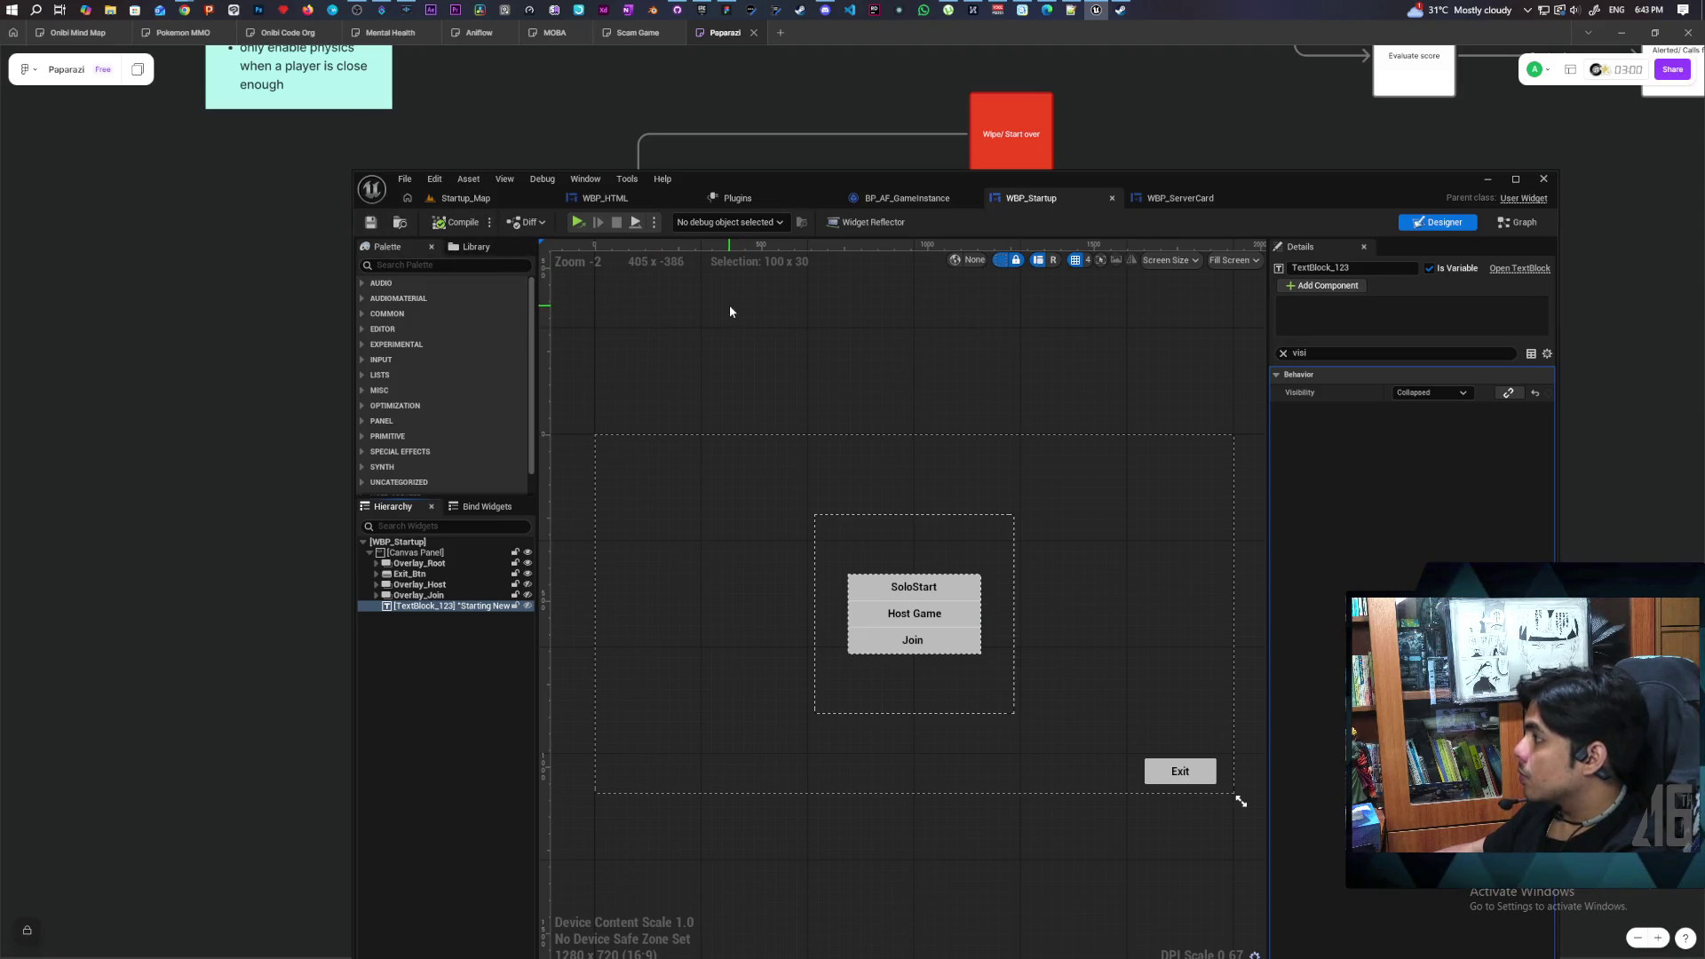
Clear the Details search and select the Host Server node in the event graph
left_click(1283, 353)
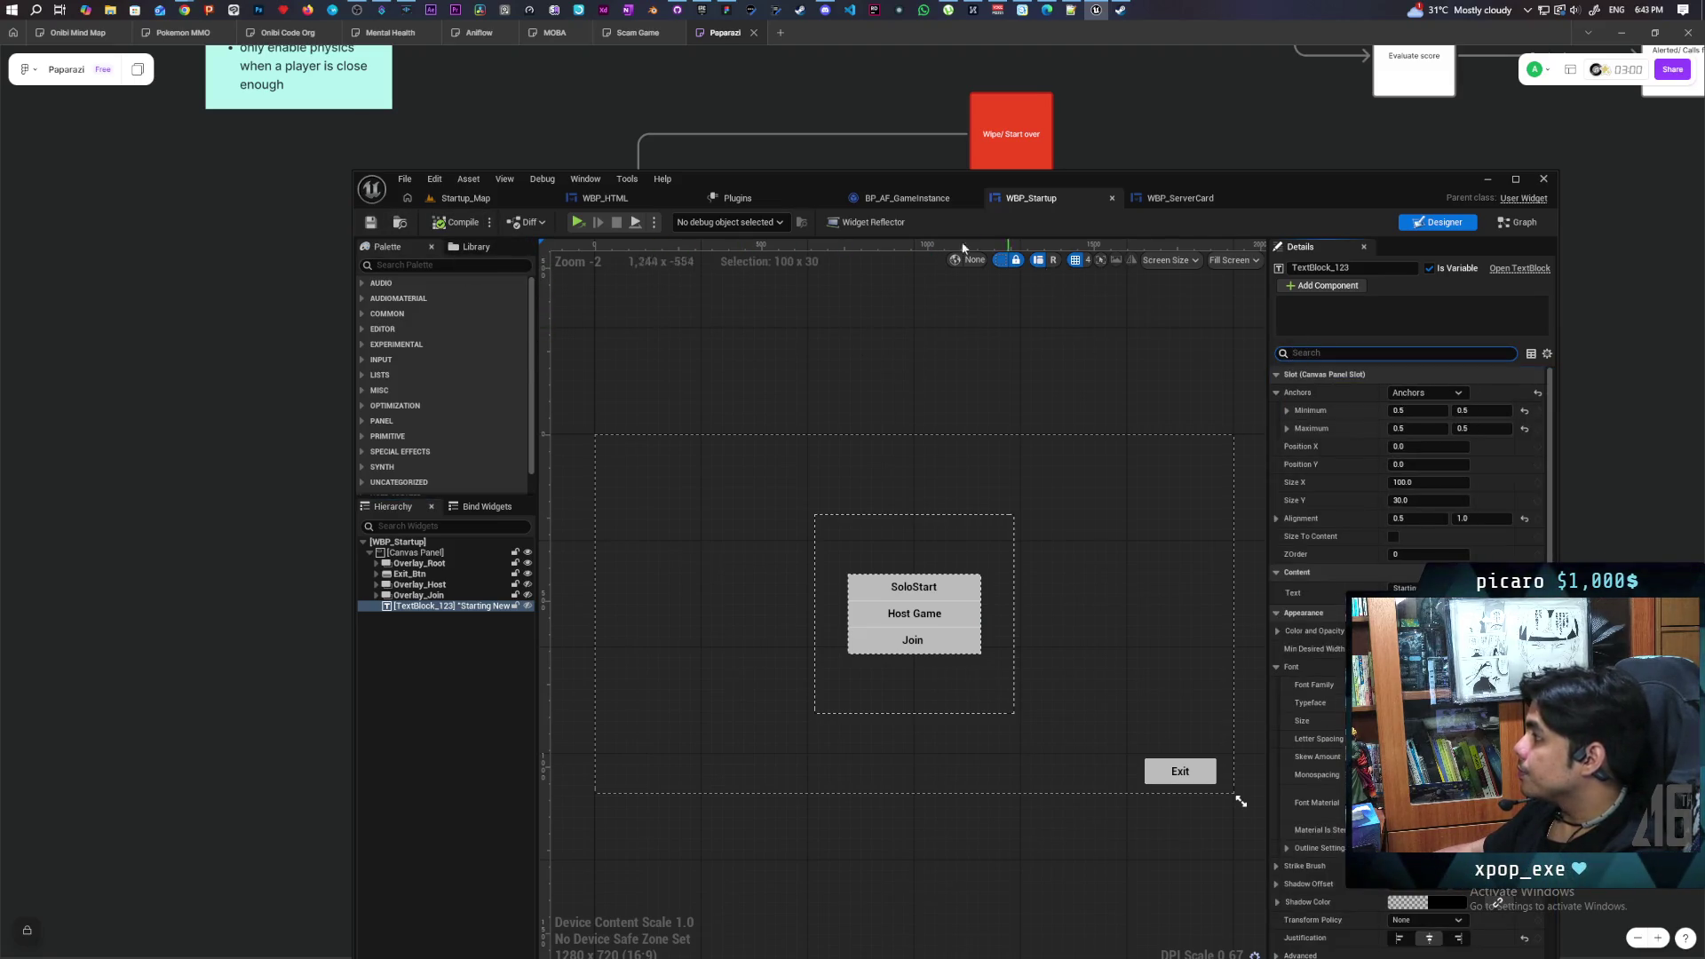
left_click(1520, 222)
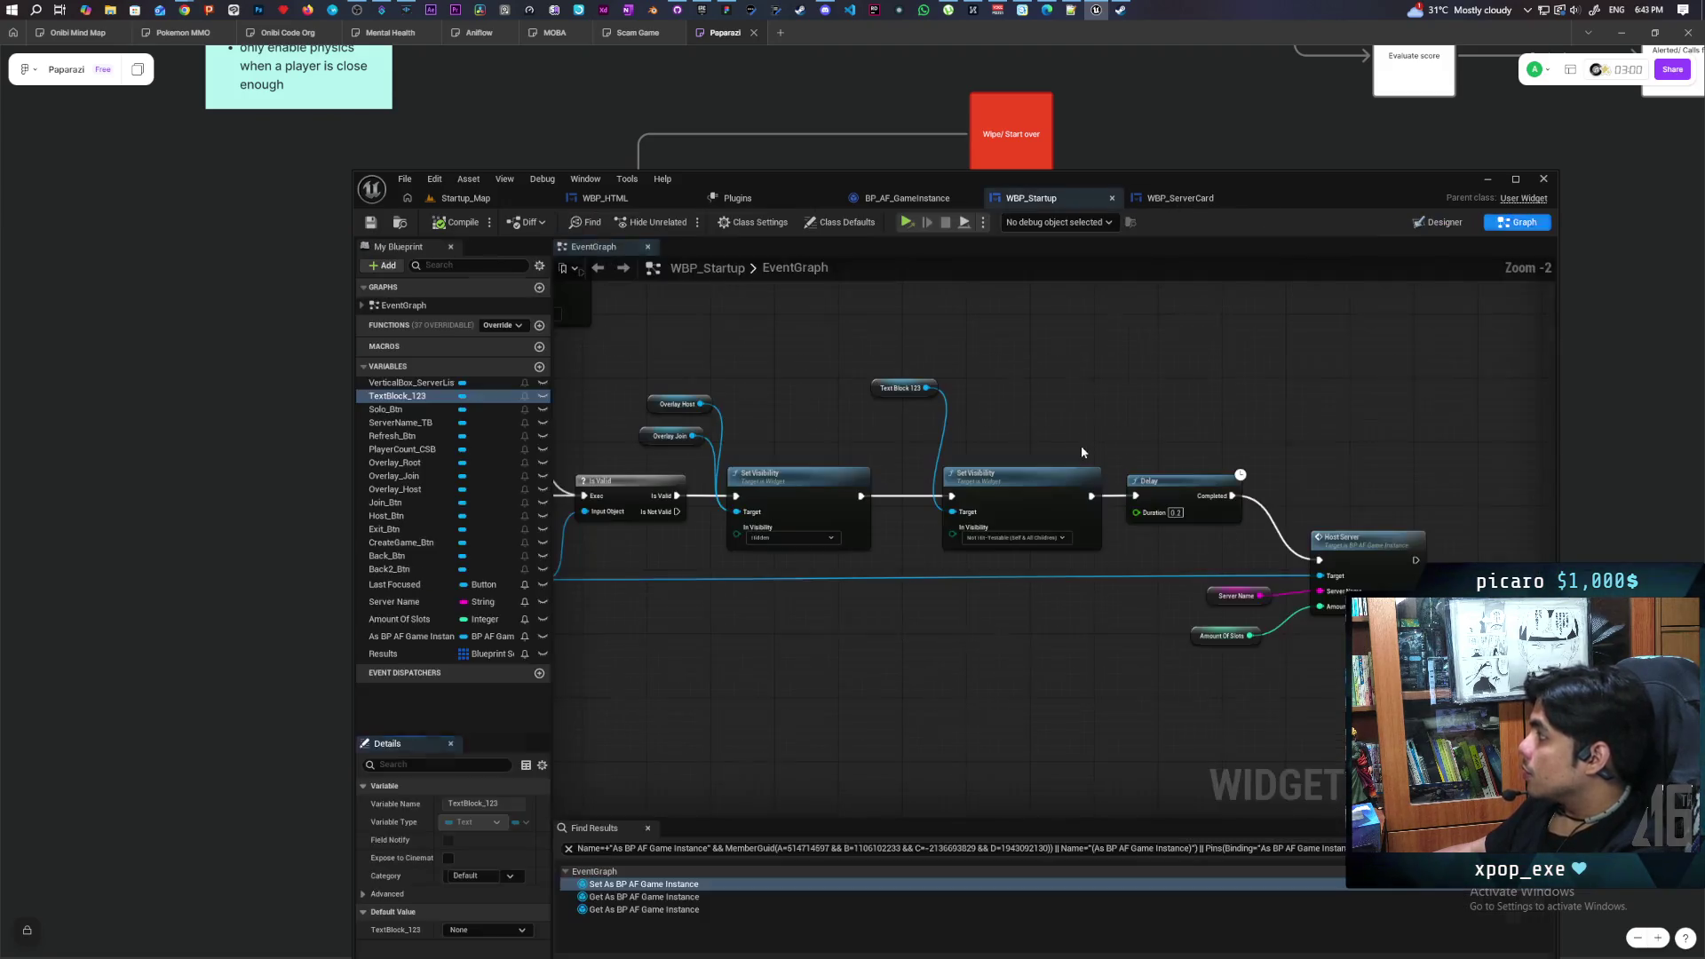
scroll(1064, 444, "up", 5)
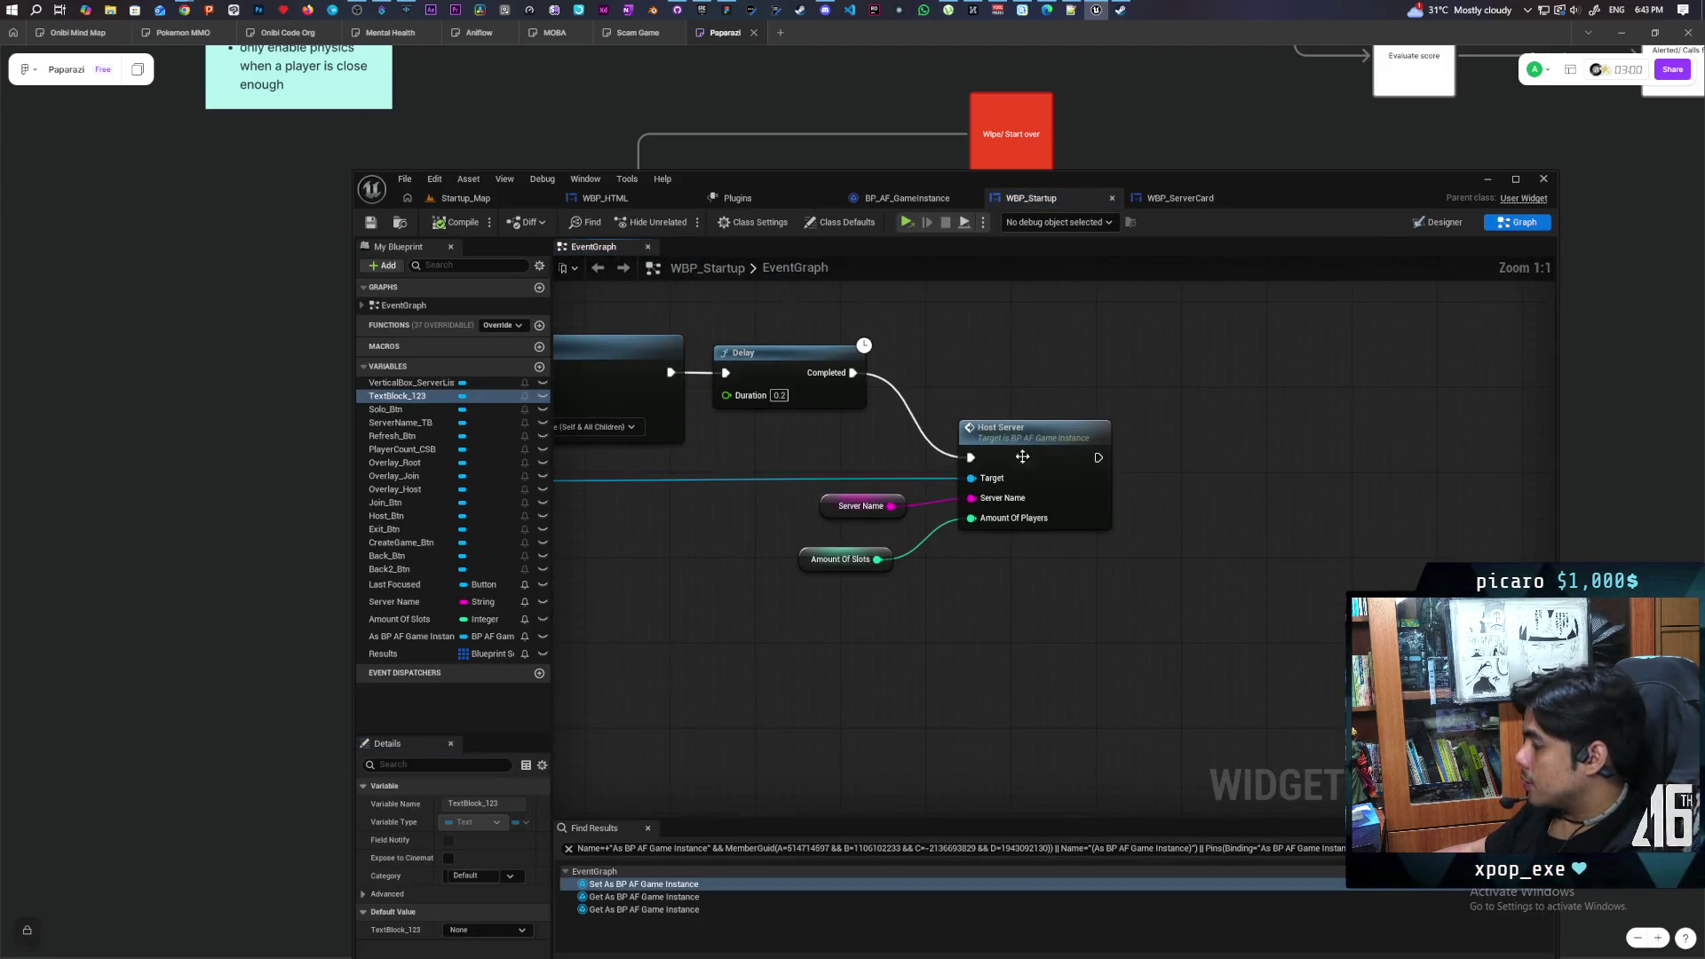
left_click(1040, 455)
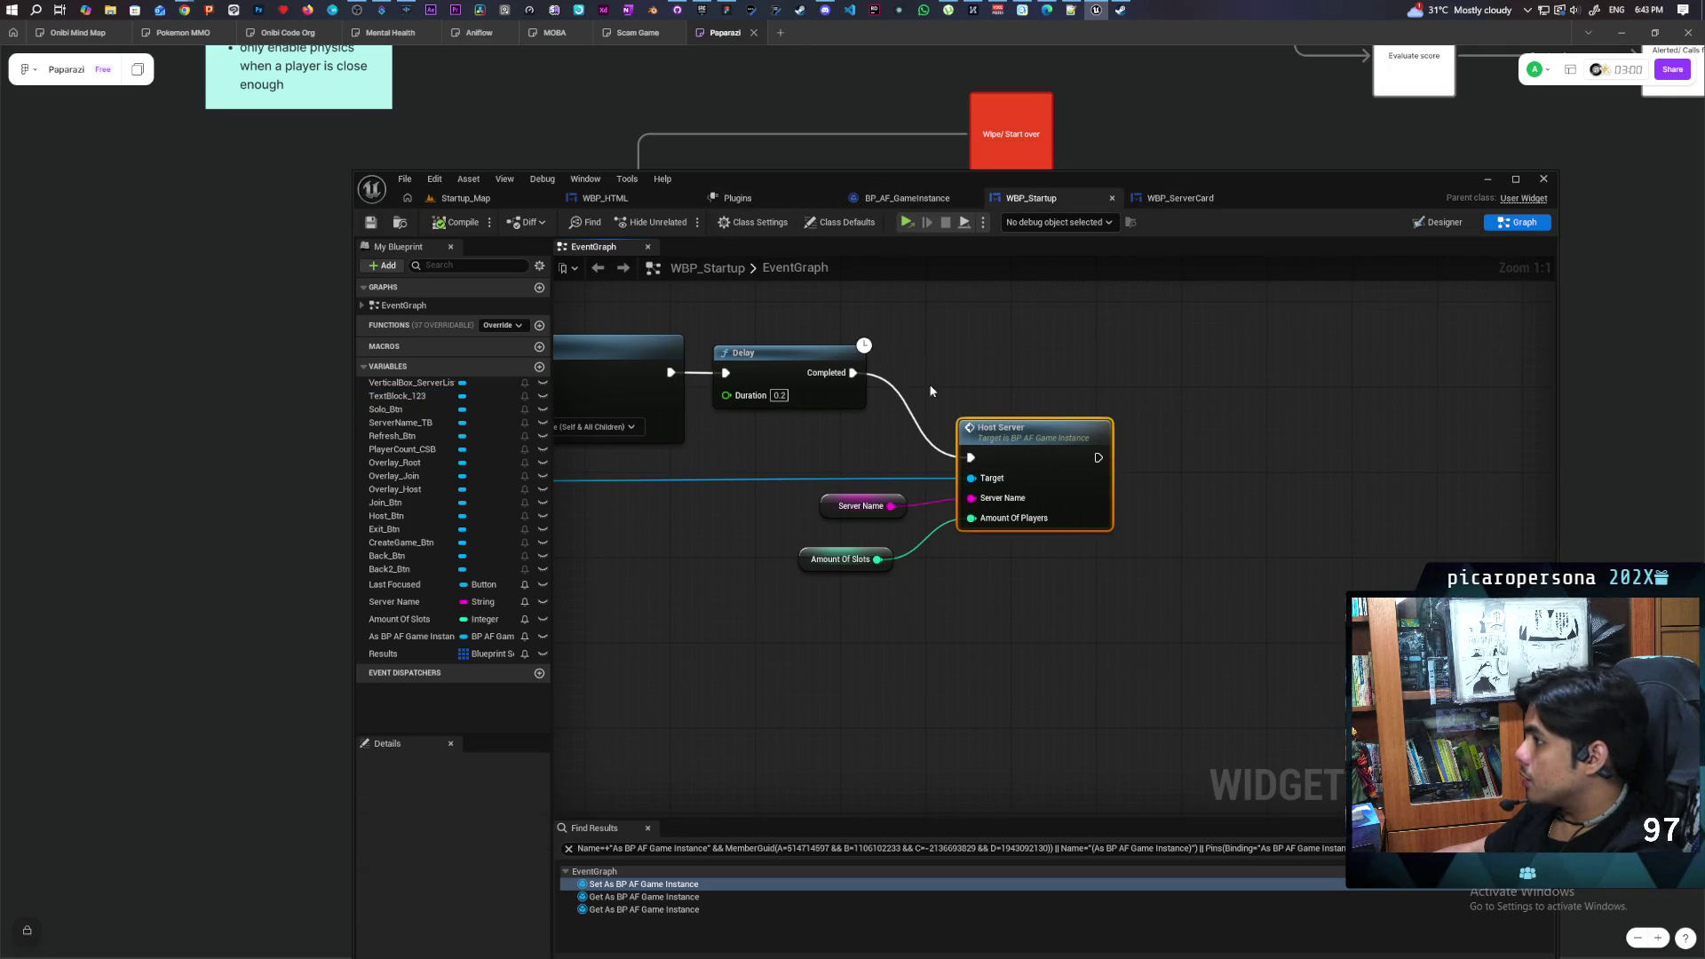
Open the HostServer event in BP_AF_GameInstance and nudge the CreateAdvancedSession node upward
double_click(1019, 431)
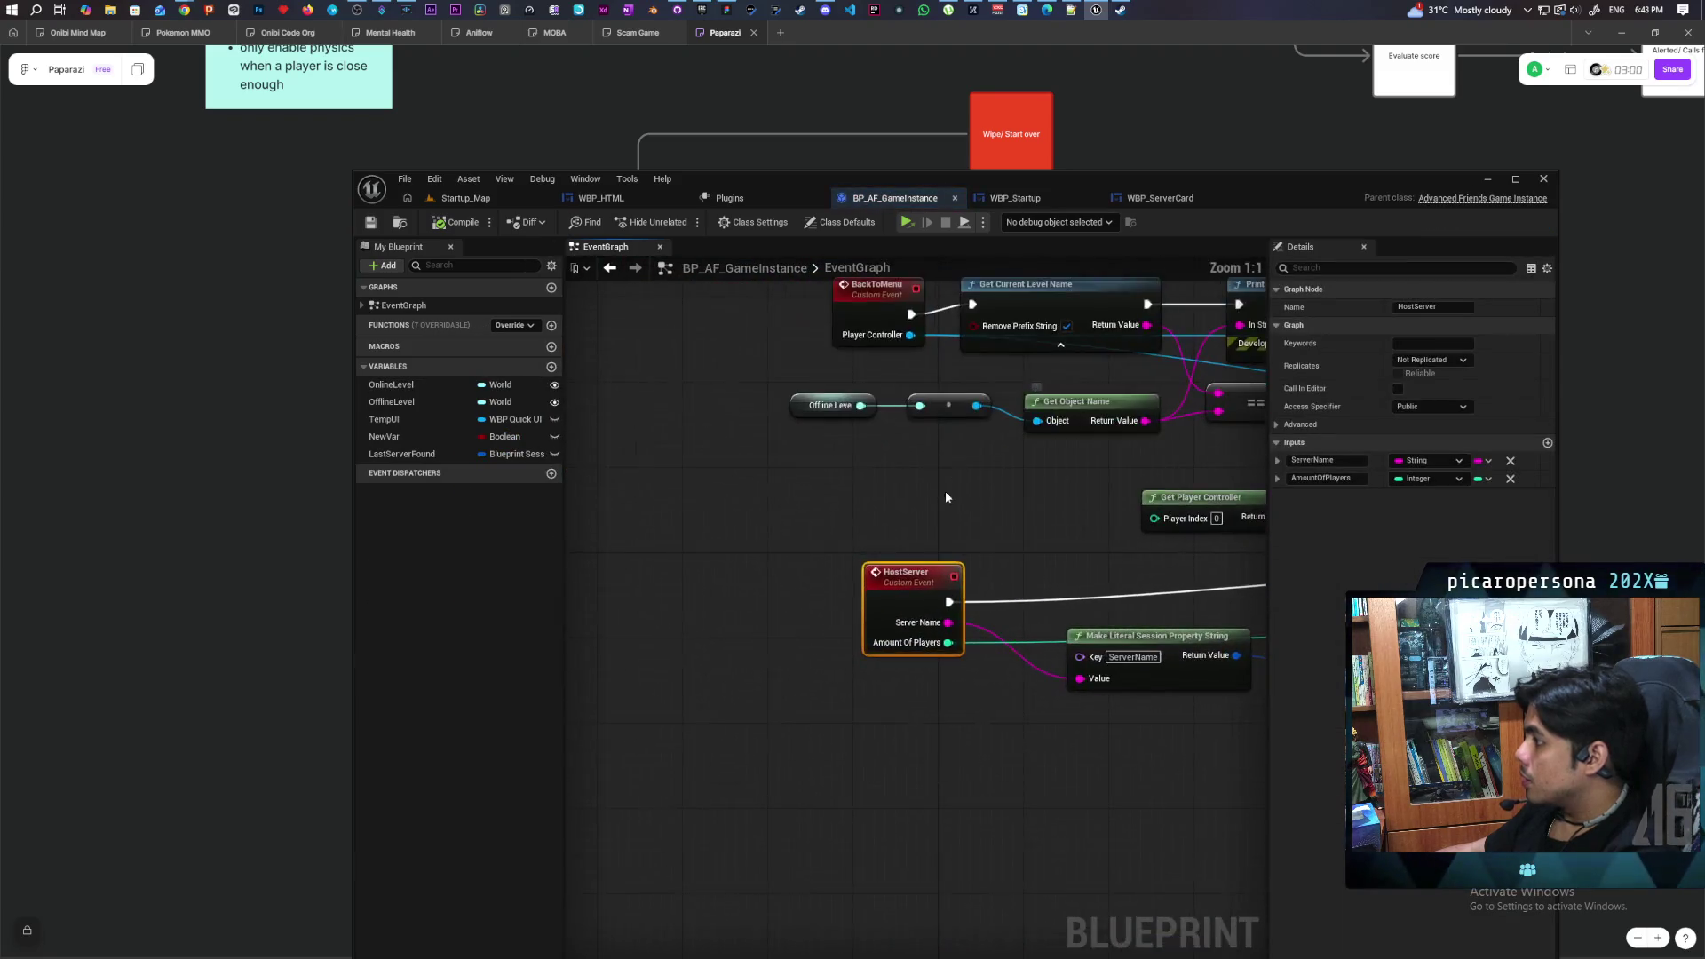
scroll(945, 490, "down", 5)
scroll(629, 453, "up", 4)
left_click_drag(851, 501, 825, 480)
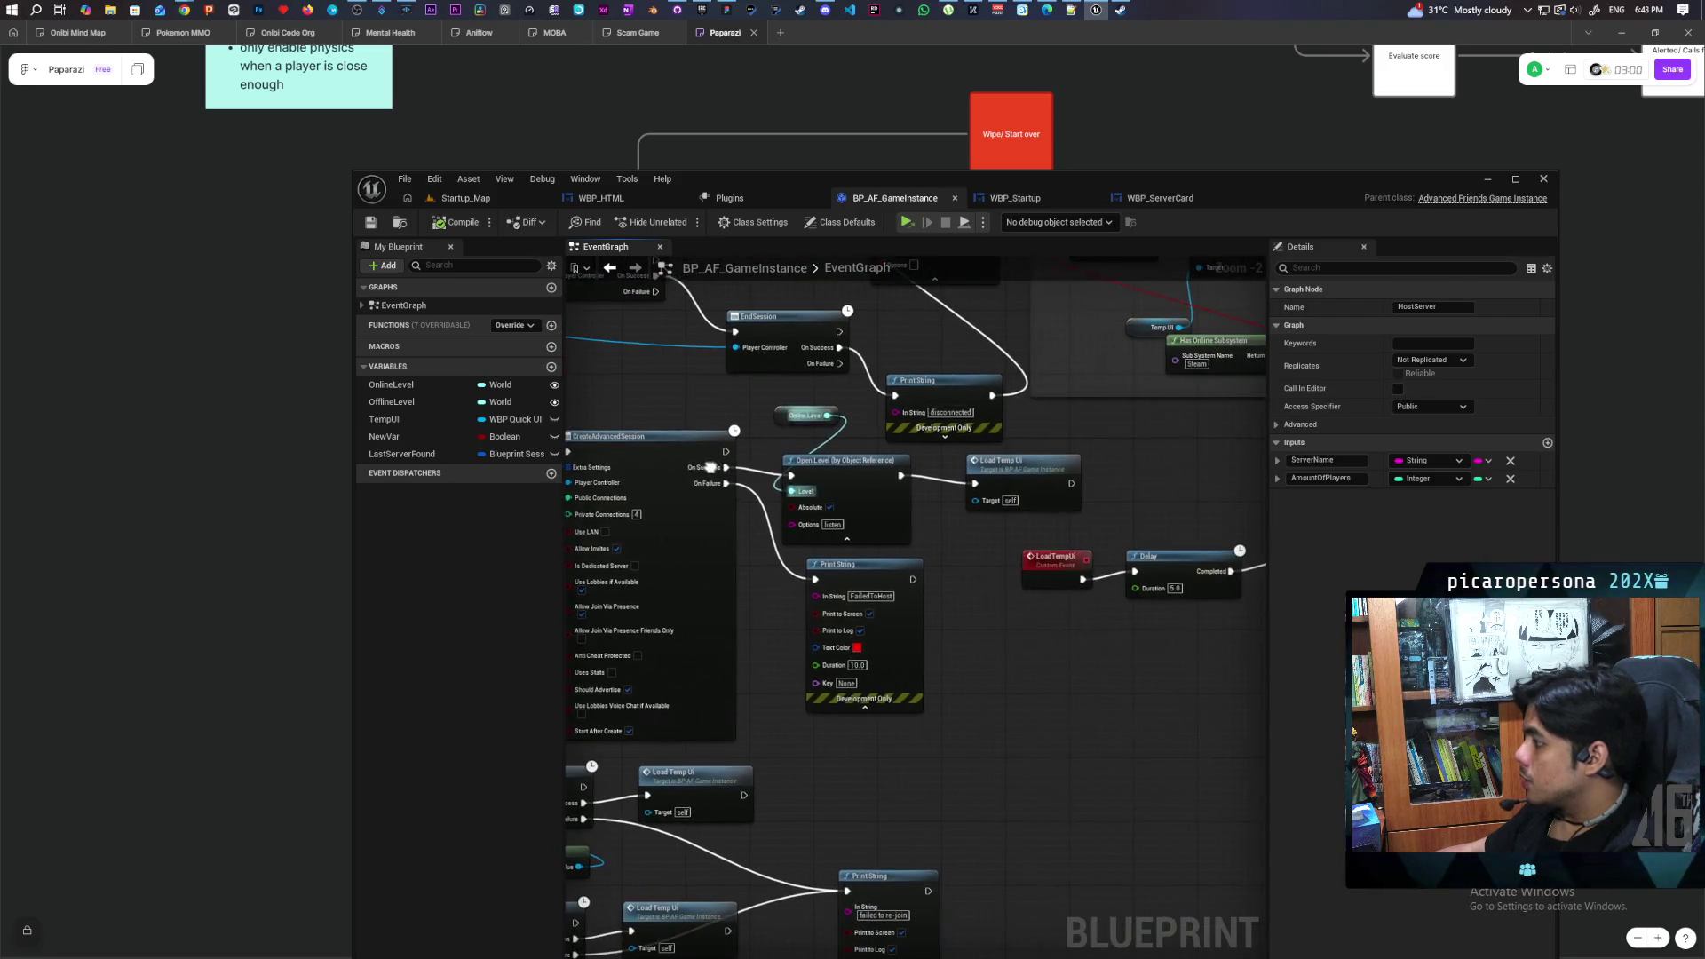
mouse_move(941, 515)
left_mouse_down()
mouse_move(695, 478)
mouse_move(726, 513)
mouse_move(1013, 491)
mouse_move(836, 525)
mouse_move(880, 525)
left_mouse_up()
scroll(727, 506, "down", 1)
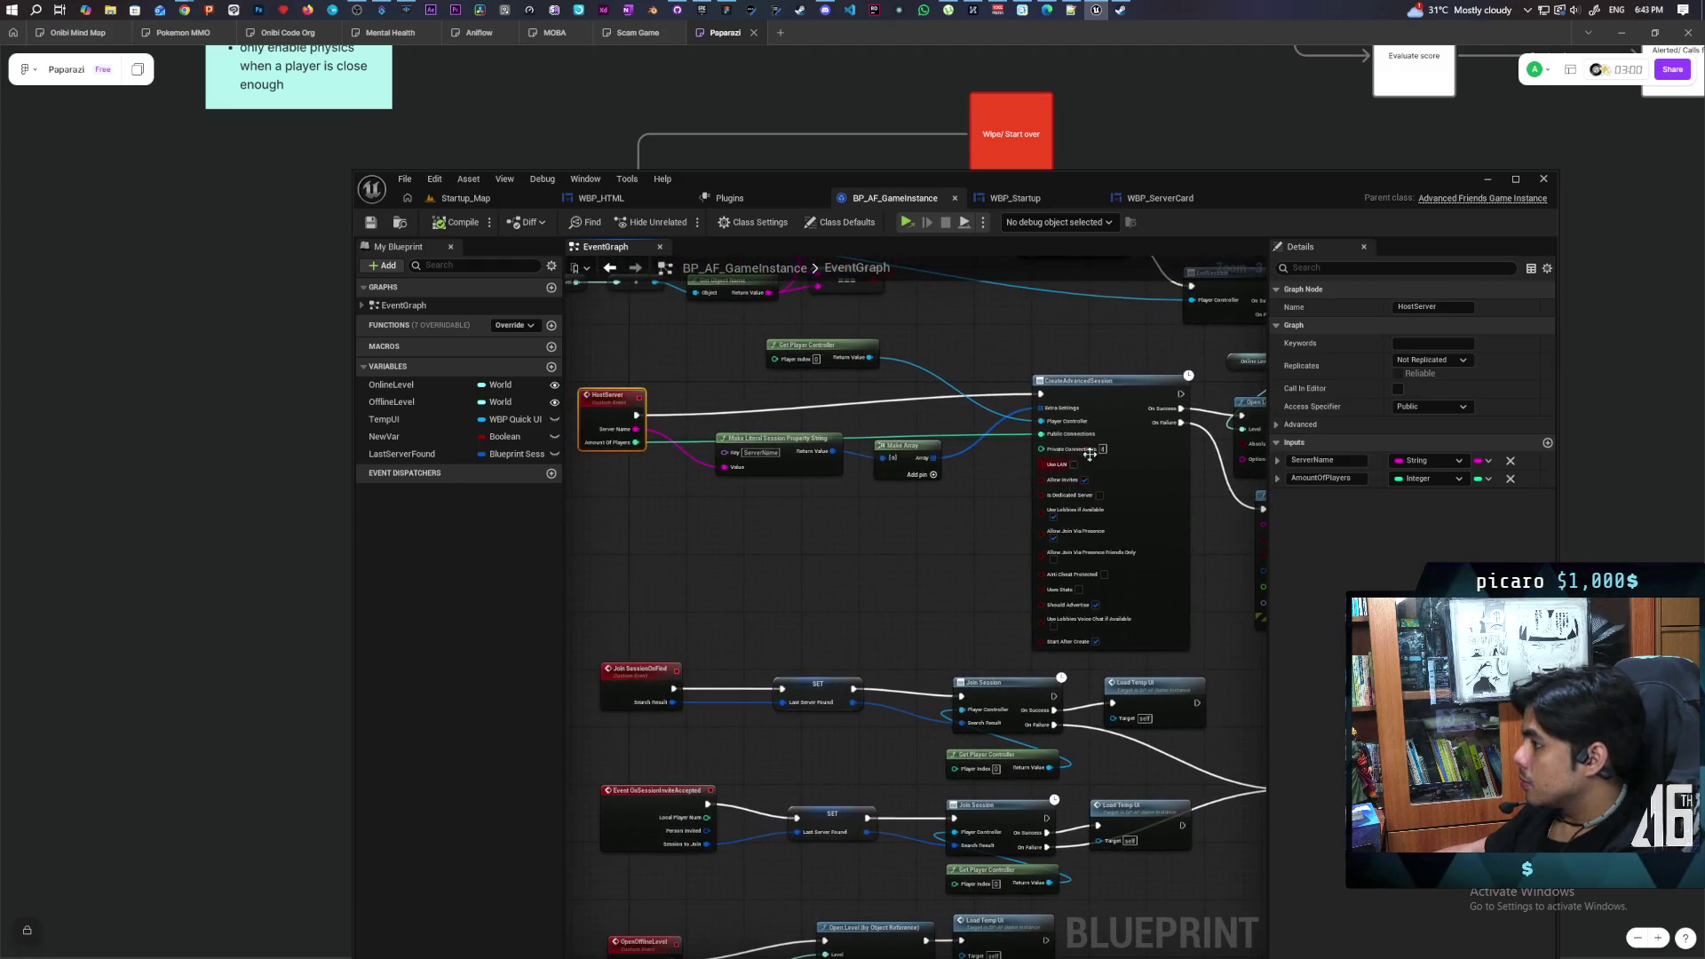
left_click(1098, 407)
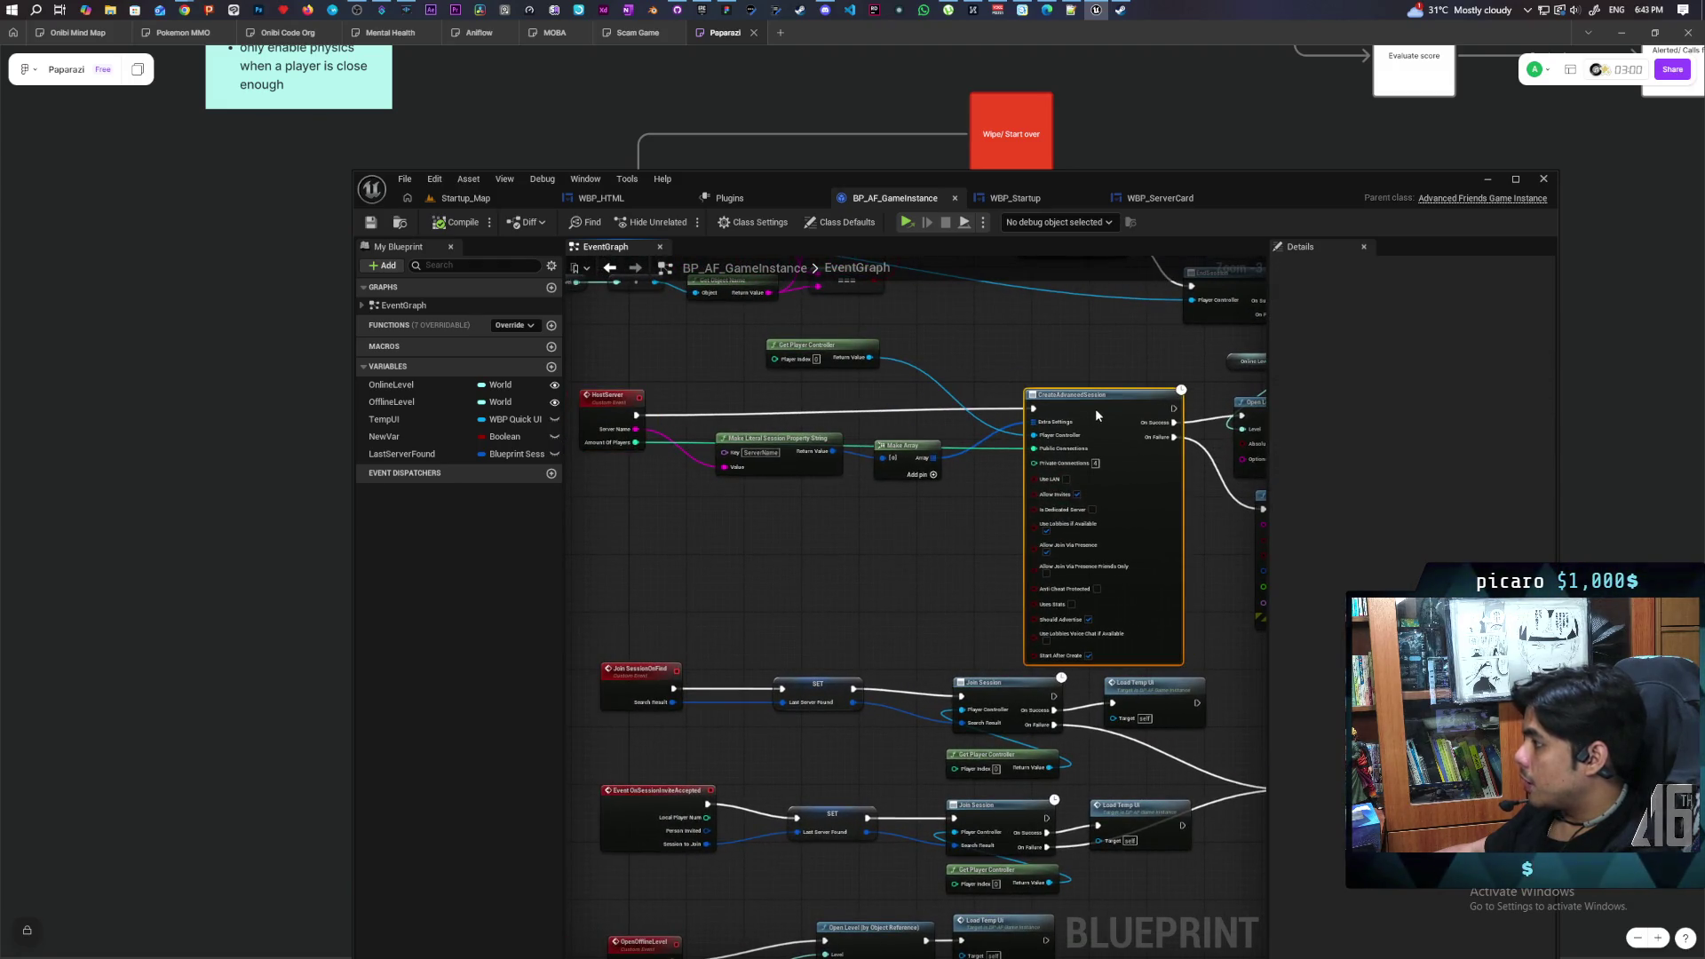
left_click_drag(1095, 408, 1069, 411)
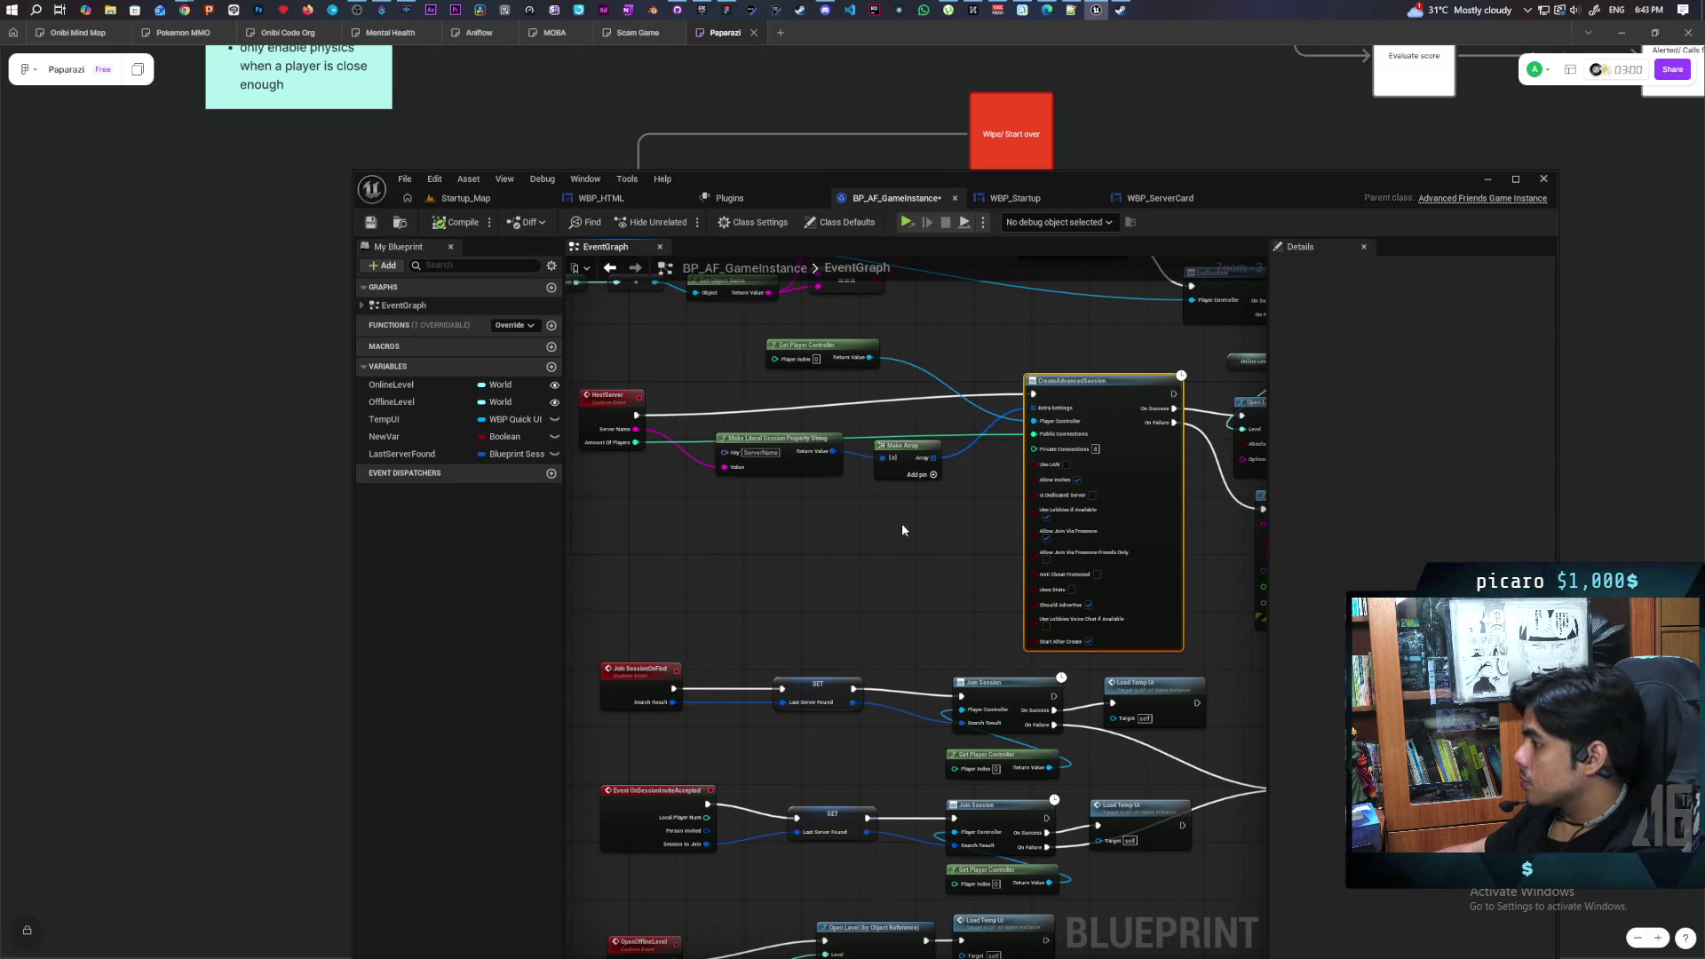
scroll(903, 524, "down", 2)
scroll(798, 533, "up", 1)
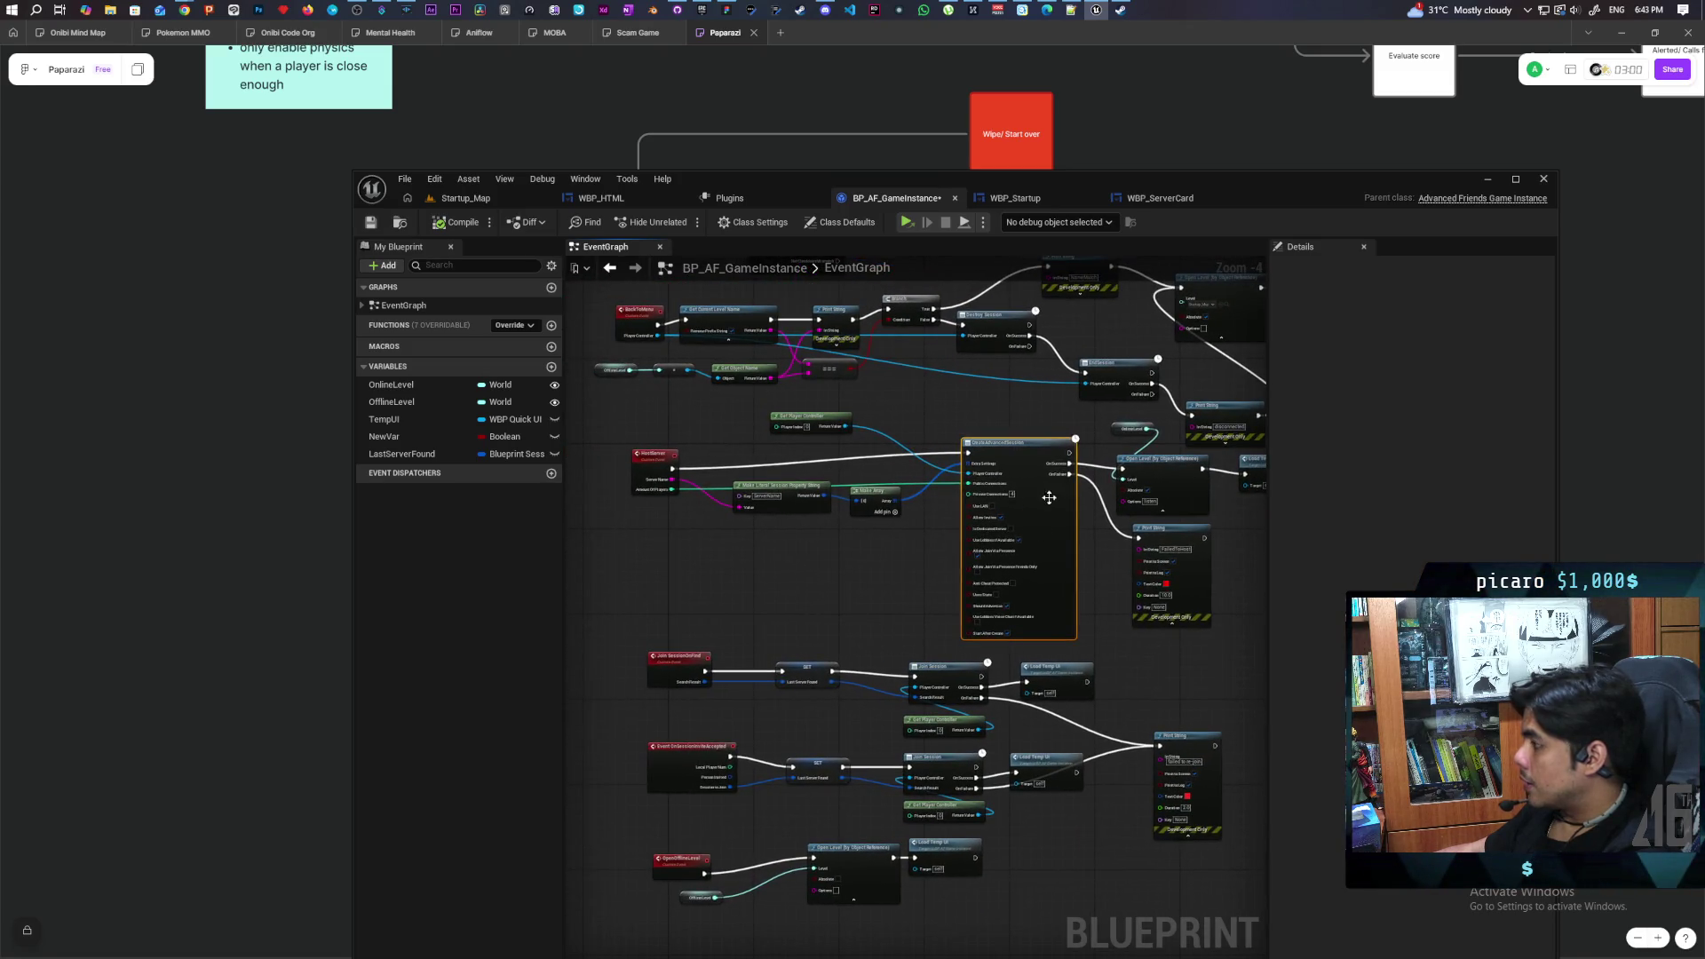
left_click_drag(1048, 497, 910, 479)
scroll(804, 524, "up", 1)
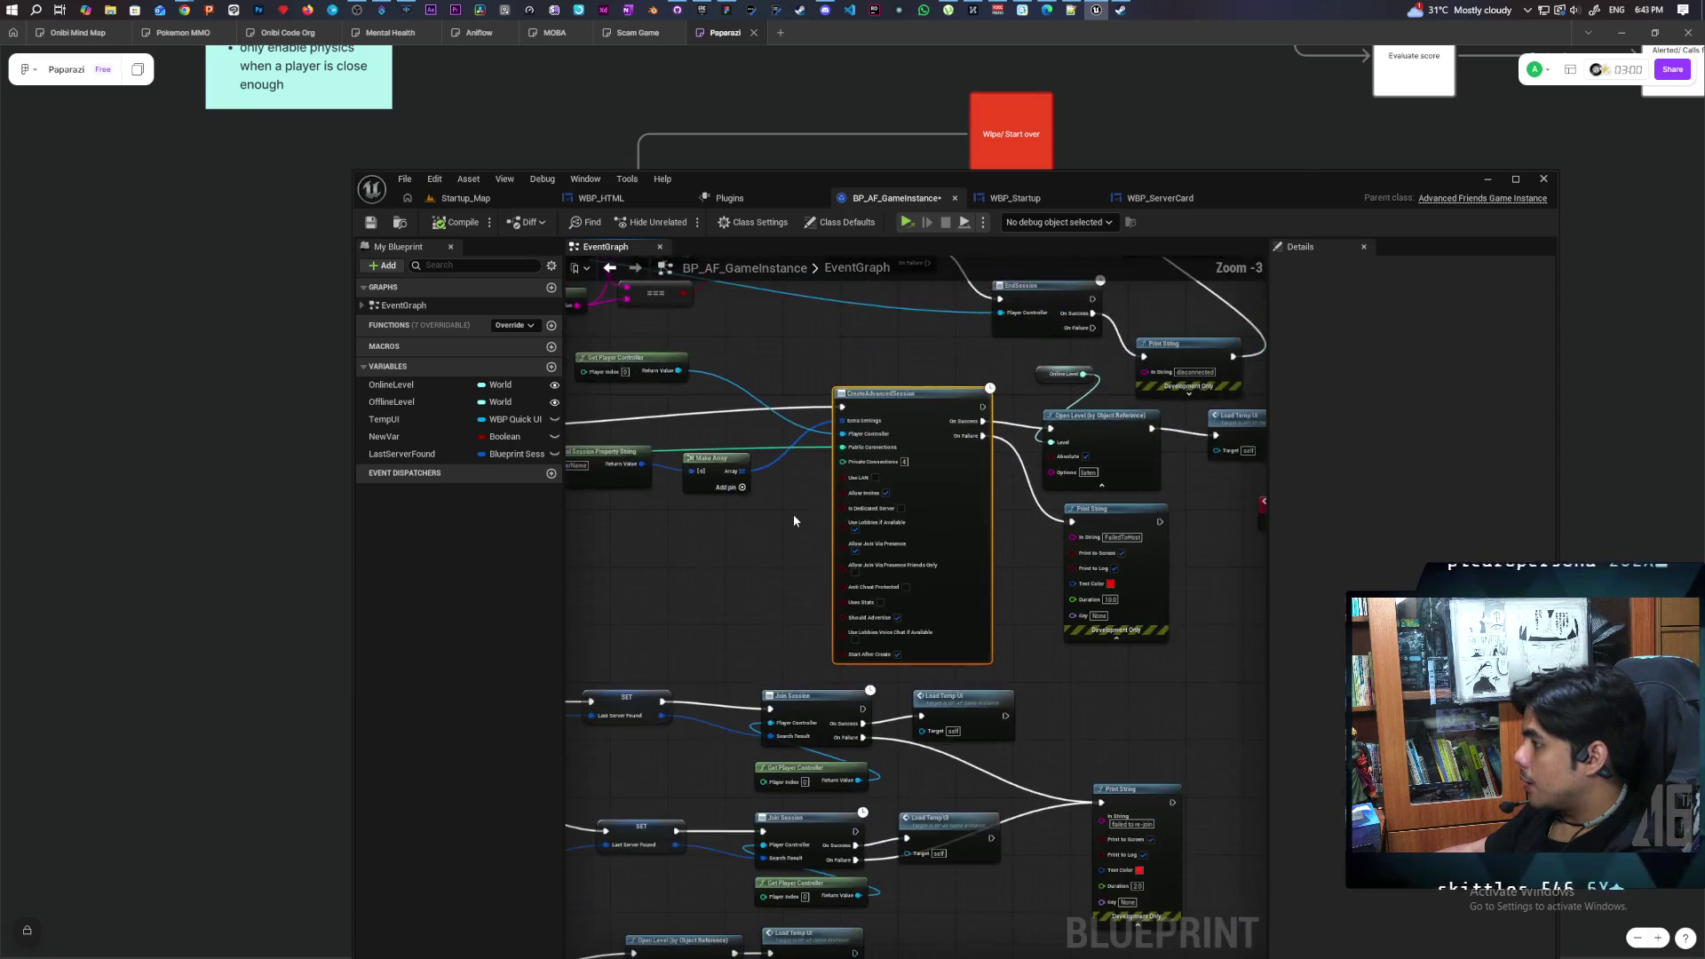
mouse_move(1267, 586)
left_mouse_down()
mouse_move(841, 598)
mouse_move(982, 723)
mouse_move(1044, 699)
mouse_move(888, 563)
mouse_move(1020, 648)
mouse_move(1191, 639)
left_mouse_up()
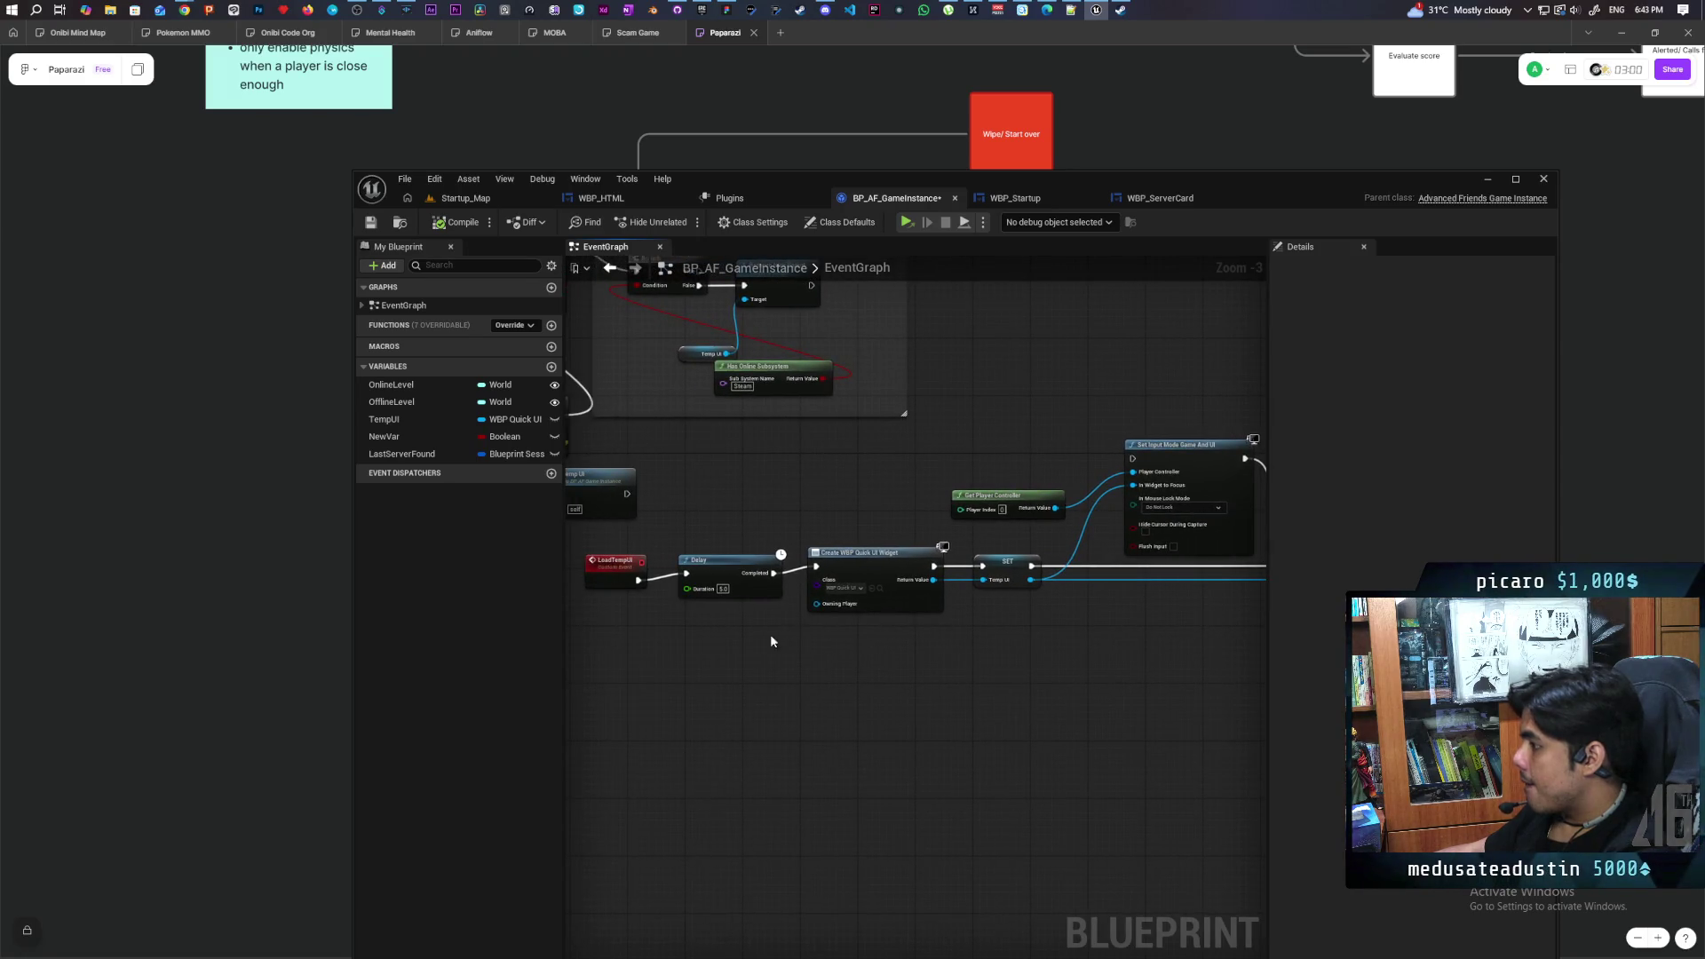
Delete the leftover reroute on the LoadTempUI wire and browse to WBP_QuickUI from Create Widget
mouse_move(700, 651)
left_mouse_down()
mouse_move(909, 662)
mouse_move(1026, 744)
left_mouse_up()
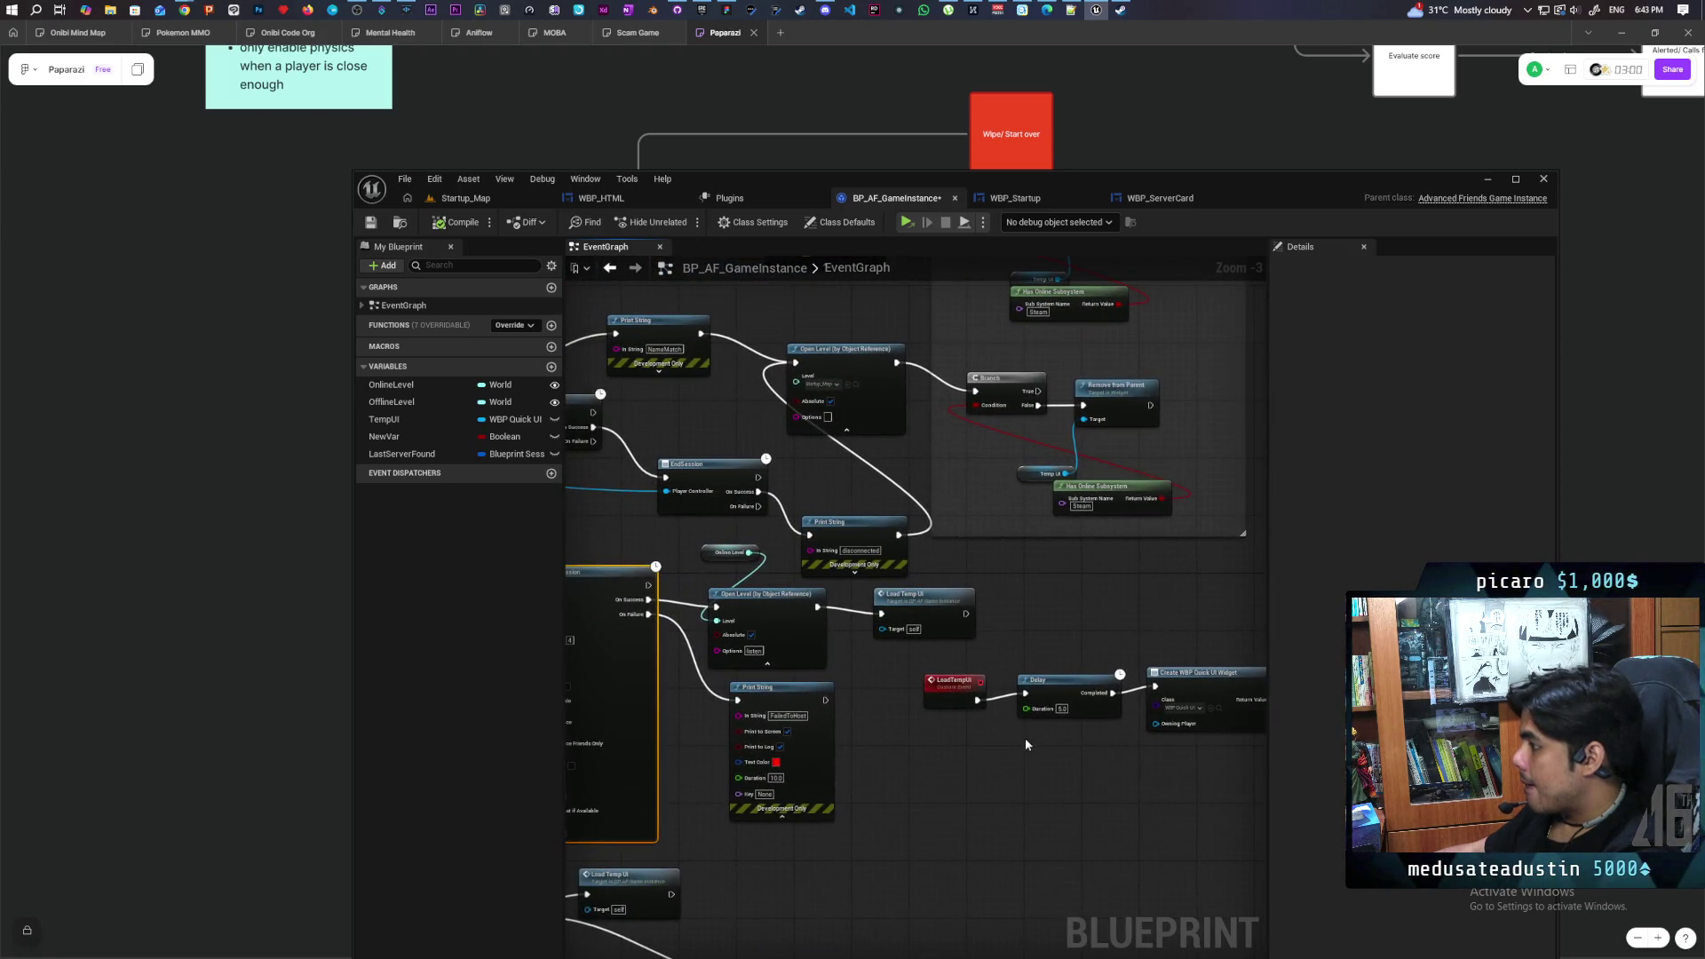
double_click(998, 694)
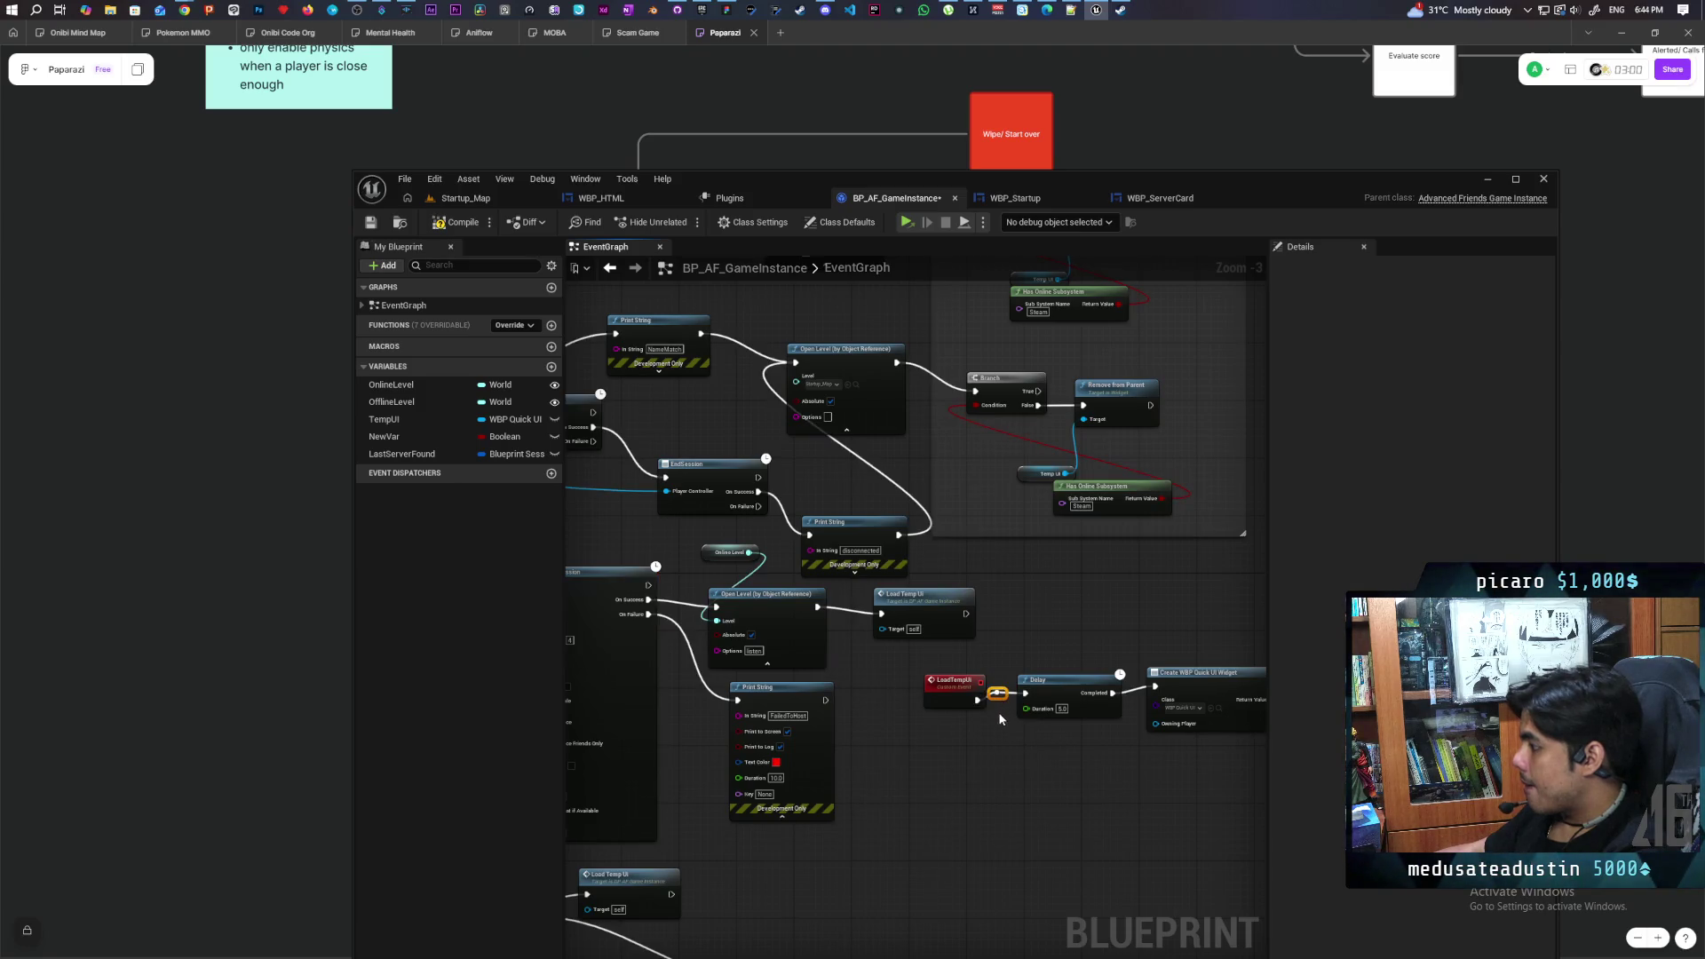
key("Delete")
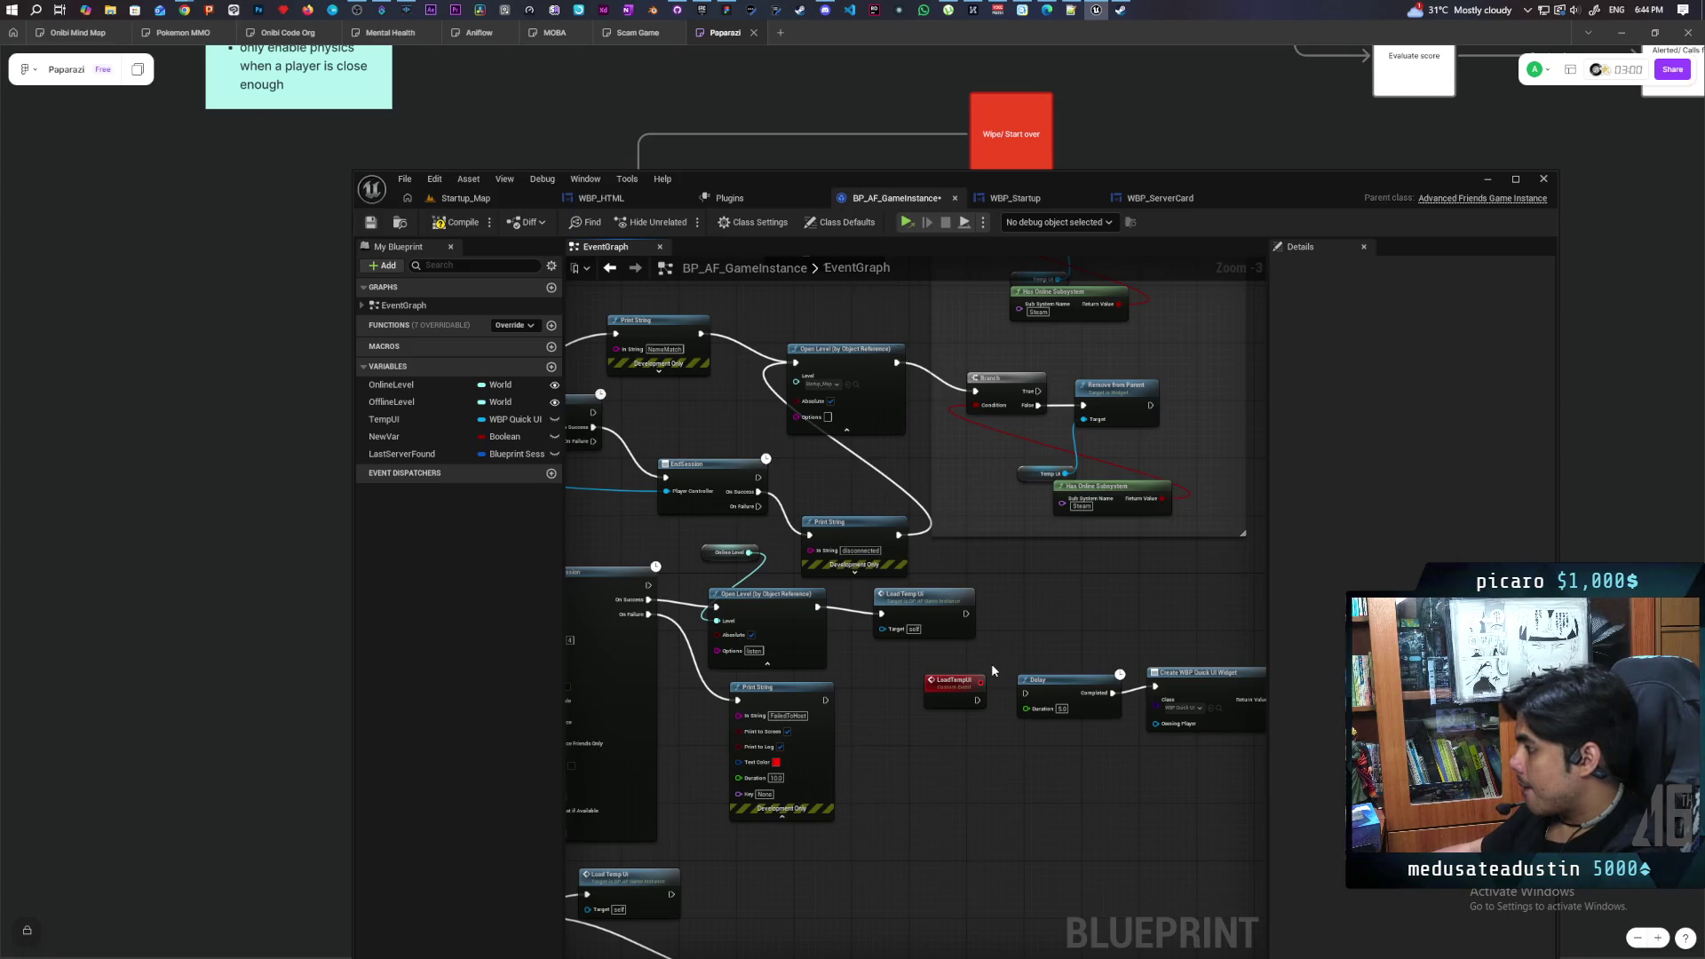
mouse_move(993, 671)
left_mouse_down()
mouse_move(911, 755)
mouse_move(875, 761)
mouse_move(1078, 704)
left_mouse_up()
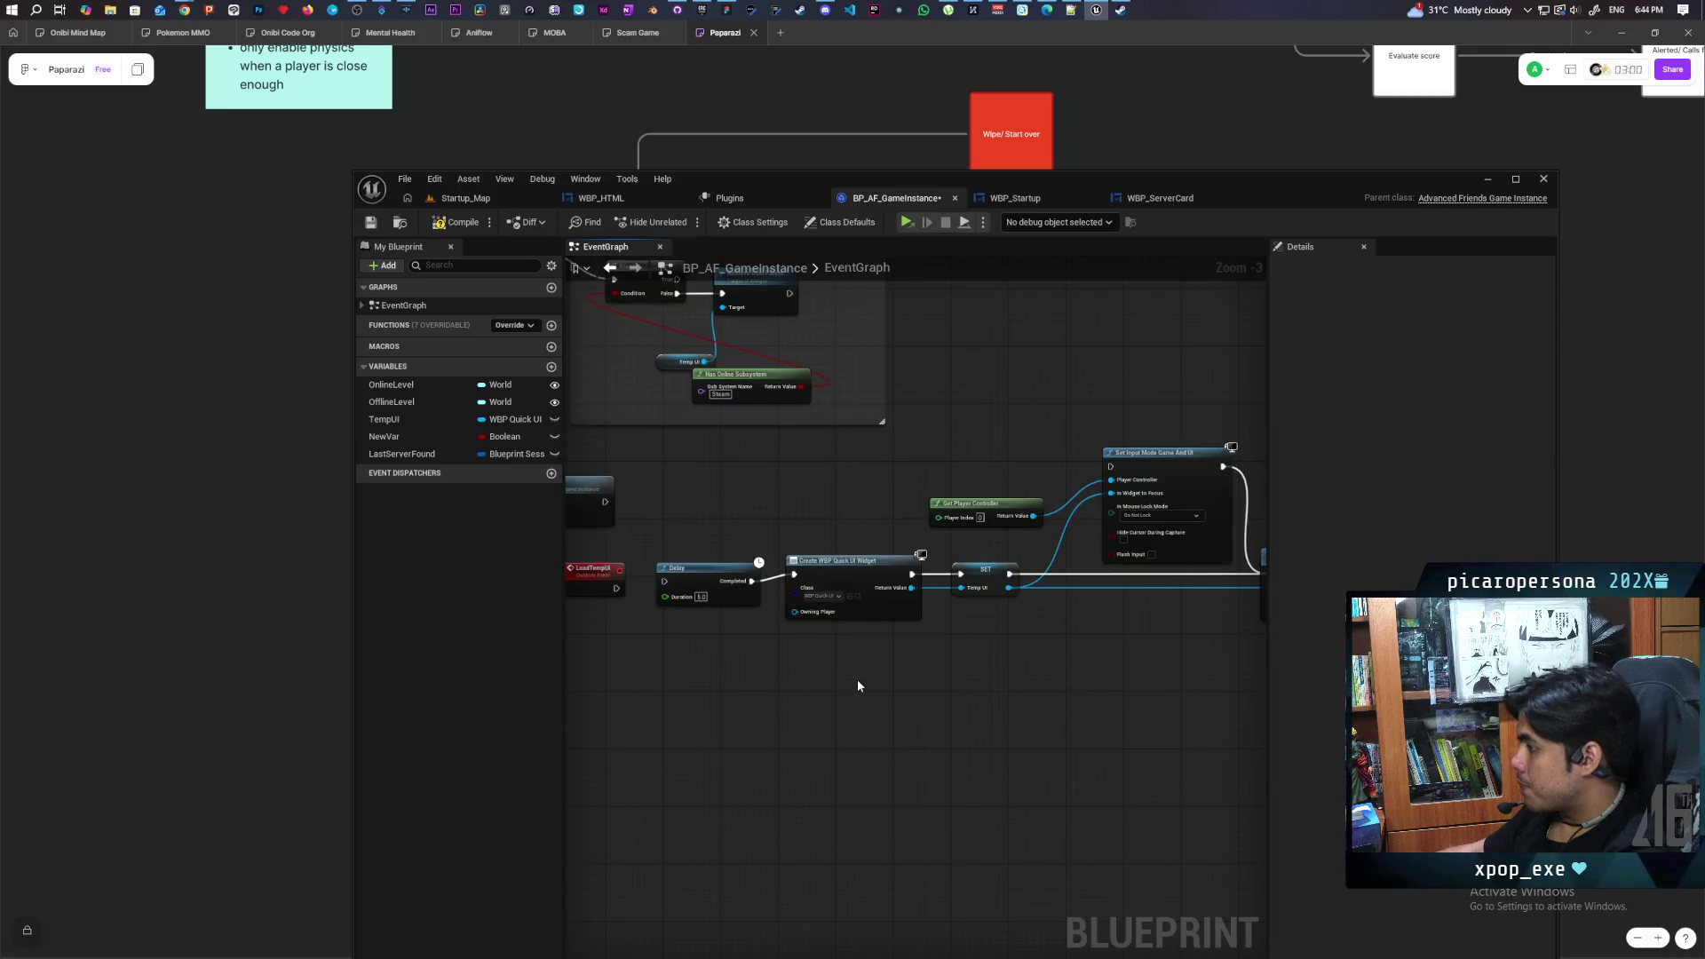
scroll(869, 657, "up", 1)
left_click(858, 588)
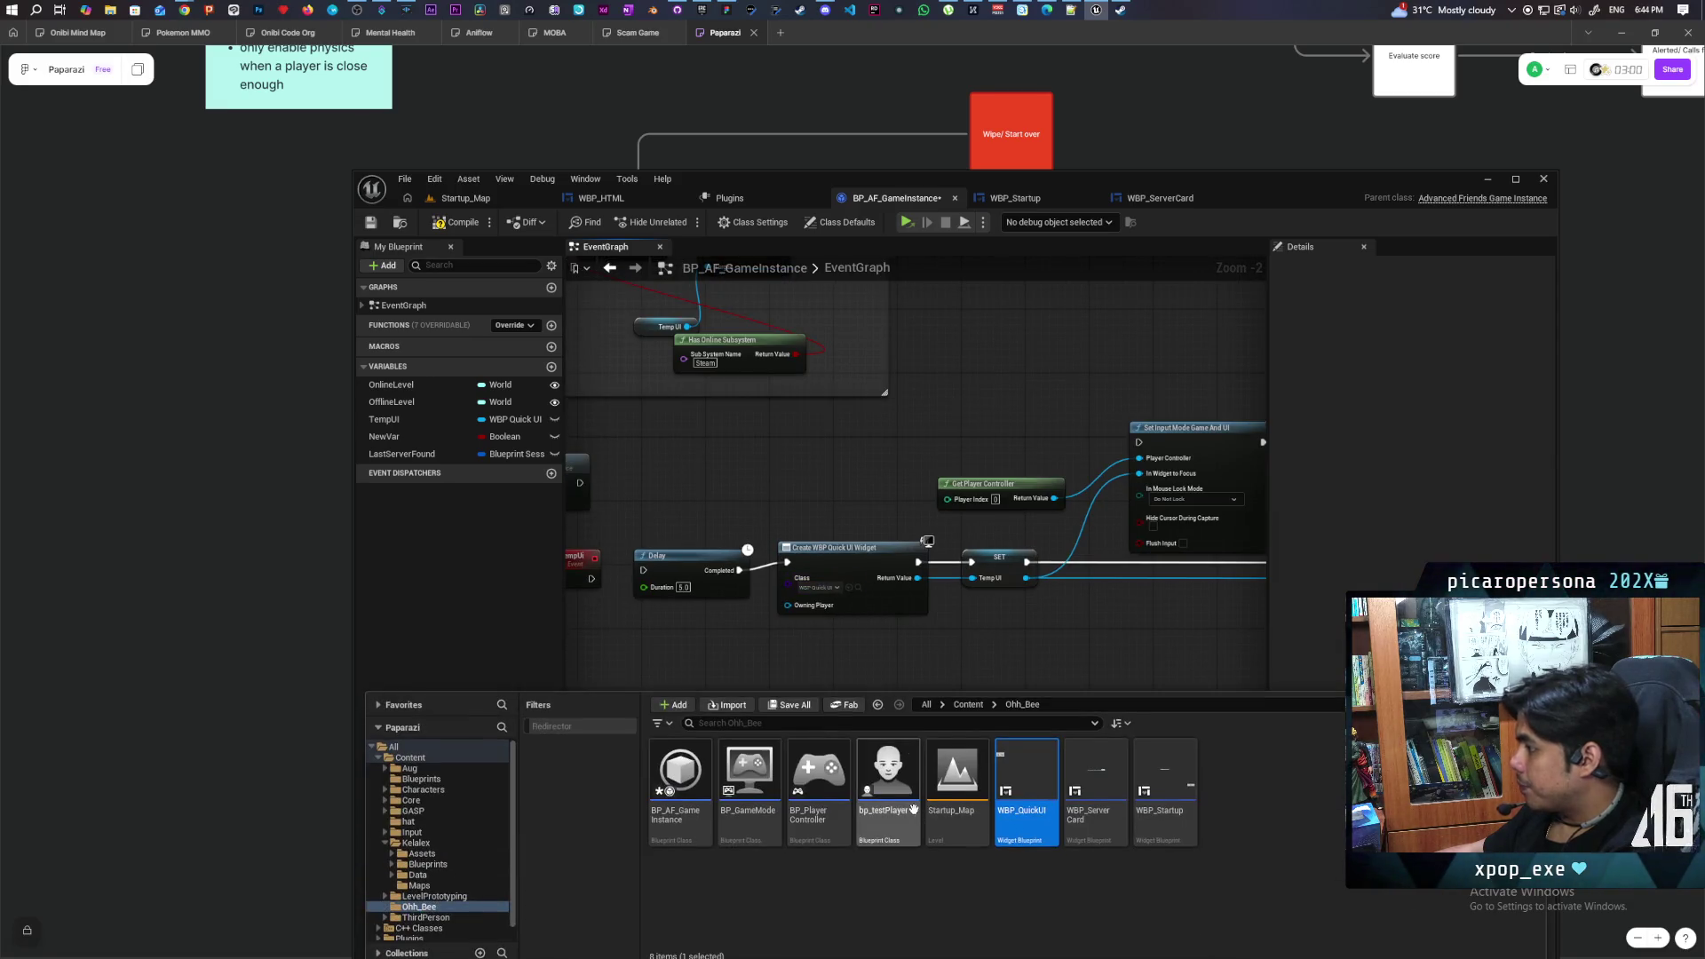
Open the WBP_QuickUI widget and view its event graph
double_click(1024, 773)
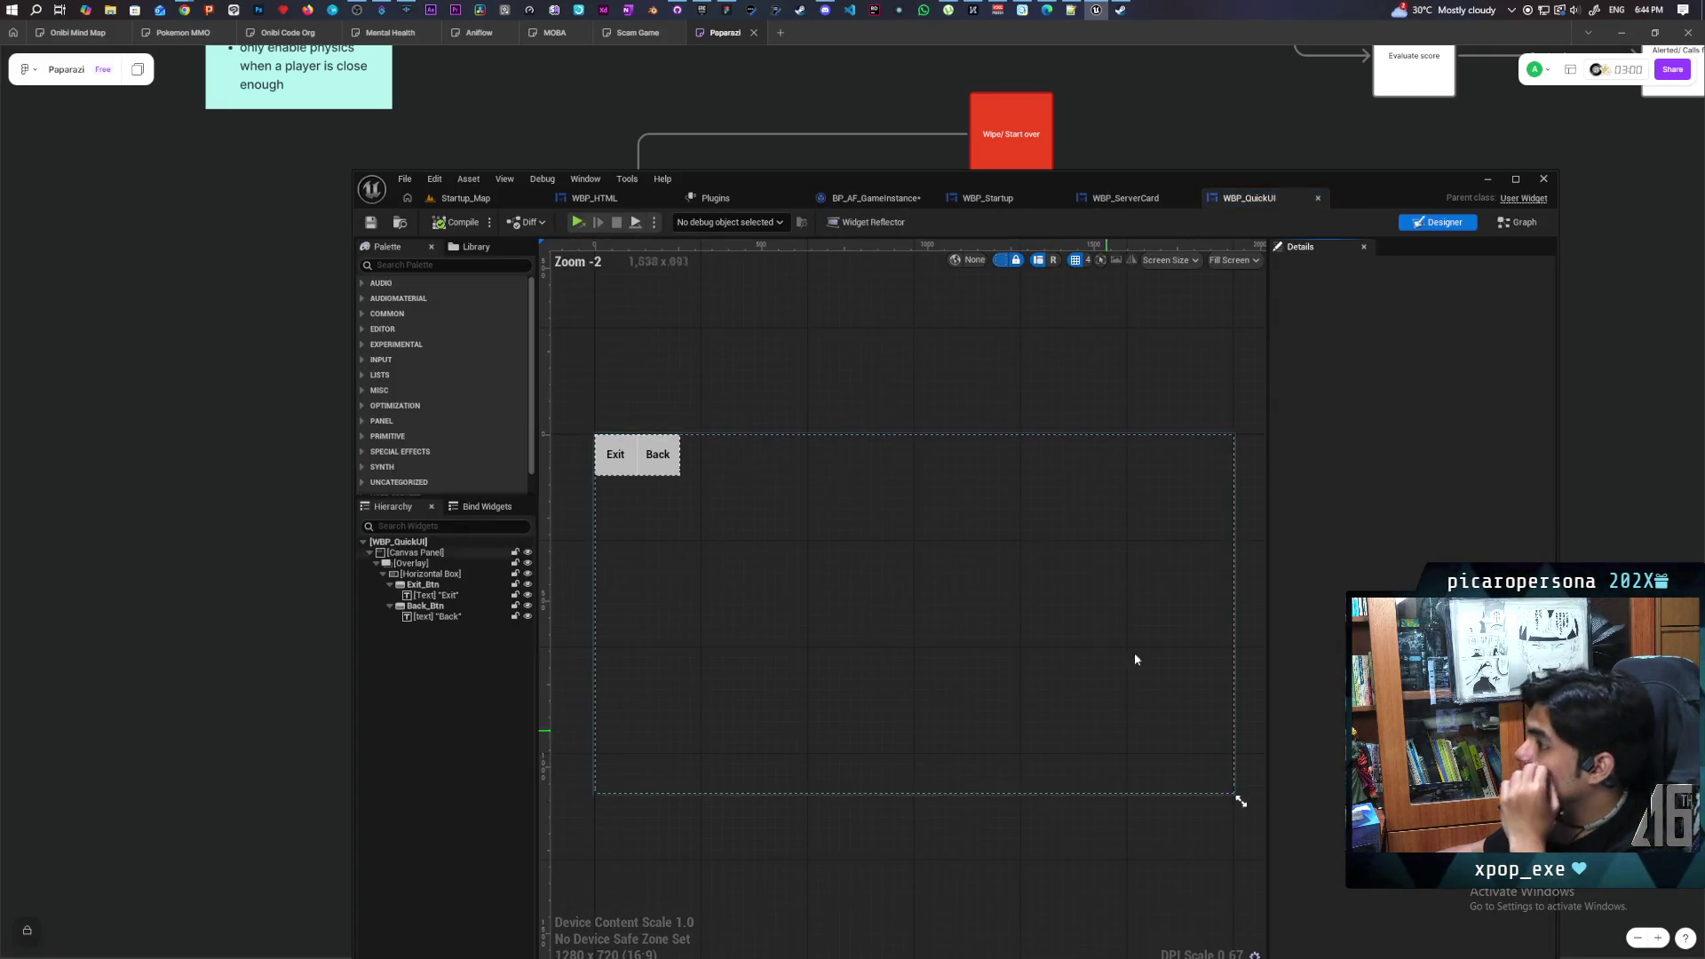
left_click(1518, 224)
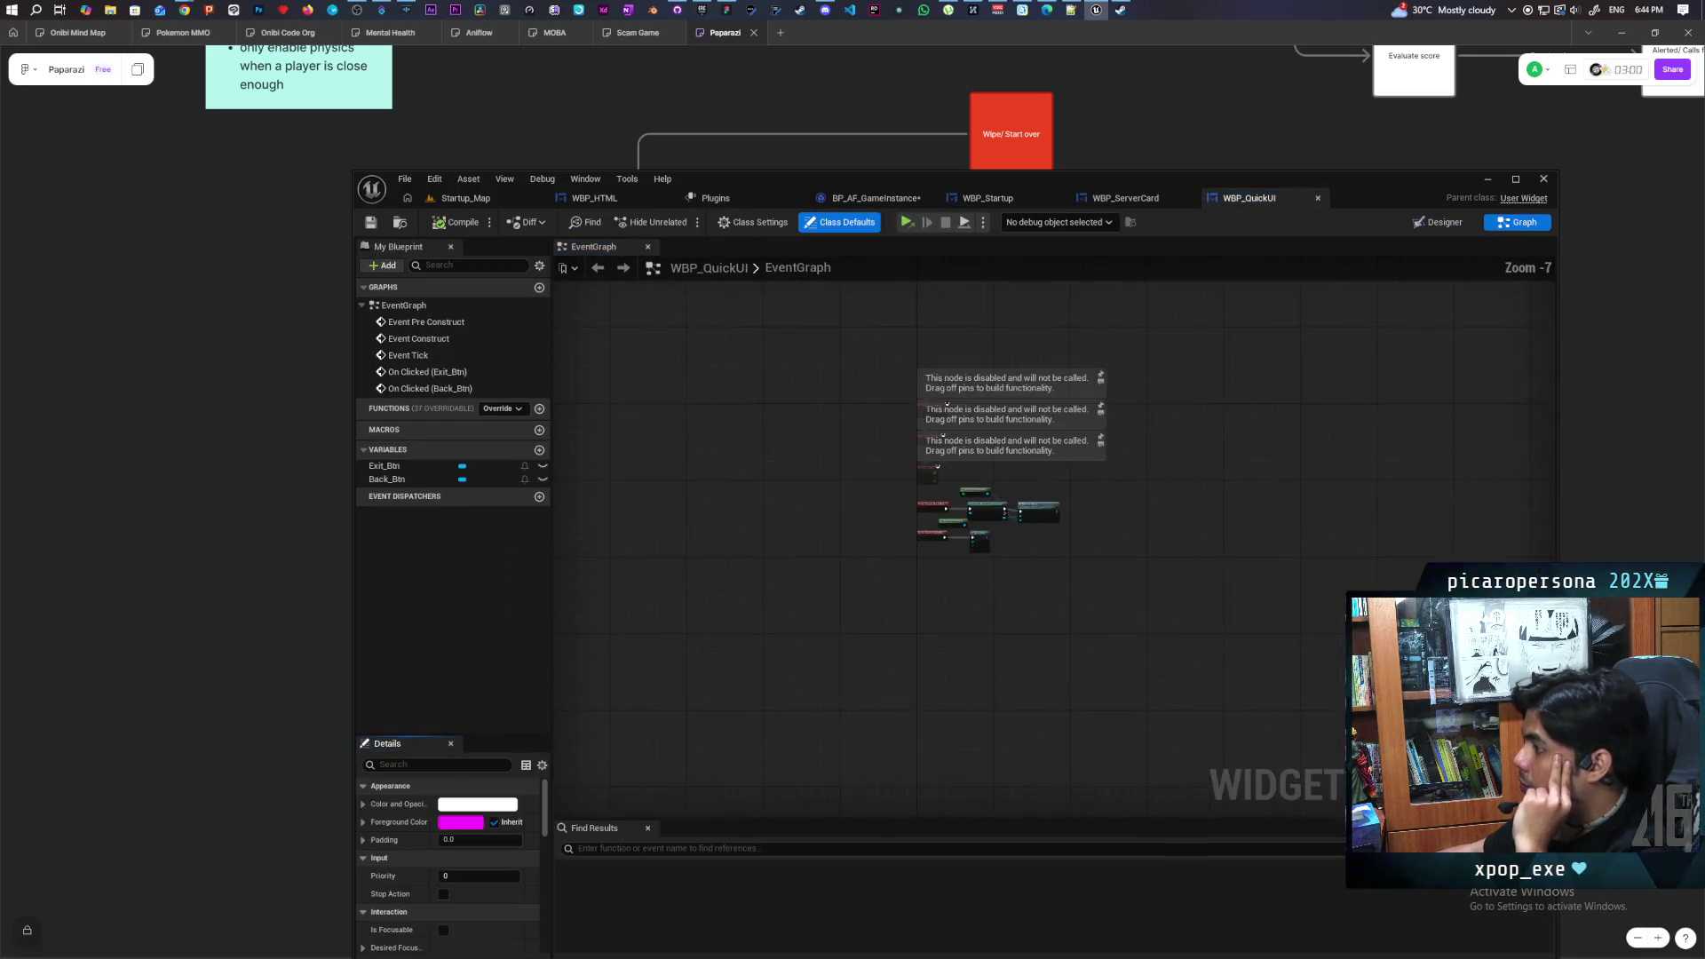
scroll(1056, 626, "up", 2)
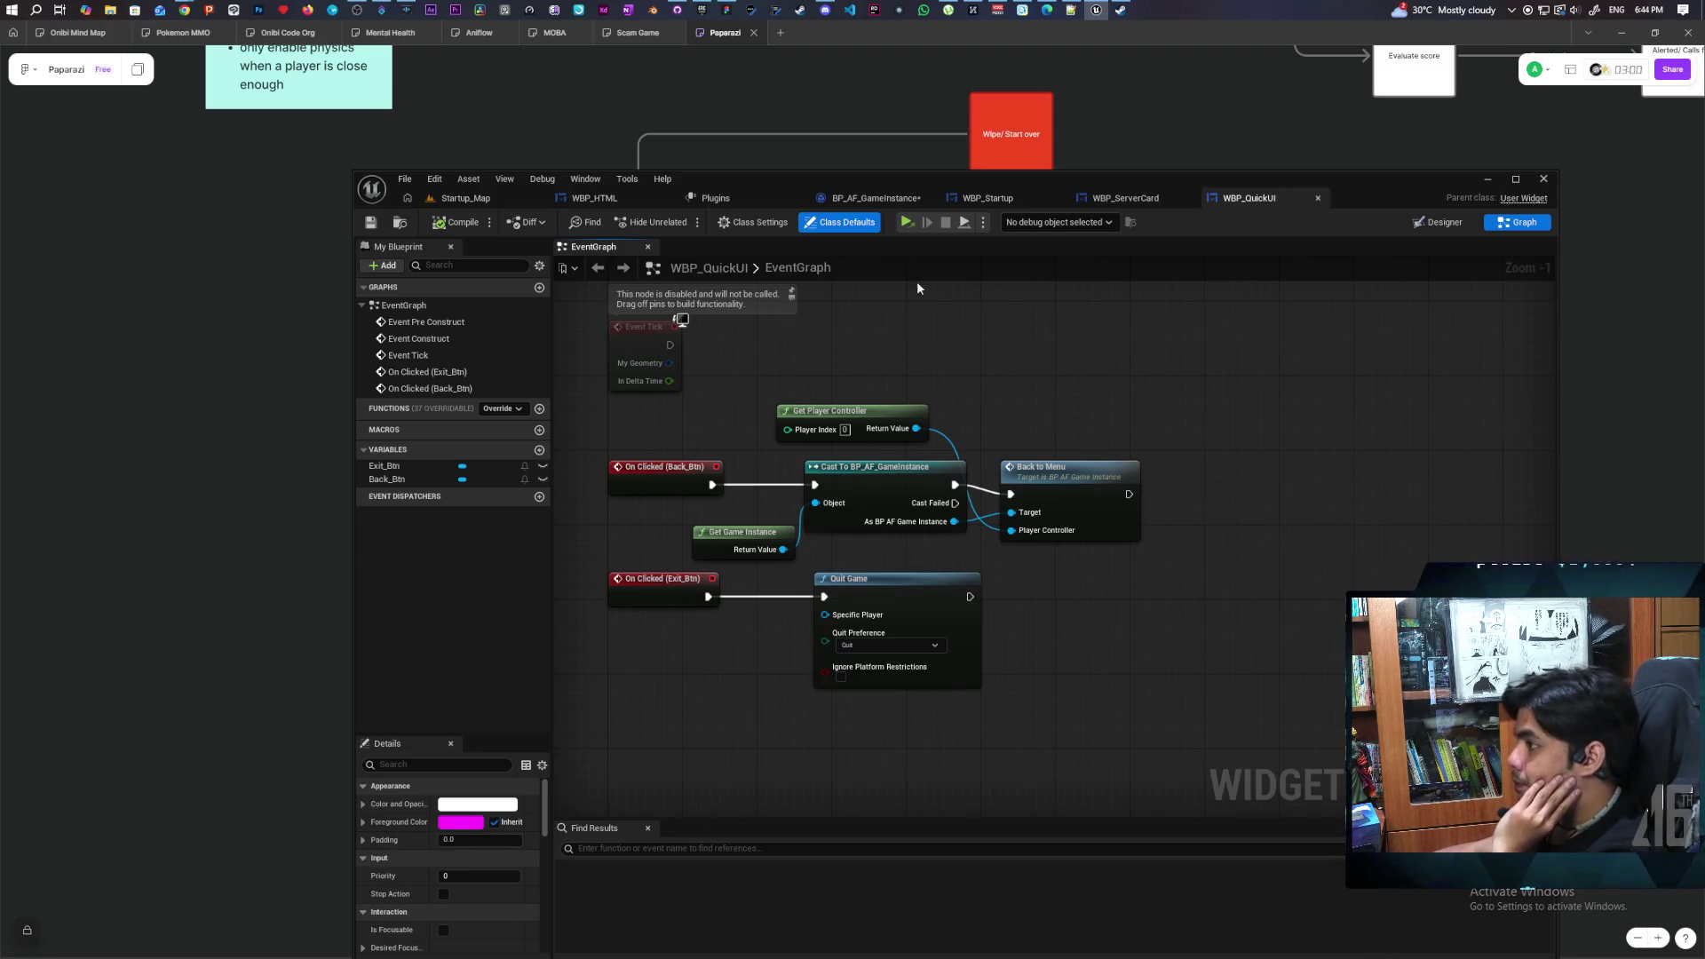
mouse_move(1355, 190)
left_mouse_down()
mouse_move(1239, 71)
mouse_move(1231, 87)
left_mouse_up()
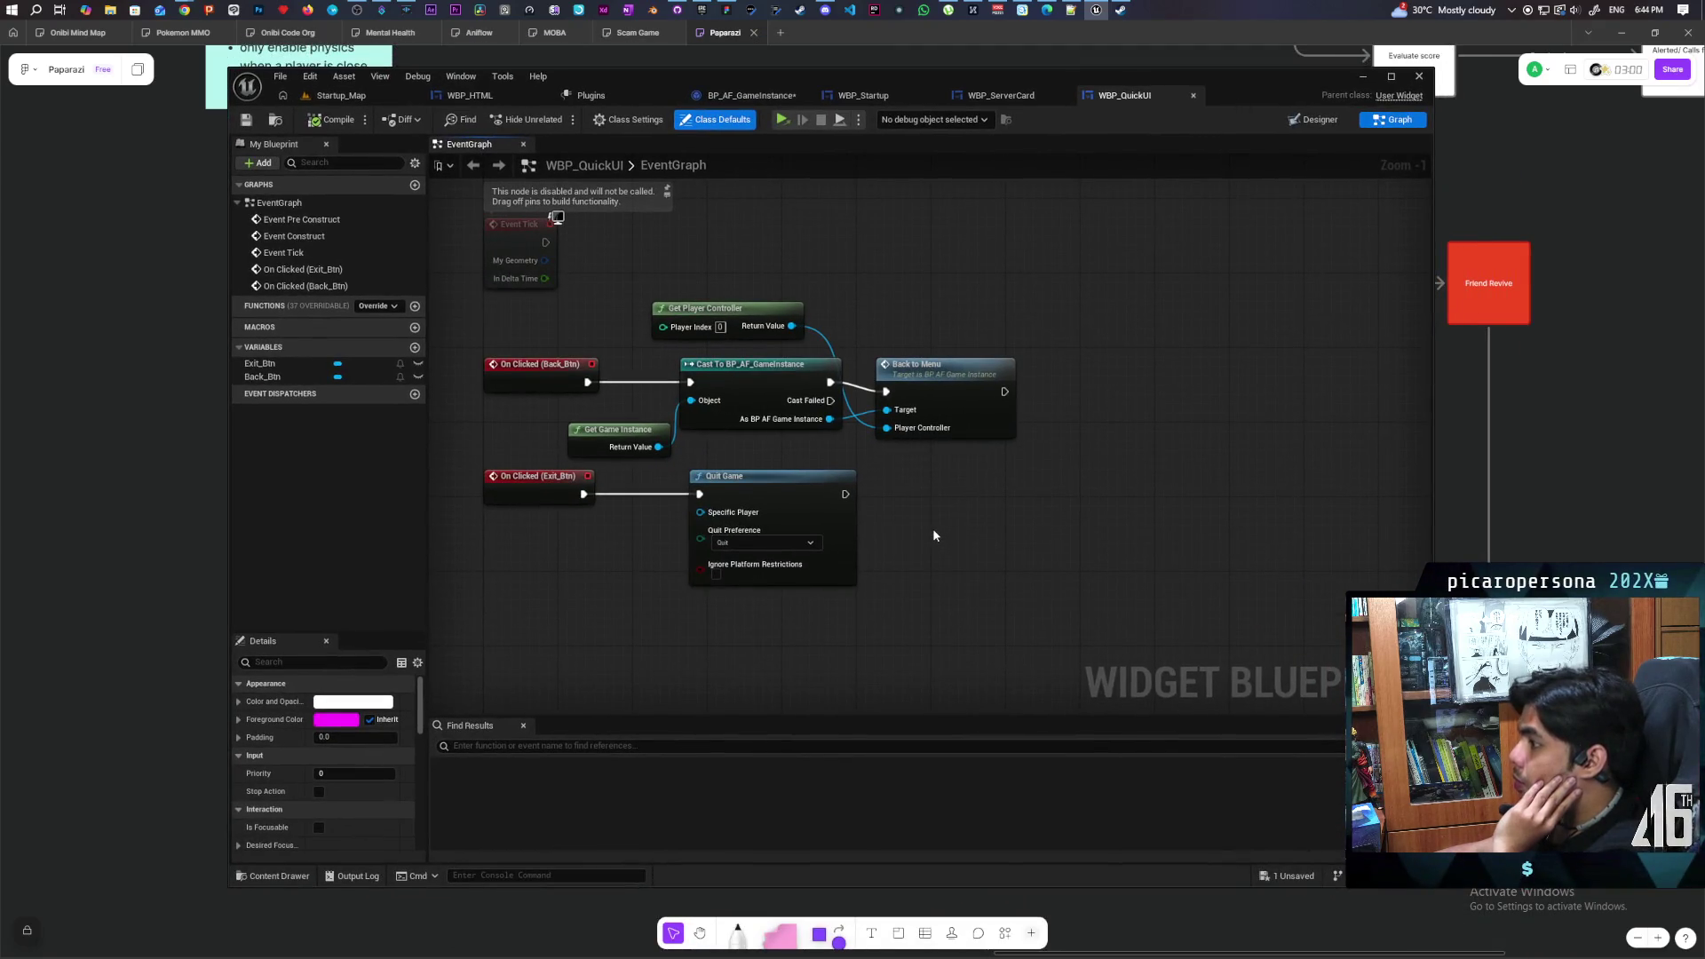
Compare the Designer layout with the graph, selecting the Exit text block to check its click logic
left_click(1310, 125)
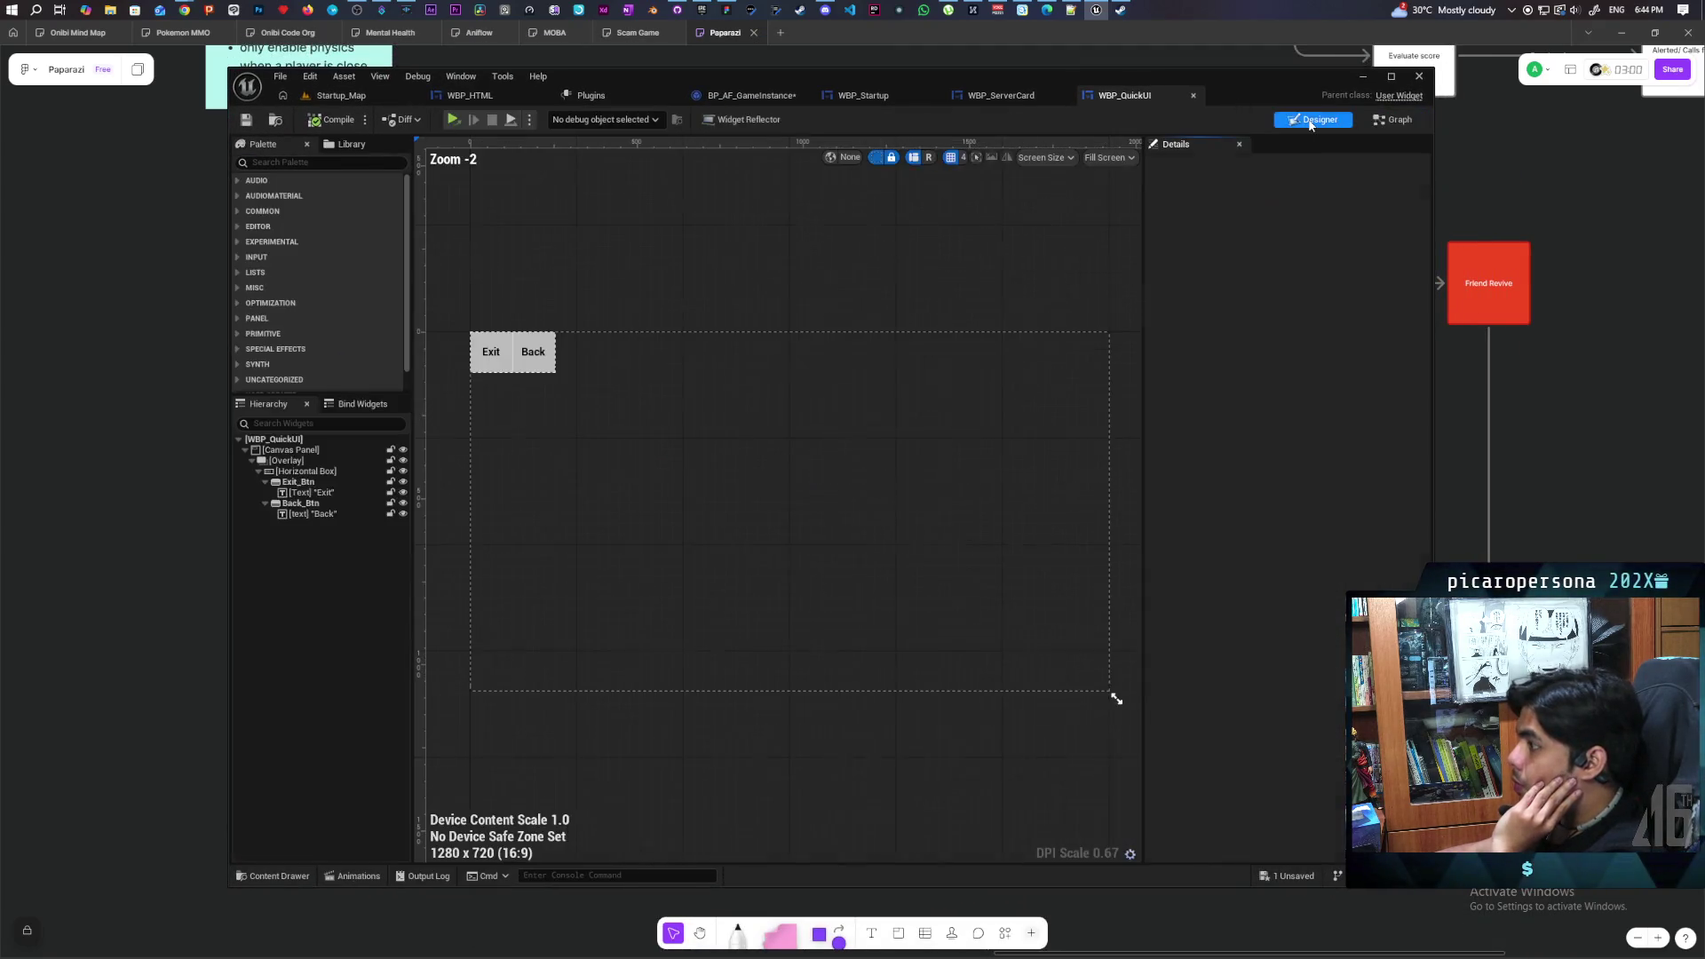
left_click(1396, 126)
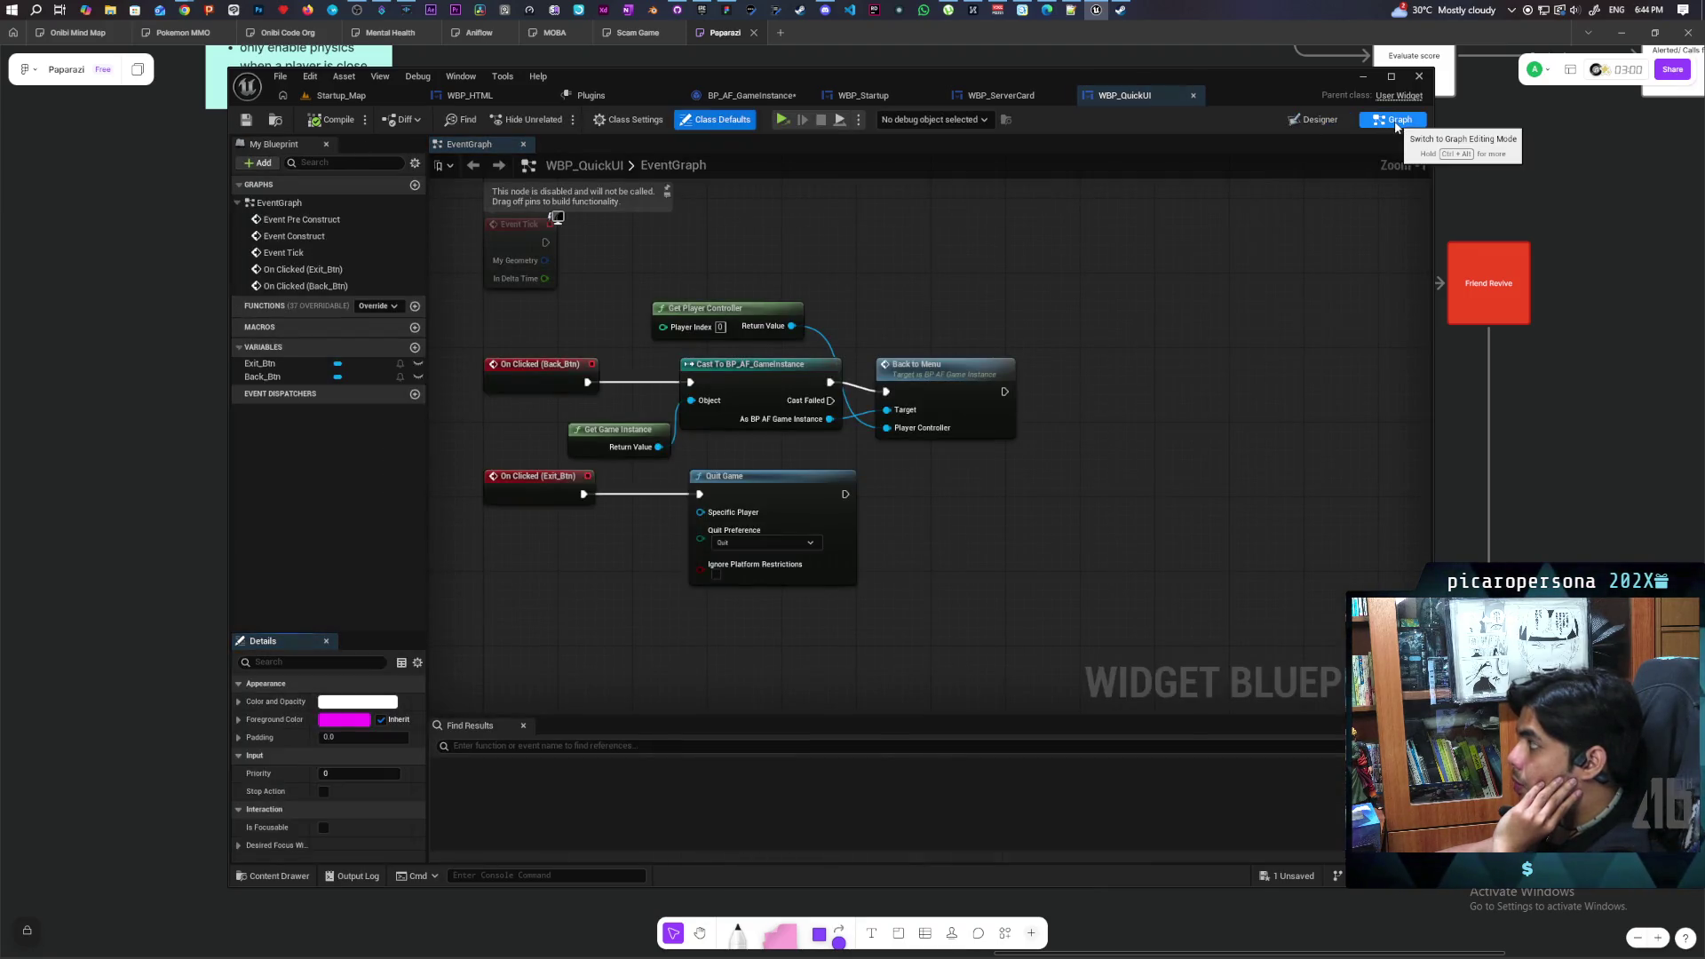
left_click(1314, 119)
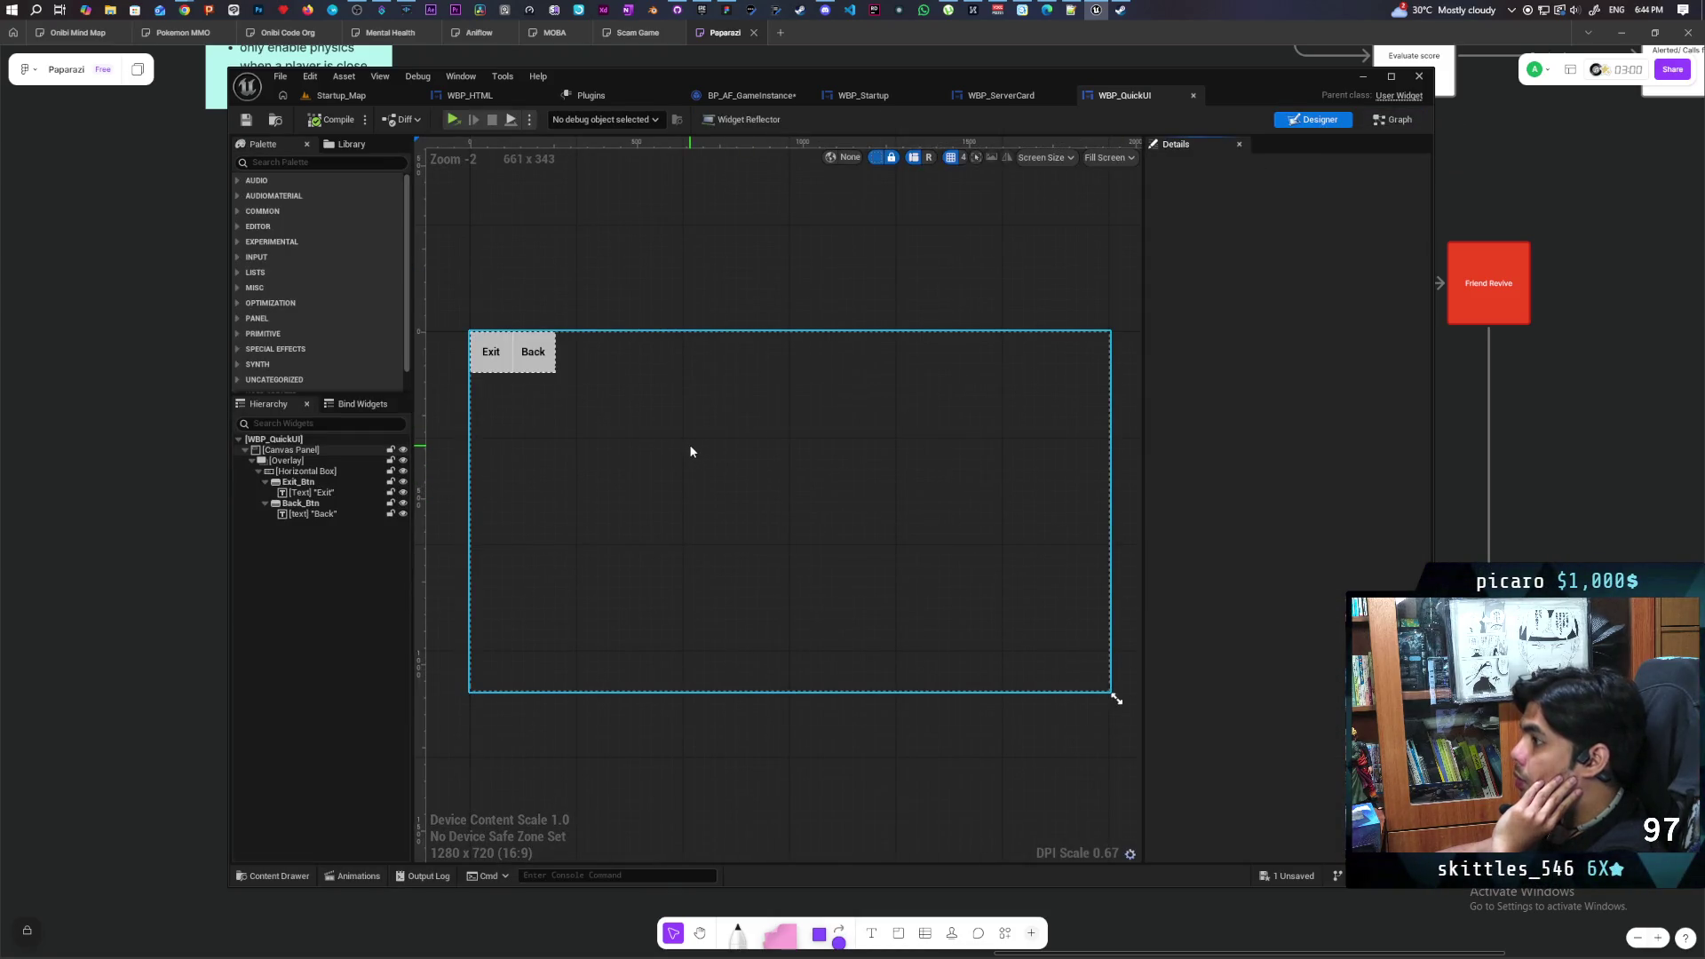
left_click(490, 360)
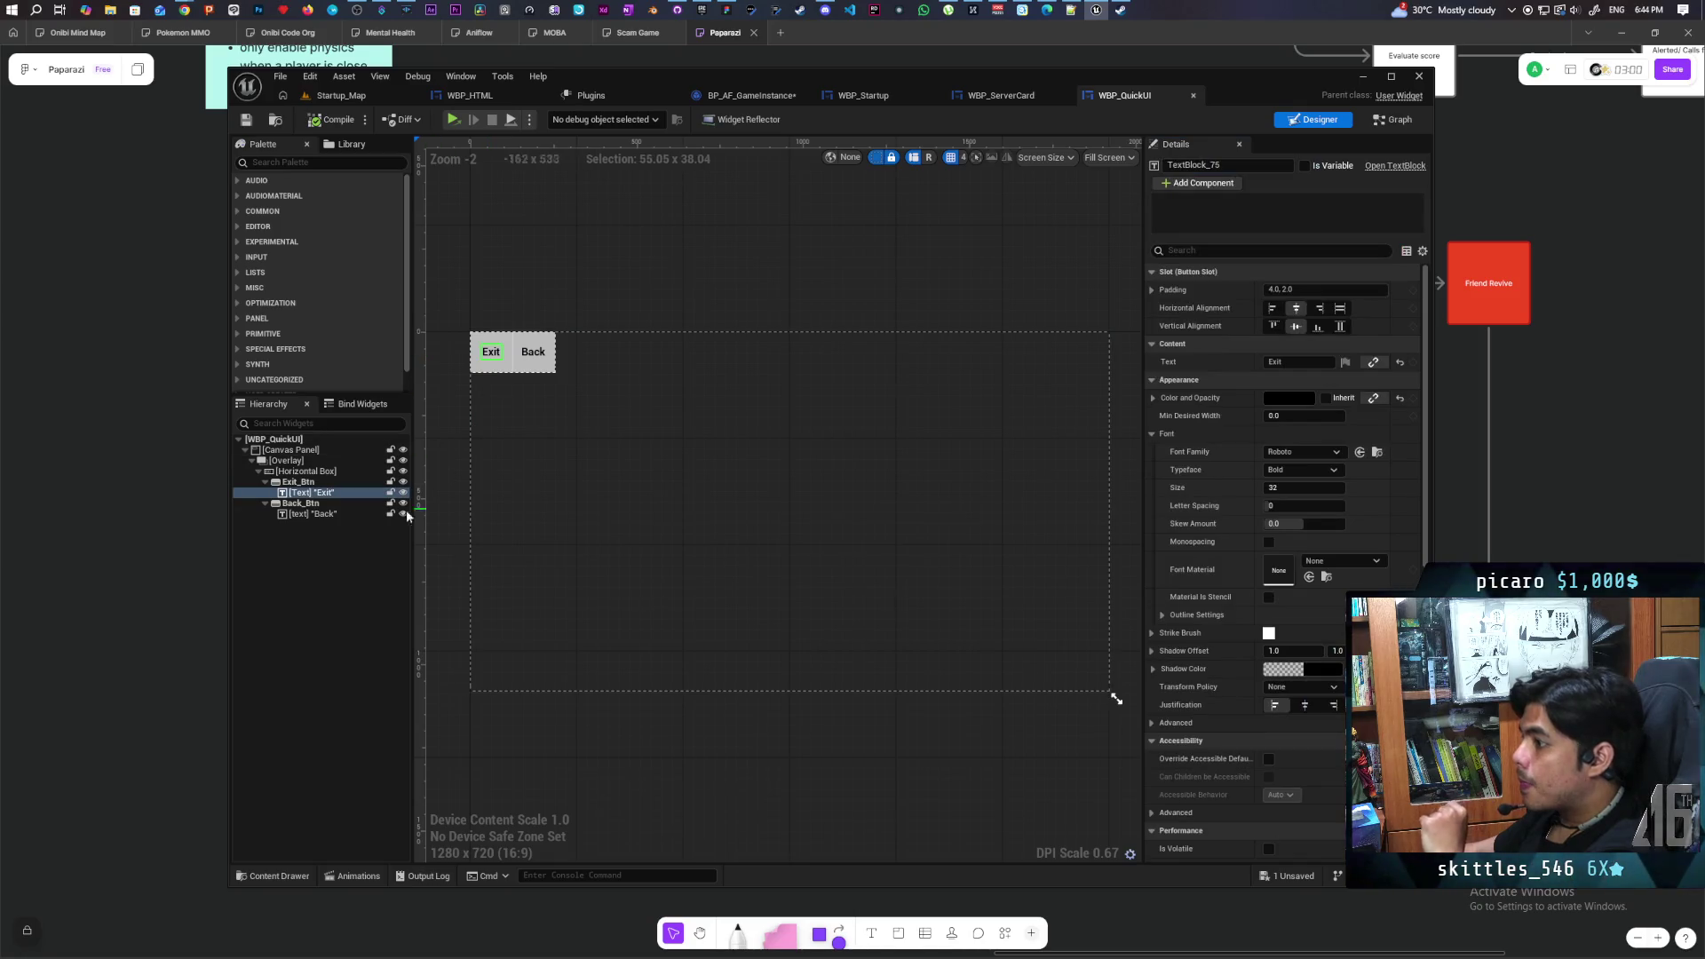
left_click(1393, 119)
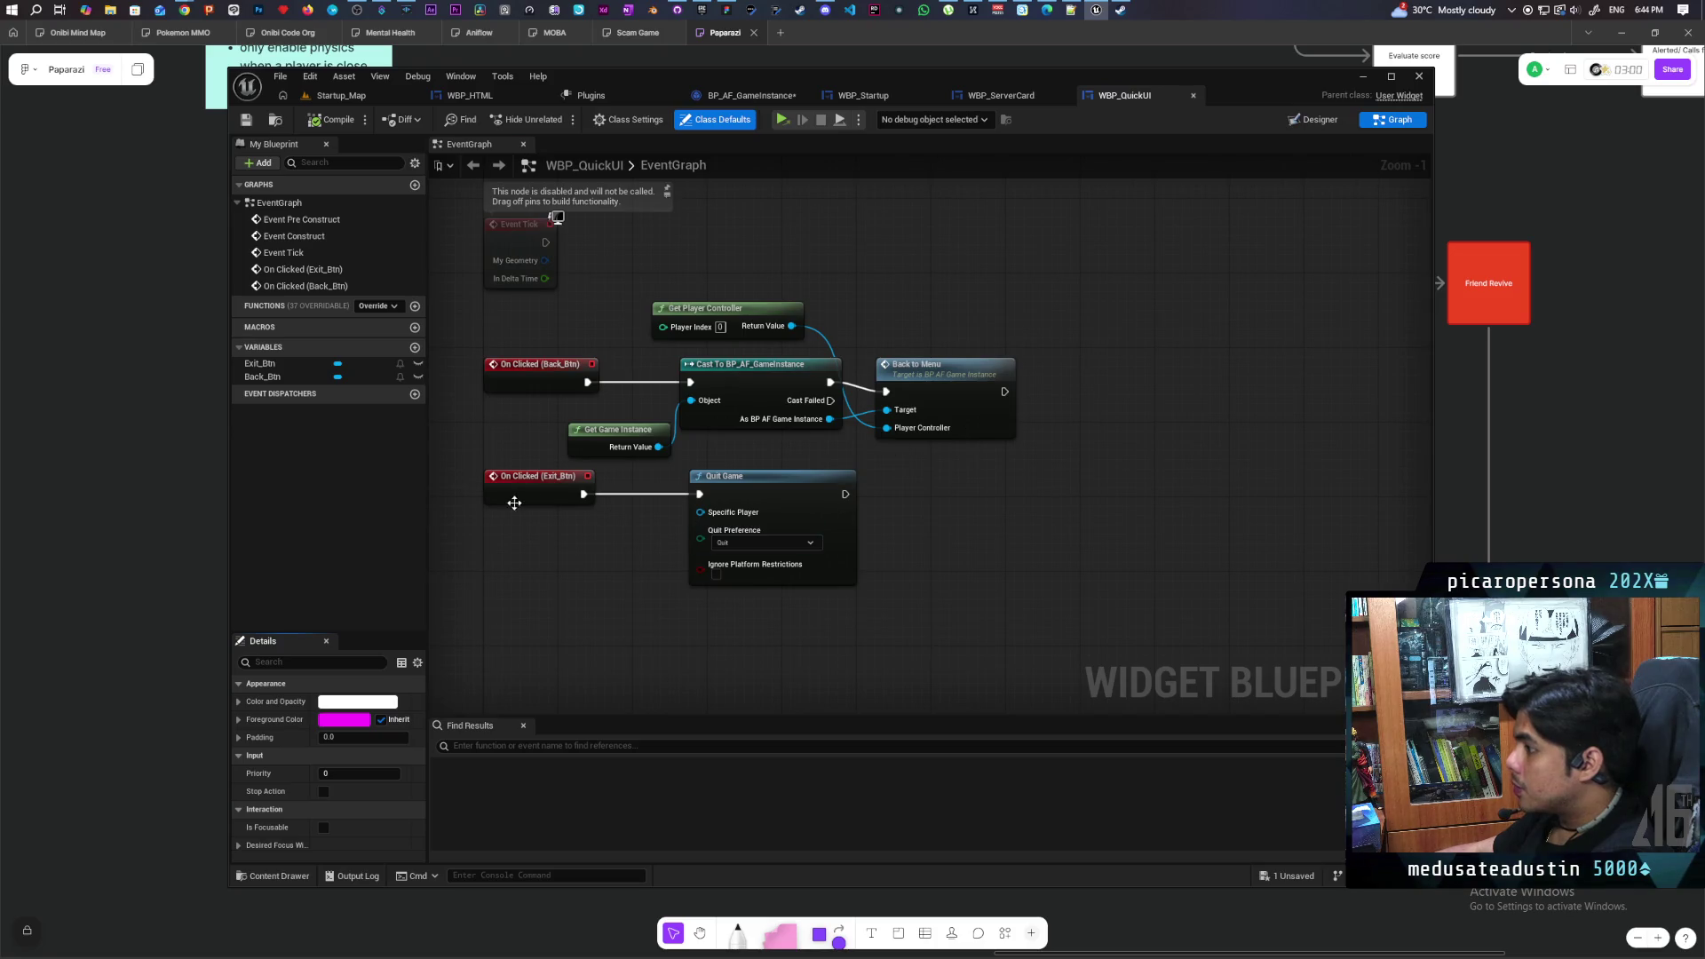
left_click(1319, 123)
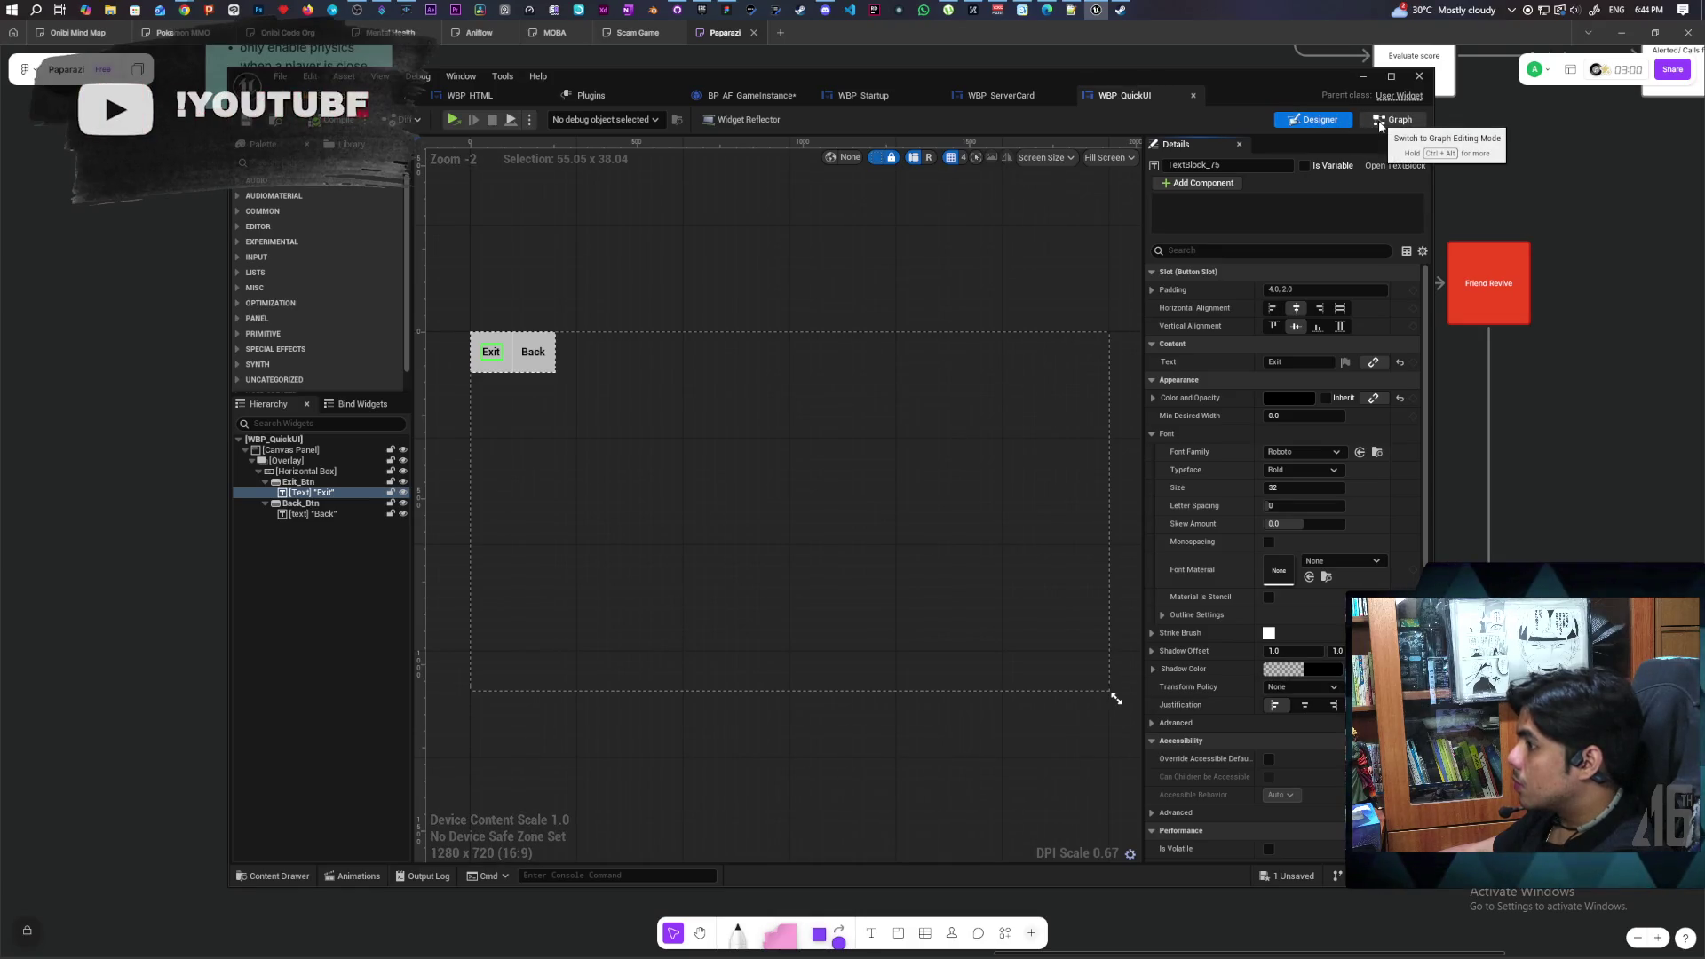
Change the Exit text block's Text to 'Quit Game', then select the root canvas panel
left_click(1297, 362)
type("Qui")
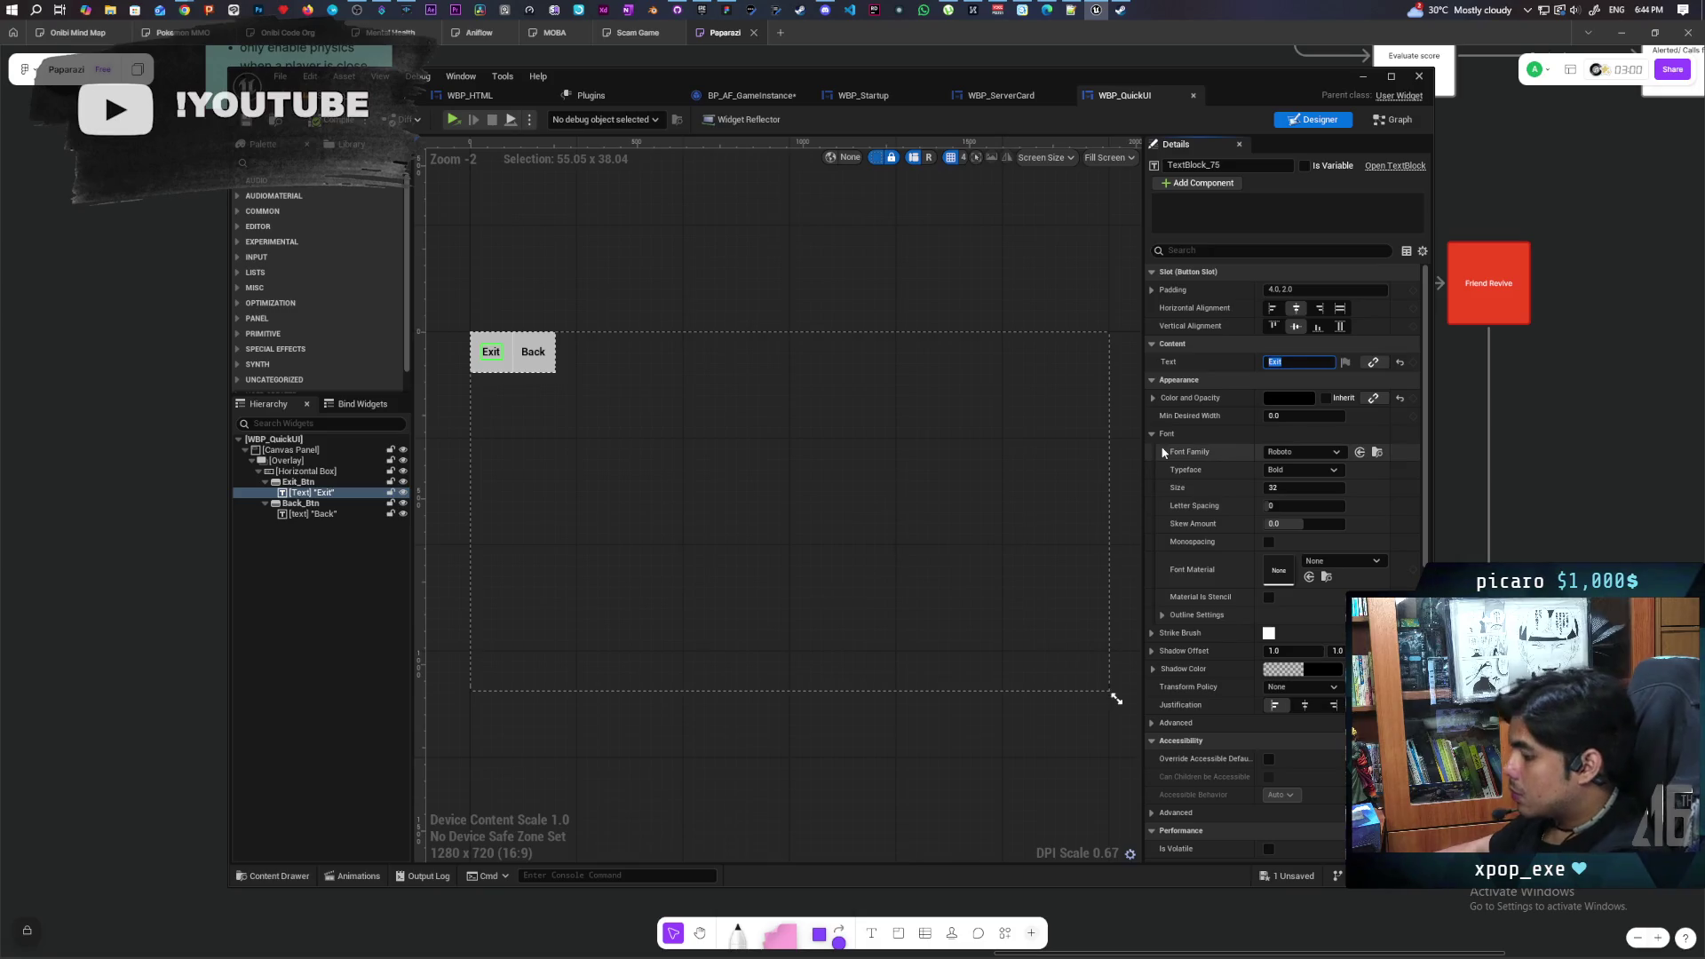
type("t Game")
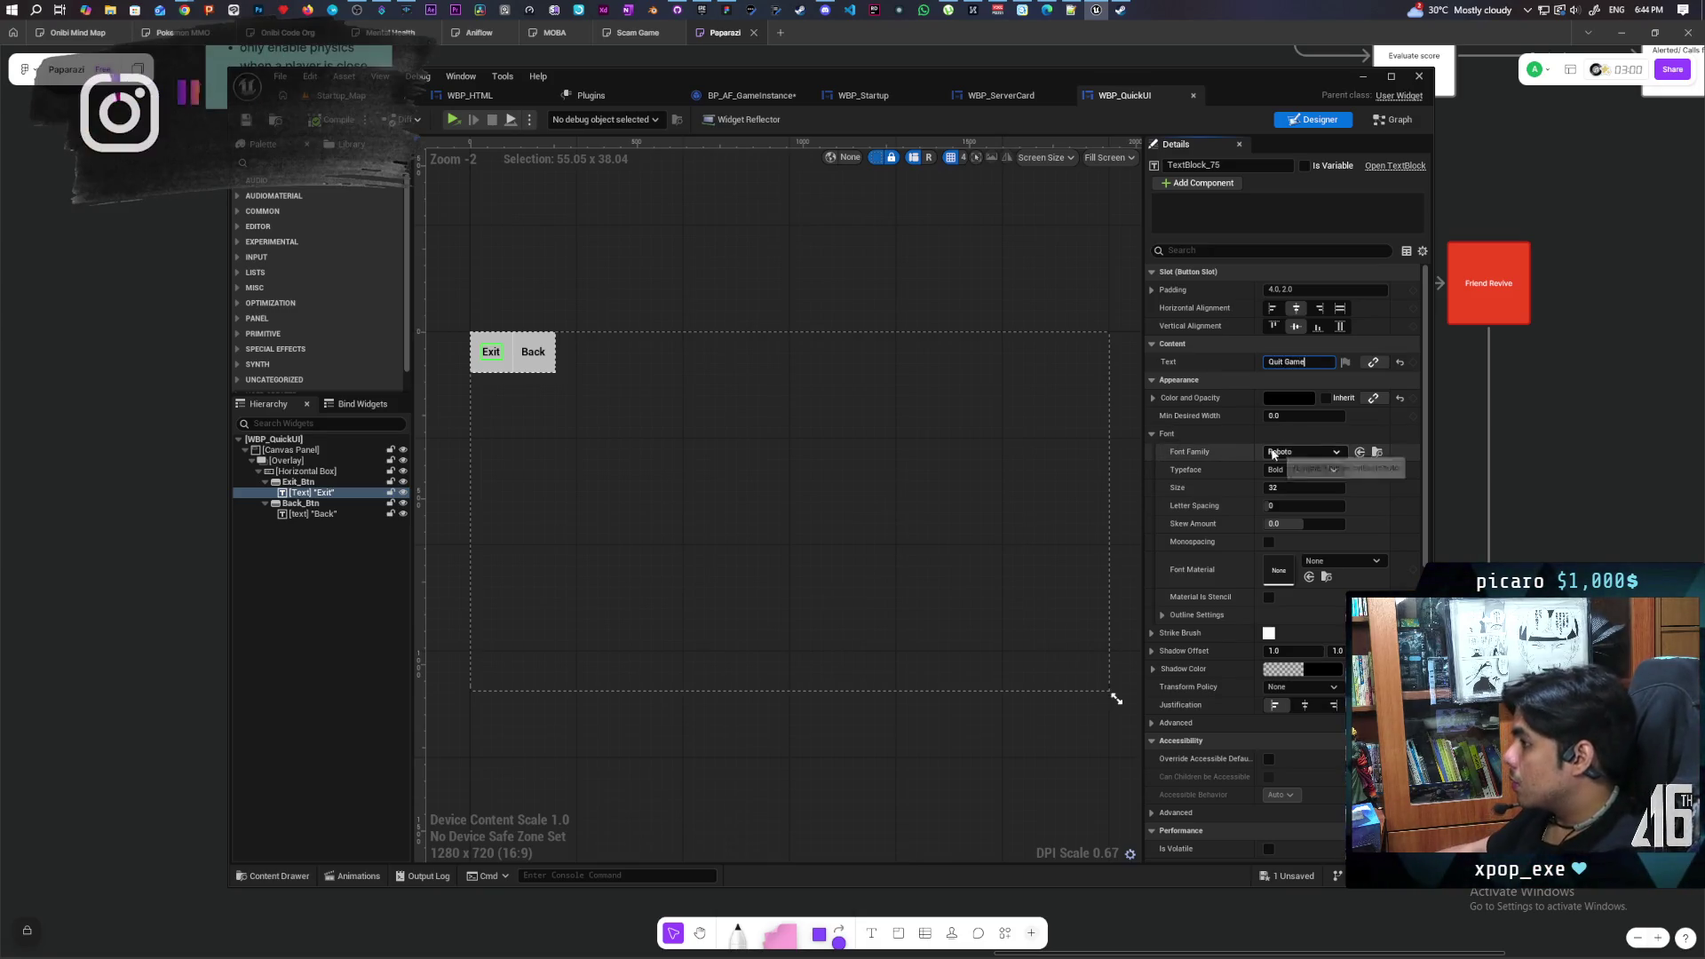
key("Return")
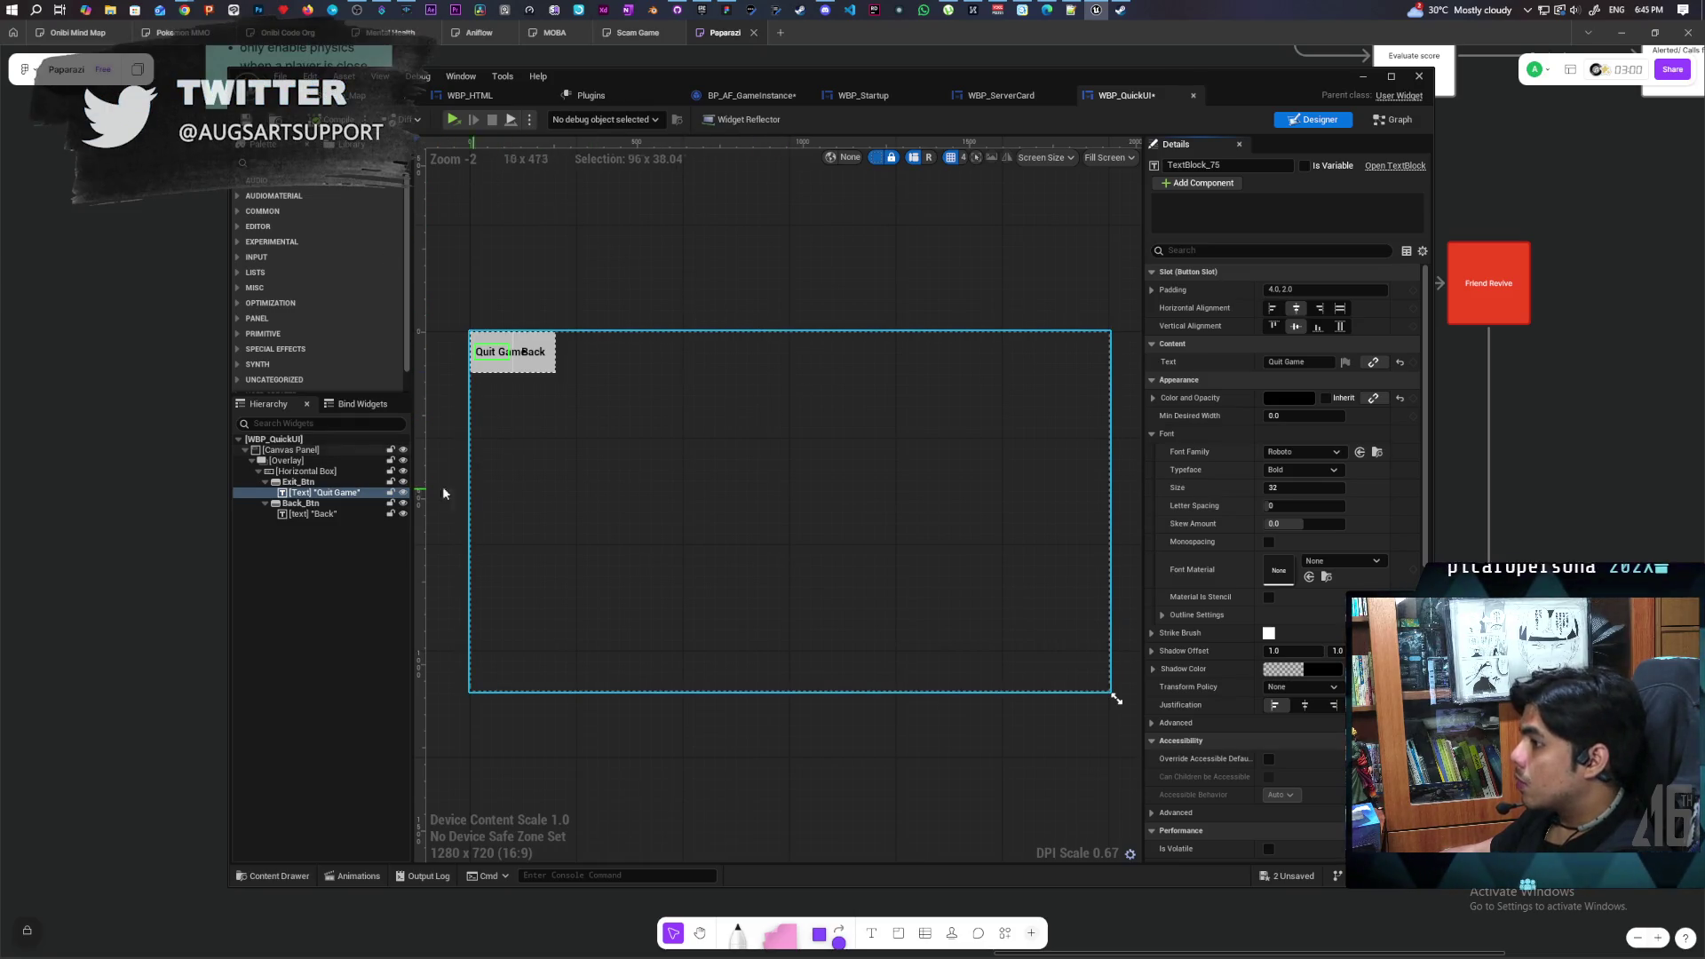
left_click(293, 451)
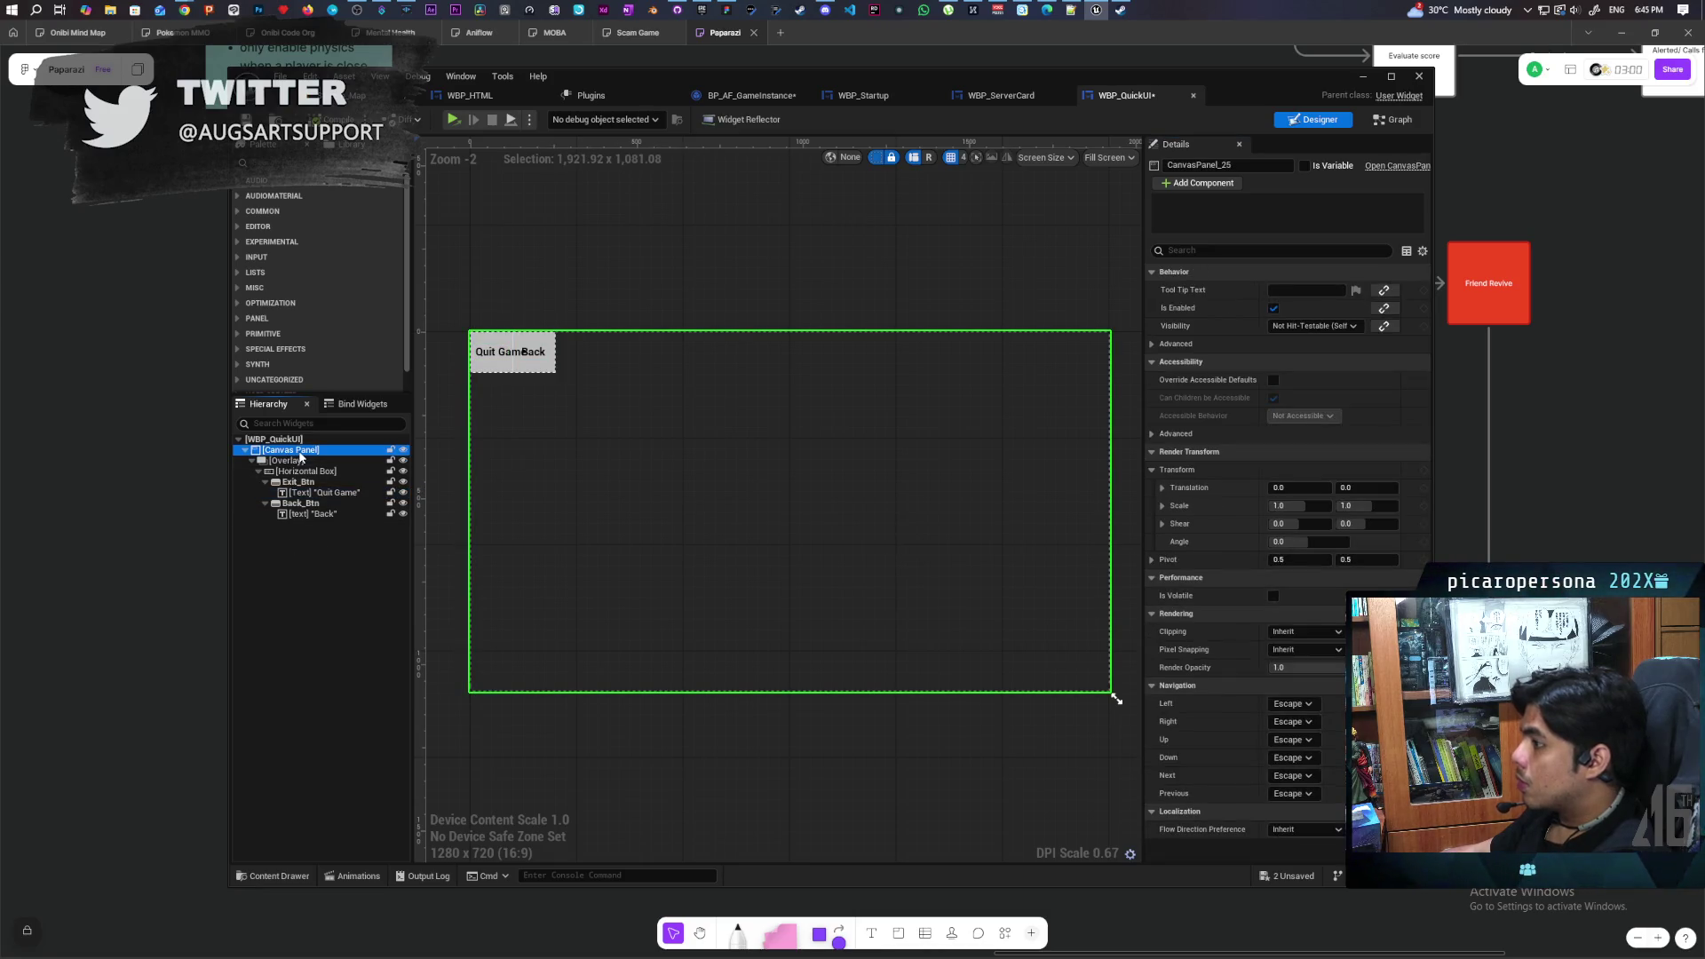
Replace the root Canvas Panel with an Overlay and replace the redundant inner overlay with its child
right_click(301, 456)
mouse_move(369, 608)
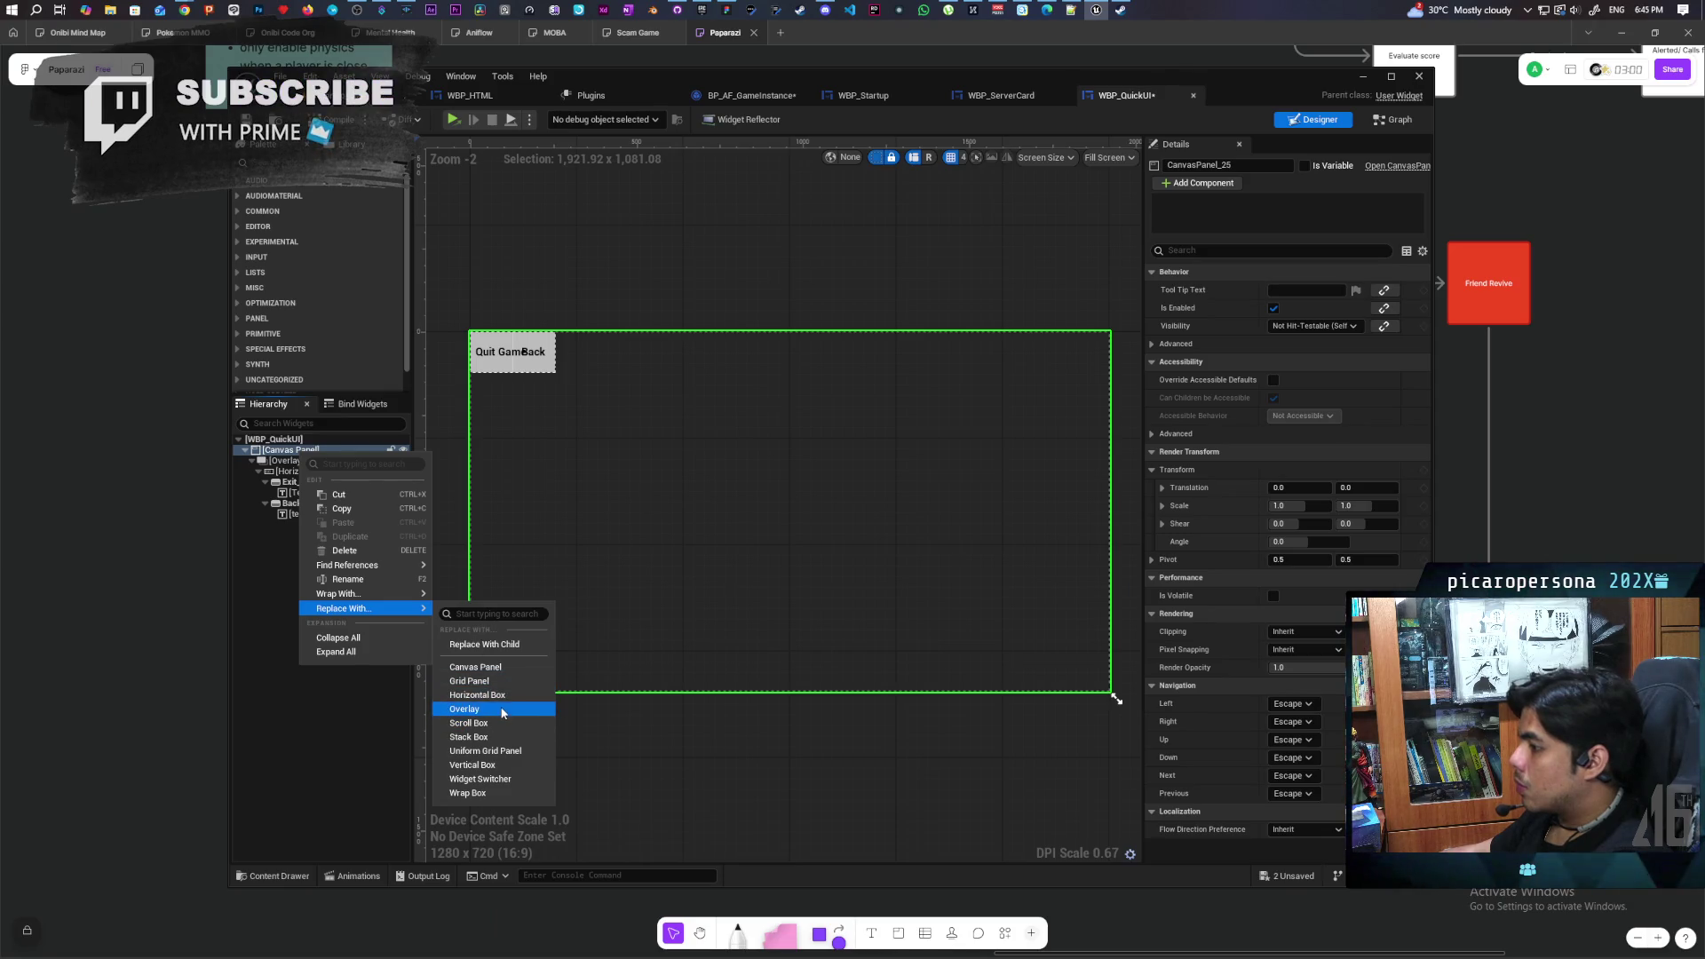
left_click(502, 711)
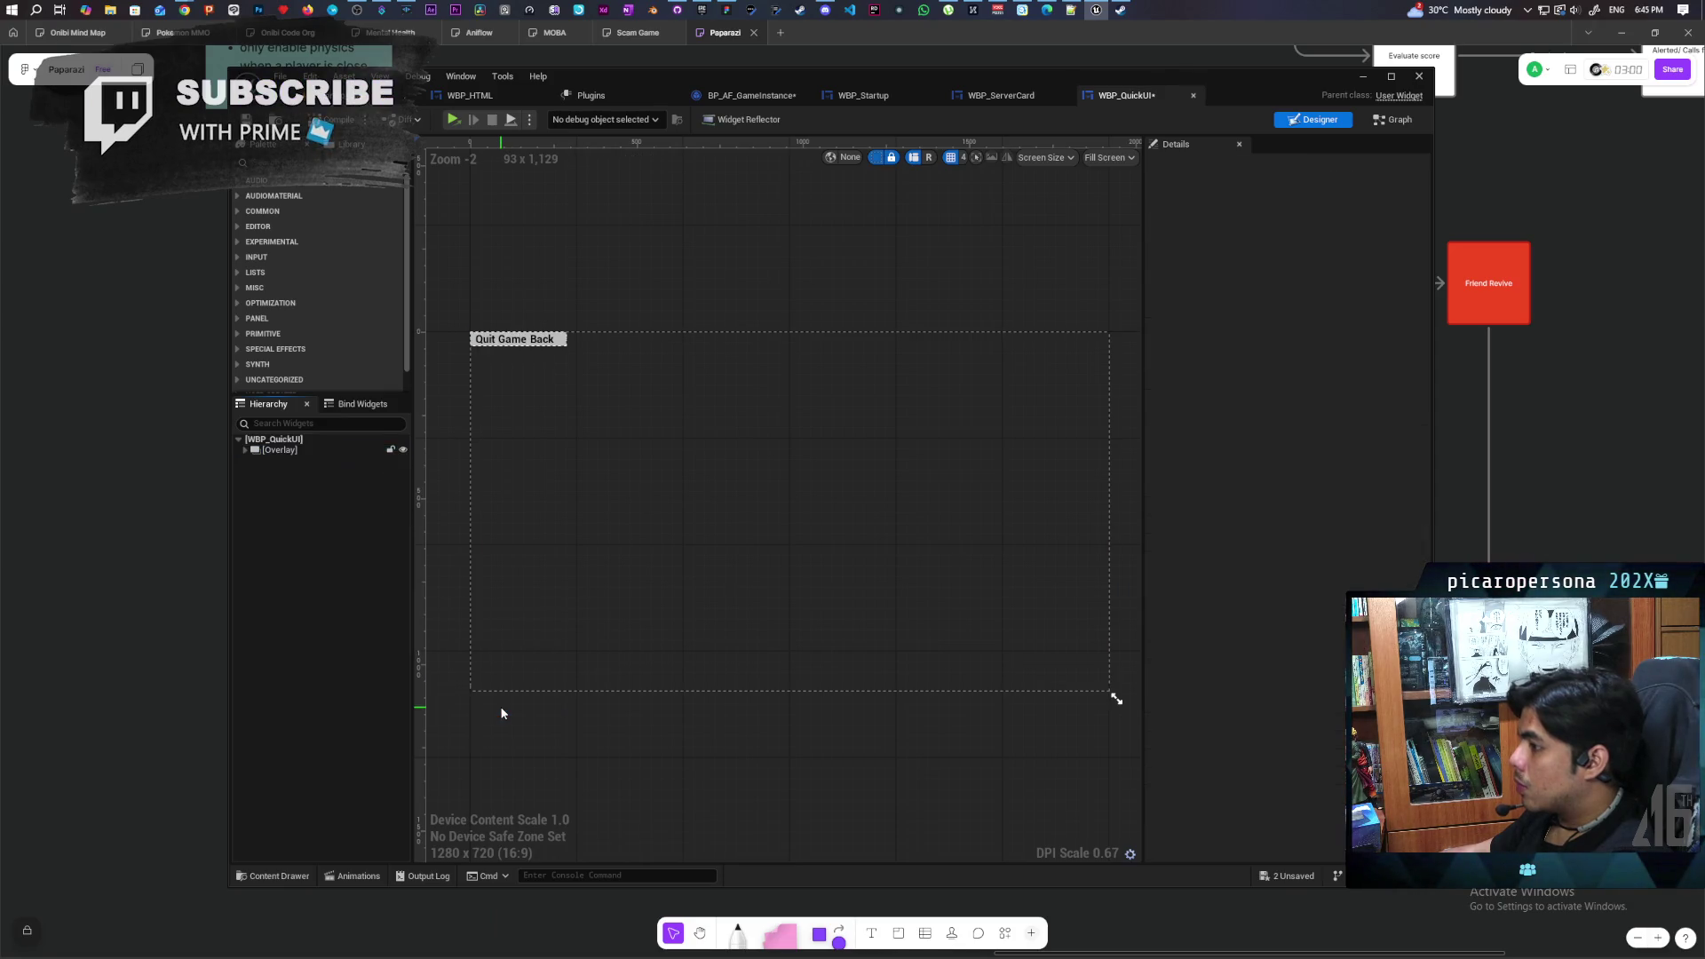
left_click(246, 451)
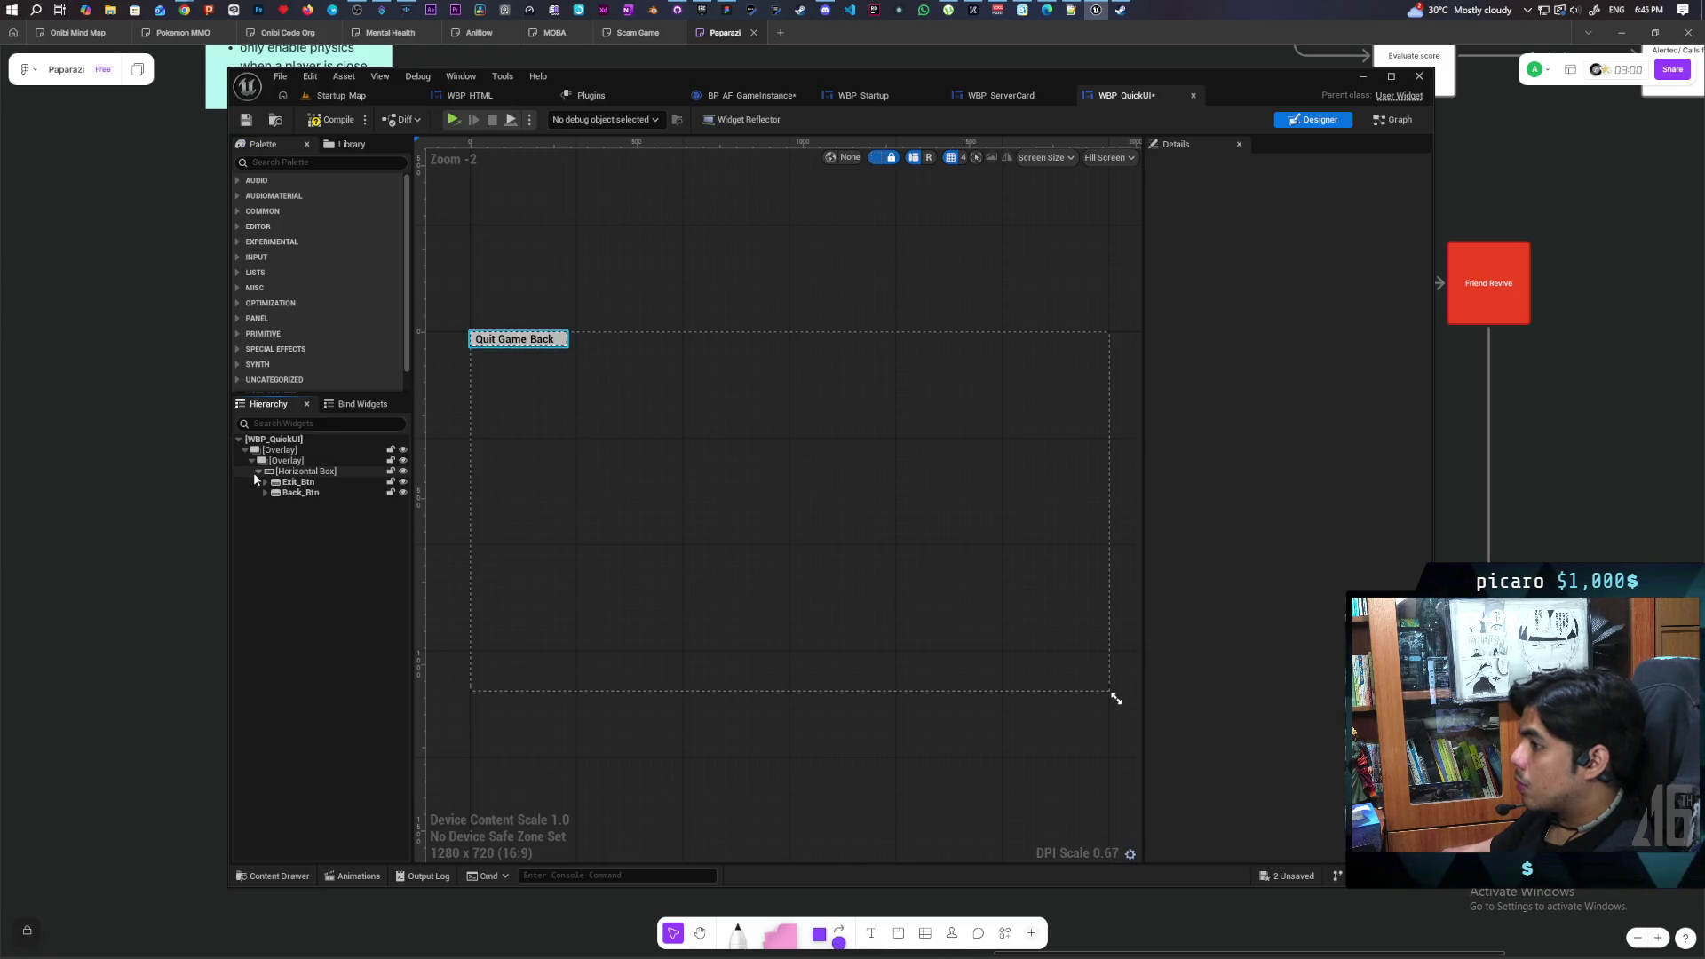
left_click(277, 450)
right_click(277, 453)
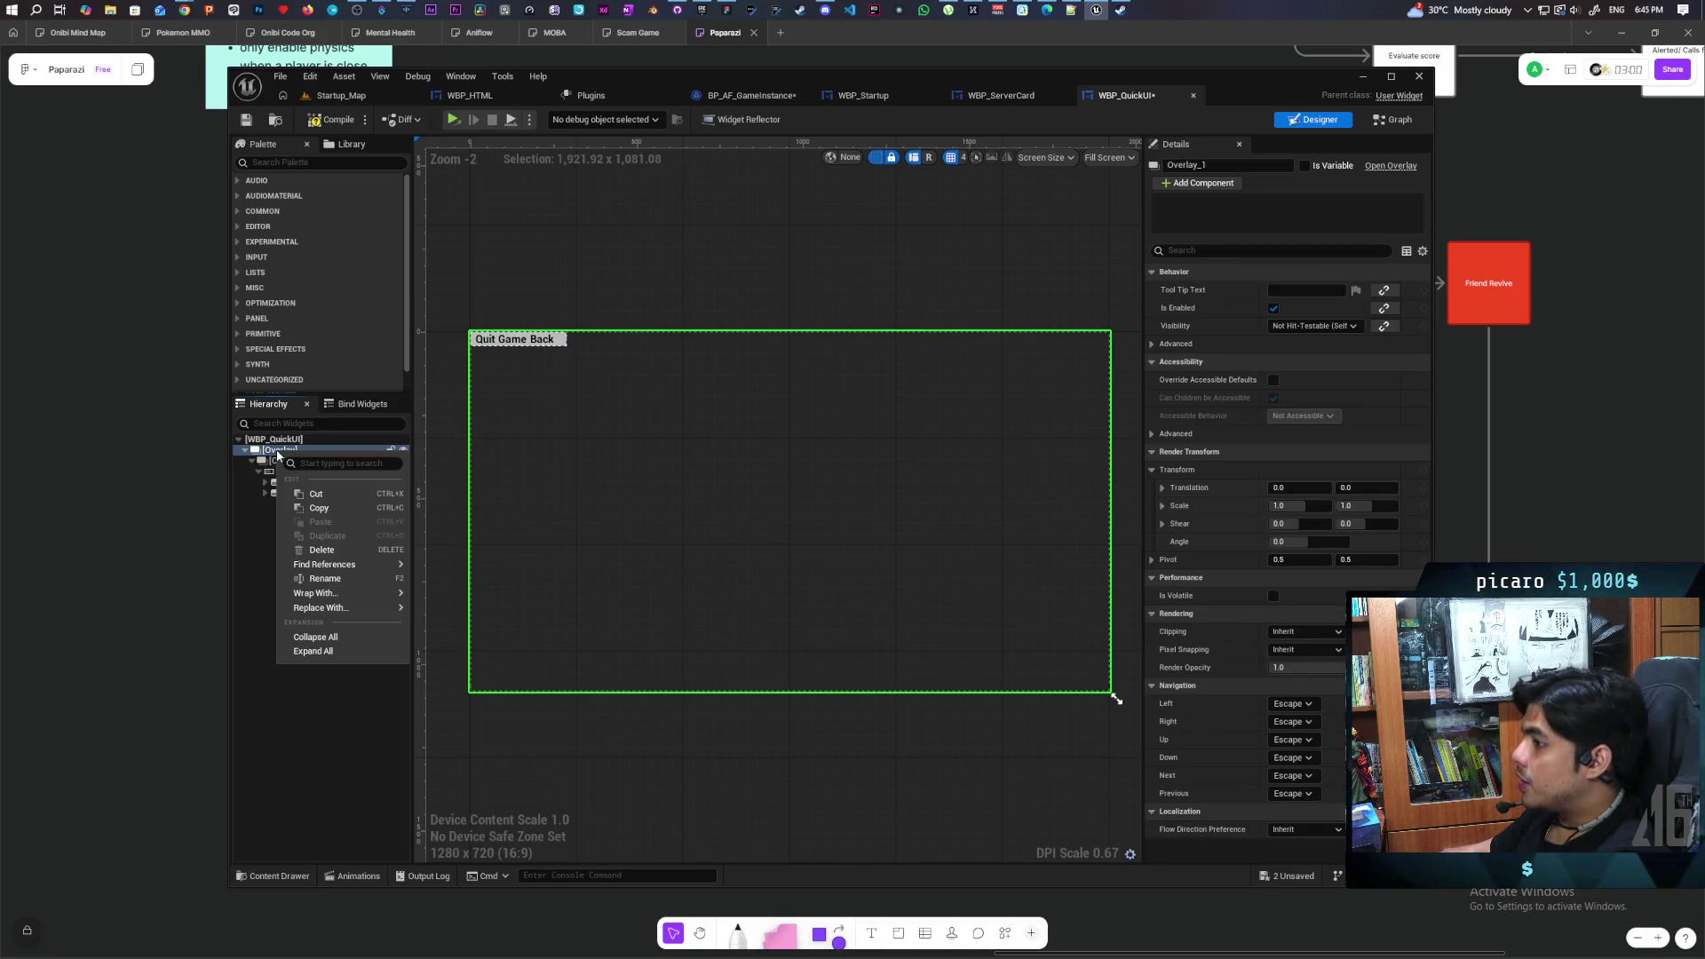
mouse_move(358, 588)
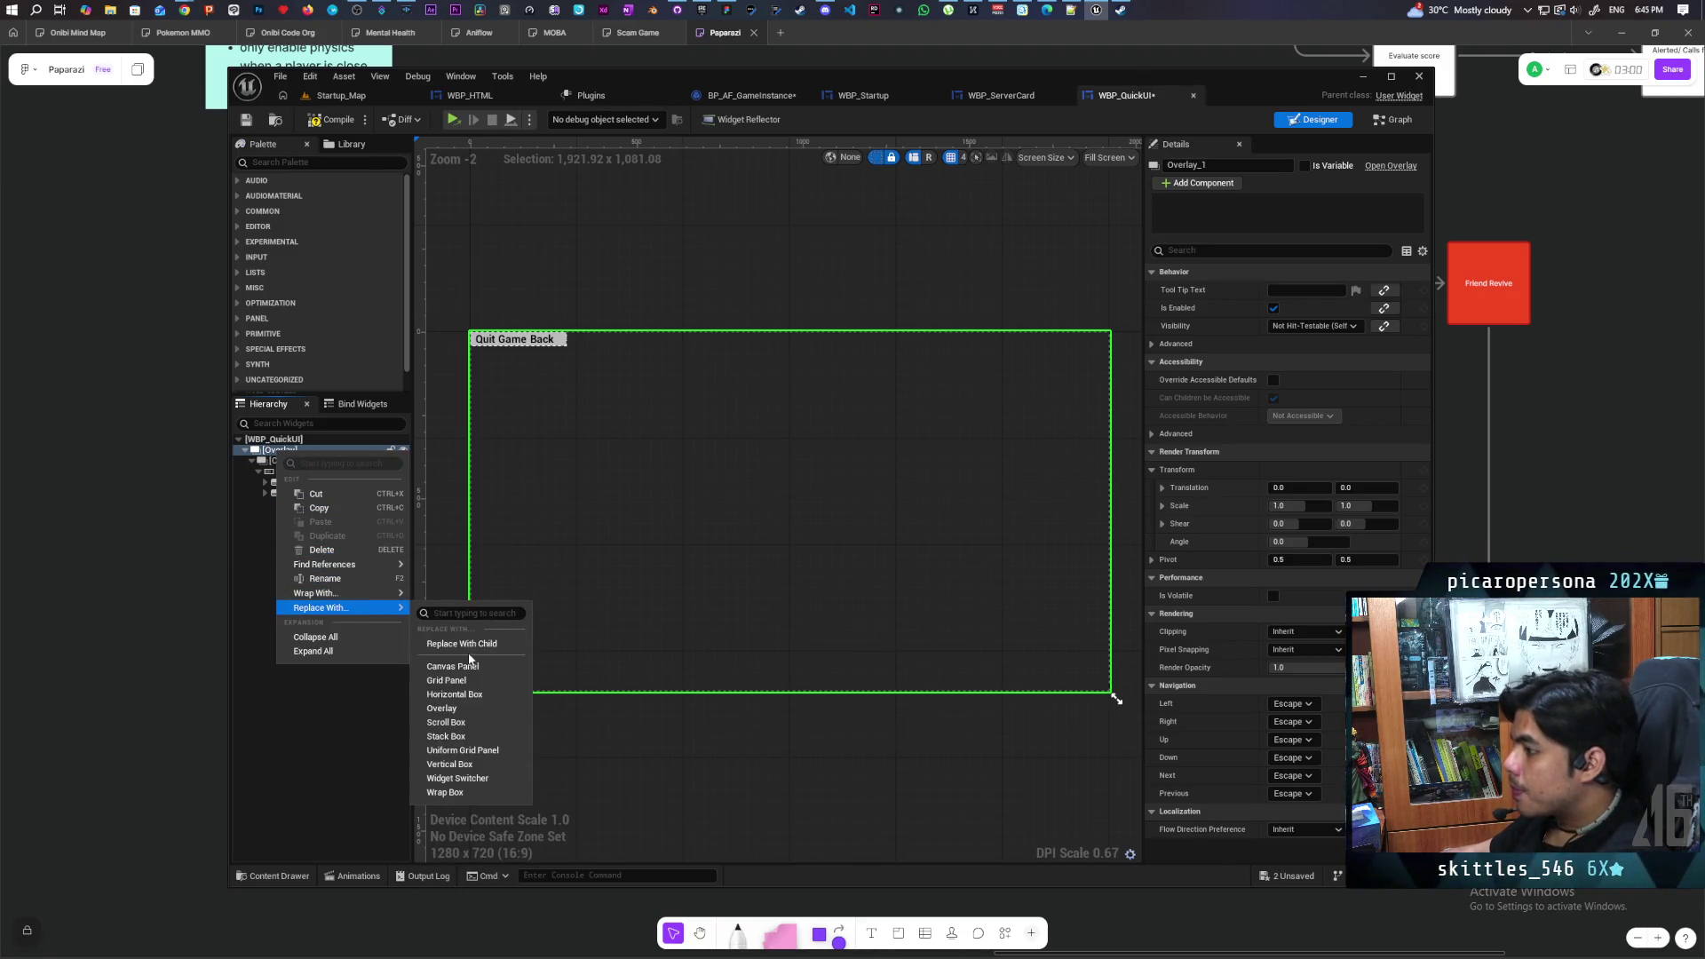
left_click(466, 644)
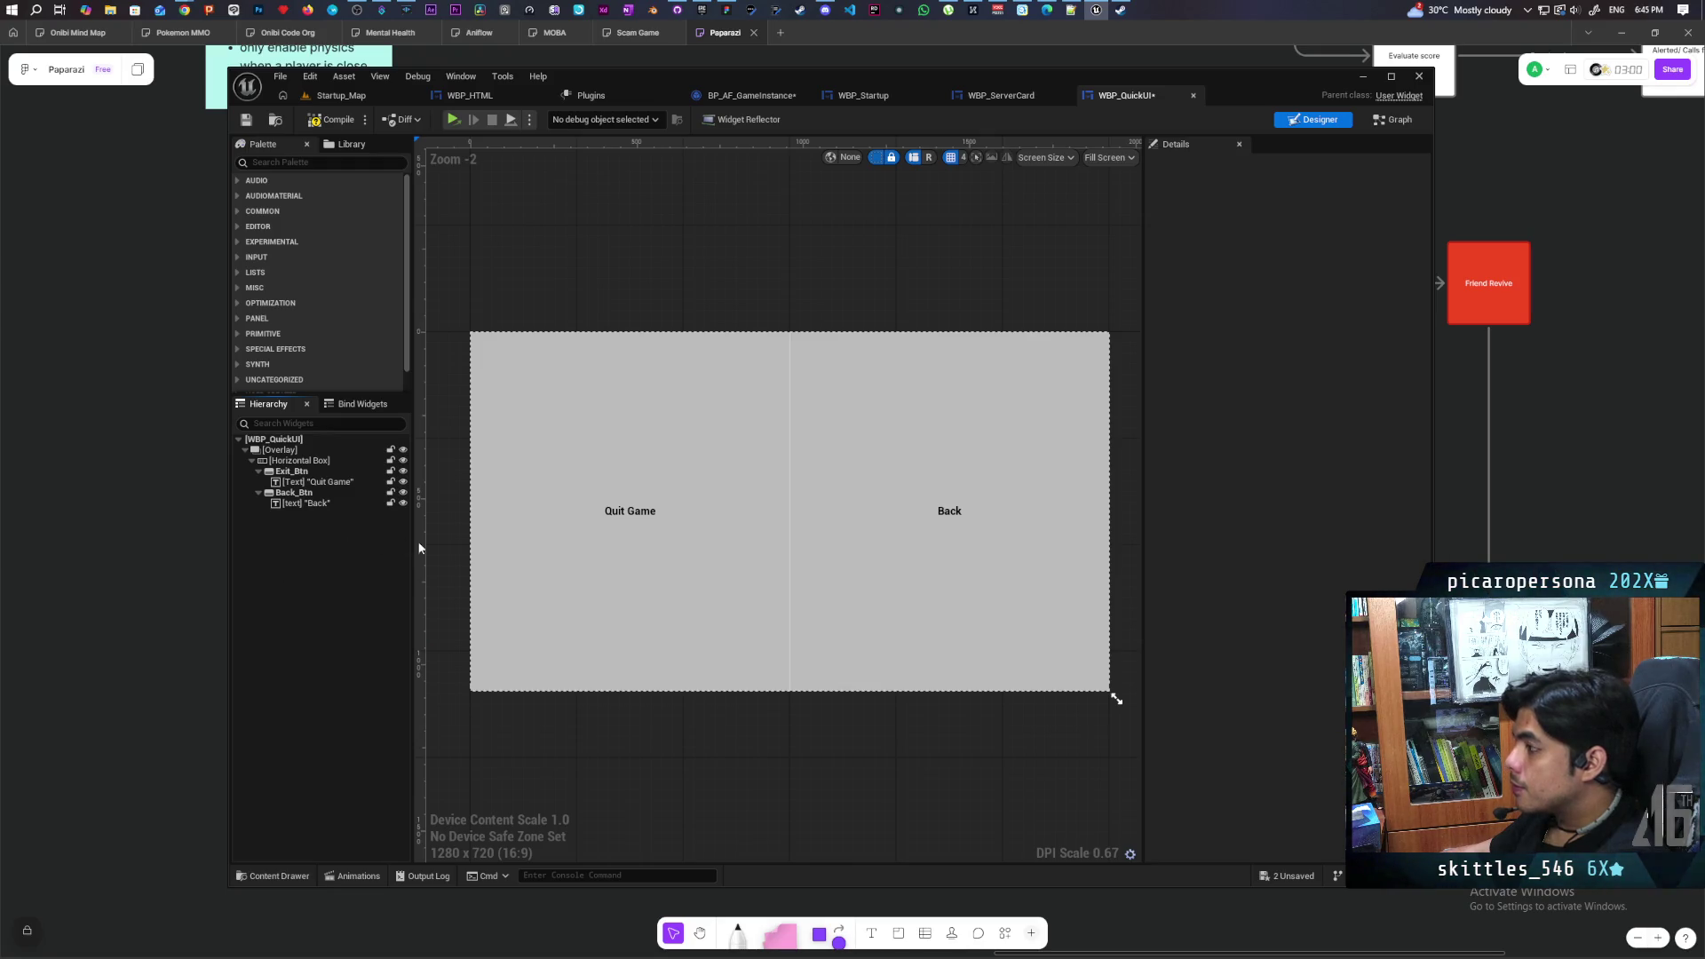
Centre the Horizontal Box both ways and convert it into a Vertical Box
left_click(267, 461)
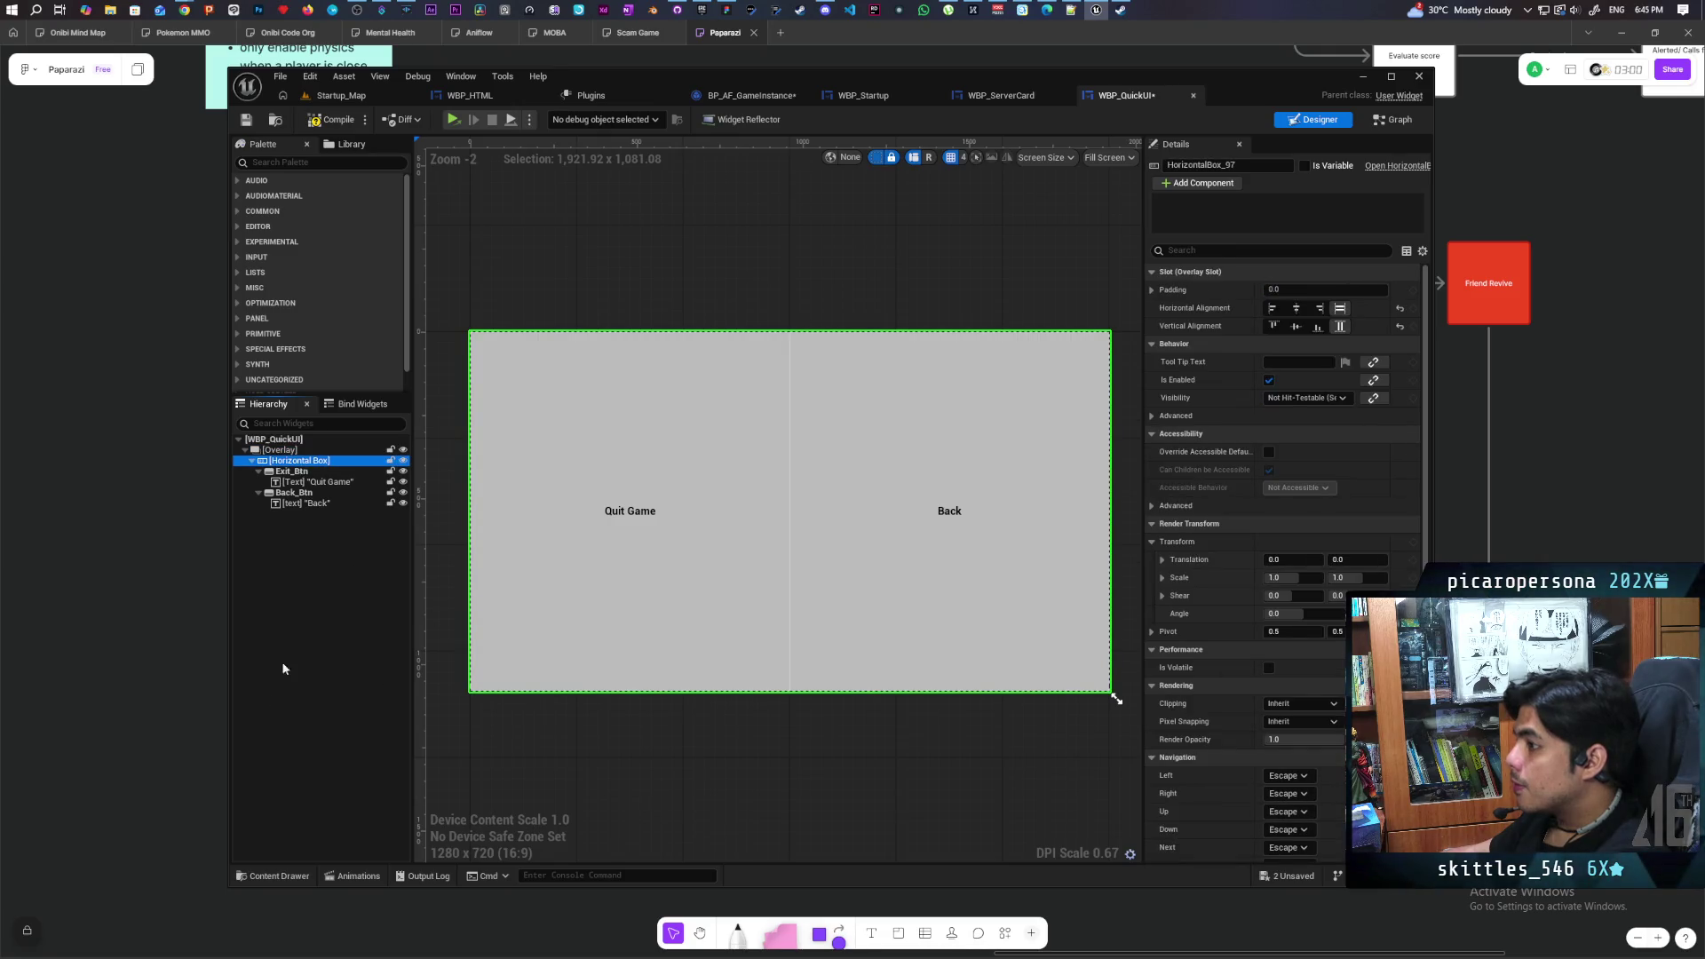
left_click(1296, 308)
left_click(1295, 326)
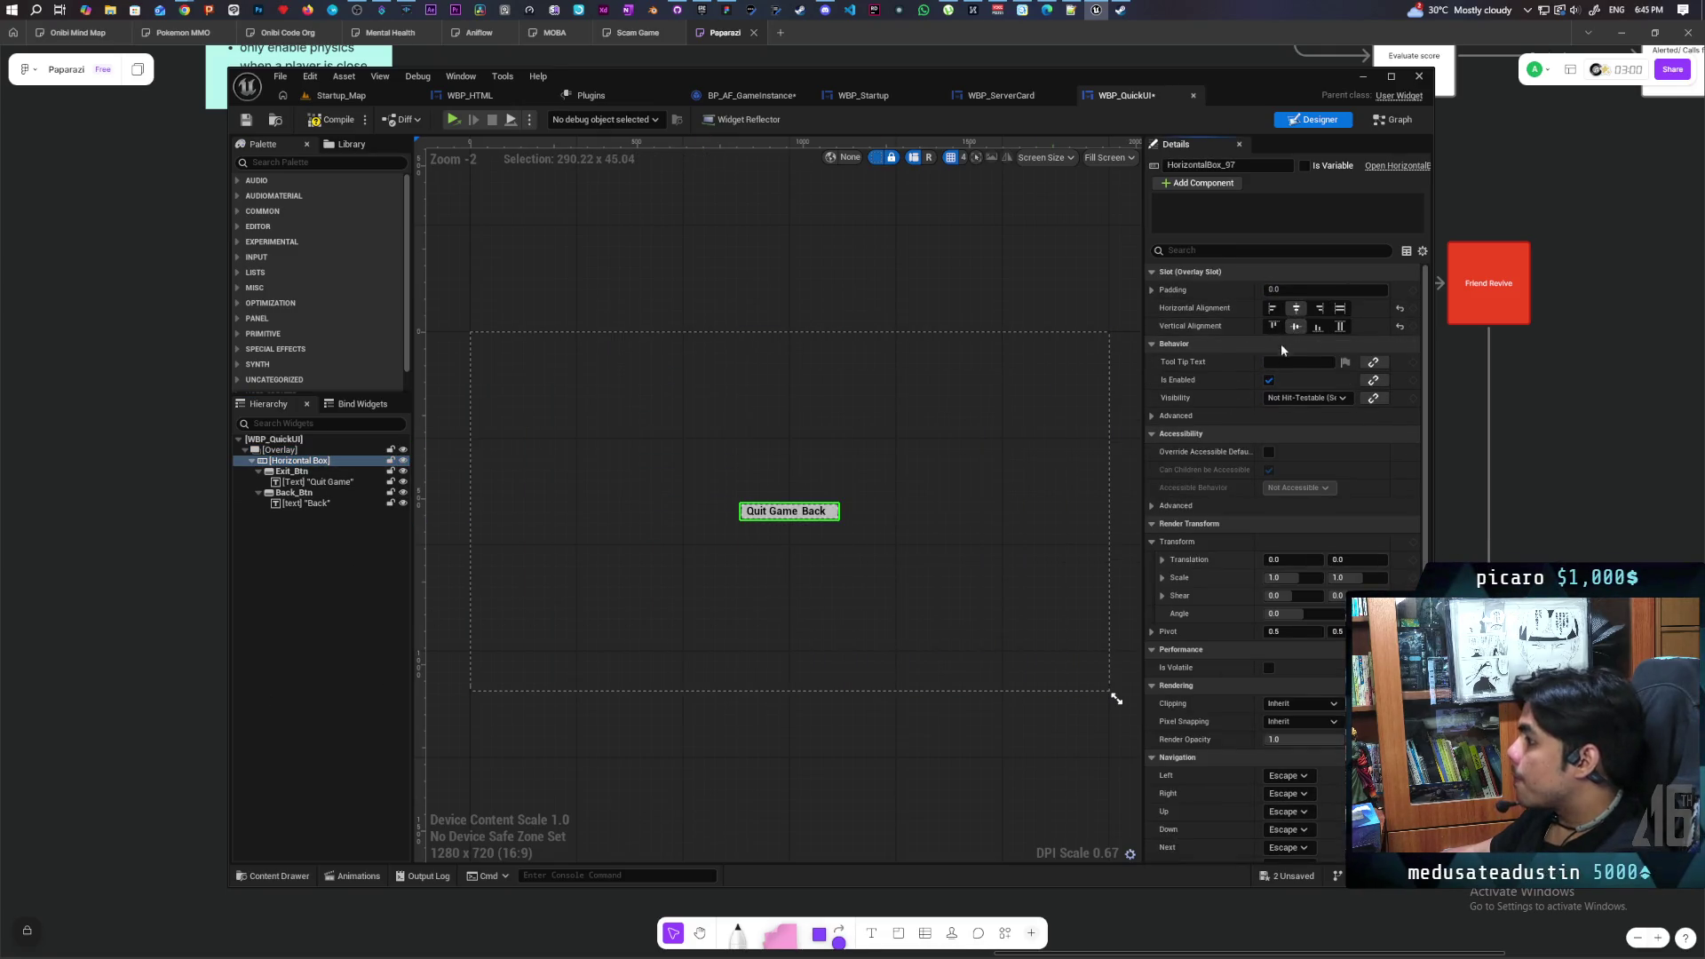
right_click(325, 468)
mouse_move(414, 608)
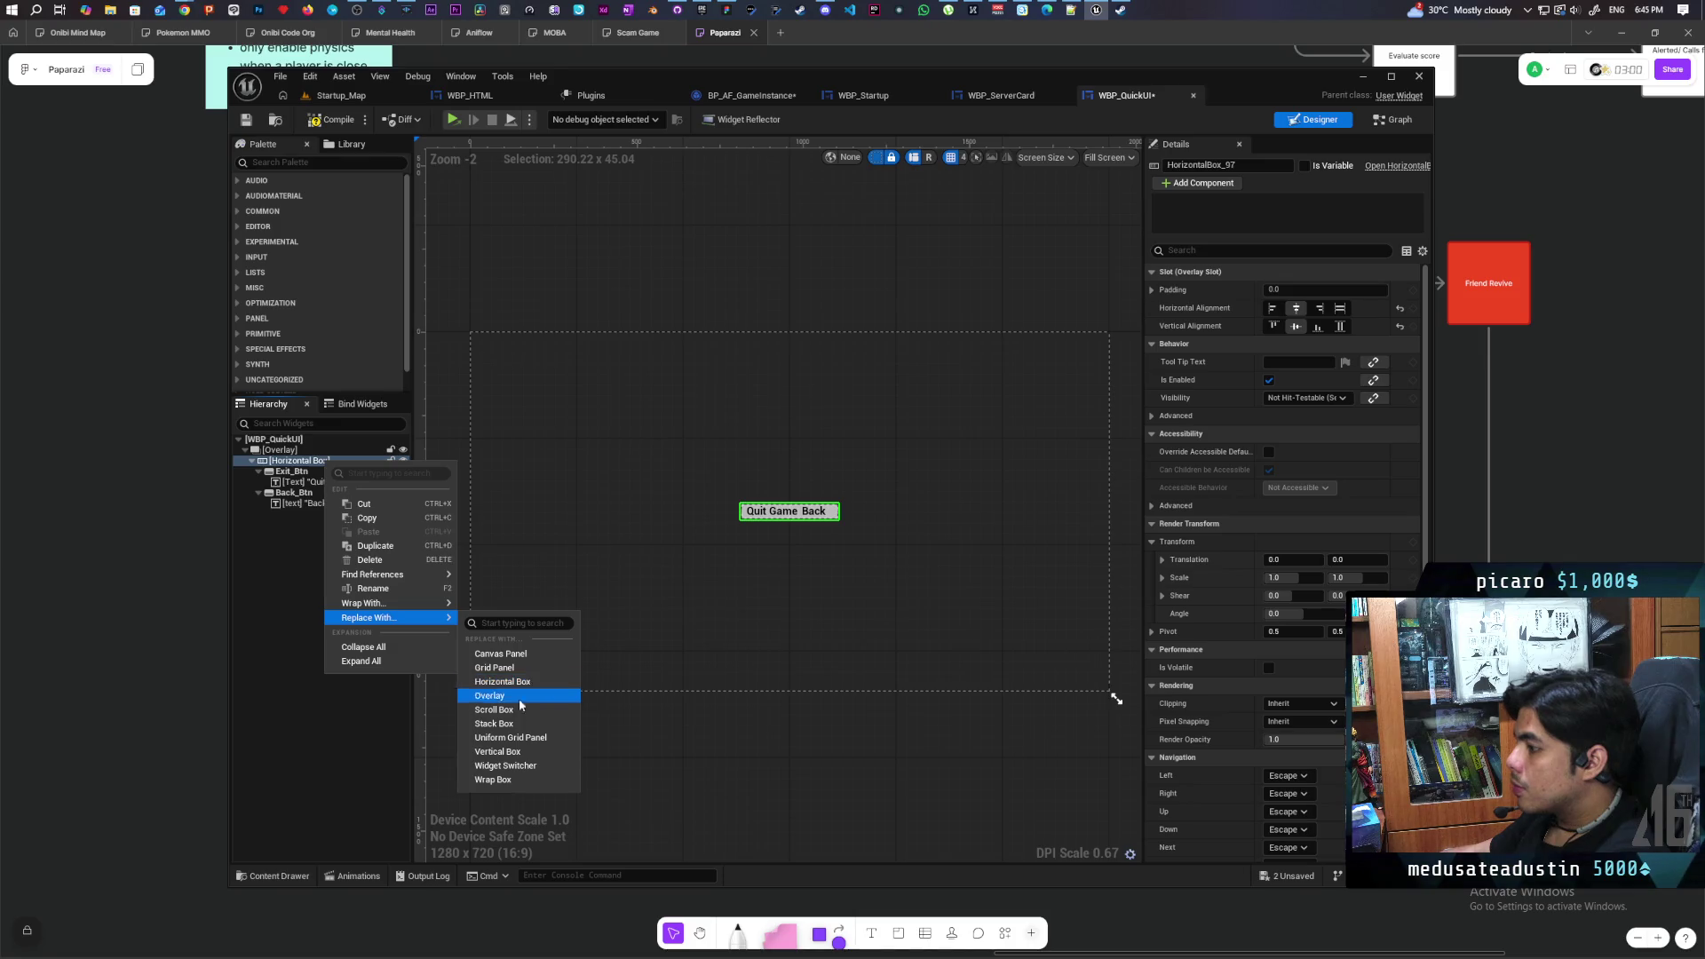
left_click(511, 752)
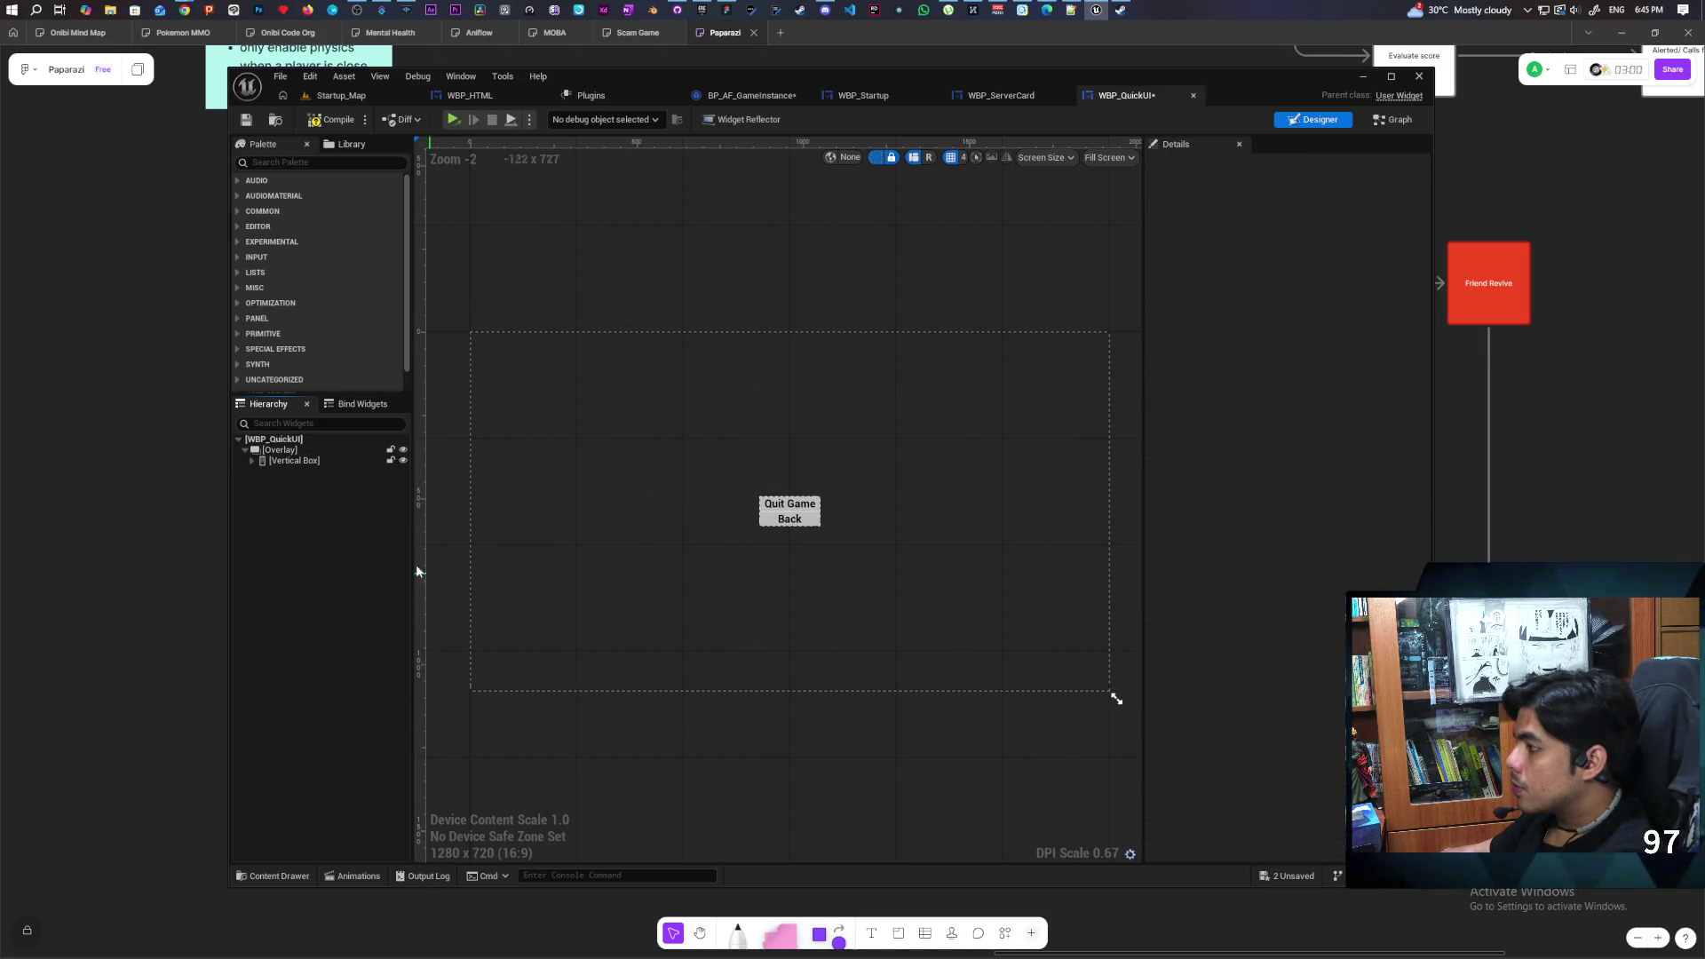
Select both the Quit Game and Back buttons inside the Vertical Box
left_click(251, 461)
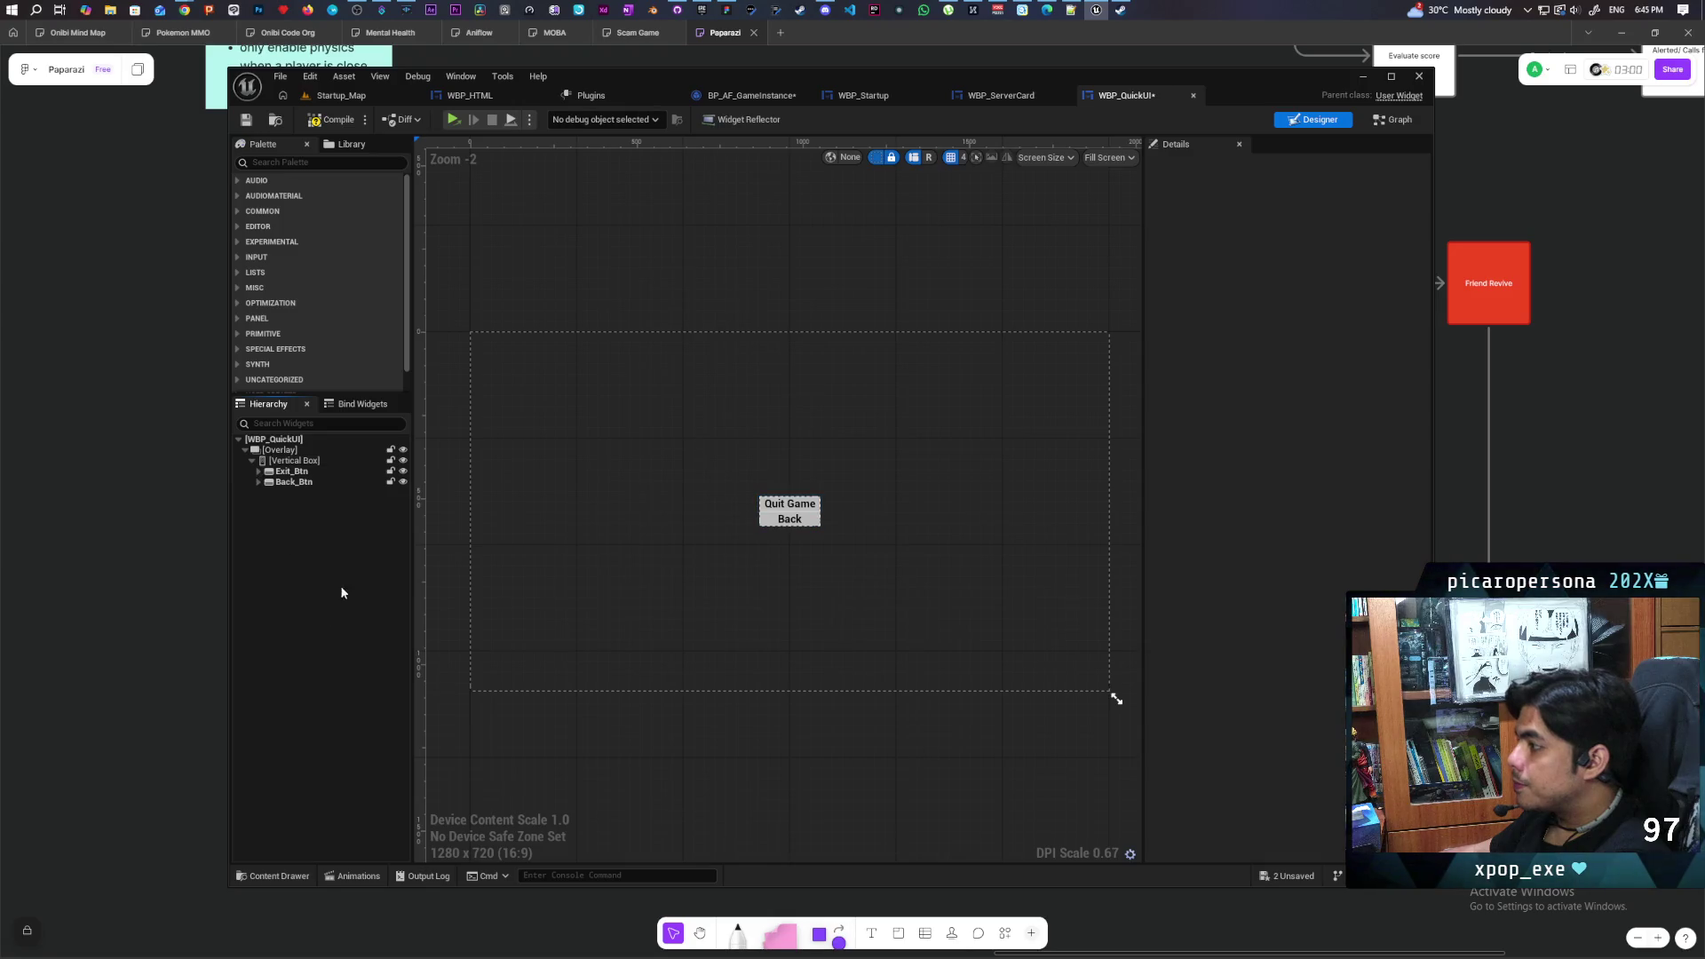
left_click(282, 462)
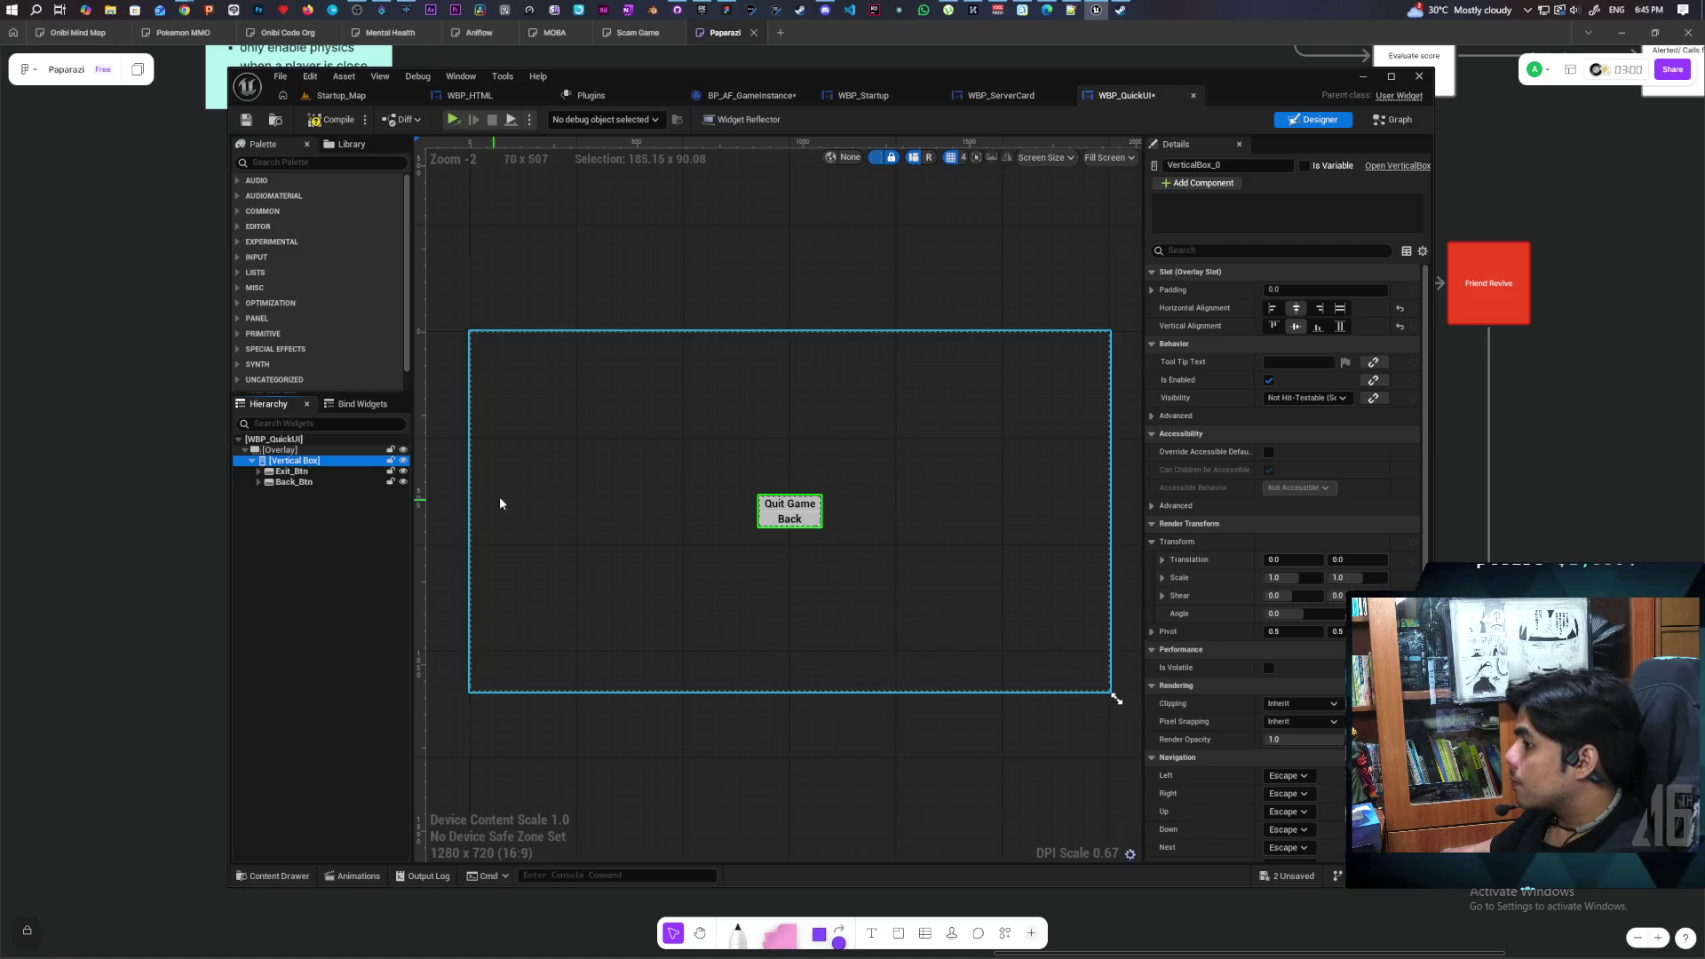
left_click(291, 472)
left_click(294, 483)
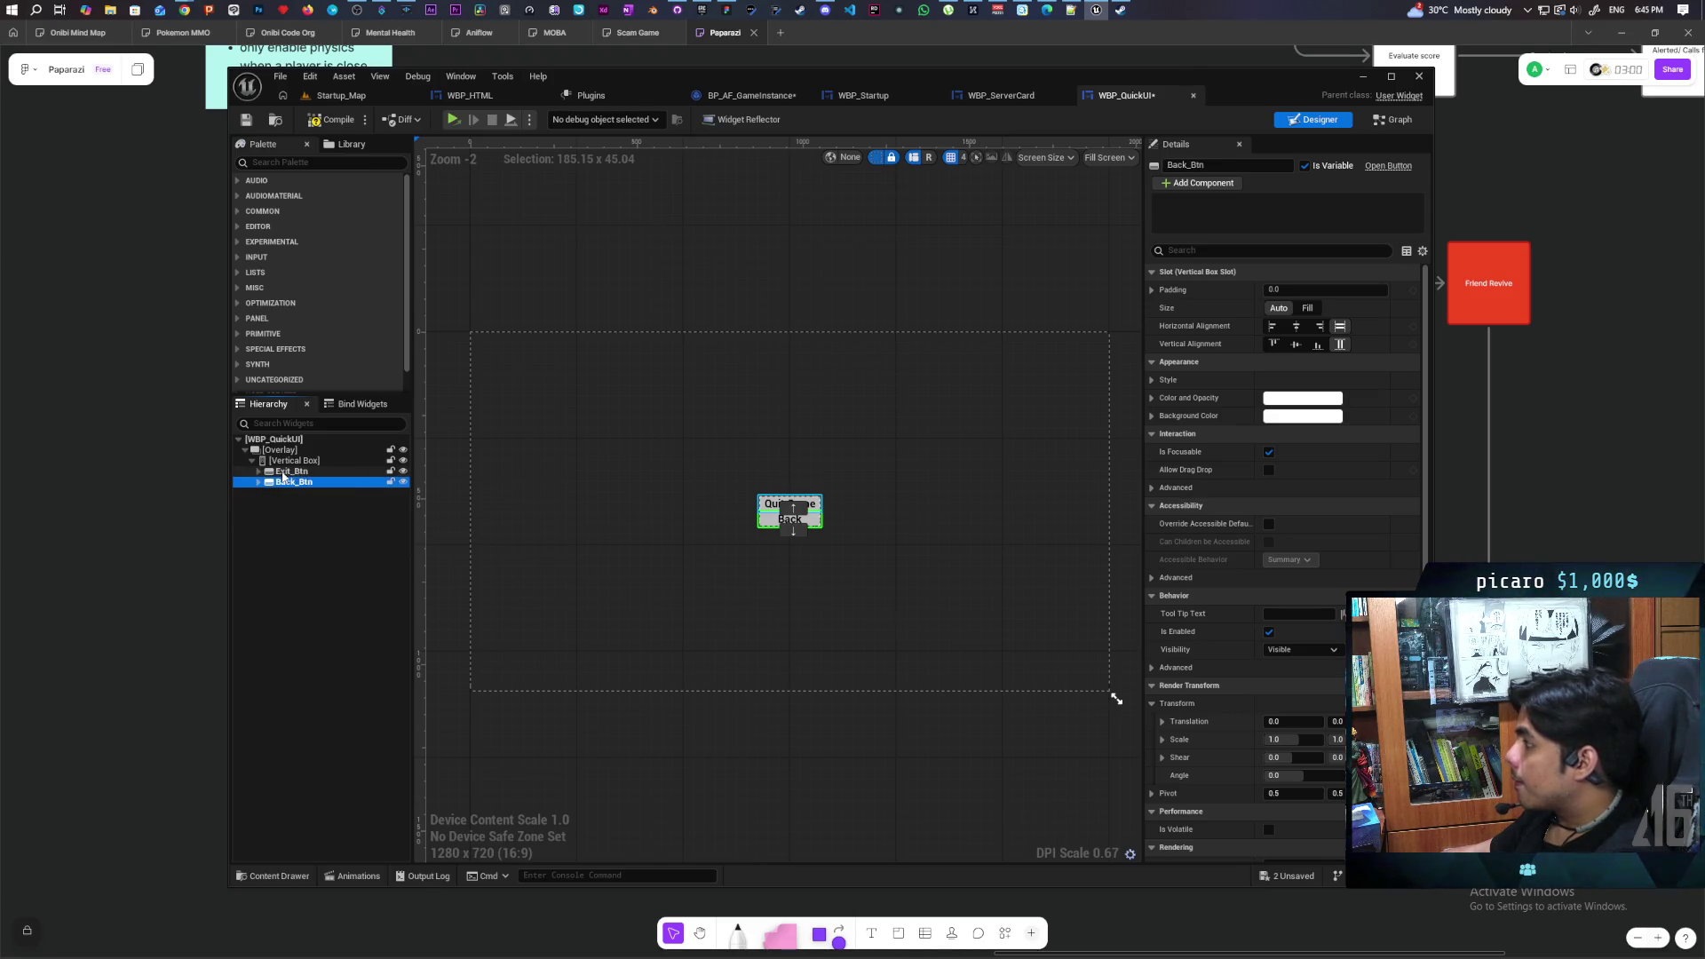
left_click(291, 472, "ctrl")
left_click(293, 483, "ctrl")
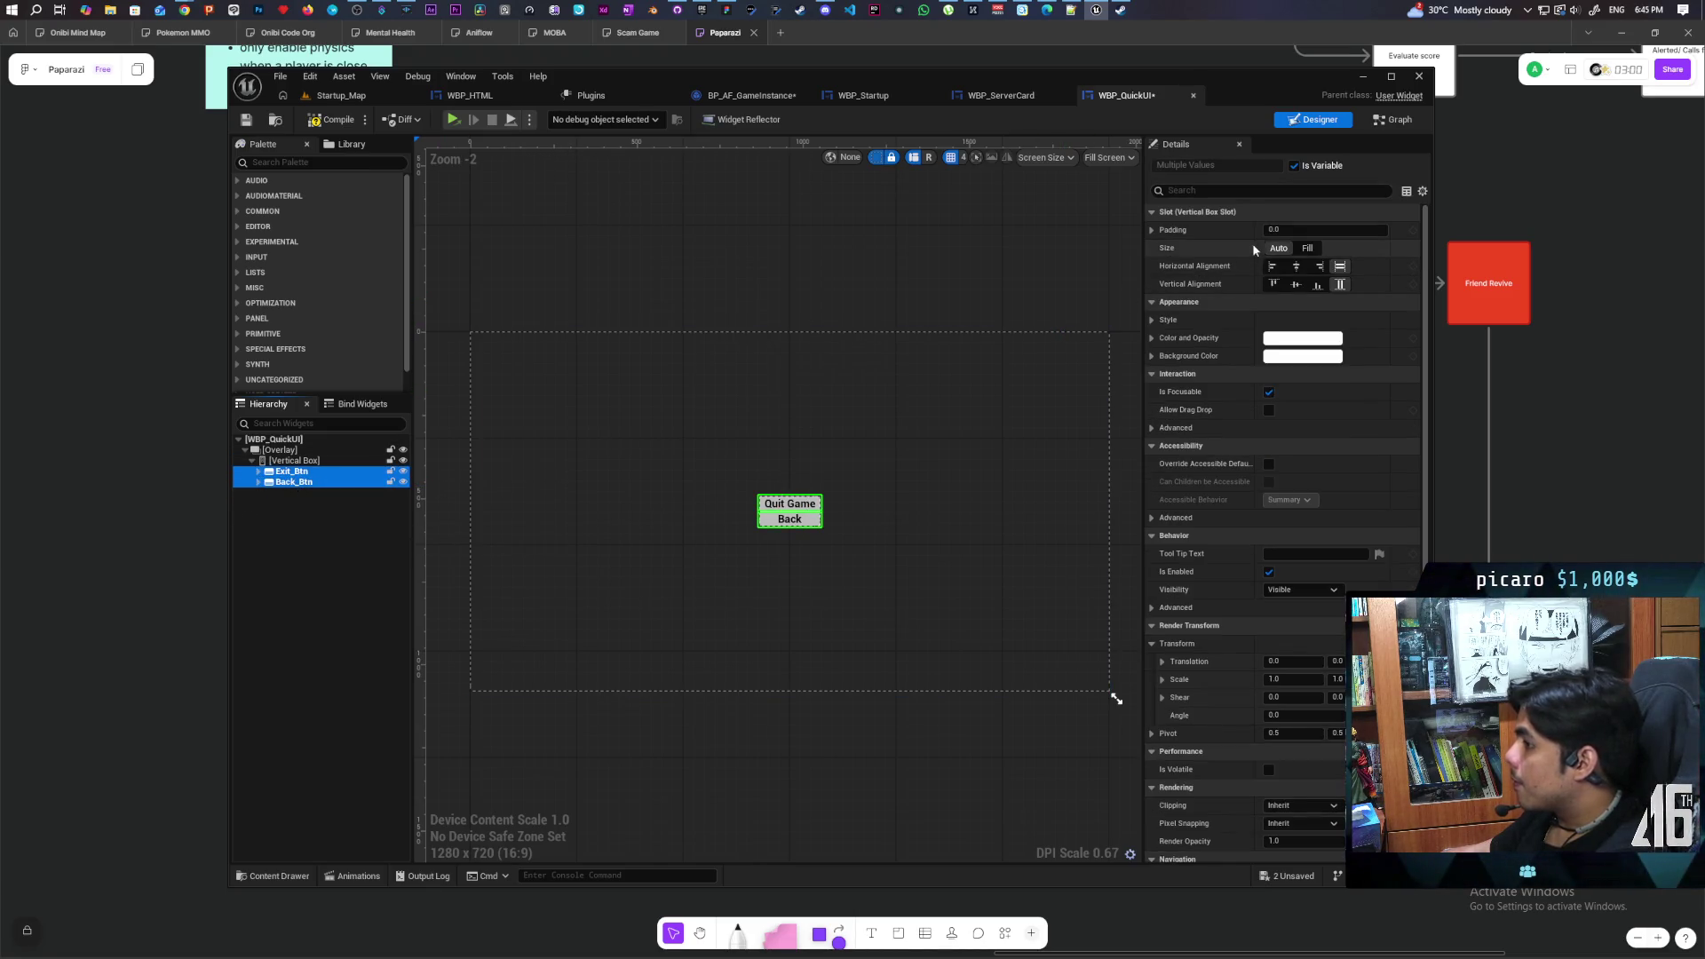
Set both buttons' padding to 20 and save all blueprints
left_click(1288, 229)
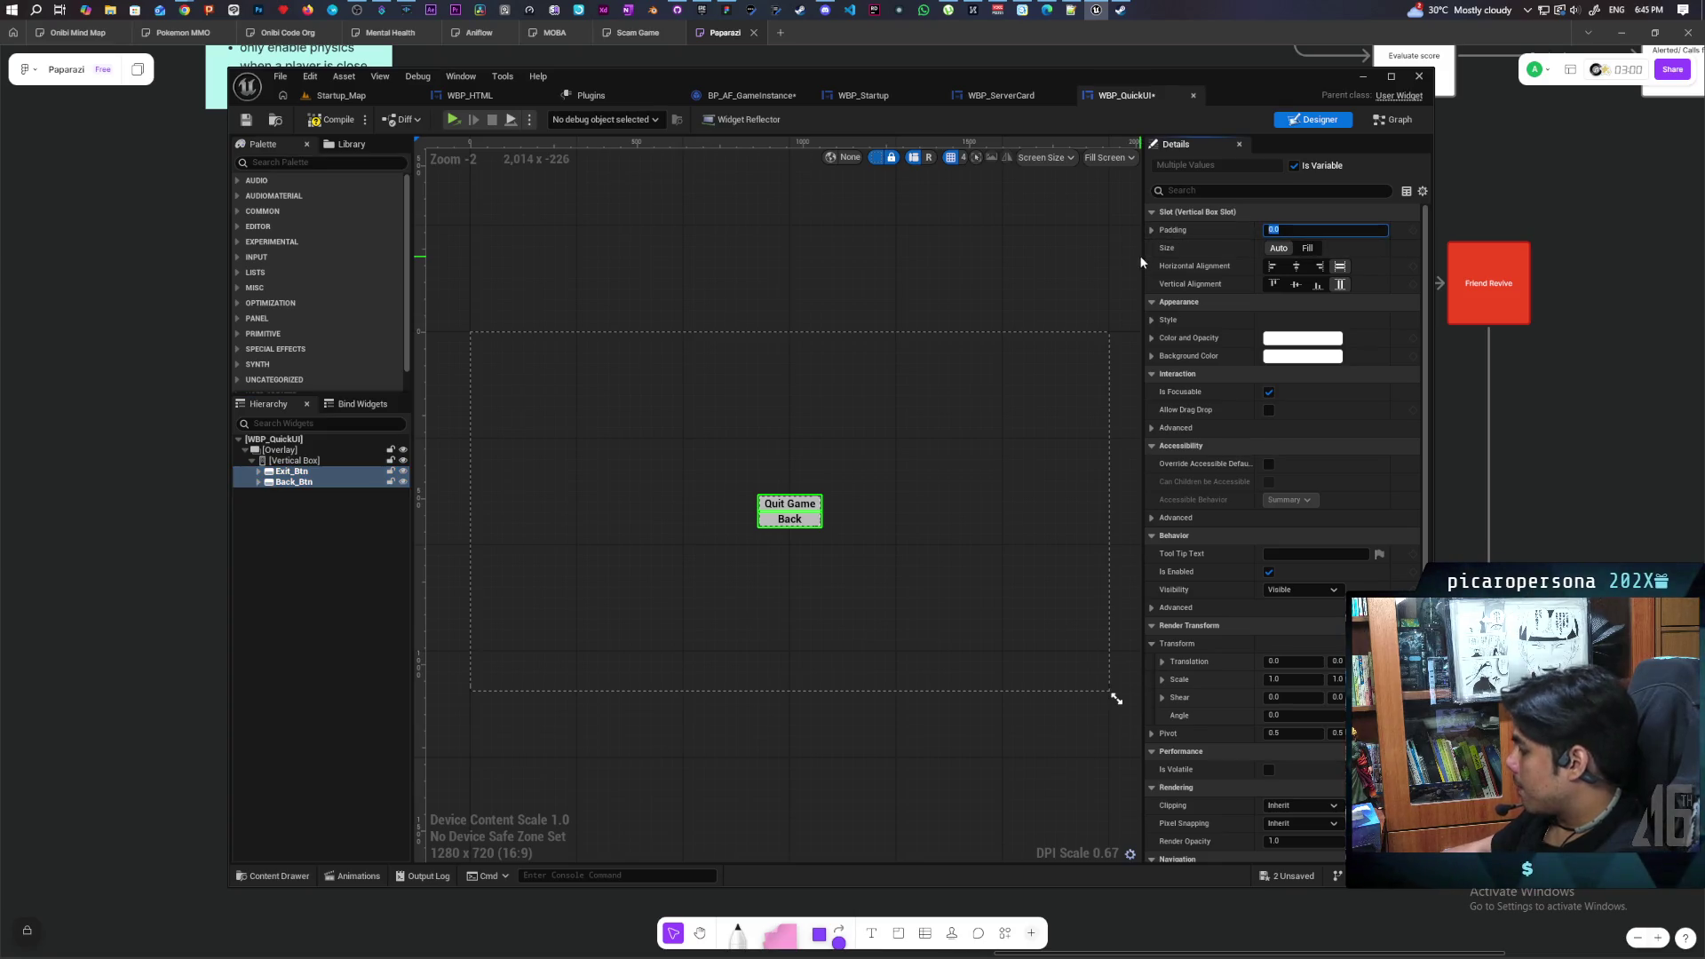
type("10")
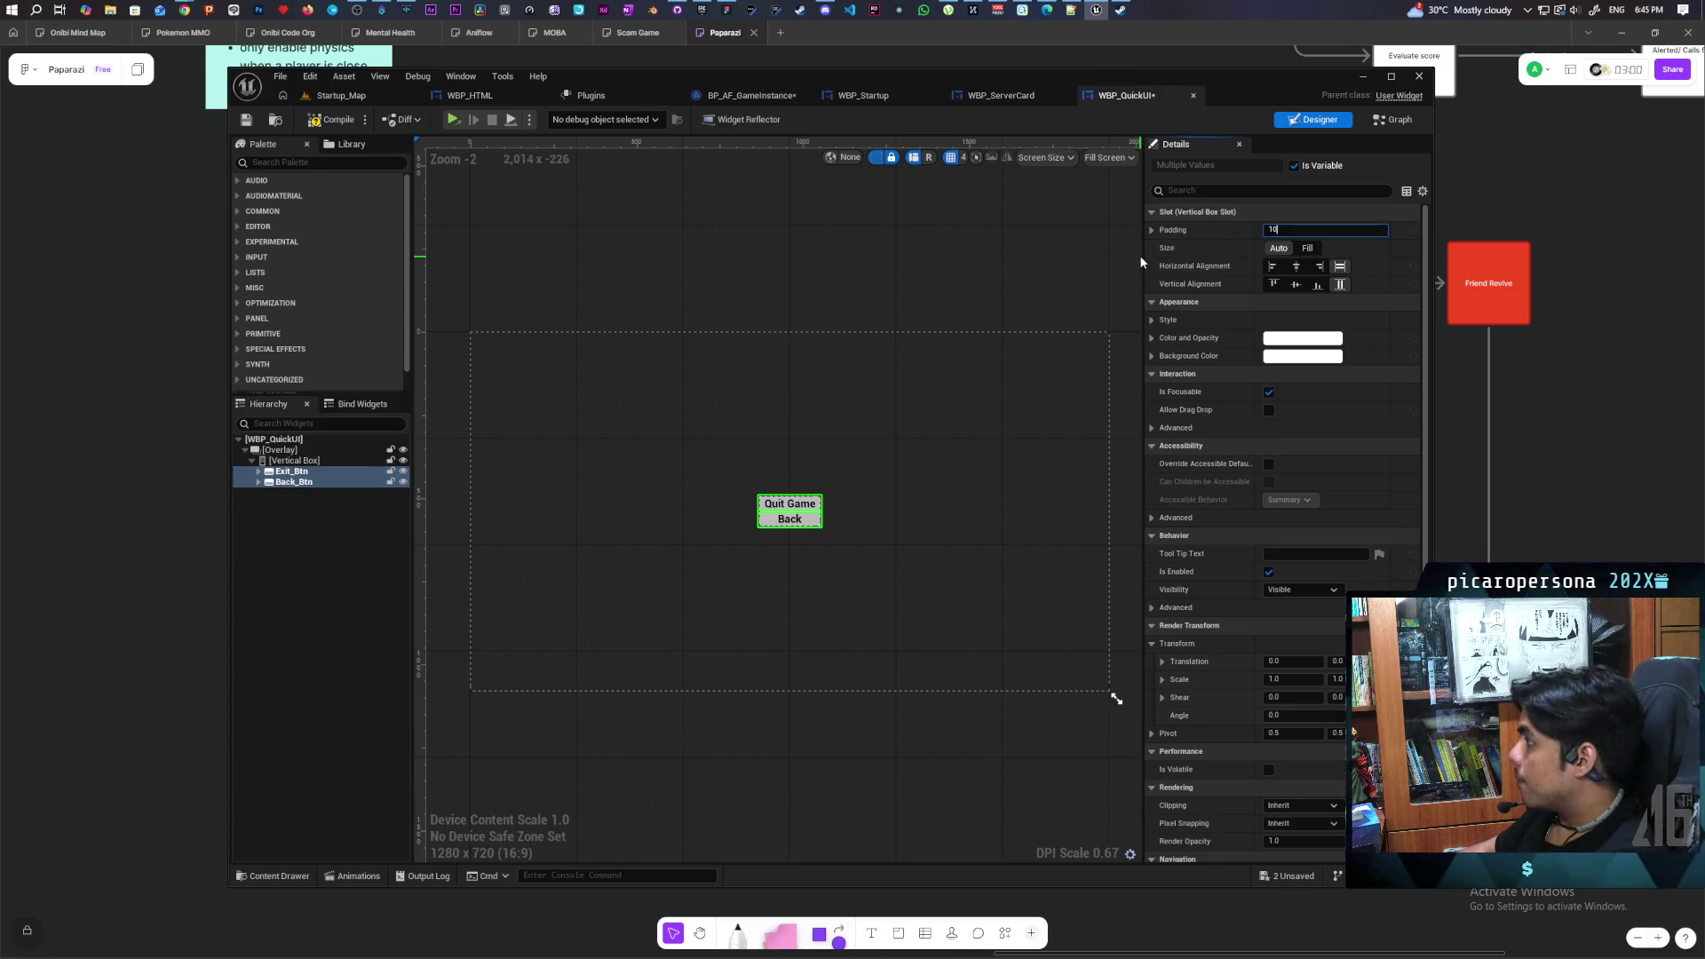
key("Return")
type("20")
key("Return")
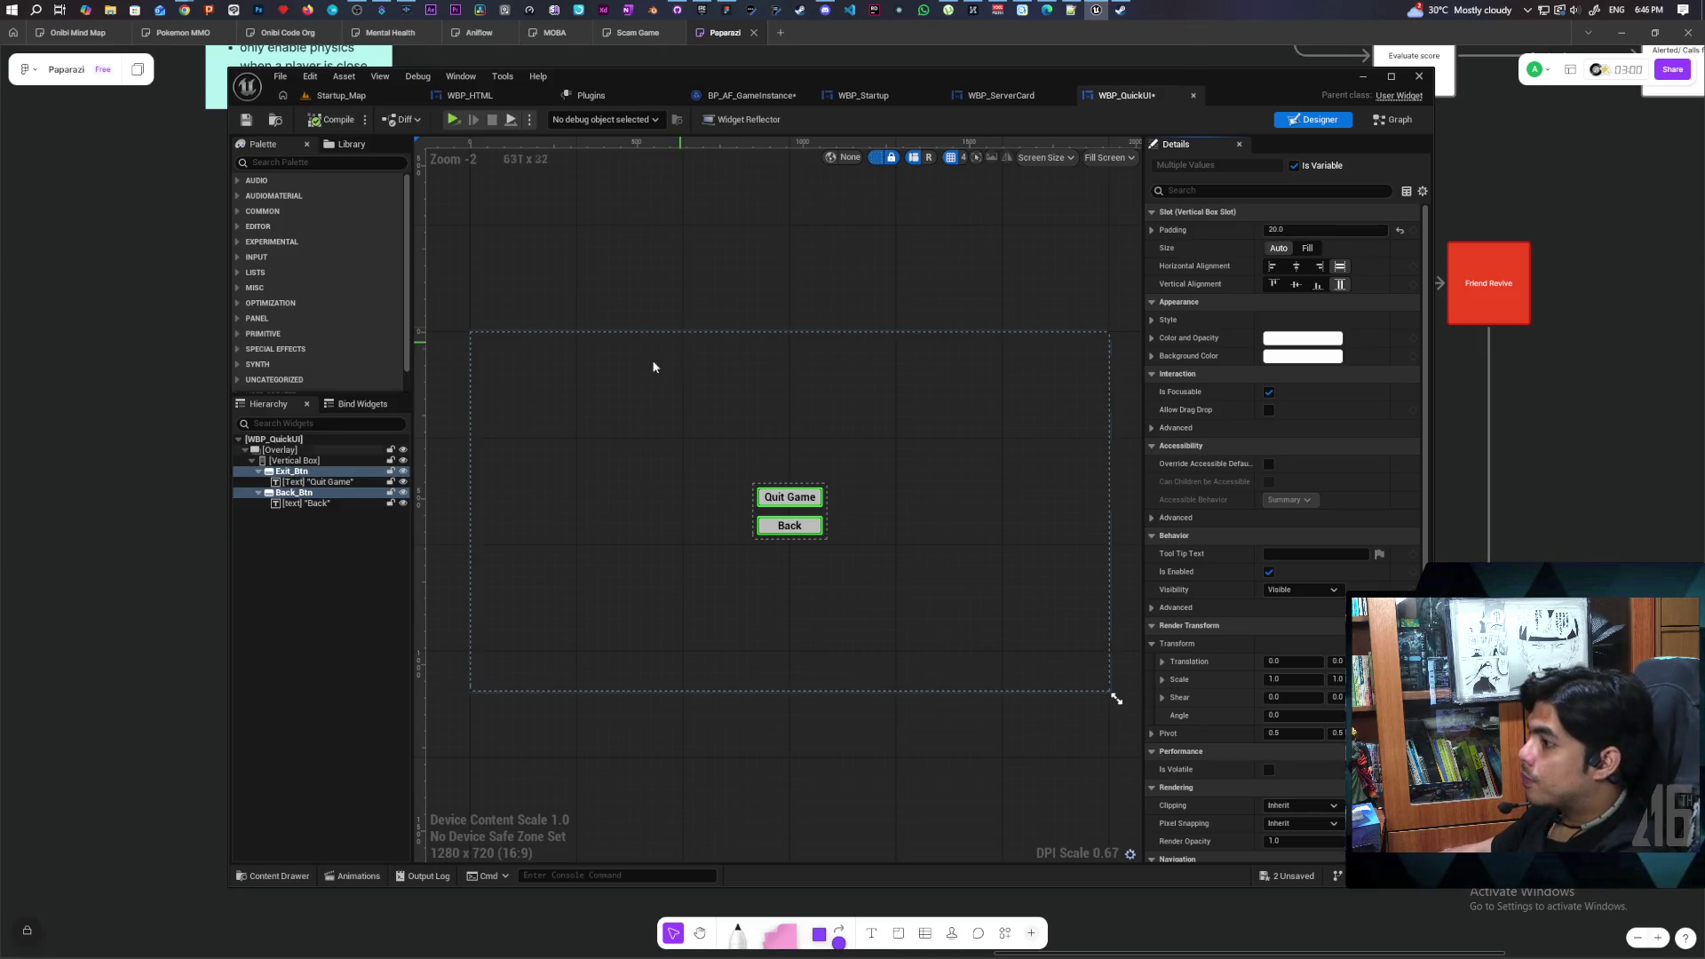
left_click(331, 590)
key("ctrl+shift+s")
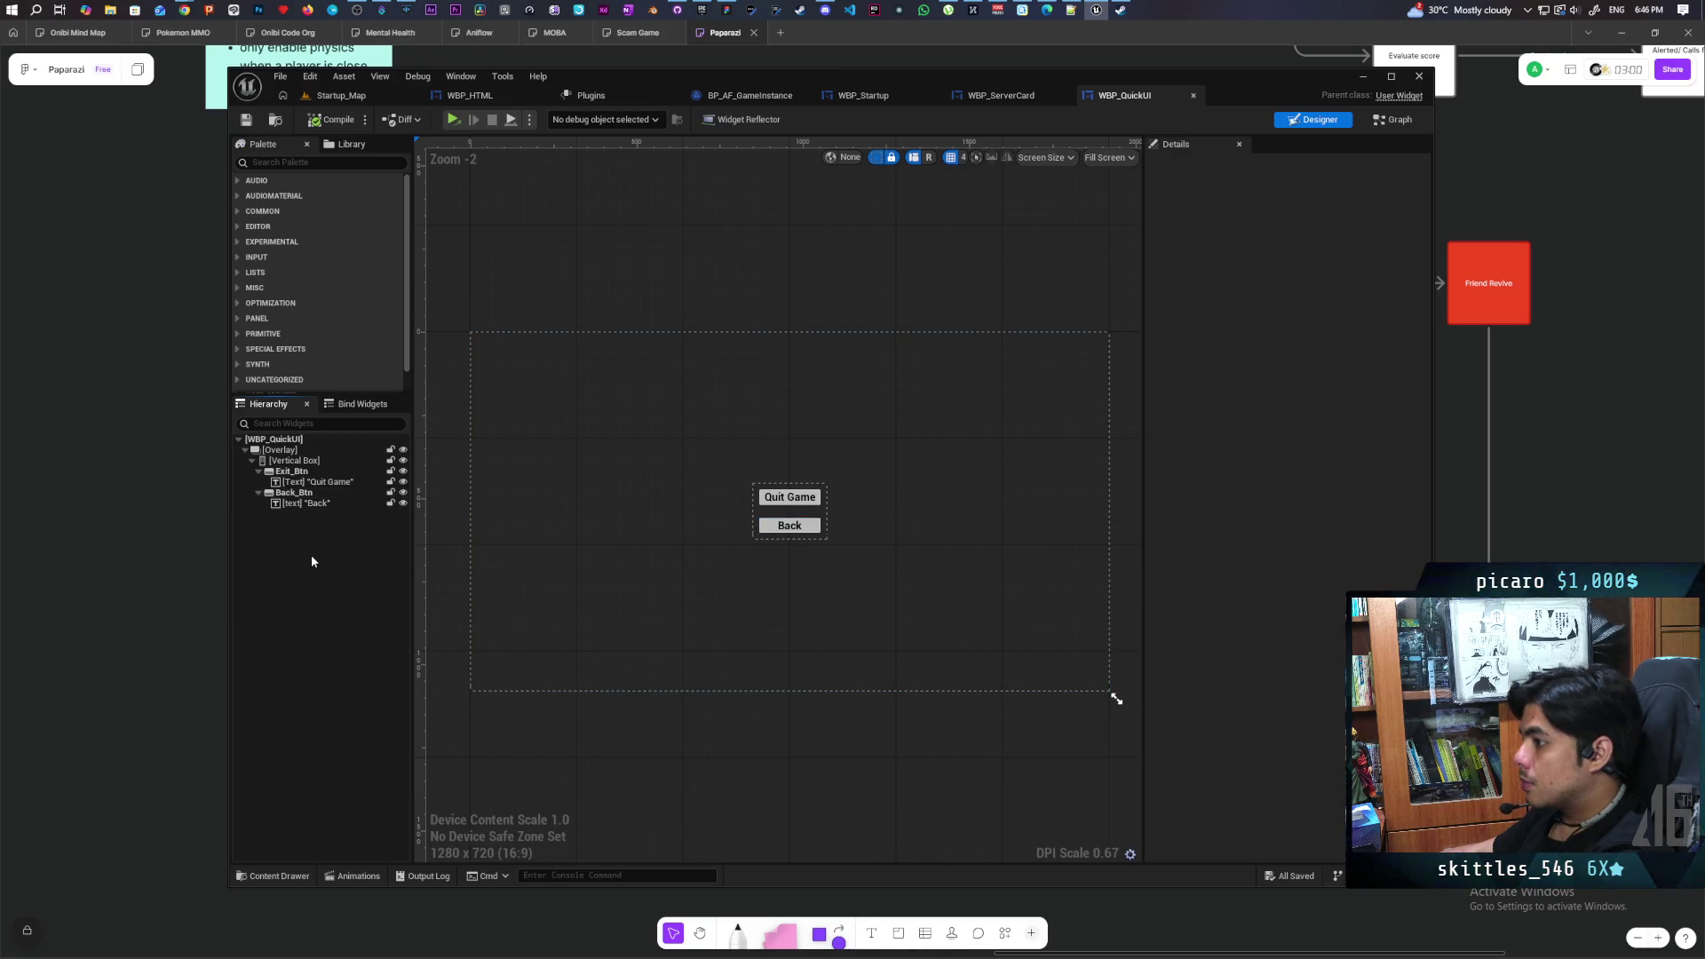
Move the Quit Game button below the Back button in the Vertical Box
left_click(306, 503)
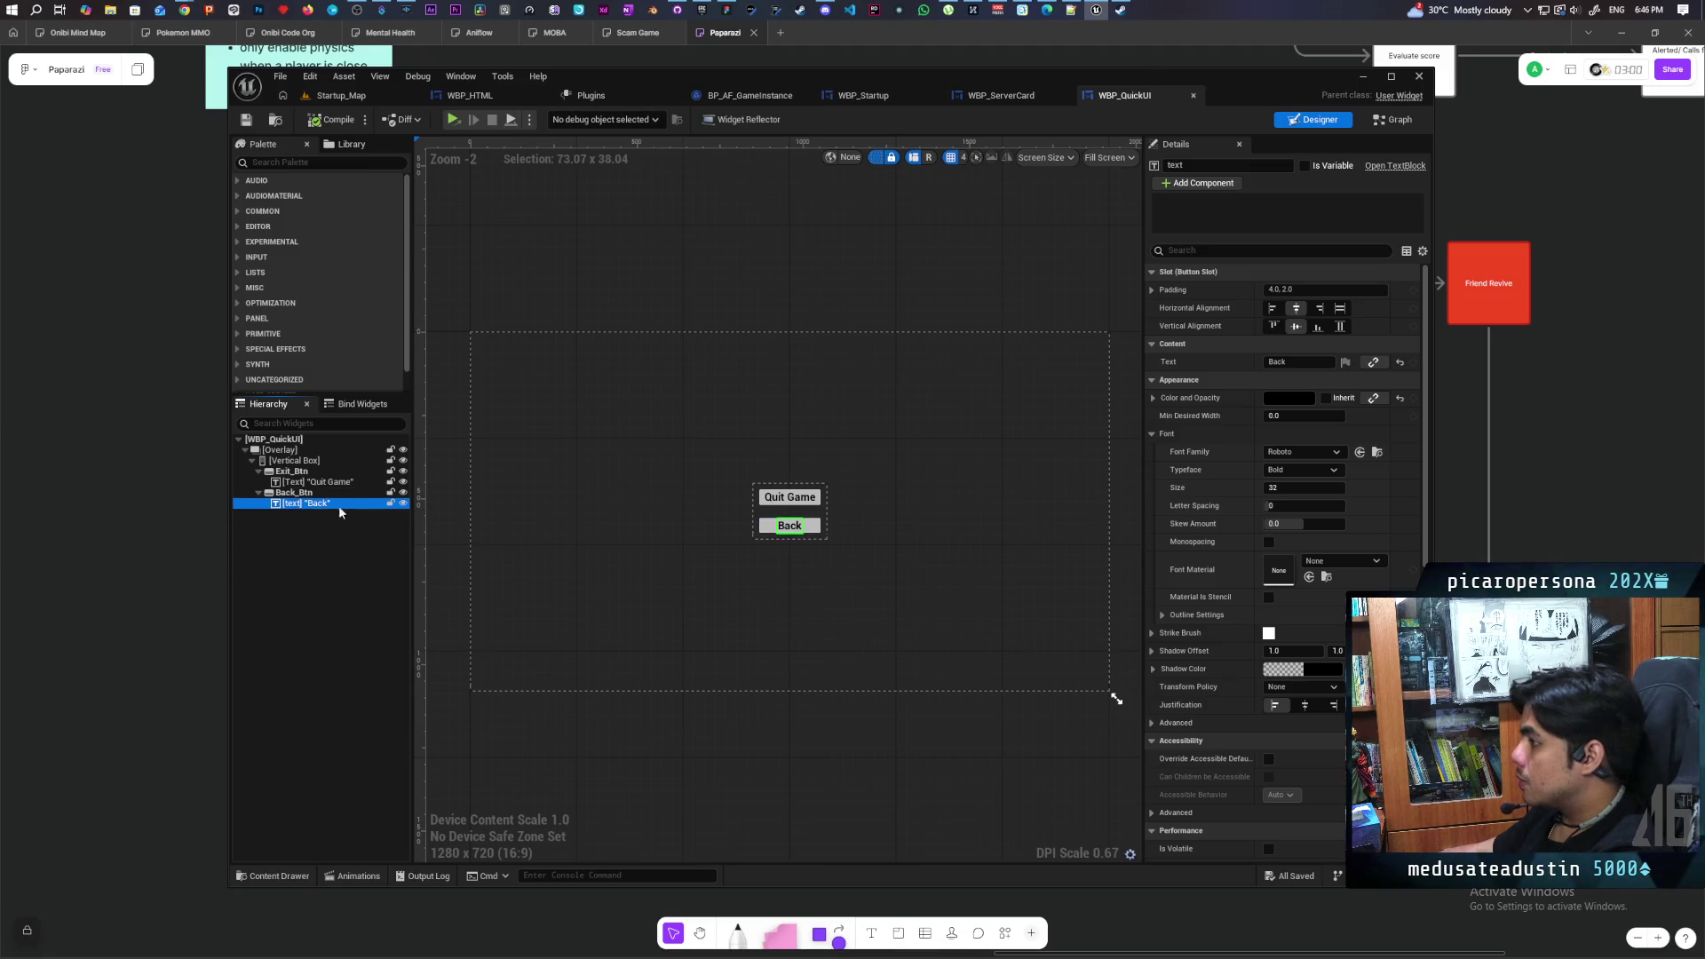
left_click(791, 497)
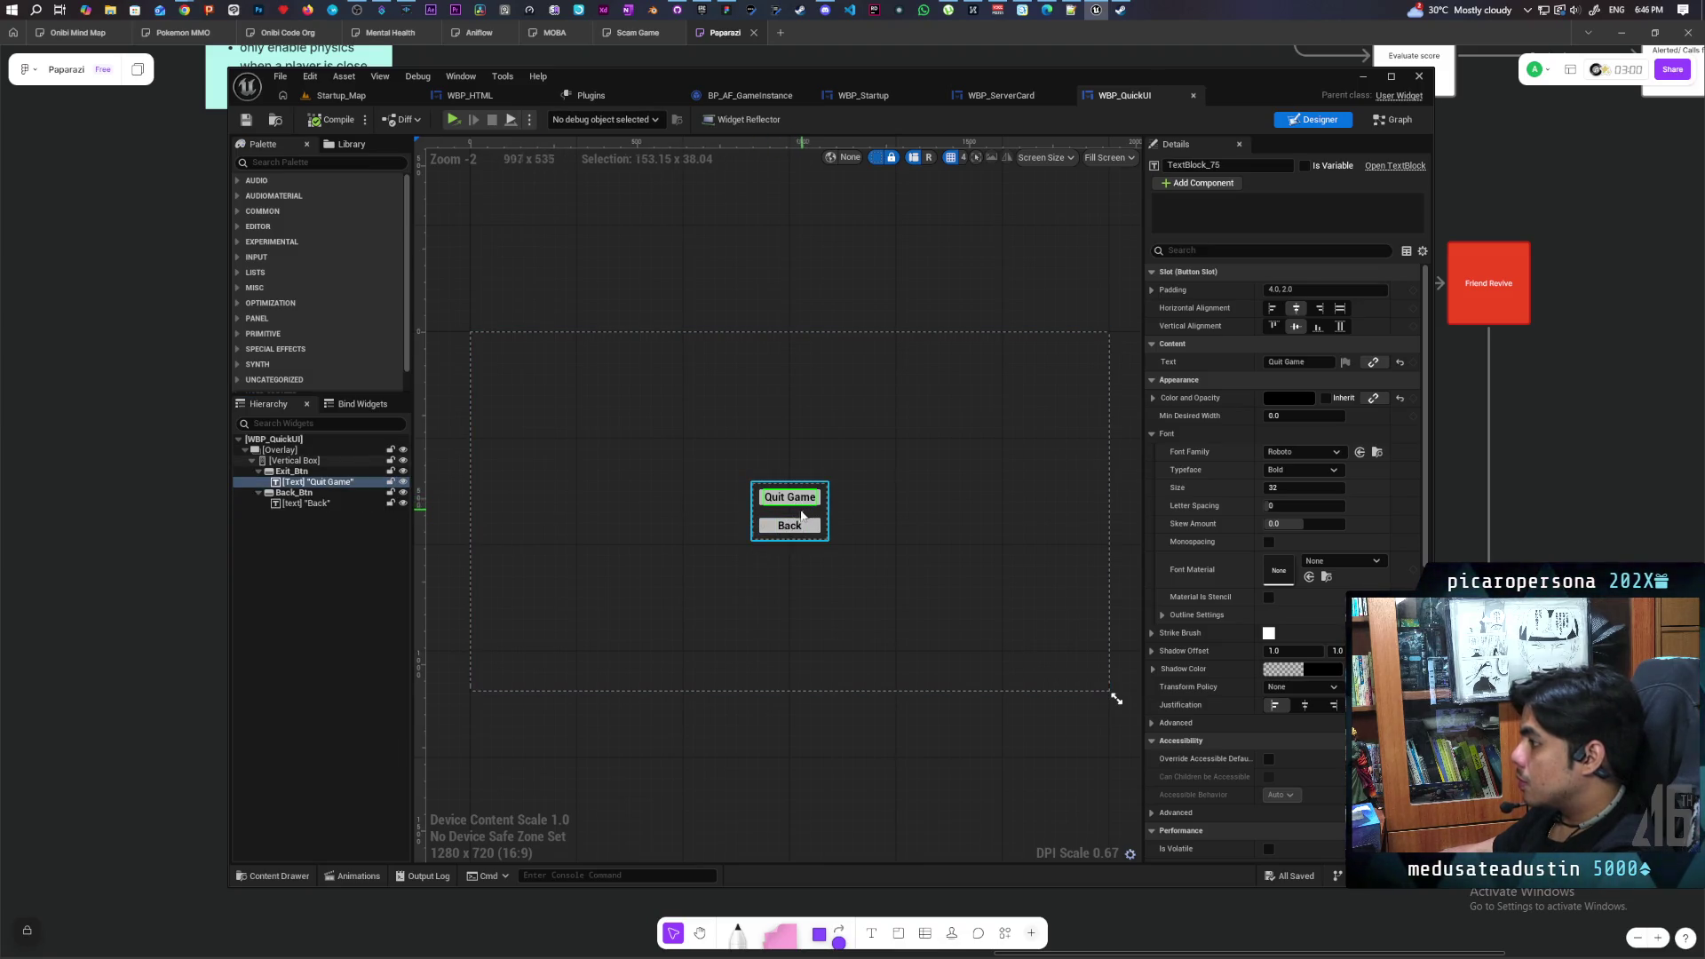
scroll(706, 524, "up", 4)
left_click(773, 481)
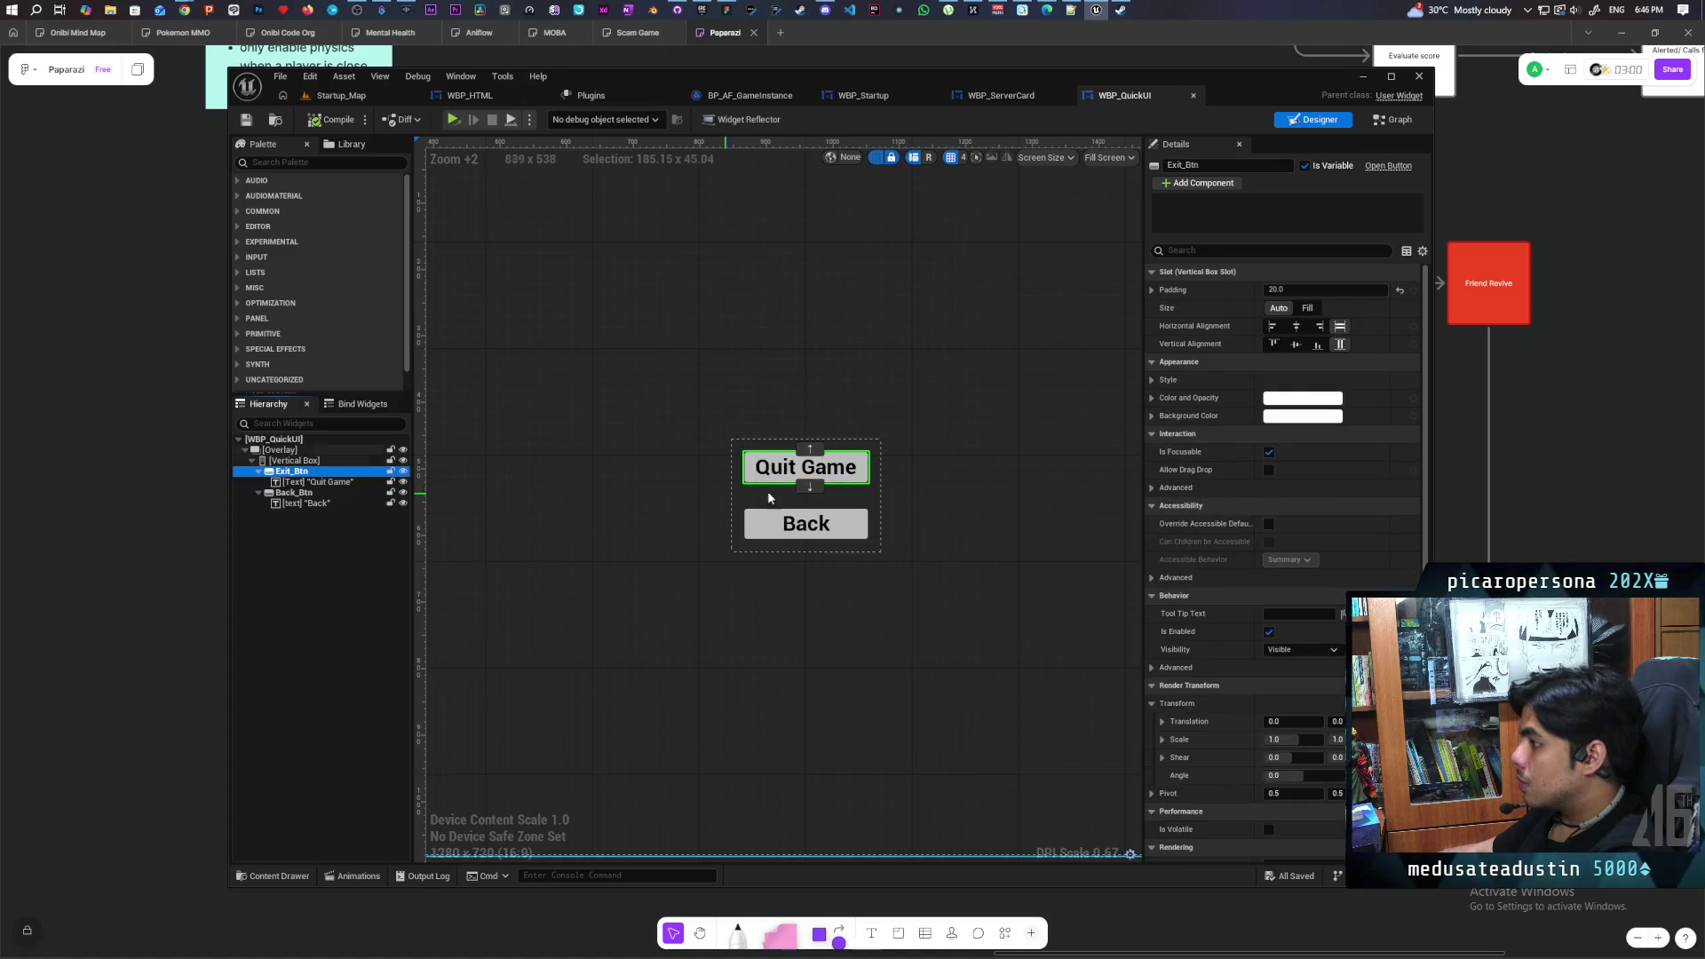
left_click(810, 487)
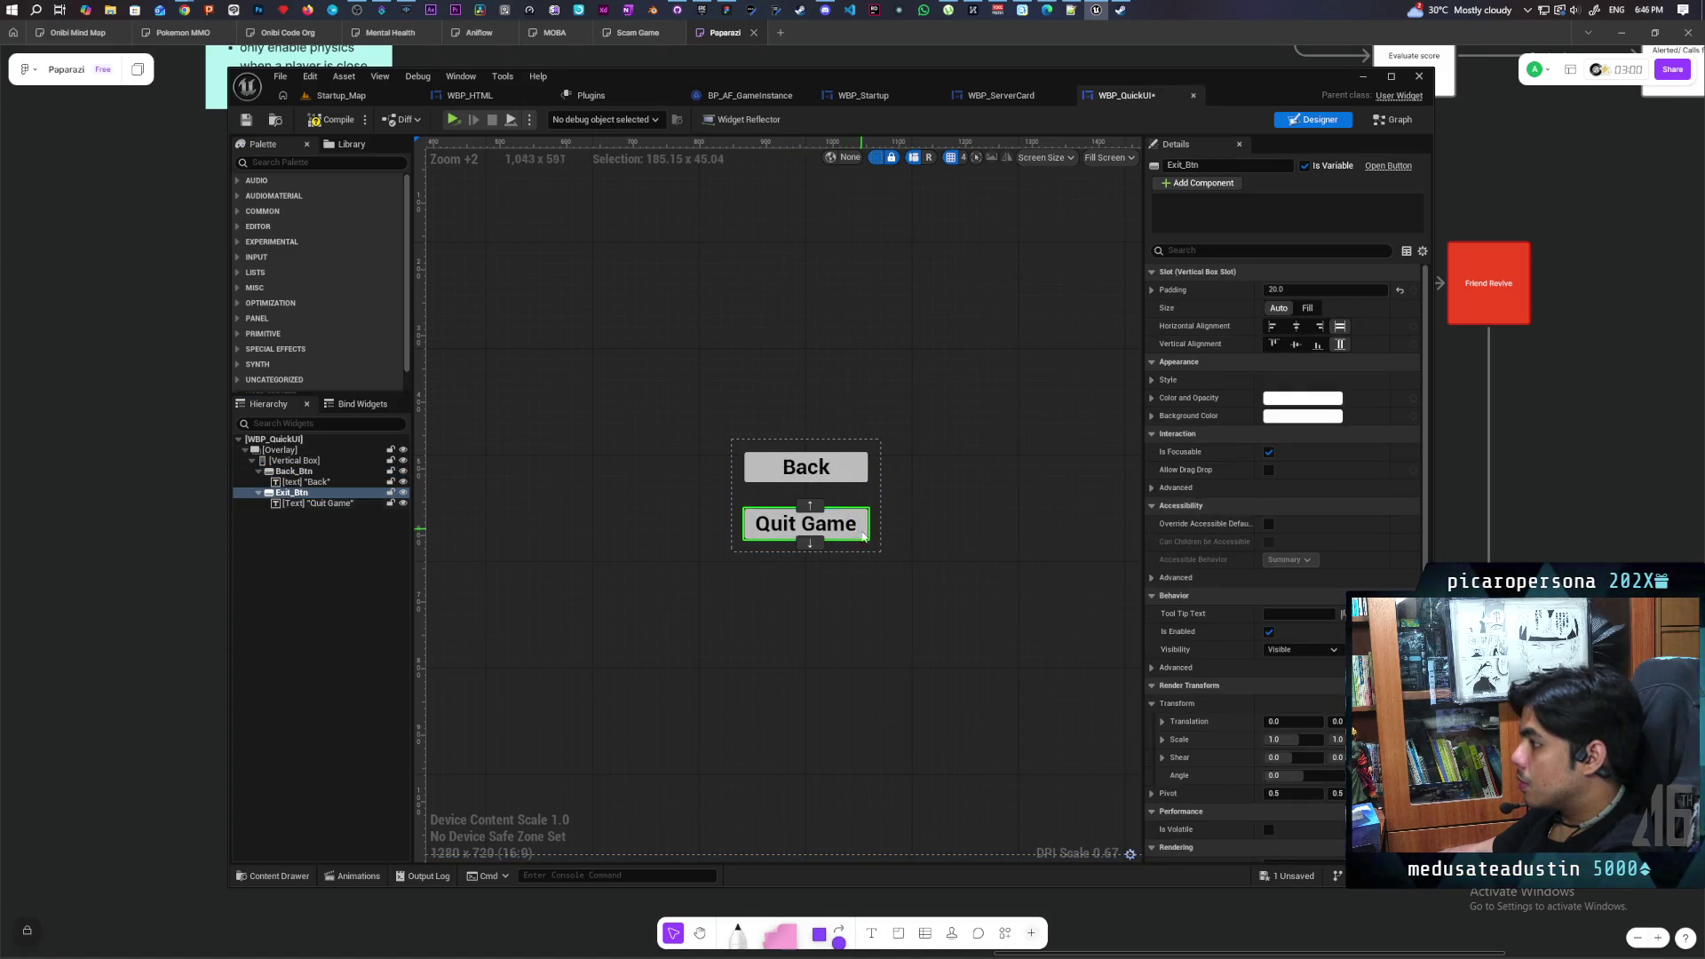
left_click(320, 482)
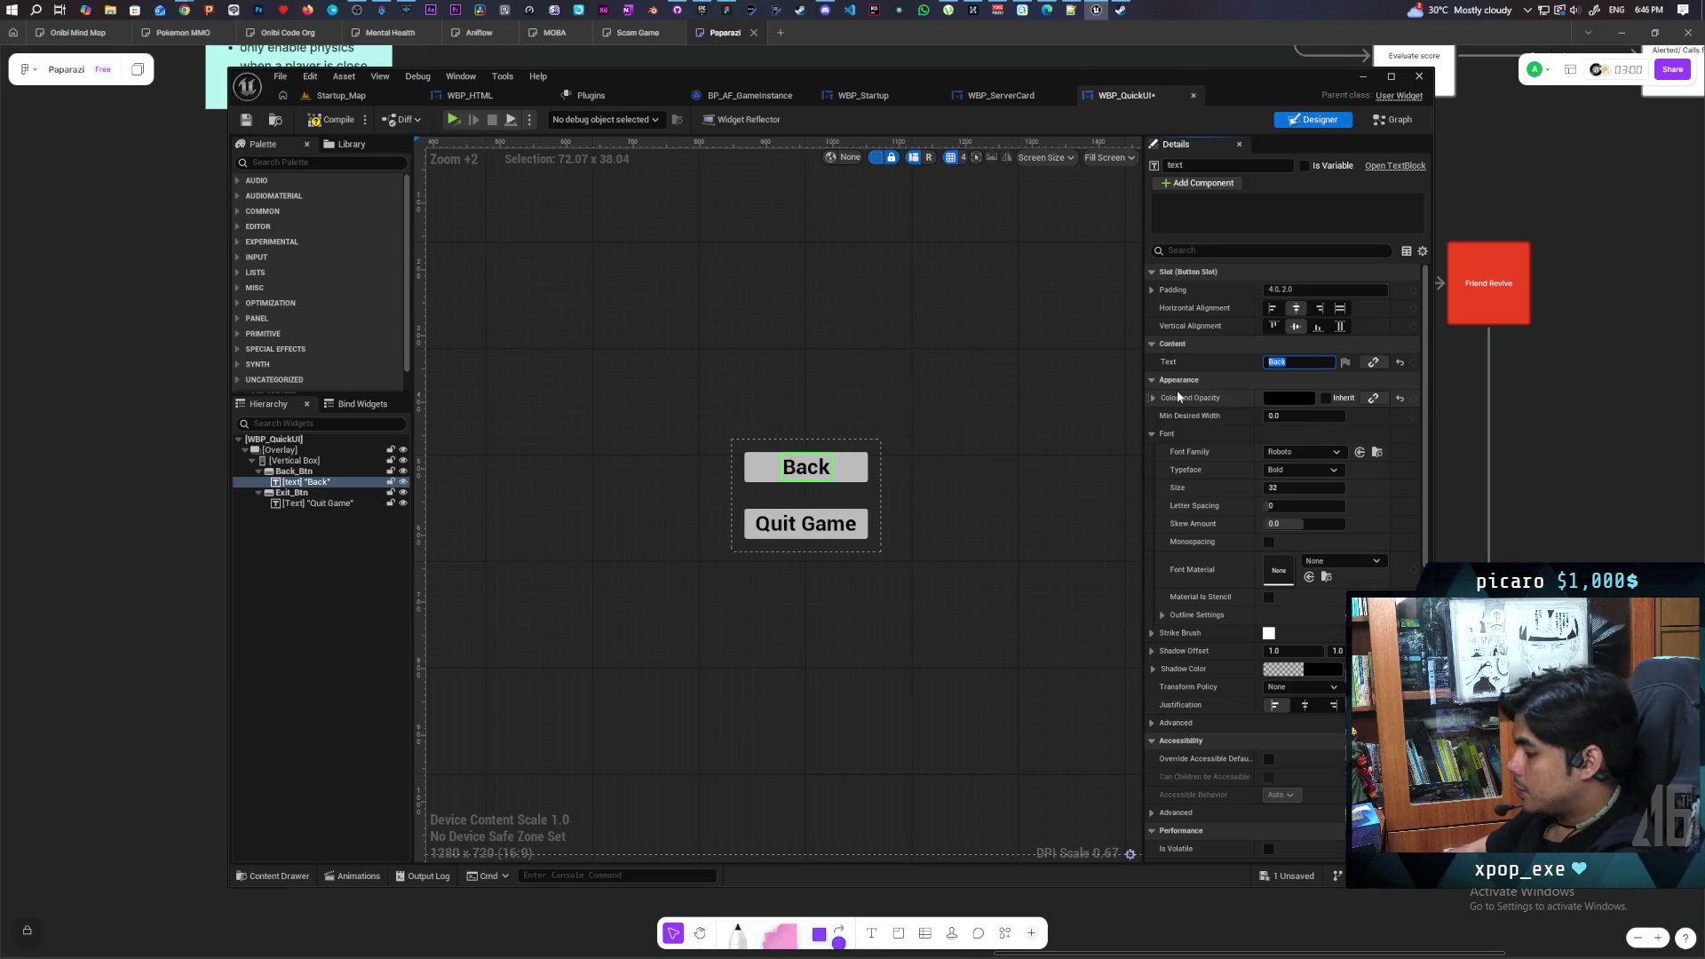
Relabel the Back button 'Leave Session', then 'Main Menu', and compile the widget
type("Leave")
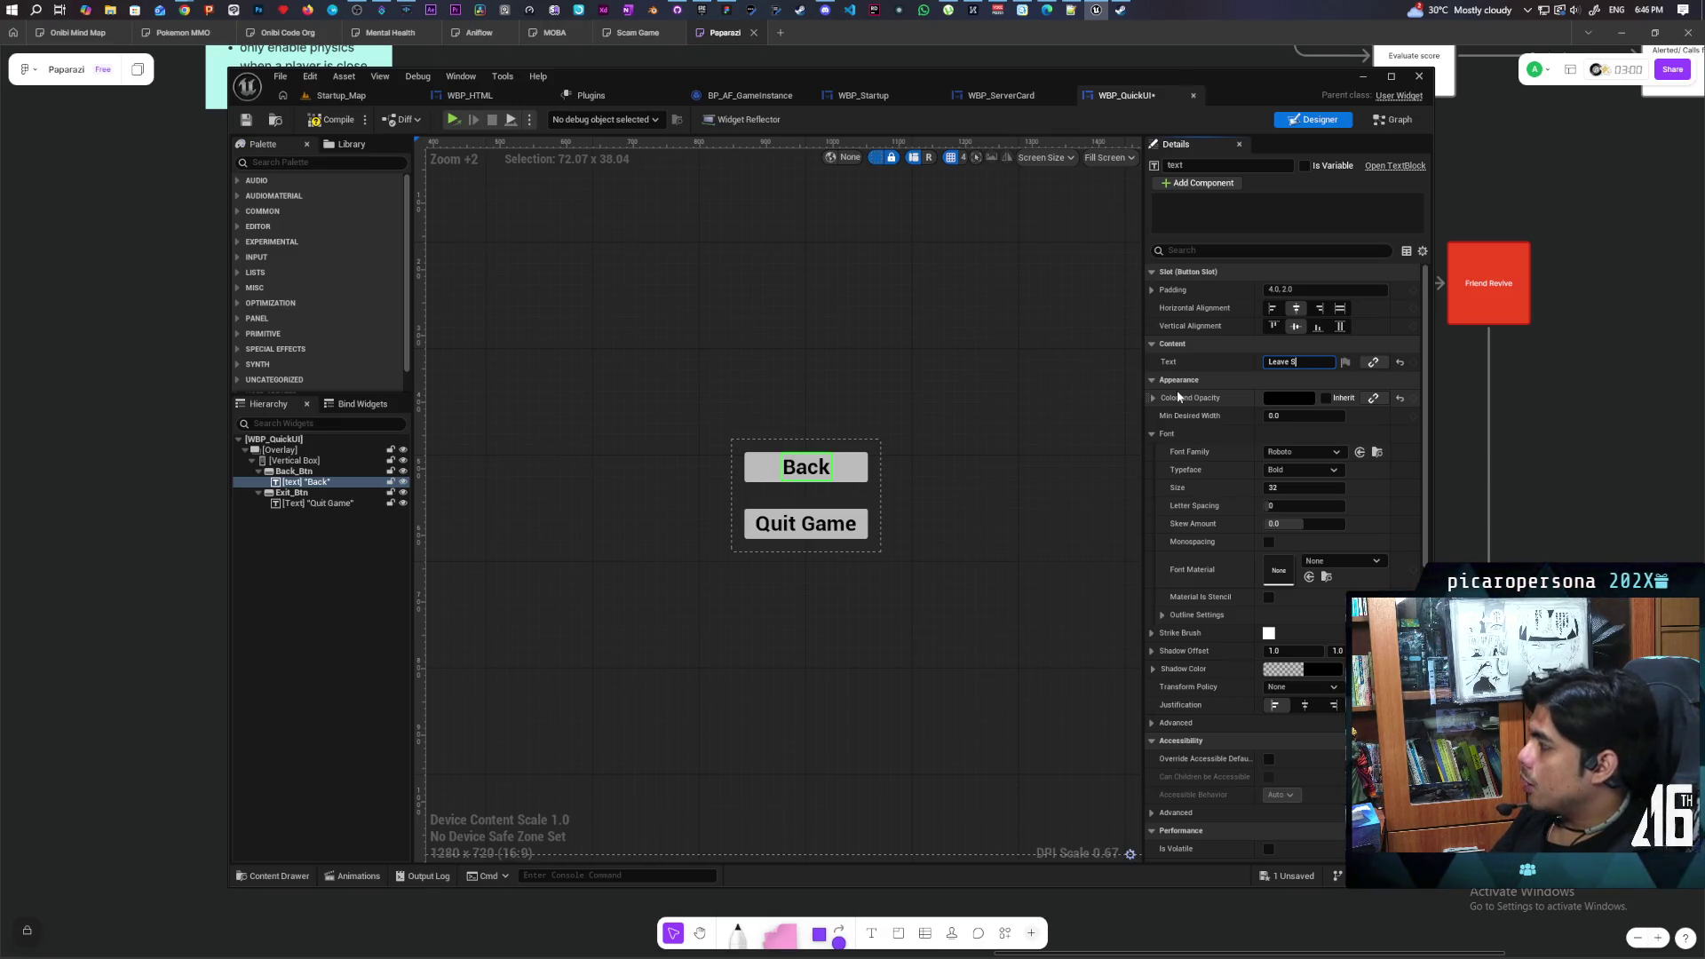
type("ssion")
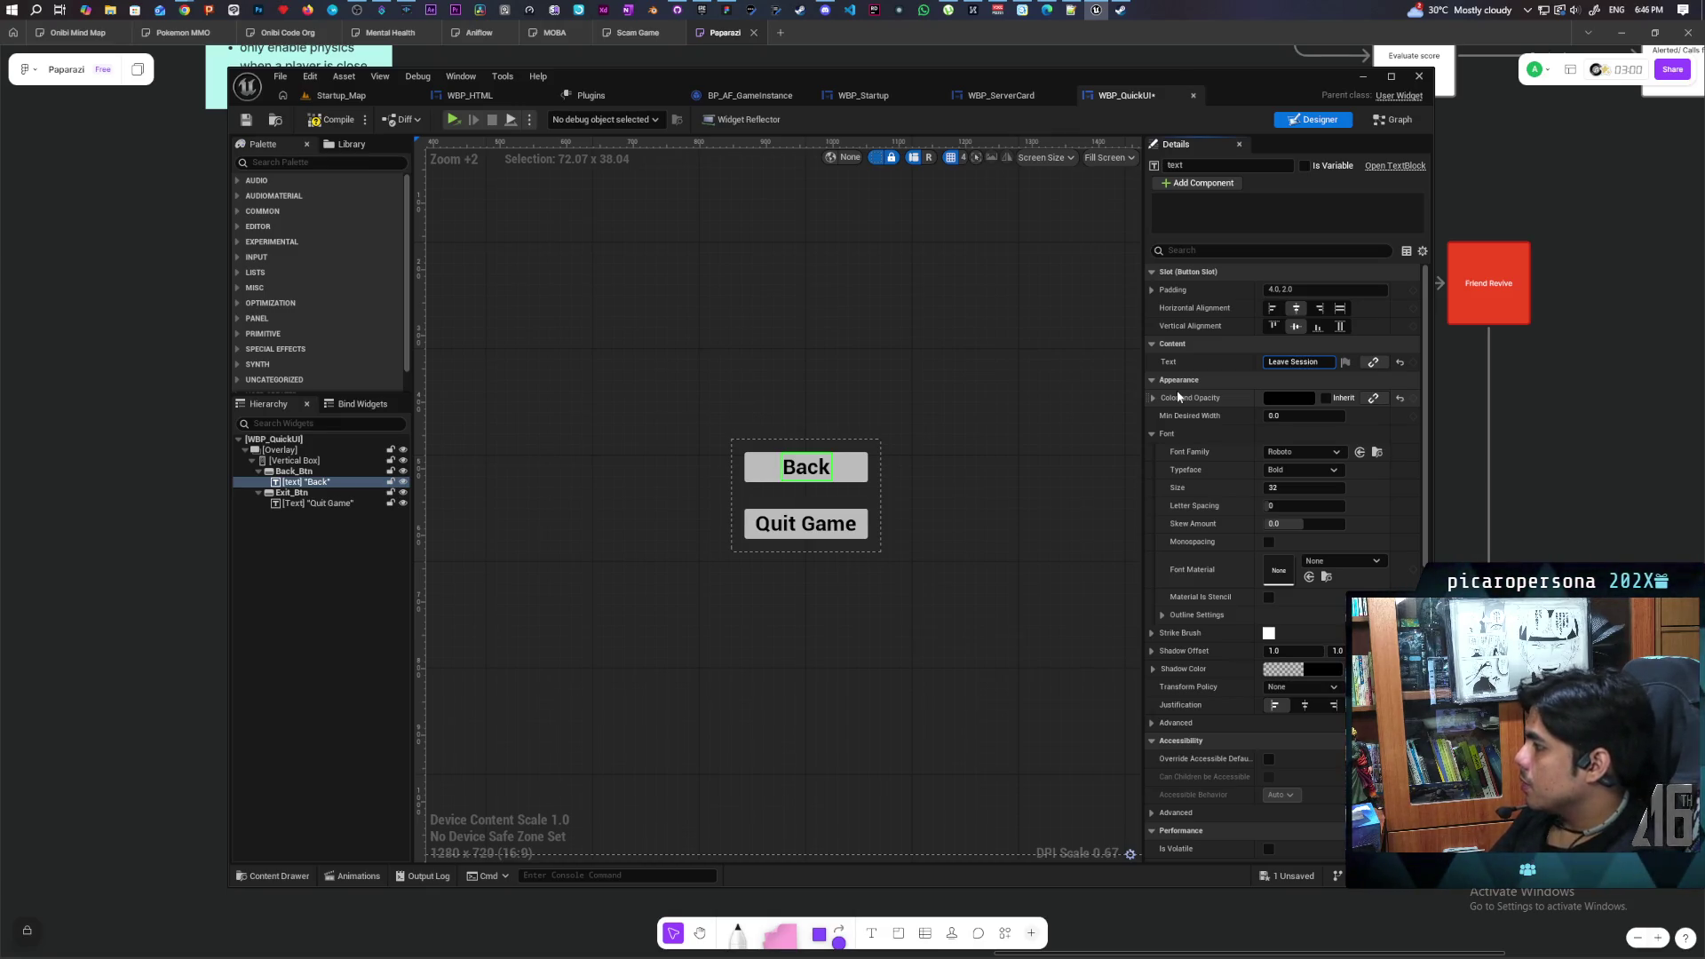
key("Return")
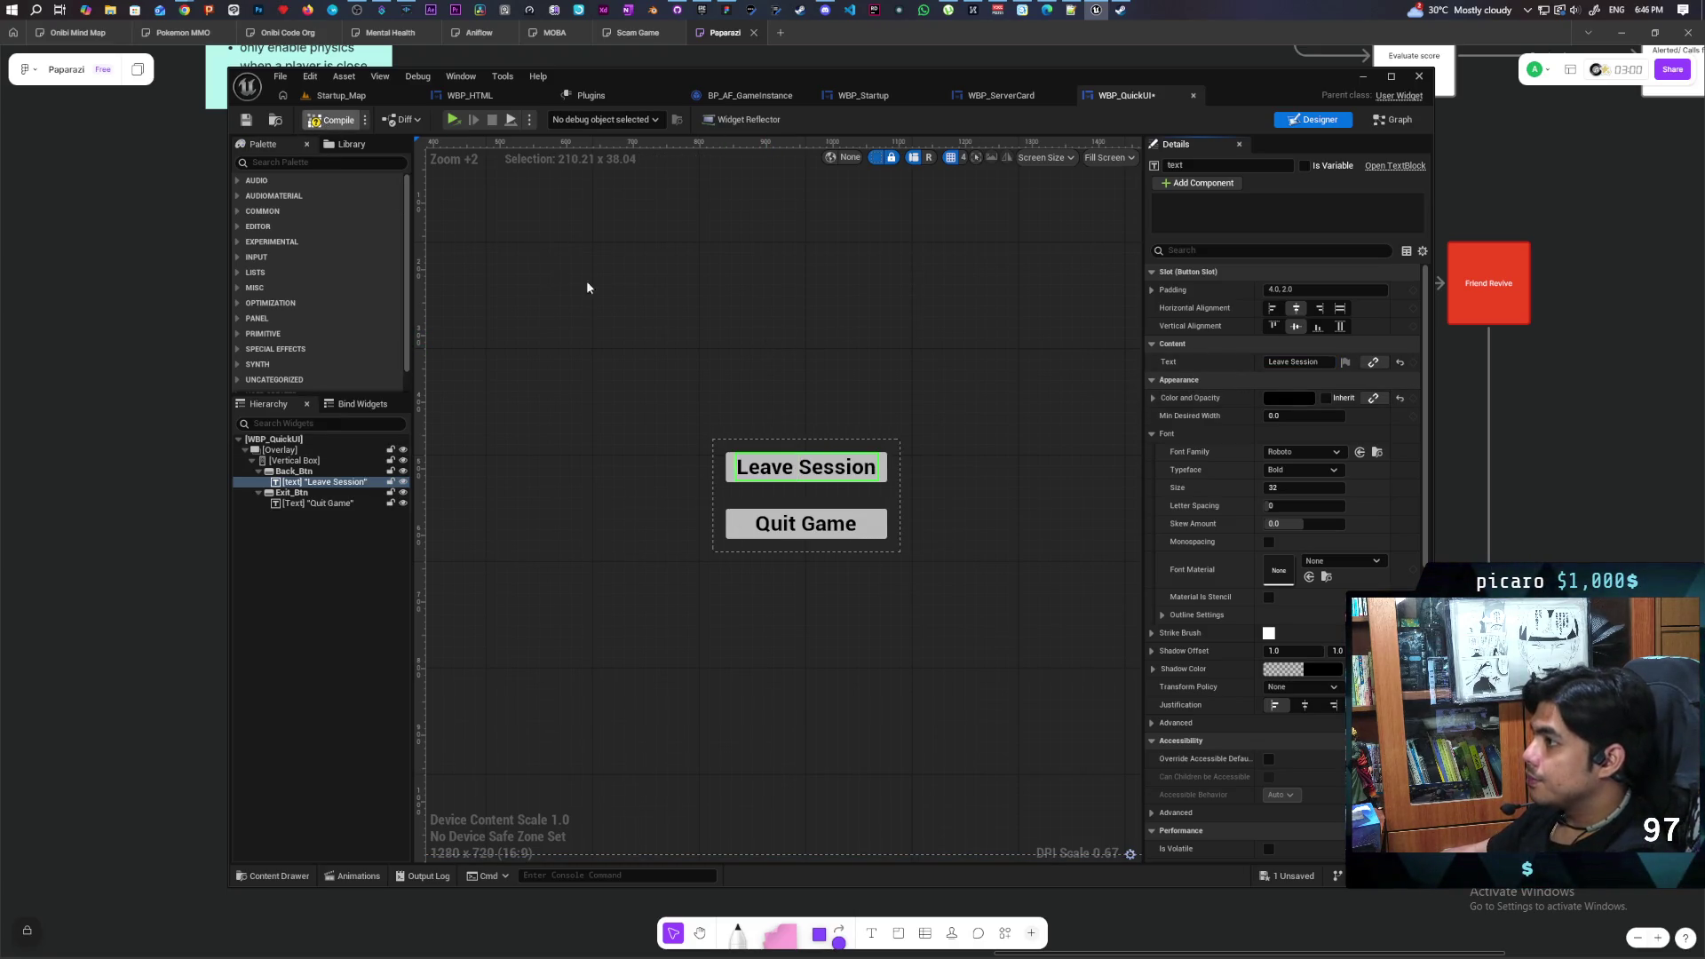
left_click(1332, 364)
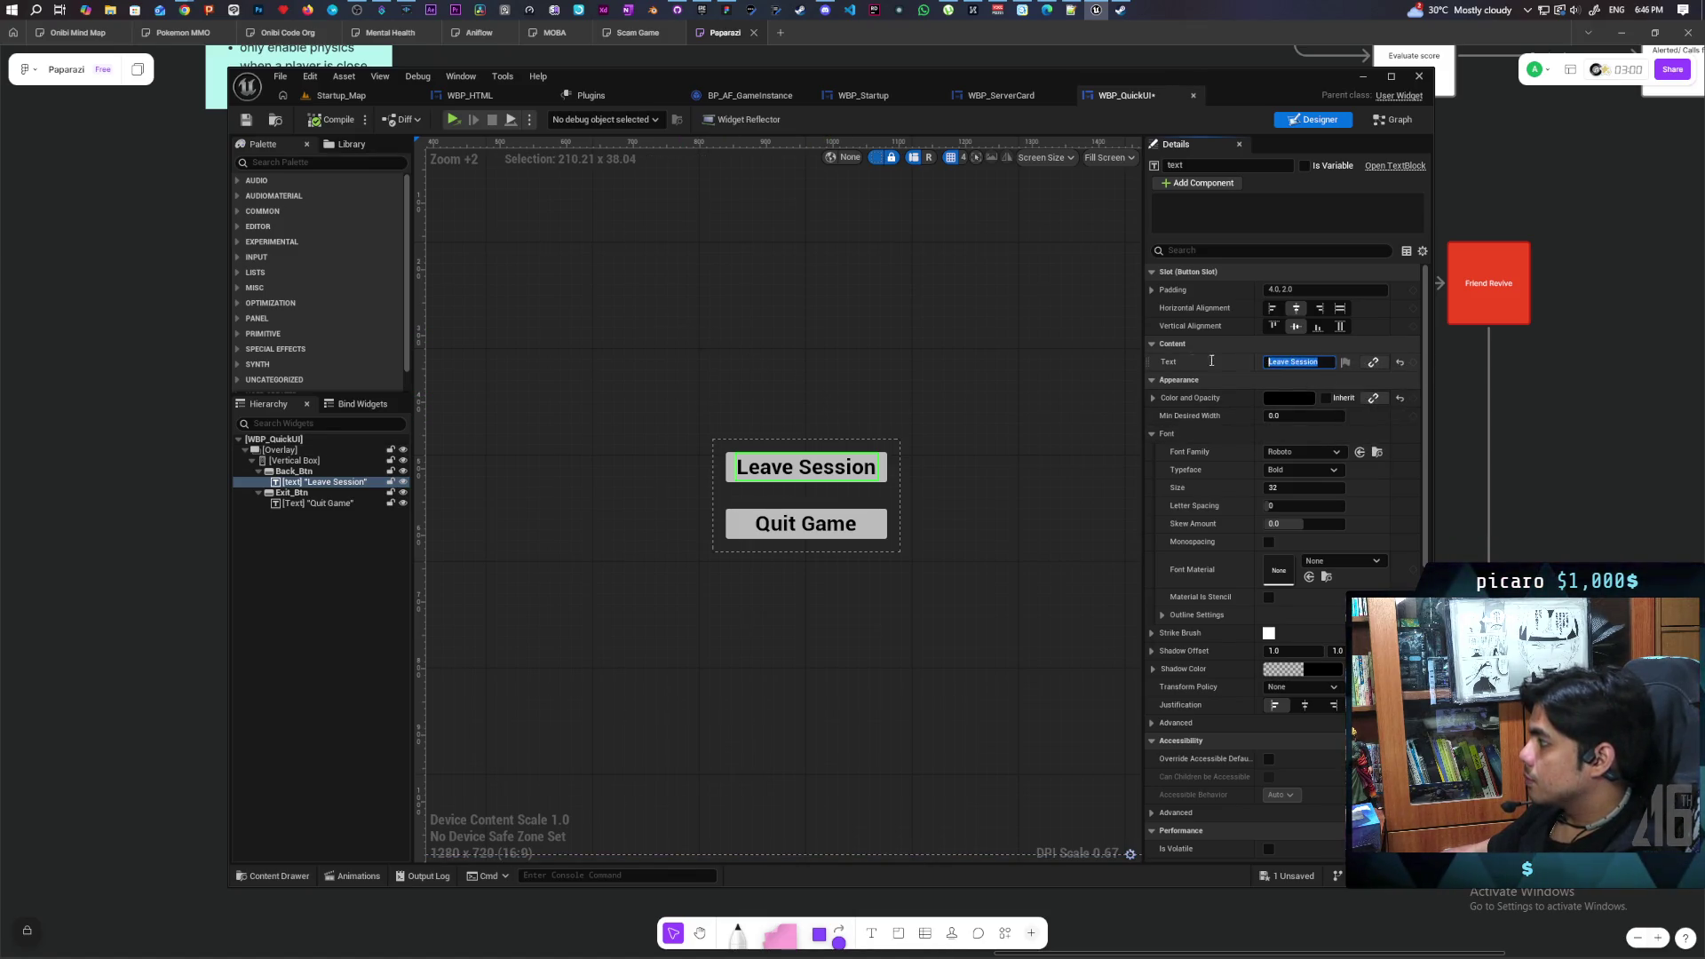
type("Main Menu")
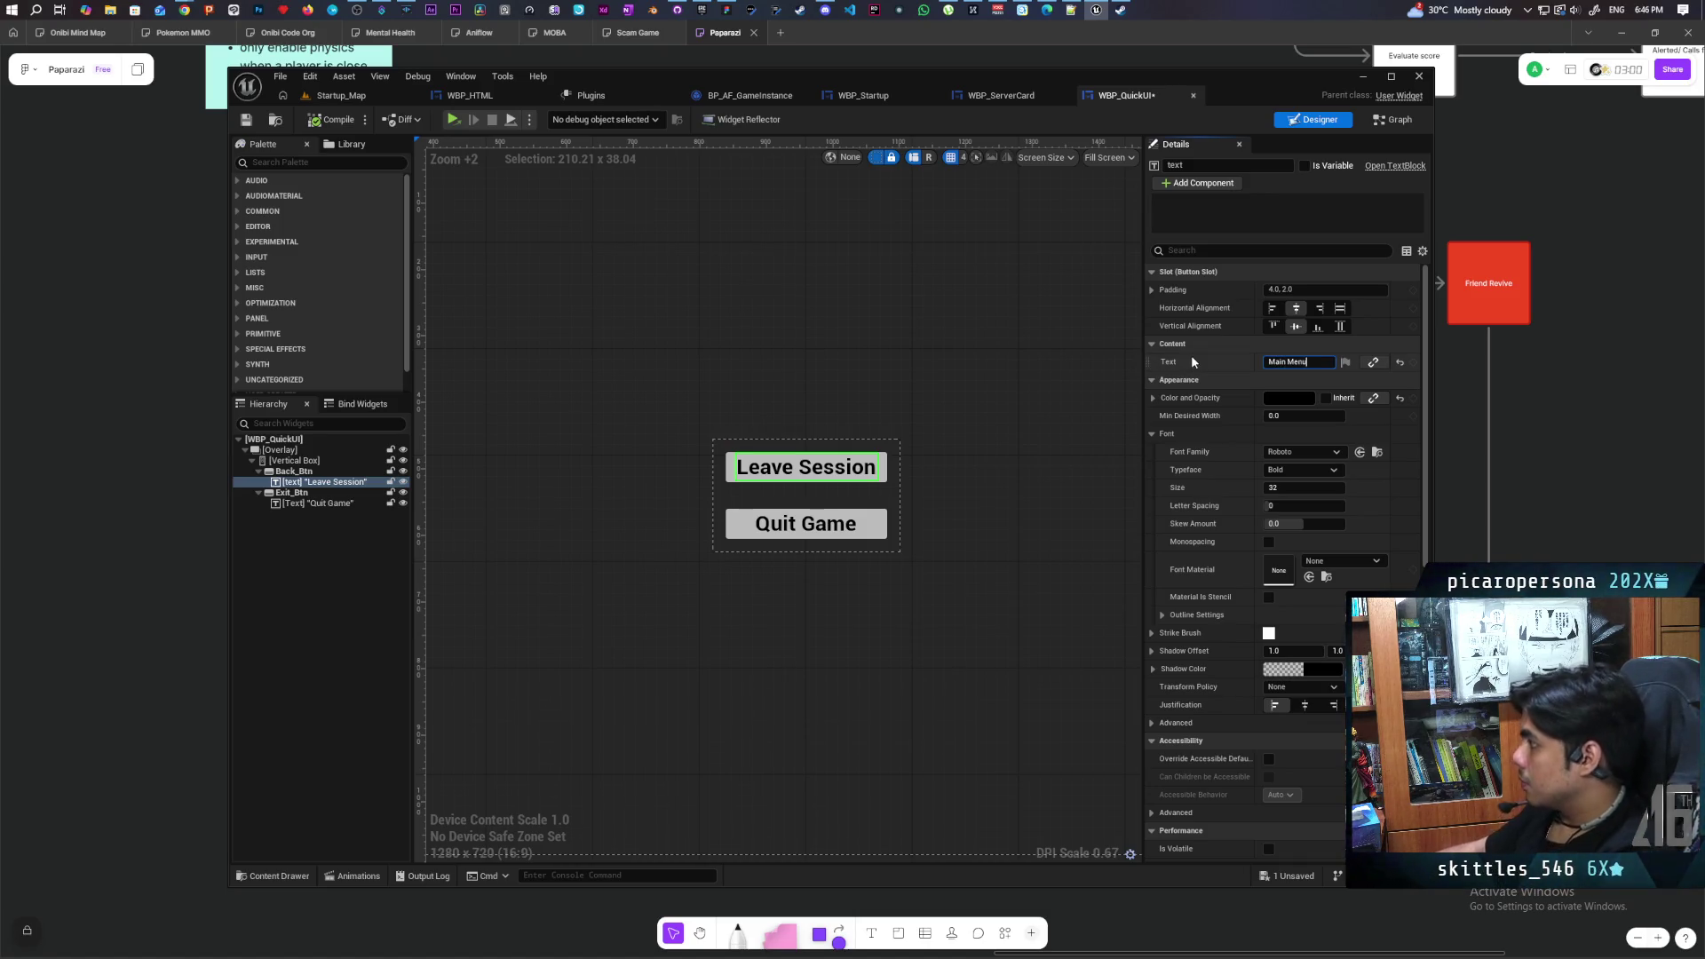
key("Return")
left_click(343, 120)
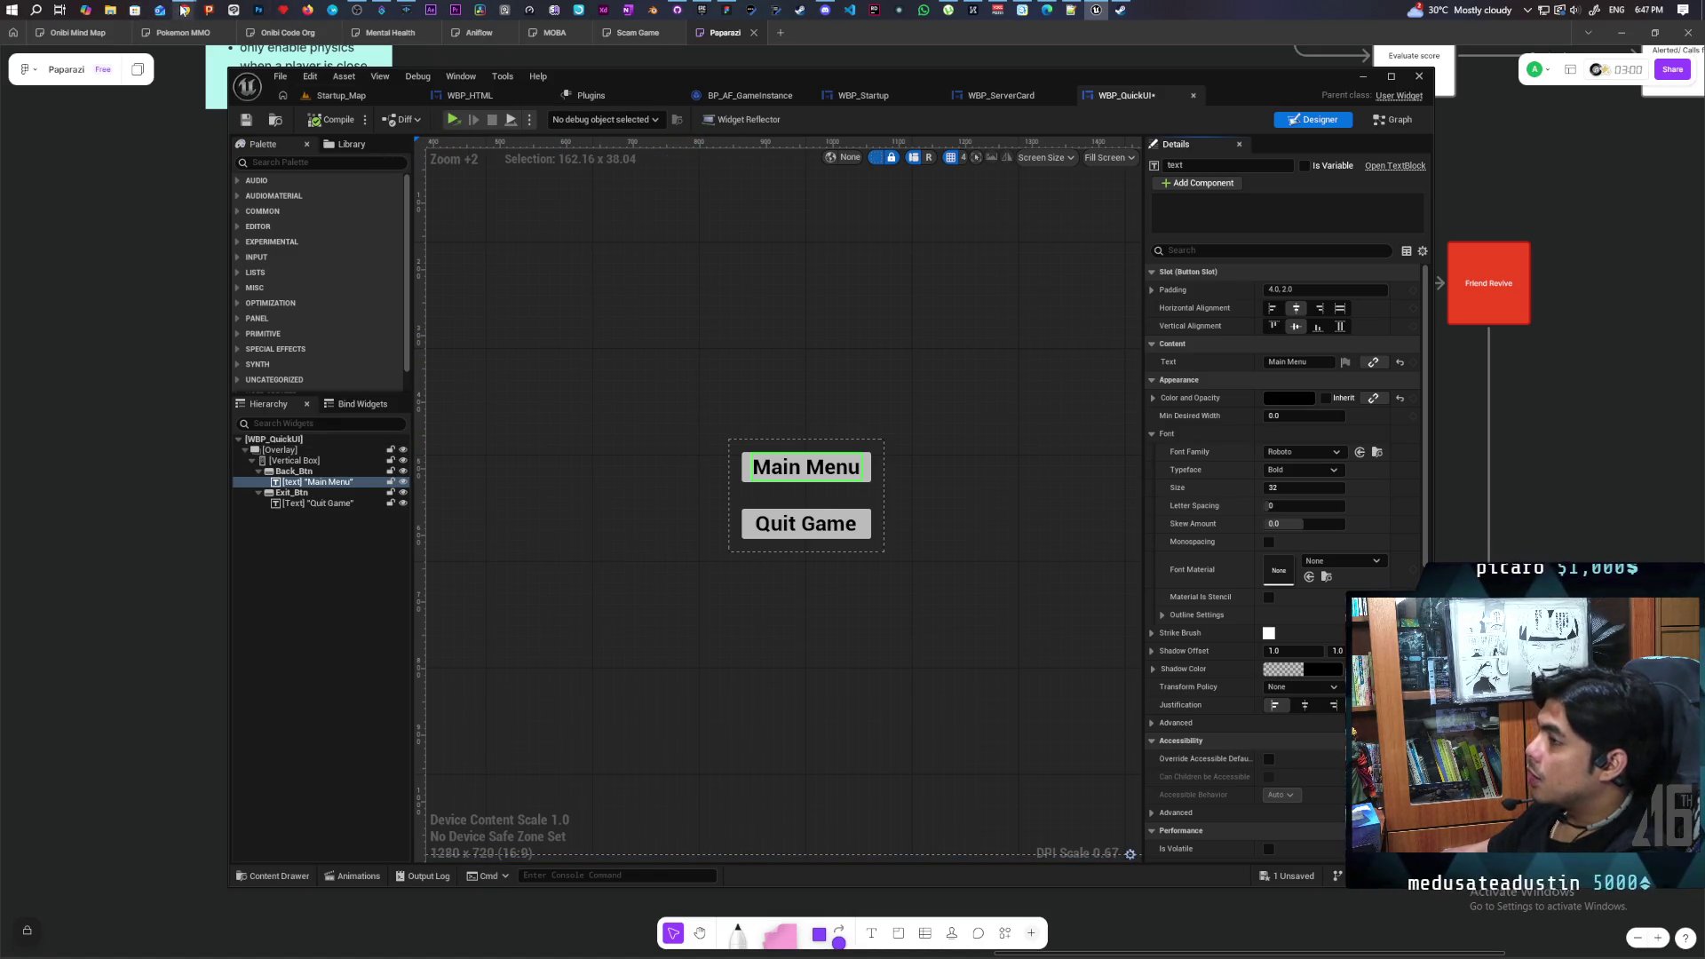
mouse_move(184, 10)
left_click(1009, 94)
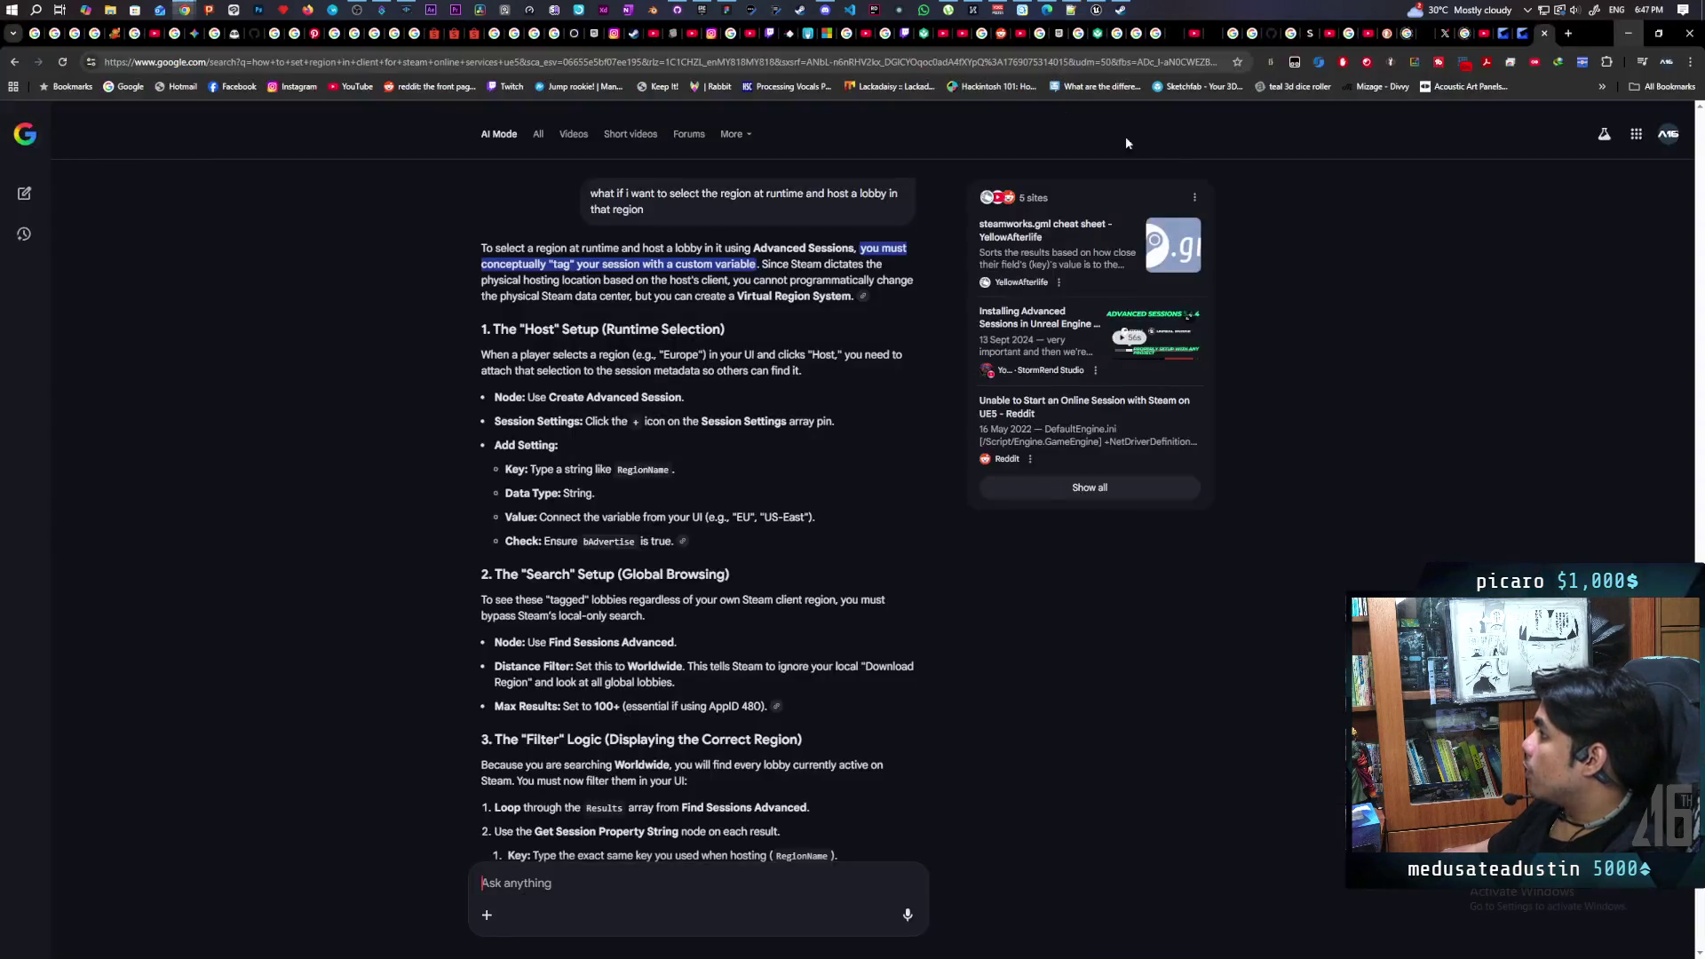
key("ctrl+l")
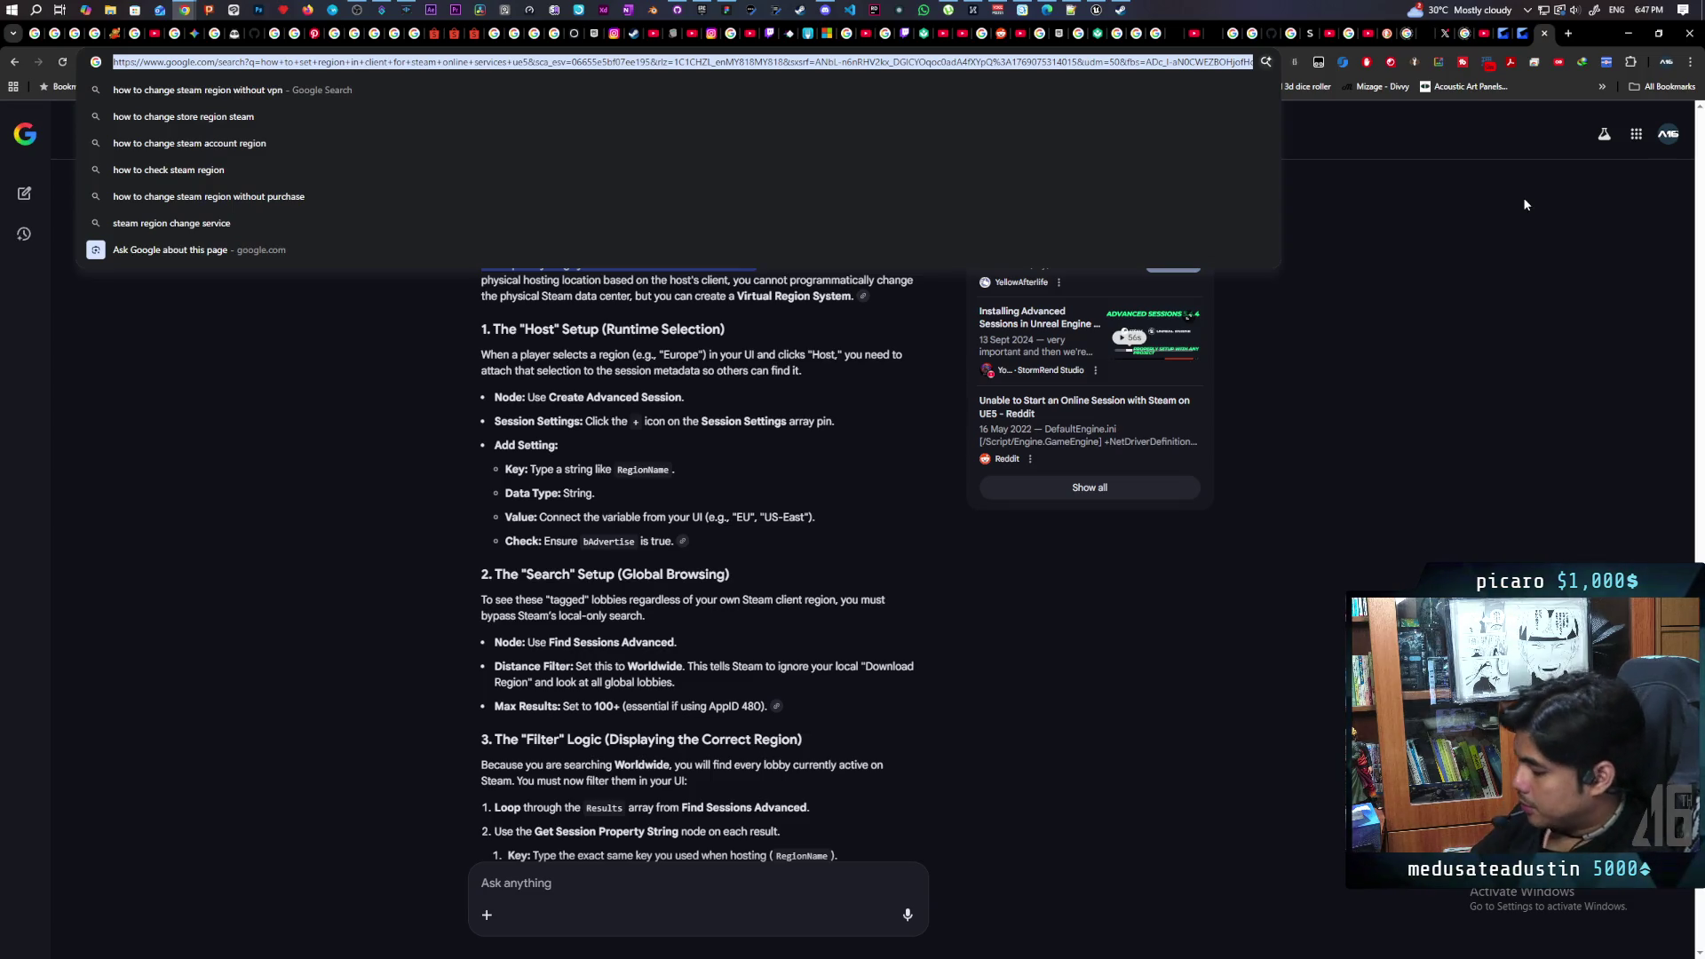
type("pause menu")
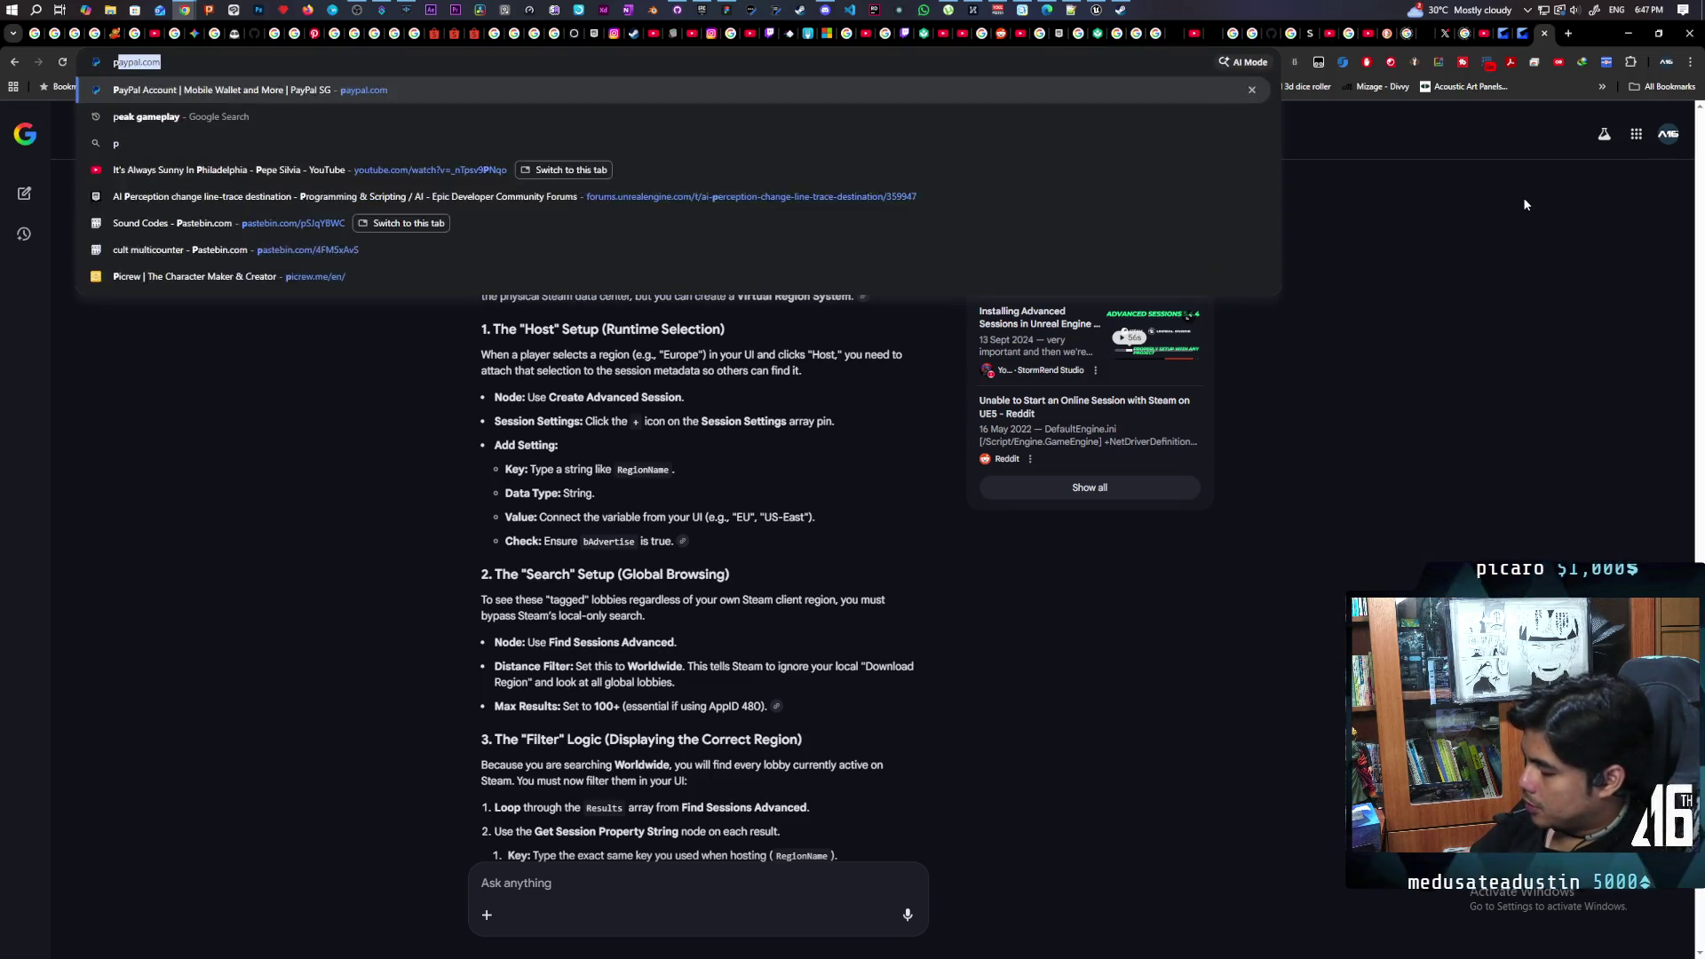
key("Return")
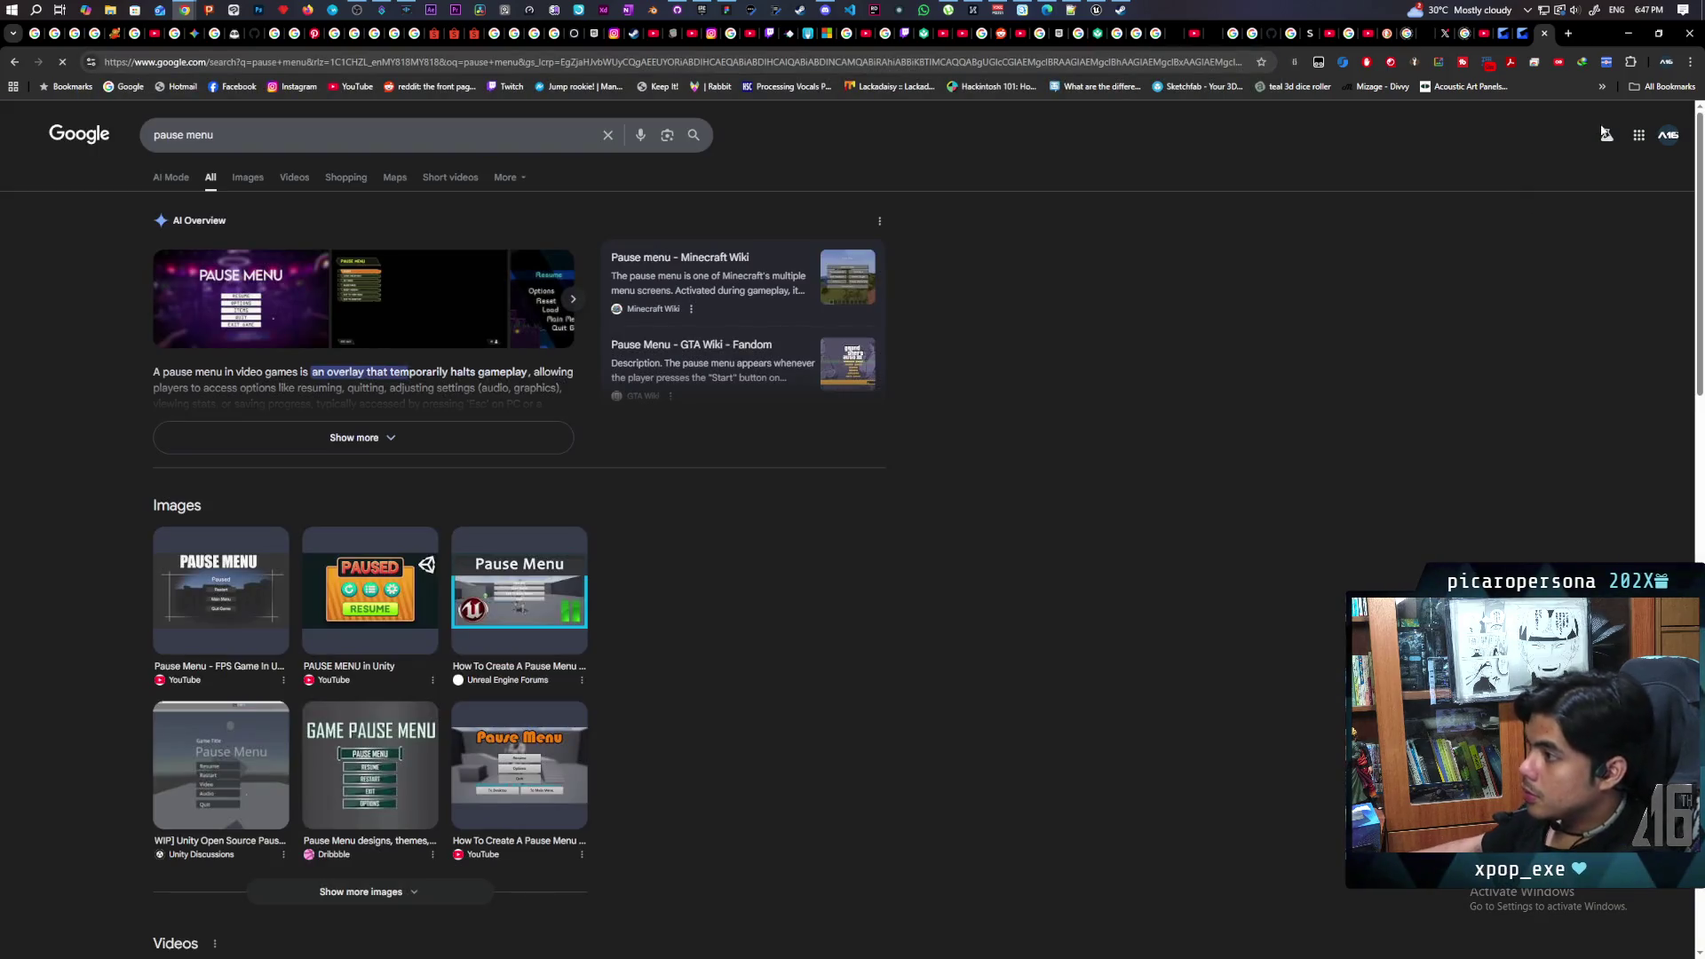
left_click(196, 312)
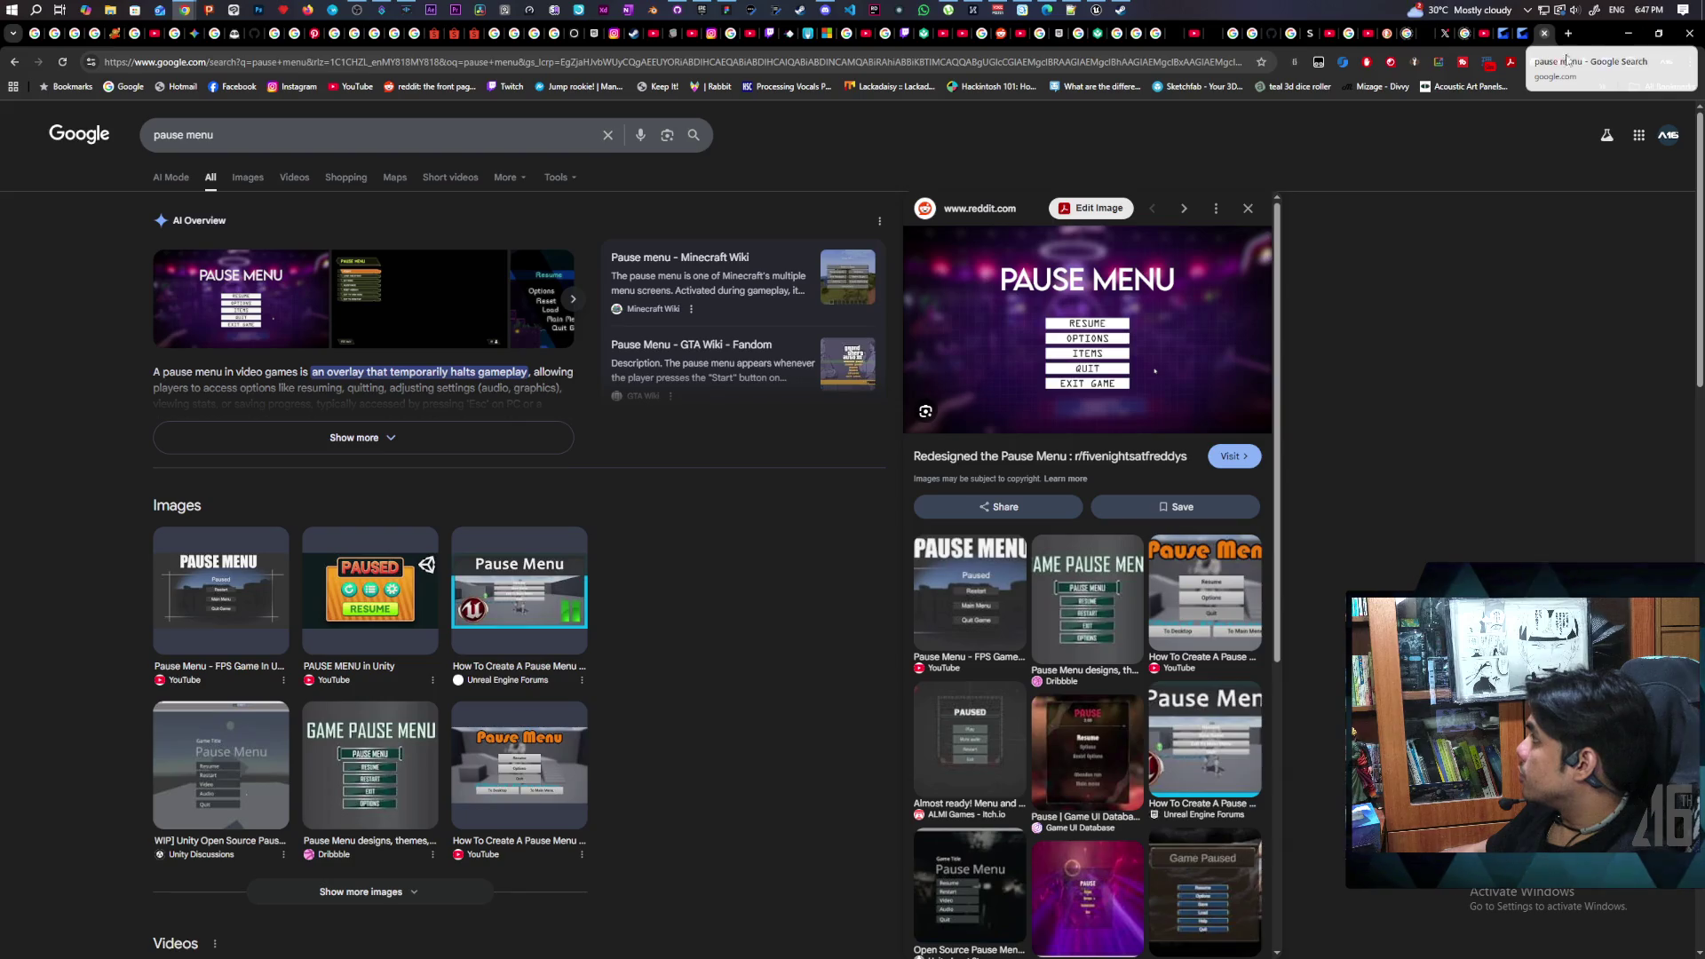
key("ctrl+w")
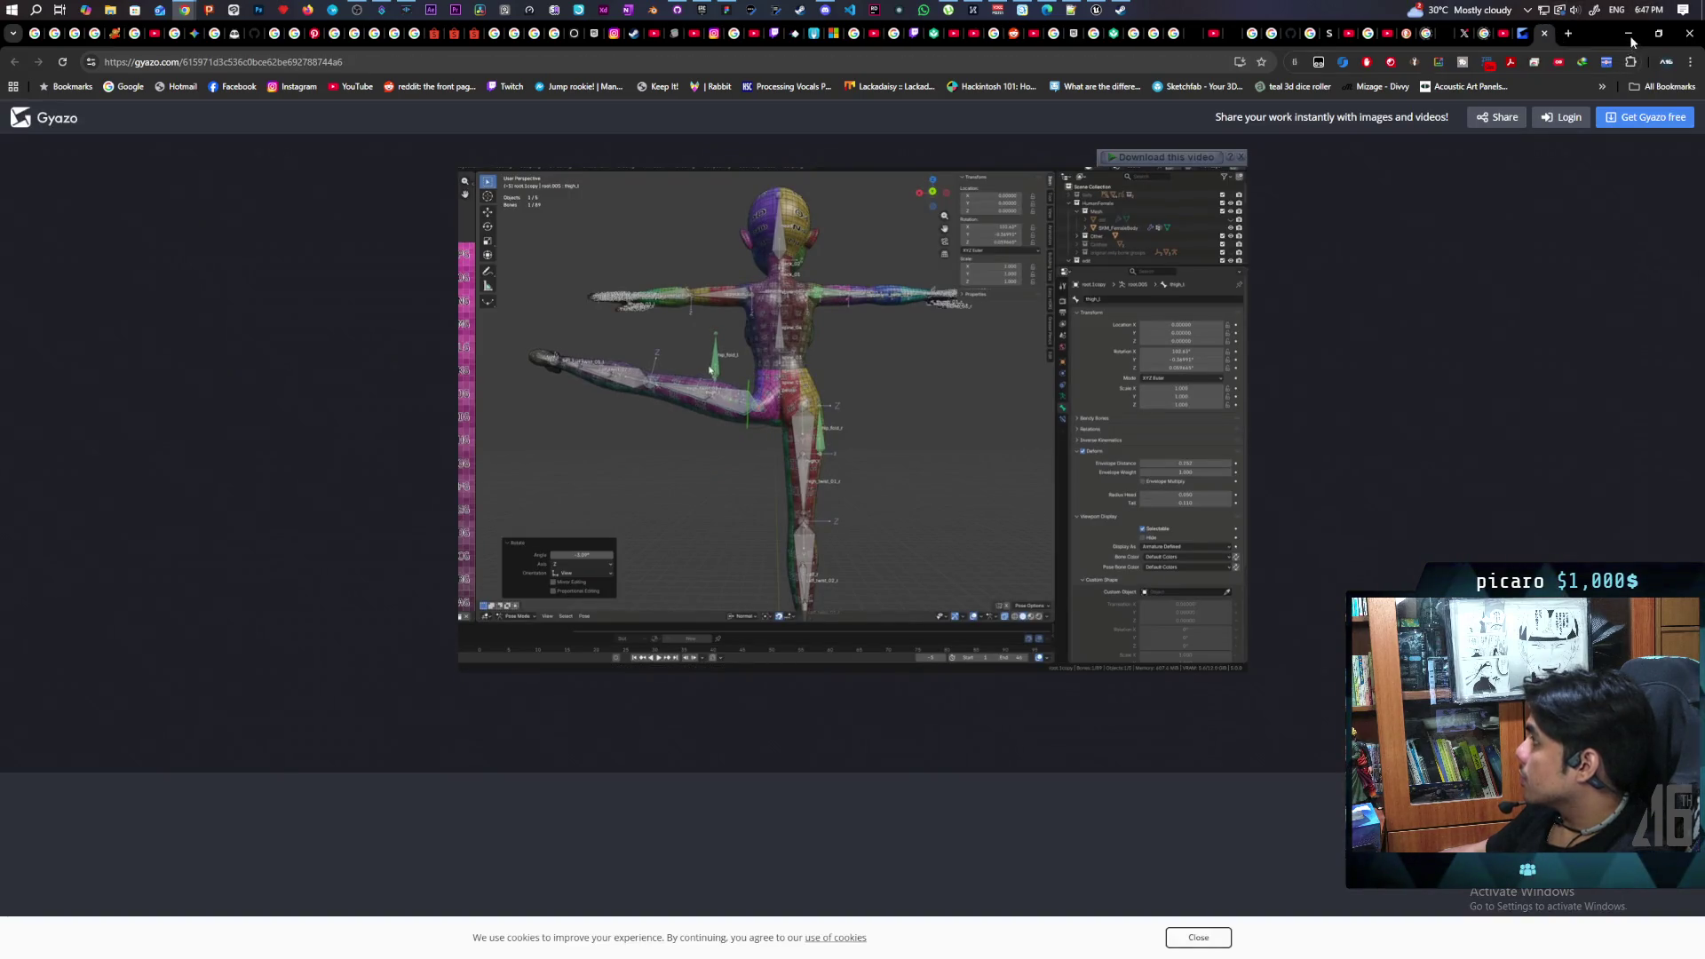
left_click(1632, 36)
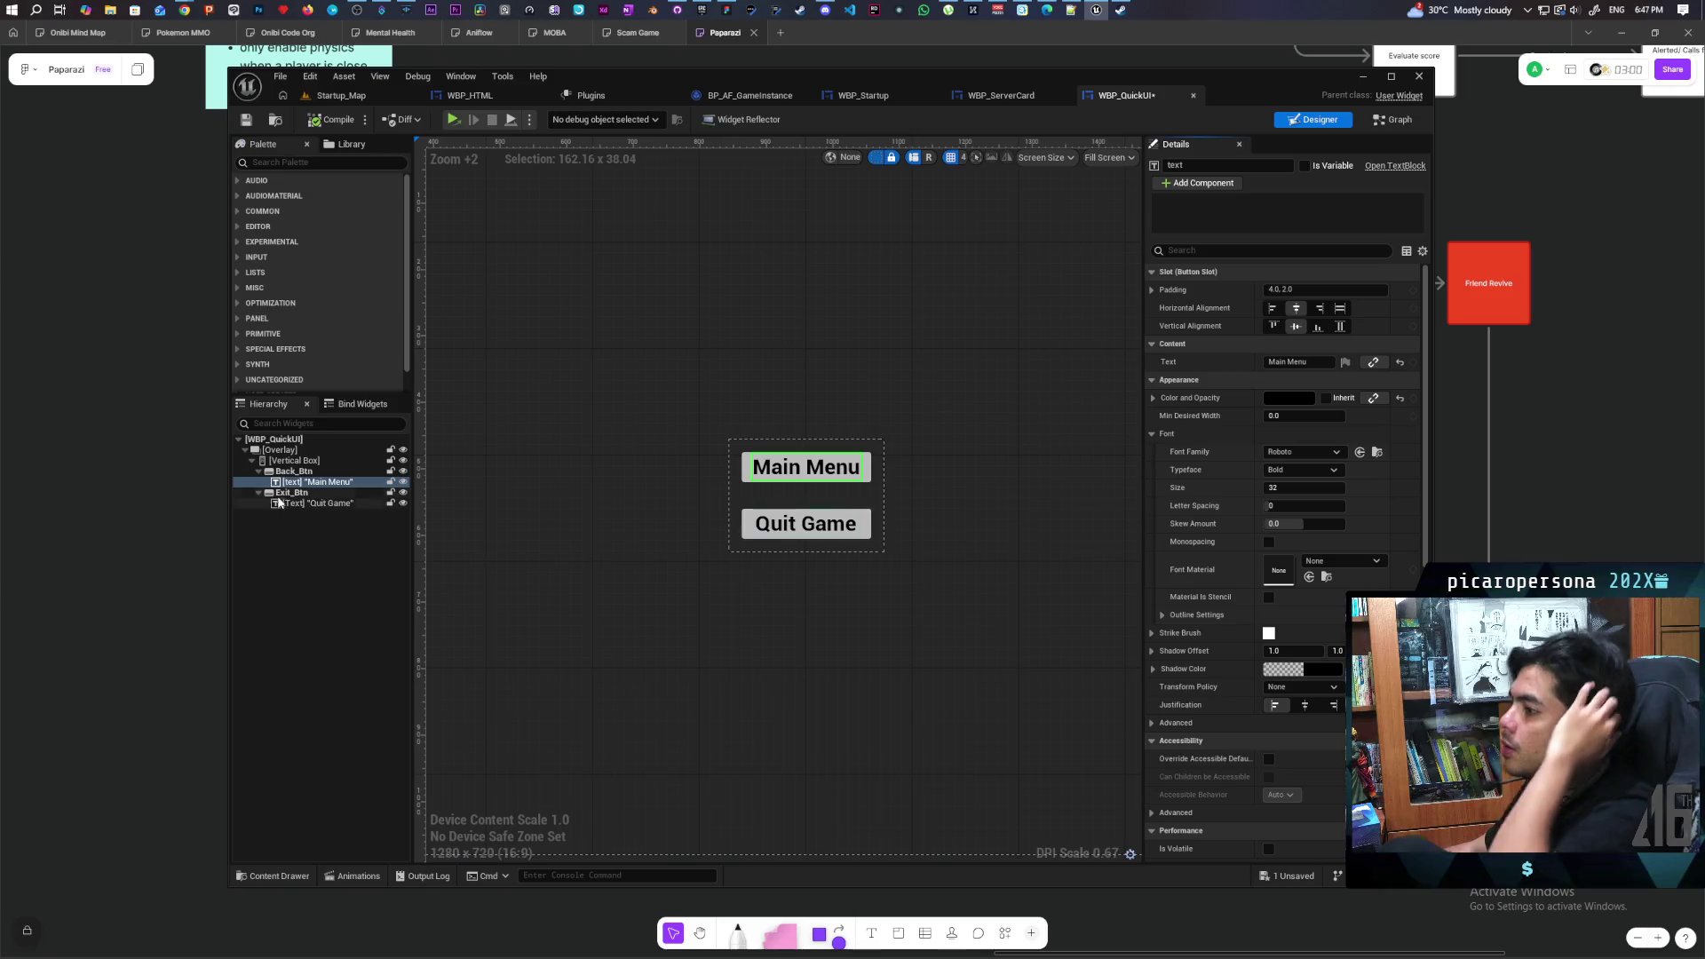
Paste a copy of the Main Menu button into the vertical box and relabel it Resume
left_click(296, 472)
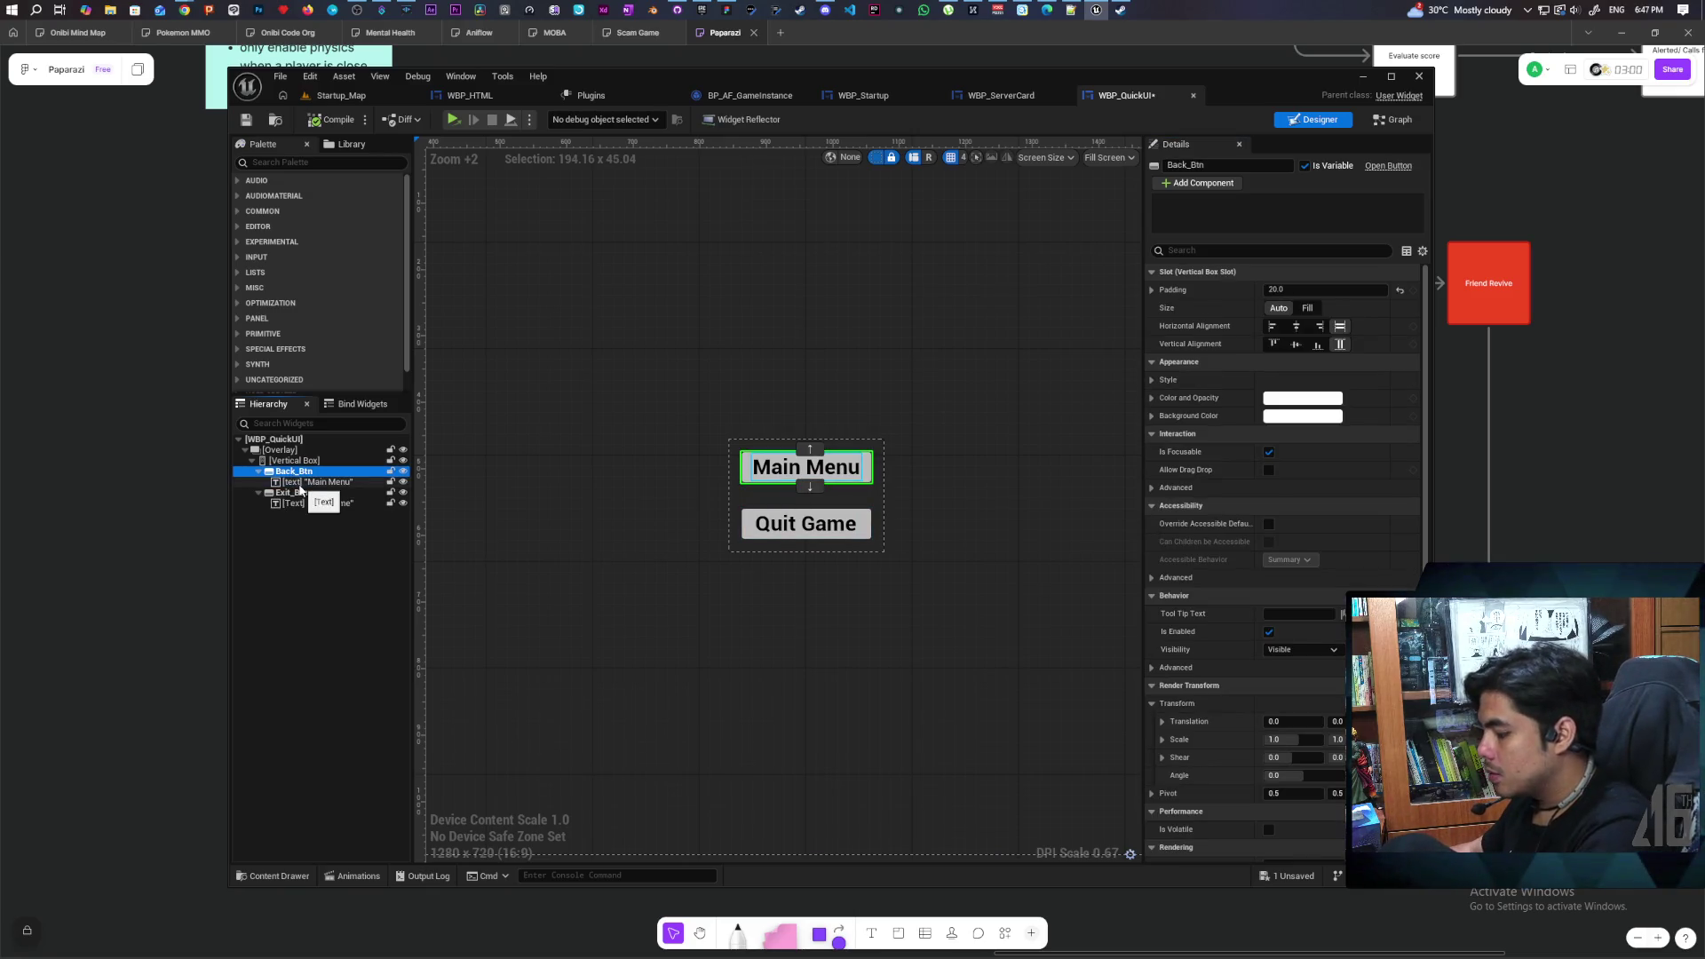
left_click(308, 462)
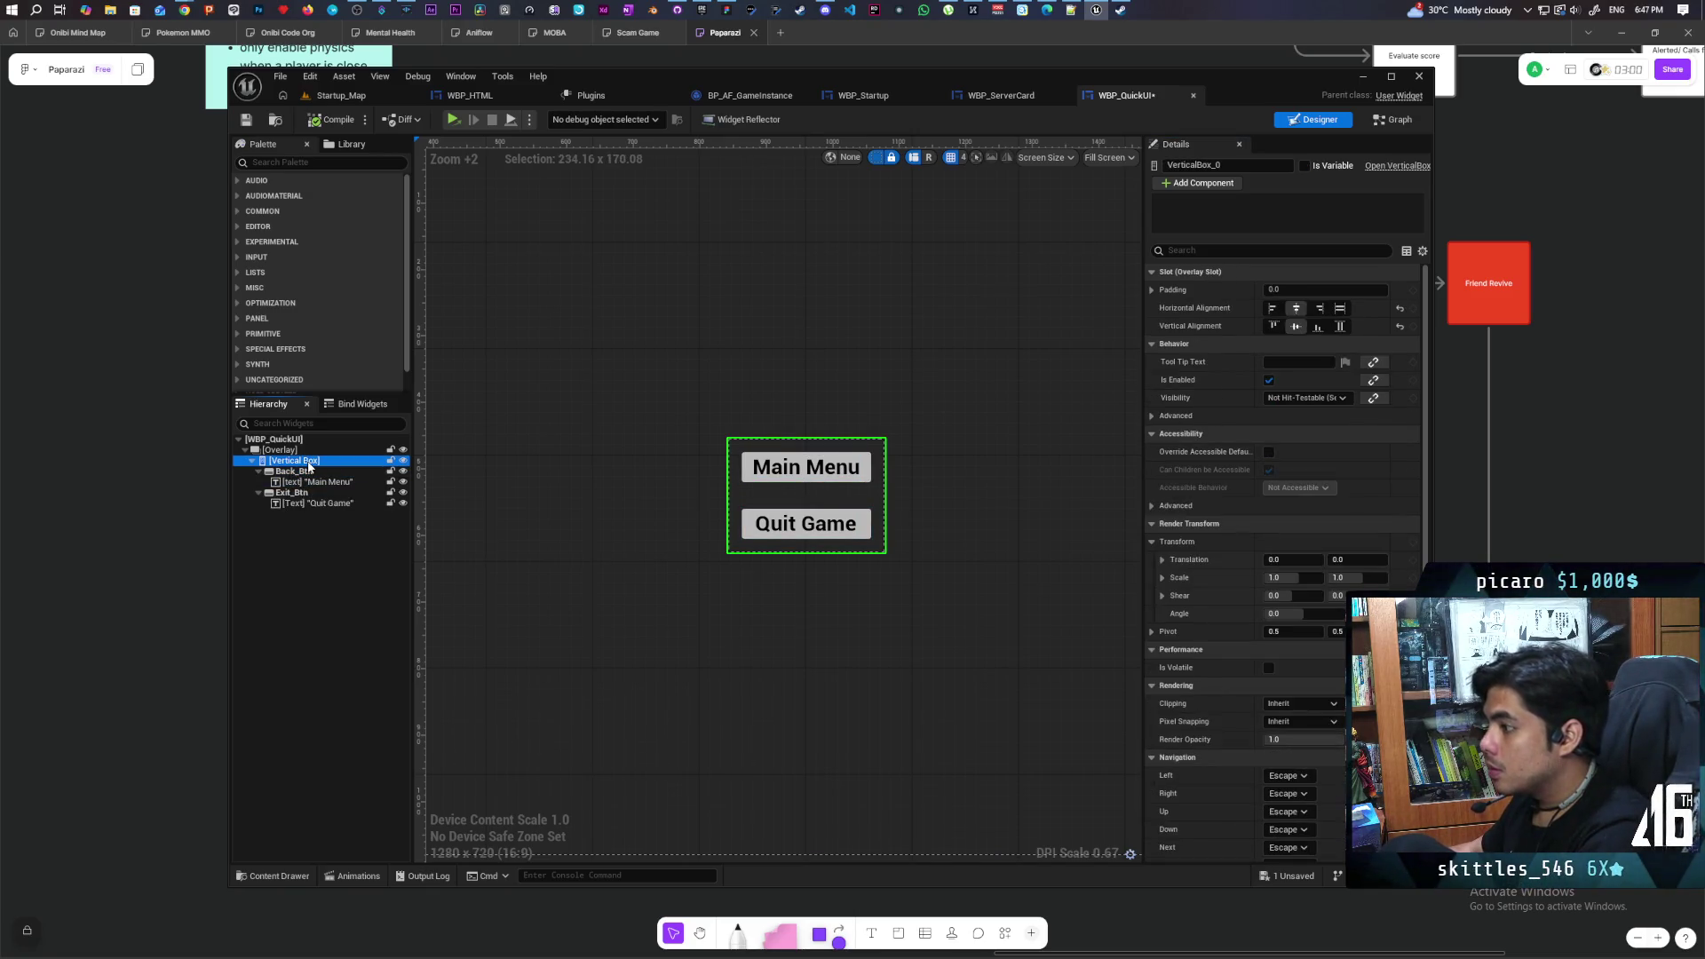
key("ctrl+v")
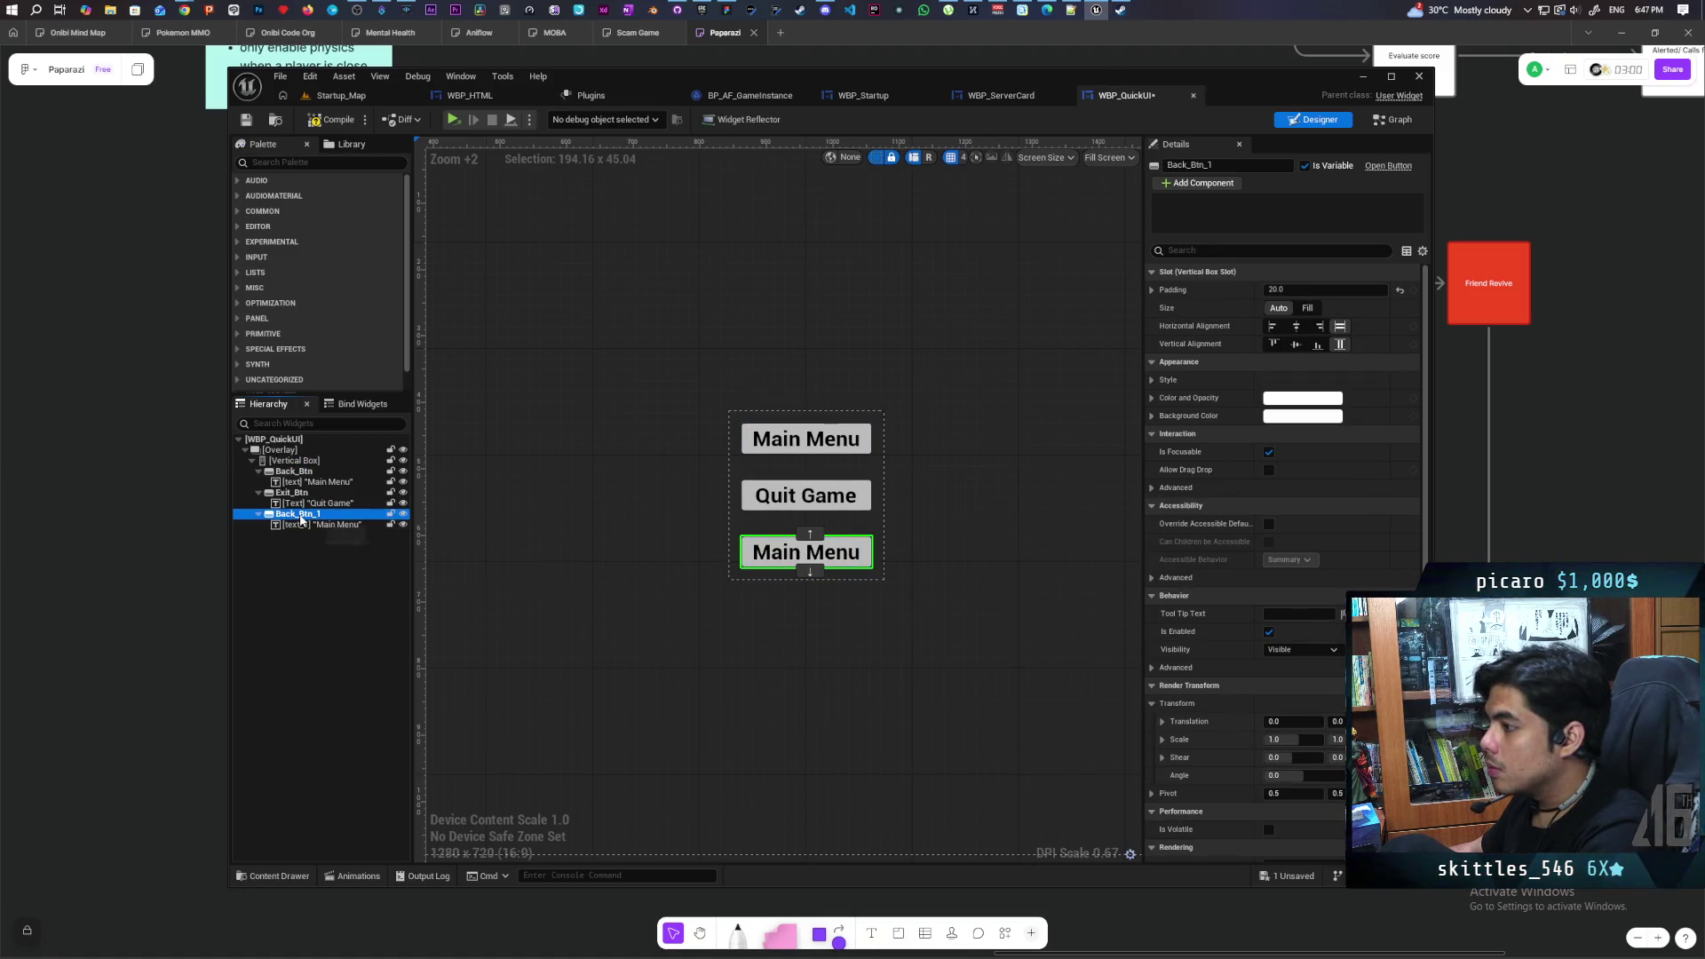
left_click(300, 519)
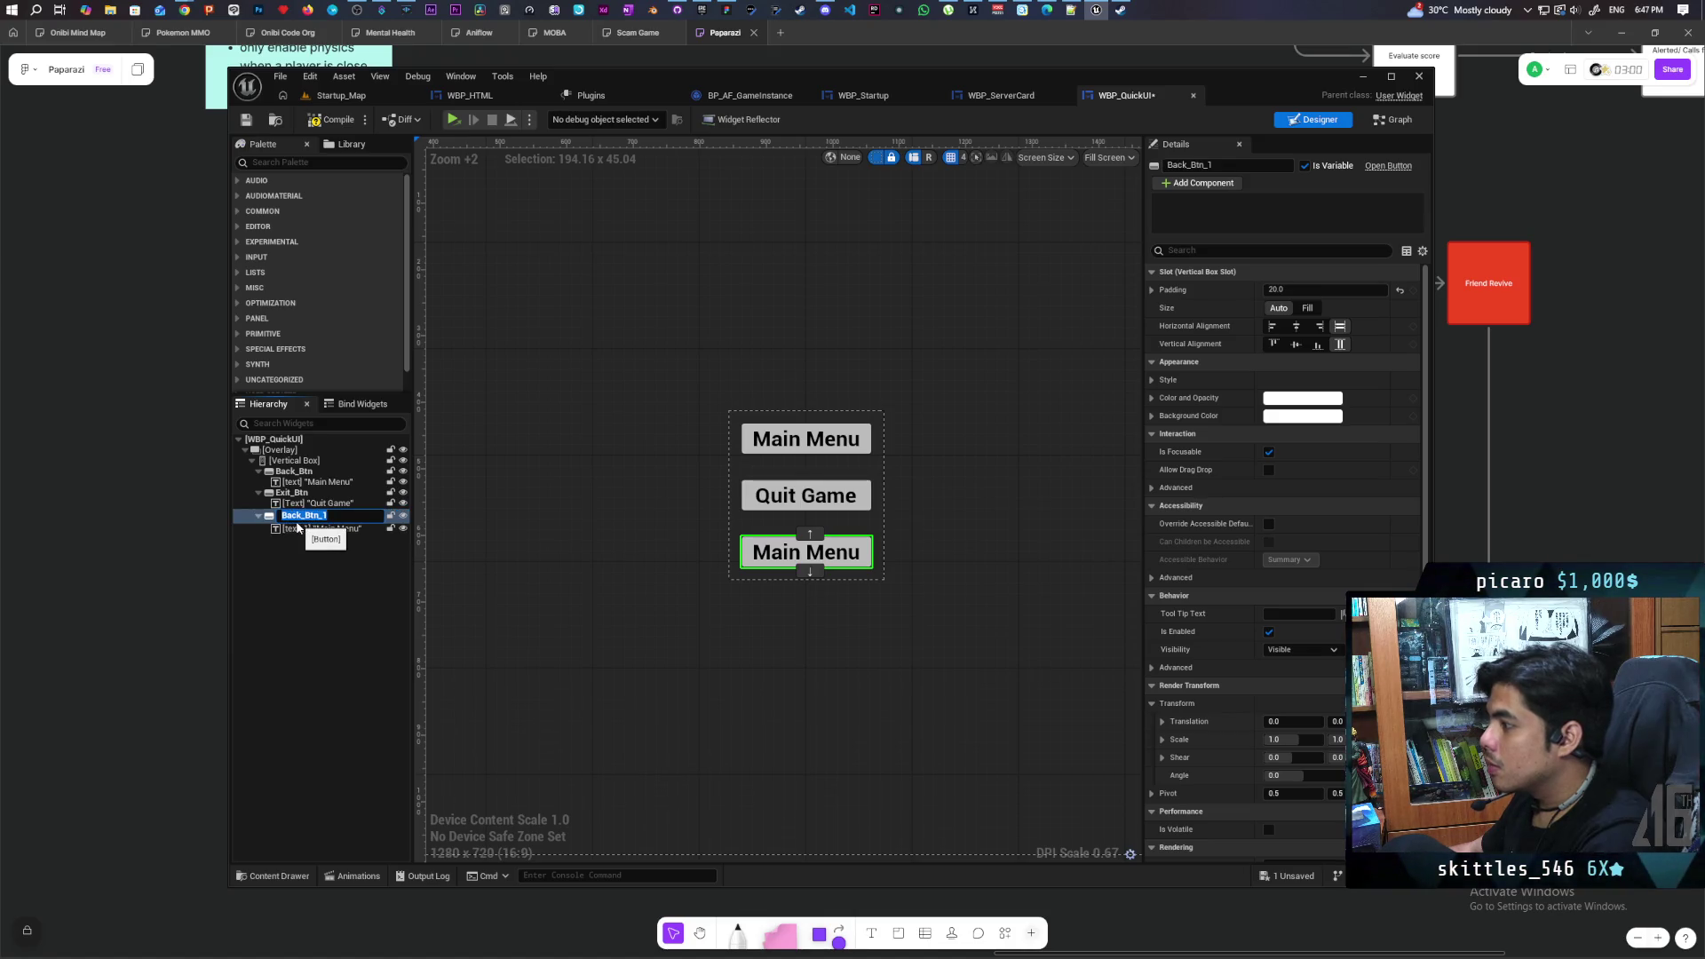
left_click(298, 526)
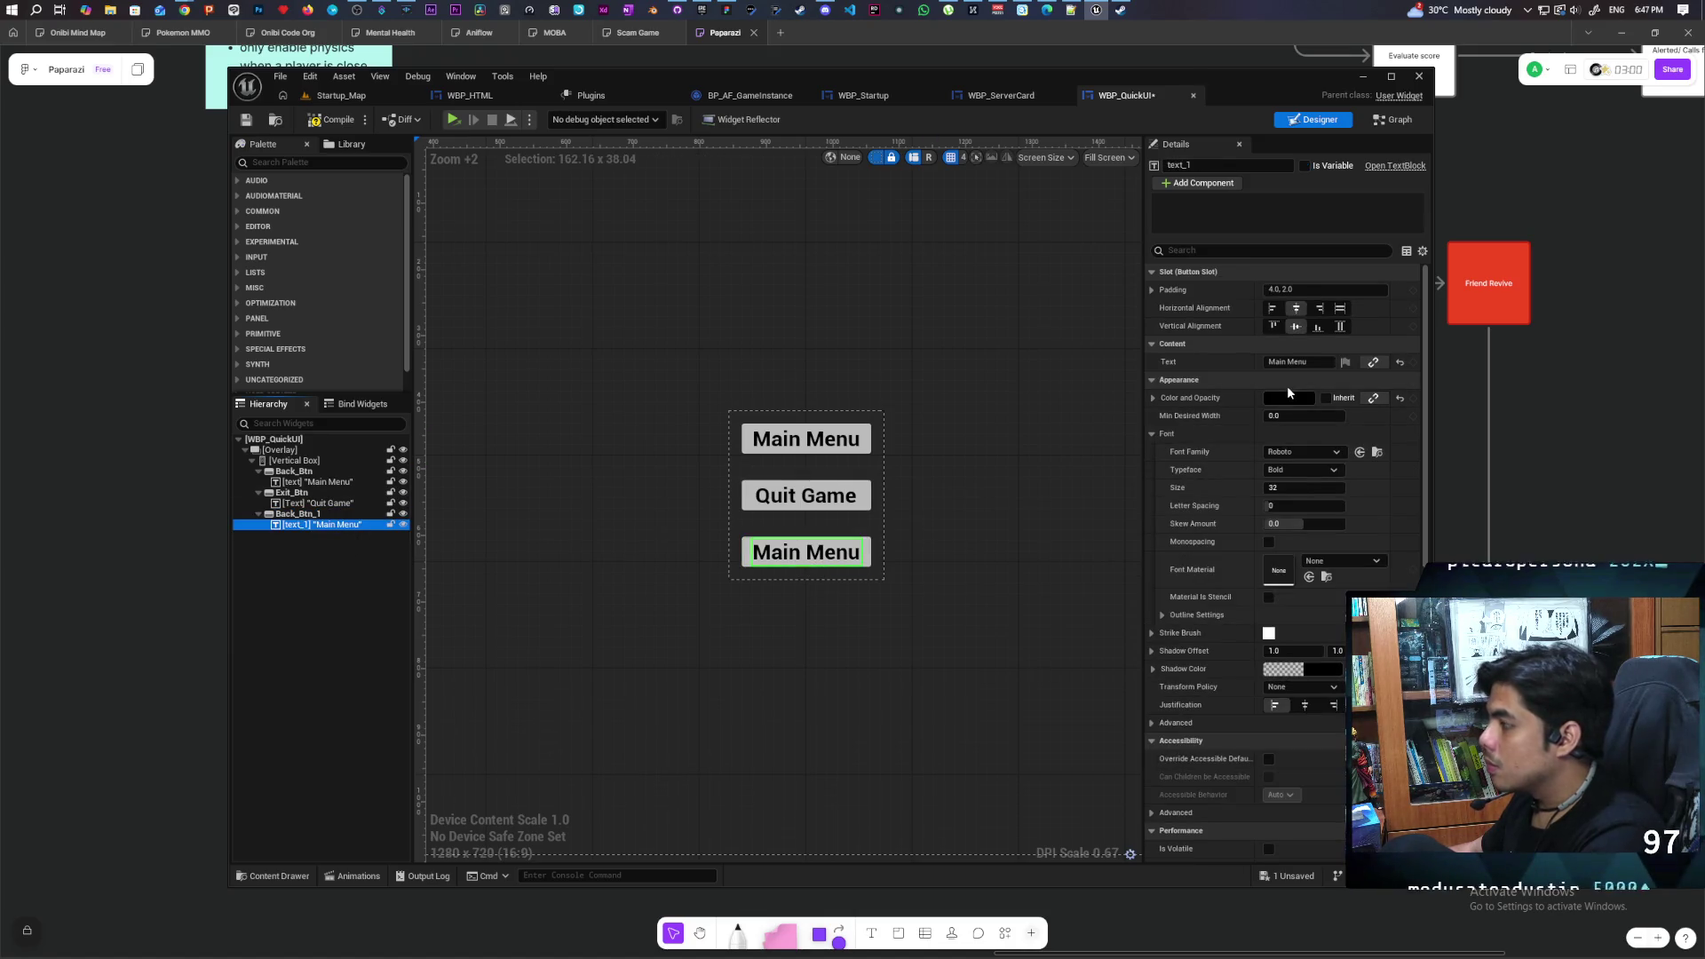
left_click(1320, 361)
type("Resume")
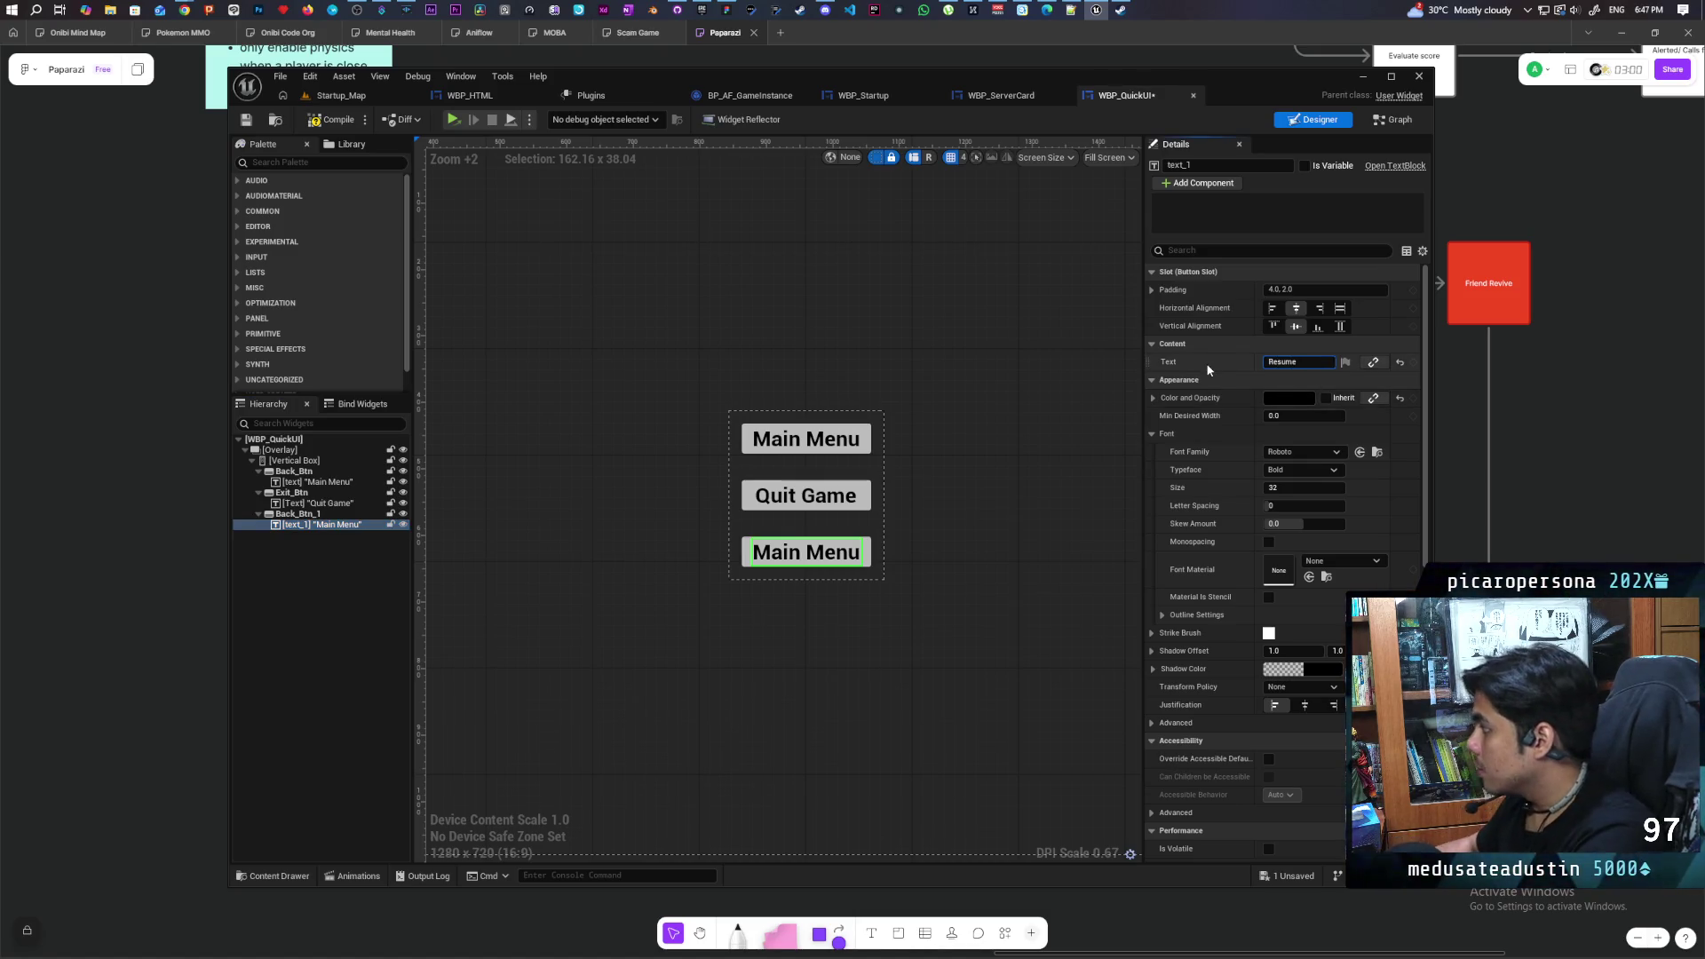
key("Return")
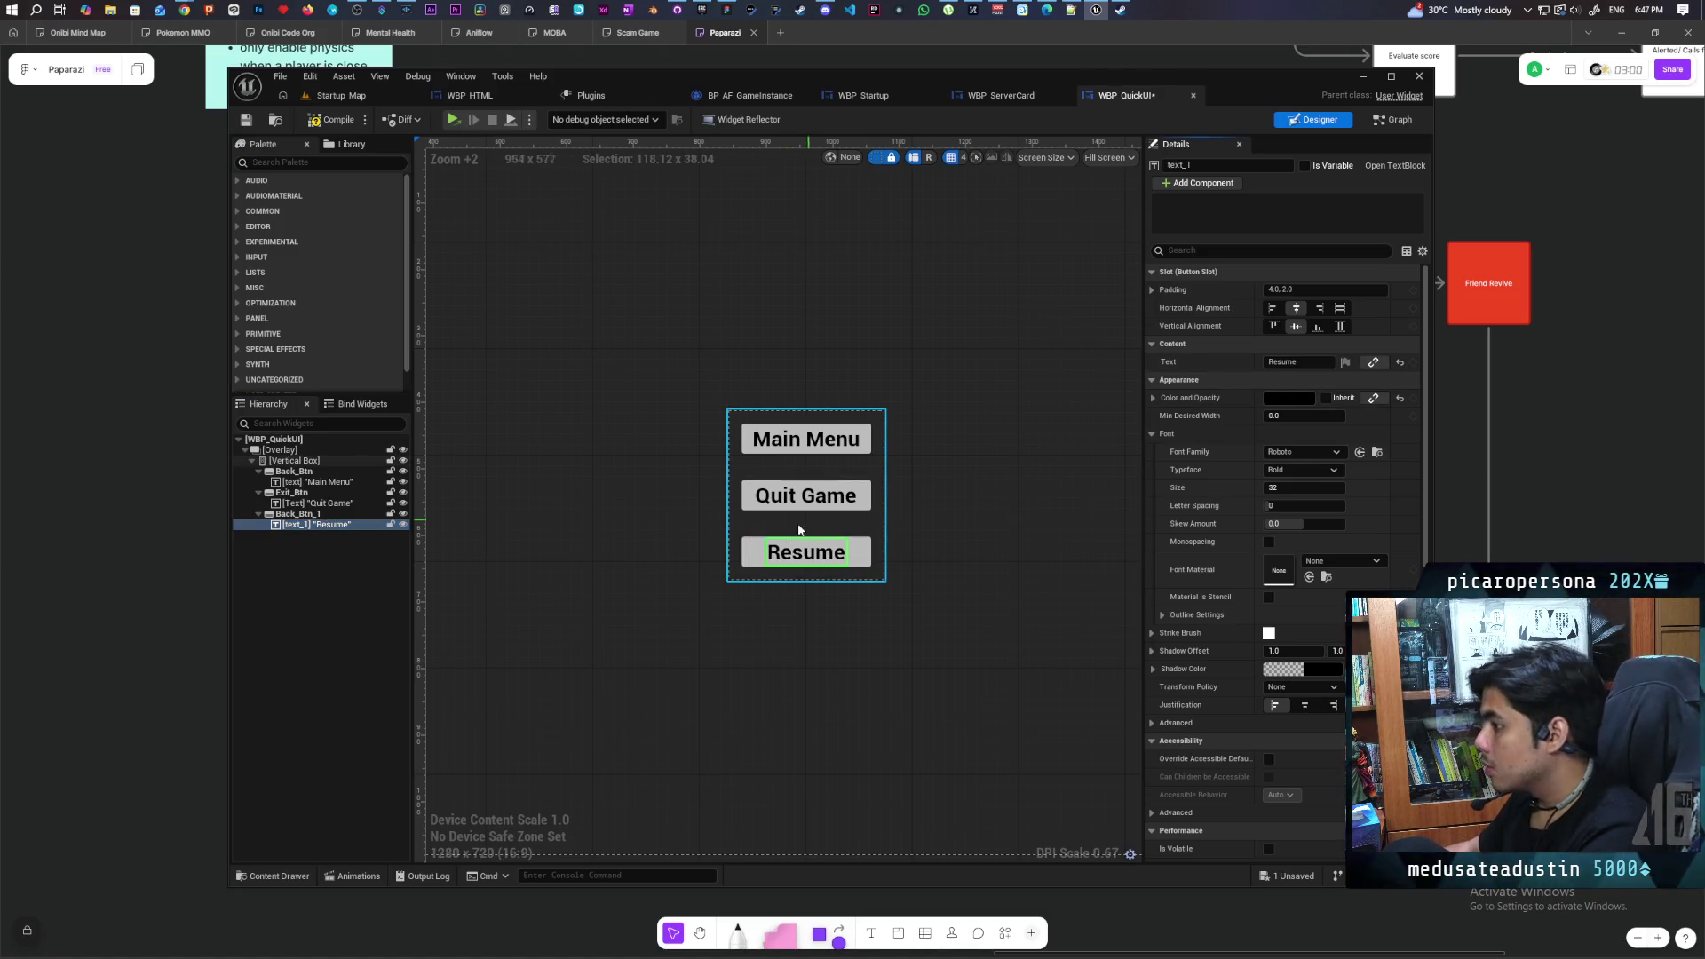
Move the Resume button to the top of the menu and rename the widget 'Resume Btn'
mouse_move(806, 552)
left_mouse_down()
mouse_move(632, 533)
mouse_move(821, 529)
left_mouse_up()
left_click(811, 477)
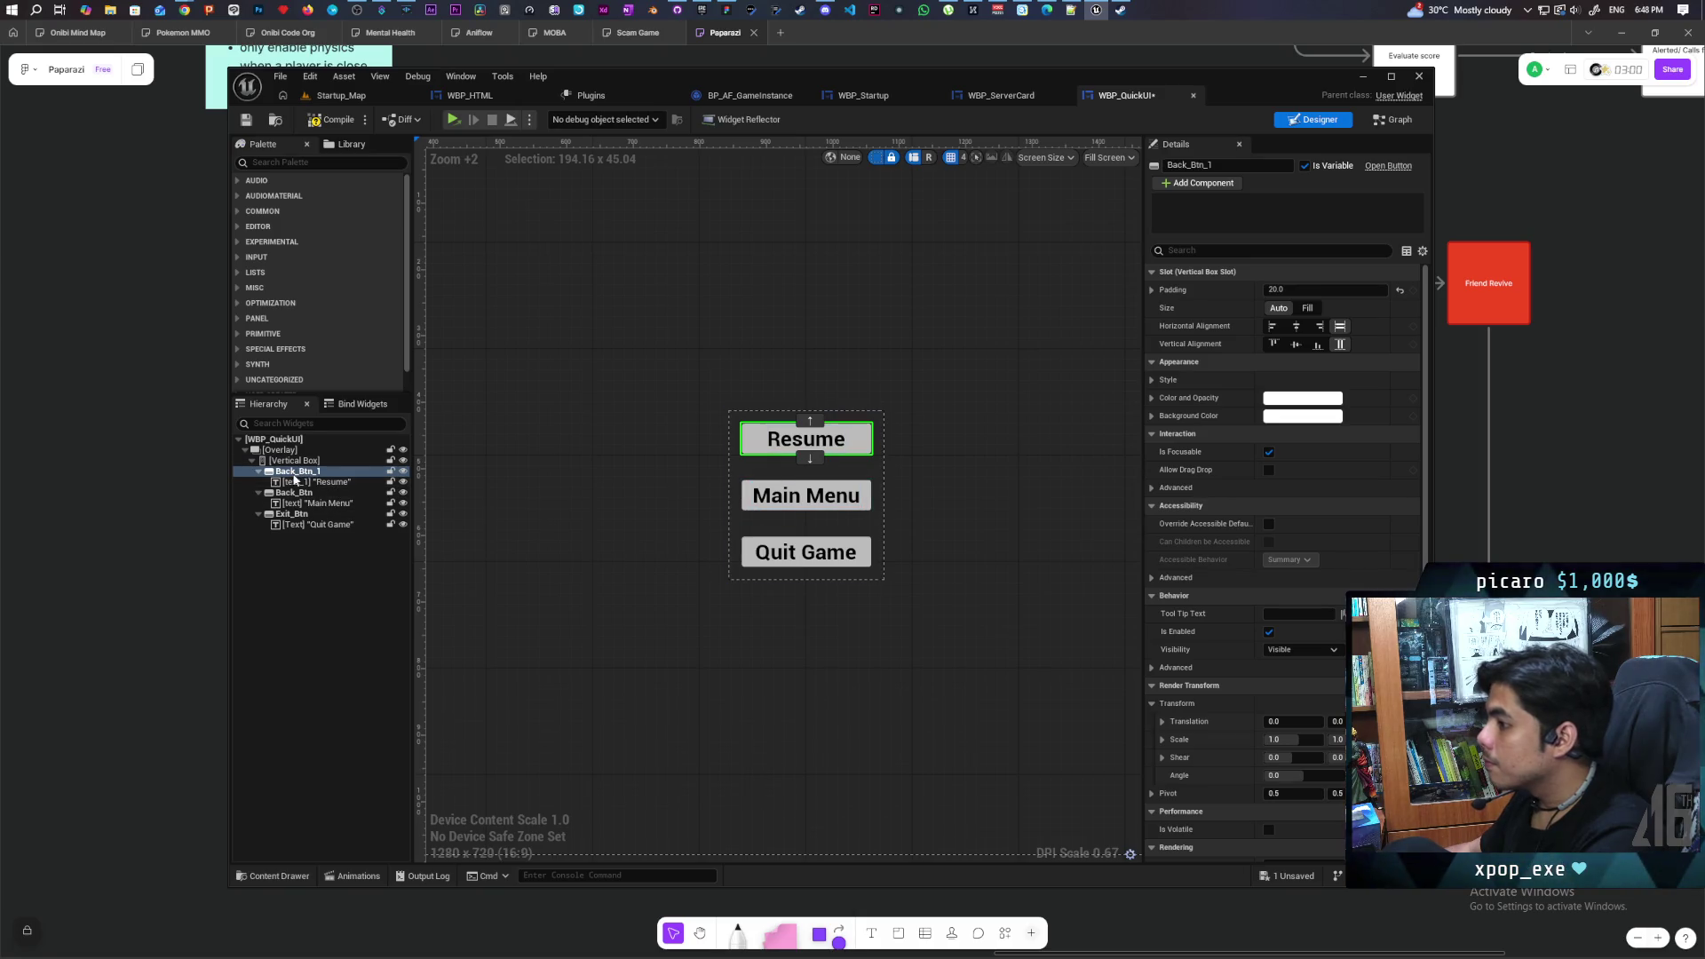
left_click(1208, 165)
type("R")
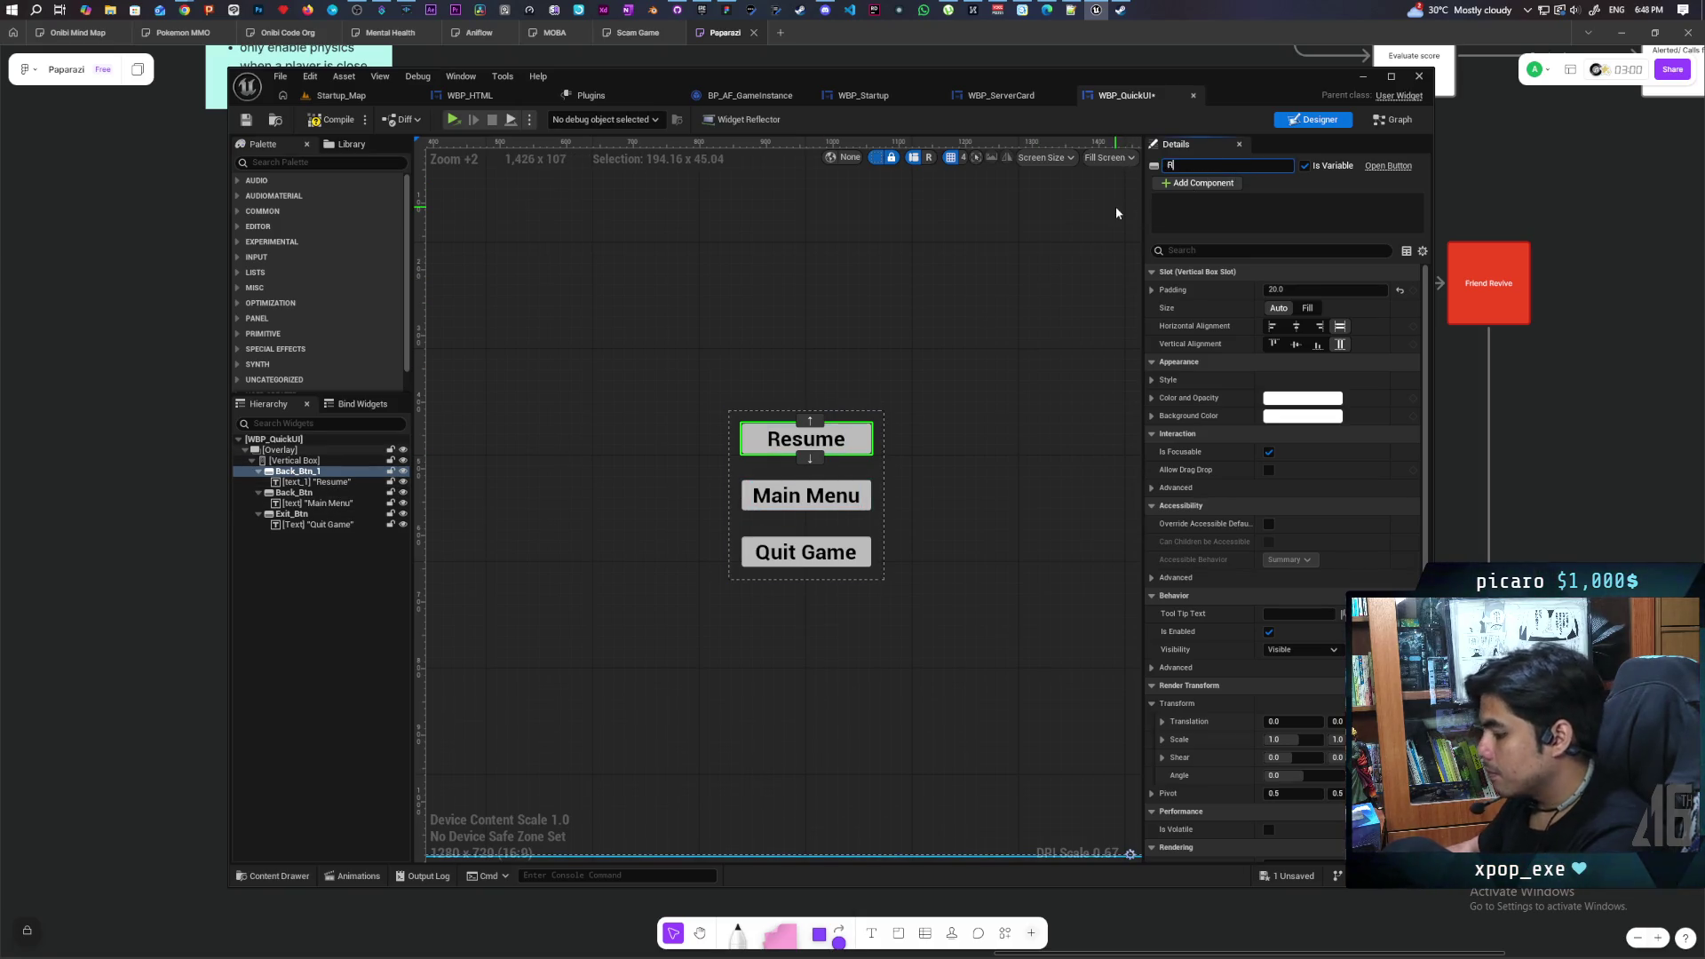
type("esume Bt")
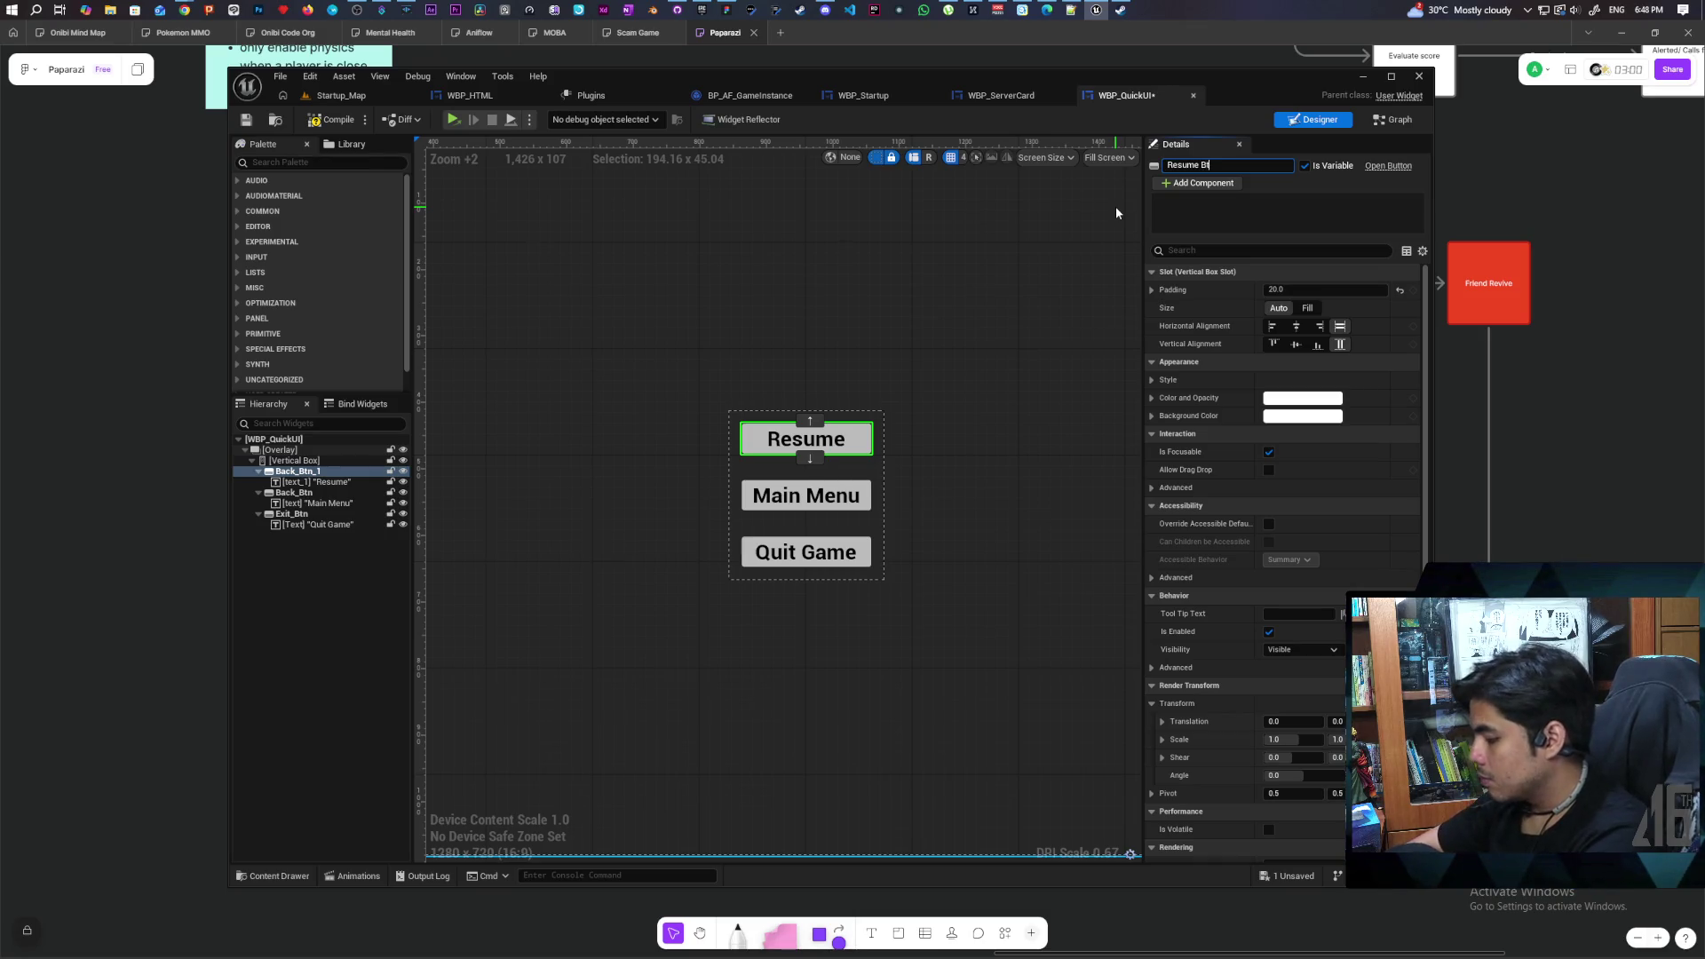
type("n")
key("Return")
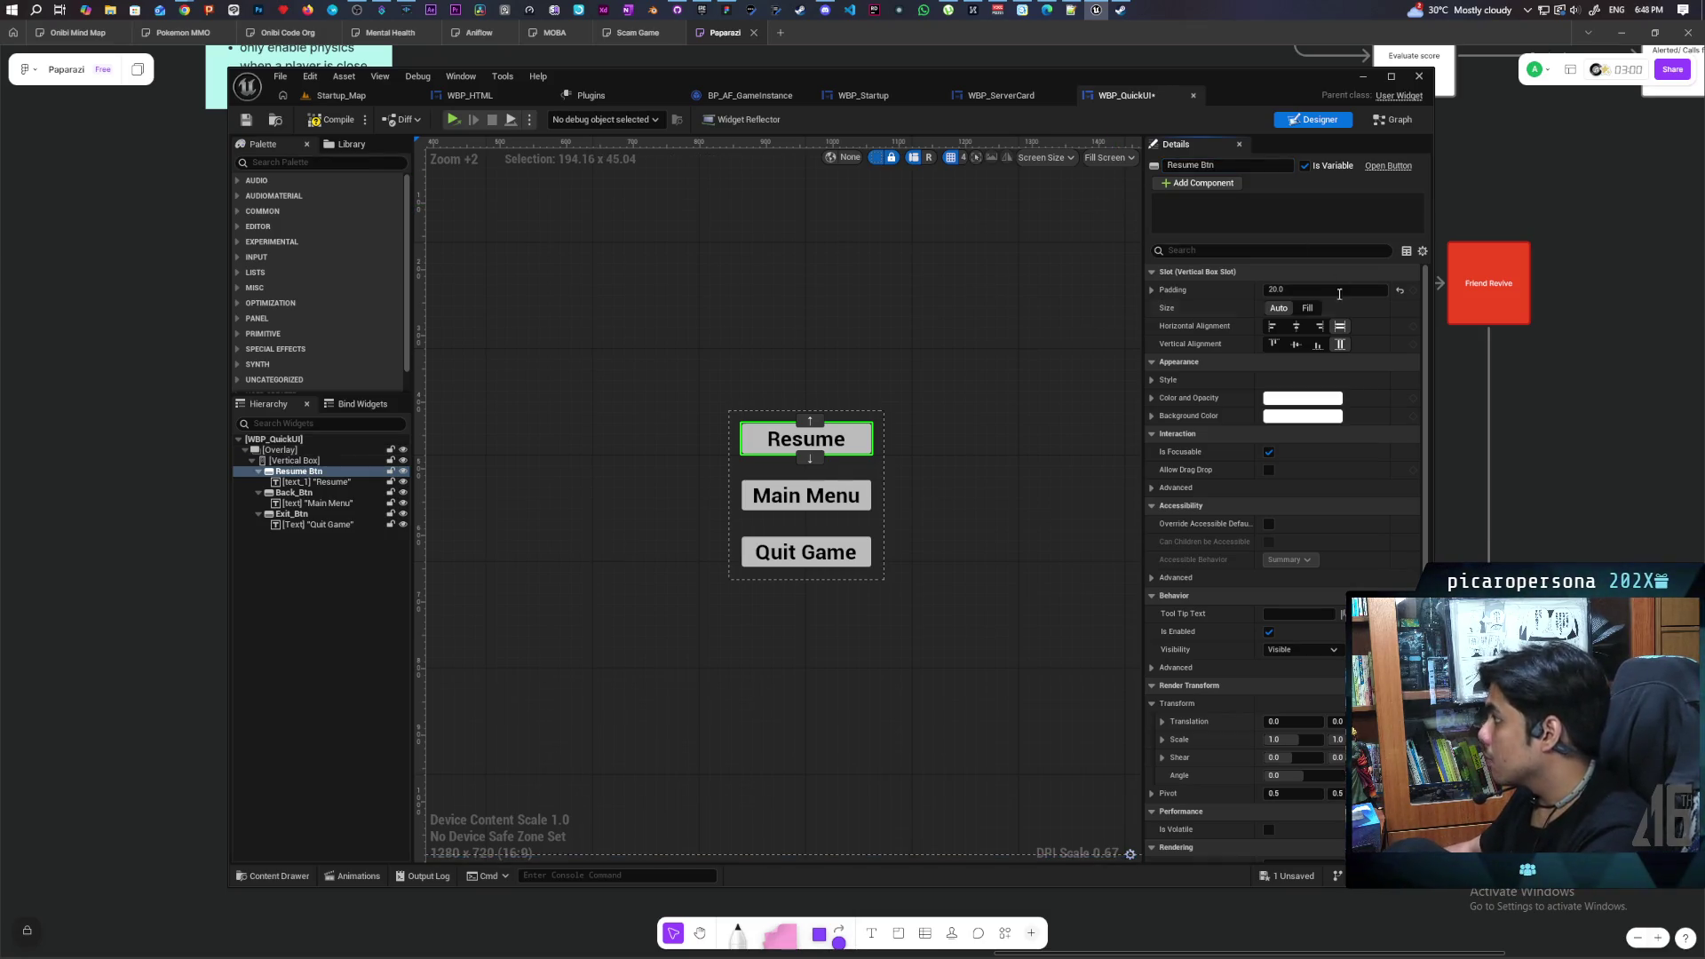
scroll(1340, 294, "down", 6)
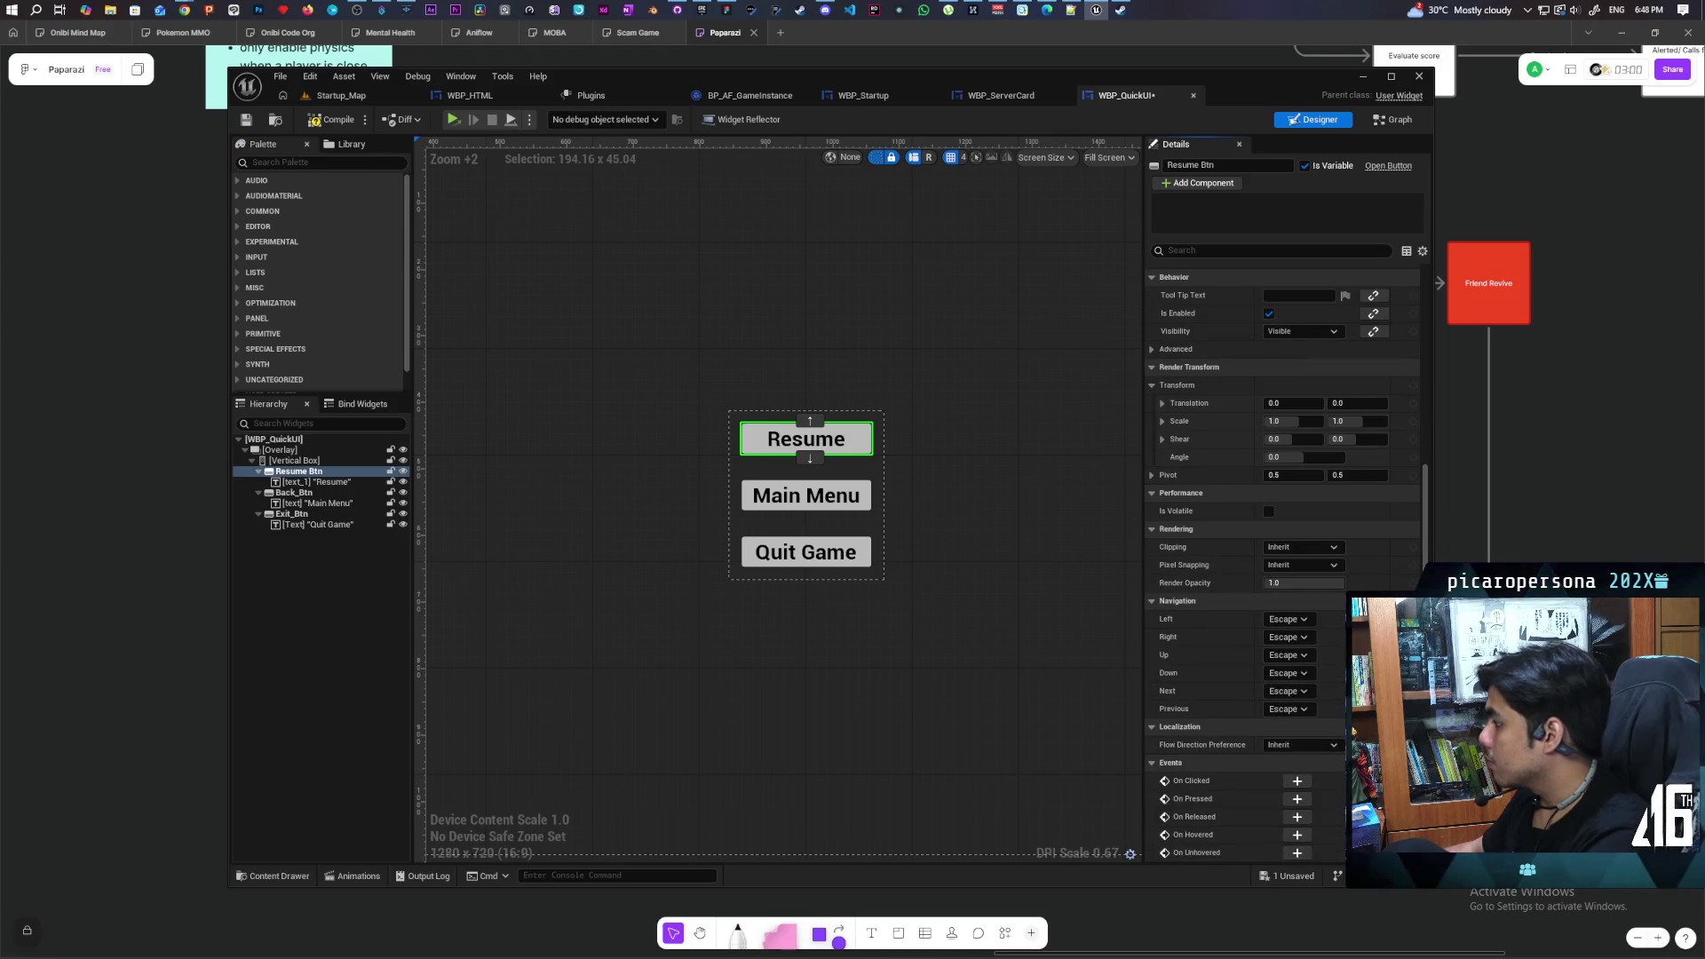
Add an On Clicked (ResumeBtn) event below the others, save, and move the disabled events up
left_click(1298, 781)
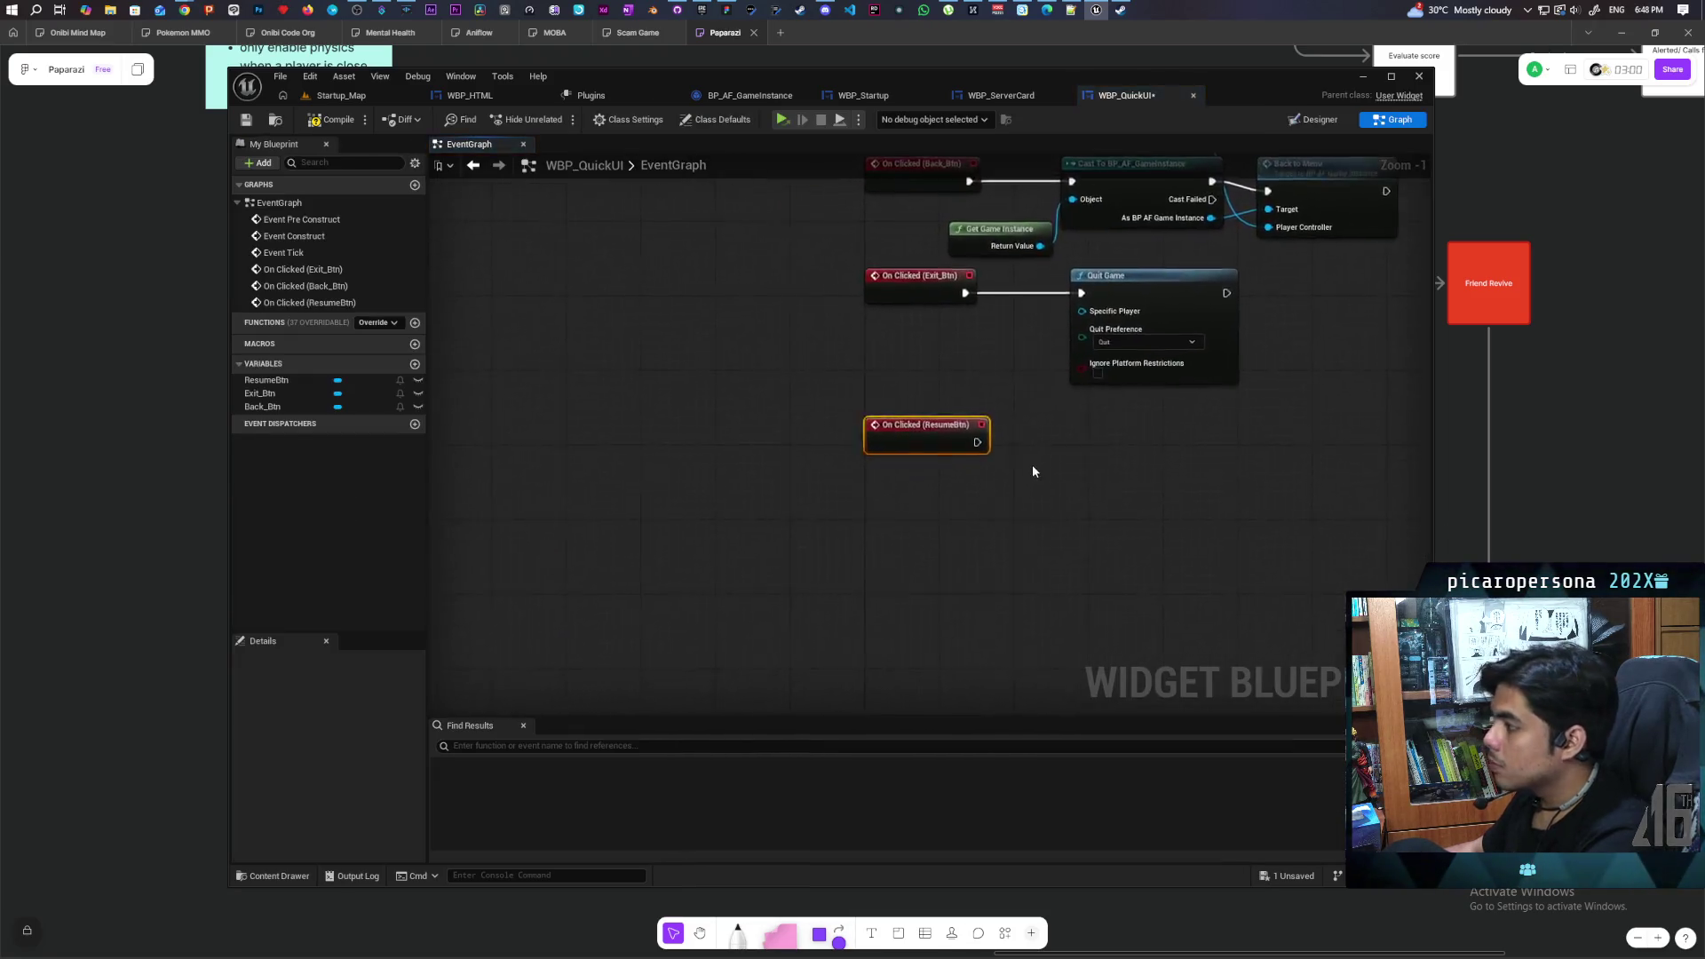
scroll(1033, 471, "down", 1)
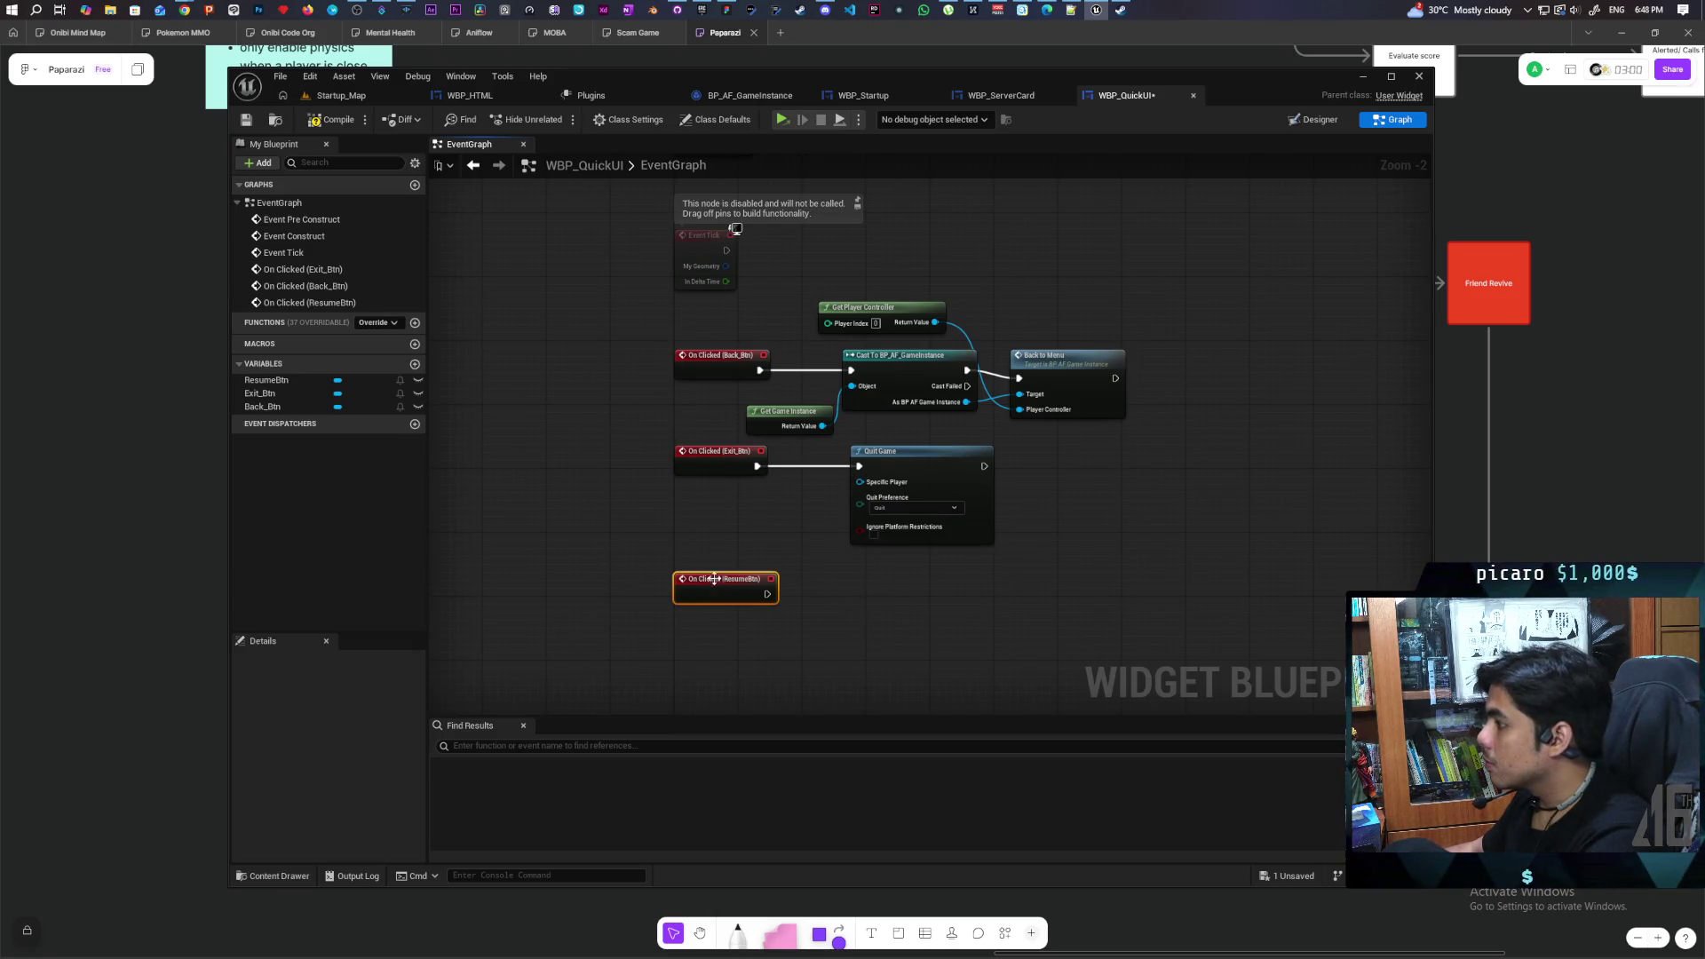
mouse_move(720, 582)
left_mouse_down()
mouse_move(711, 638)
mouse_move(718, 614)
mouse_move(876, 523)
mouse_move(870, 537)
left_mouse_up()
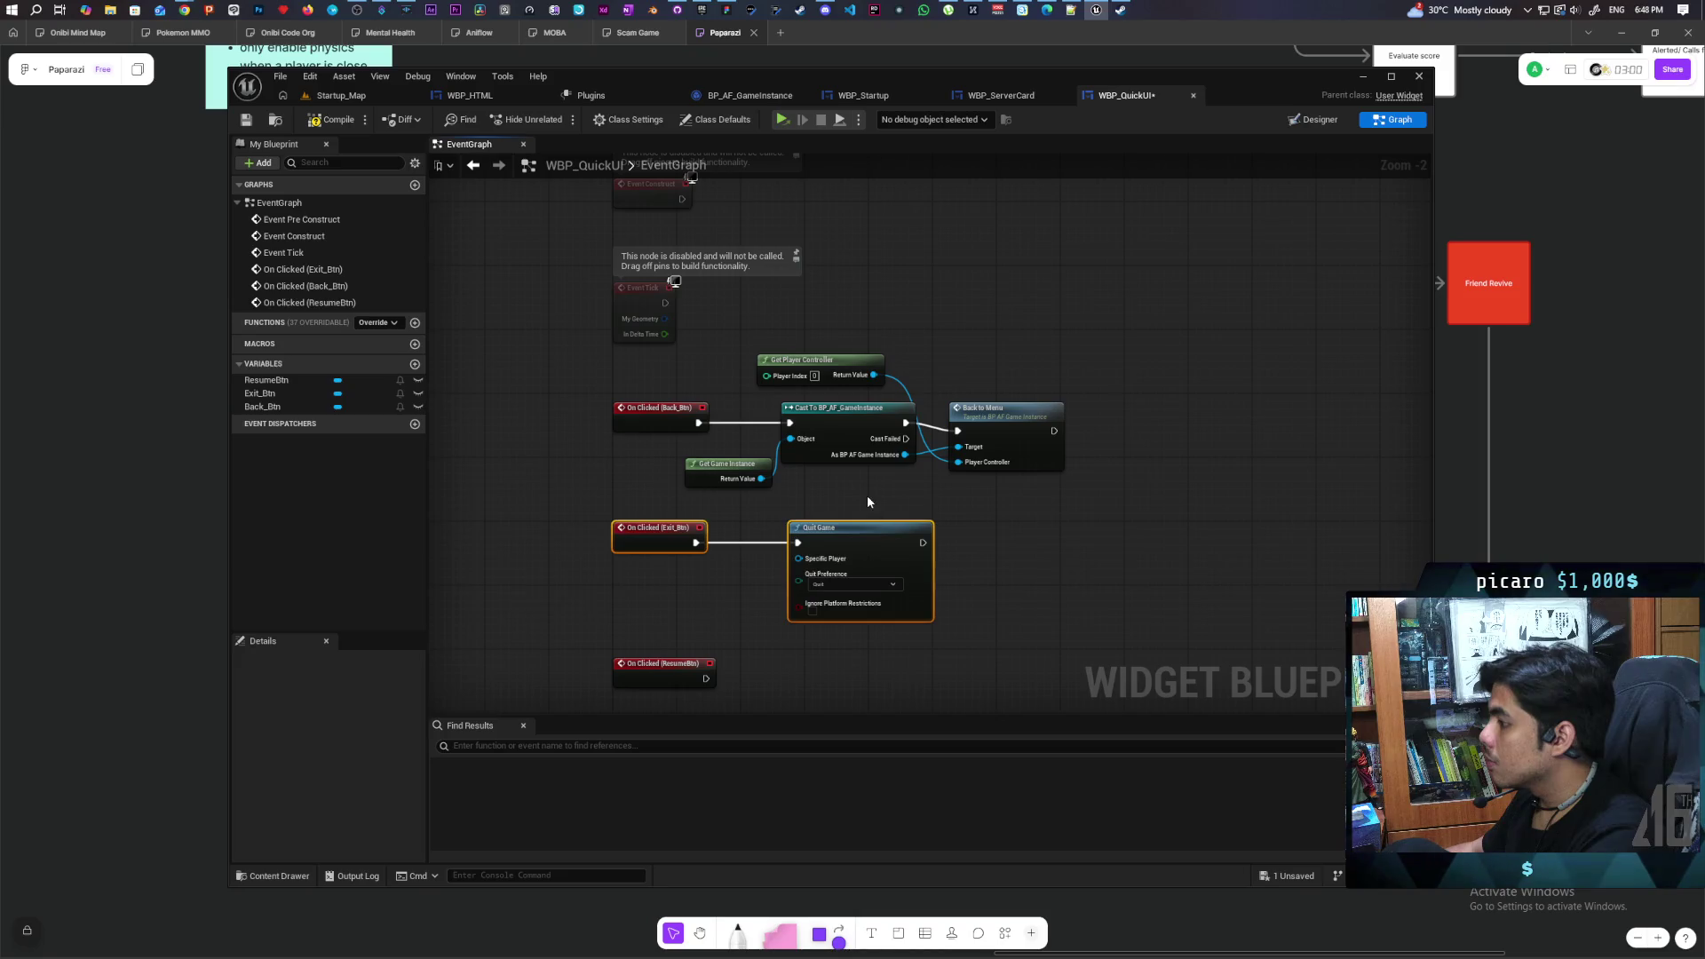
left_click(868, 491)
scroll(871, 487, "down", 2)
key("ctrl+s")
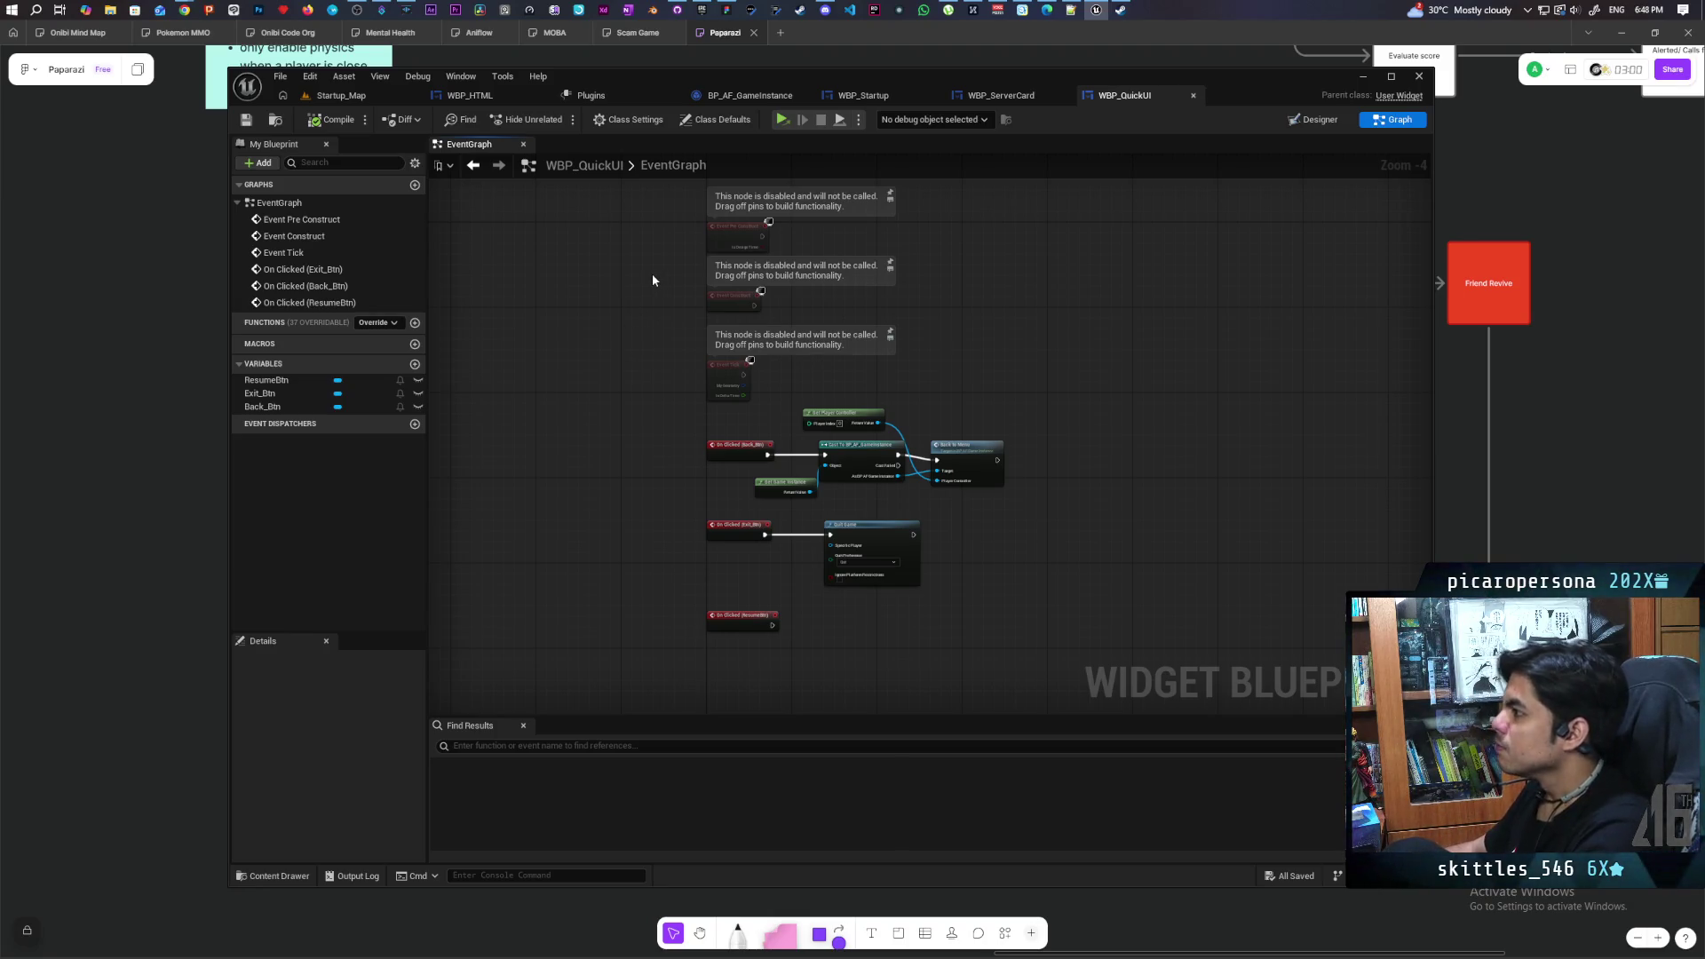
mouse_move(652, 273)
left_mouse_down()
mouse_move(636, 350)
mouse_move(737, 507)
mouse_move(718, 373)
left_mouse_up()
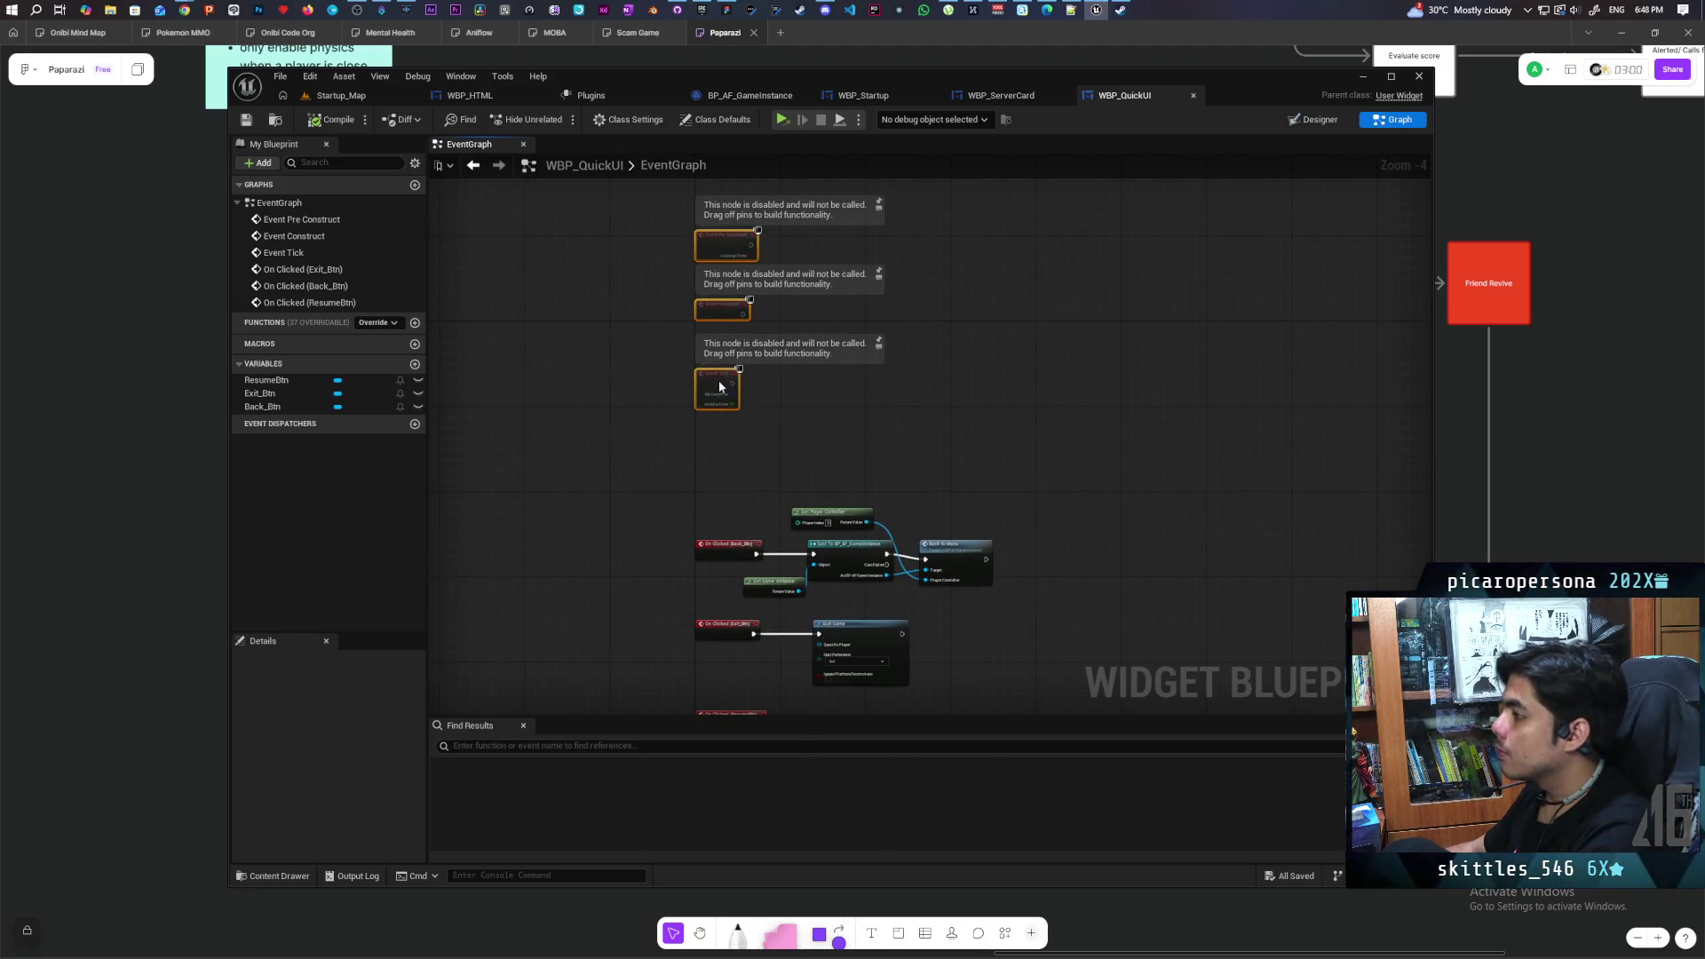
left_click(870, 433)
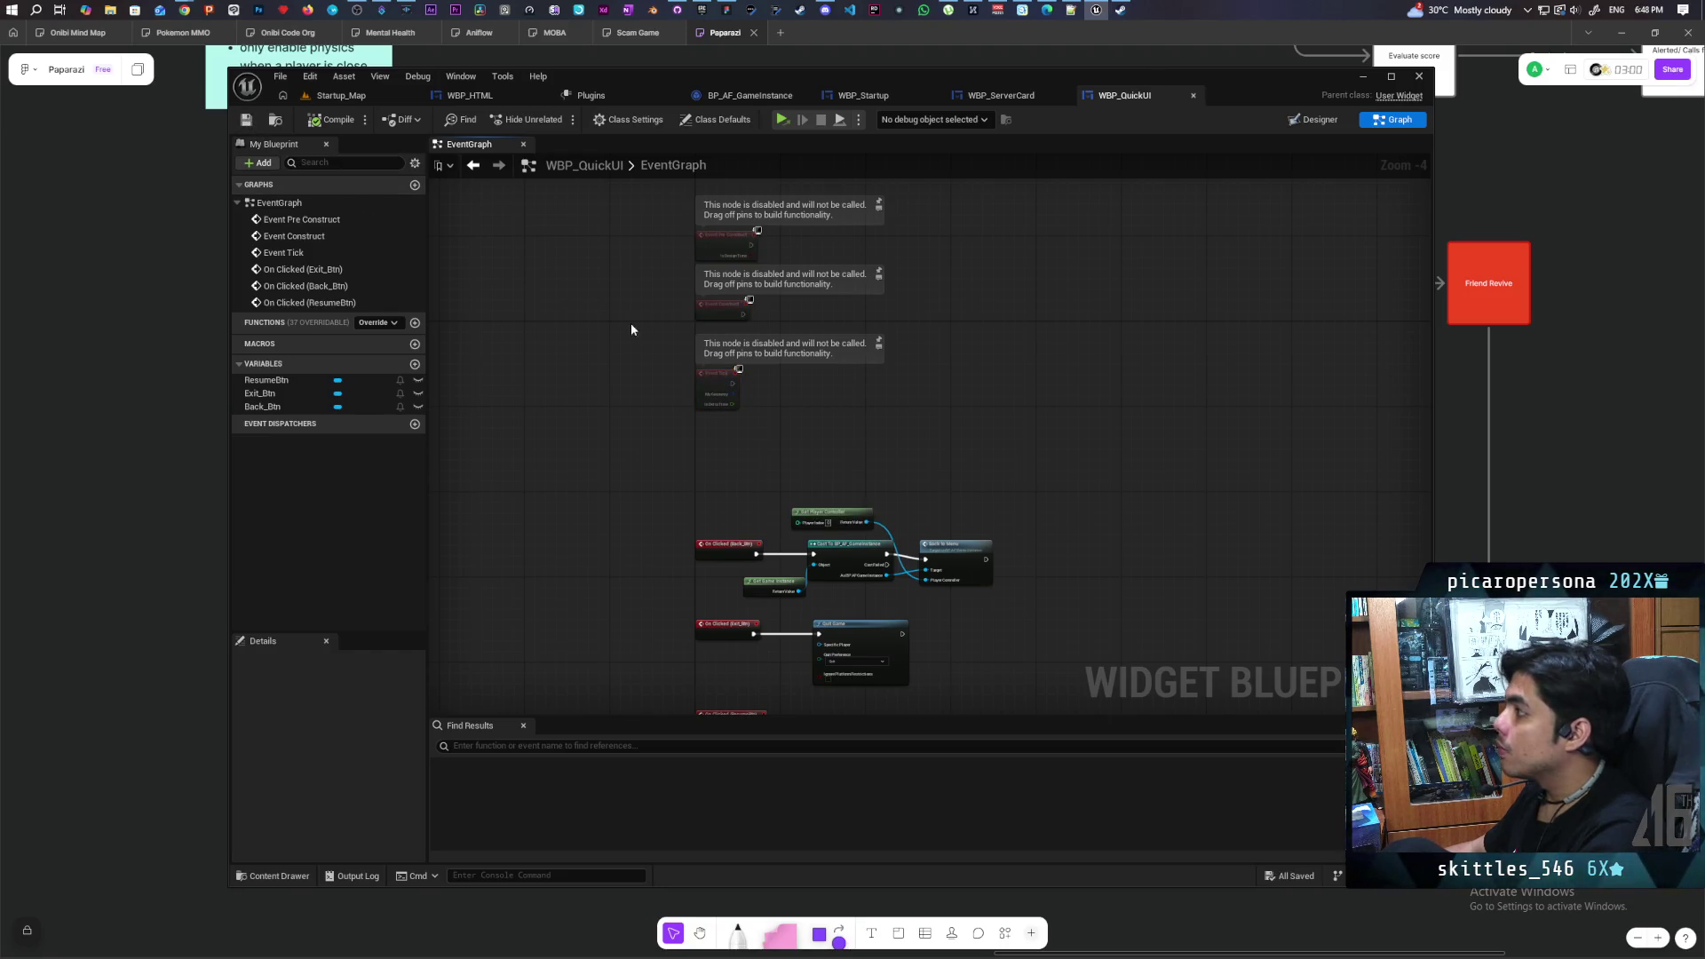
Browse the Ohh_Bee assets, then move from WBP_QuickUI to the Startup_Map level editor
left_click(271, 876)
right_click(904, 697)
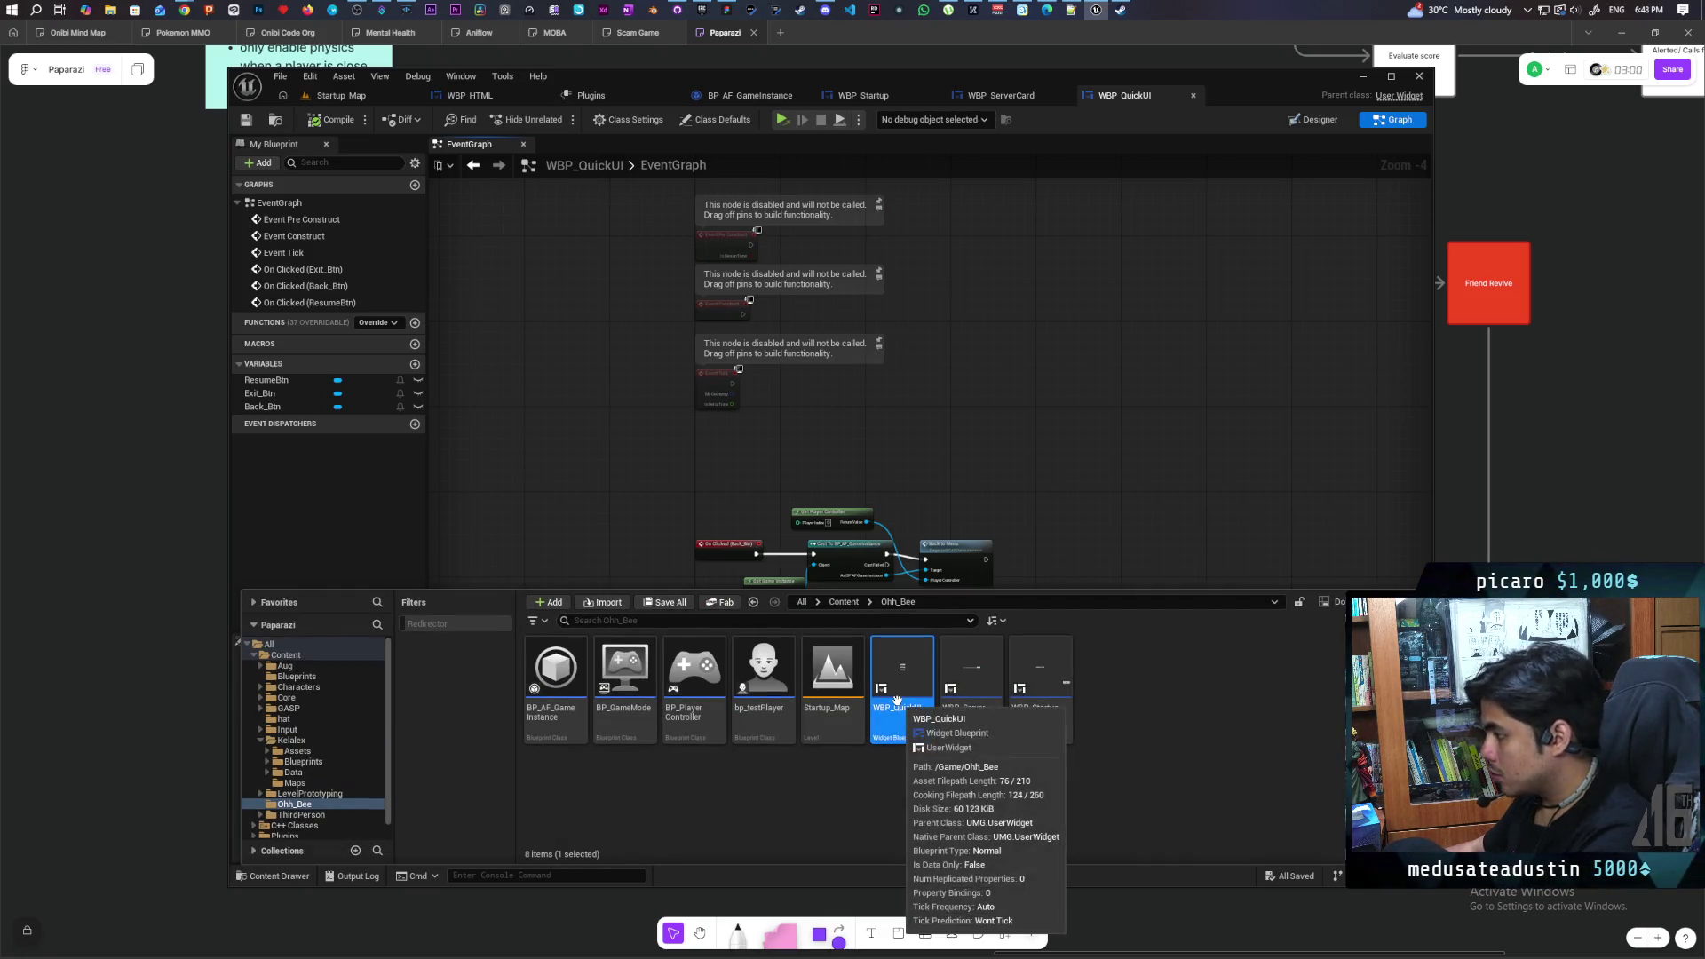
key("Escape")
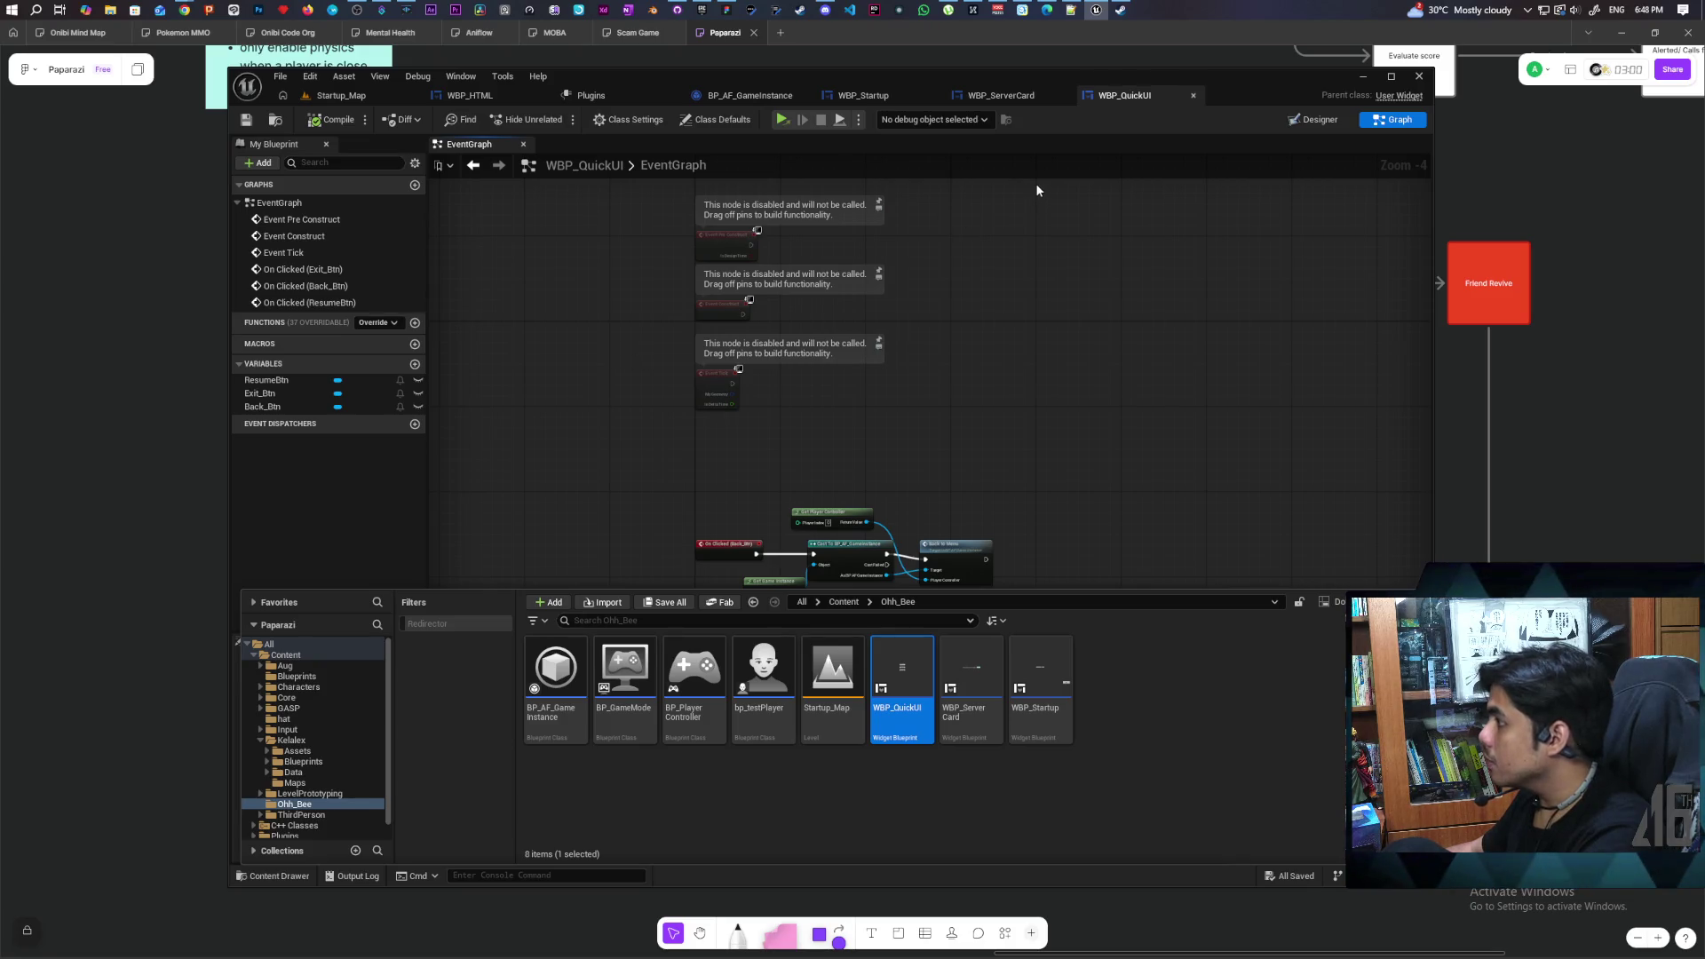
left_click(362, 96)
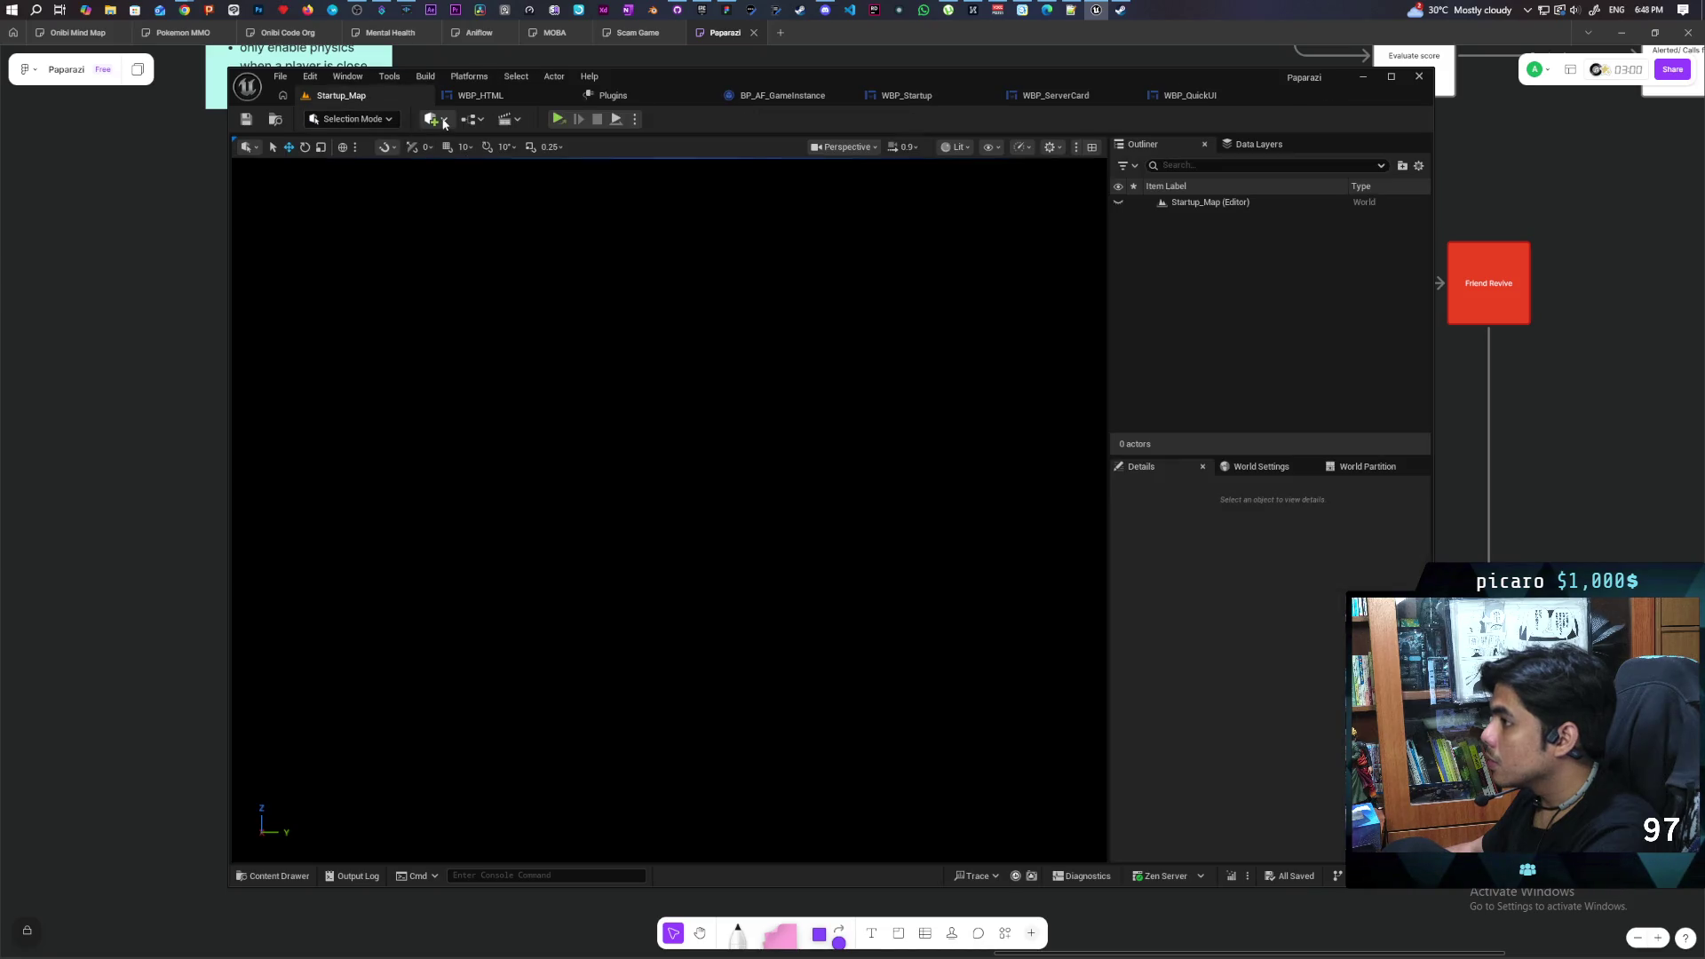
Open BP_GameMode from the Blueprints dropdown, then select BP_PlayerController in the Content Drawer
left_click(482, 121)
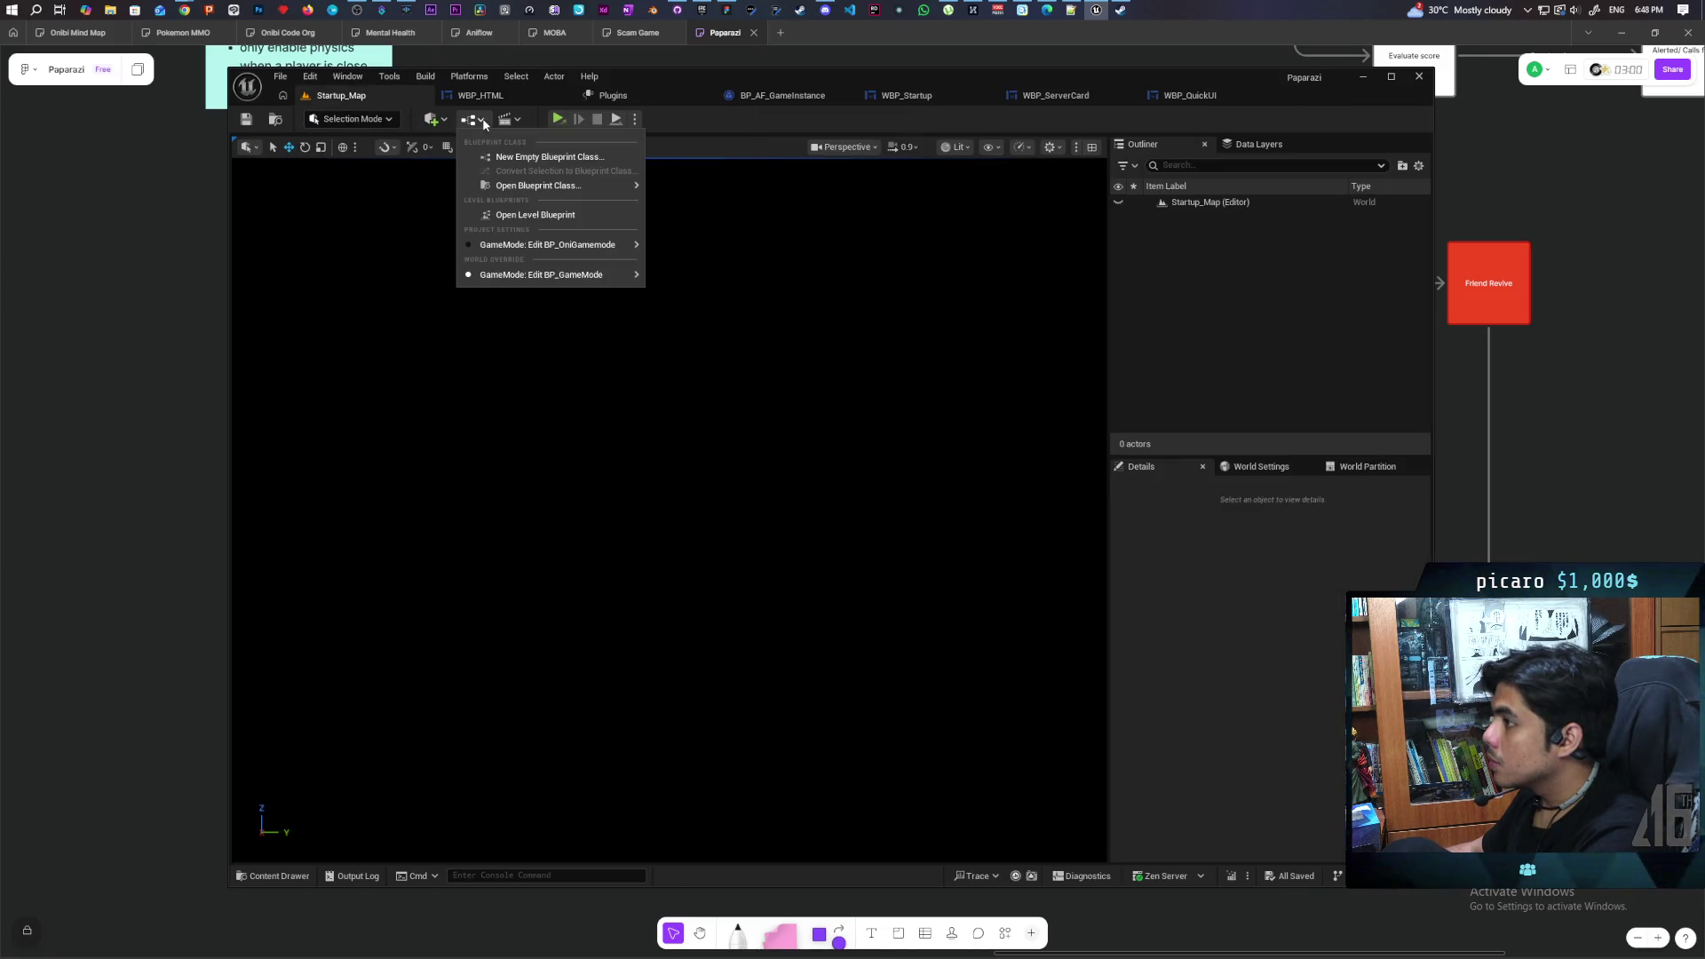
mouse_move(622, 276)
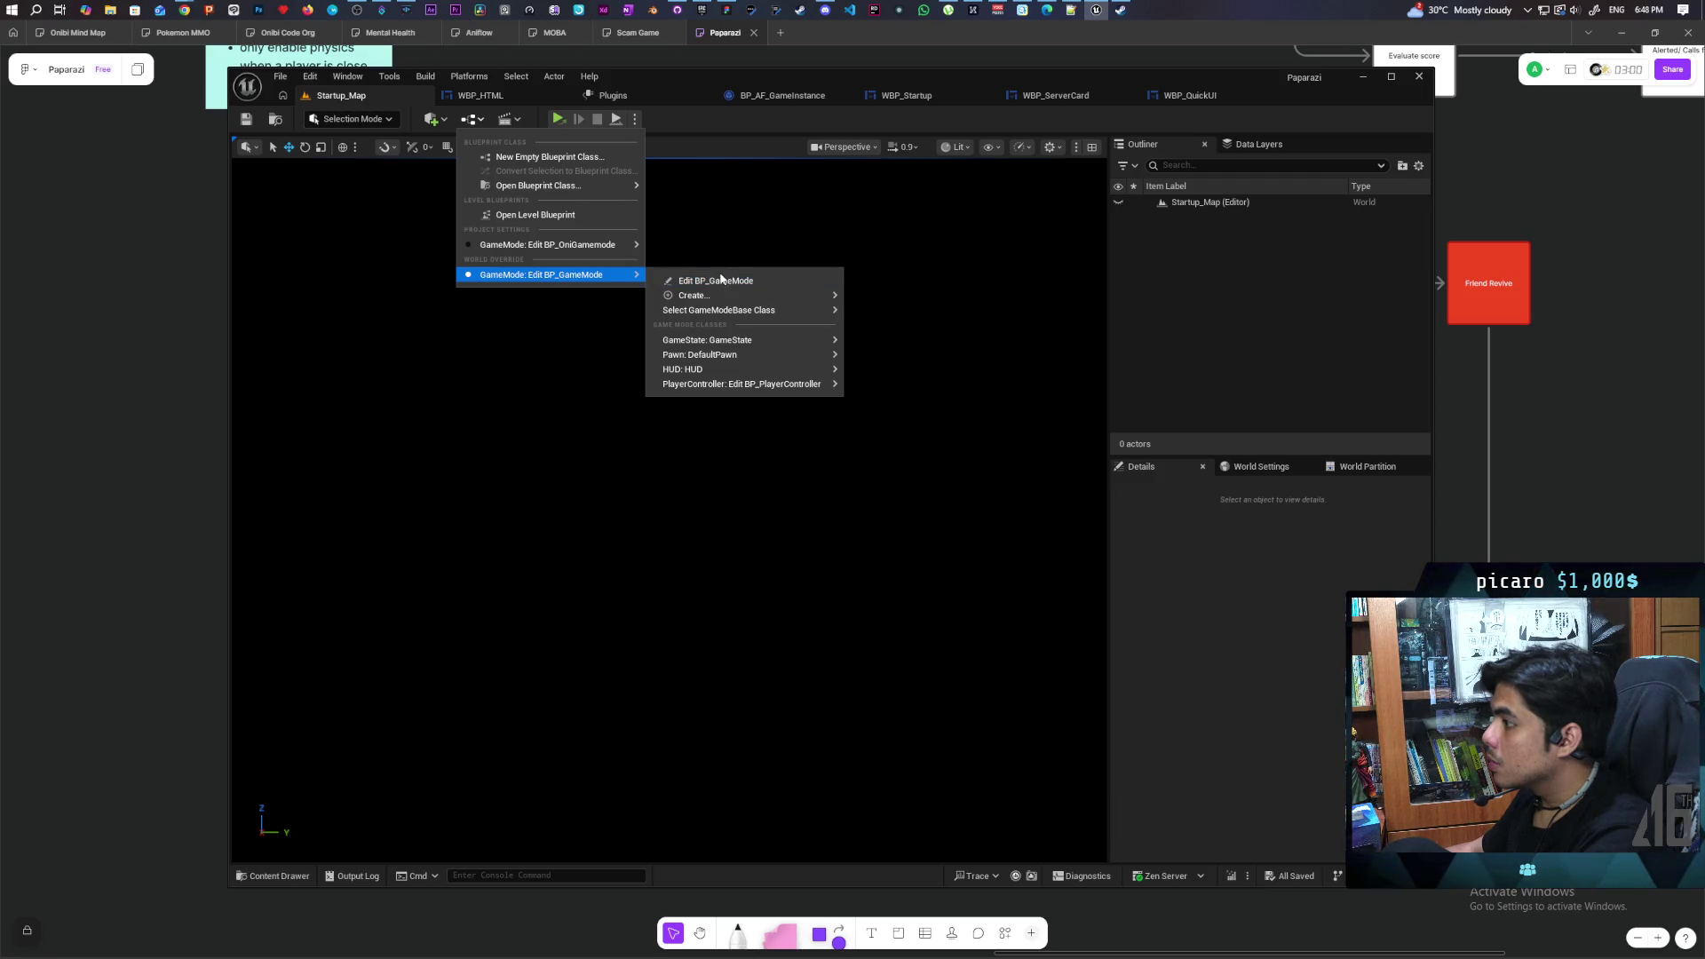
left_click(720, 280)
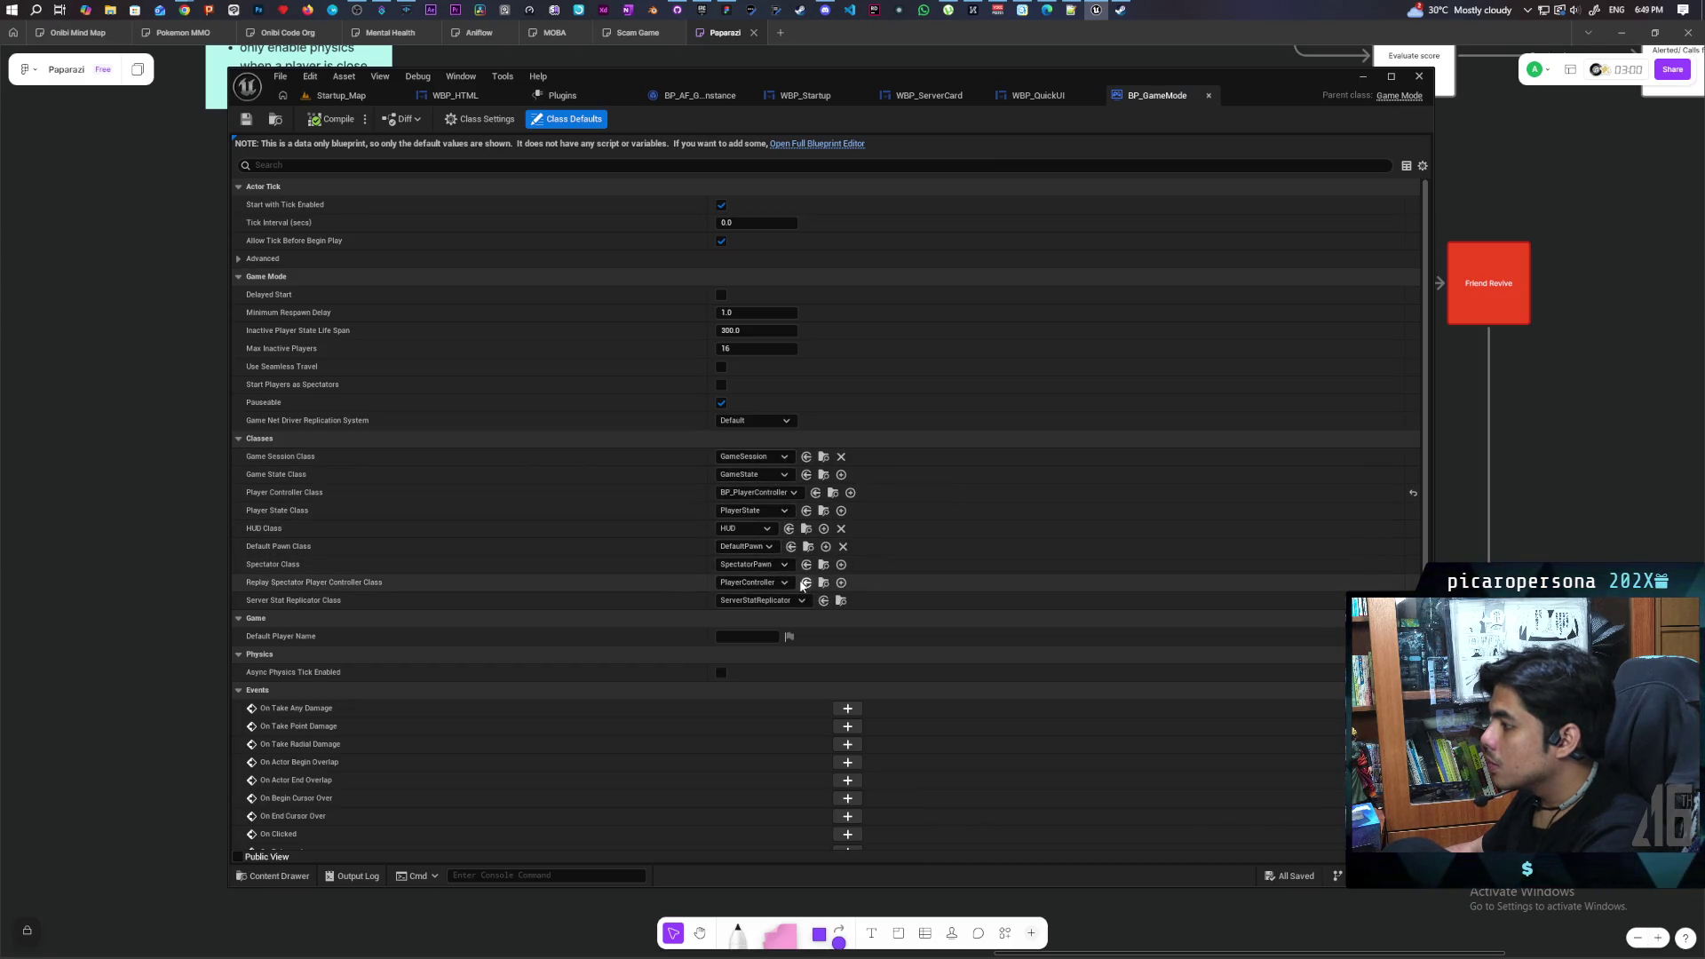
left_click(824, 583)
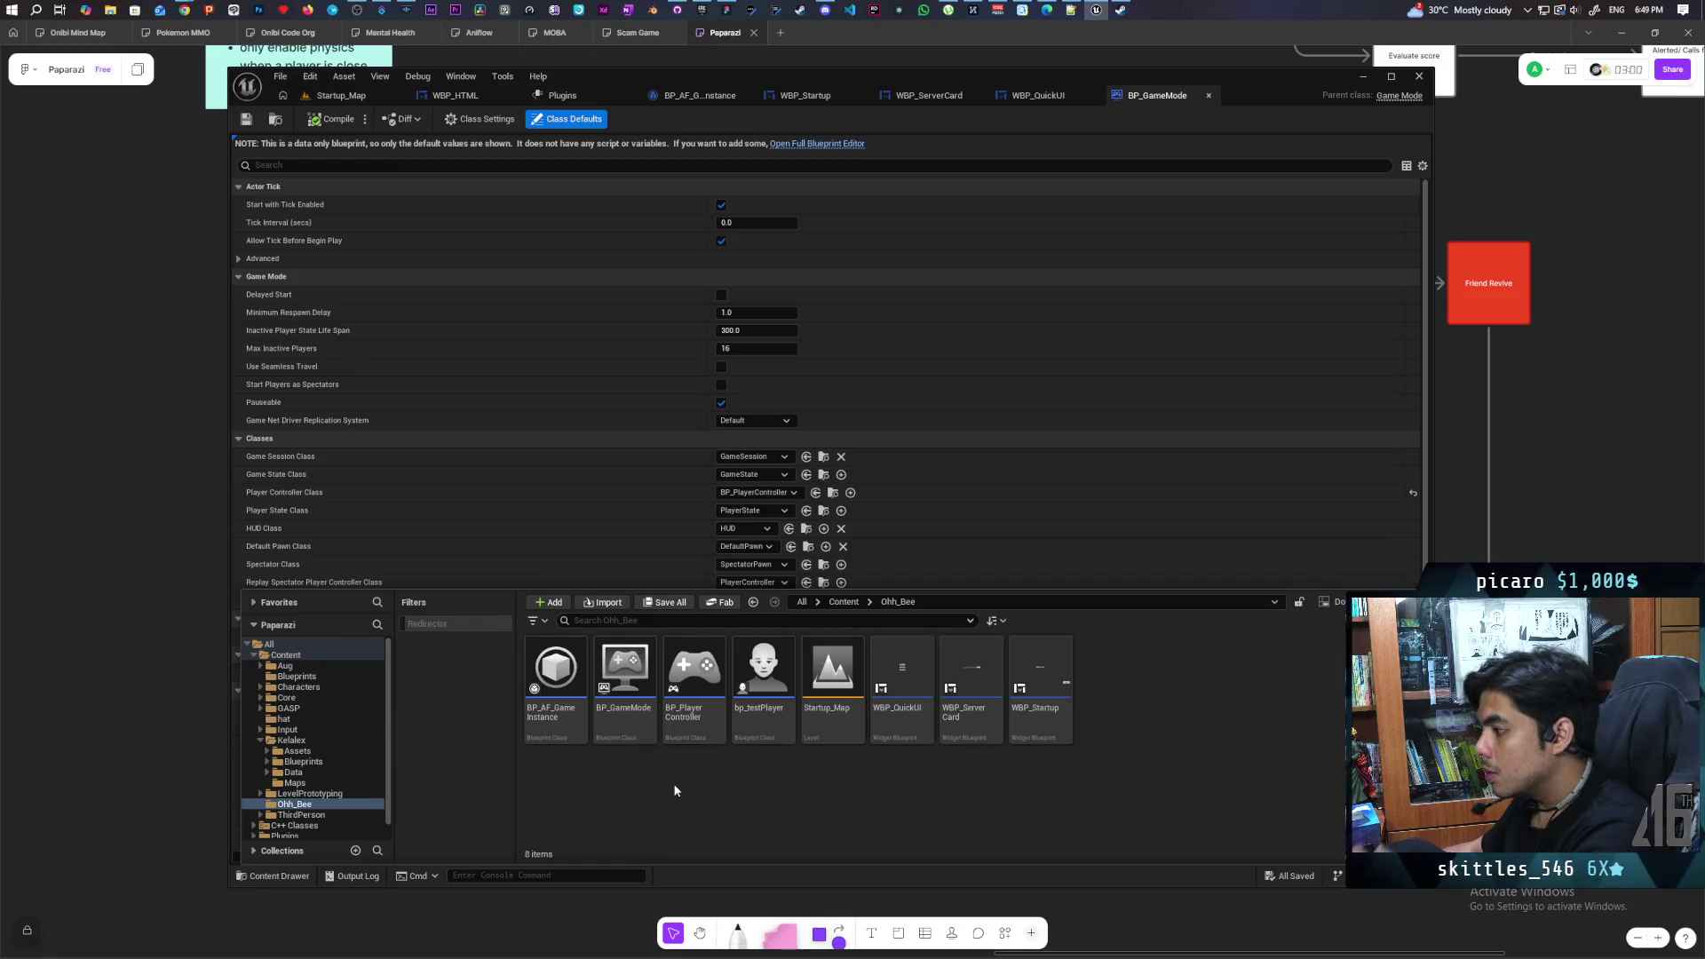
left_click(696, 725)
Open BP_PlayerController's EventGraph showing Game And UI input, Add to Viewport and Show Mouse Cursor
double_click(696, 725)
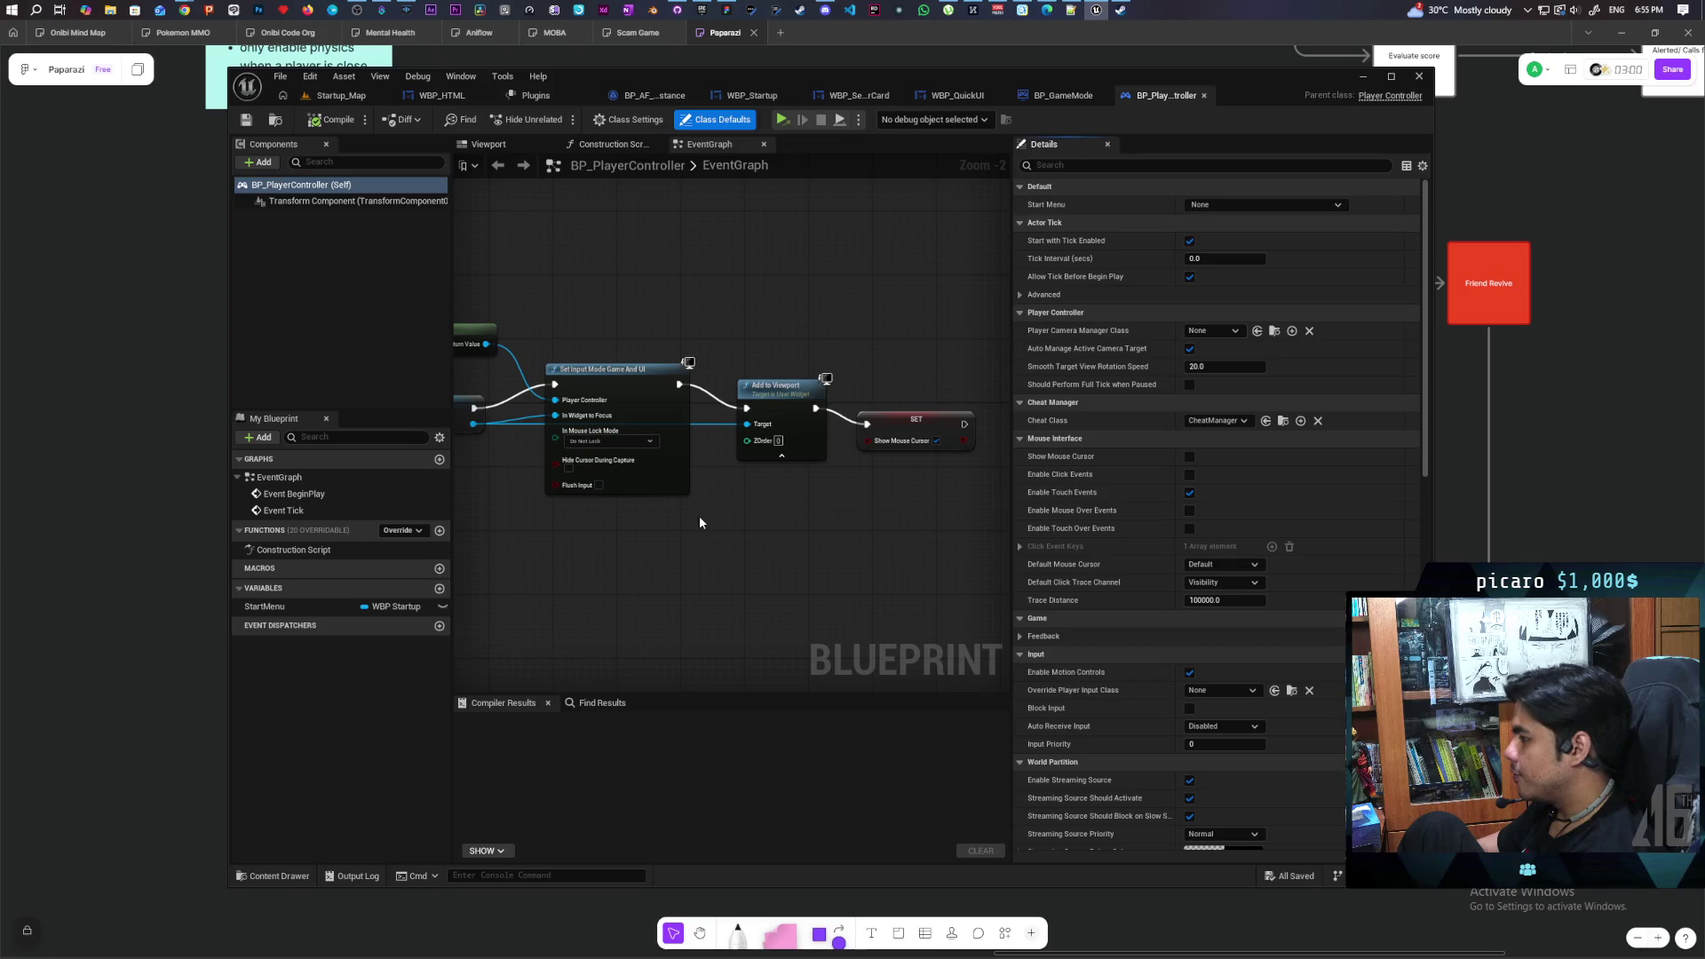
left_click_drag(766, 396, 766, 371)
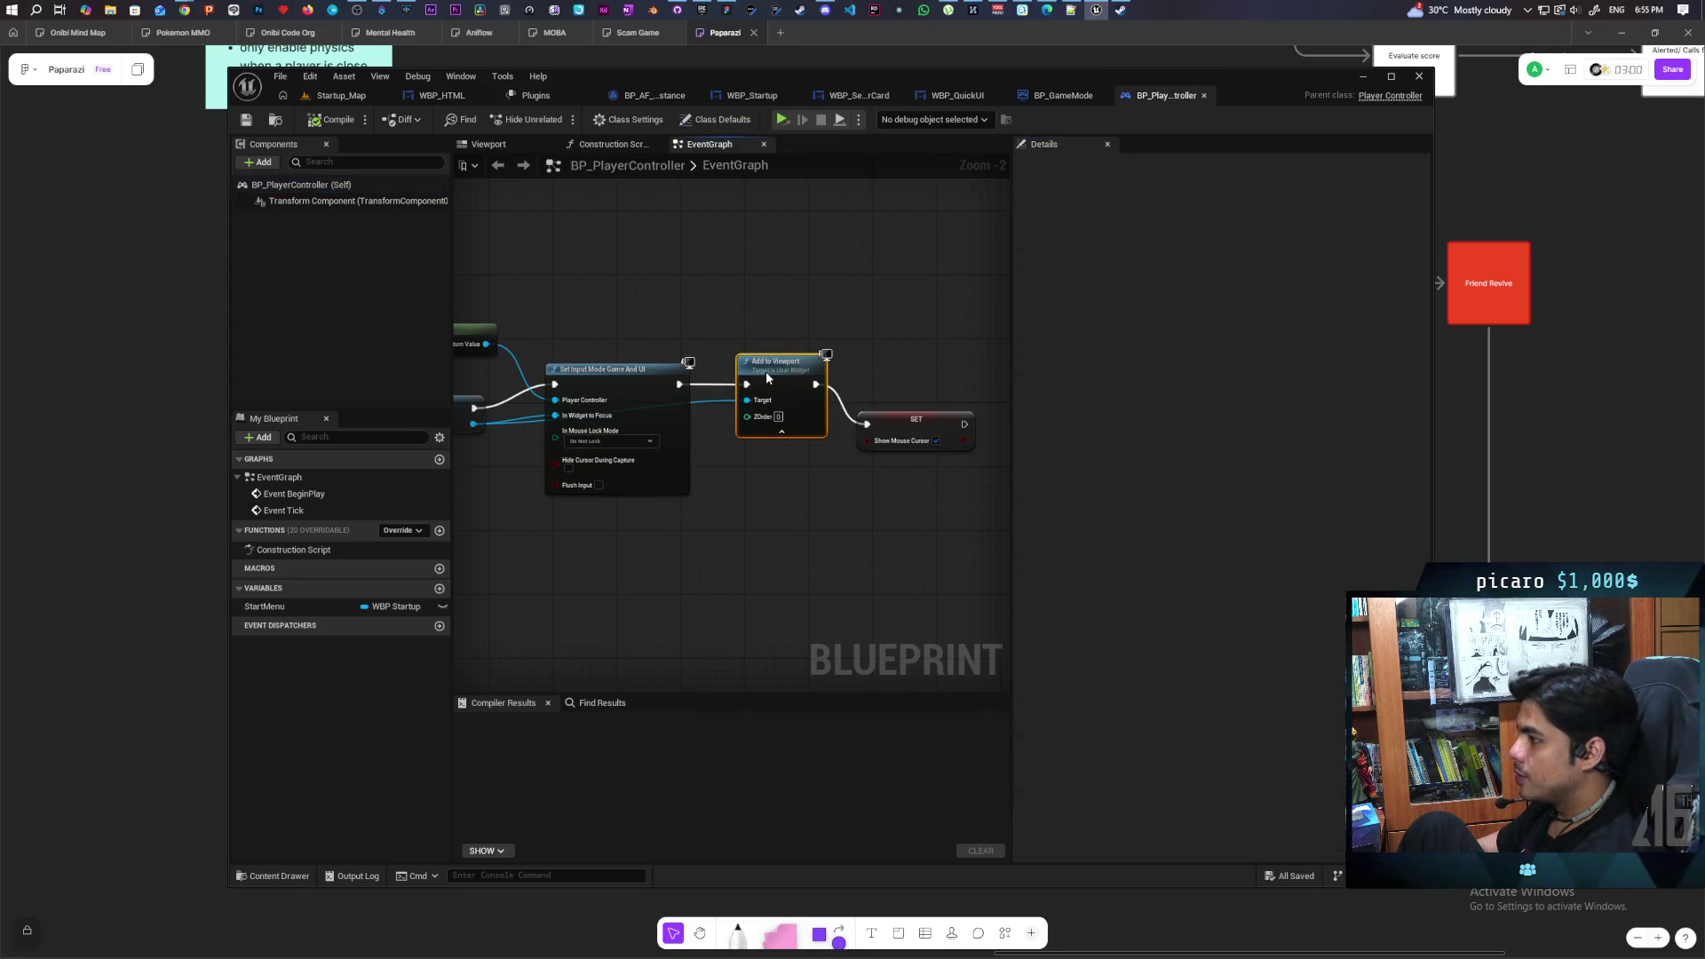
mouse_move(537, 559)
left_mouse_down()
mouse_move(728, 386)
mouse_move(835, 356)
mouse_move(782, 395)
left_mouse_up()
left_click_drag(902, 413, 909, 397)
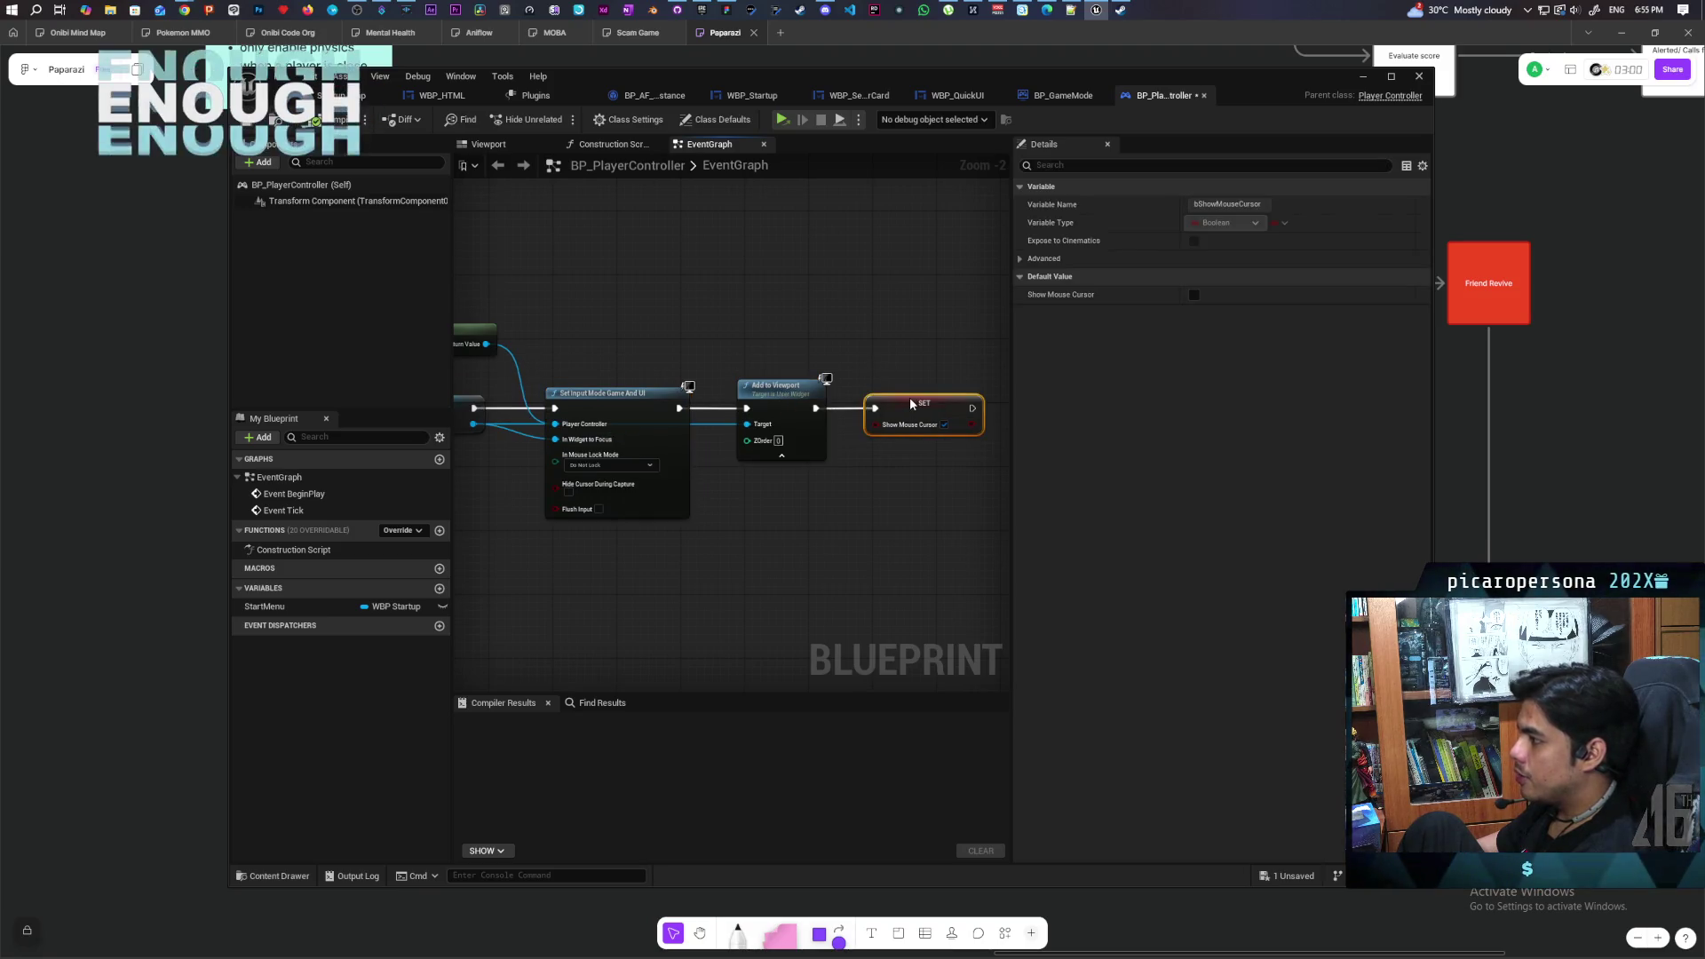
scroll(718, 512, "down", 3)
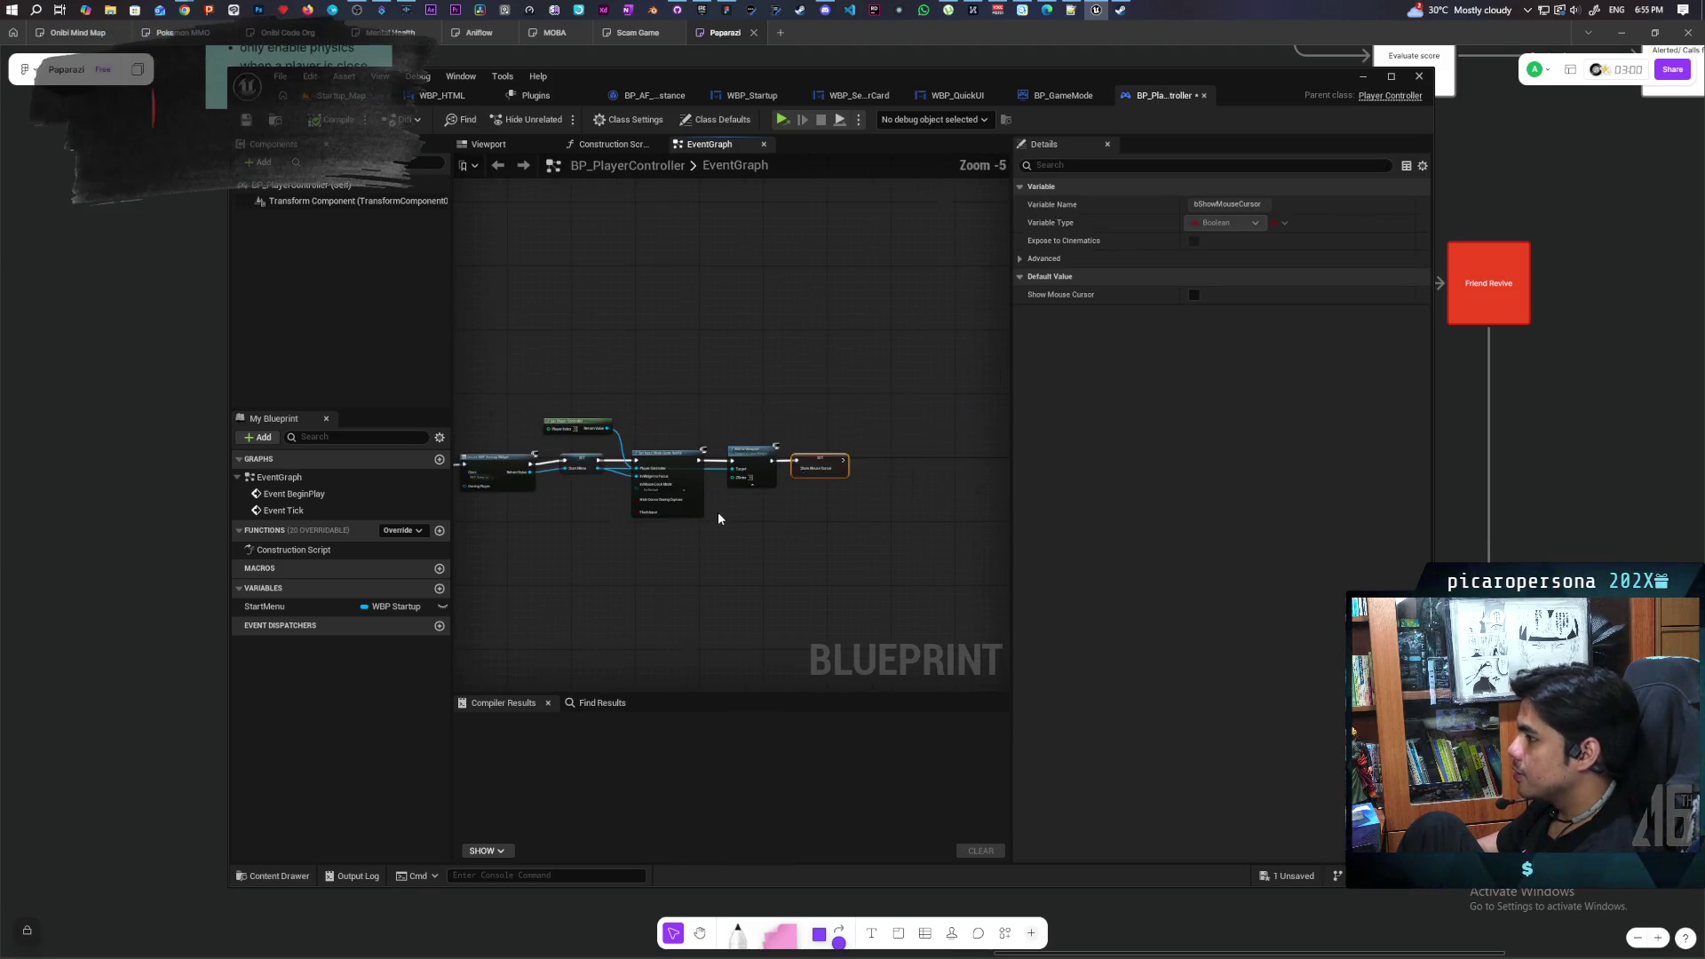
scroll(680, 555, "up", 1)
left_click_drag(678, 551, 758, 578)
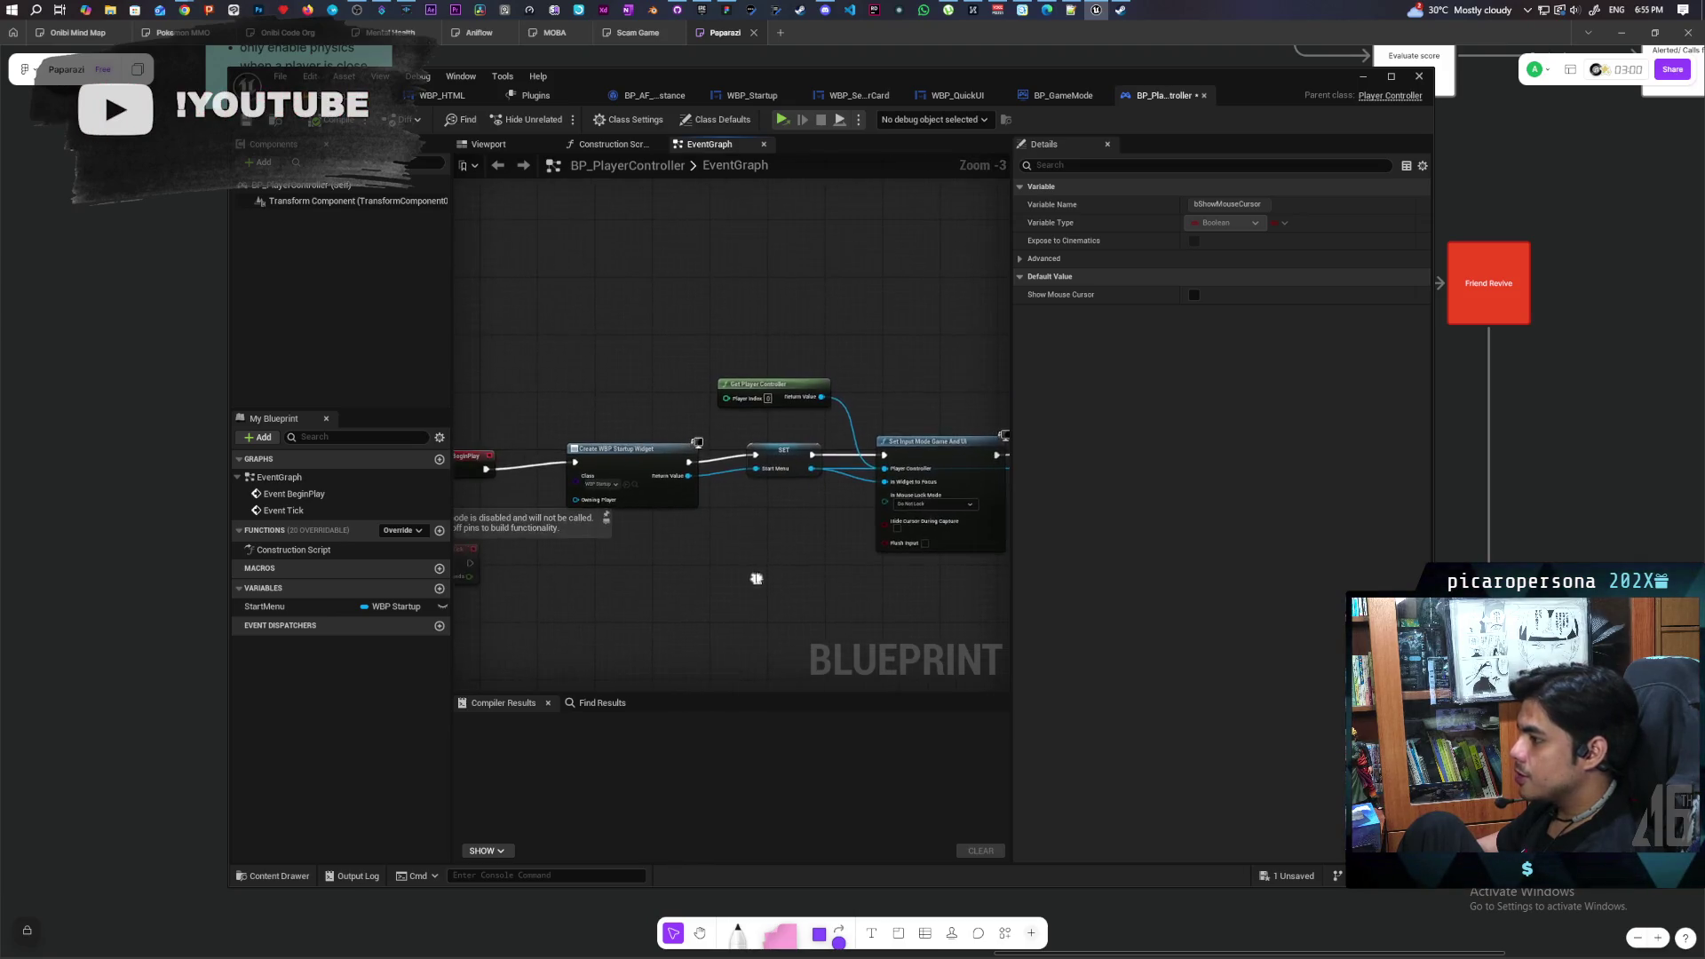
left_click(555, 466)
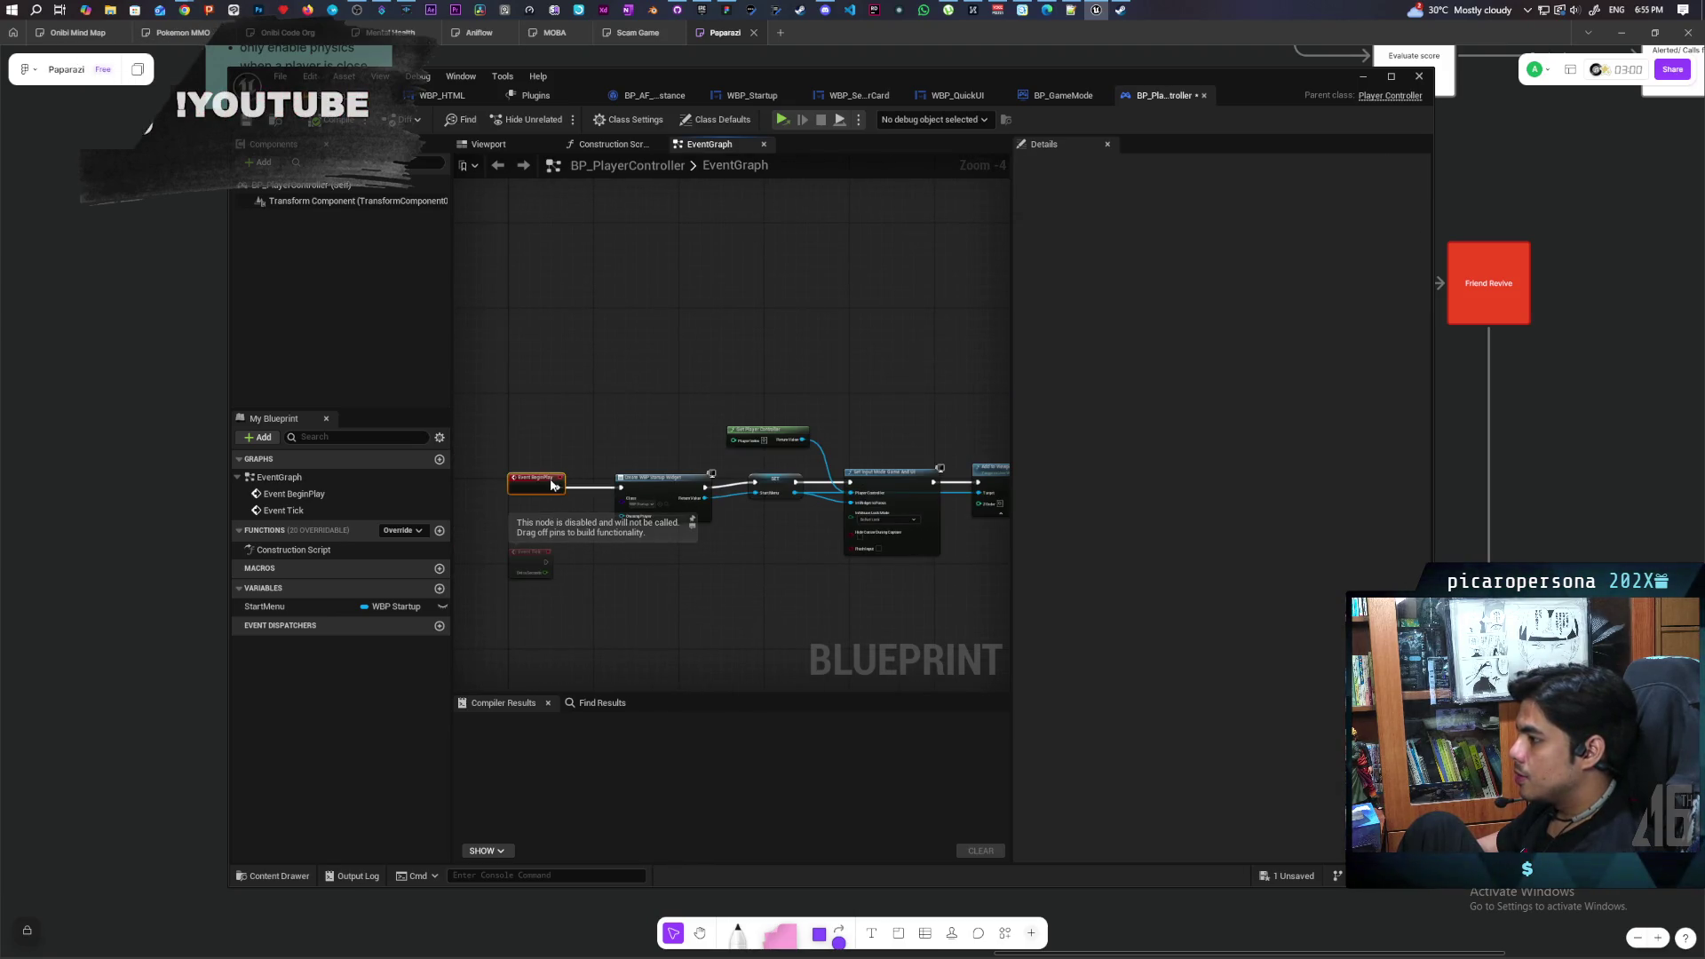
left_click_drag(595, 480, 650, 477)
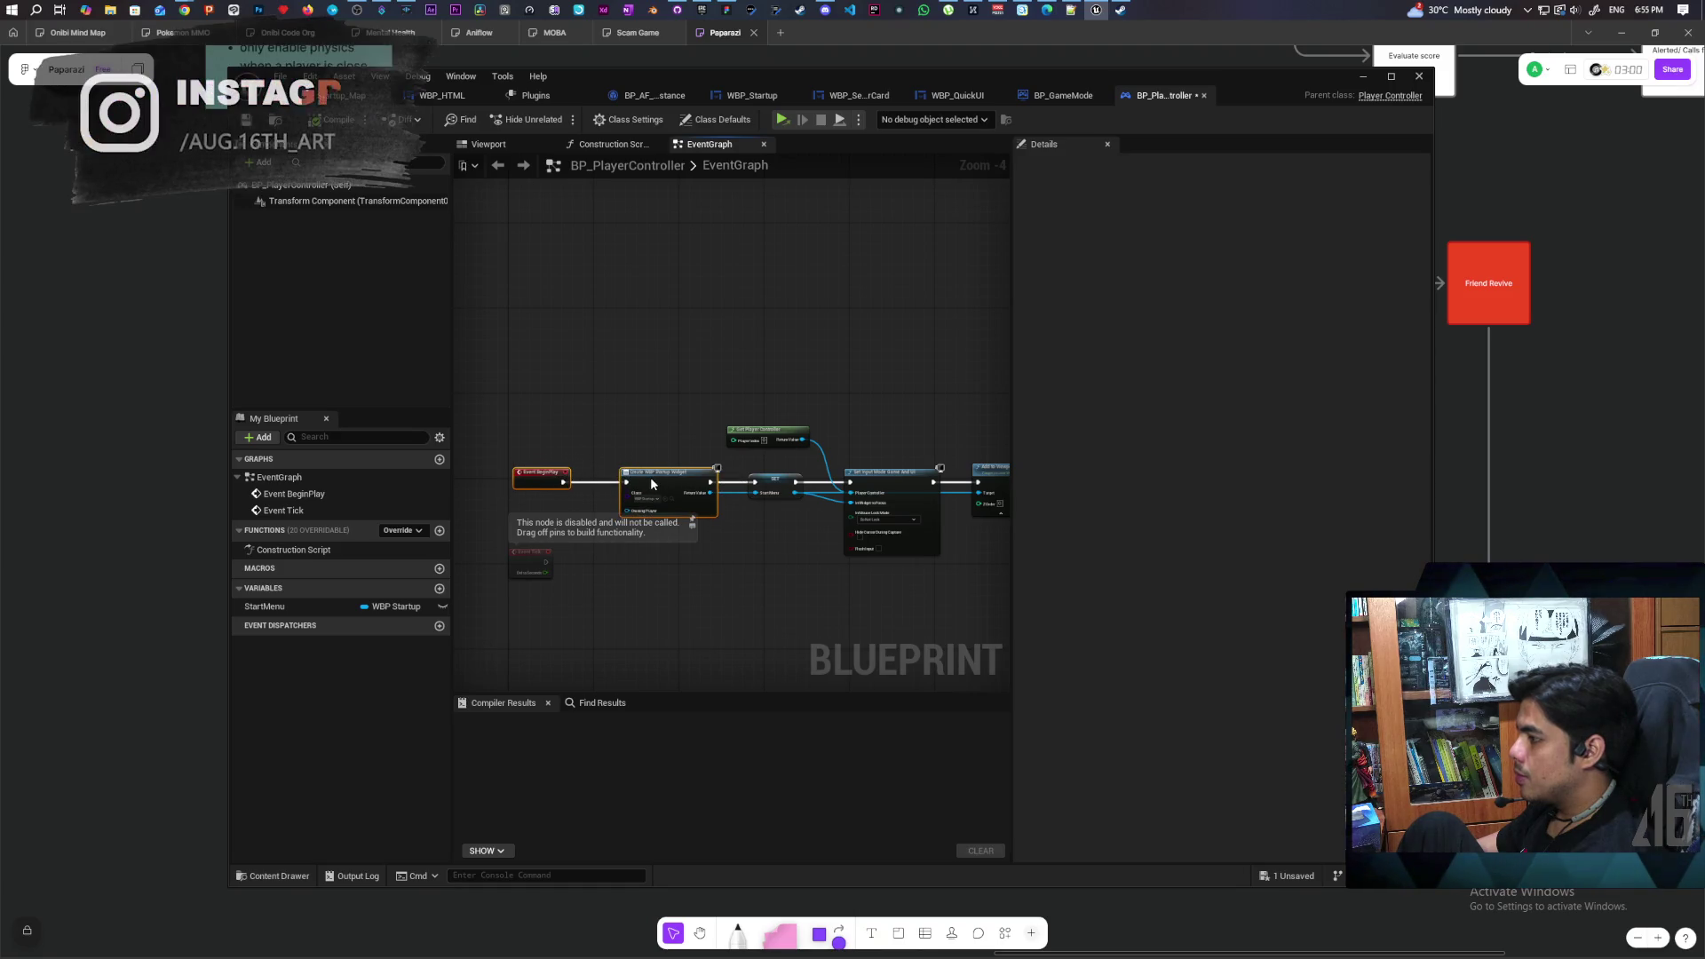
left_click(710, 568)
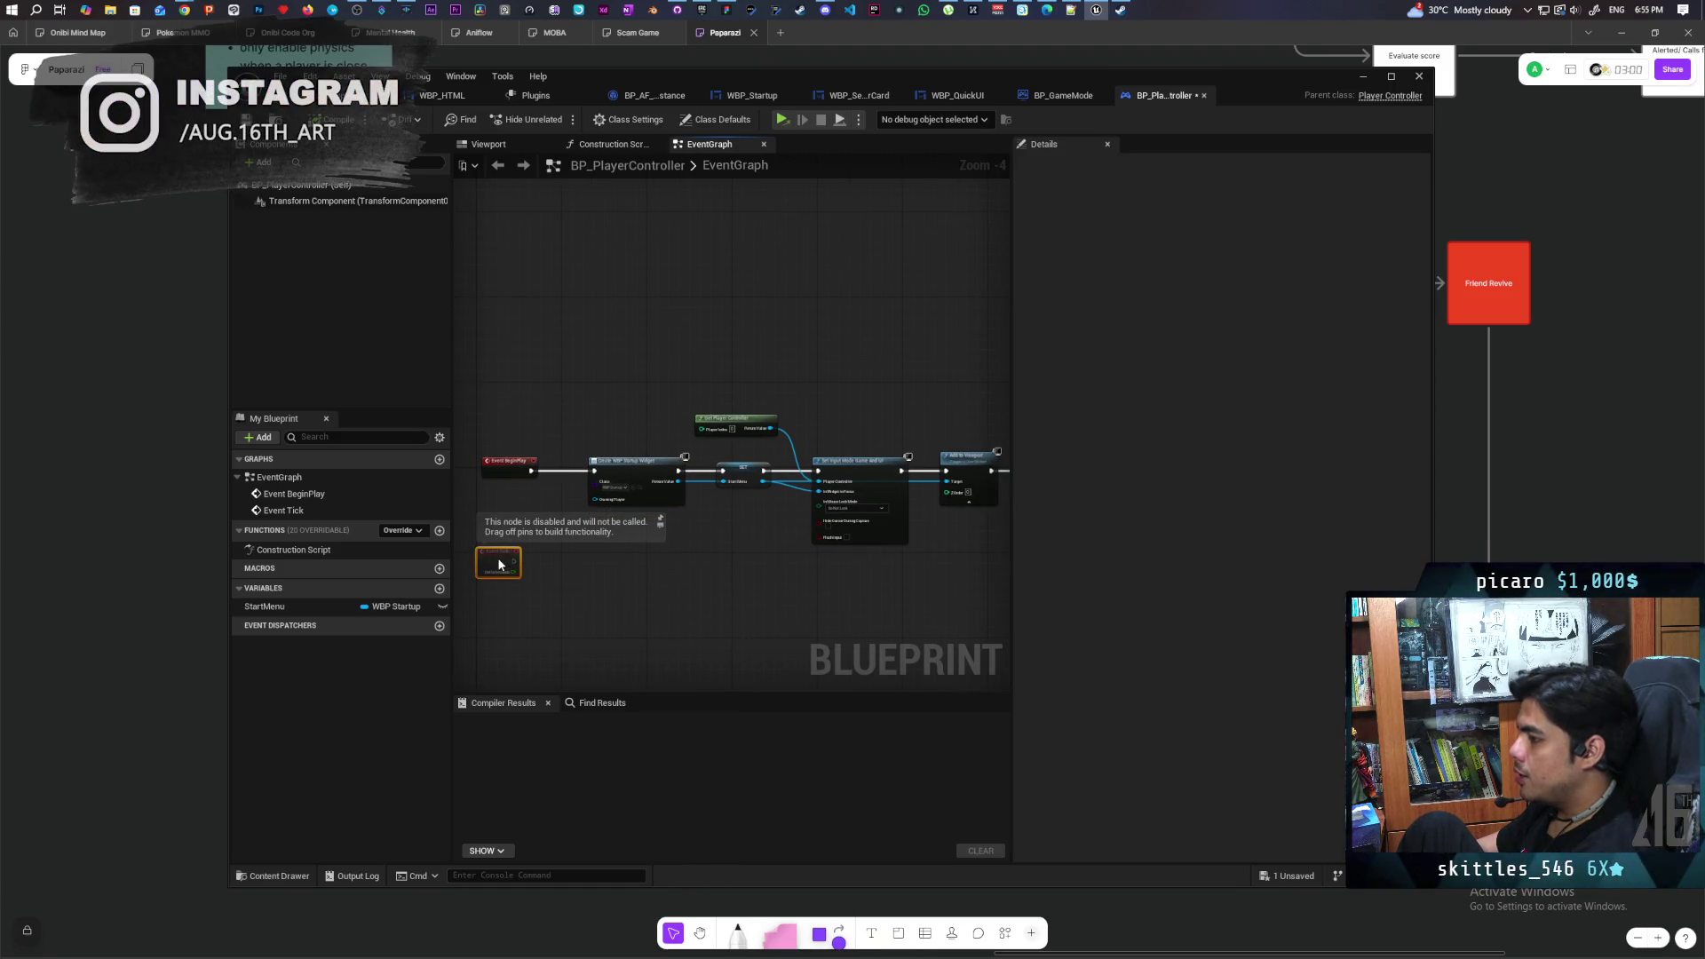
left_click_drag(621, 597, 595, 610)
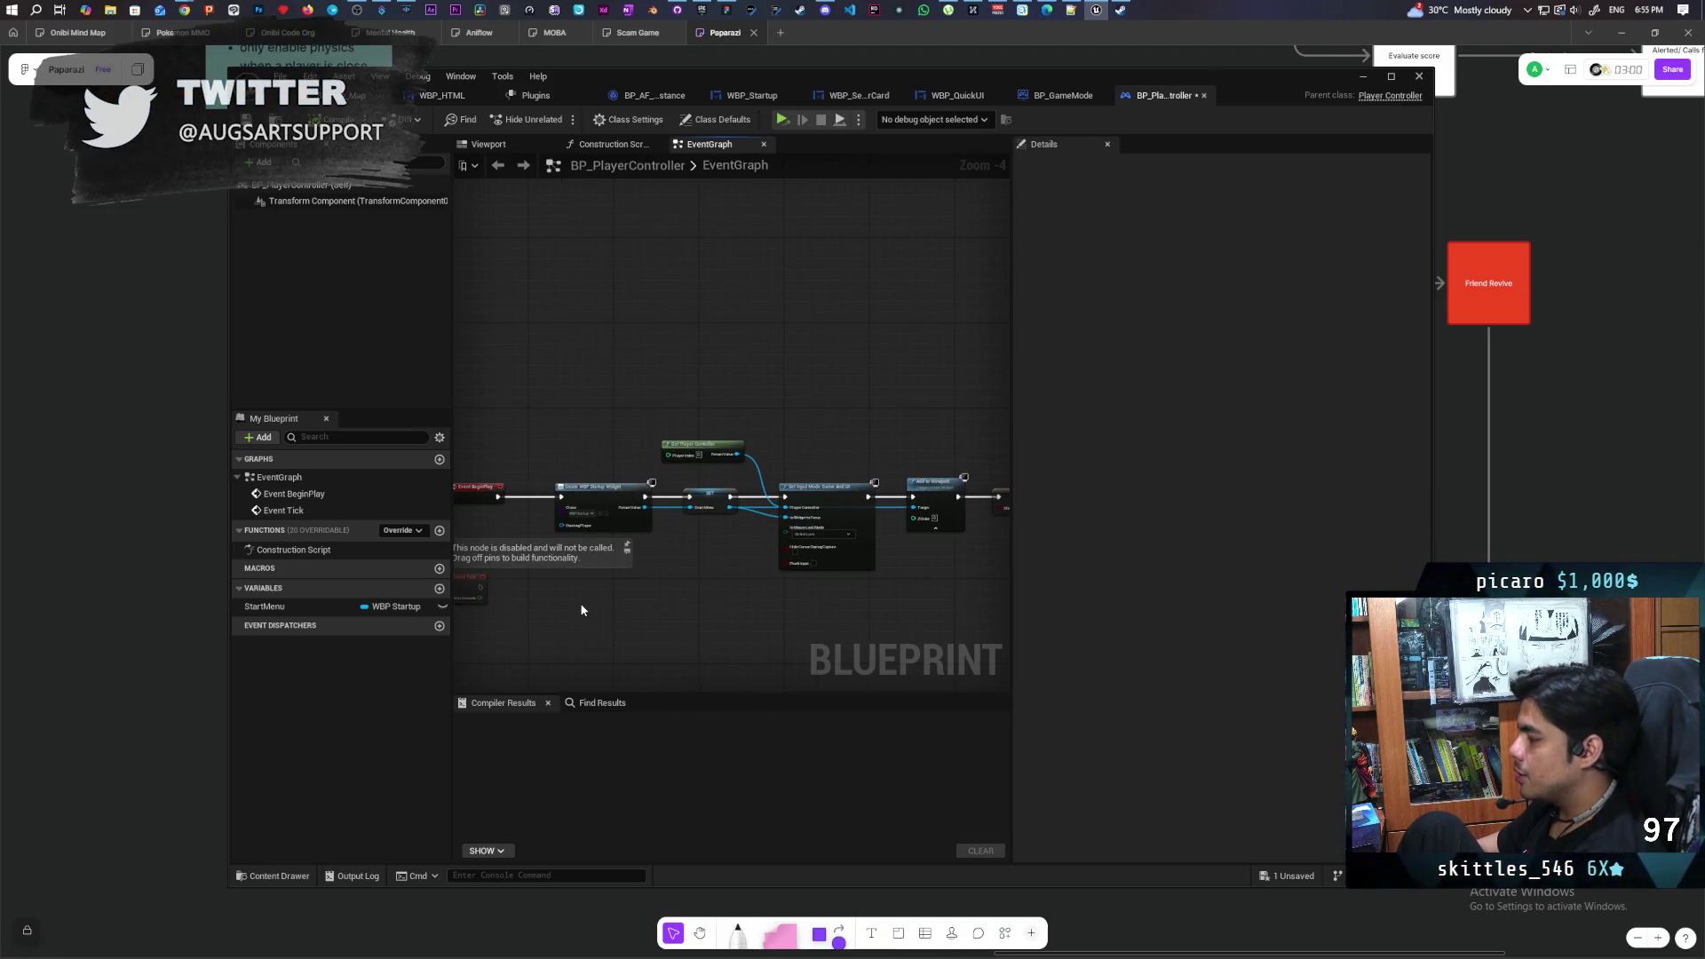
mouse_move(720, 598)
left_mouse_down()
mouse_move(685, 545)
mouse_move(717, 549)
left_mouse_up()
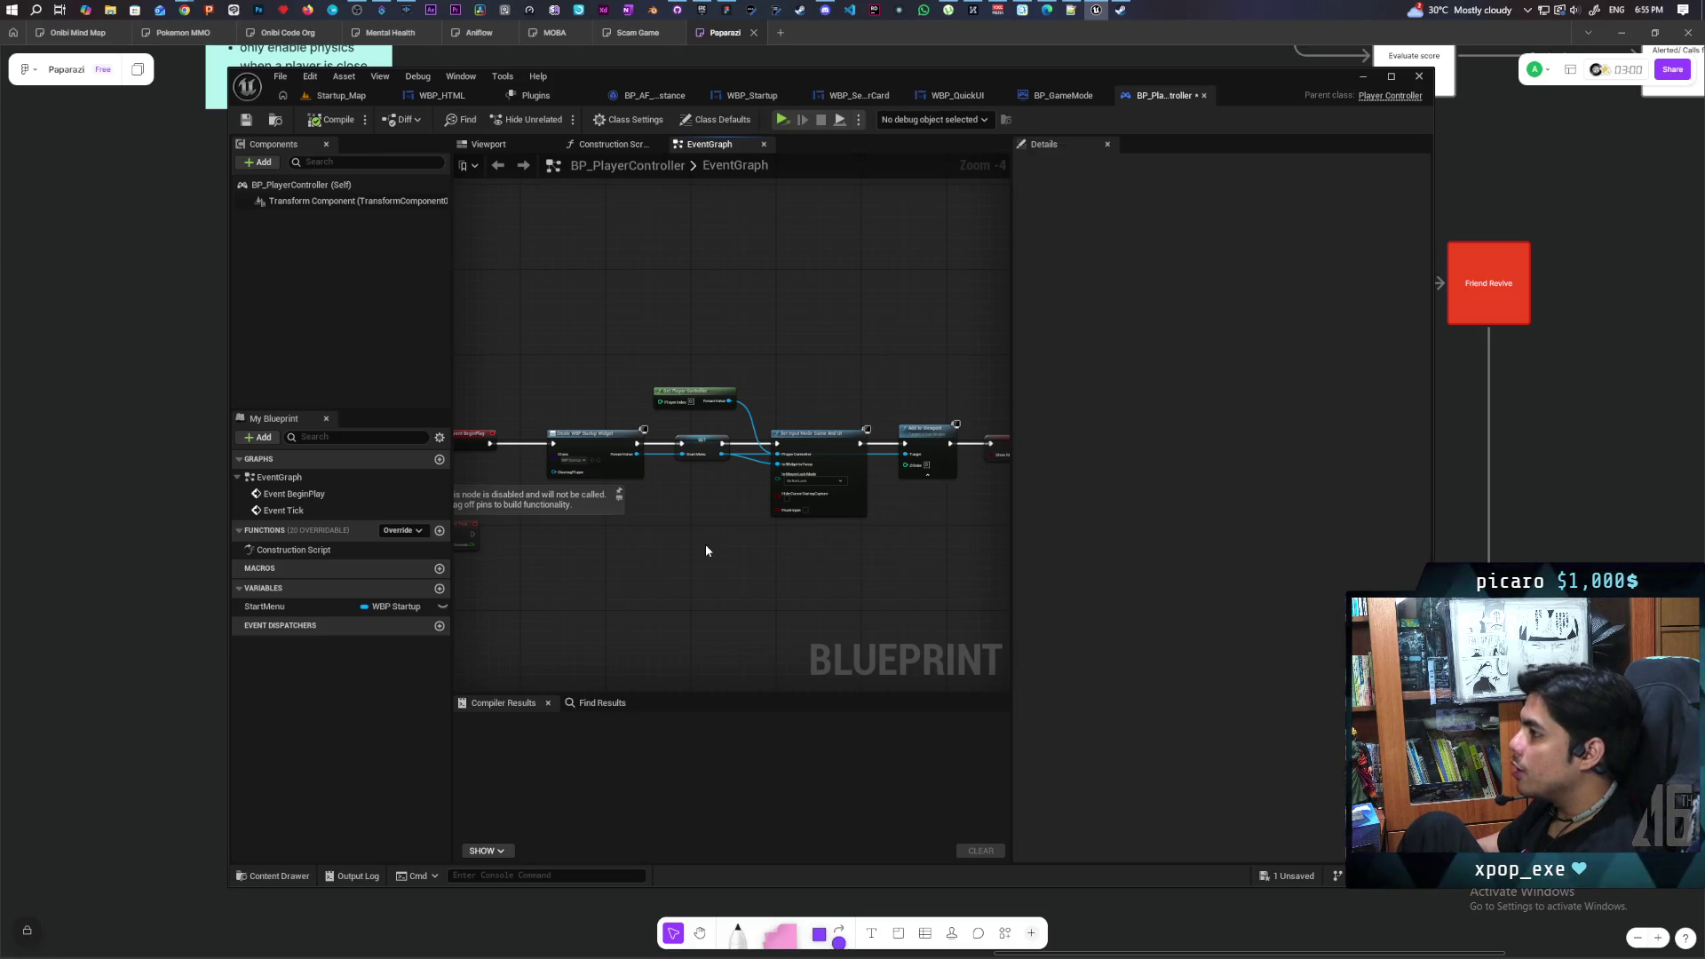
From Startup_Map, browse to Content > ThirdPerson > Blueprints and open BP_ThirdPersonCharacter
left_click(334, 96)
left_click(279, 876)
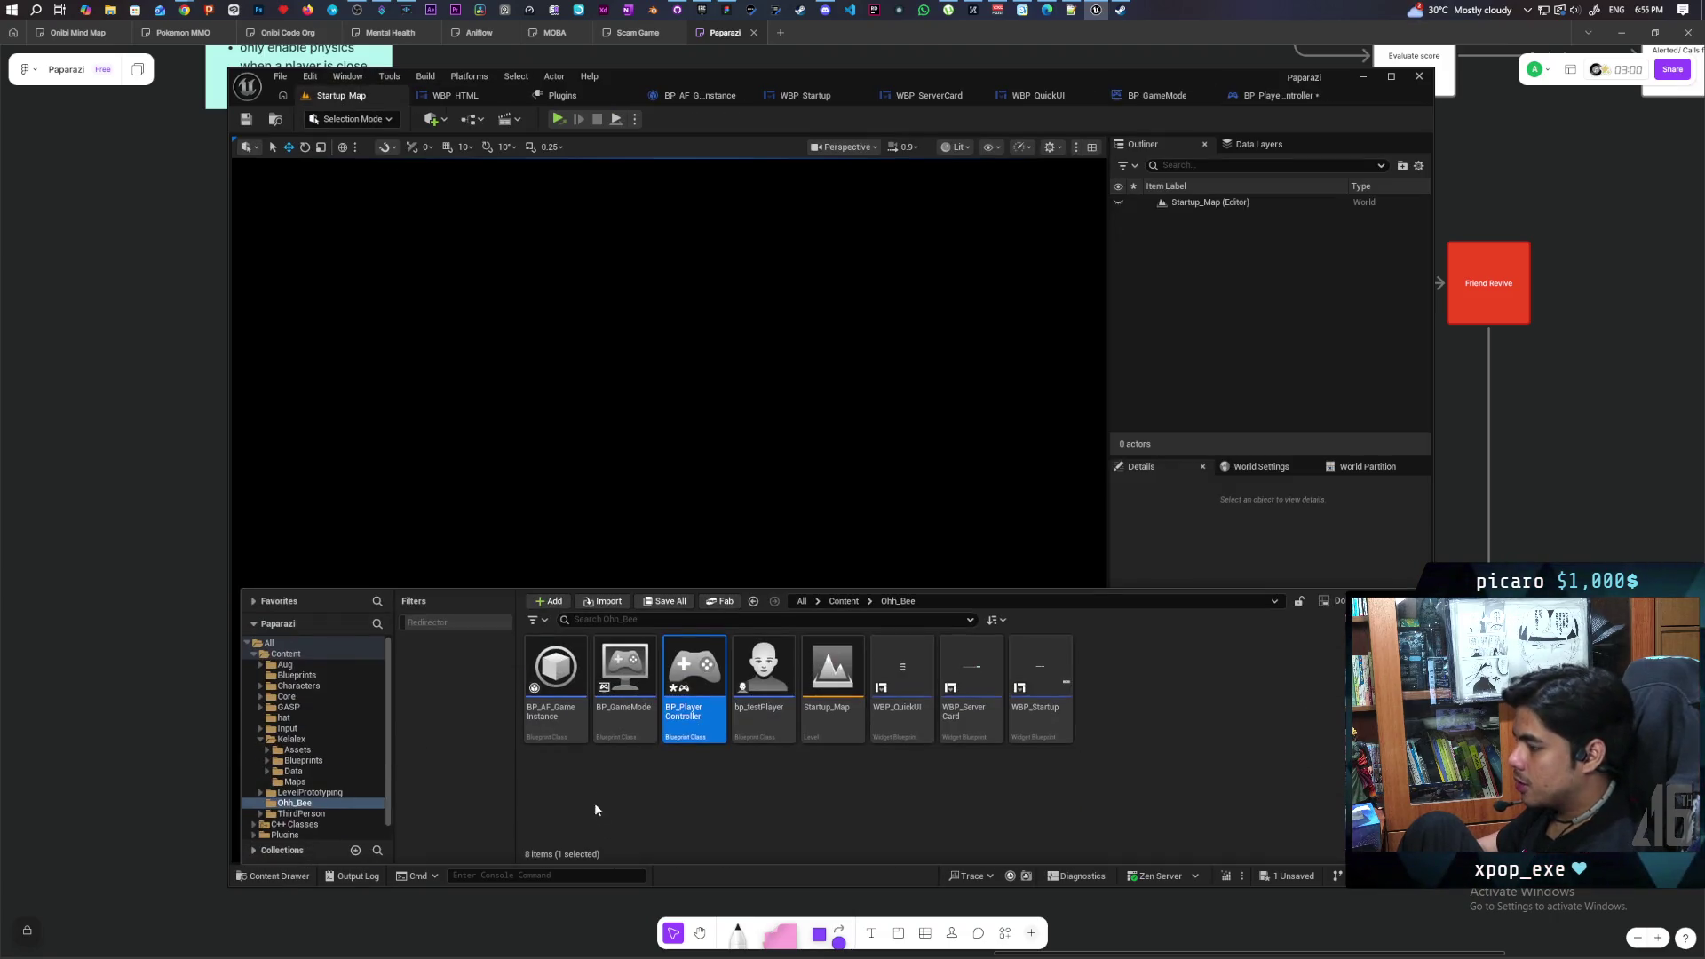
left_click(835, 601)
double_click(1235, 710)
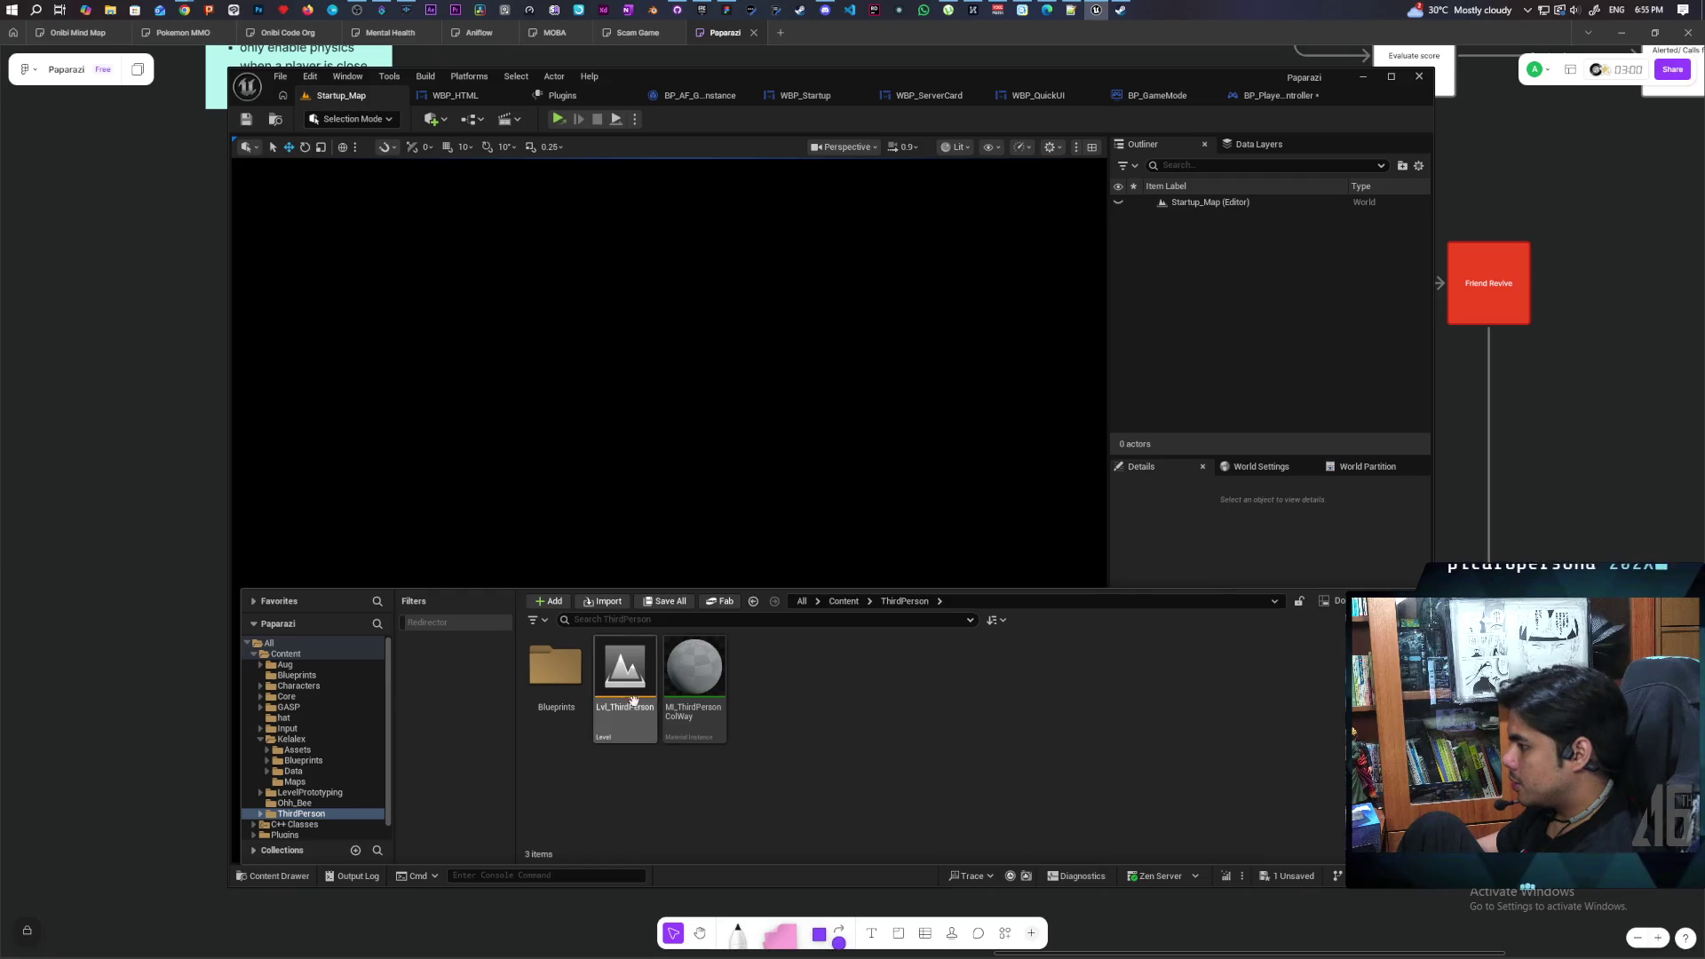
double_click(555, 671)
left_click(695, 671)
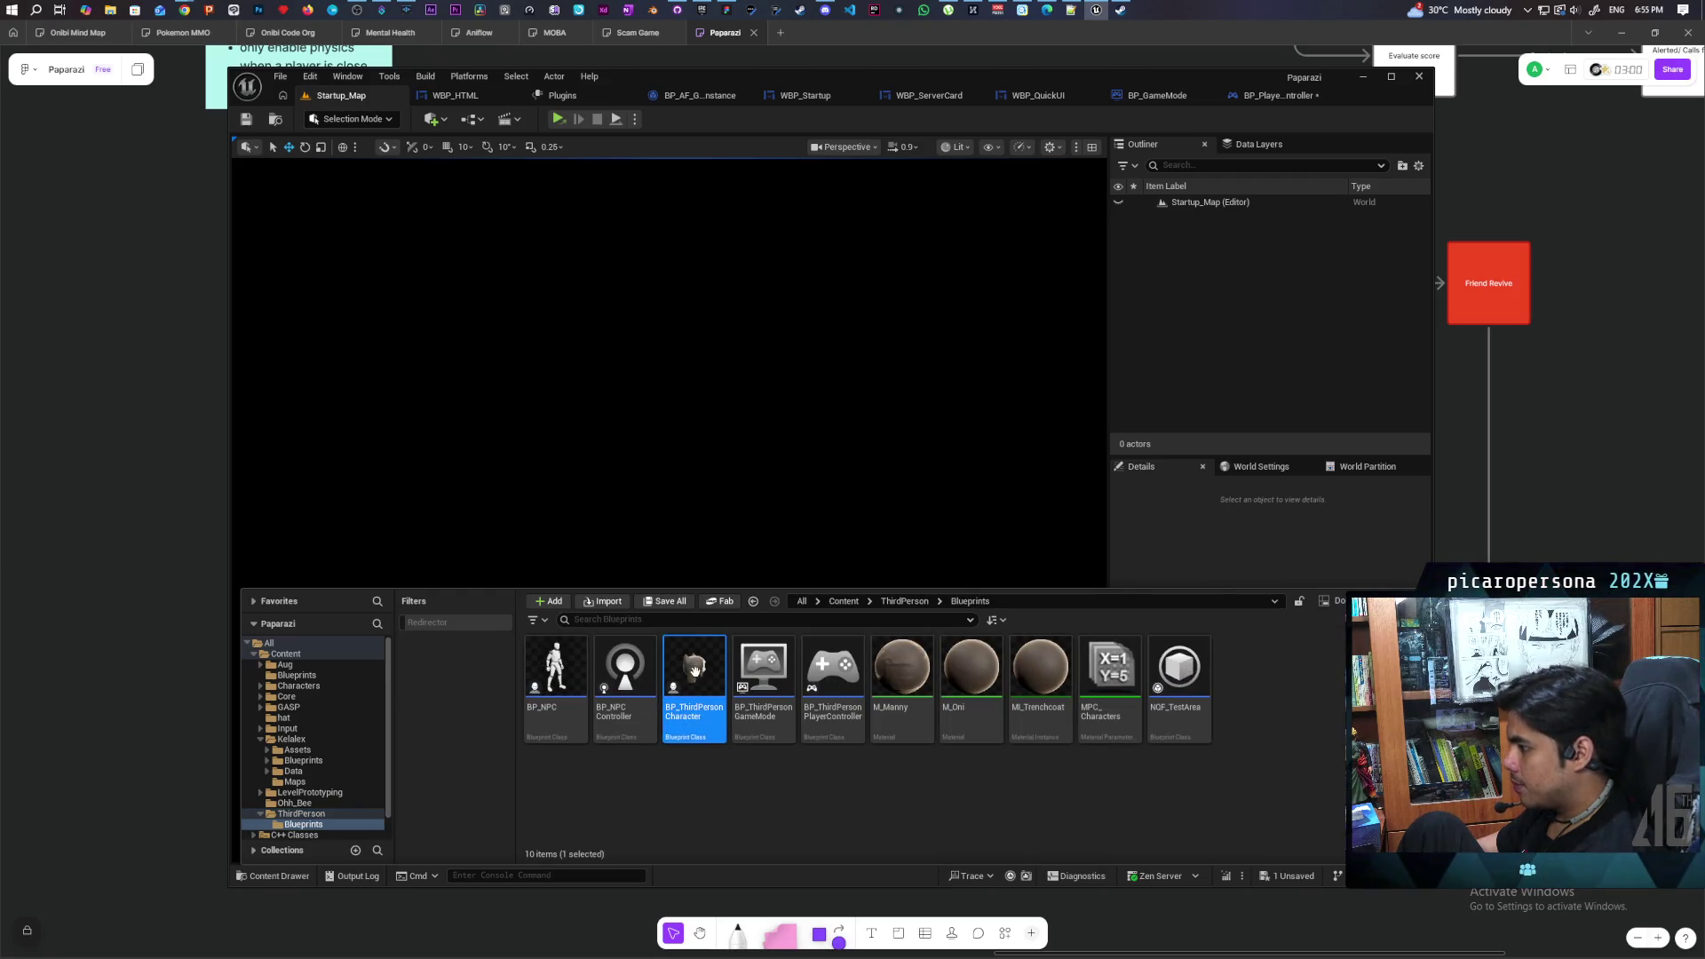
double_click(694, 670)
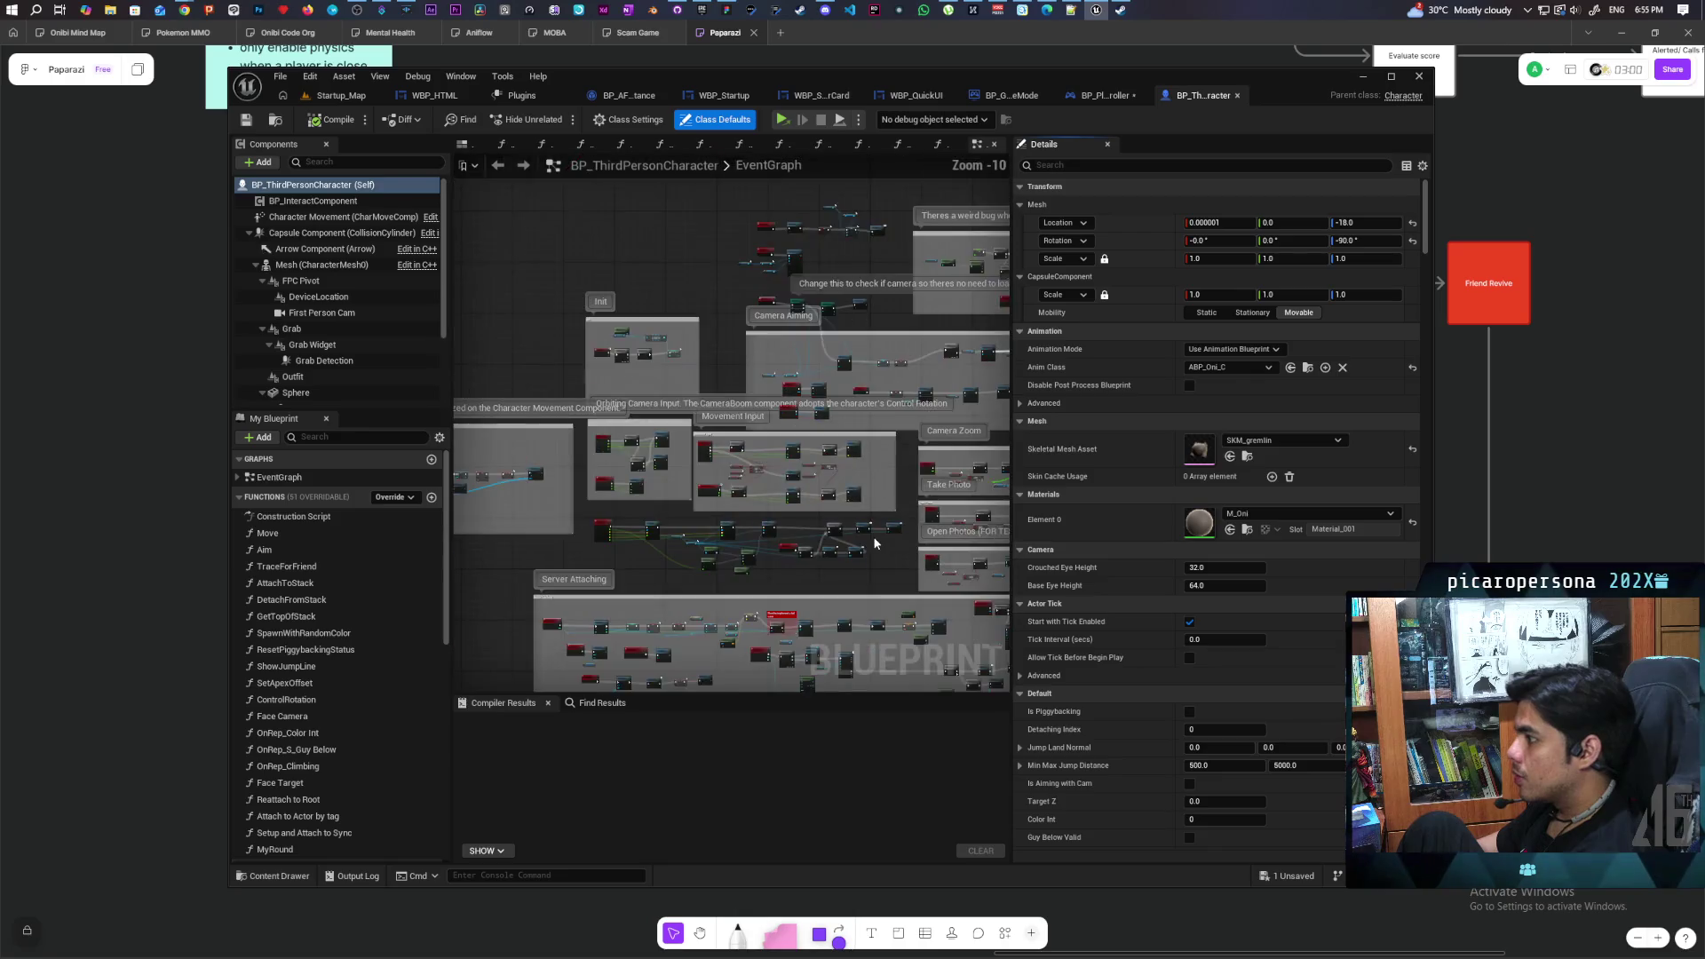
scroll(875, 542, "down", 2)
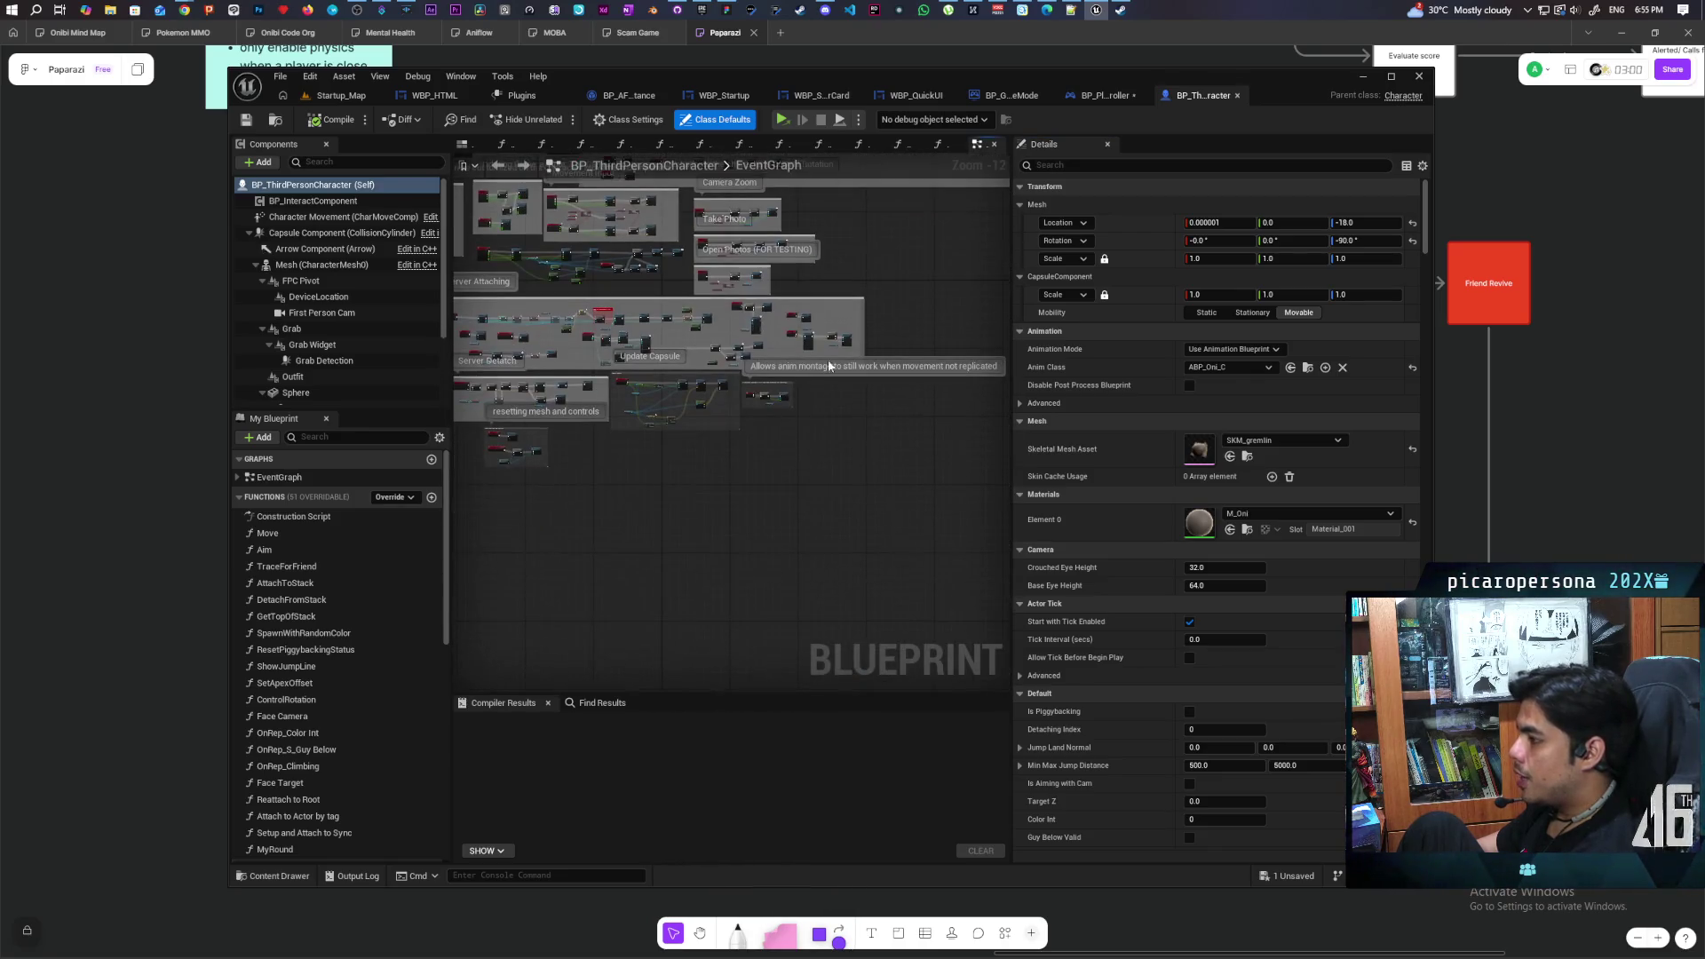
scroll(828, 360, "up", 10)
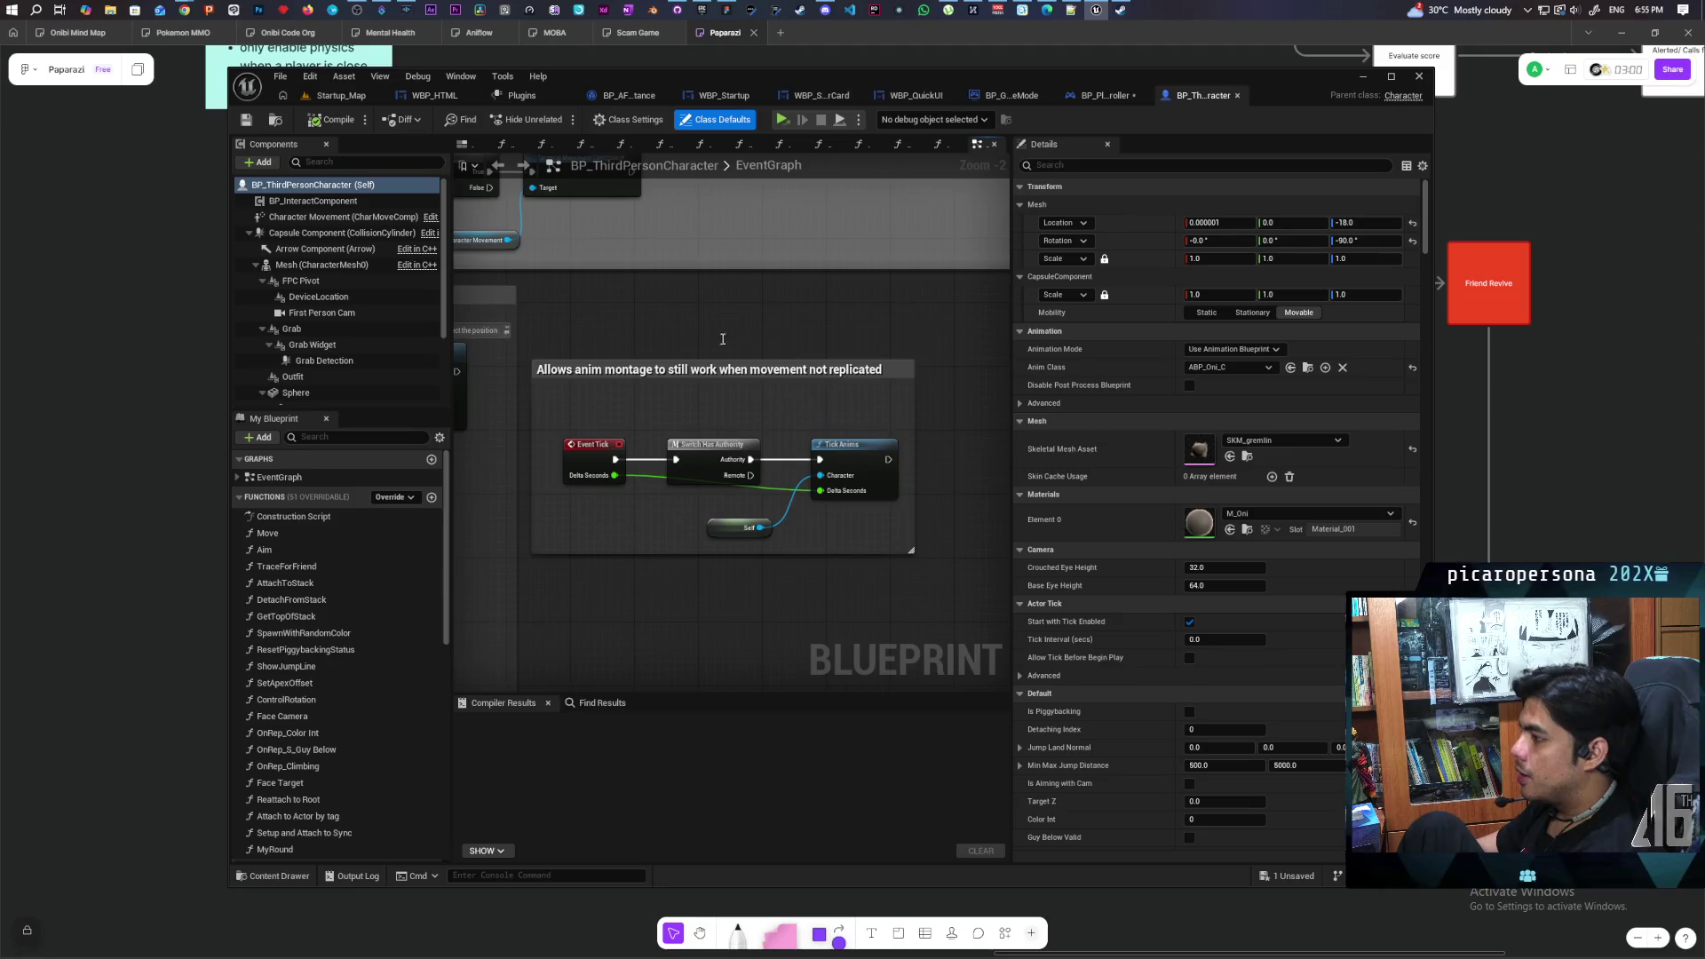
left_click(854, 560)
scroll(816, 586, "up", 2)
left_click(816, 586)
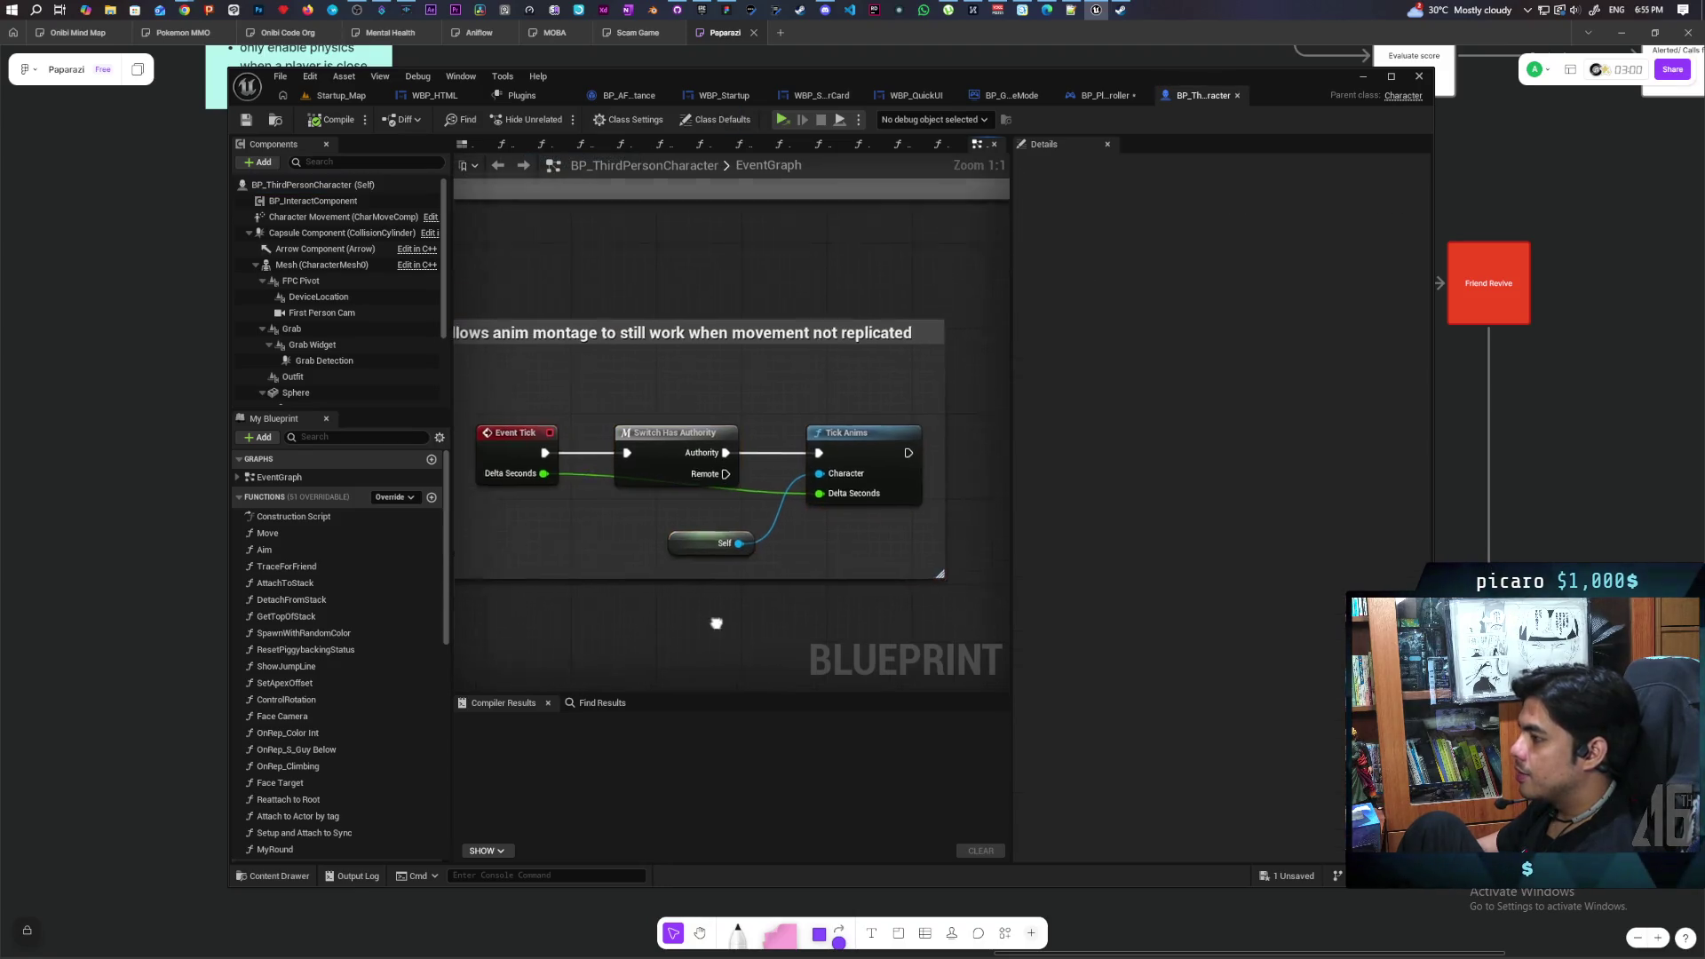
scroll(715, 621, "down", 1)
scroll(752, 610, "up", 1)
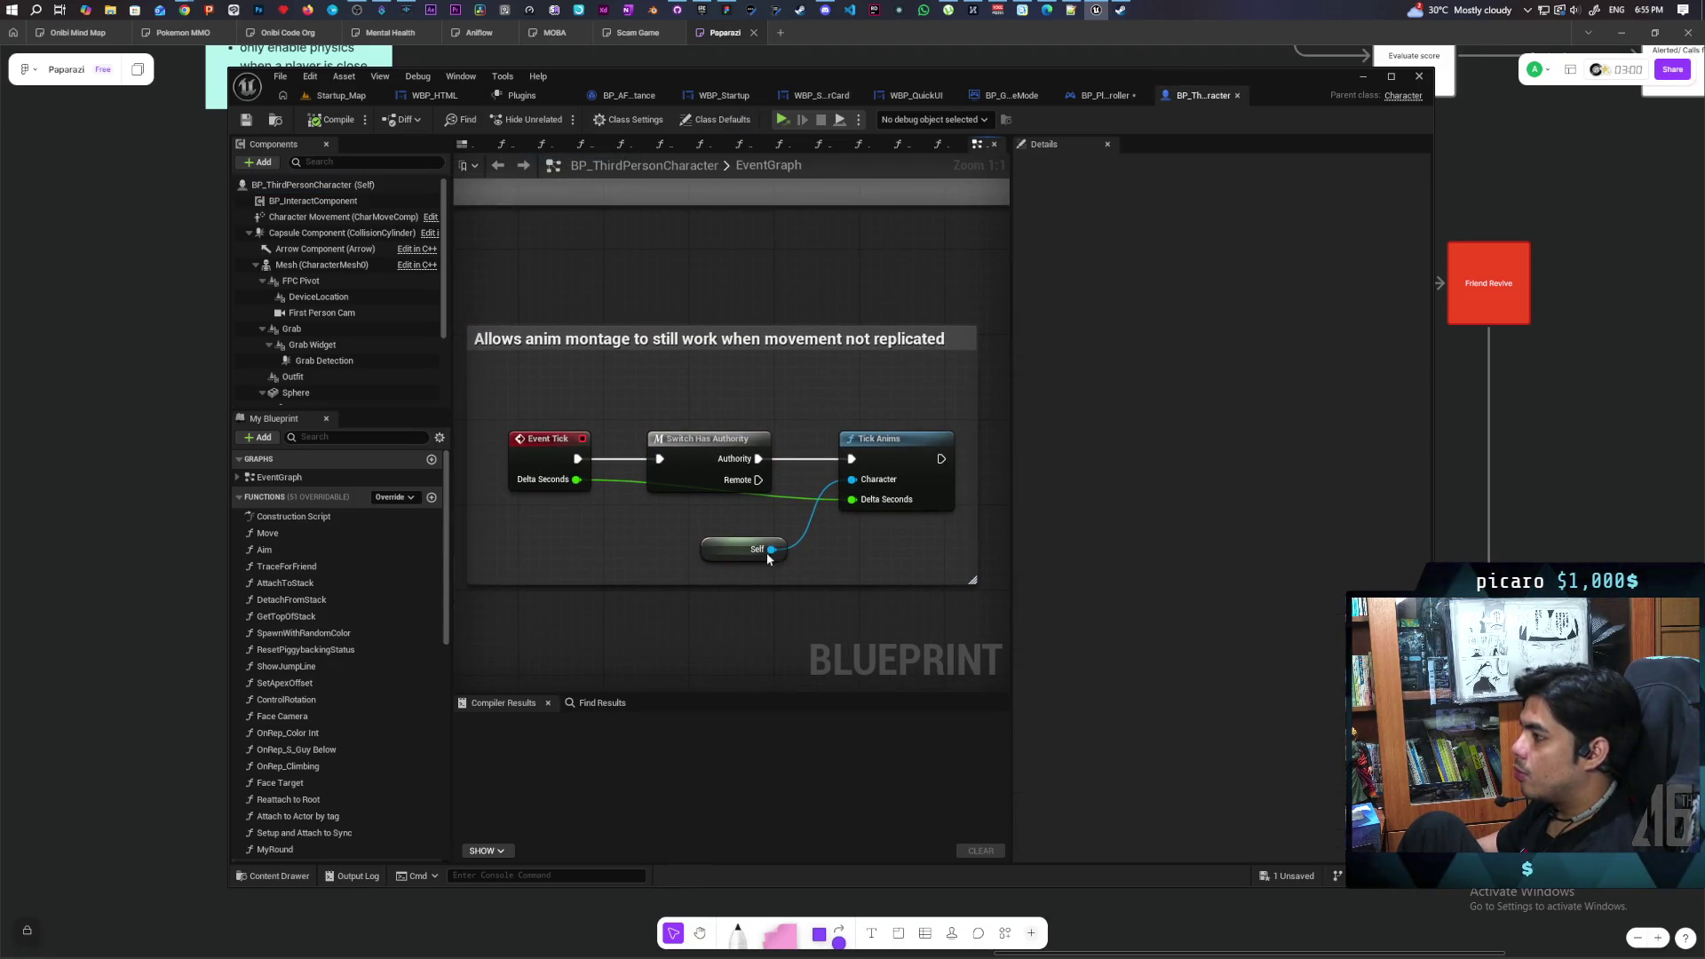
left_click(875, 503)
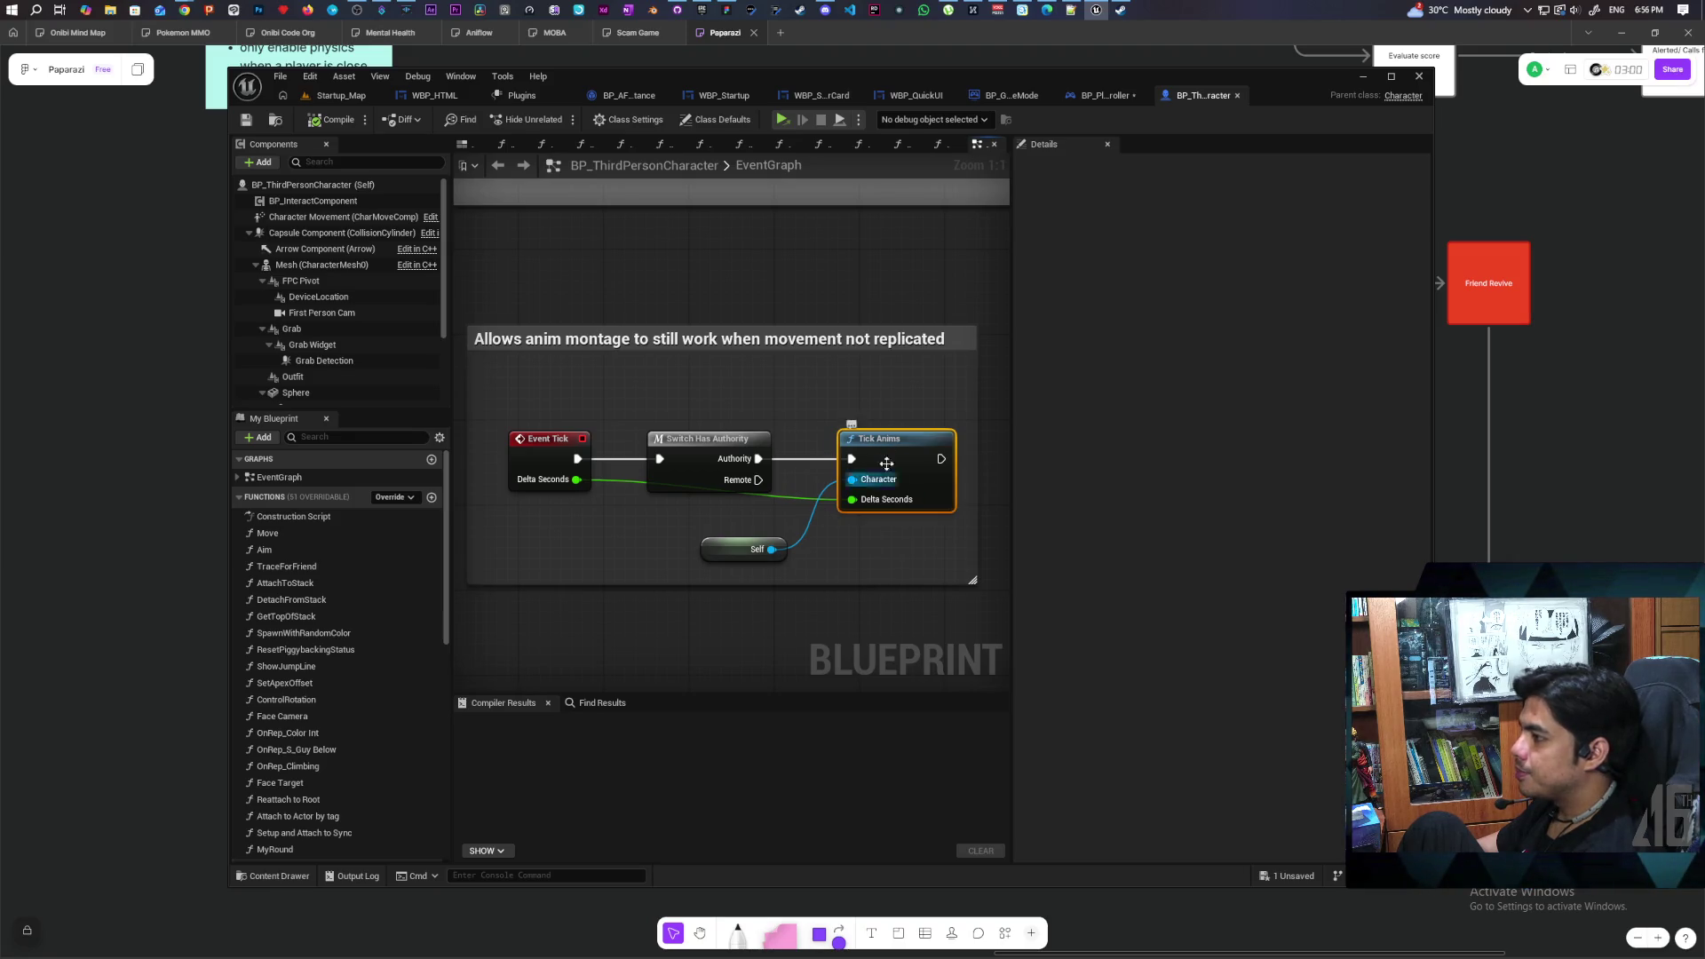
mouse_move(548, 279)
left_mouse_down()
mouse_move(899, 634)
mouse_move(881, 636)
left_mouse_up()
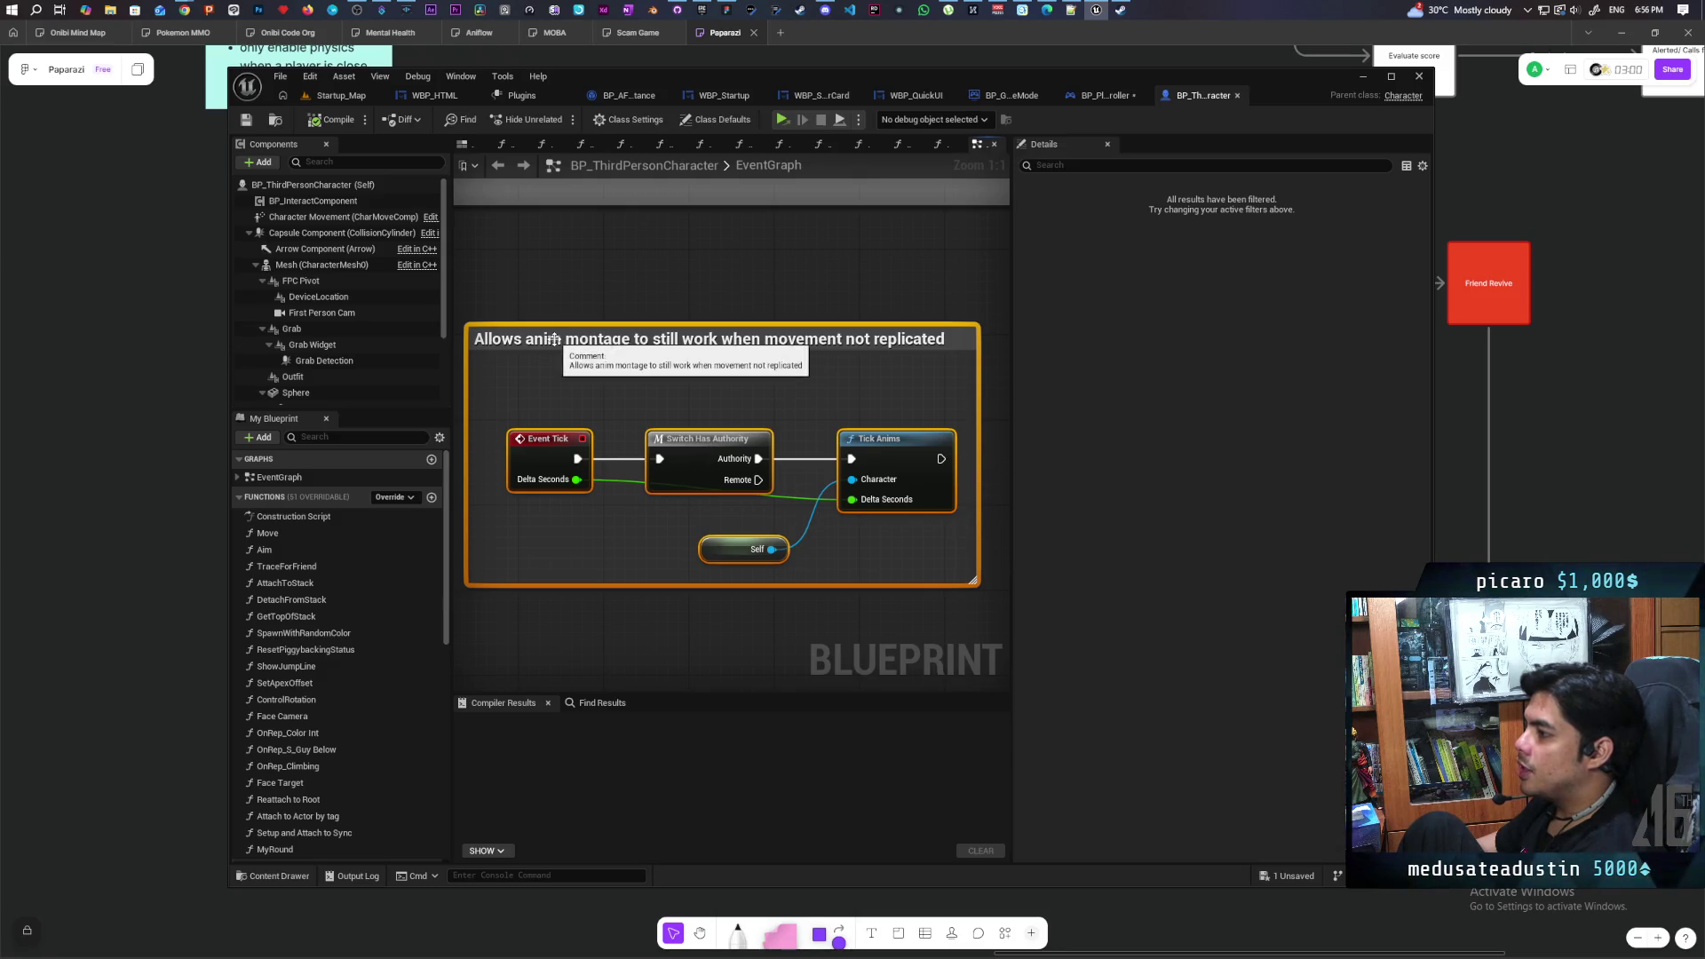
double_click(879, 340)
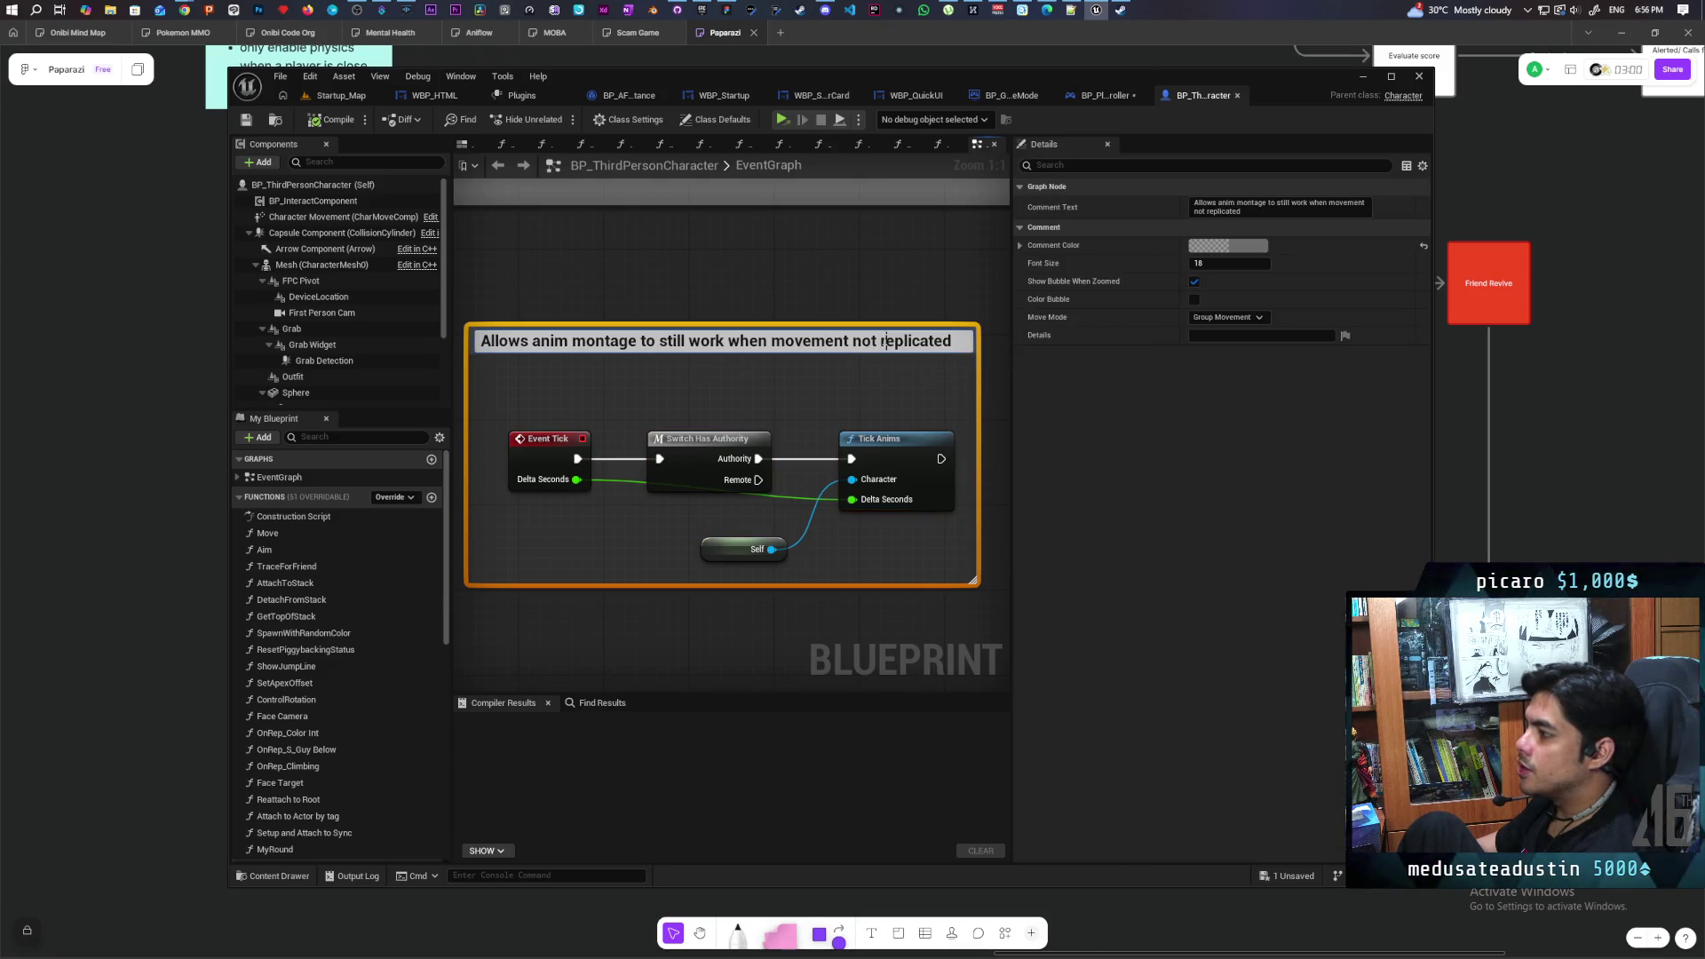
left_click(866, 314)
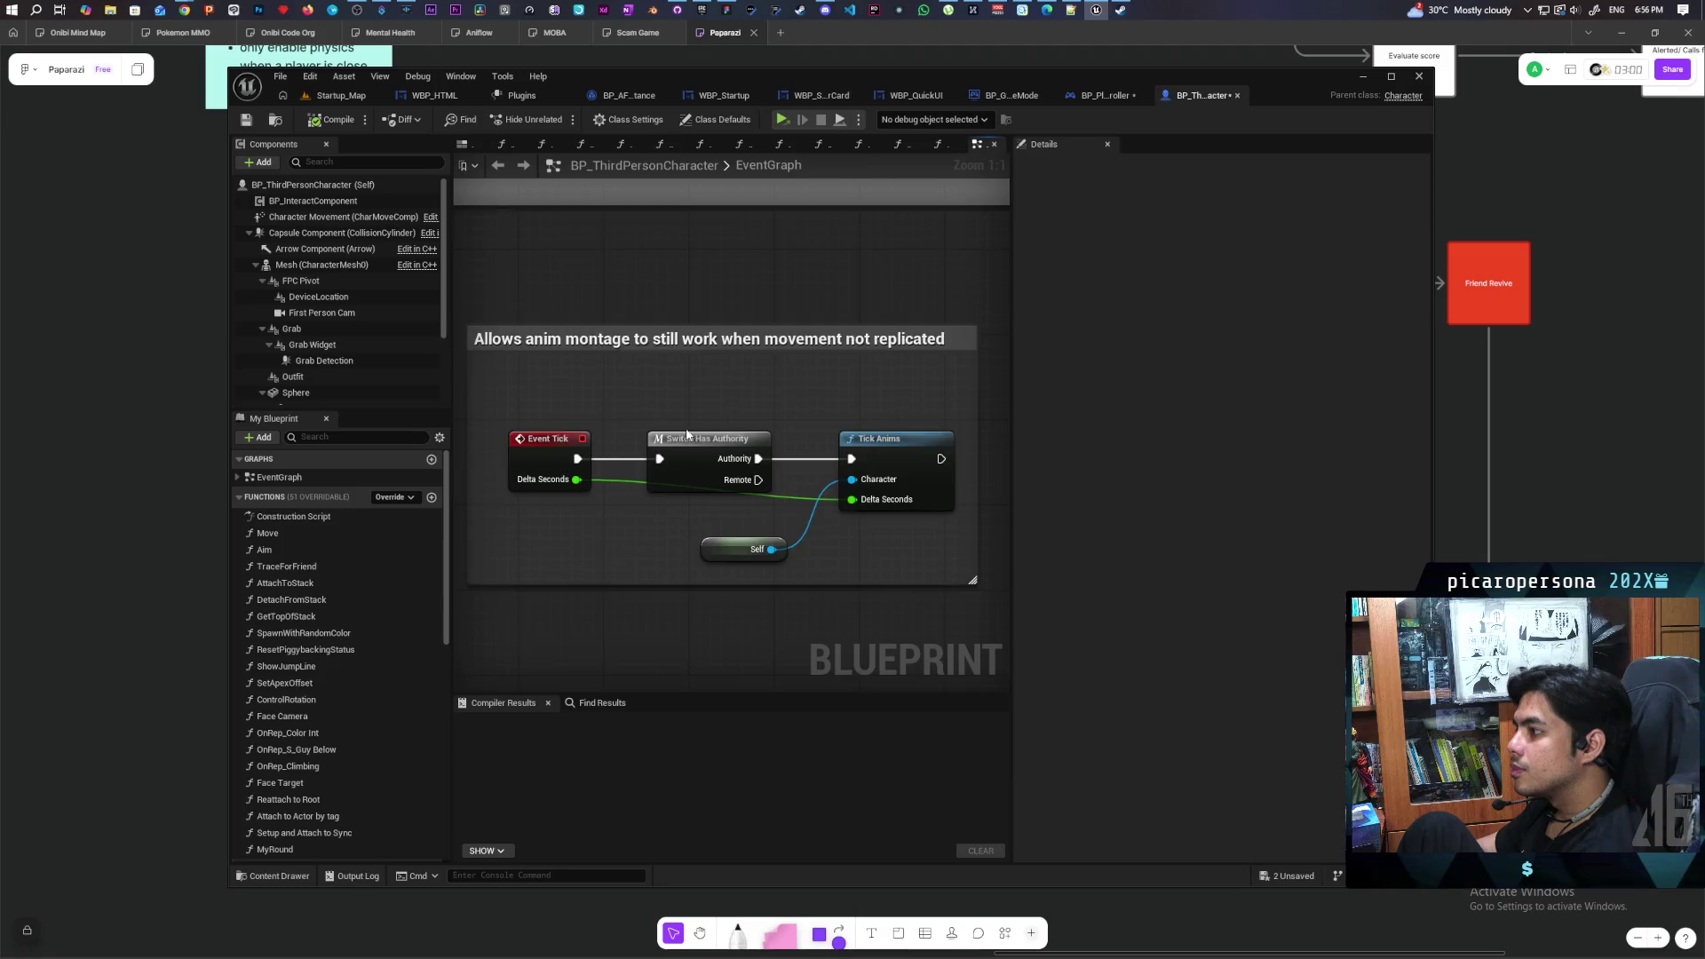
scroll(689, 435, "down", 7)
scroll(688, 435, "up", 4)
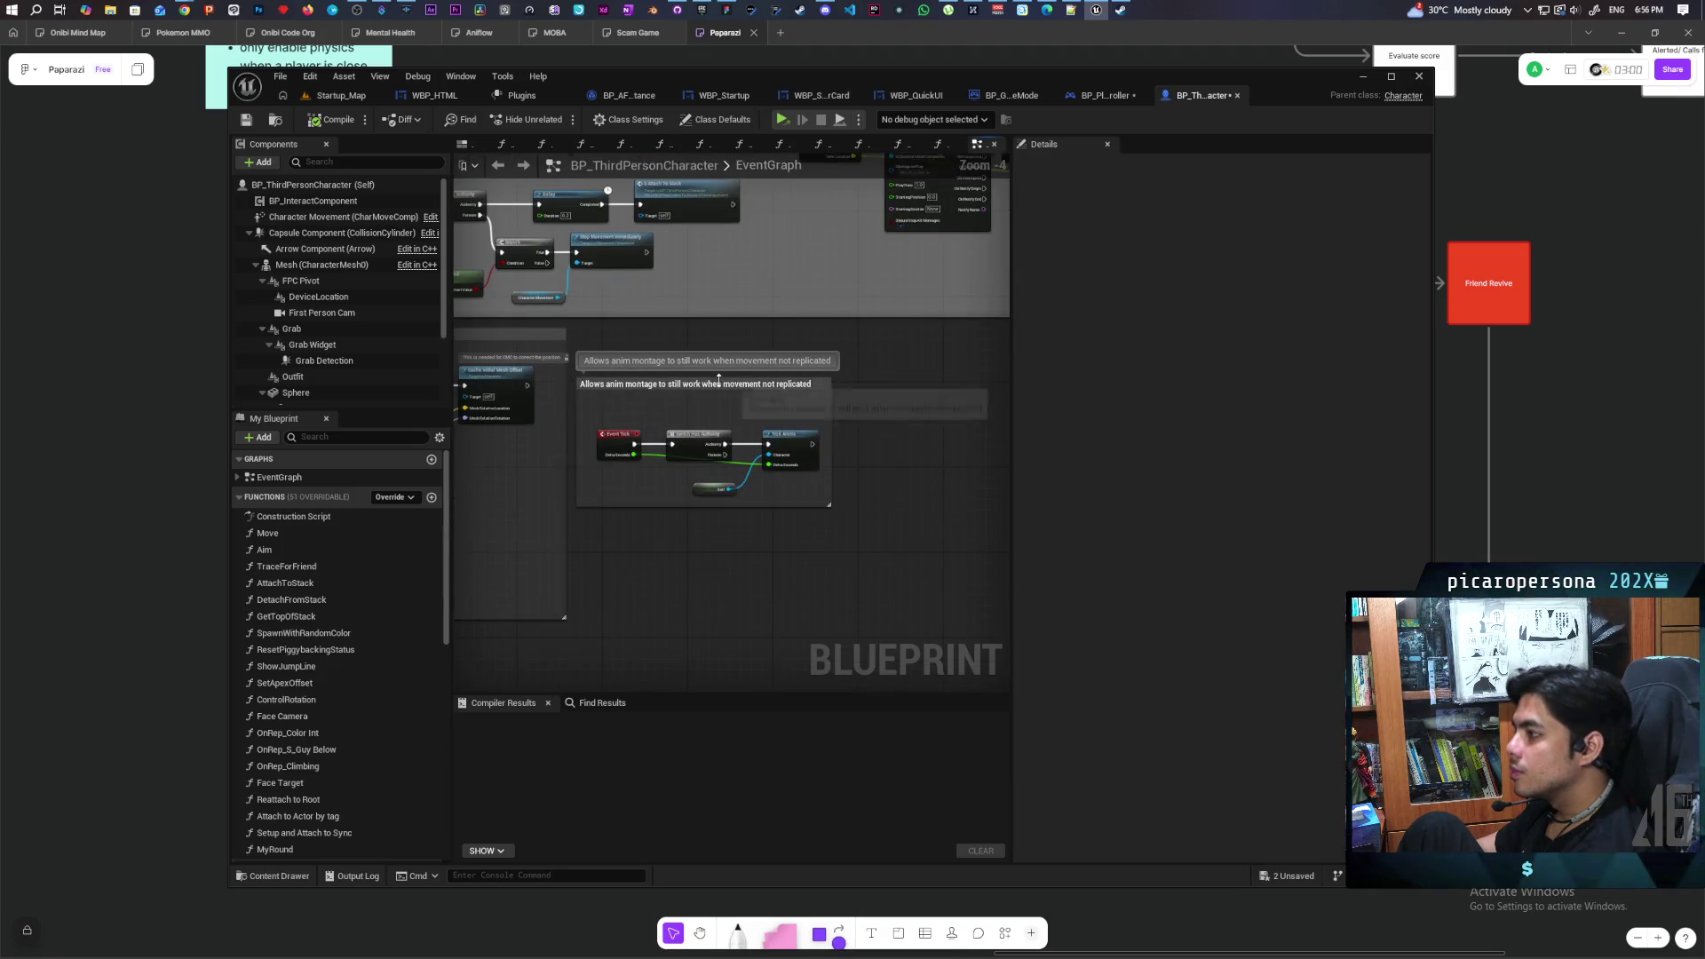
Color the anim montage comment pure red and show it as a color bubble
left_click(689, 431)
left_click(1238, 253)
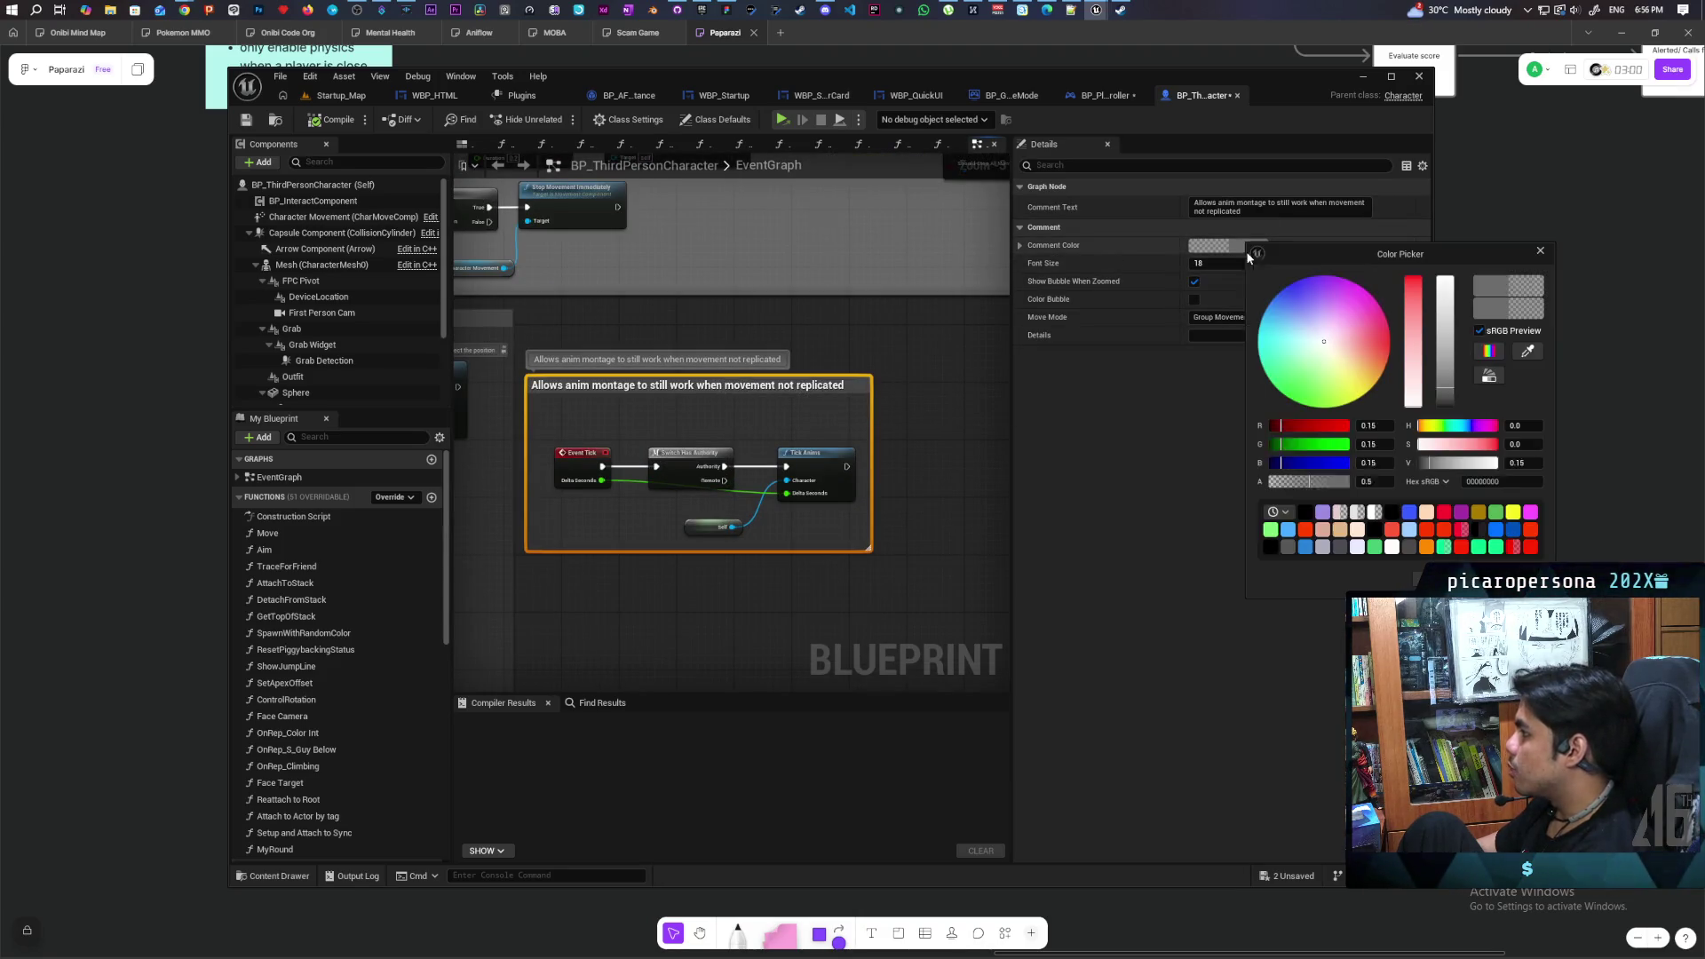
left_click(1373, 342)
left_click_drag(1373, 342, 1445, 228)
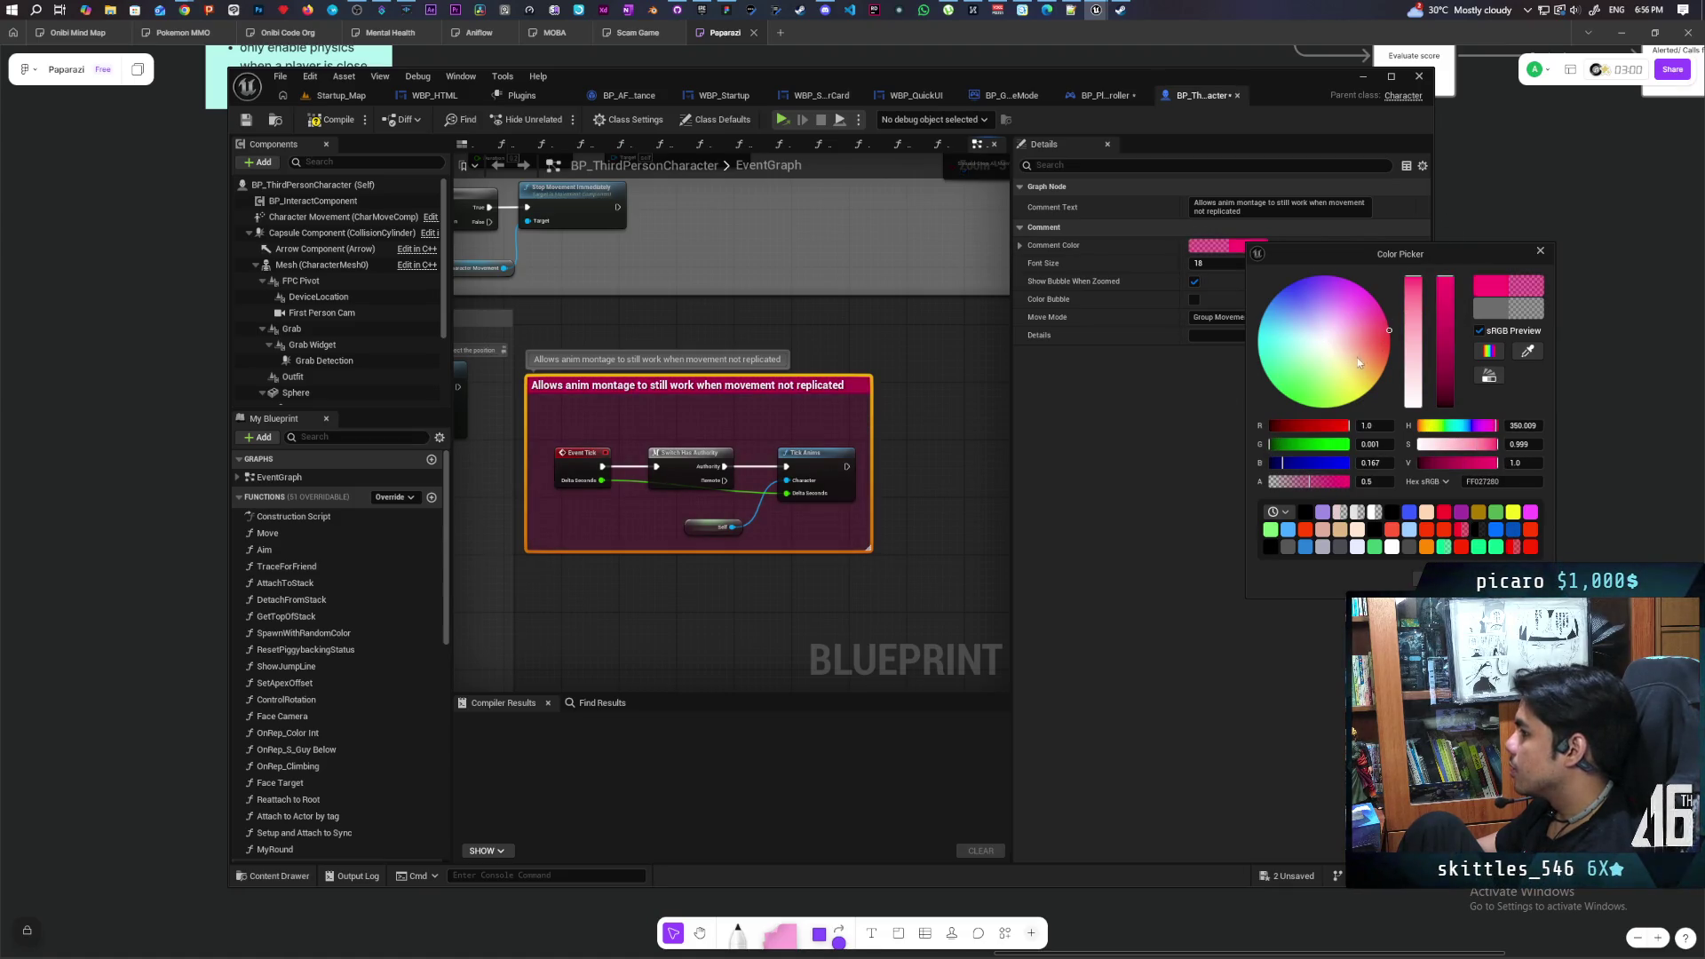
left_click_drag(1358, 362, 1391, 339)
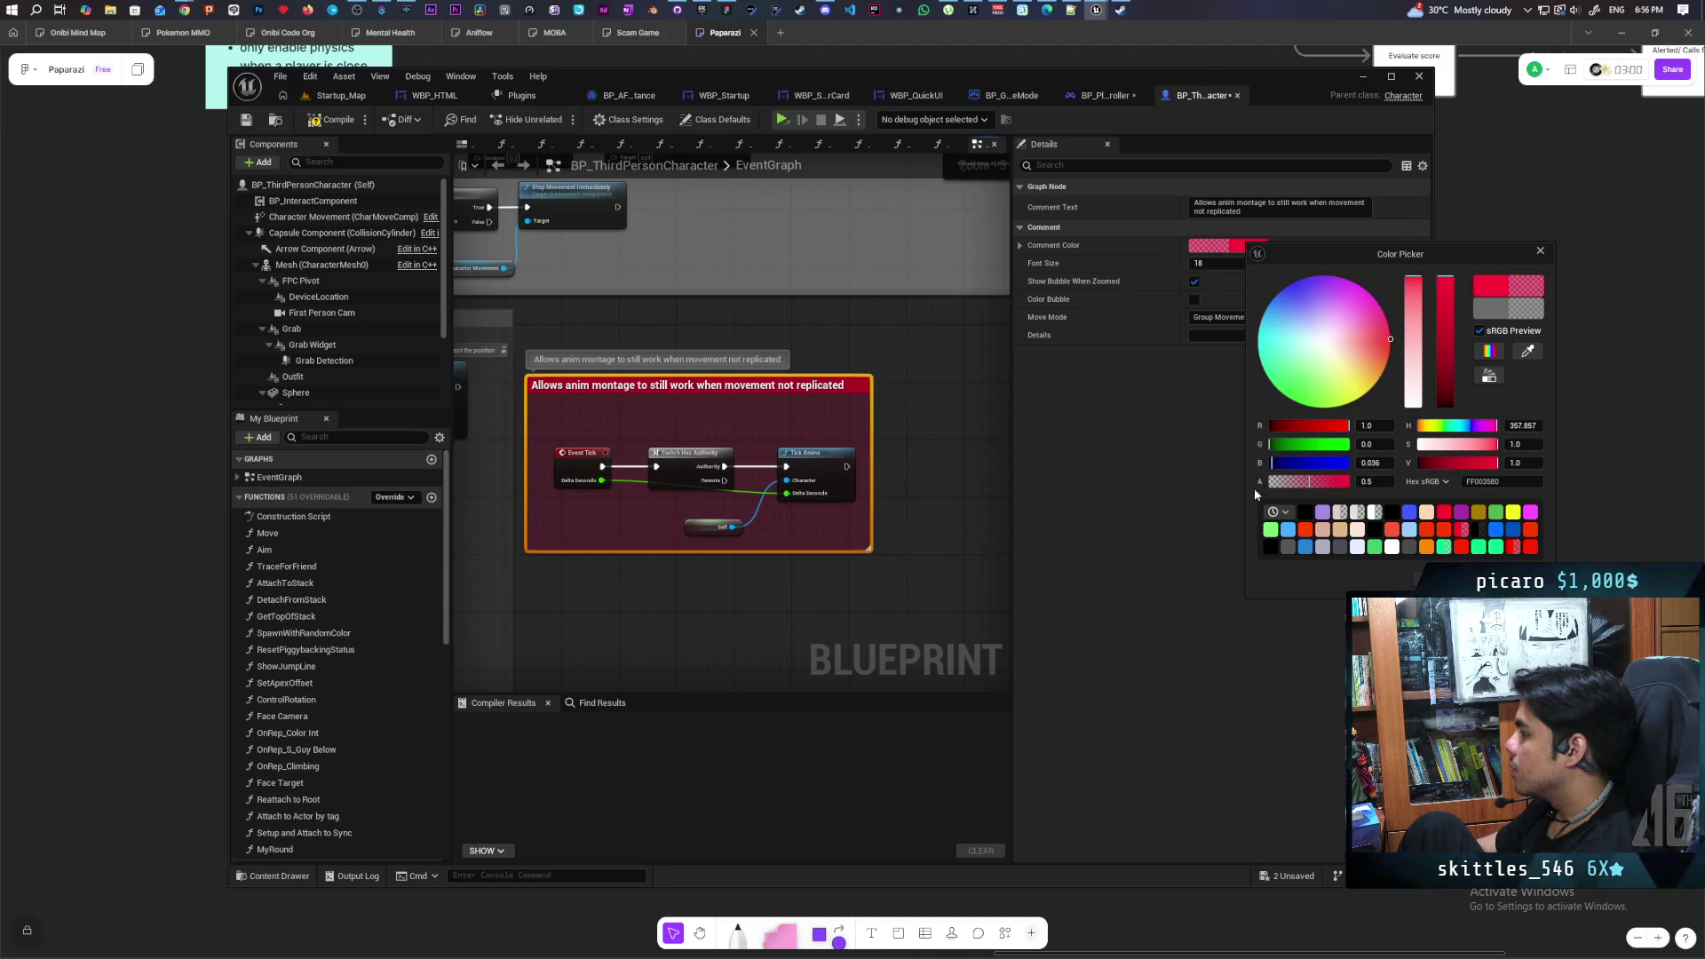
left_click(601, 258)
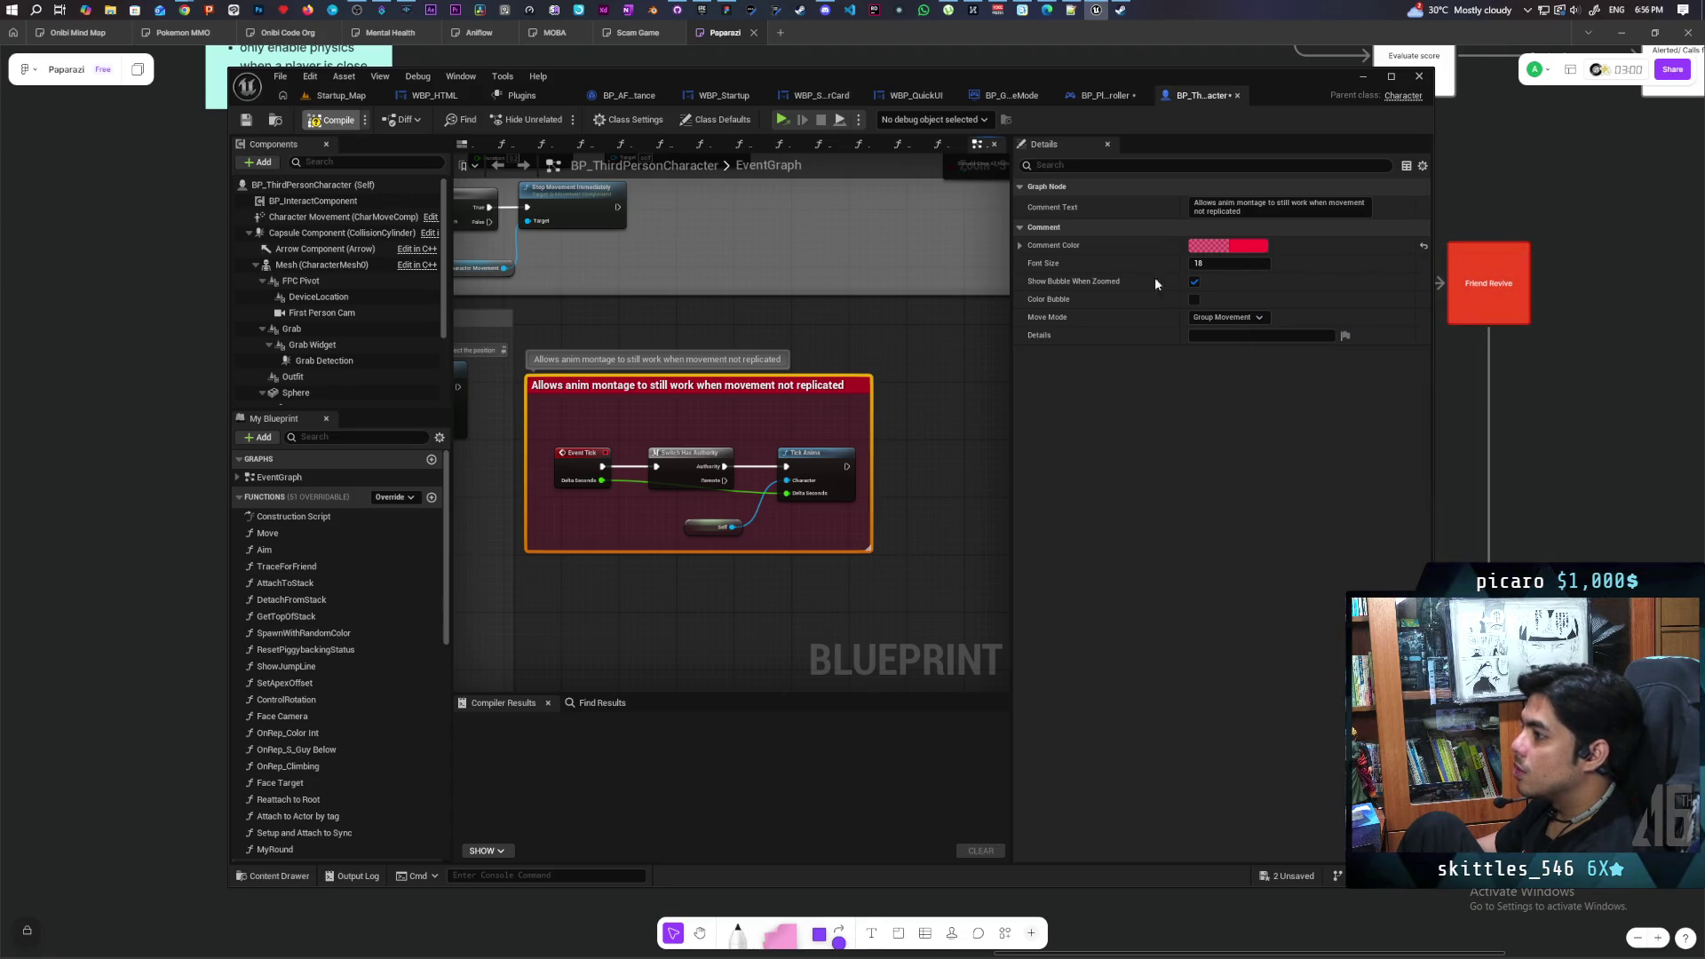
left_click(1195, 300)
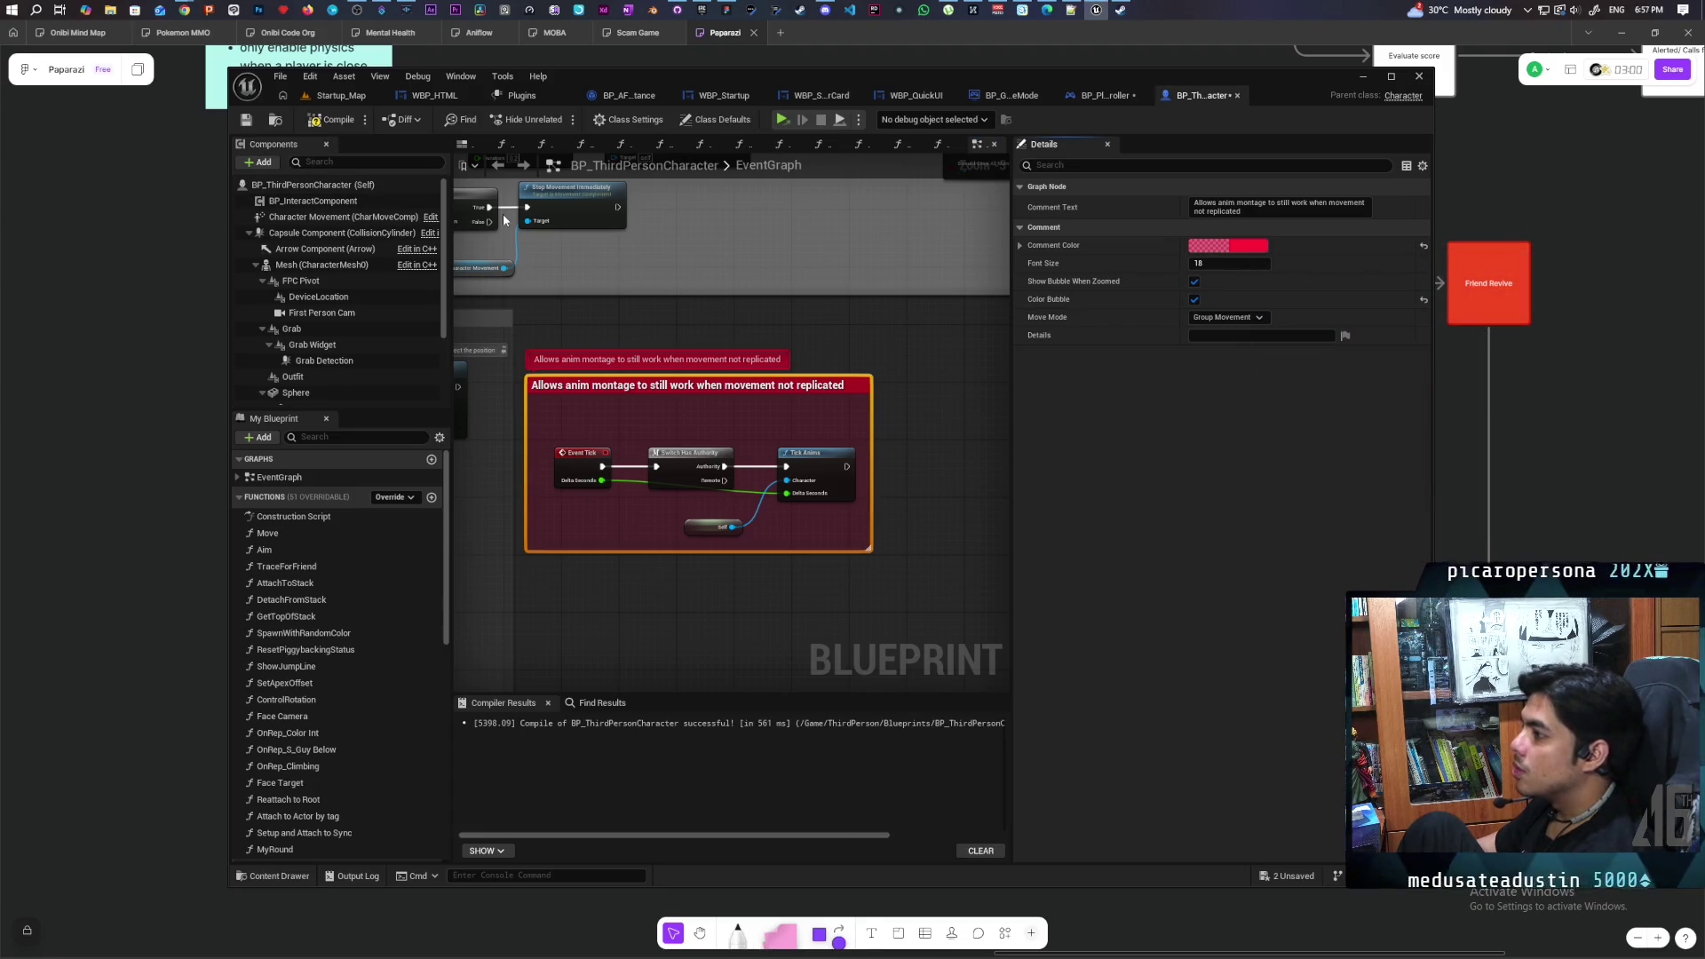
Compile BP_ThirdPersonCharacter and return to the BP_PlayerController graph
scroll(657, 312, "down", 6)
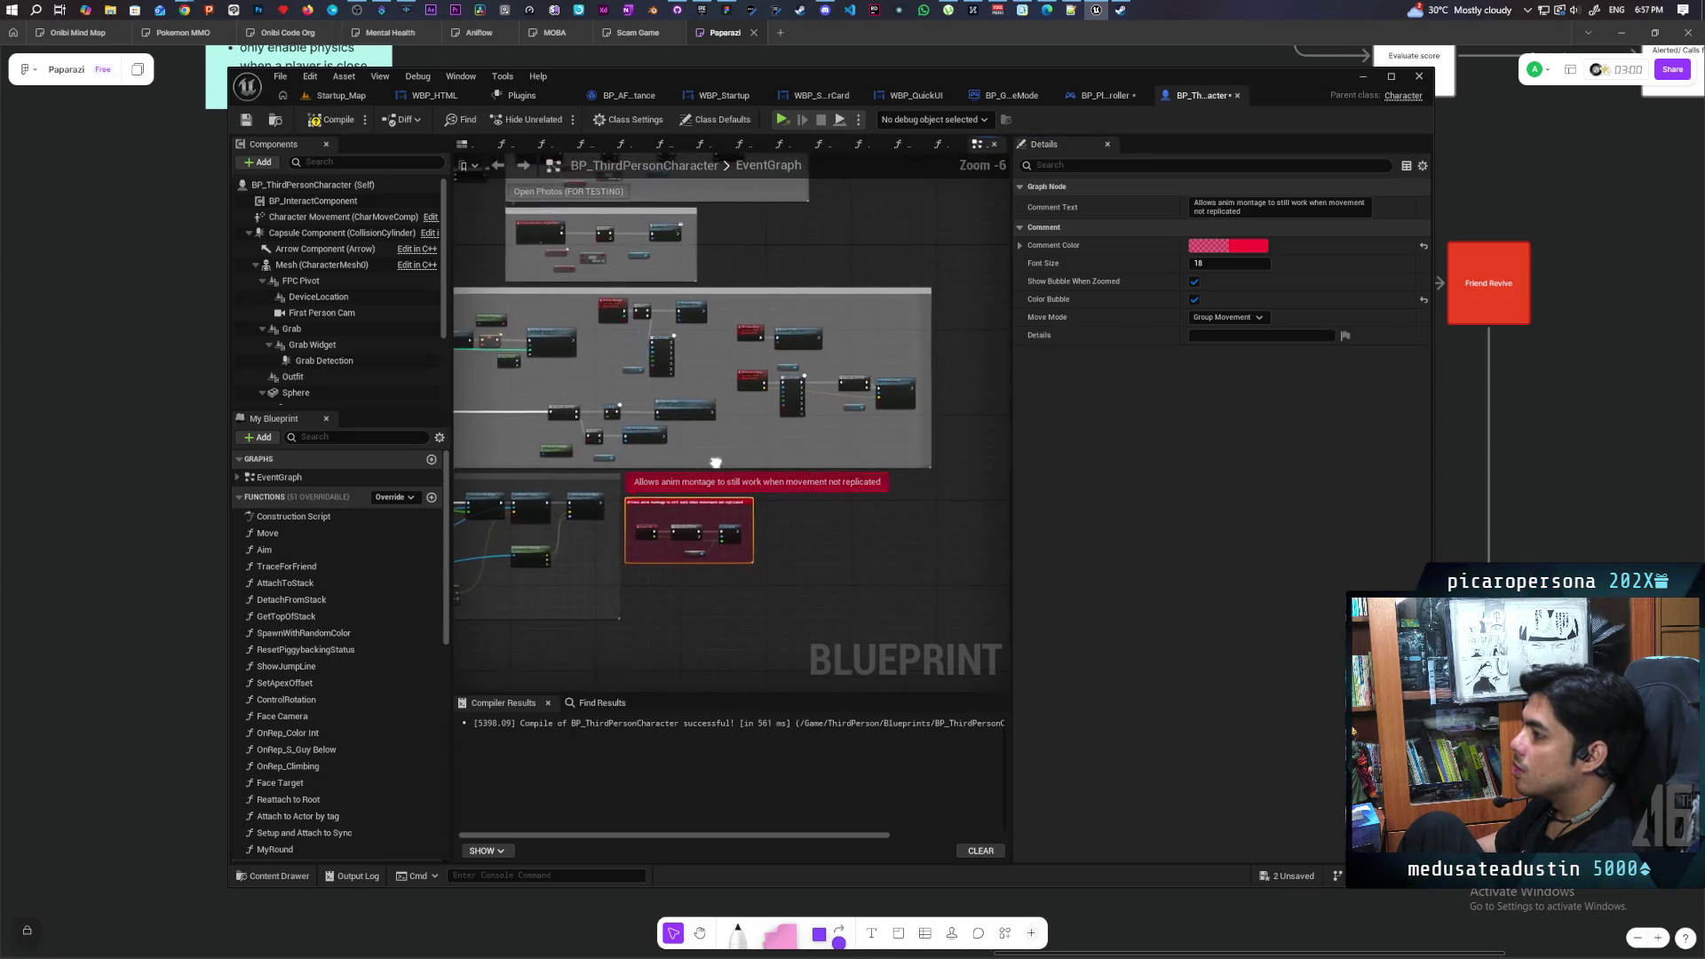
scroll(727, 456, "up", 1)
scroll(715, 408, "up", 1)
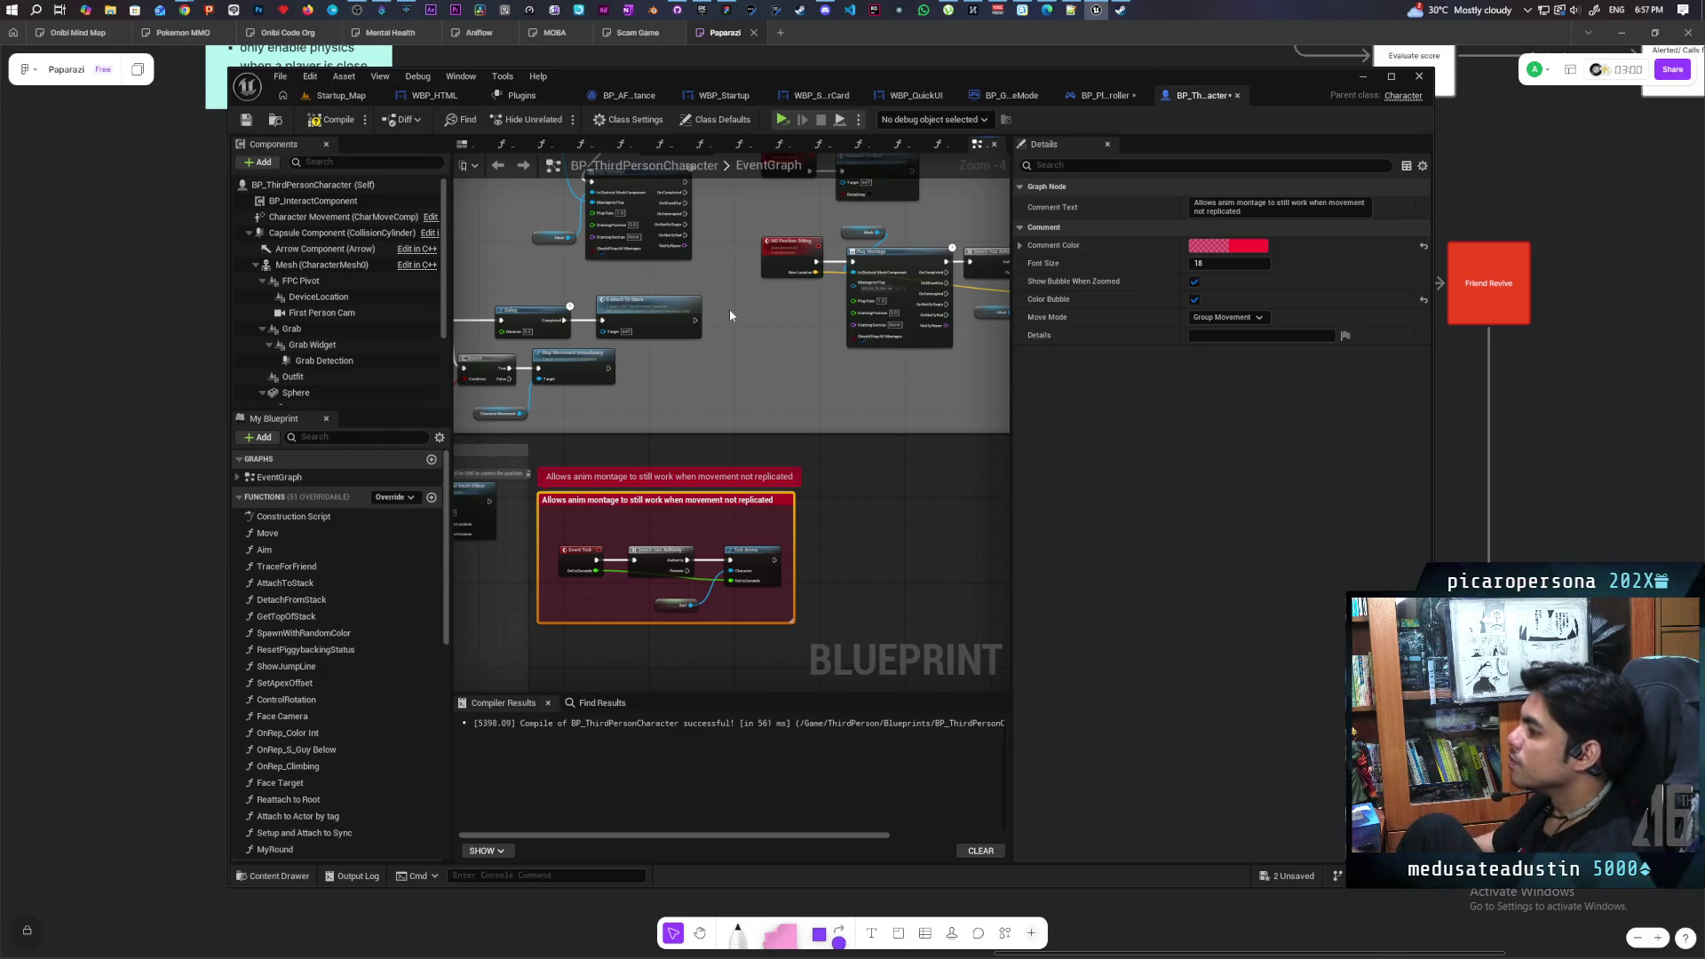
left_click(333, 119)
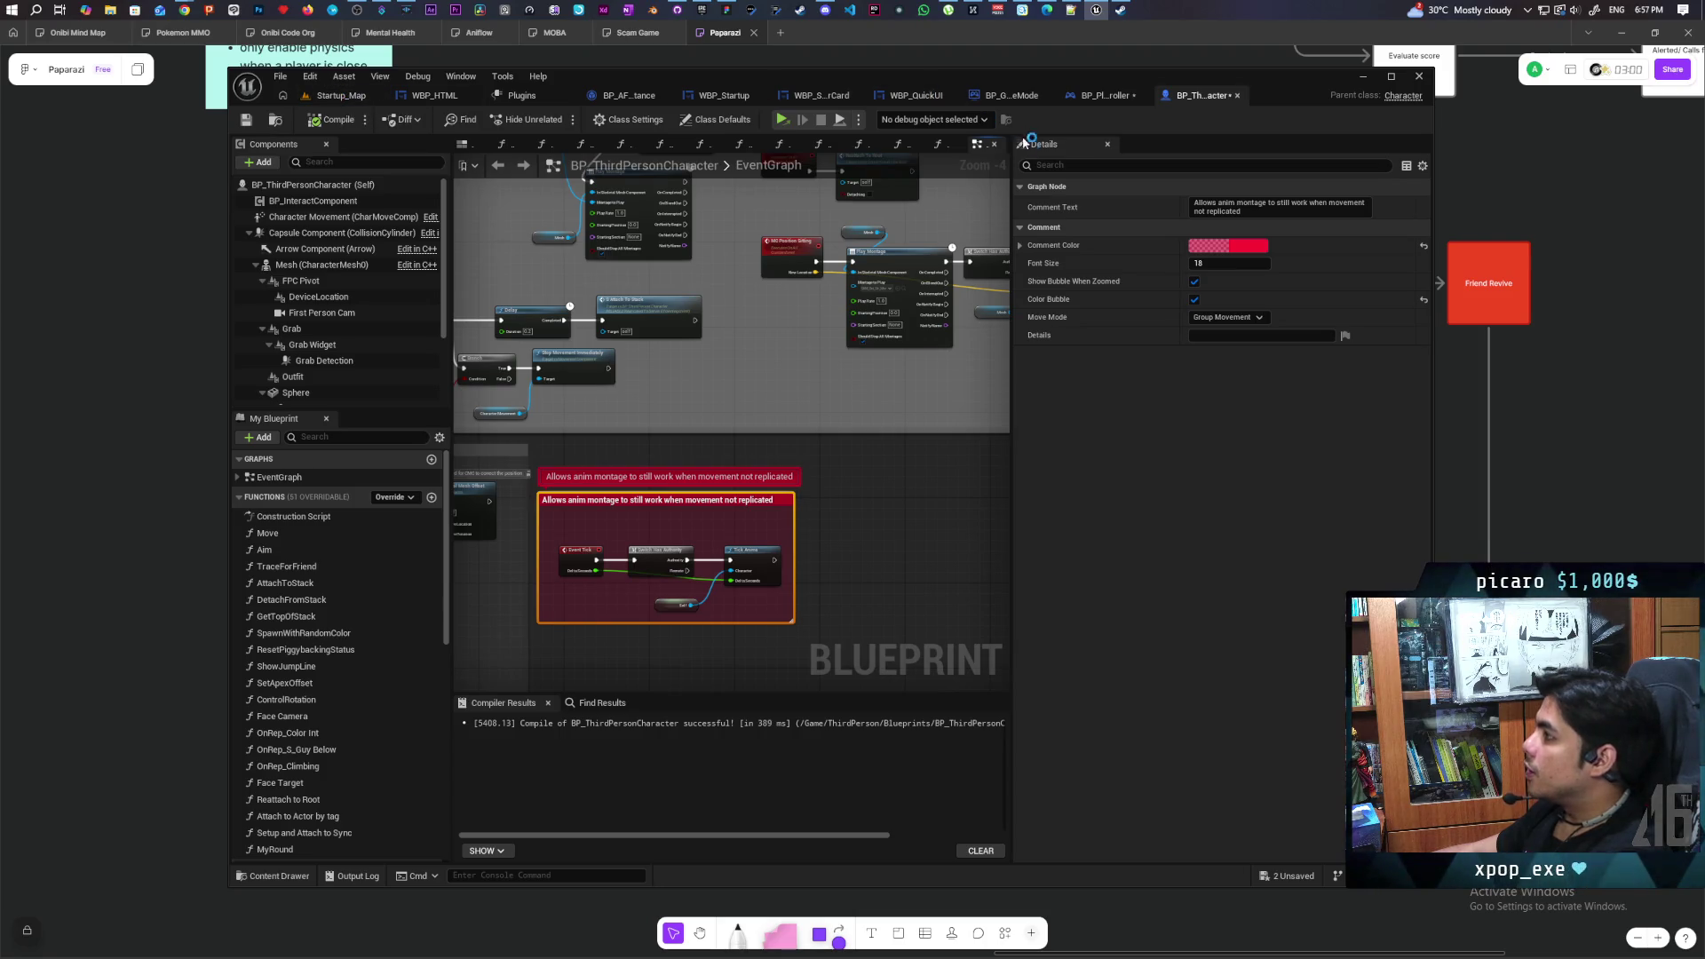
left_click(1101, 96)
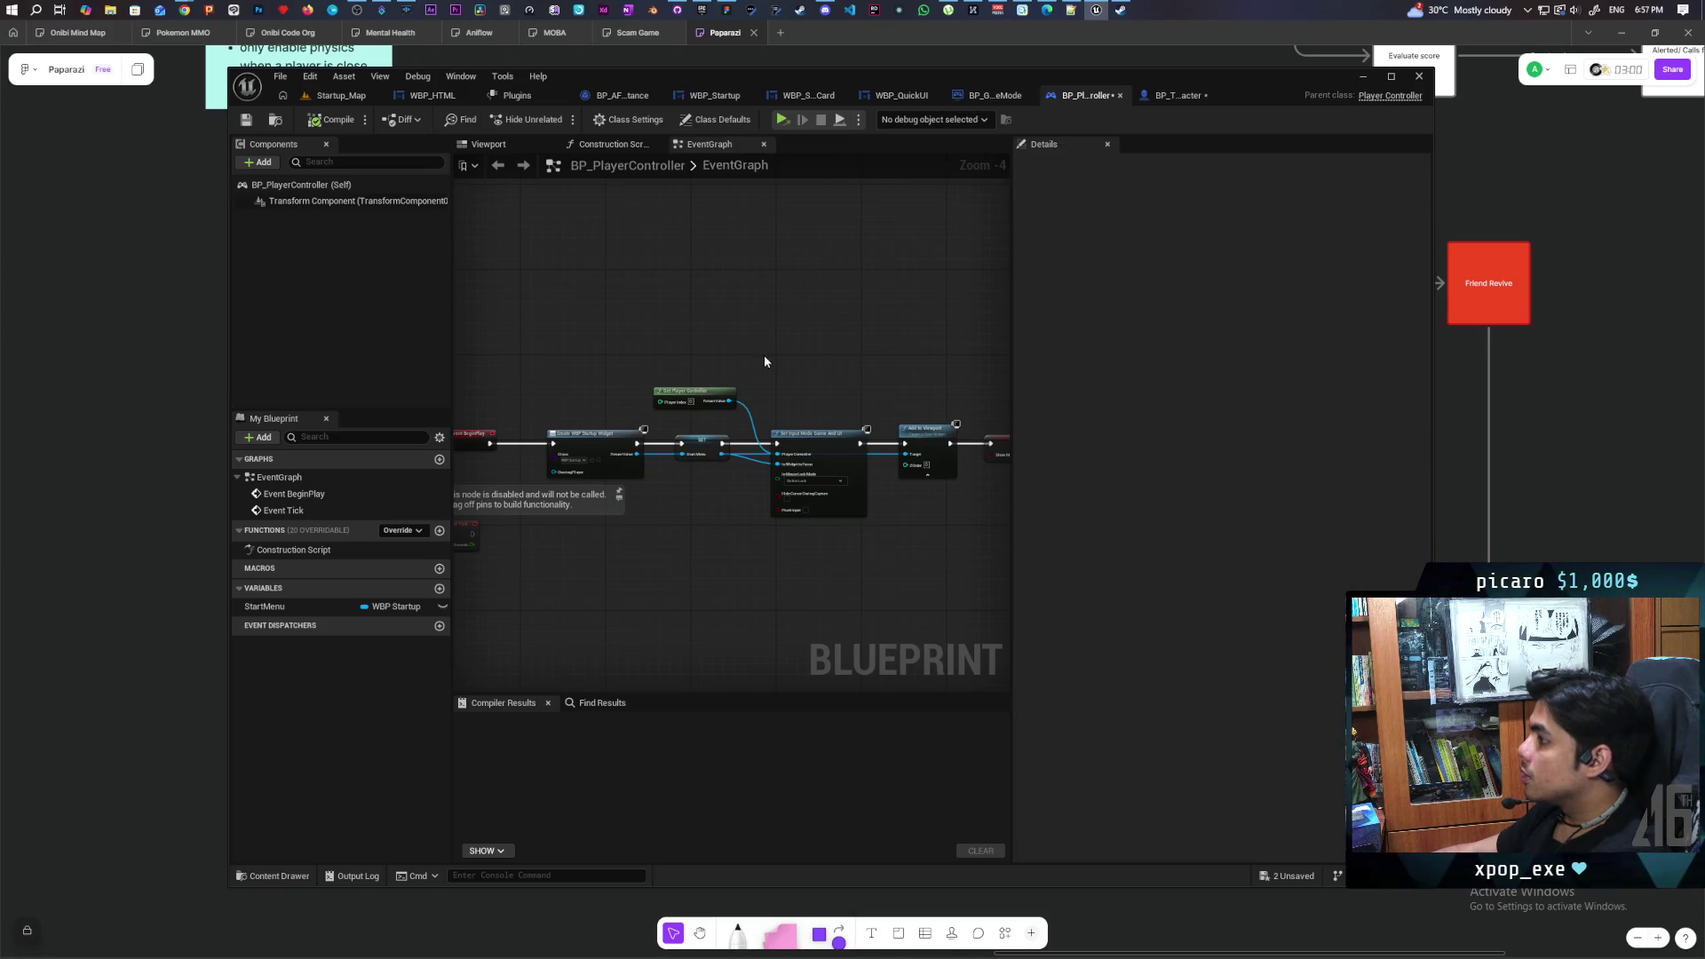
Glance at BP_GameMode, then trial-select the Create WBP Startup Widget node and clear the selection
scroll(714, 330, "down", 2)
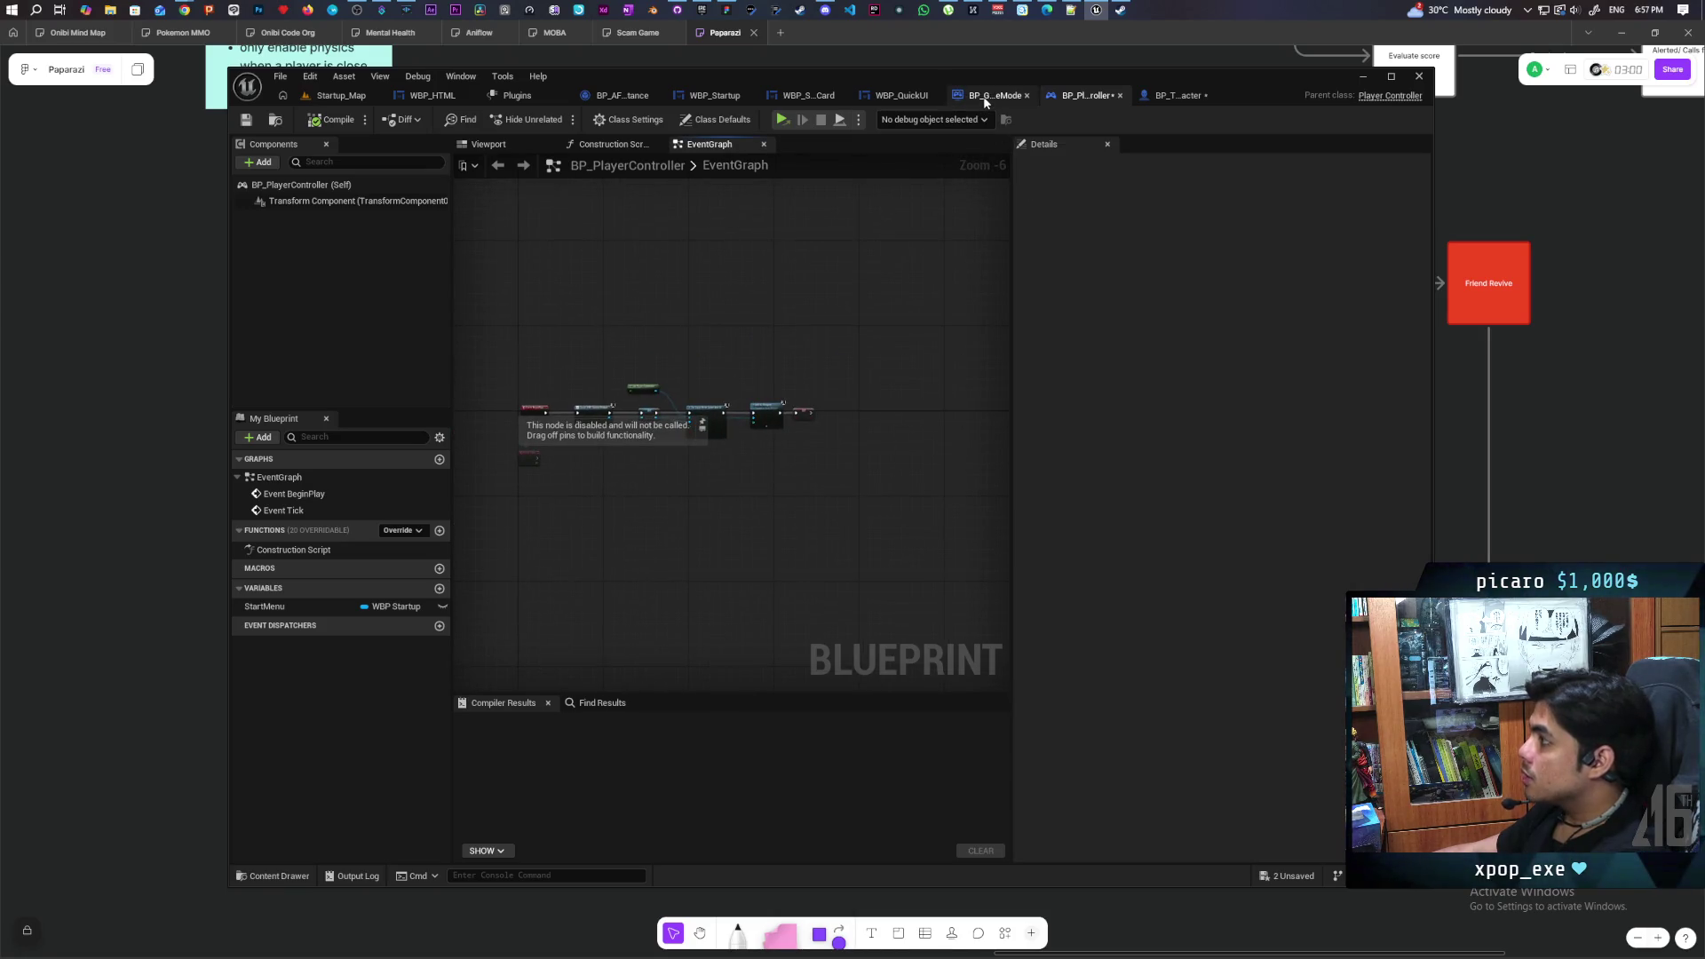
left_click(988, 96)
left_click(1096, 95)
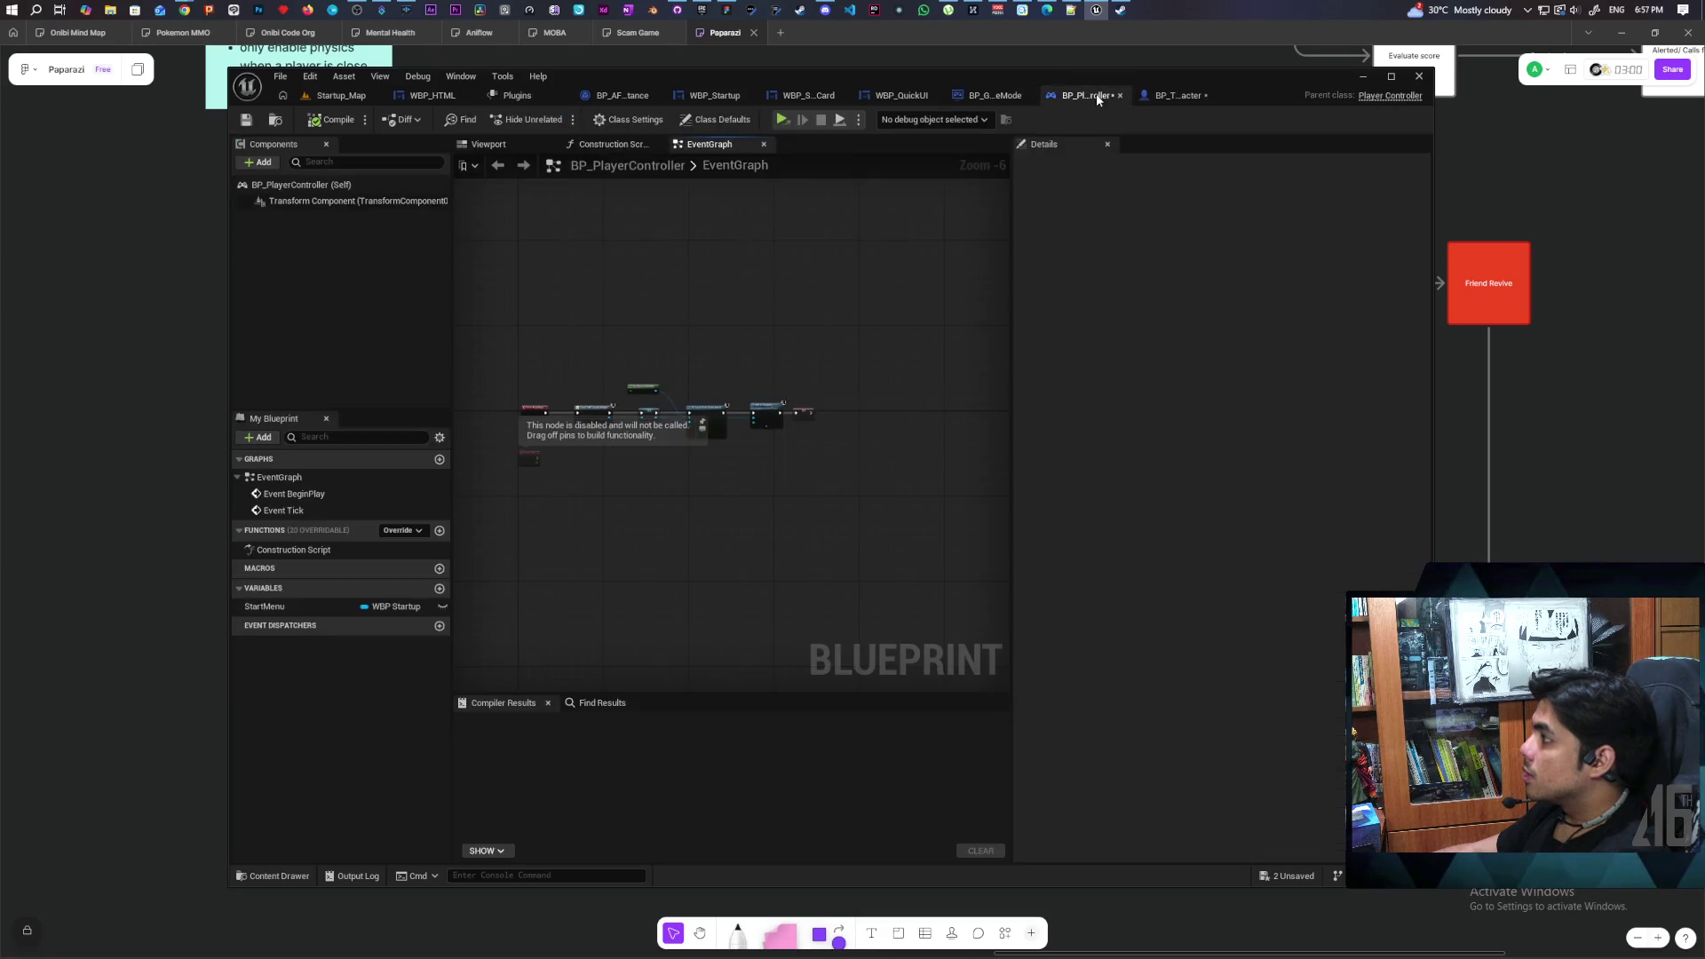
scroll(567, 370, "up", 5)
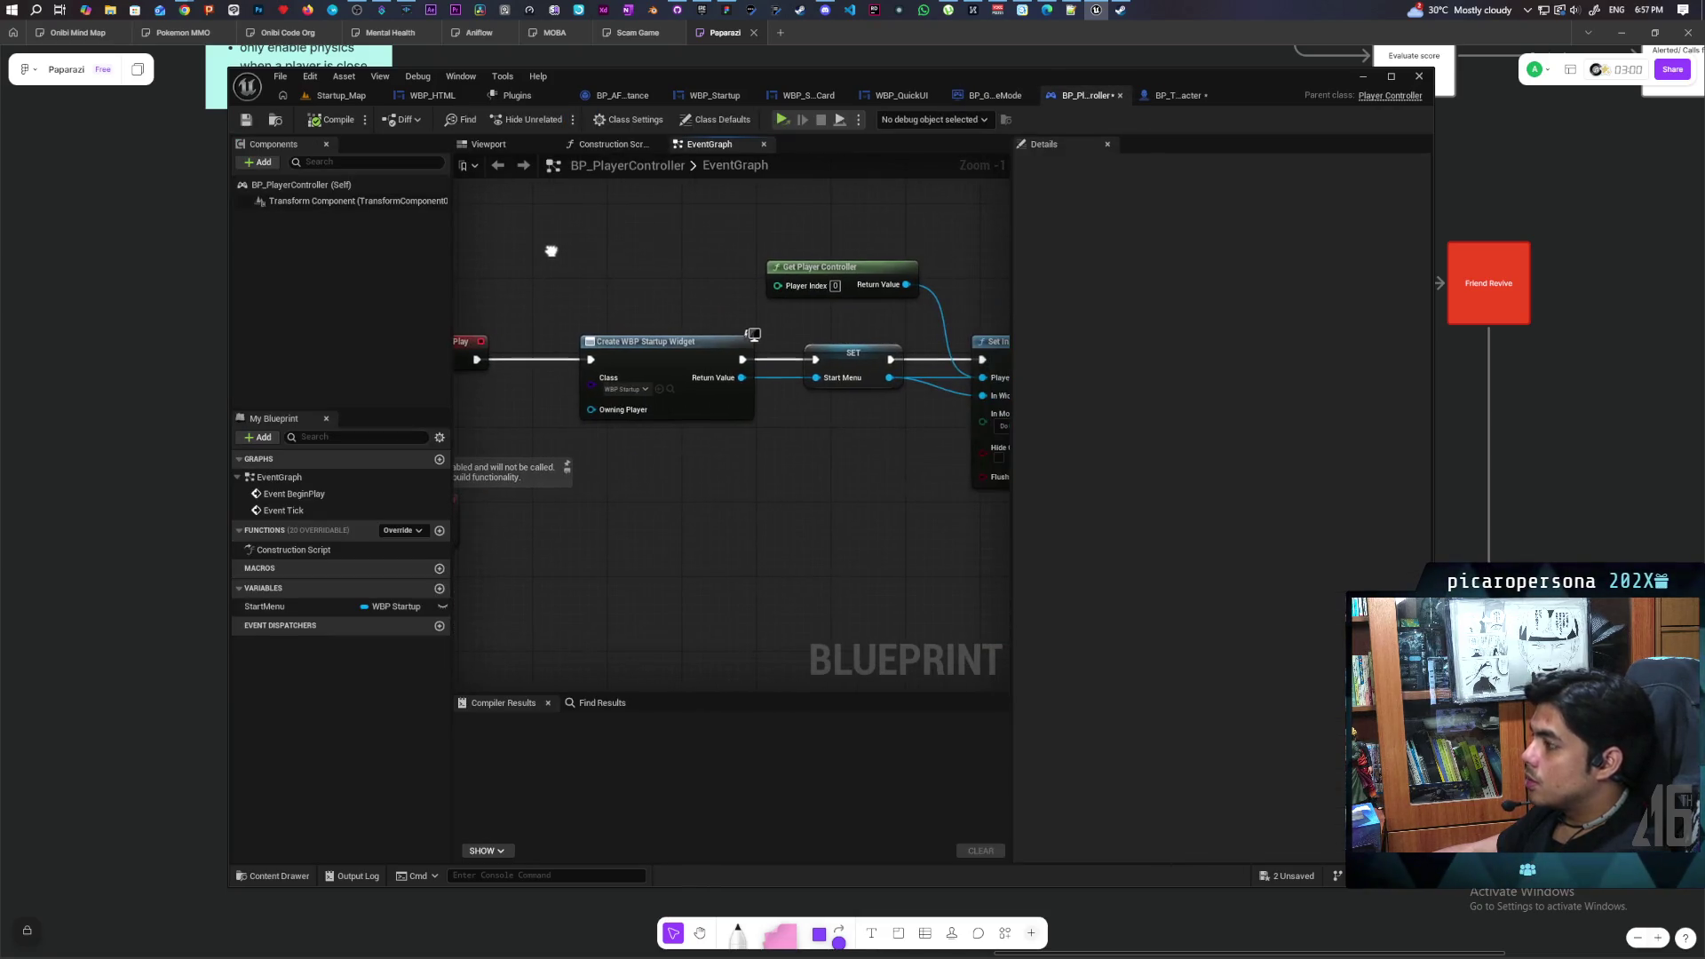
left_click_drag(676, 291, 636, 290)
mouse_move(533, 270)
left_mouse_down()
mouse_move(716, 471)
mouse_move(655, 464)
left_mouse_up()
scroll(644, 468, "up", 1)
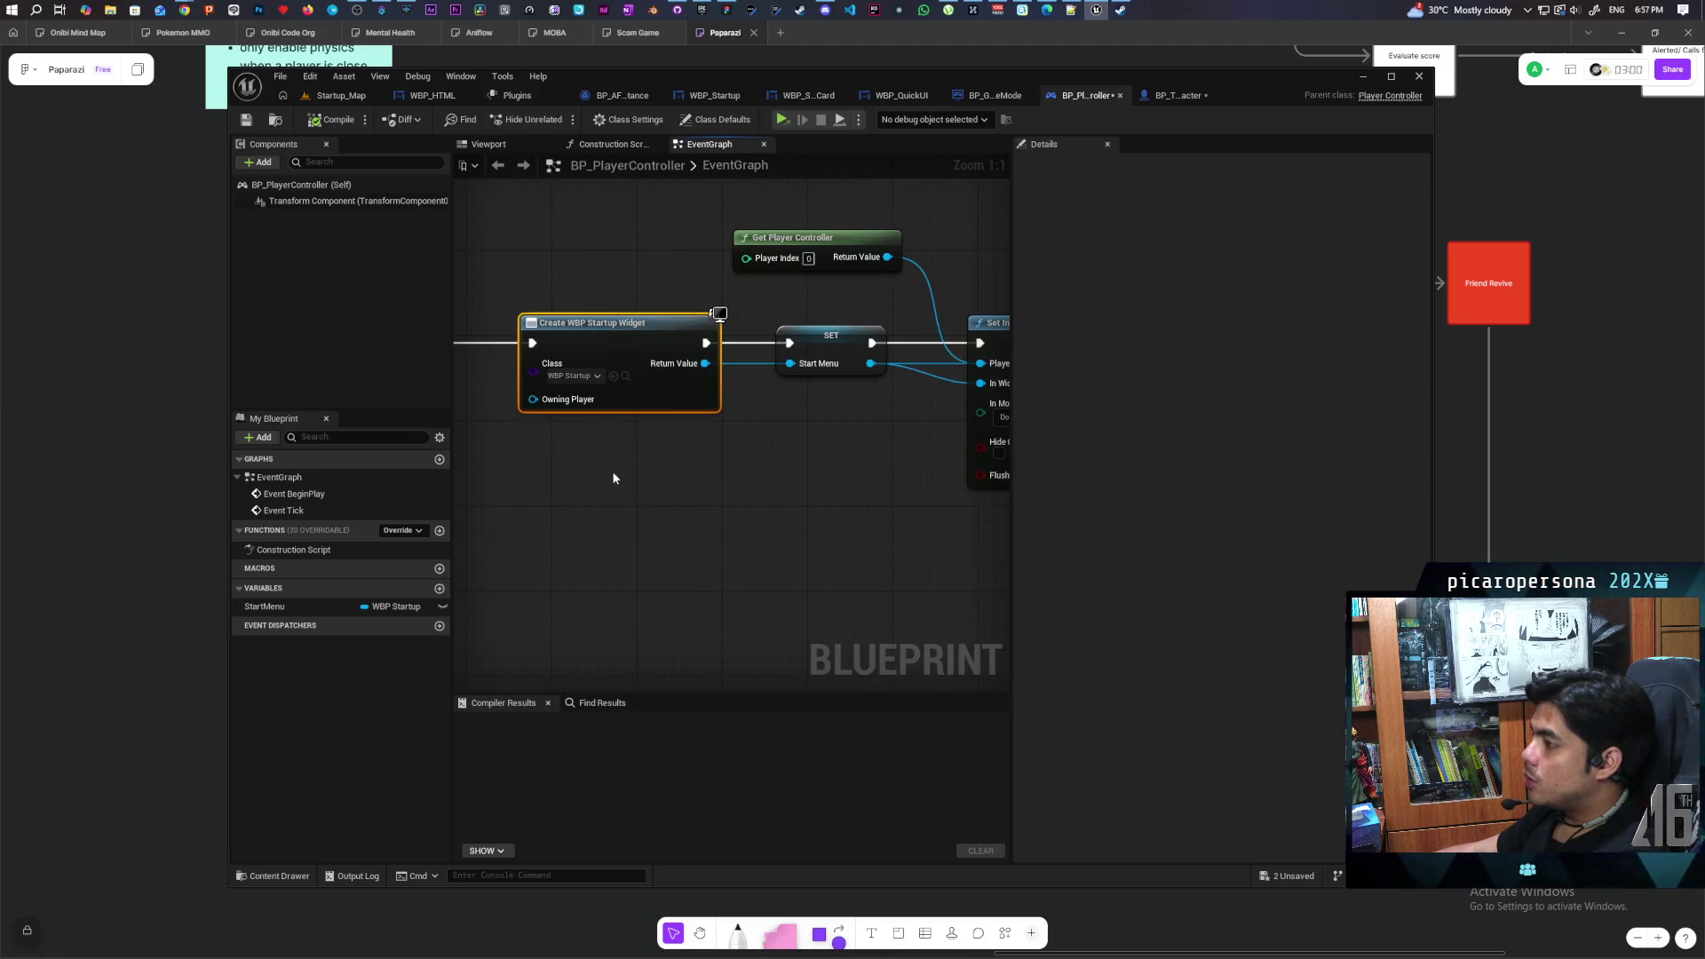
left_click(621, 484)
Pan along the chain from Event BeginPlay through Set Input Mode Game And UI to its end
scroll(685, 480, "down", 2)
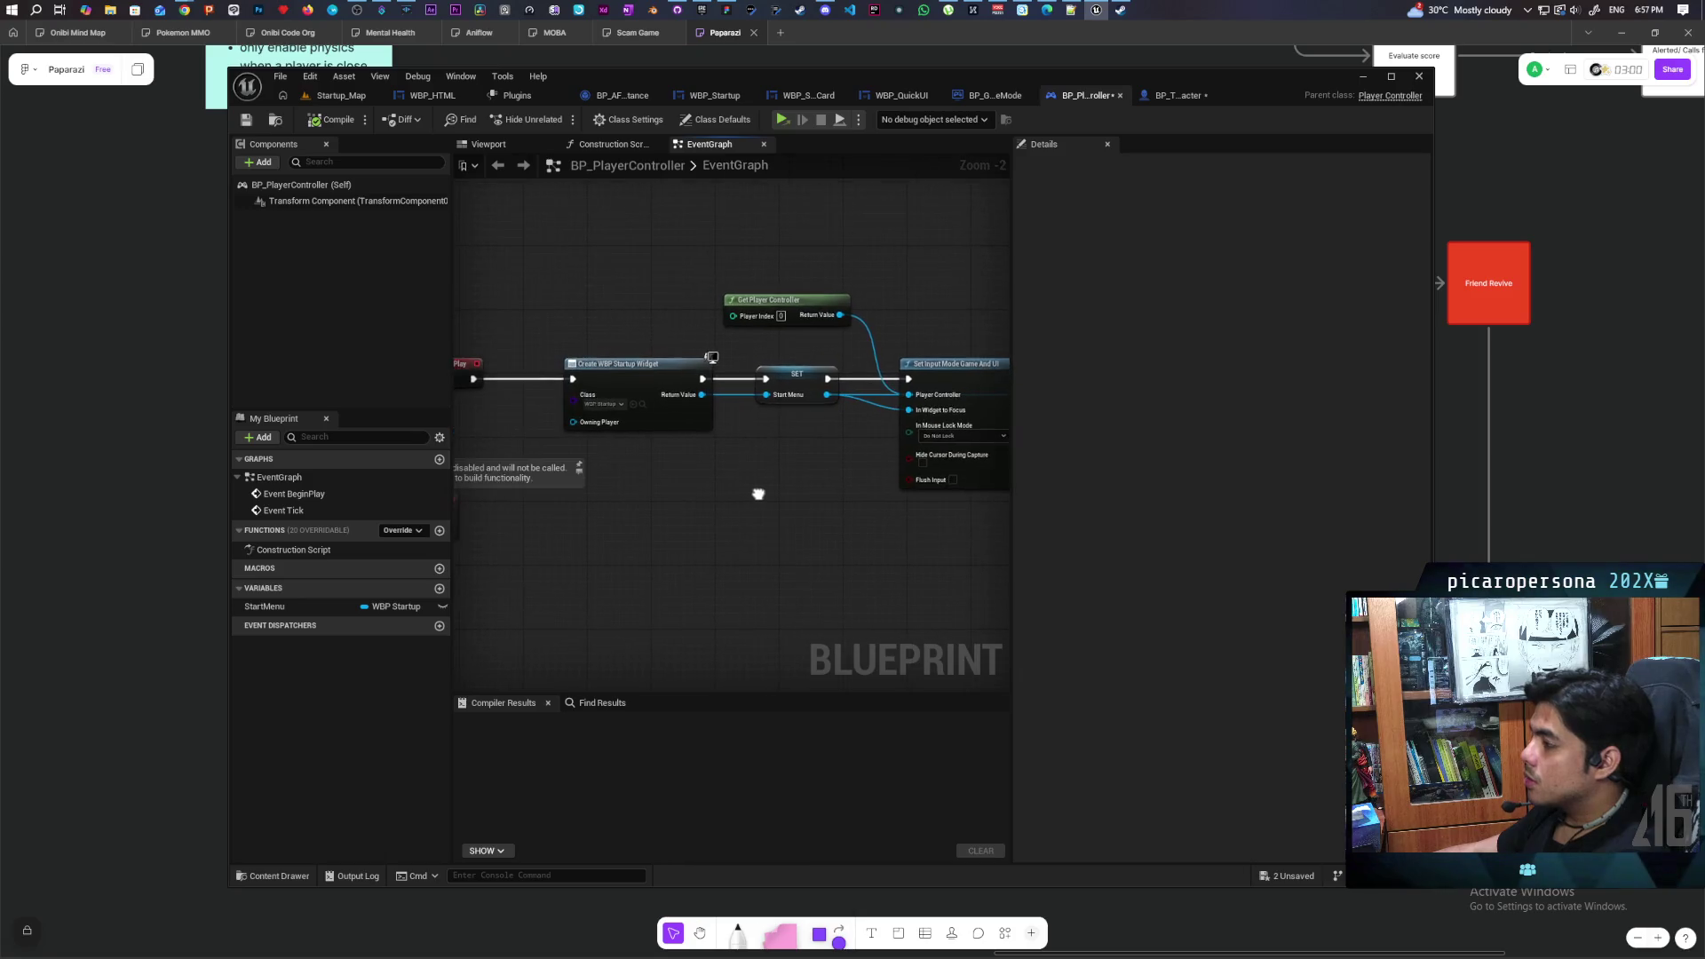
mouse_move(758, 494)
left_mouse_down()
mouse_move(734, 491)
mouse_move(869, 484)
mouse_move(704, 499)
left_mouse_up()
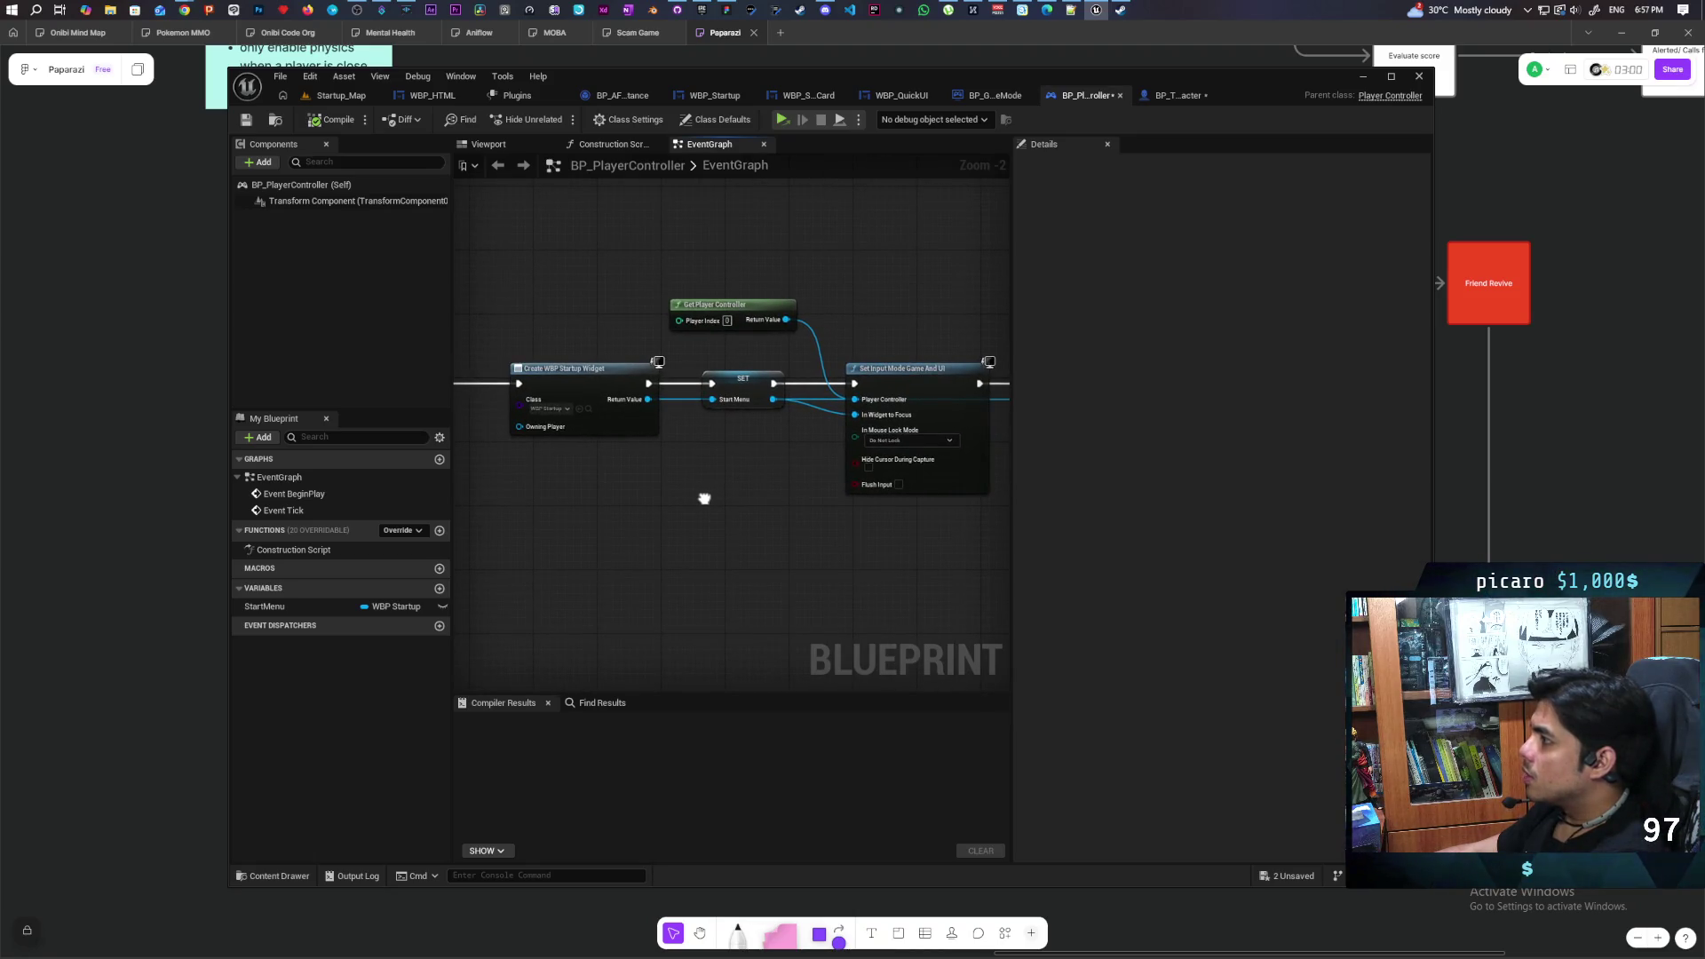
mouse_move(705, 499)
left_mouse_down()
mouse_move(674, 512)
mouse_move(667, 499)
left_mouse_up()
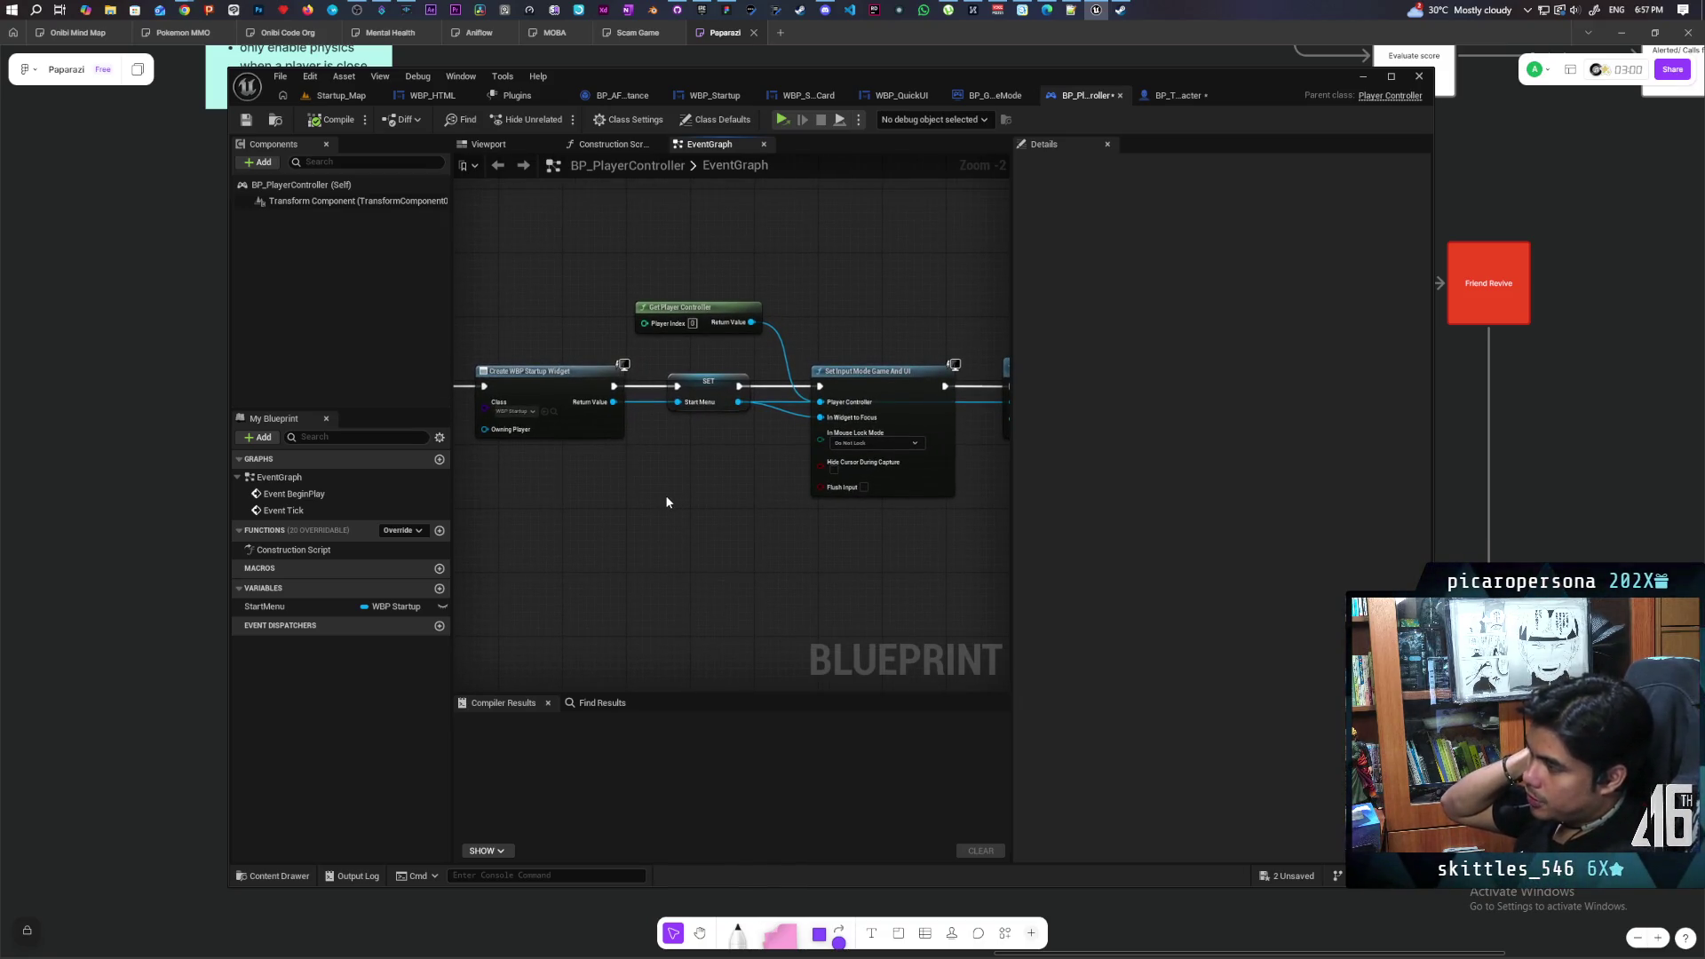
scroll(668, 501, "down", 2)
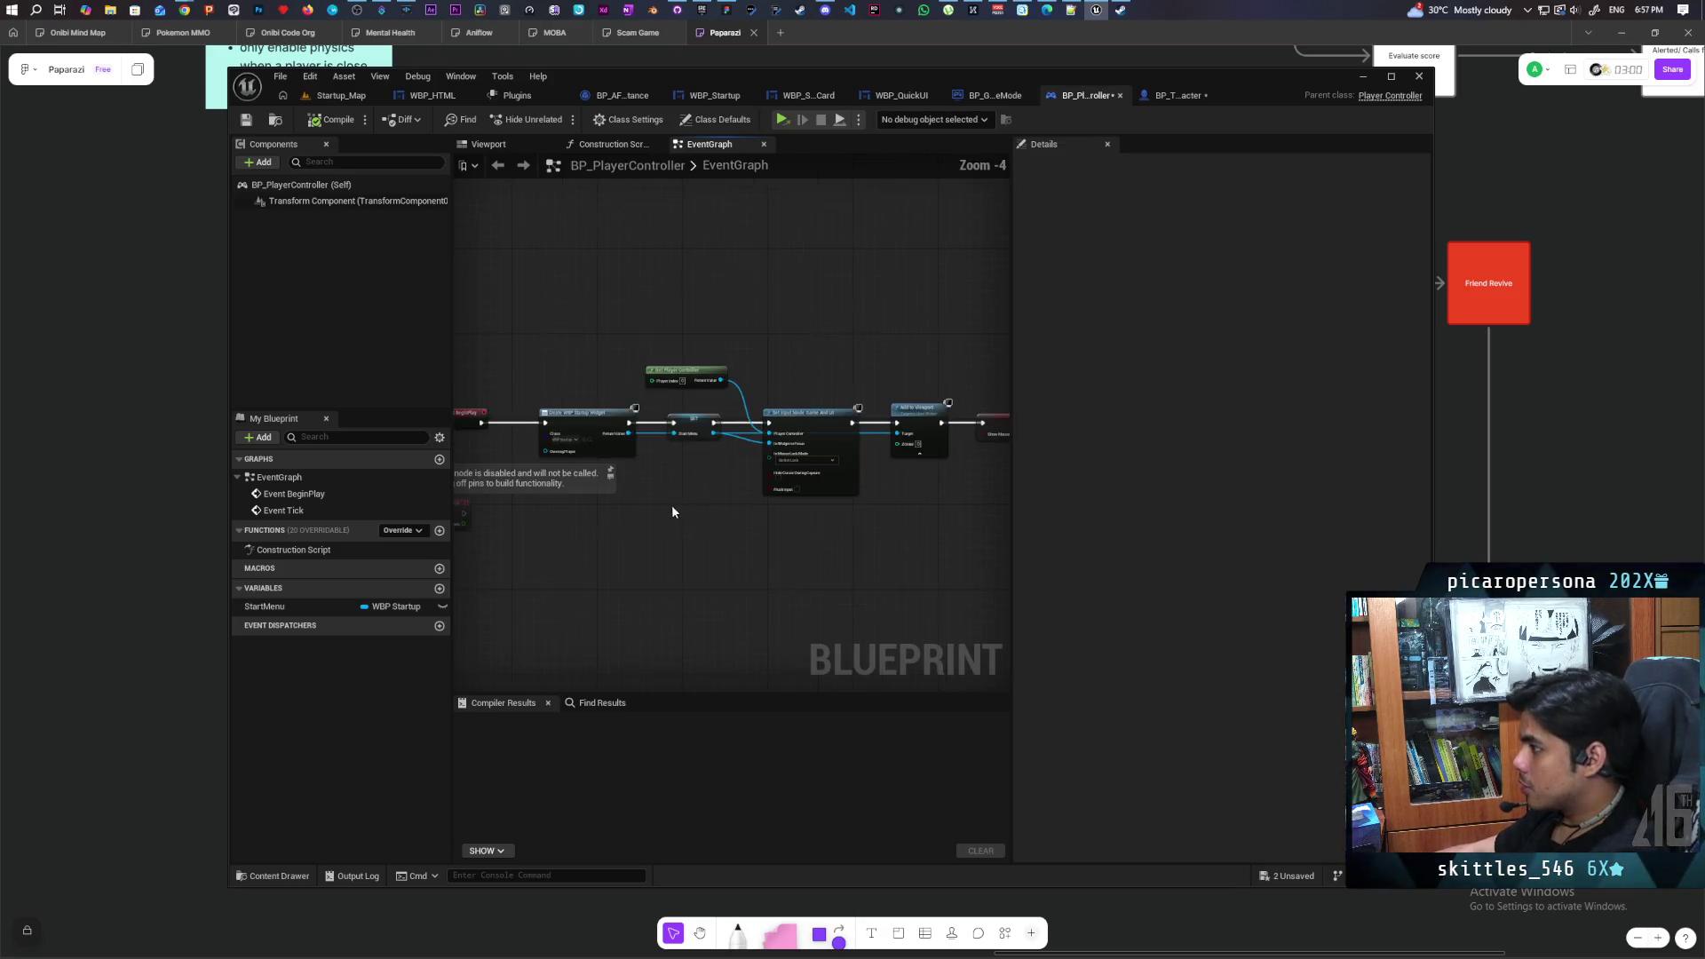
scroll(757, 552, "up", 3)
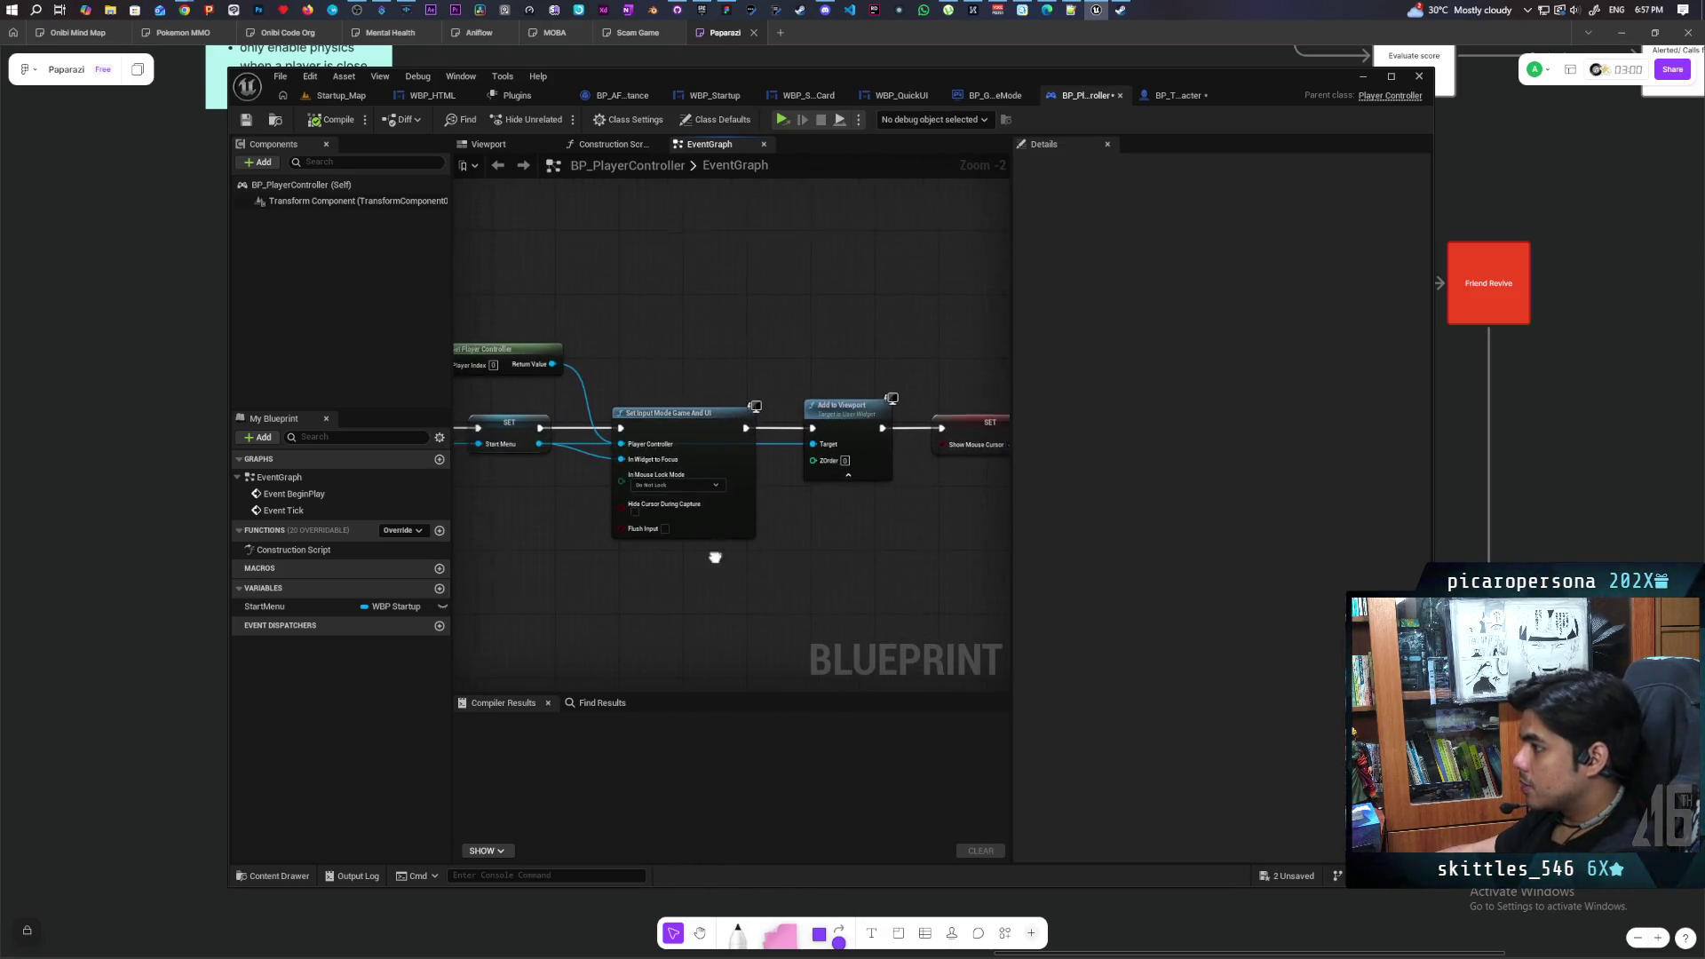
left_click_drag(723, 550, 927, 538)
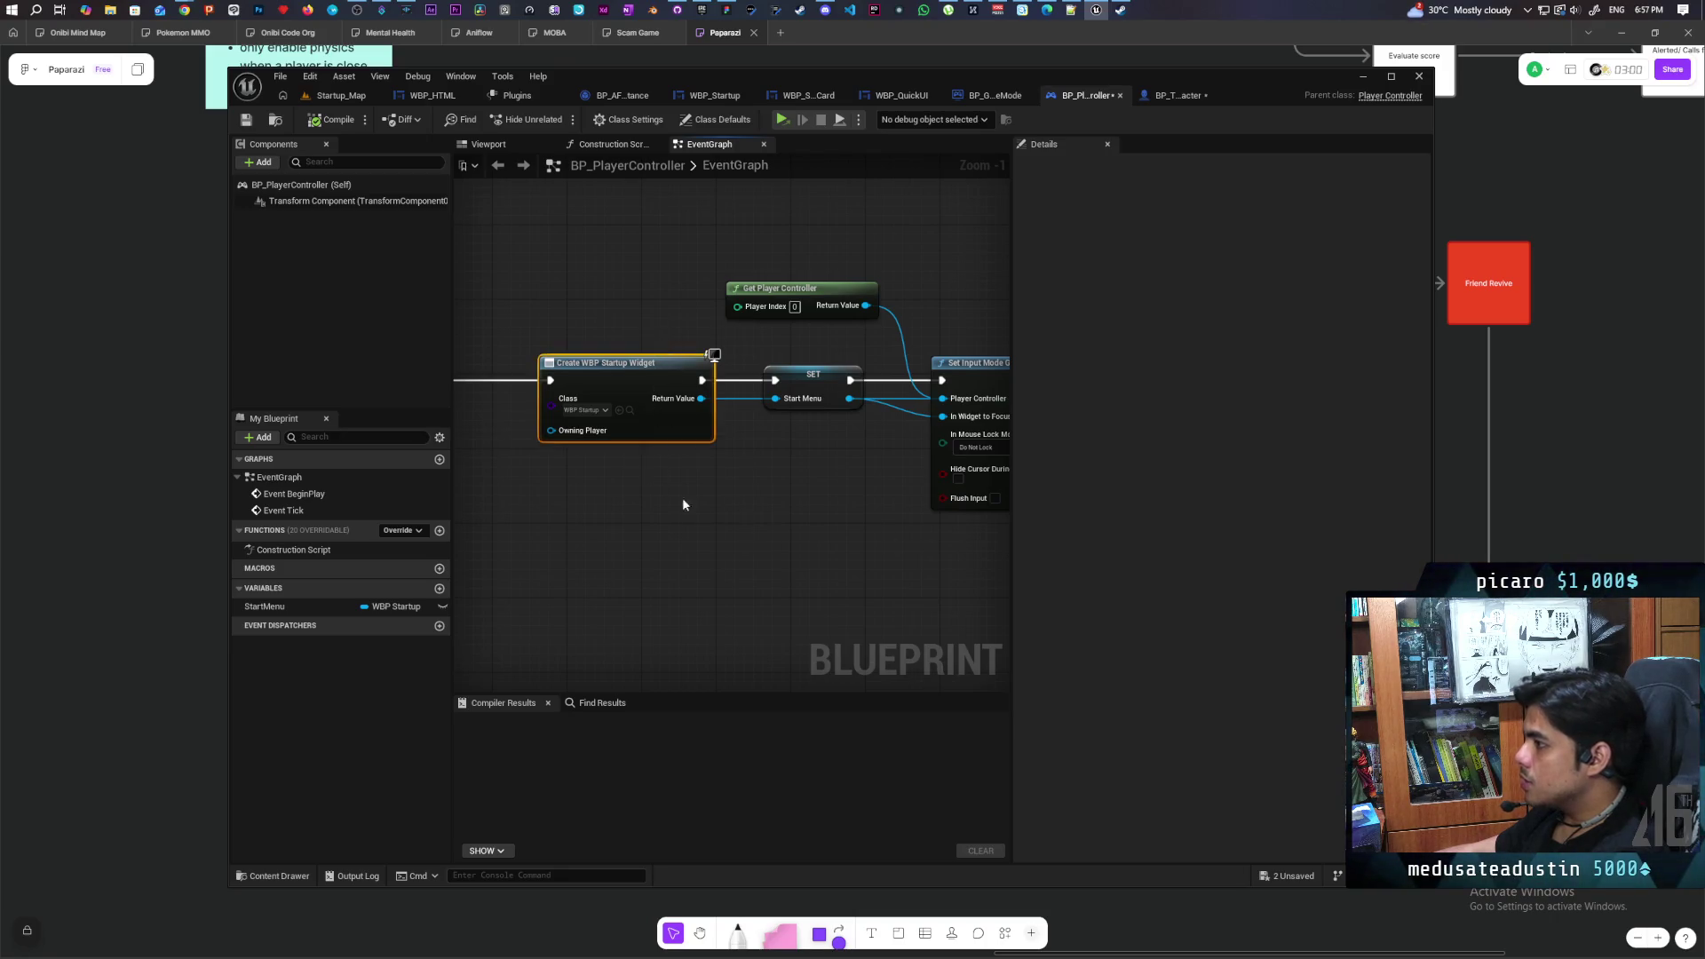
left_click_drag(683, 503, 627, 505)
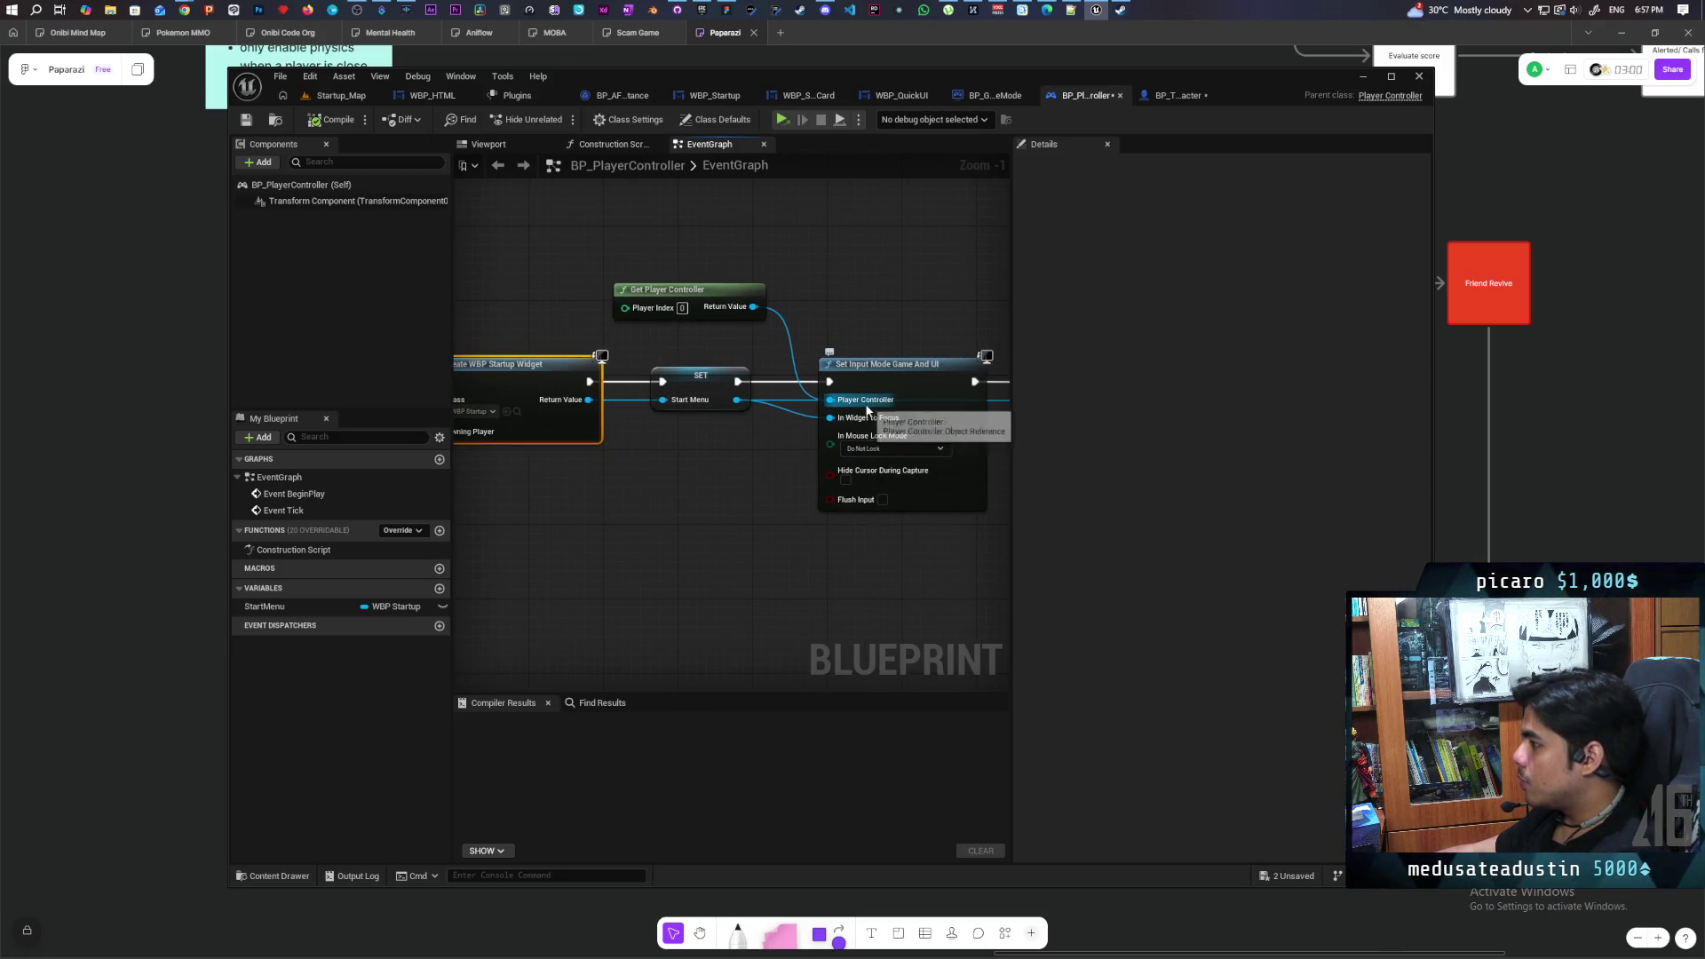
scroll(732, 481, "down", 3)
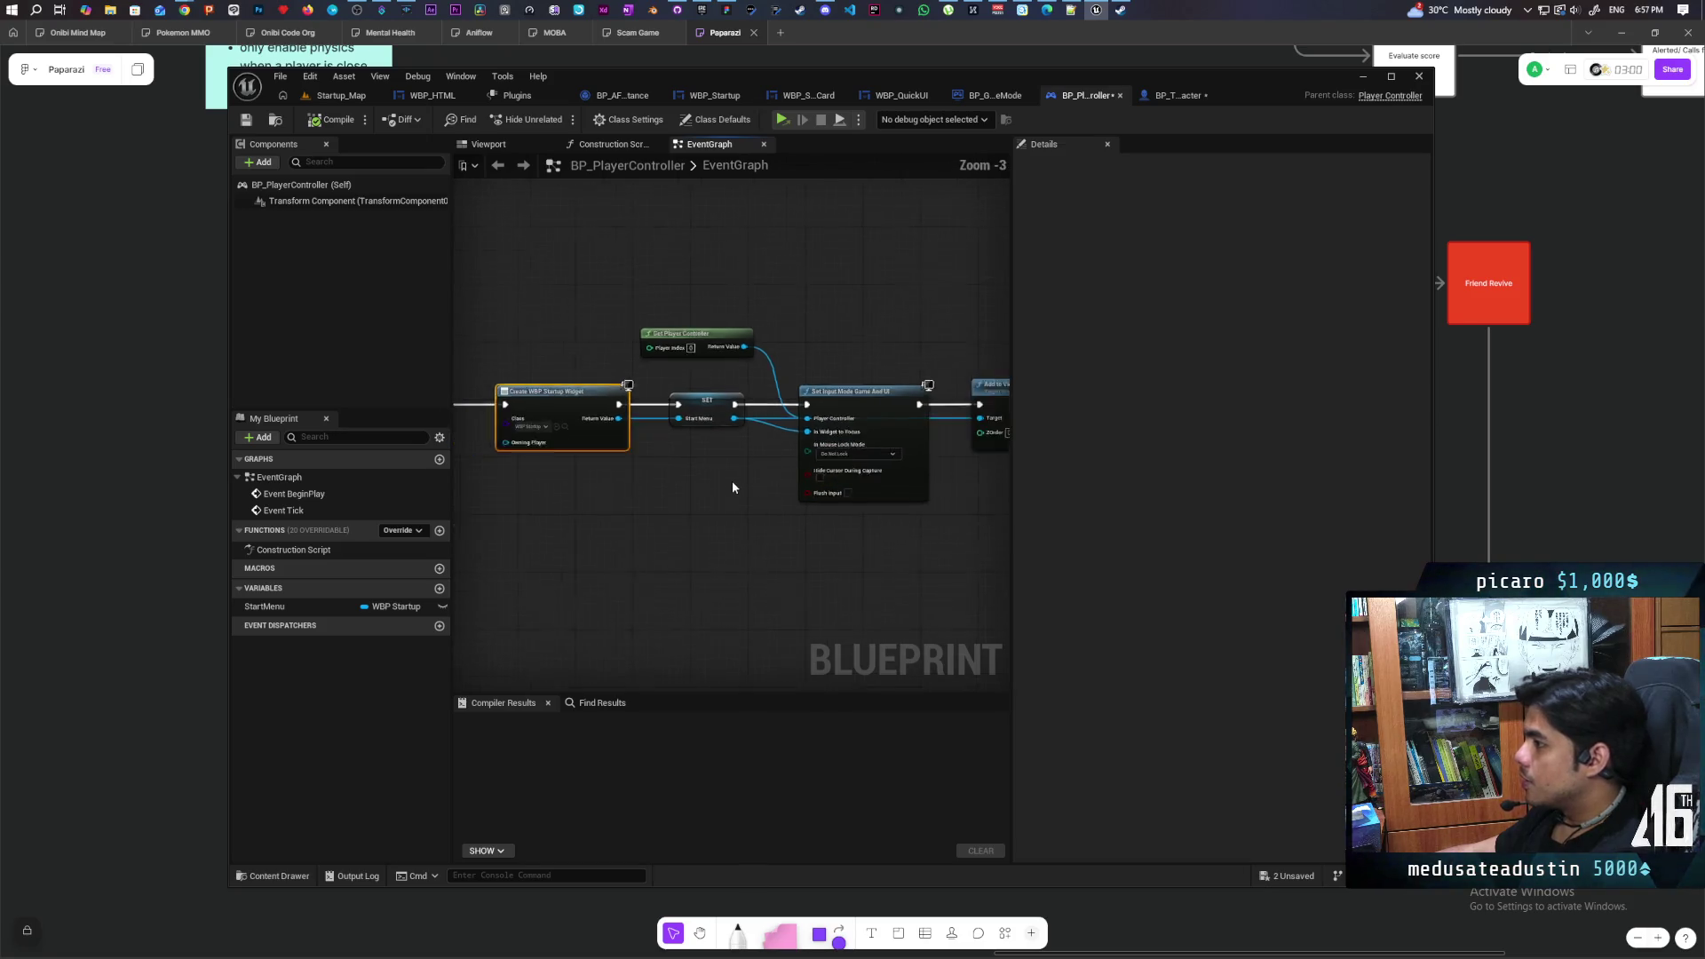
scroll(964, 461, "up", 3)
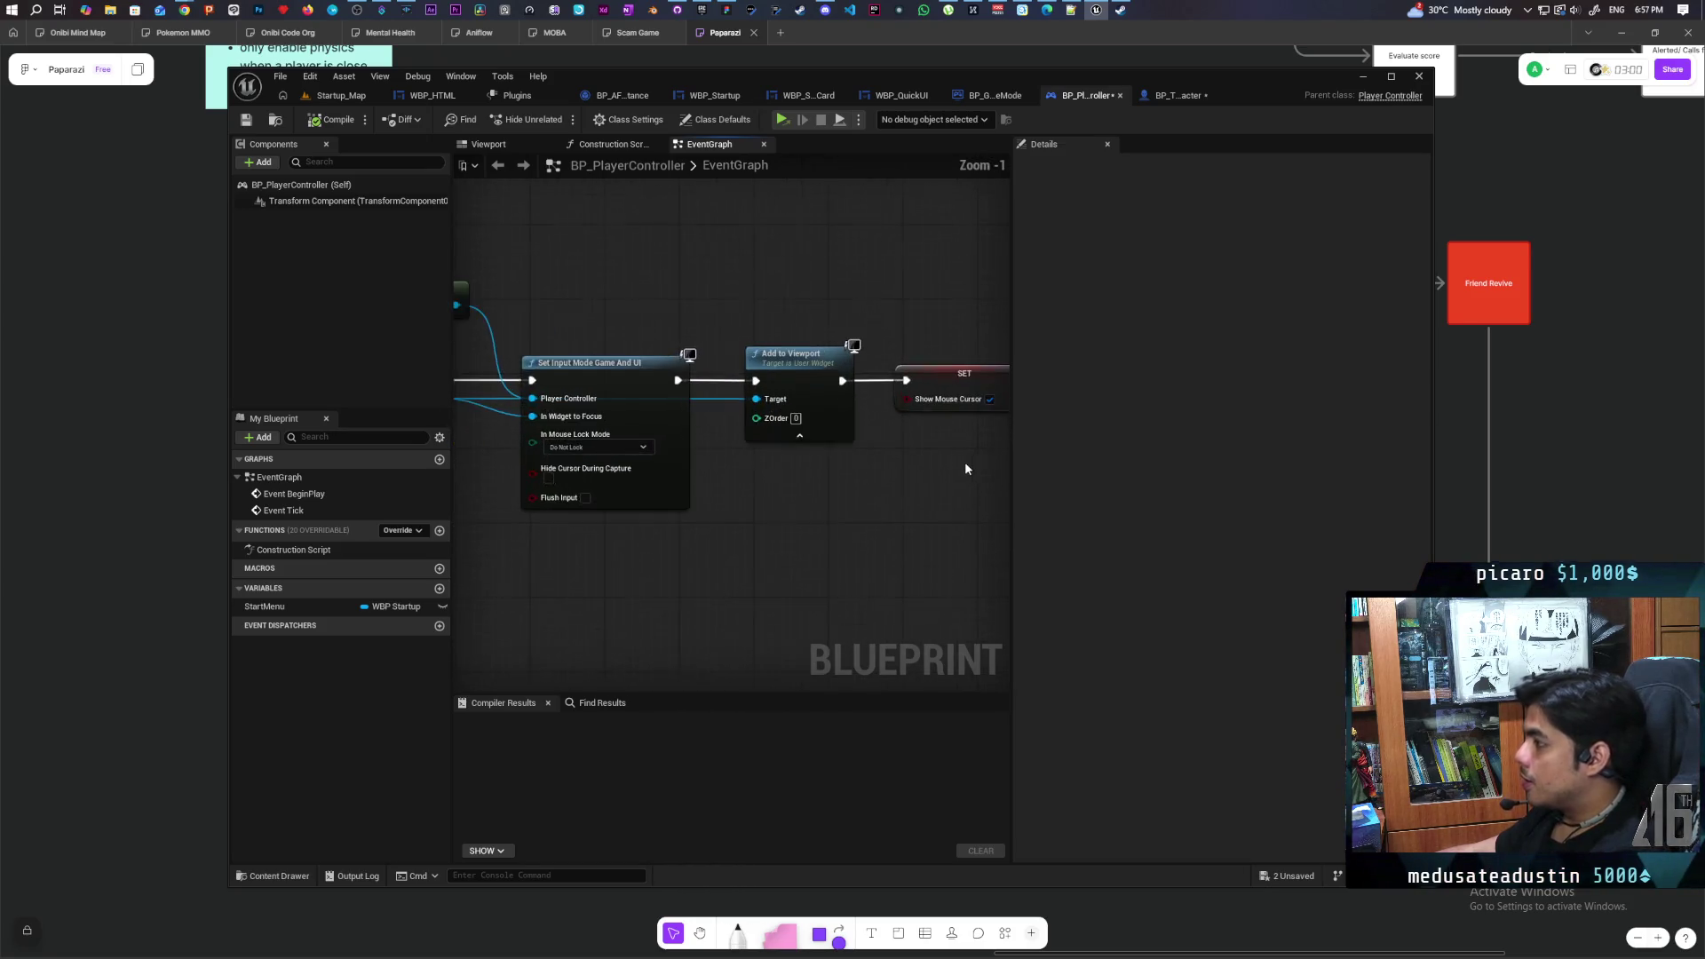
mouse_move(965, 461)
left_mouse_down()
mouse_move(898, 468)
mouse_move(918, 468)
left_mouse_up()
scroll(893, 469, "down", 2)
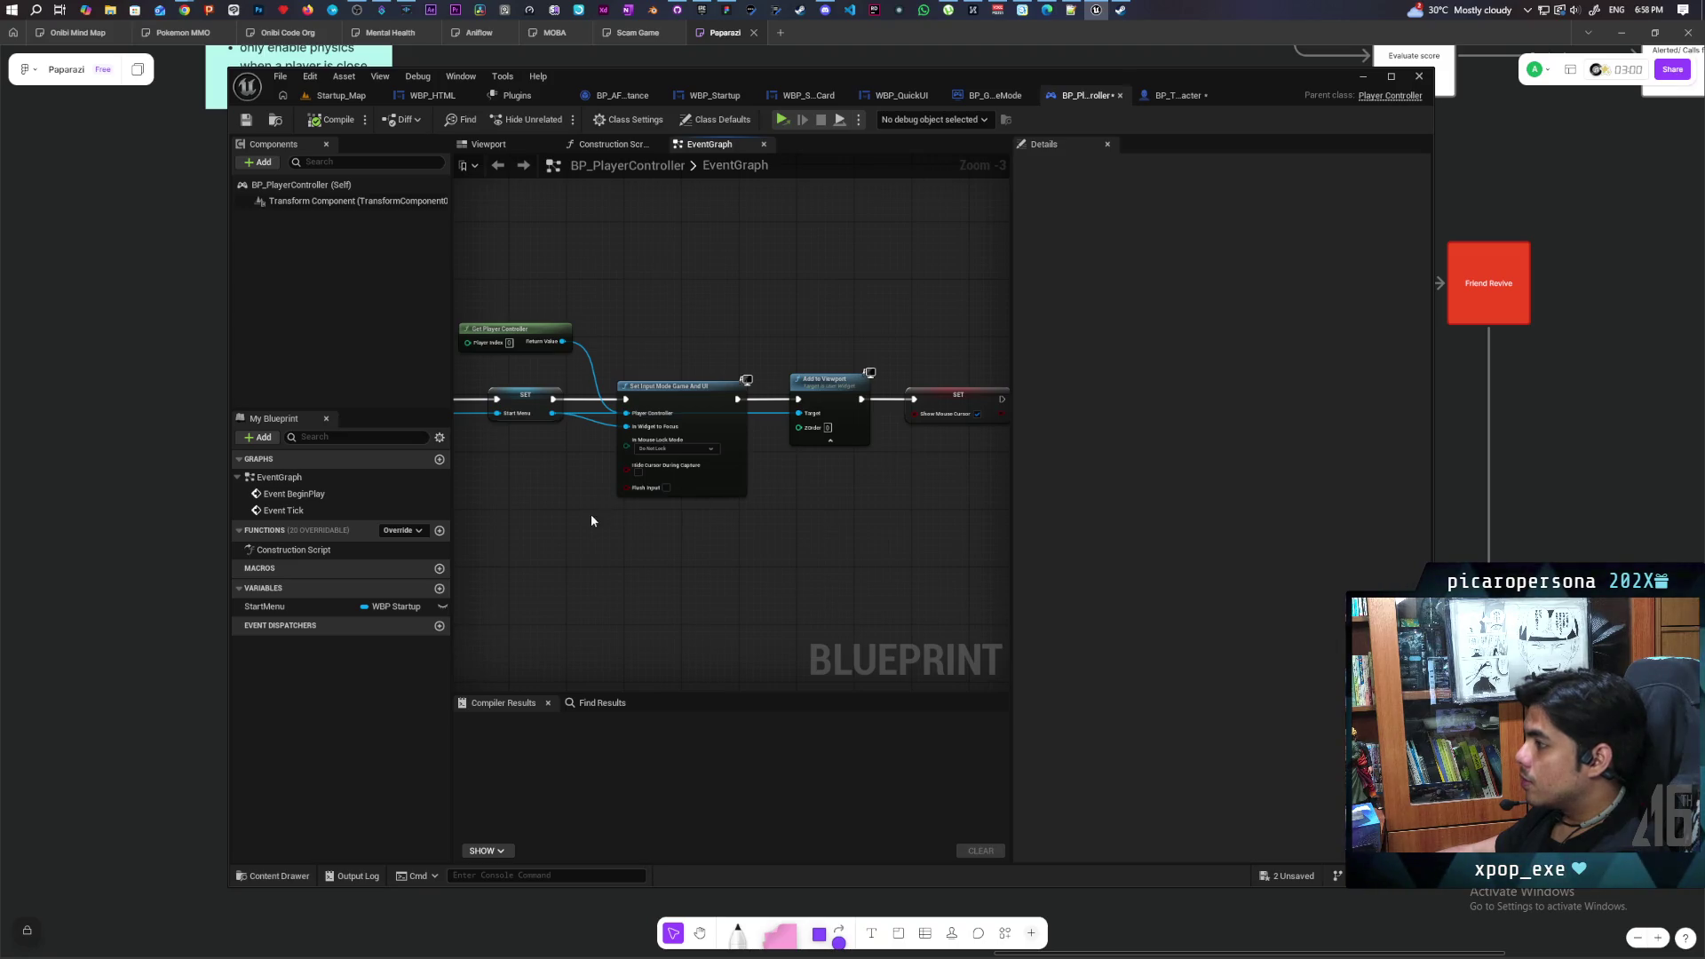
Marquee-select the nodes from Create WBP Startup Widget through the final SET Show Mouse Cursor
mouse_move(590, 515)
left_mouse_down()
mouse_move(757, 502)
mouse_move(666, 491)
mouse_move(720, 456)
left_mouse_up()
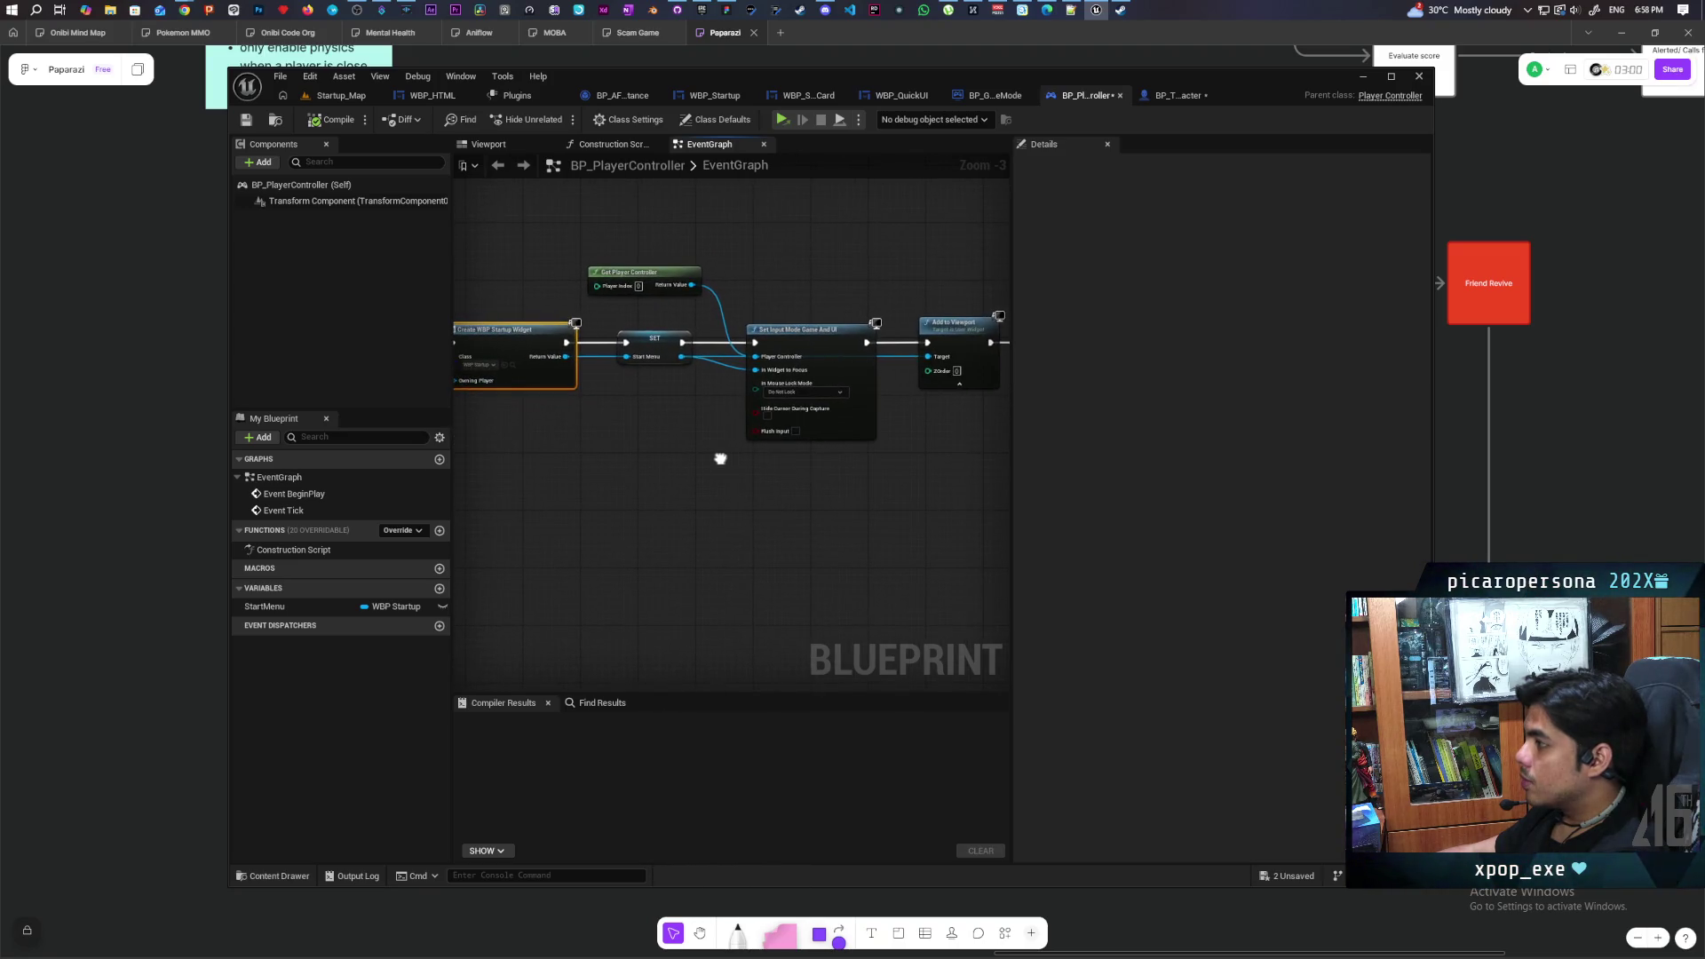
scroll(719, 456, "down", 1)
scroll(720, 460, "up", 1)
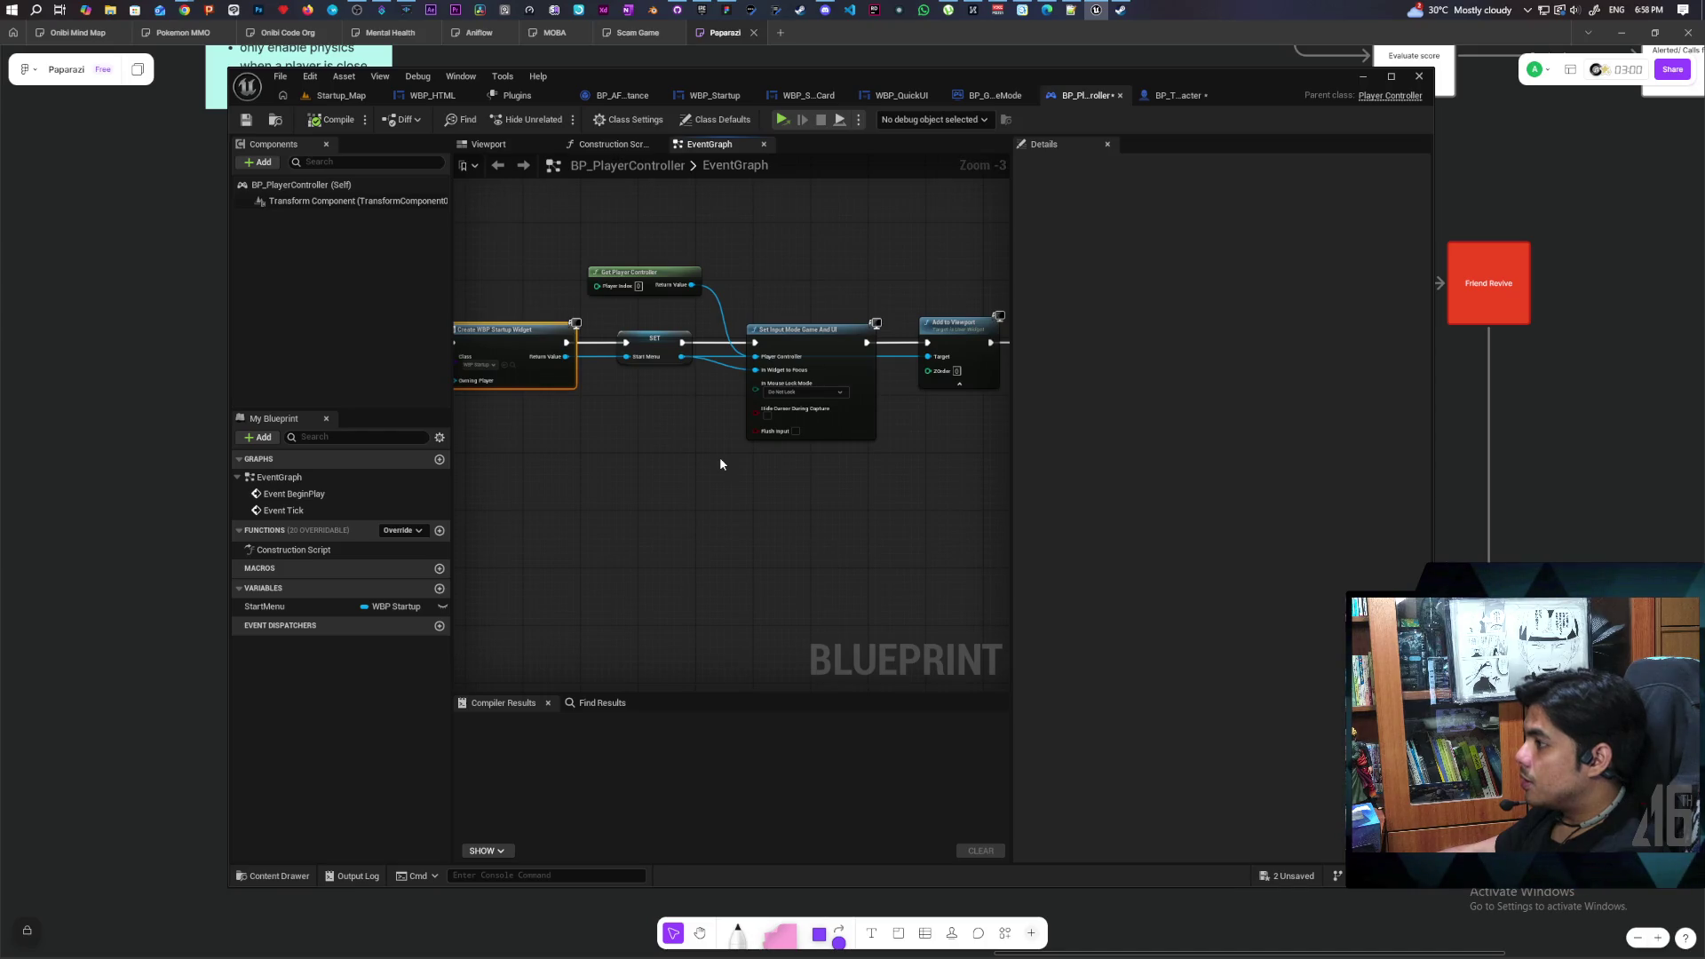
scroll(719, 456, "down", 2)
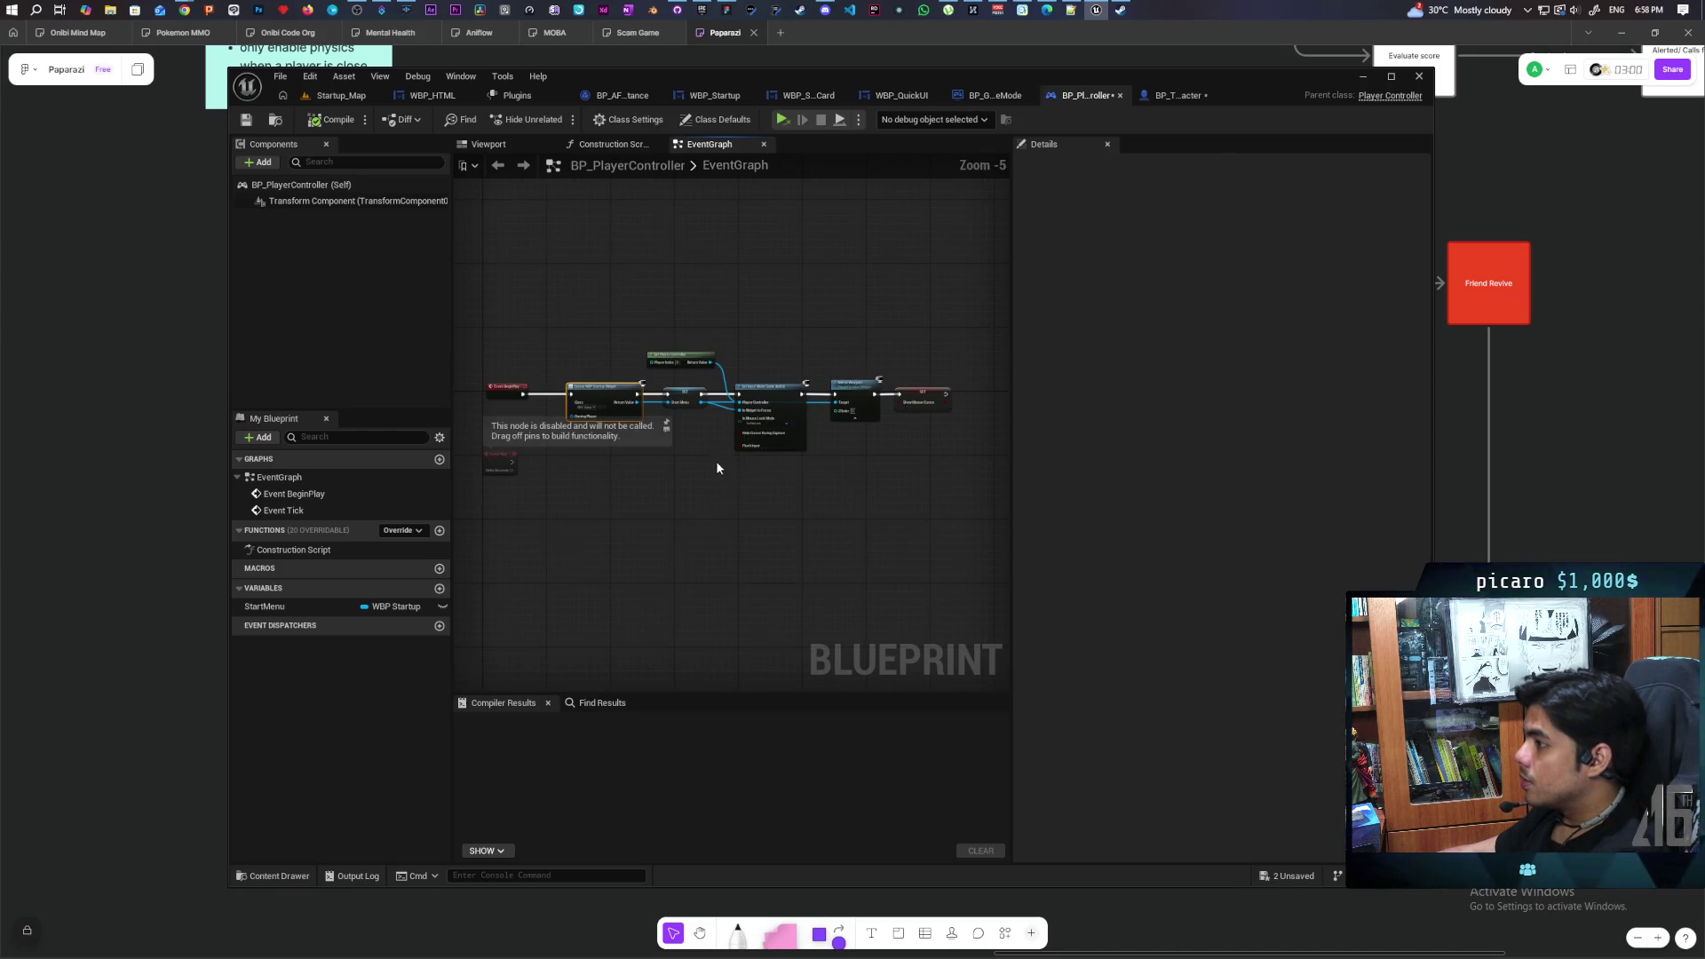
left_click_drag(614, 318, 855, 487)
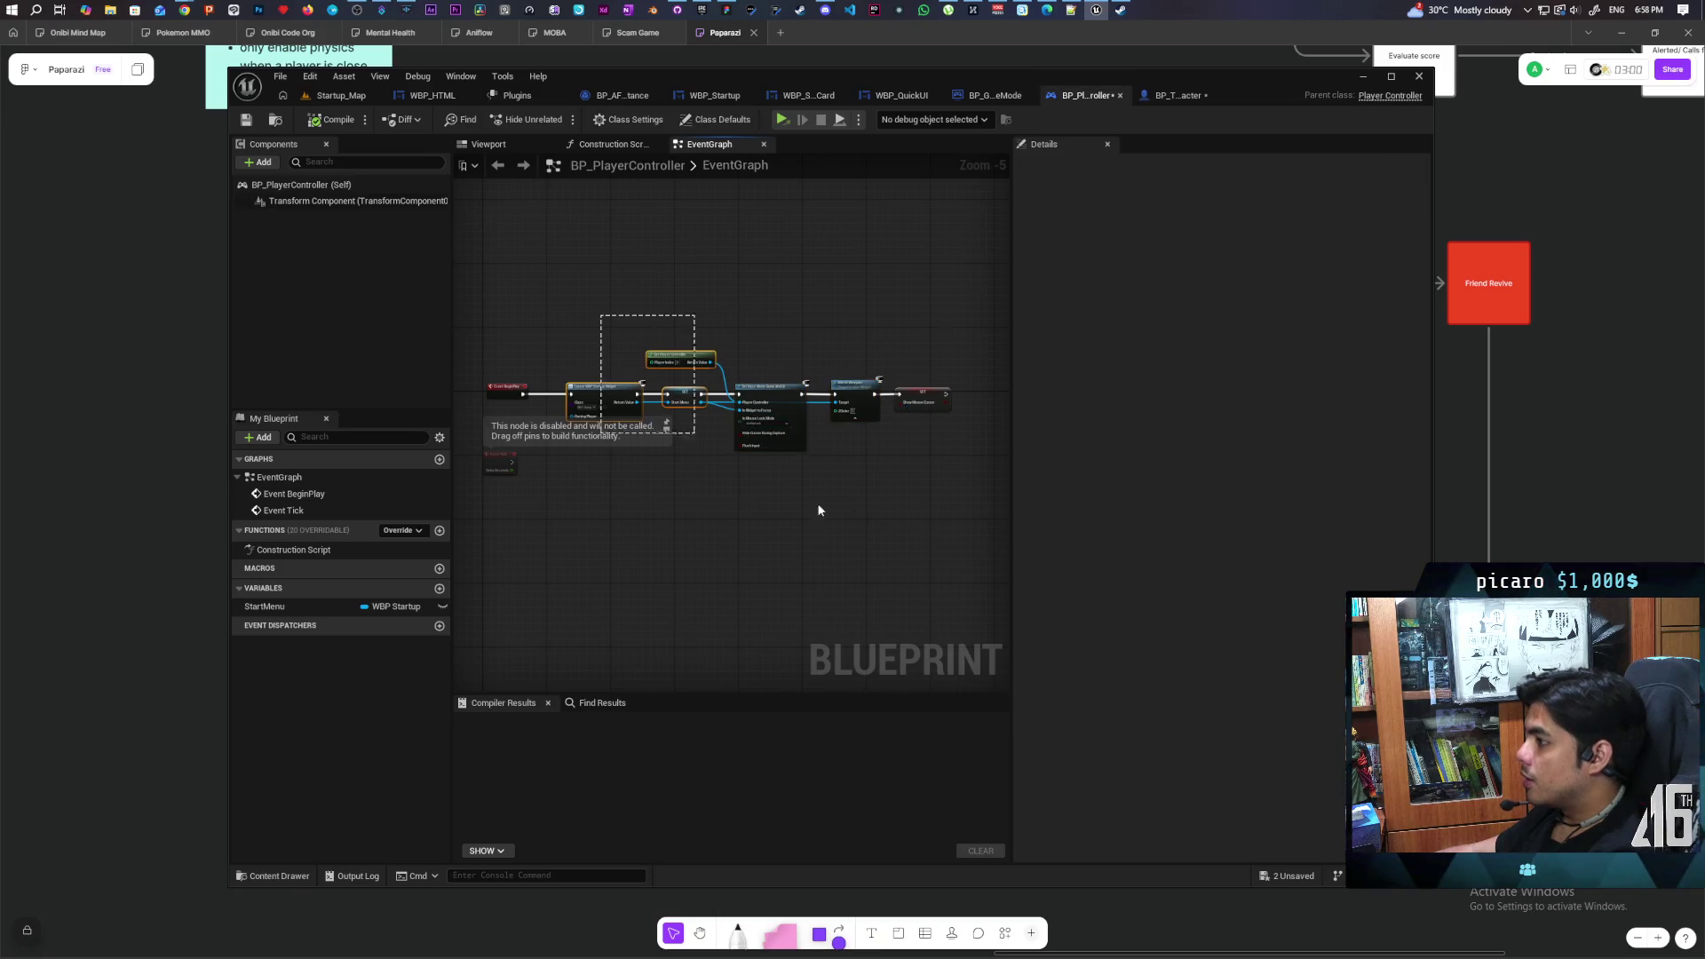
left_click_drag(693, 320, 947, 499)
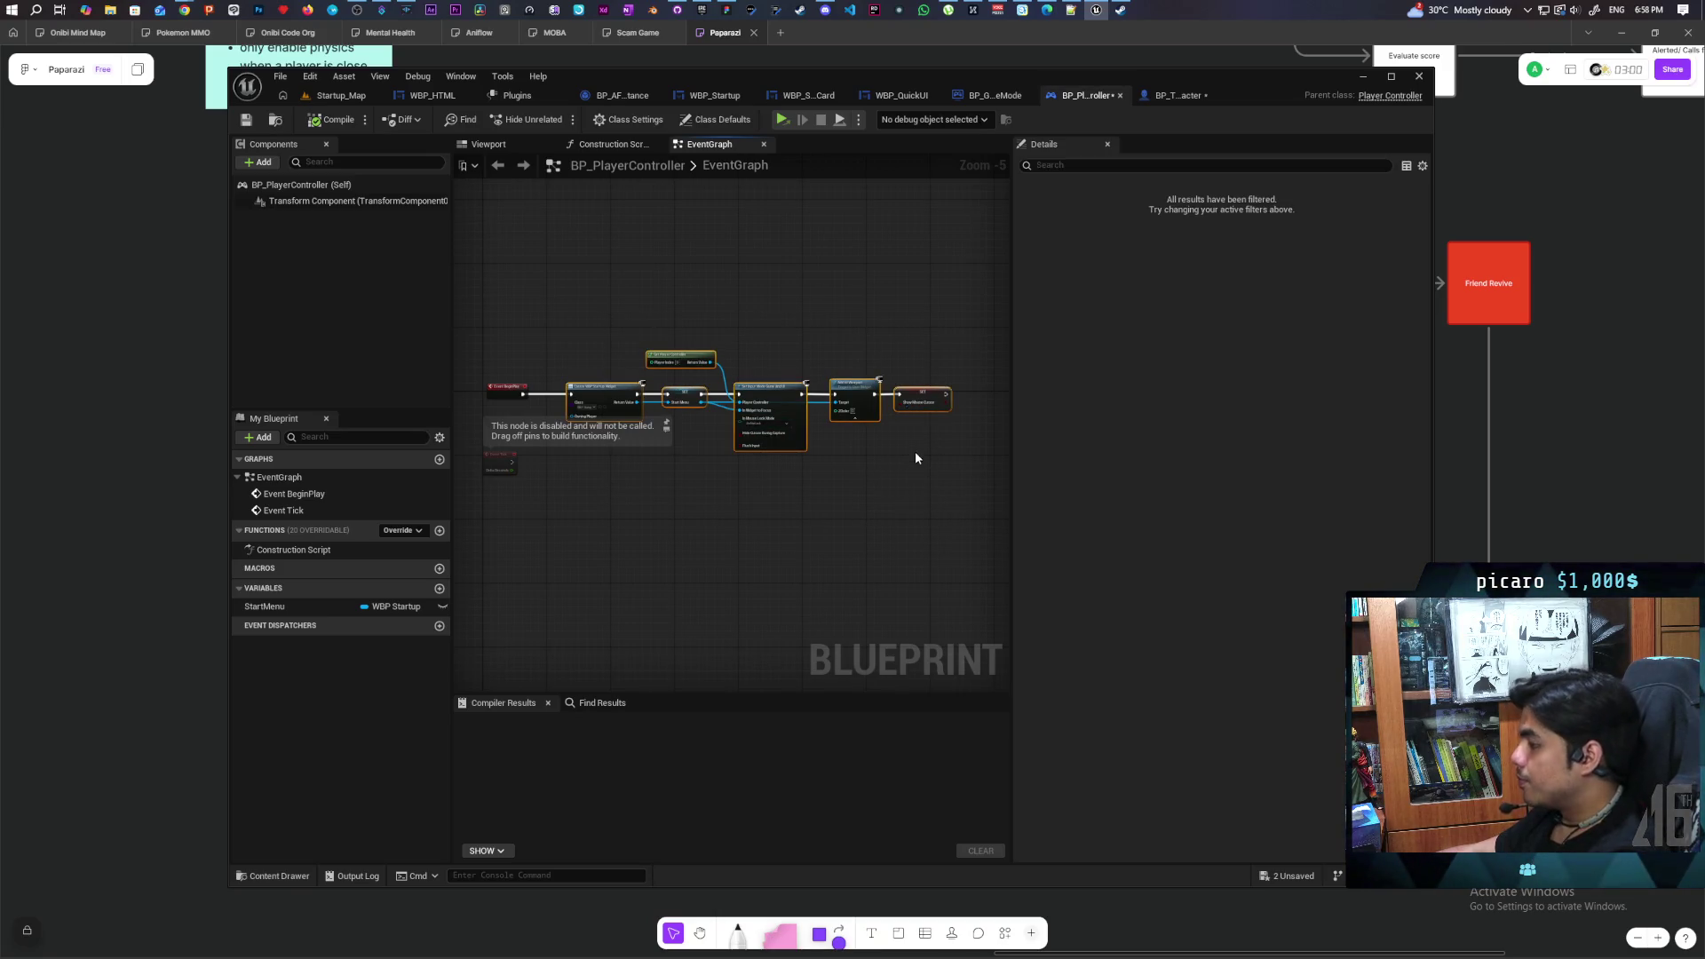
Open the Startup_Map level blueprint from the Blueprints dropdown
left_click(325, 96)
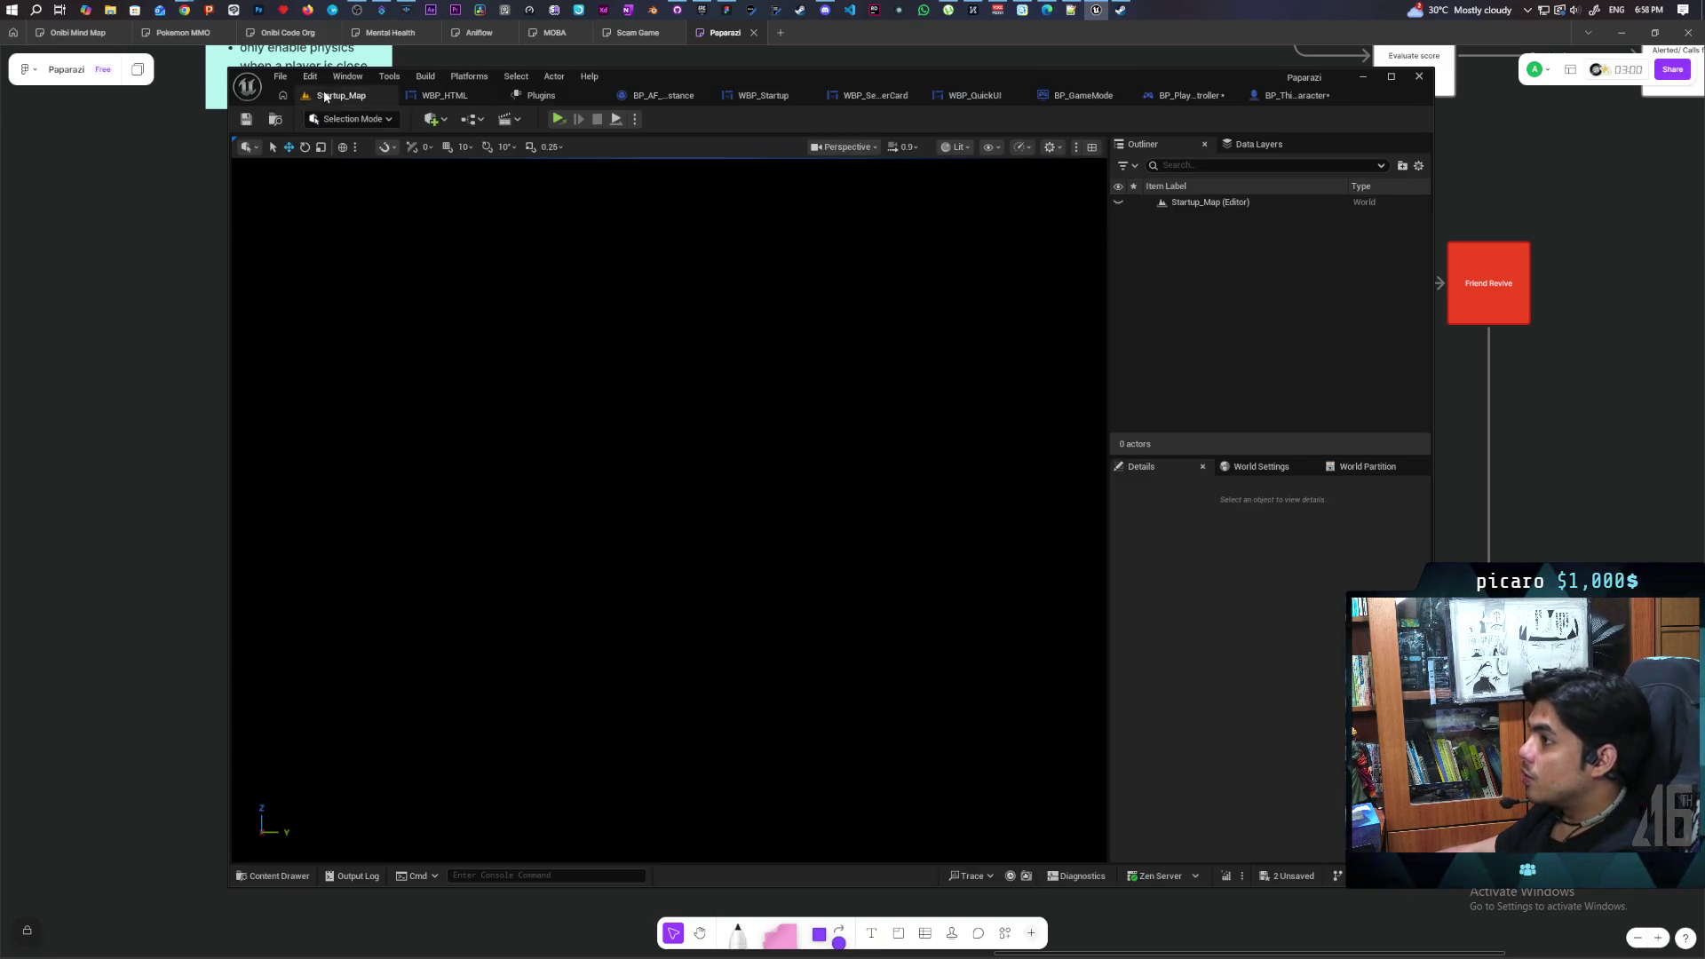
left_click(470, 119)
left_click(593, 218)
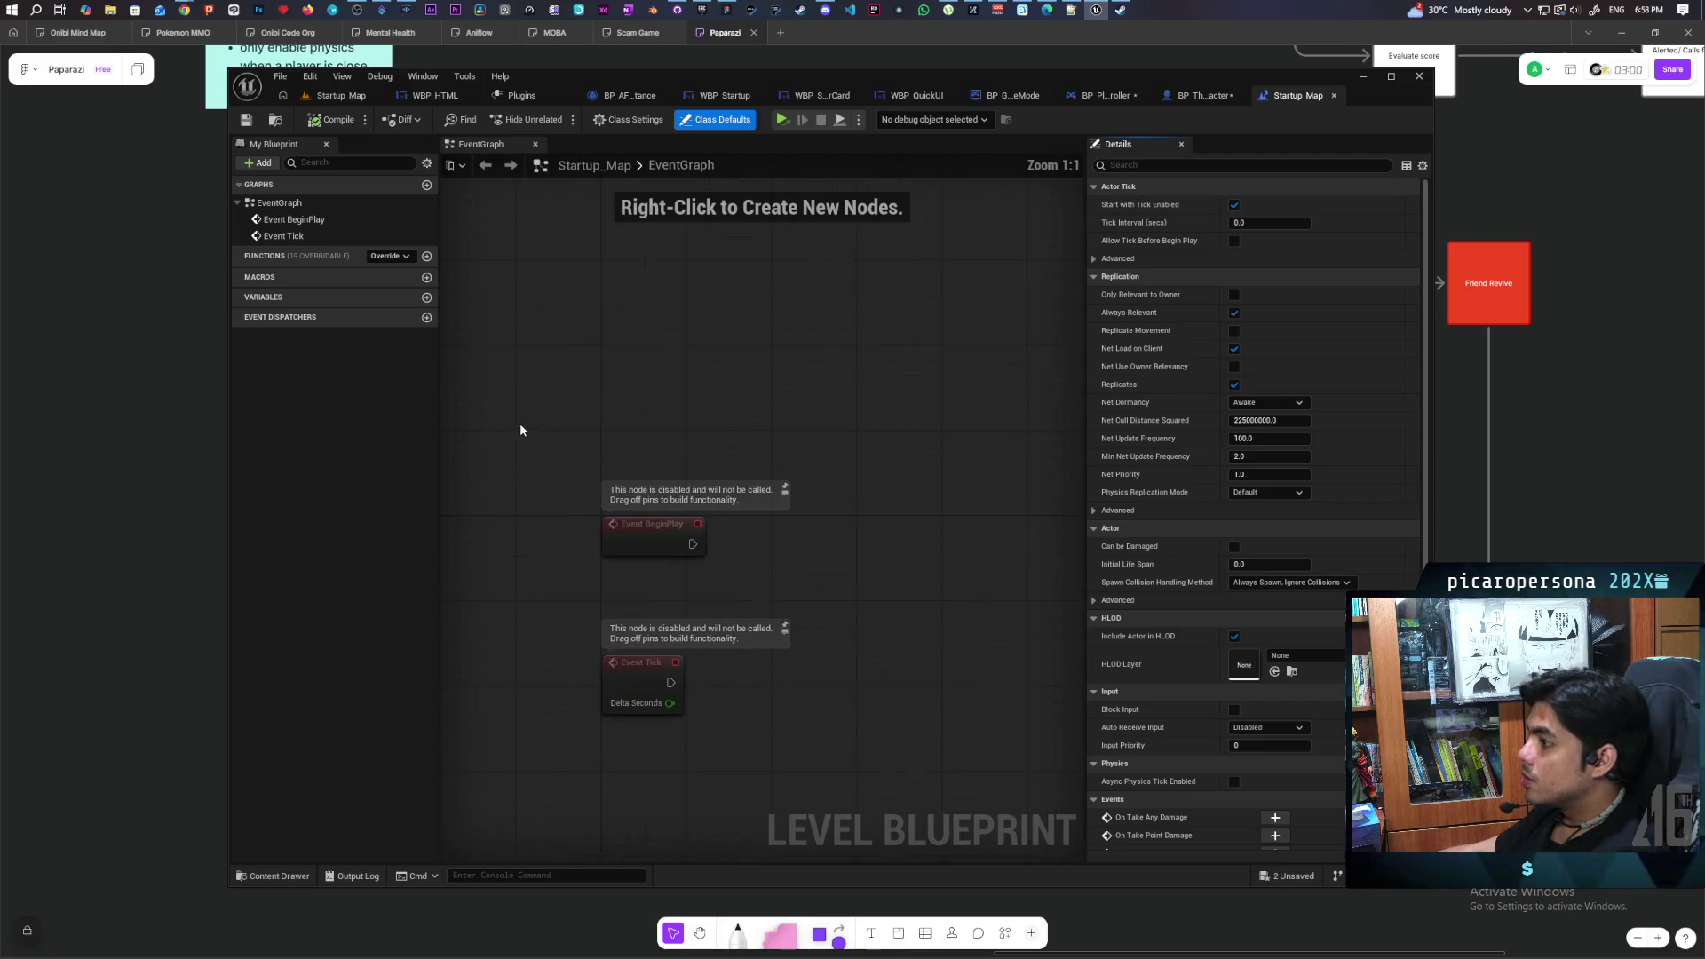
Paste the startup nodes and wire Event BeginPlay into Create WBP Startup Widget
key("ctrl+v")
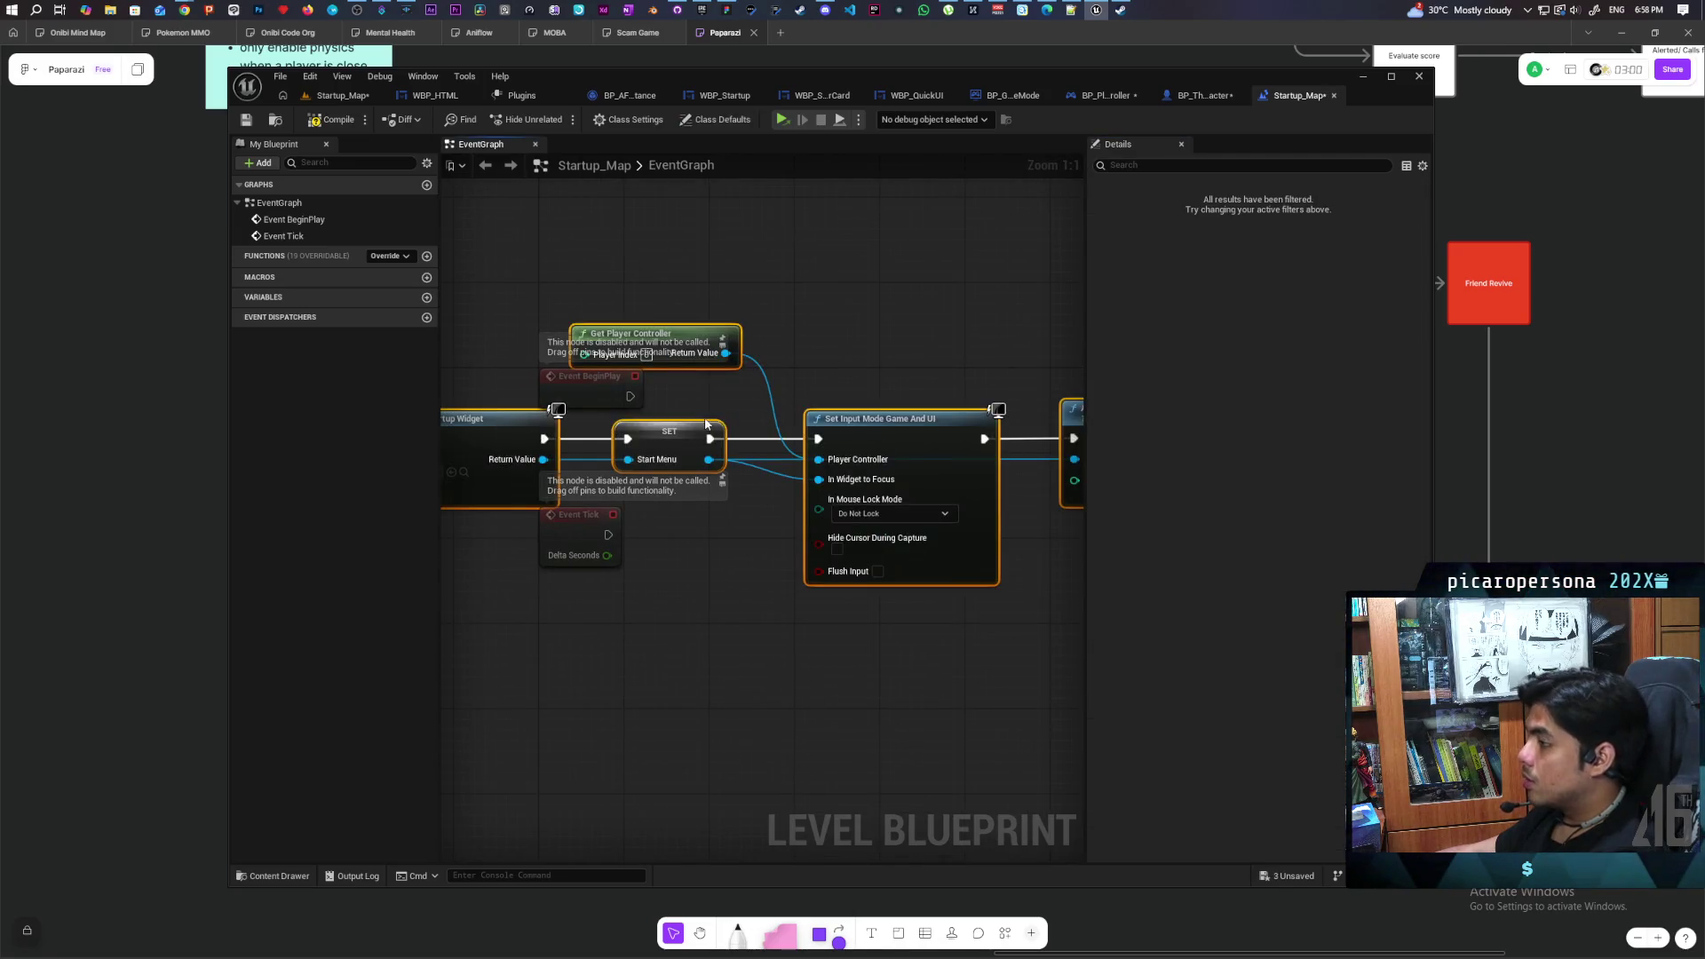
mouse_move(546, 377)
left_mouse_down()
mouse_move(750, 376)
mouse_move(471, 408)
left_mouse_up()
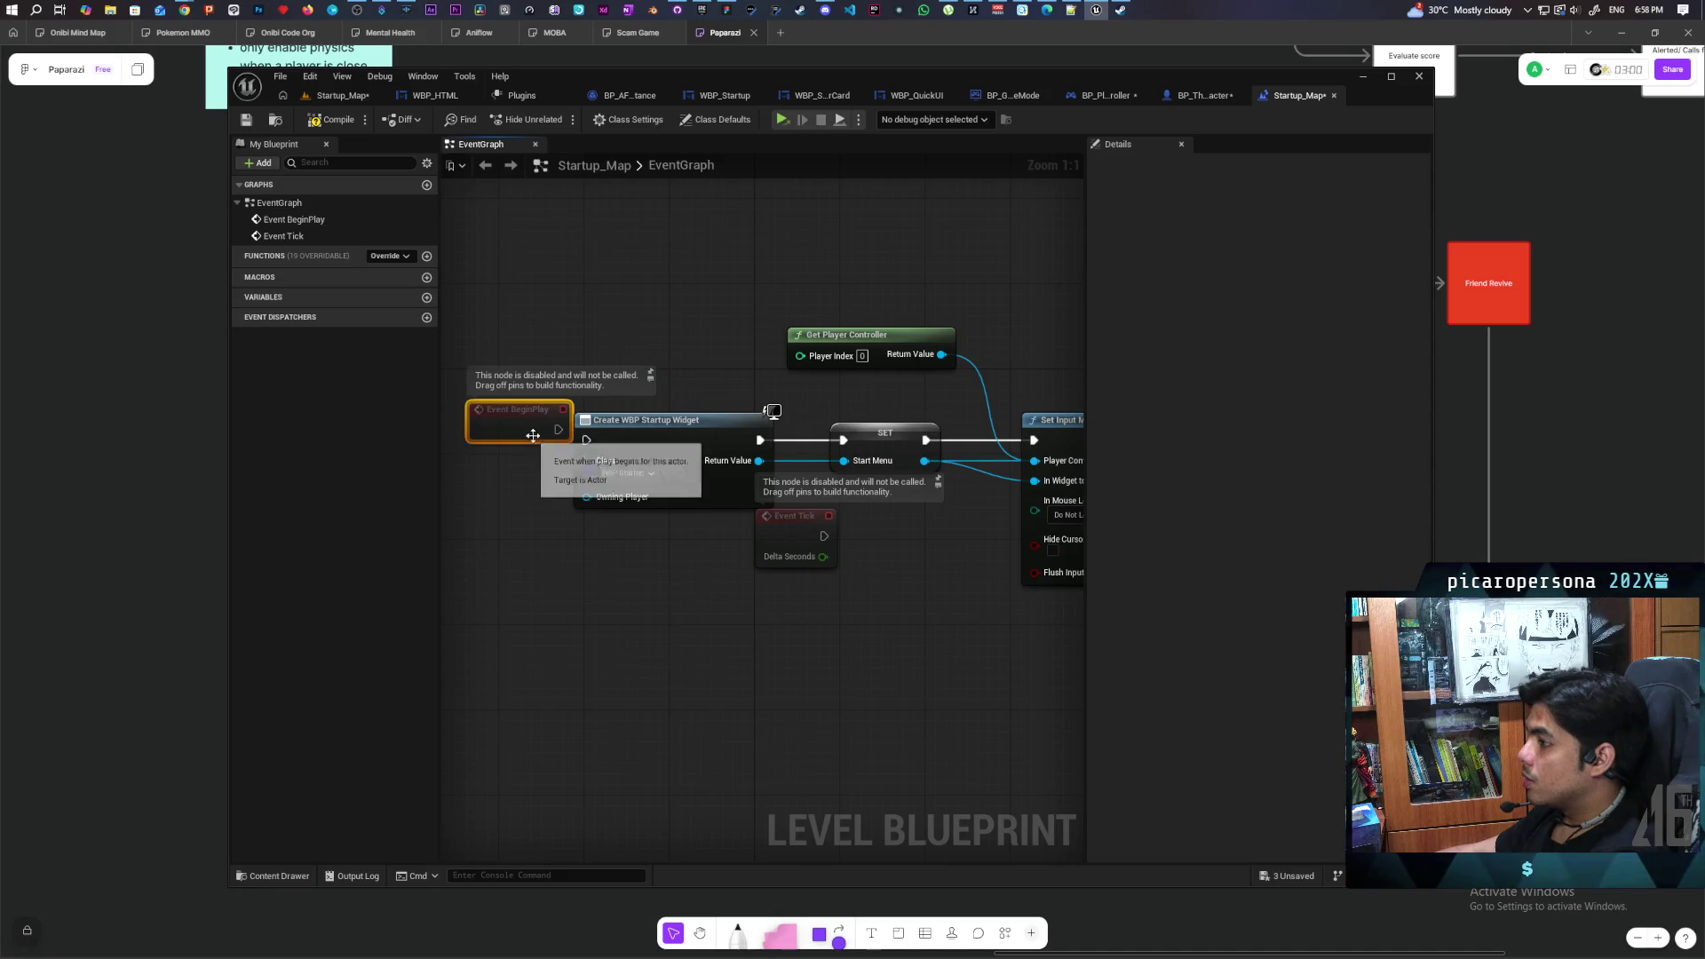
left_click_drag(594, 451, 587, 441)
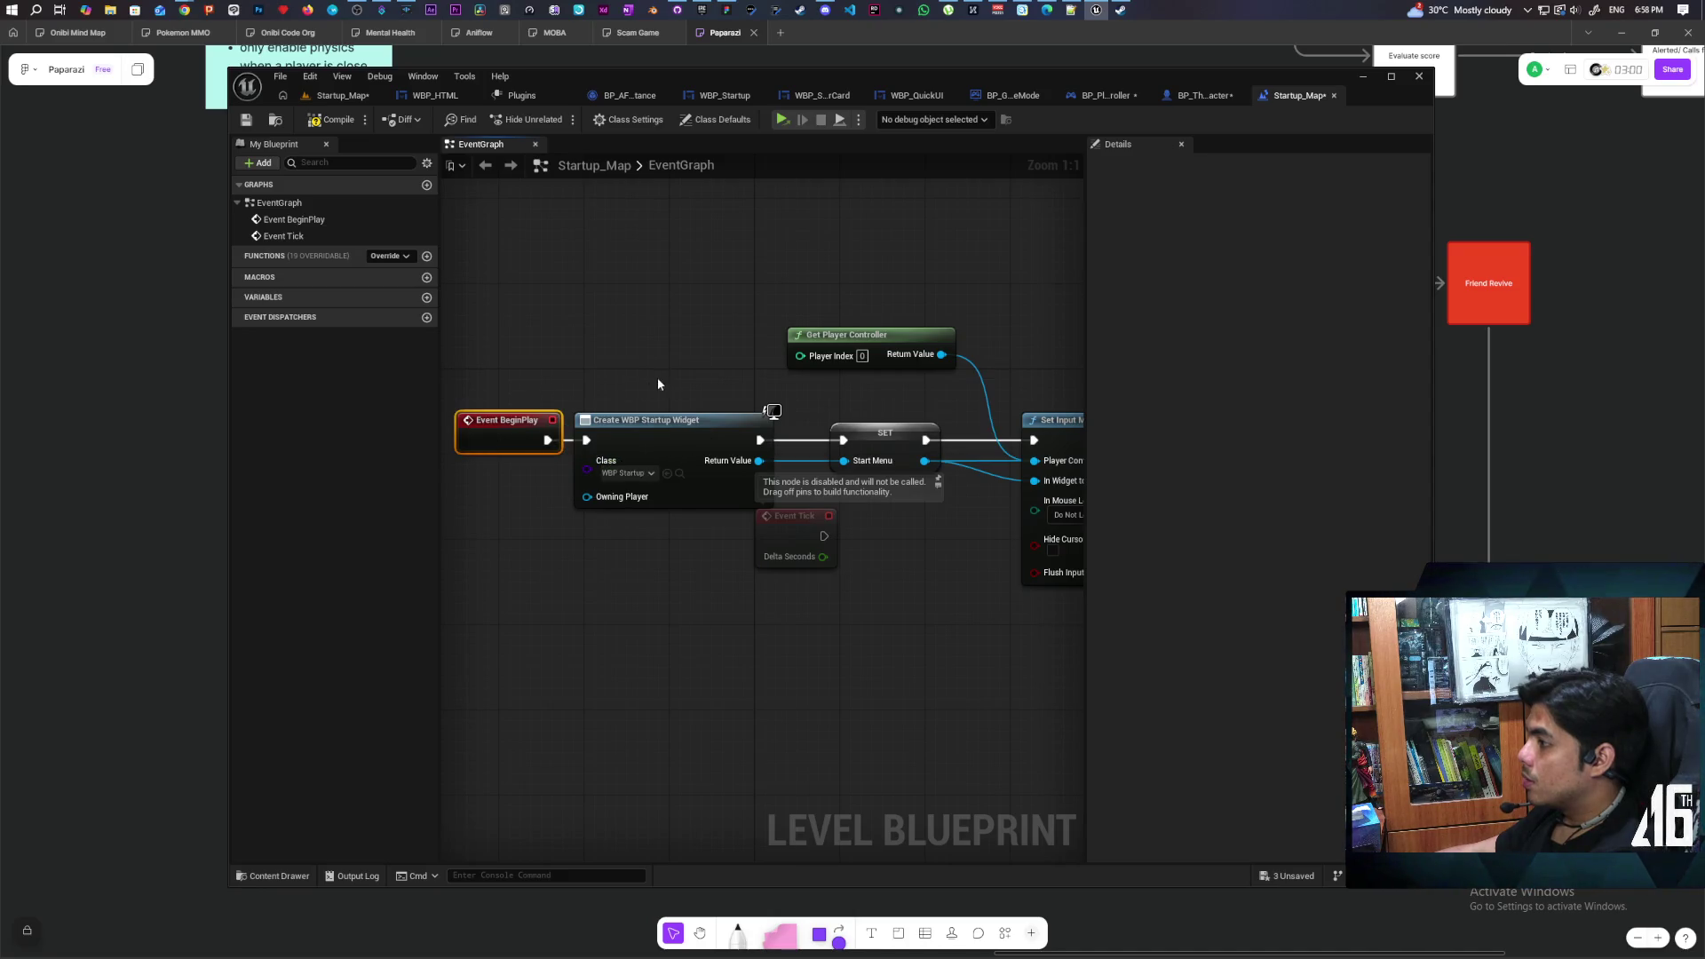
left_click_drag(657, 376, 478, 361)
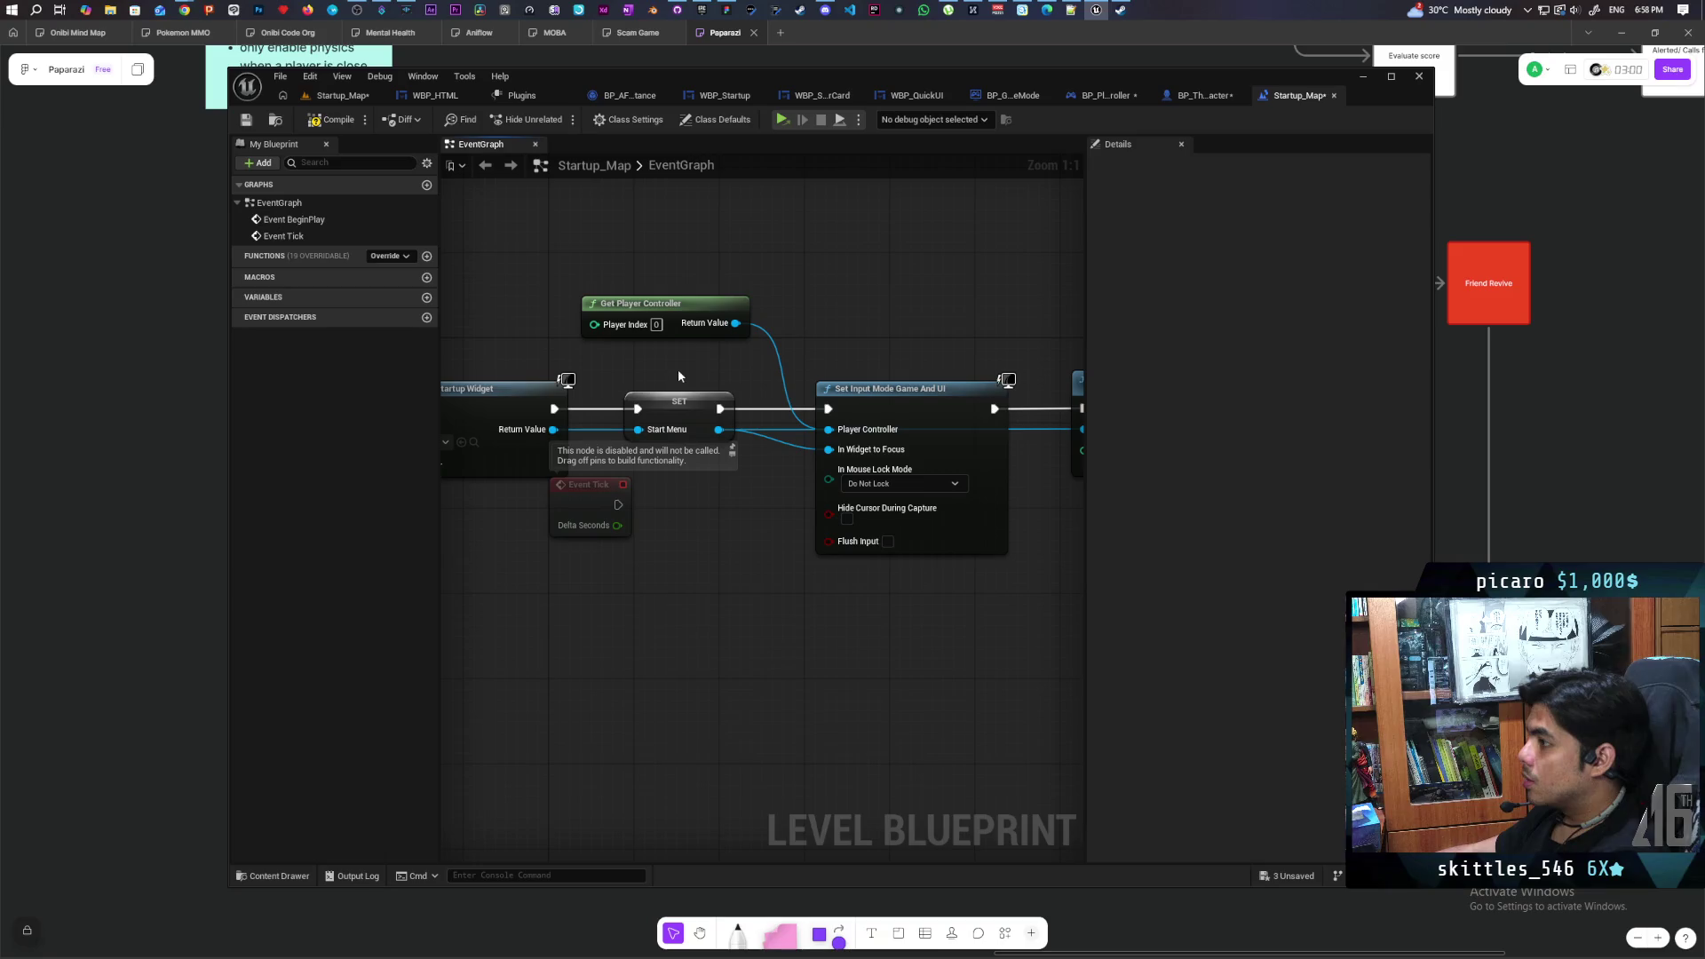
Add an enabled SET Show Mouse Cursor node off the player controller, chained after Add to Viewport
left_click_drag(784, 377, 701, 367)
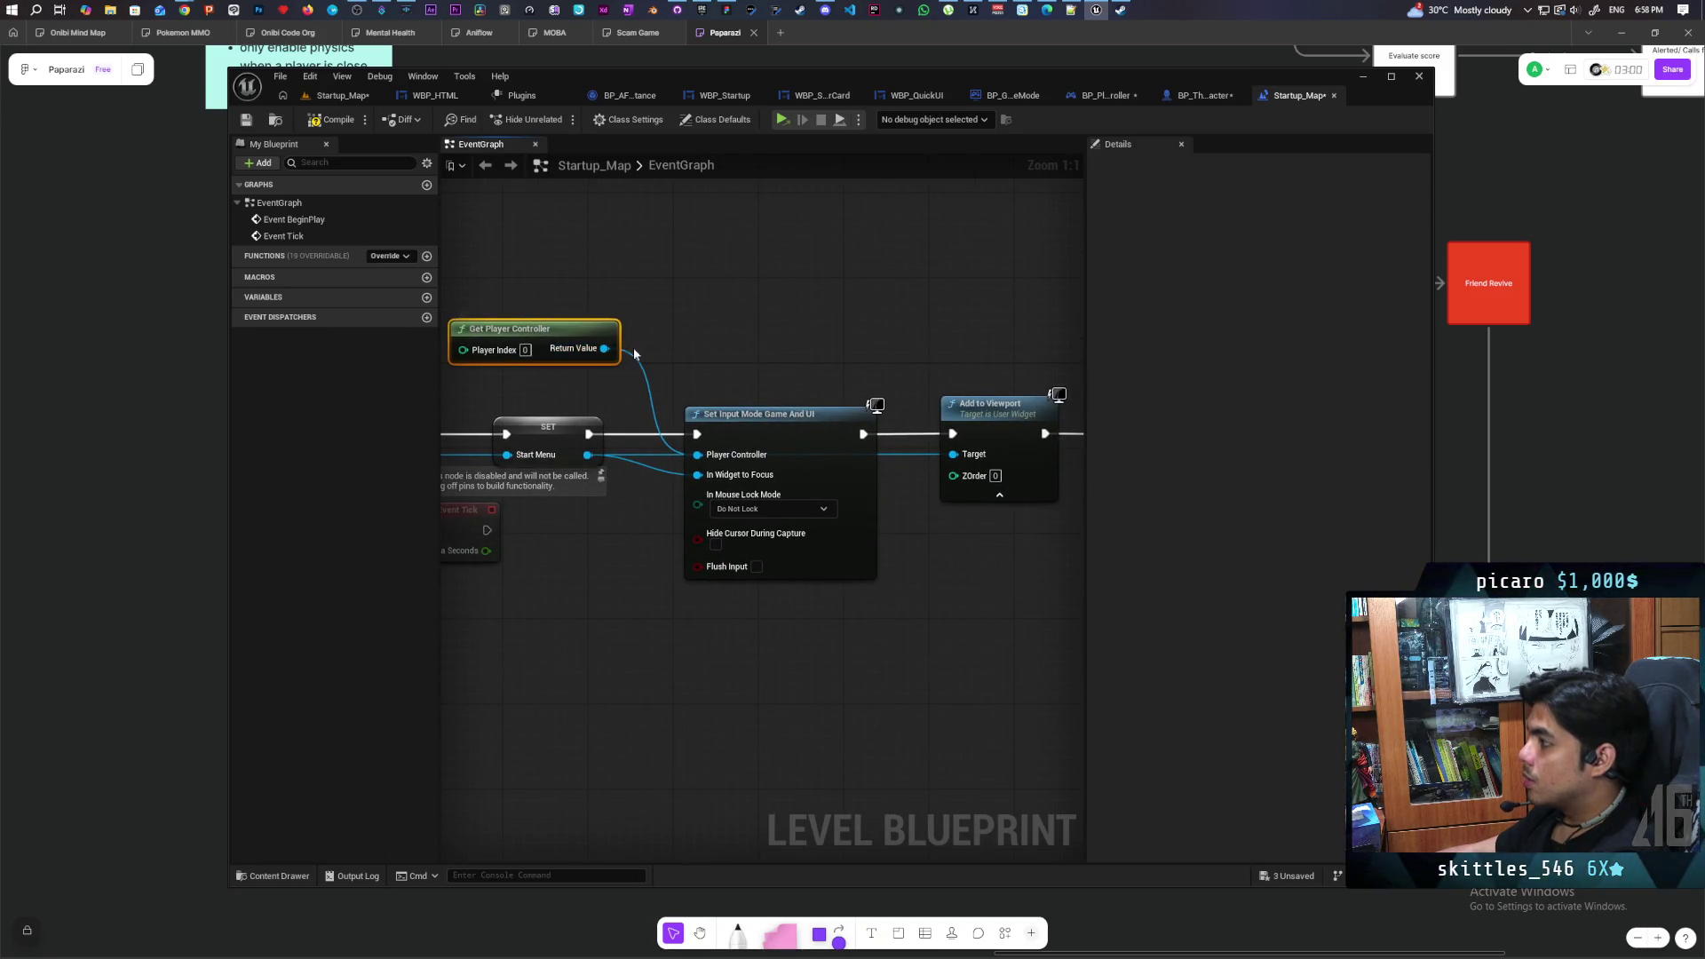
mouse_move(604, 348)
left_mouse_down()
mouse_move(782, 382)
mouse_move(746, 313)
left_mouse_up()
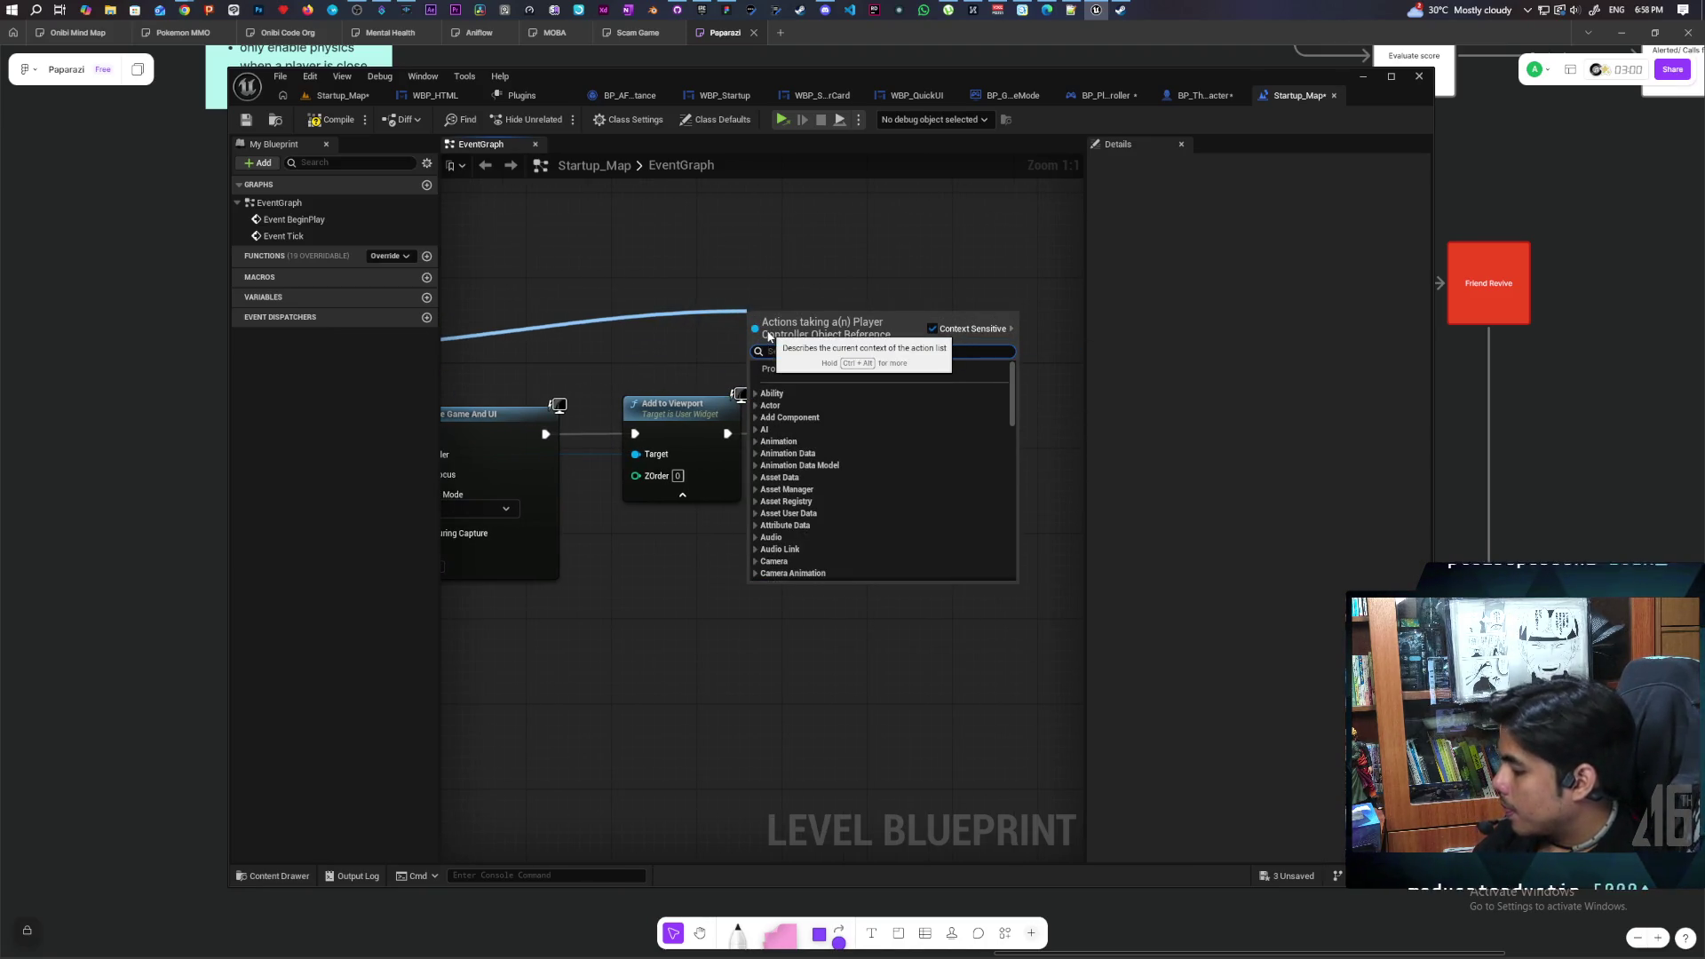
type("show")
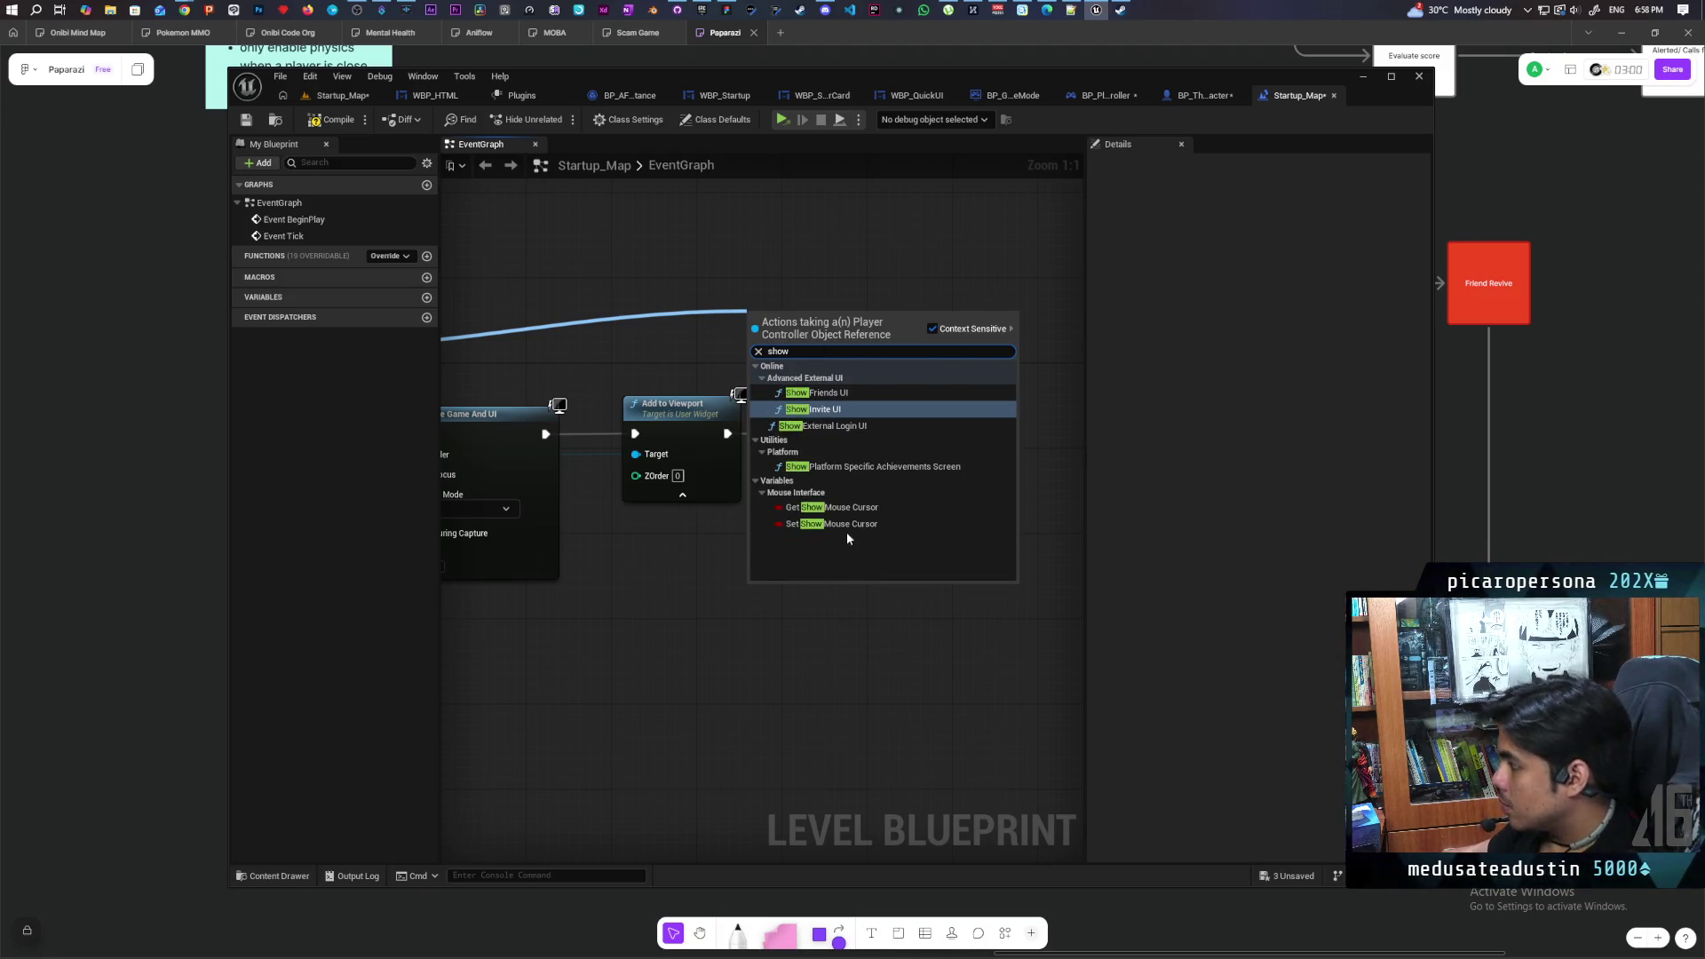
left_click(844, 524)
left_click(845, 349)
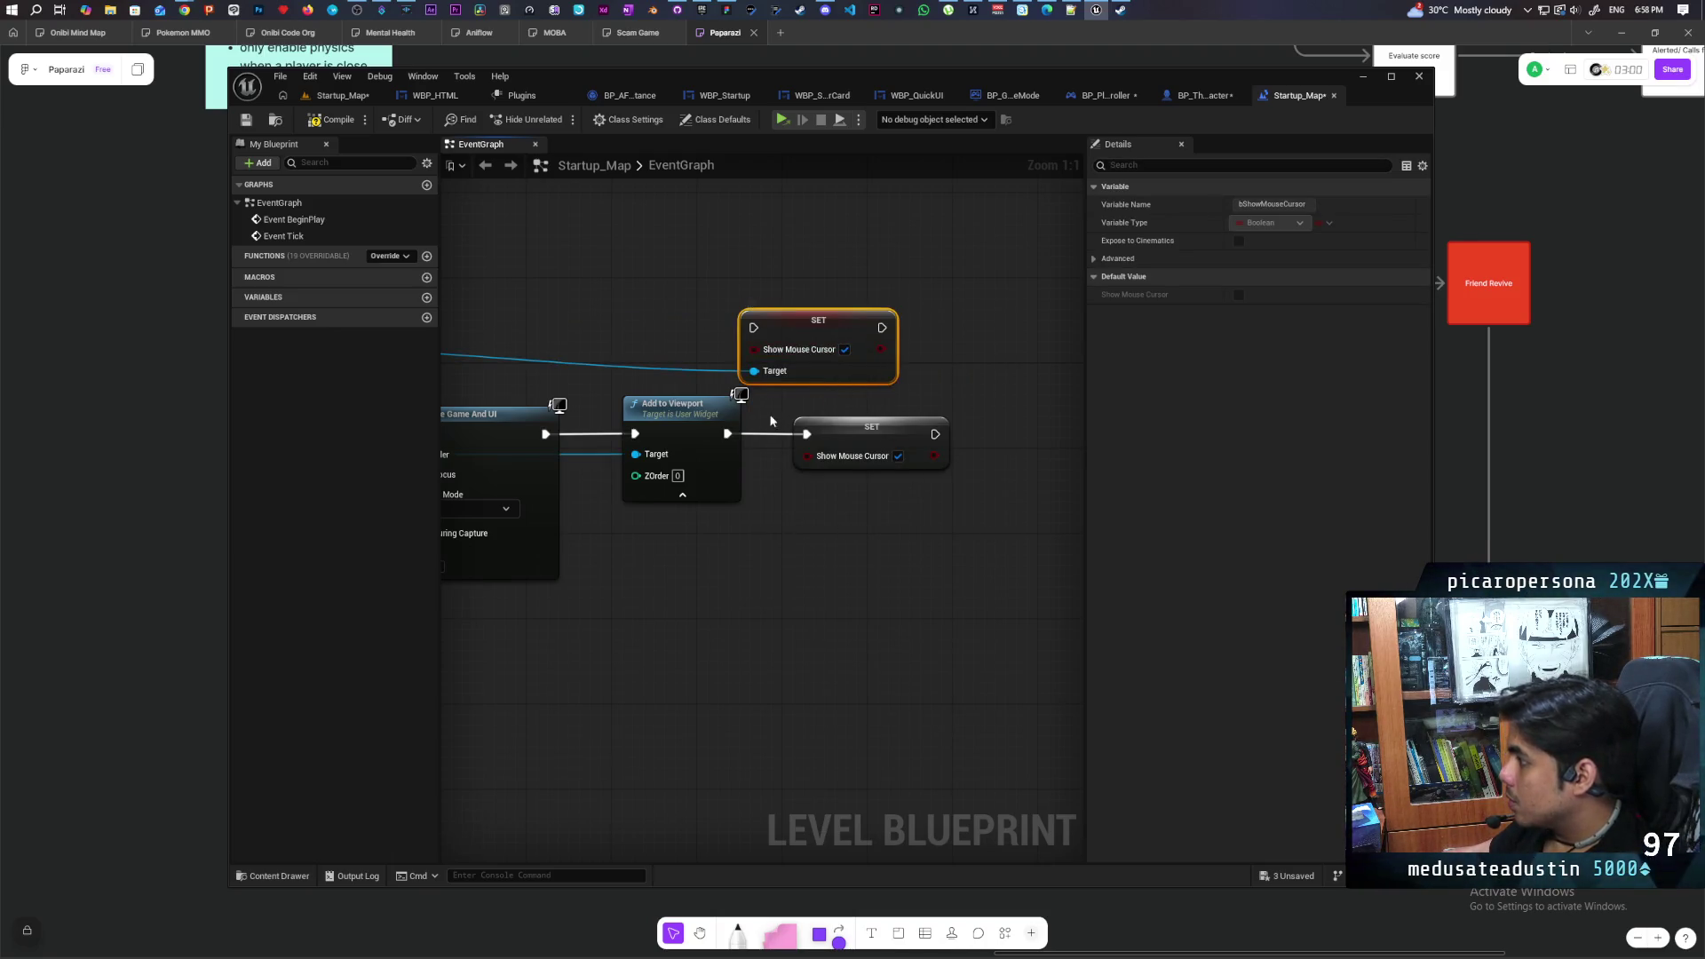
left_click_drag(722, 441, 753, 327)
left_click_drag(880, 349, 883, 353)
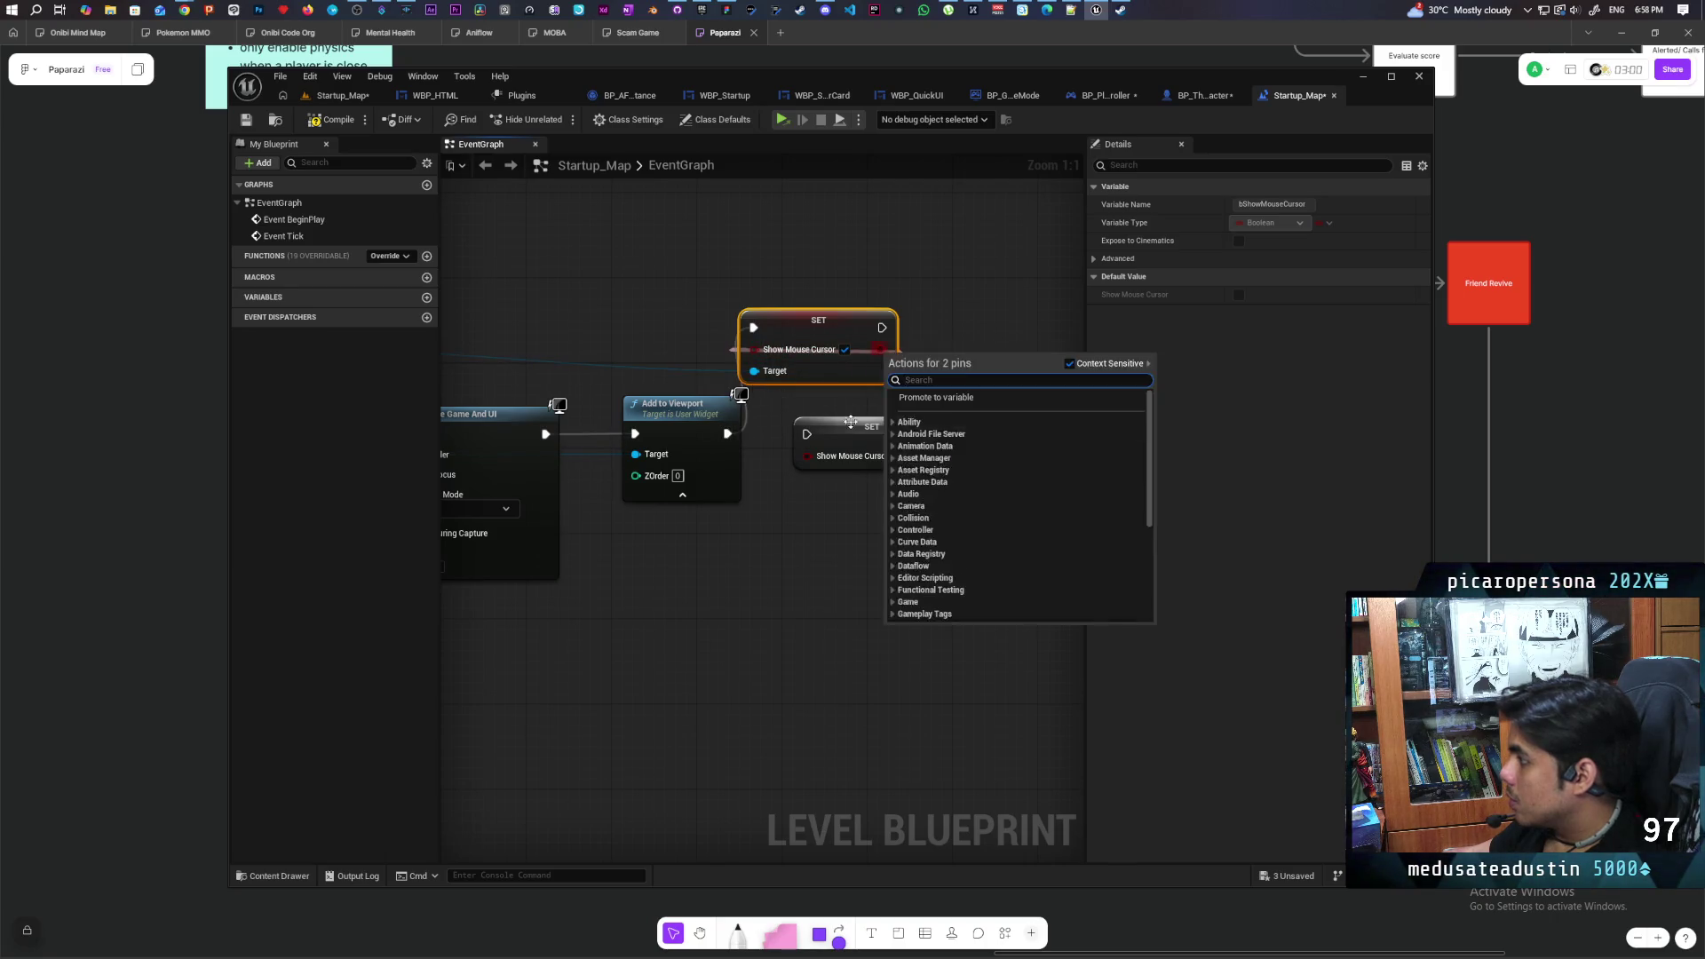
Delete the duplicate SET Show Mouse Cursor node and place the remaining one beside Add to Viewport
left_click_drag(803, 398, 844, 435)
key("Delete")
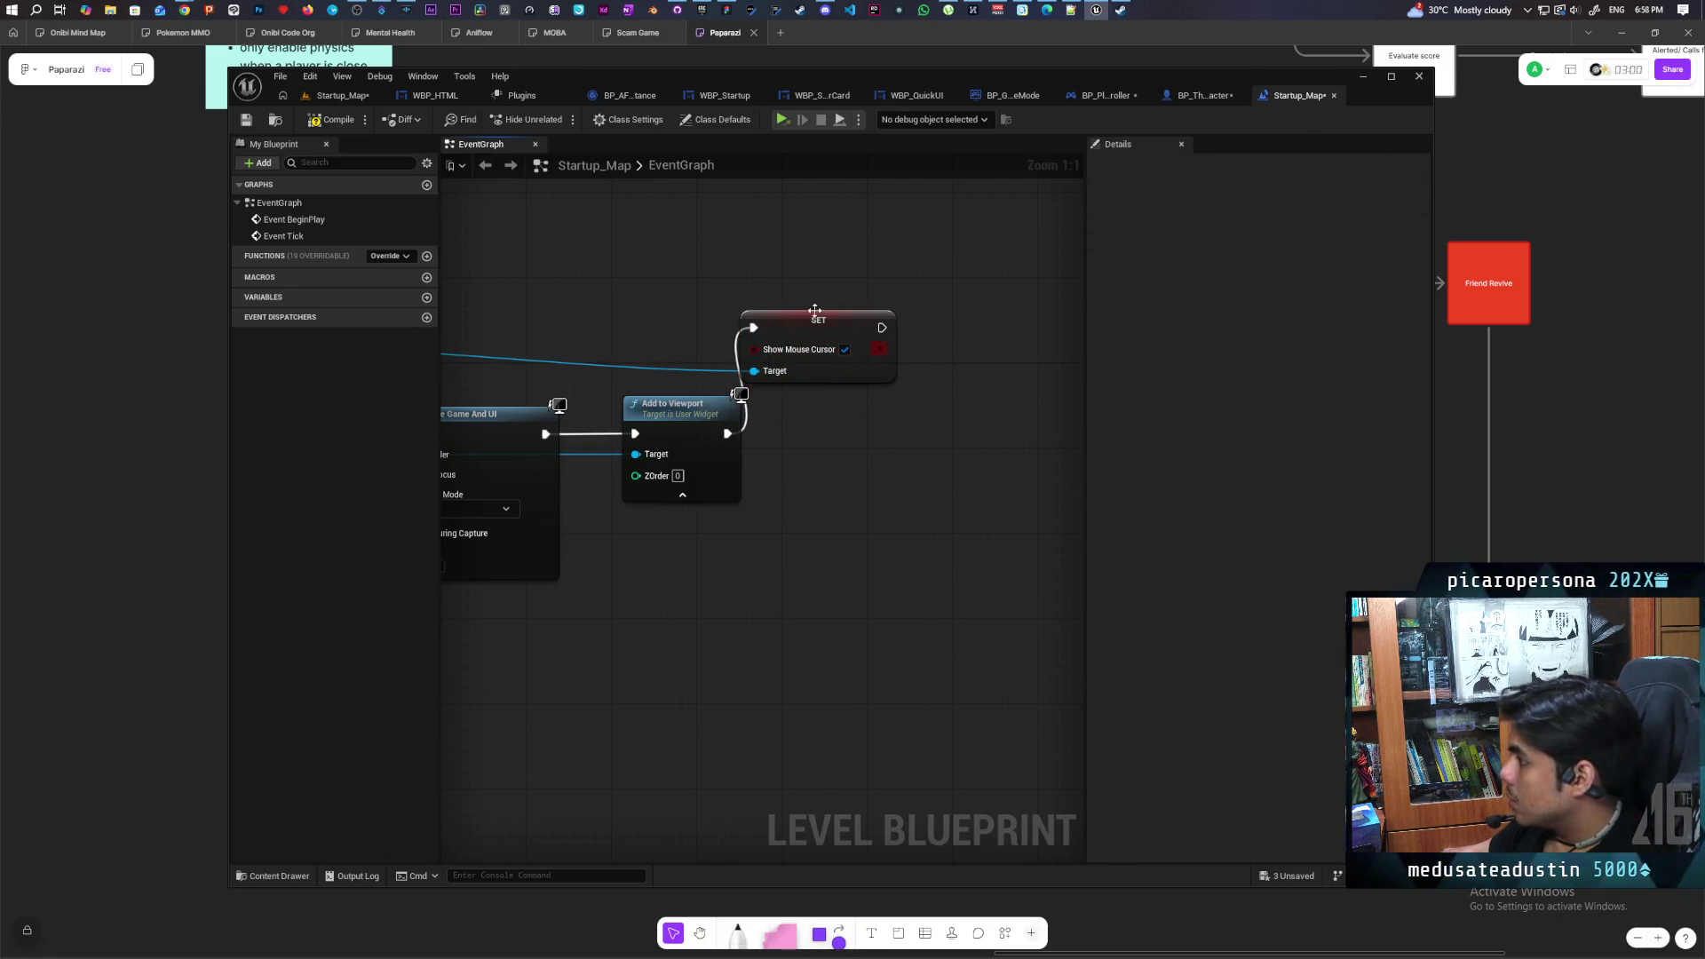
mouse_move(814, 310)
left_mouse_down()
mouse_move(910, 392)
mouse_move(886, 416)
left_mouse_up()
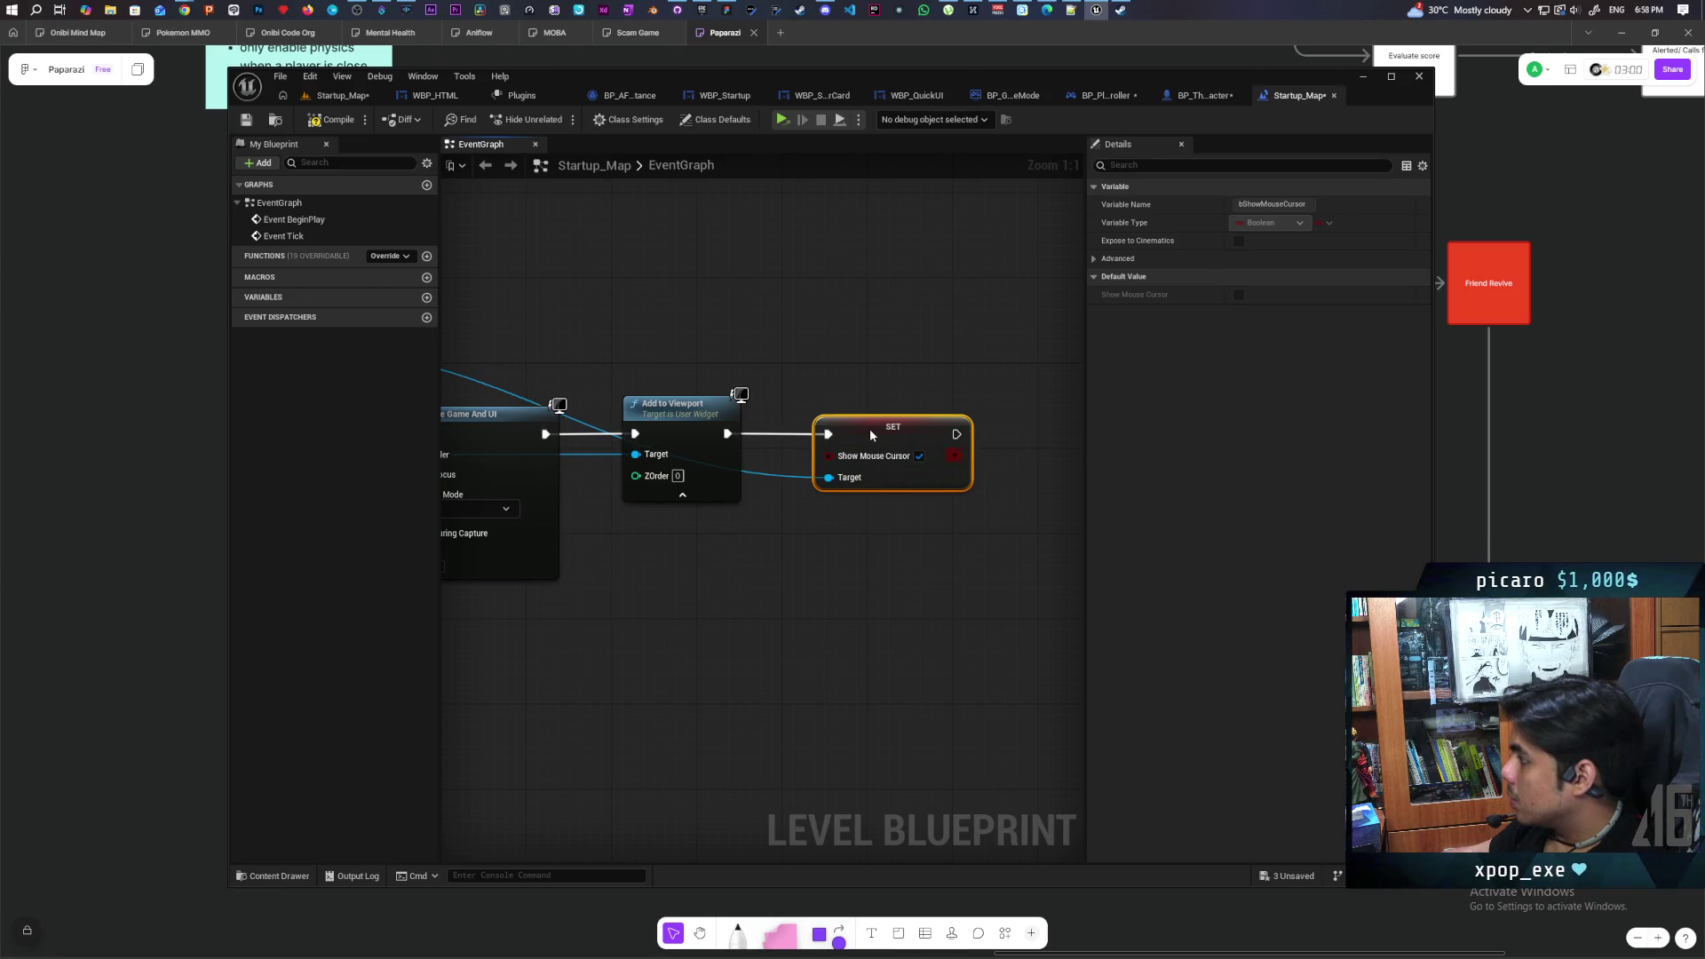
left_click(865, 343)
scroll(721, 562, "down", 1)
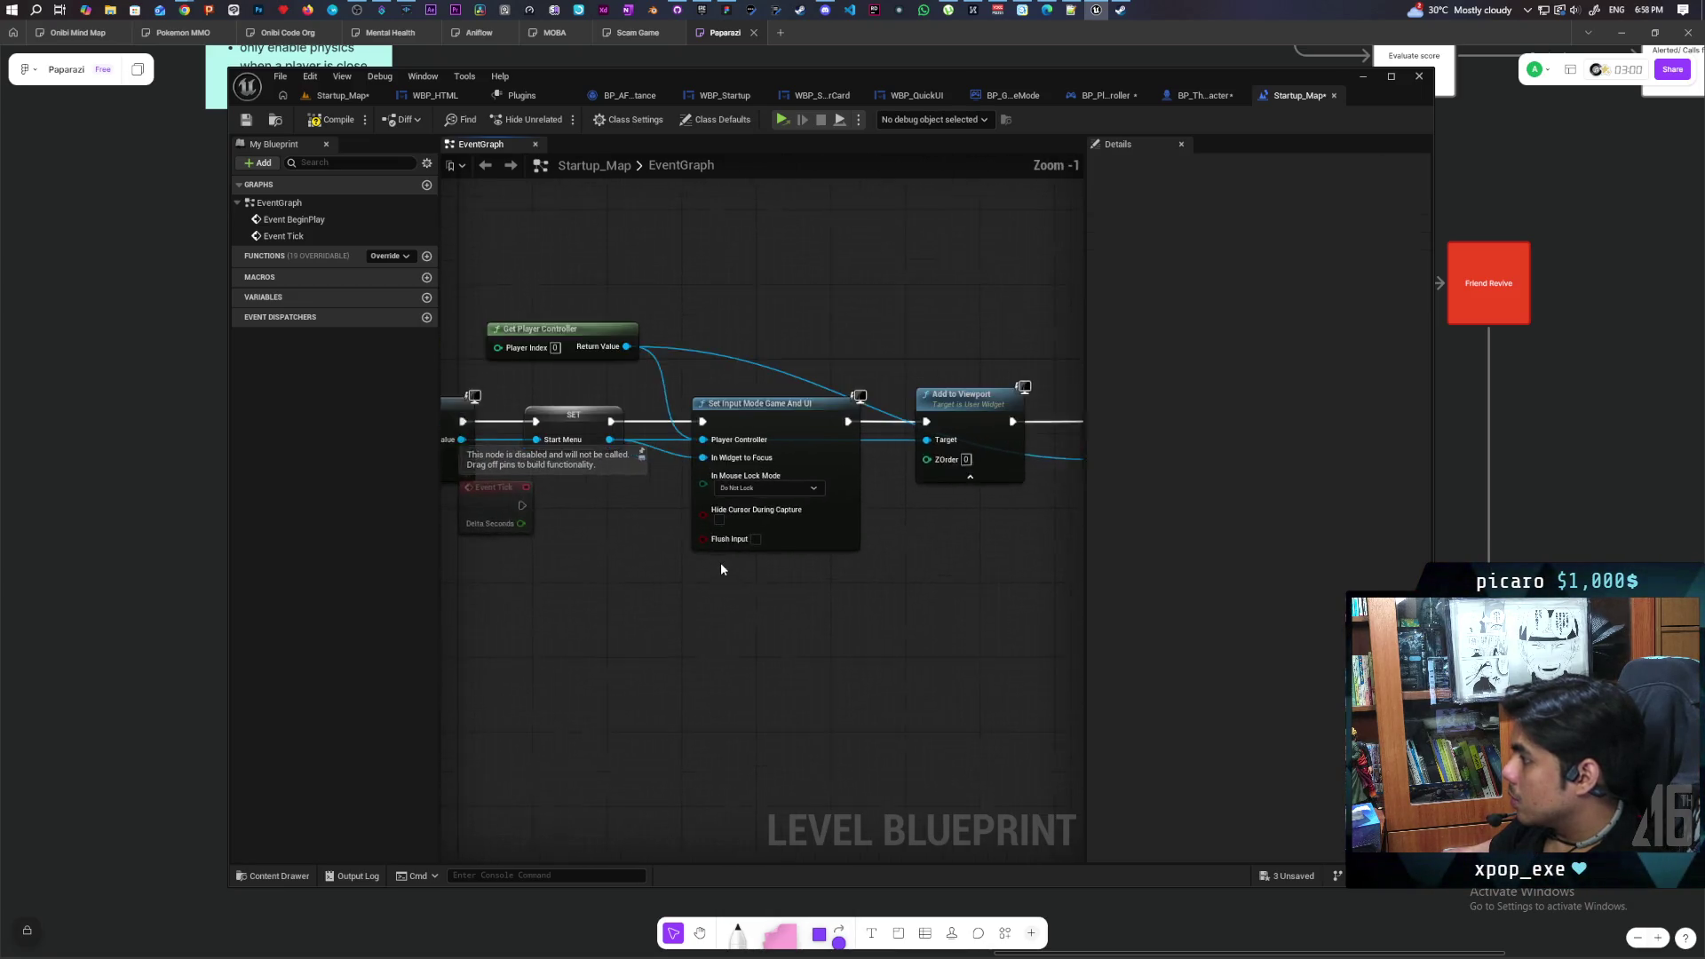
Add Set Input Mode UI Only from Return Value, rewire its exec and focus widget, delete Game And UI
scroll(722, 564, "up", 1)
left_click_drag(606, 316, 647, 255)
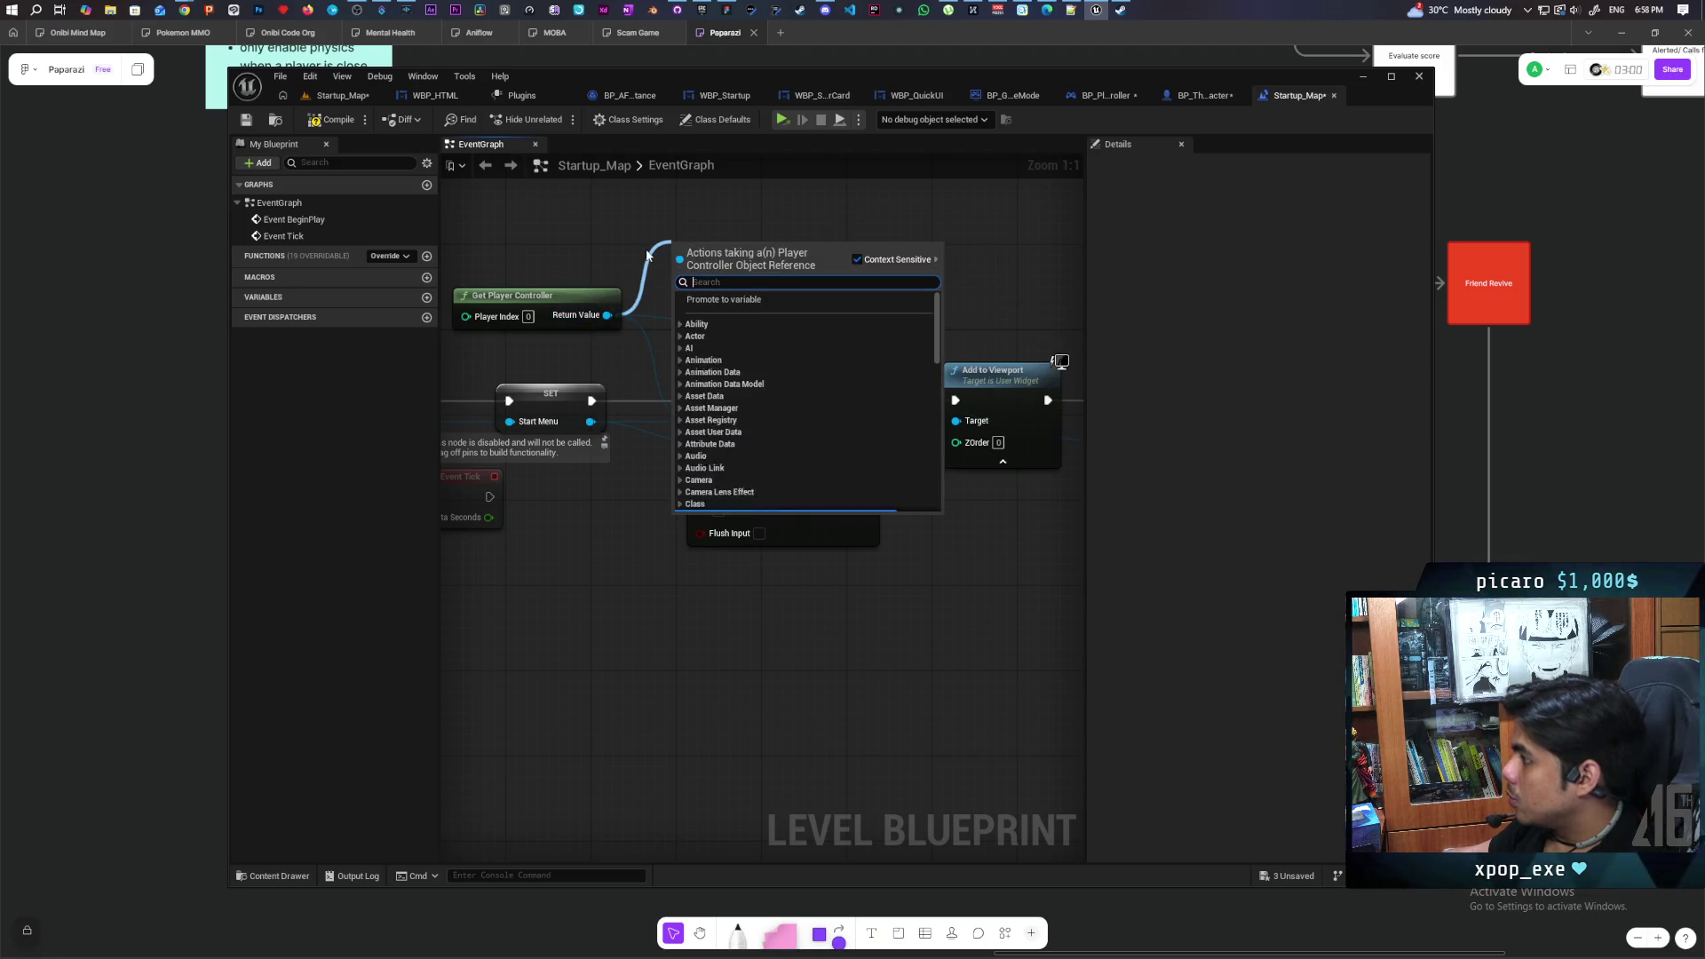
type("ui onl")
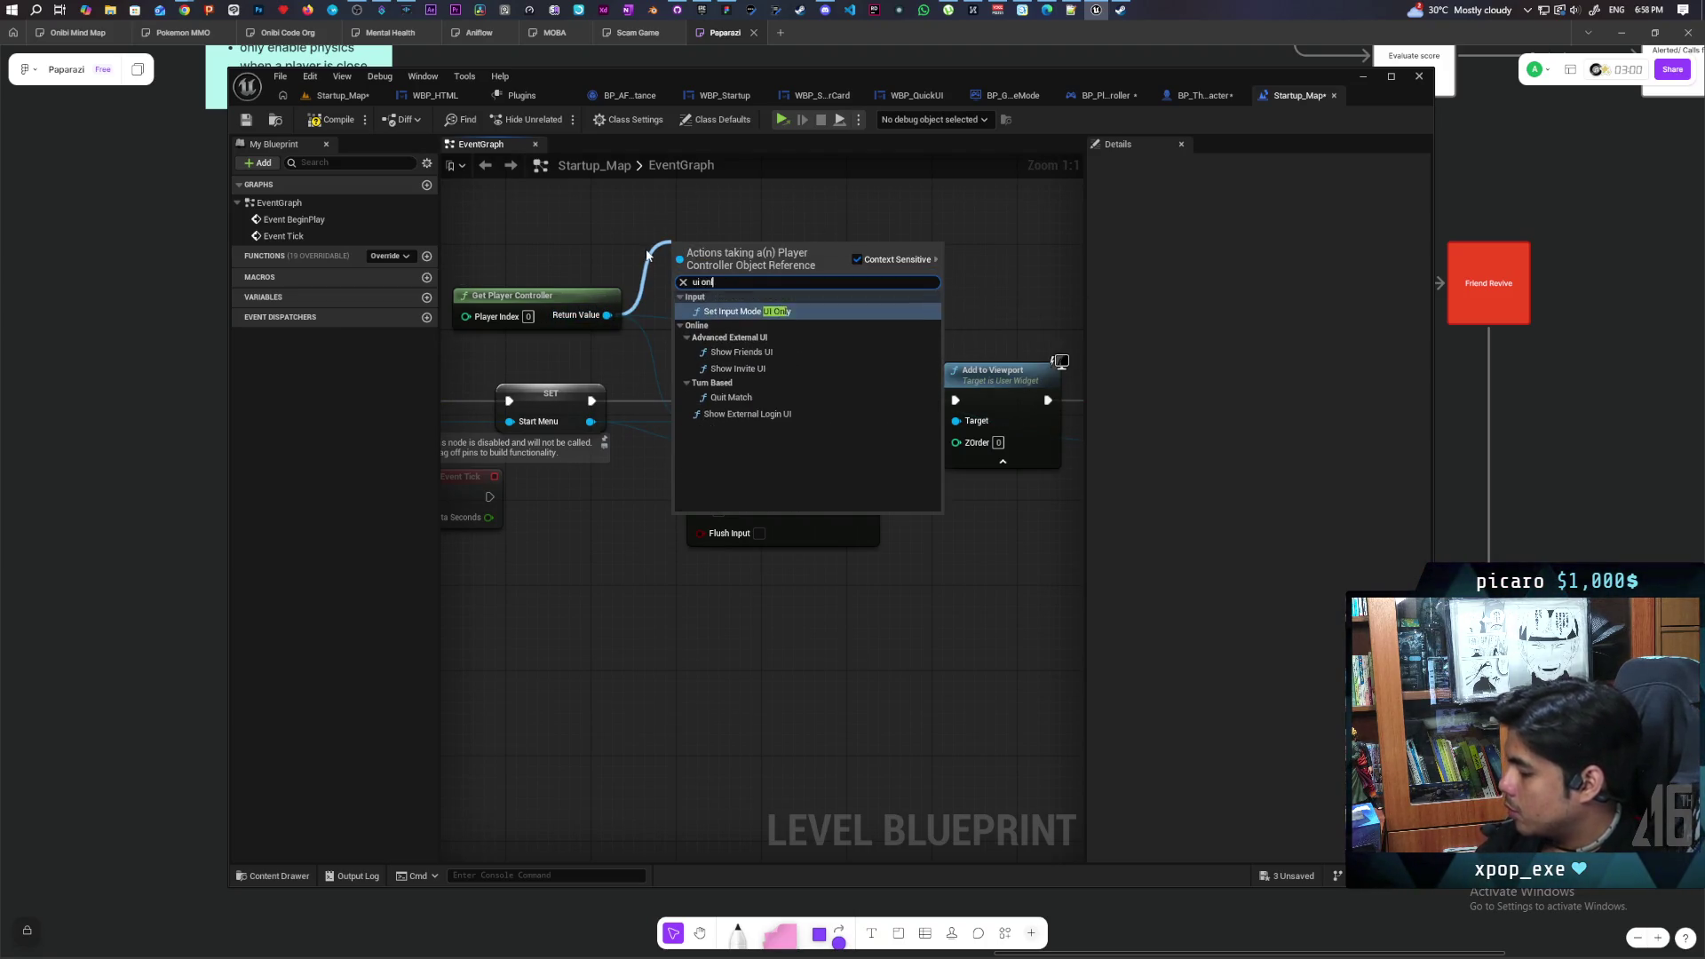
key("Return")
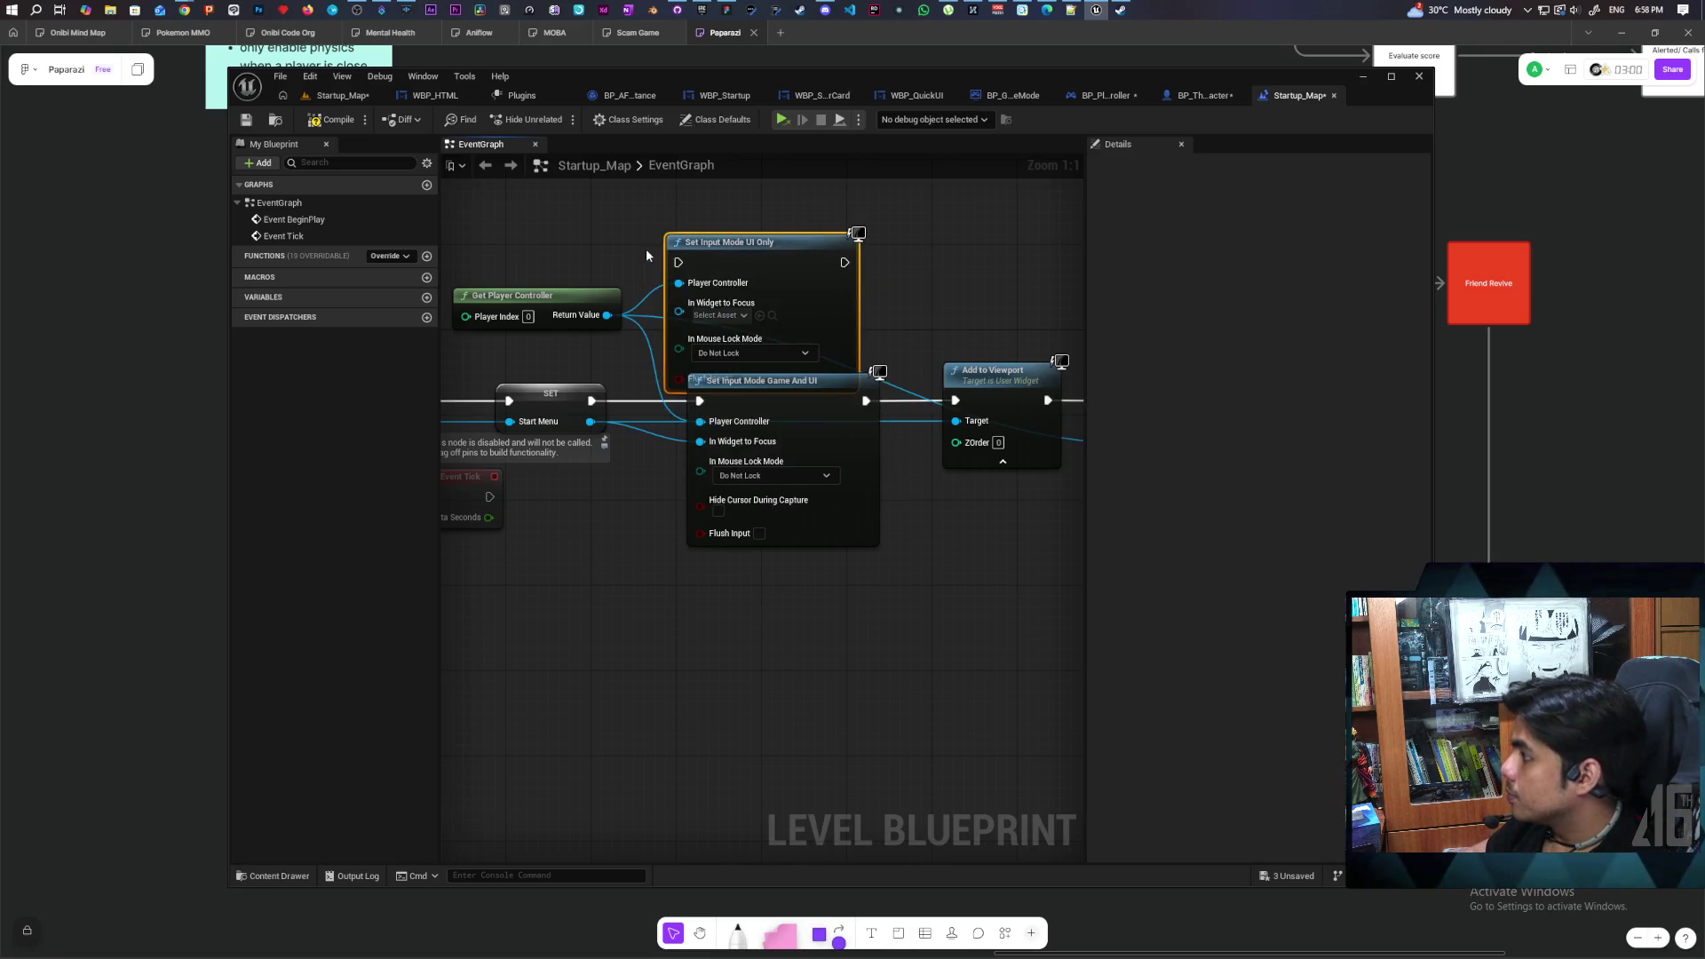
left_click_drag(774, 266, 776, 221)
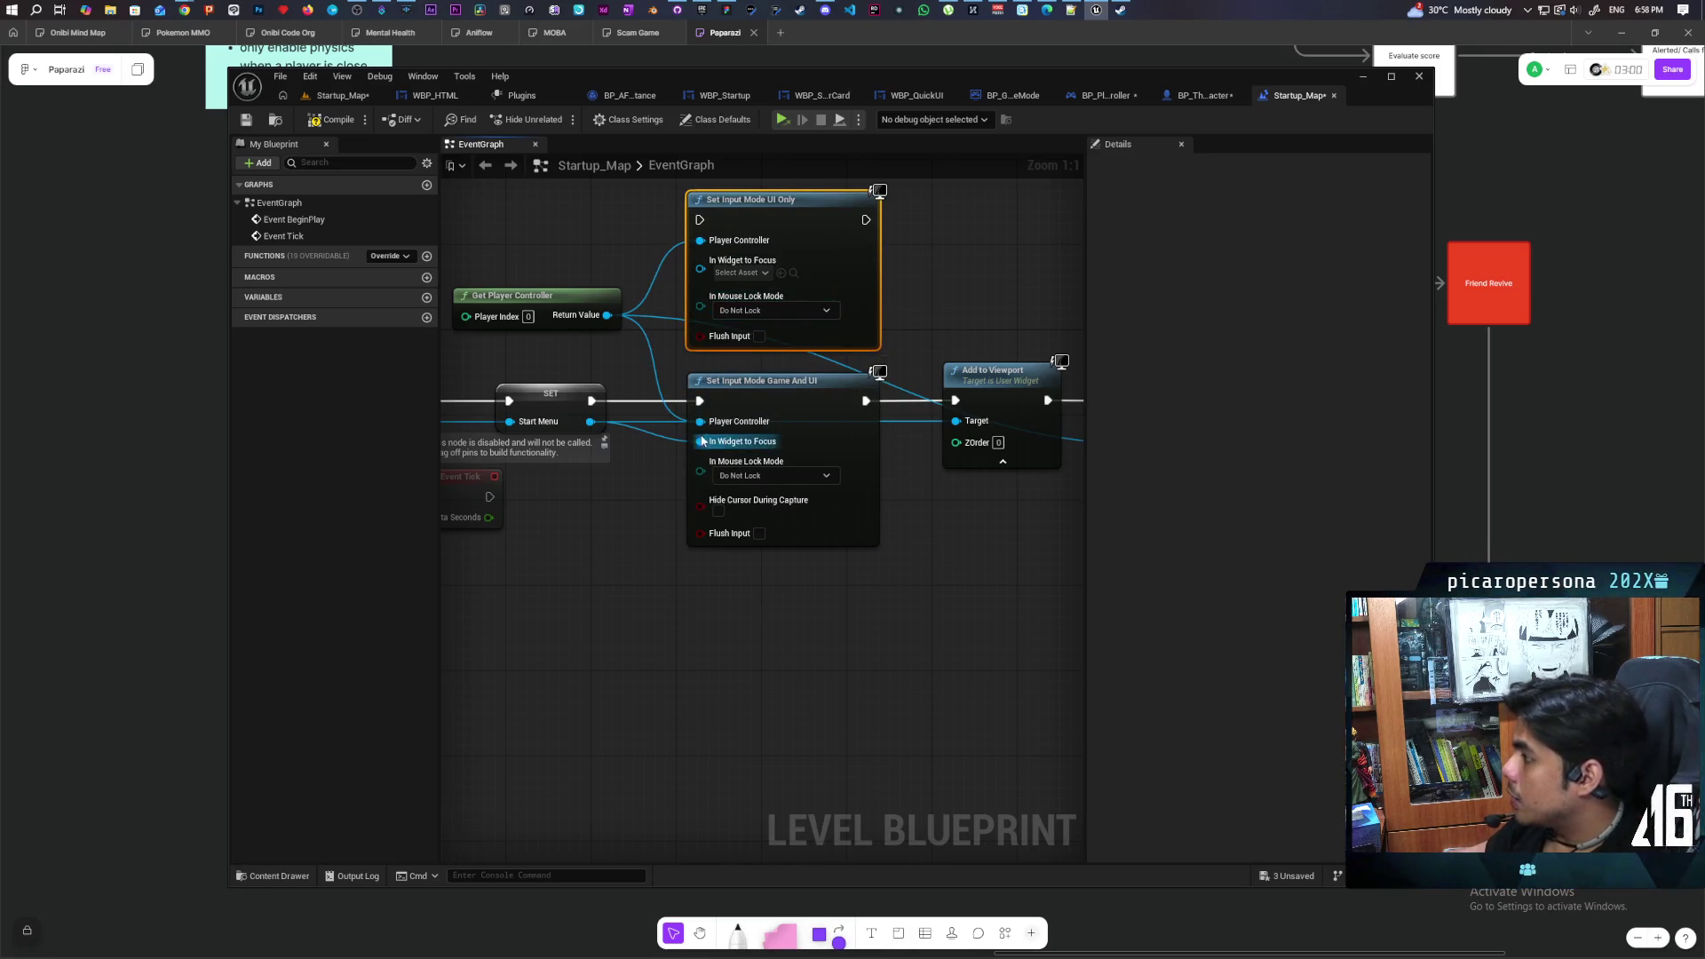
left_click_drag(699, 441, 700, 260)
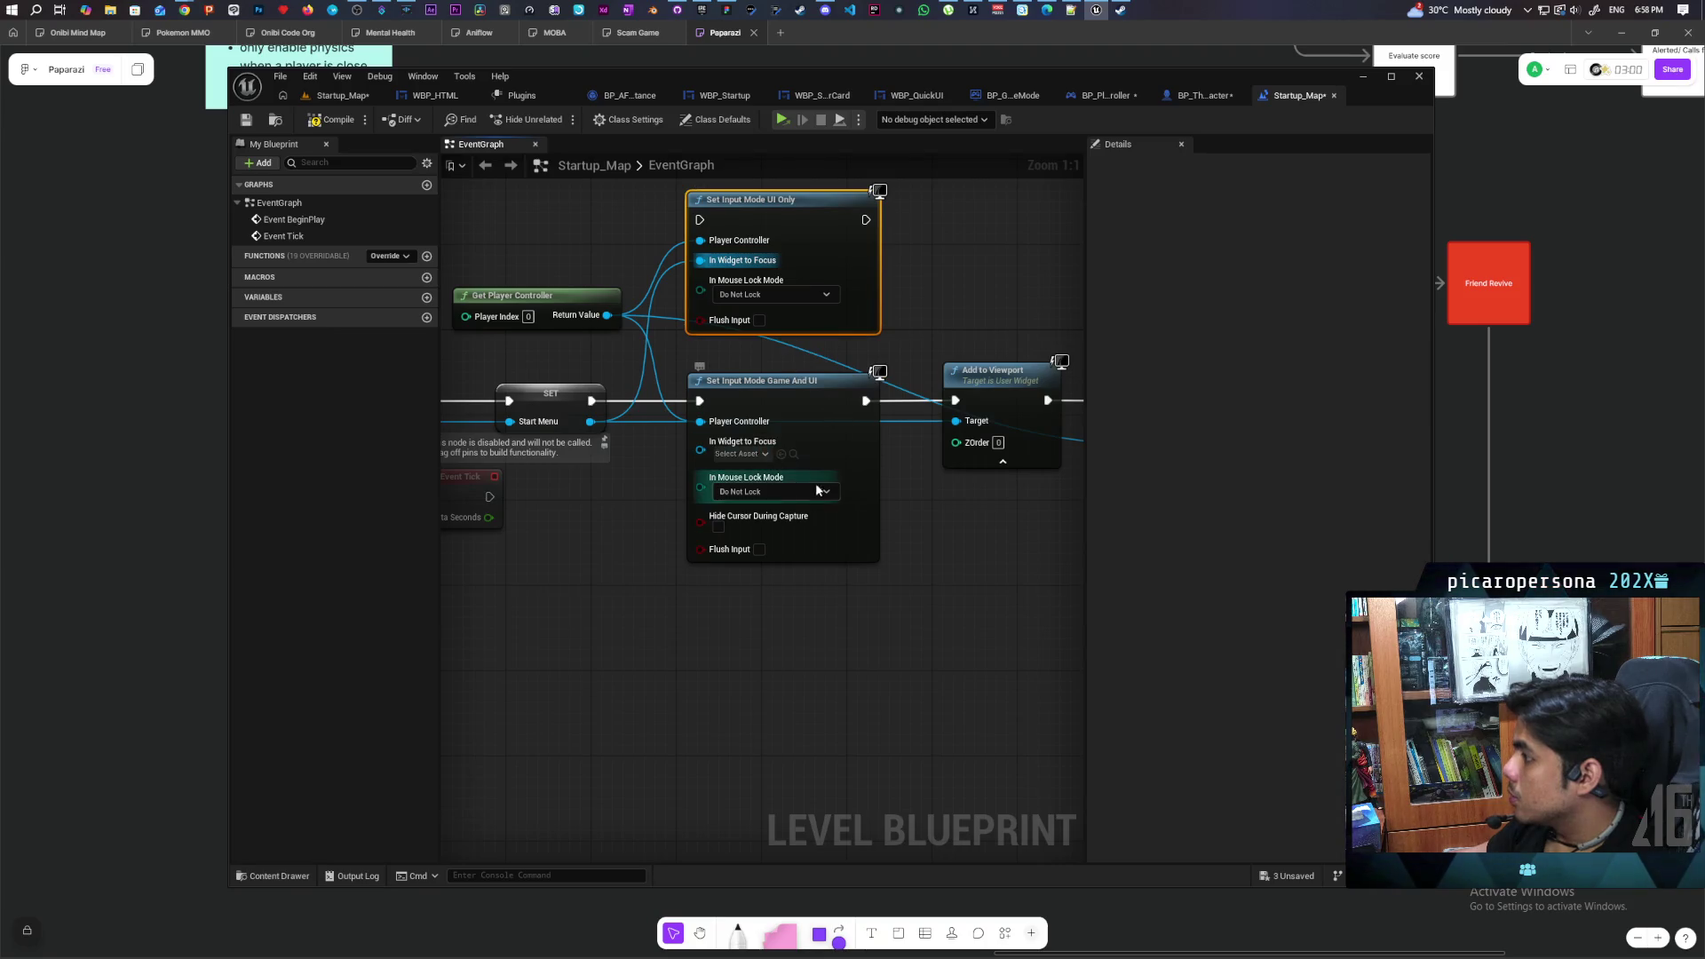
left_click_drag(700, 400, 700, 220)
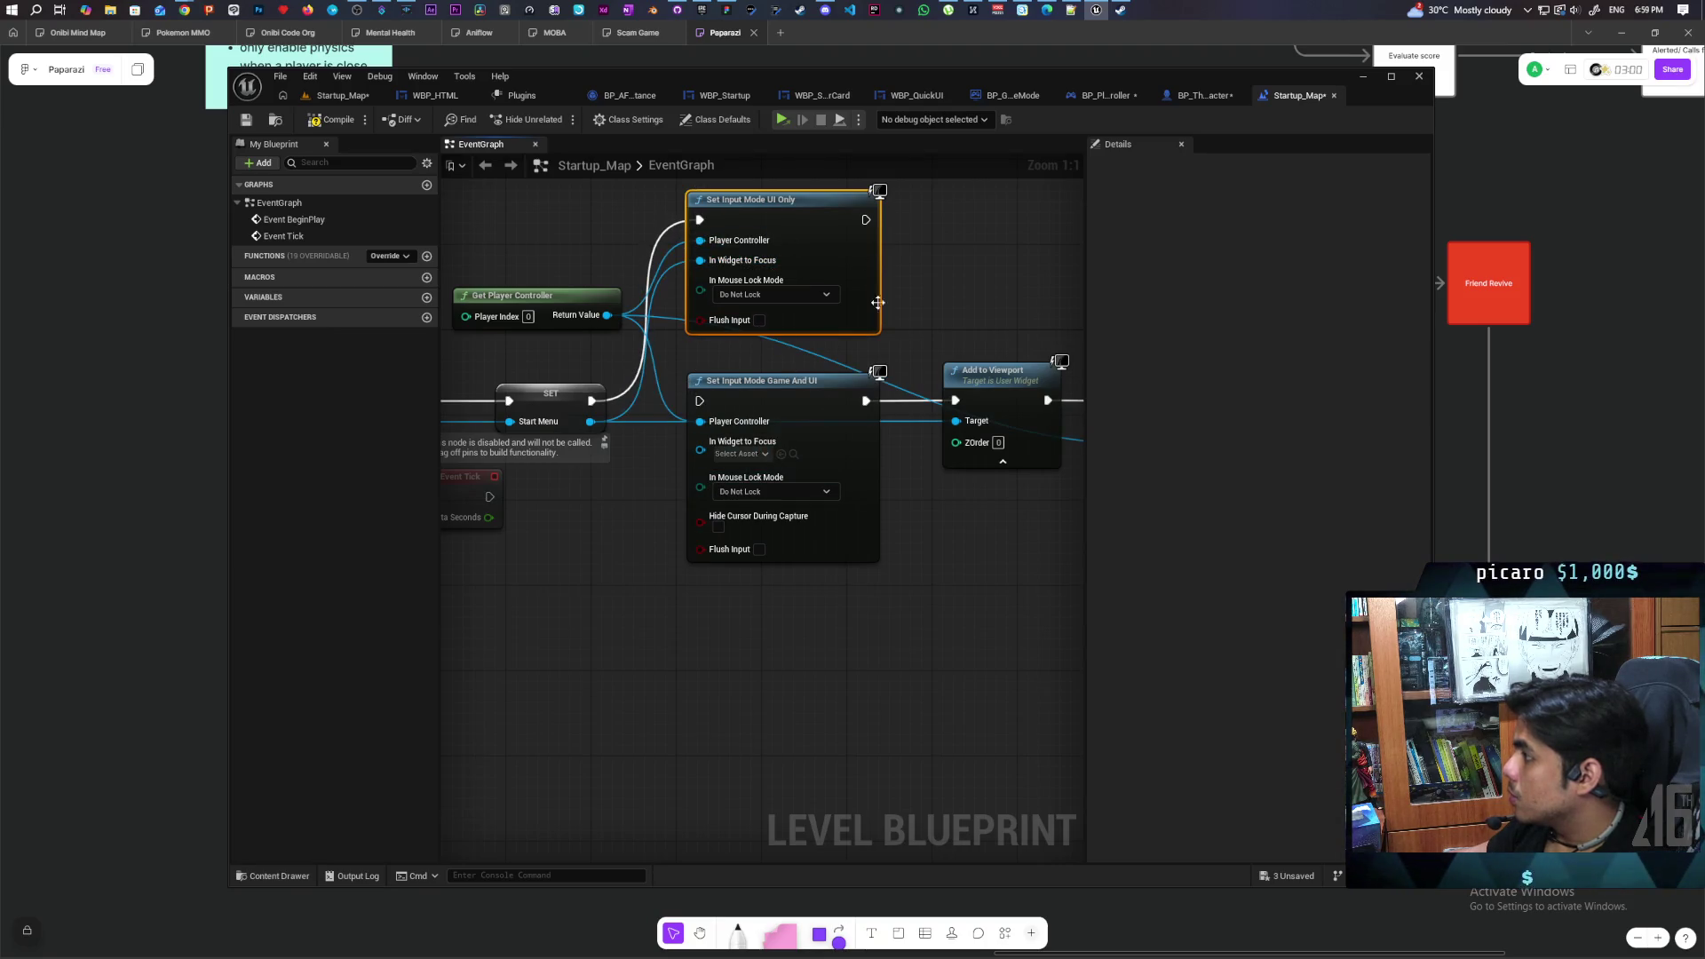
mouse_move(866, 401)
left_mouse_down()
mouse_move(897, 311)
mouse_move(888, 214)
mouse_move(866, 219)
mouse_move(803, 427)
left_mouse_up()
left_click(748, 404)
key("Delete")
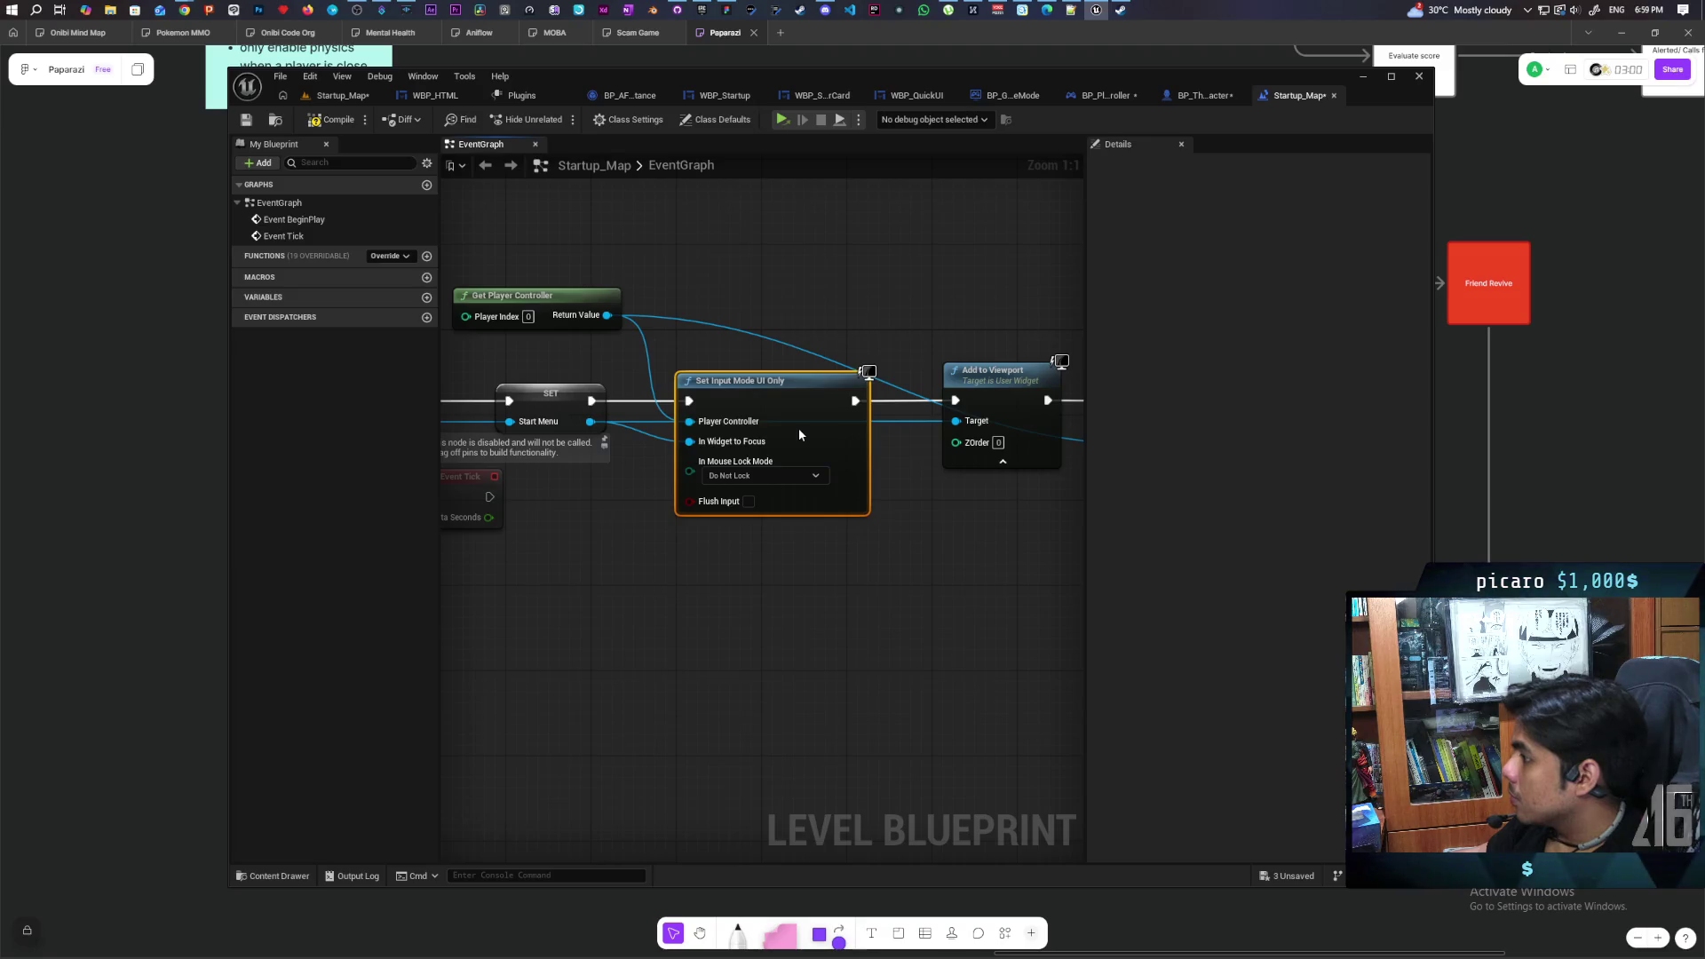
left_click_drag(933, 540, 759, 586)
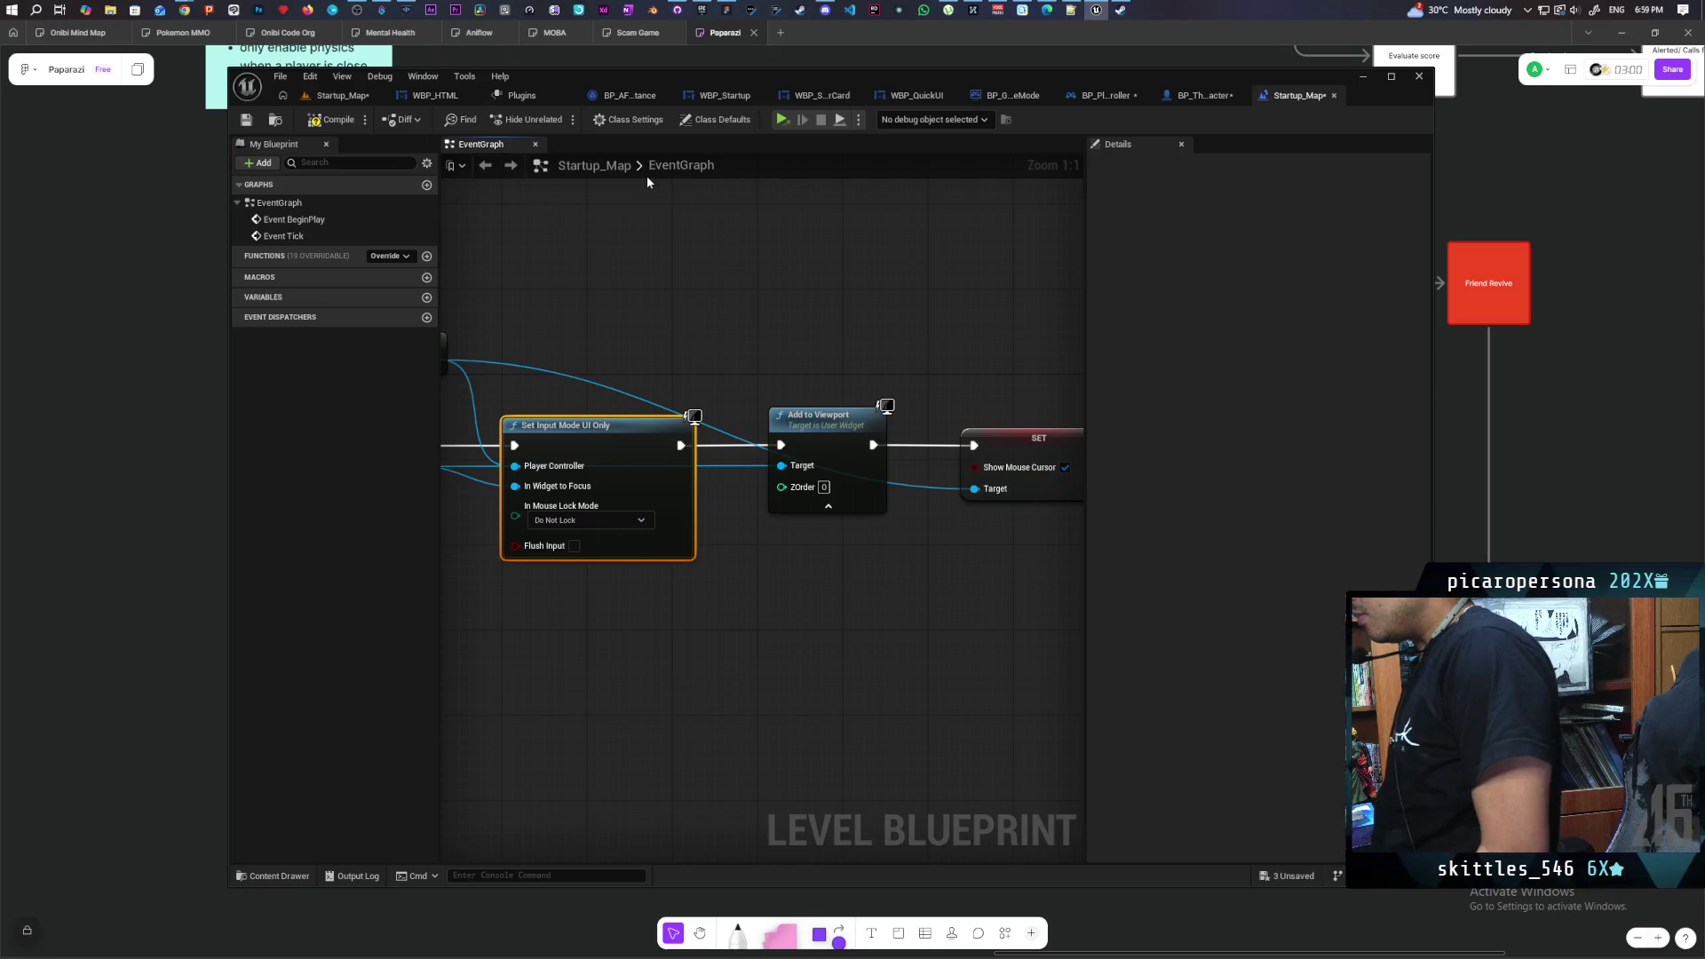
Compile the level blueprint and reposition the Add to Viewport node
left_click(330, 121)
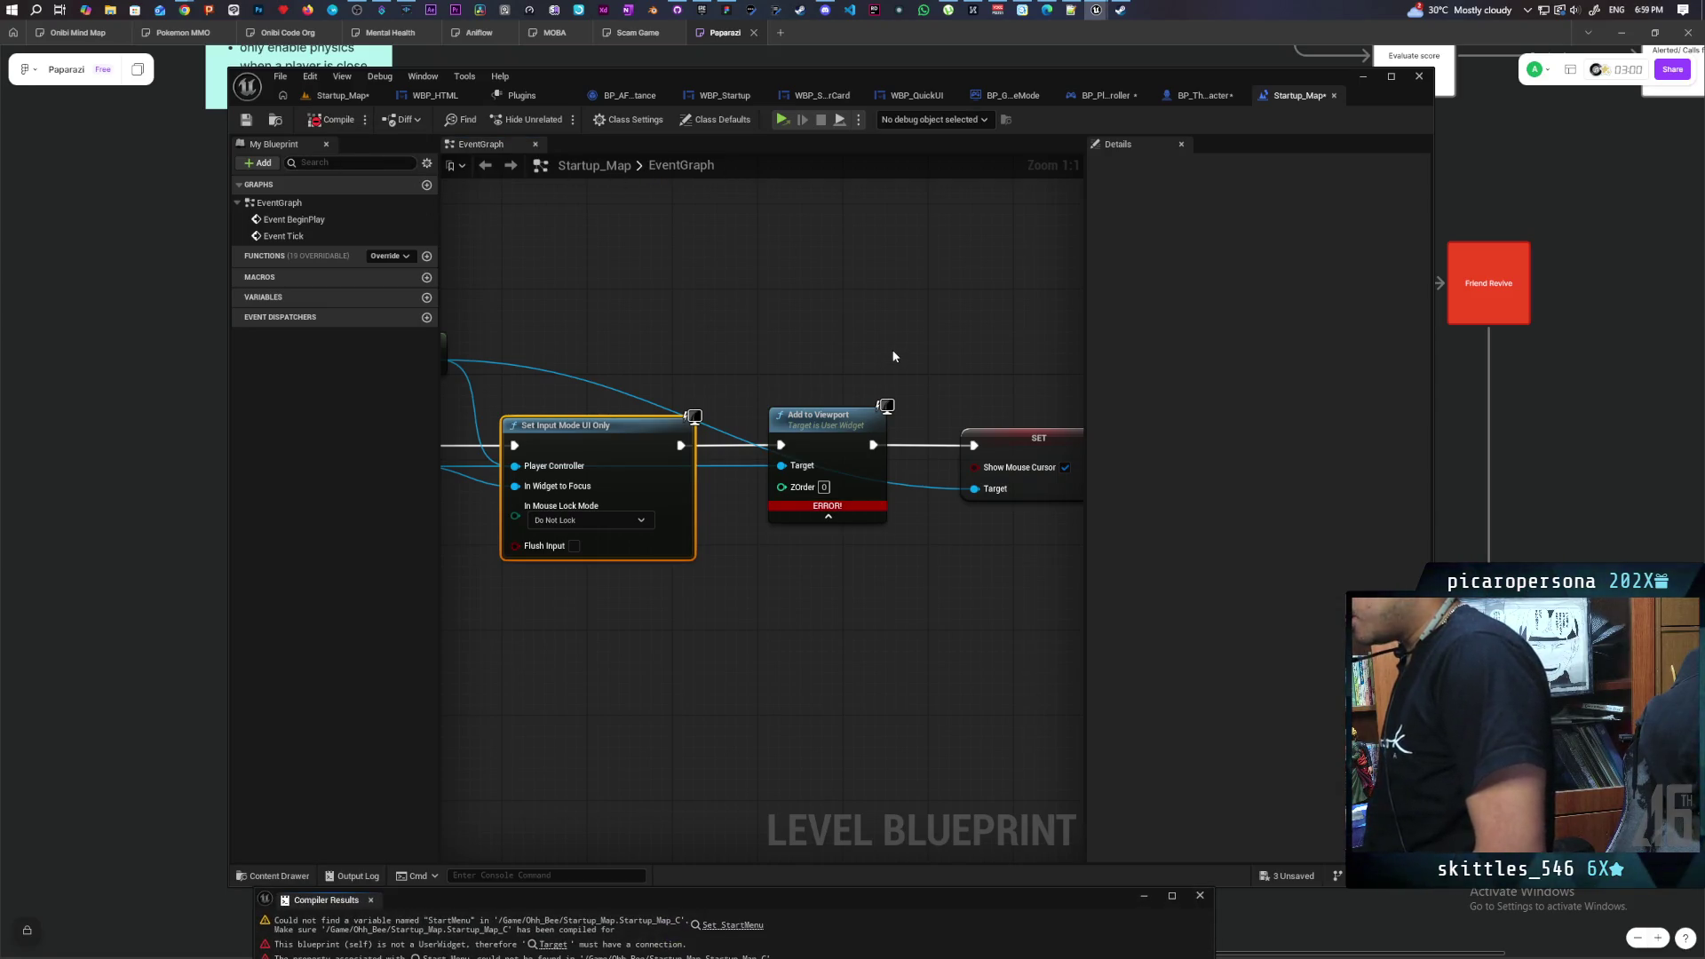
scroll(899, 251, "down", 1)
left_click(920, 349)
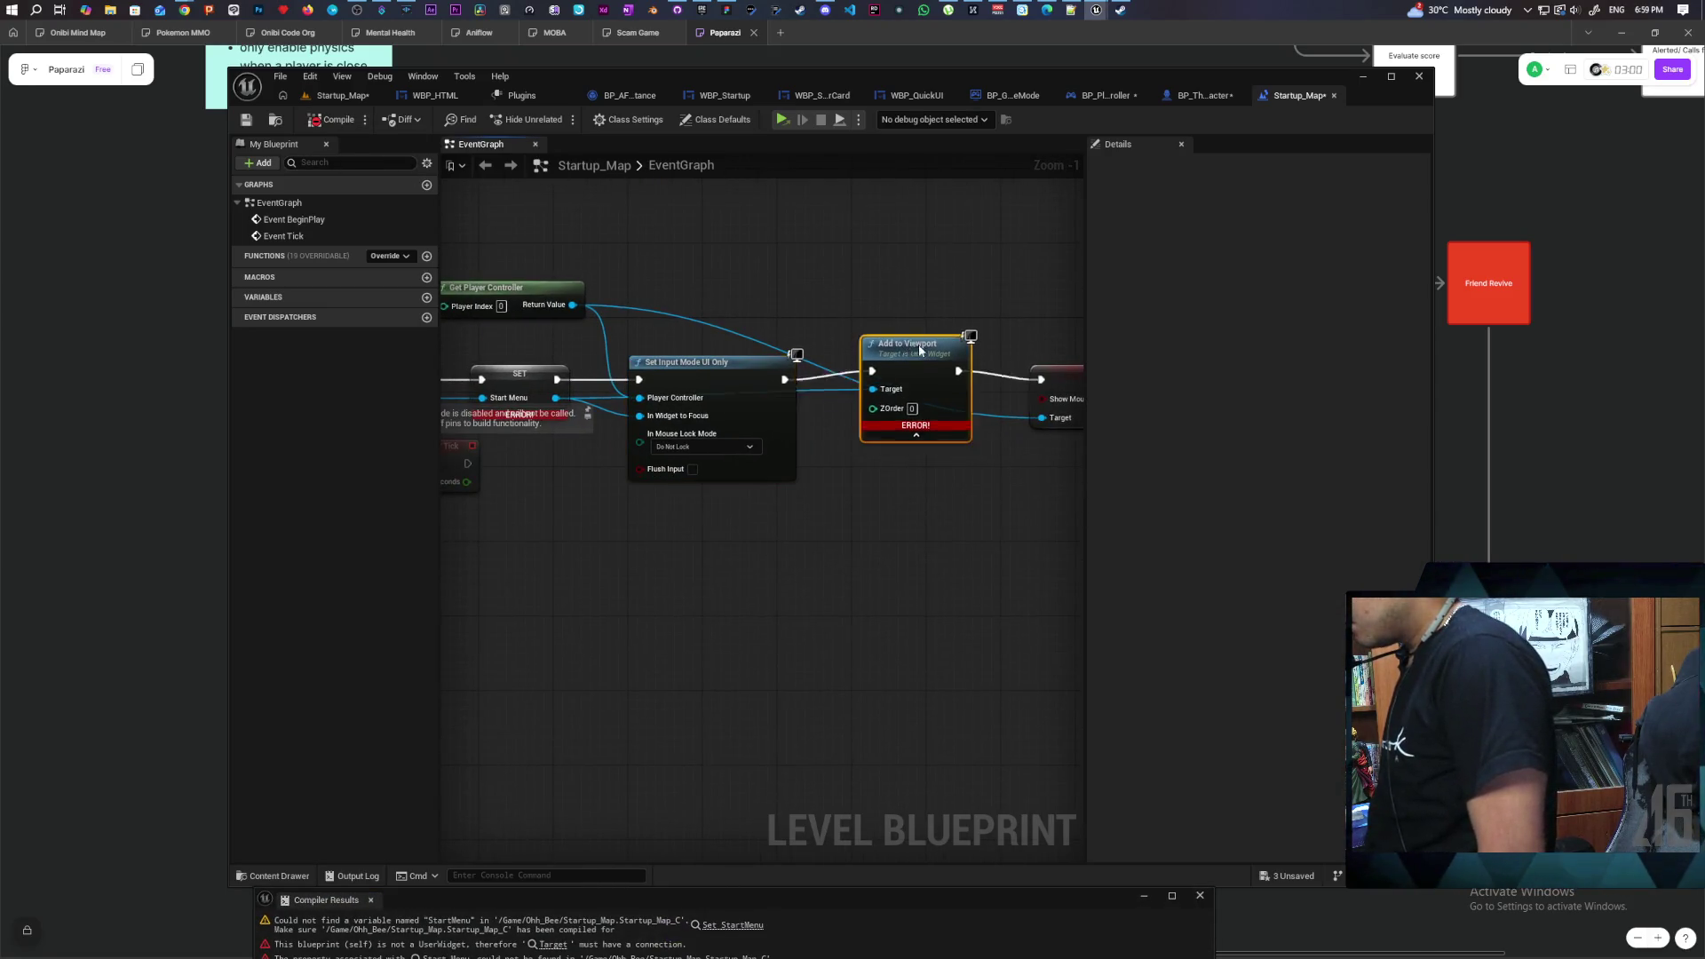
left_click_drag(920, 349, 933, 280)
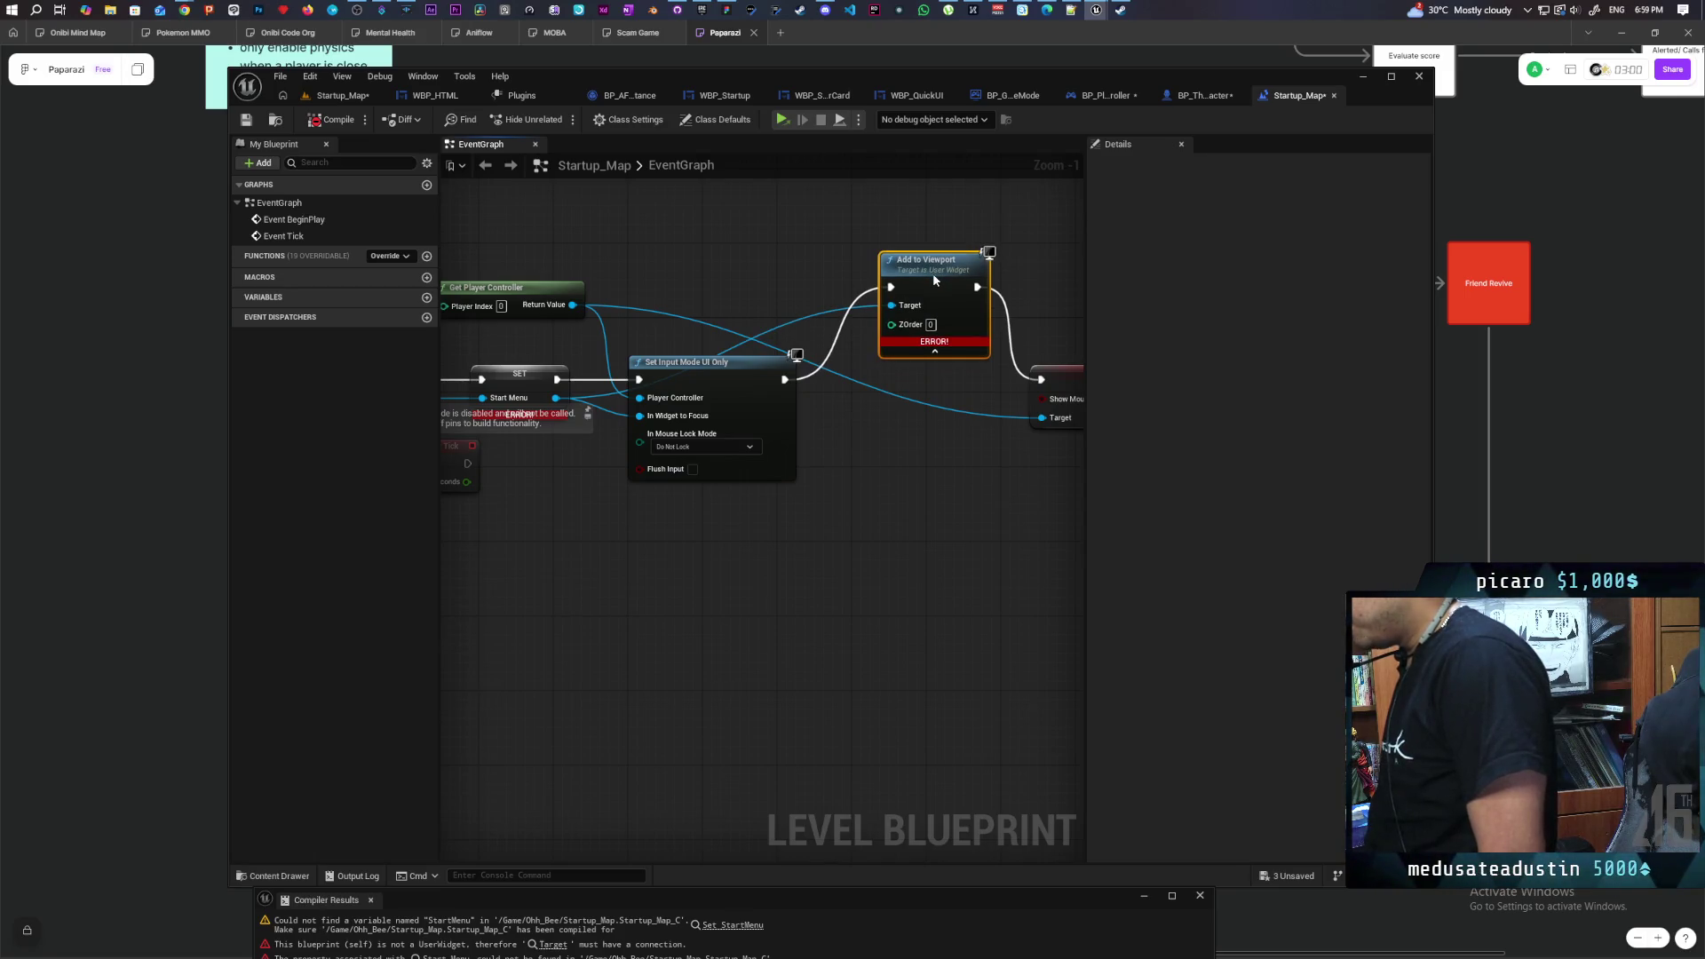
left_click_drag(933, 276, 927, 306)
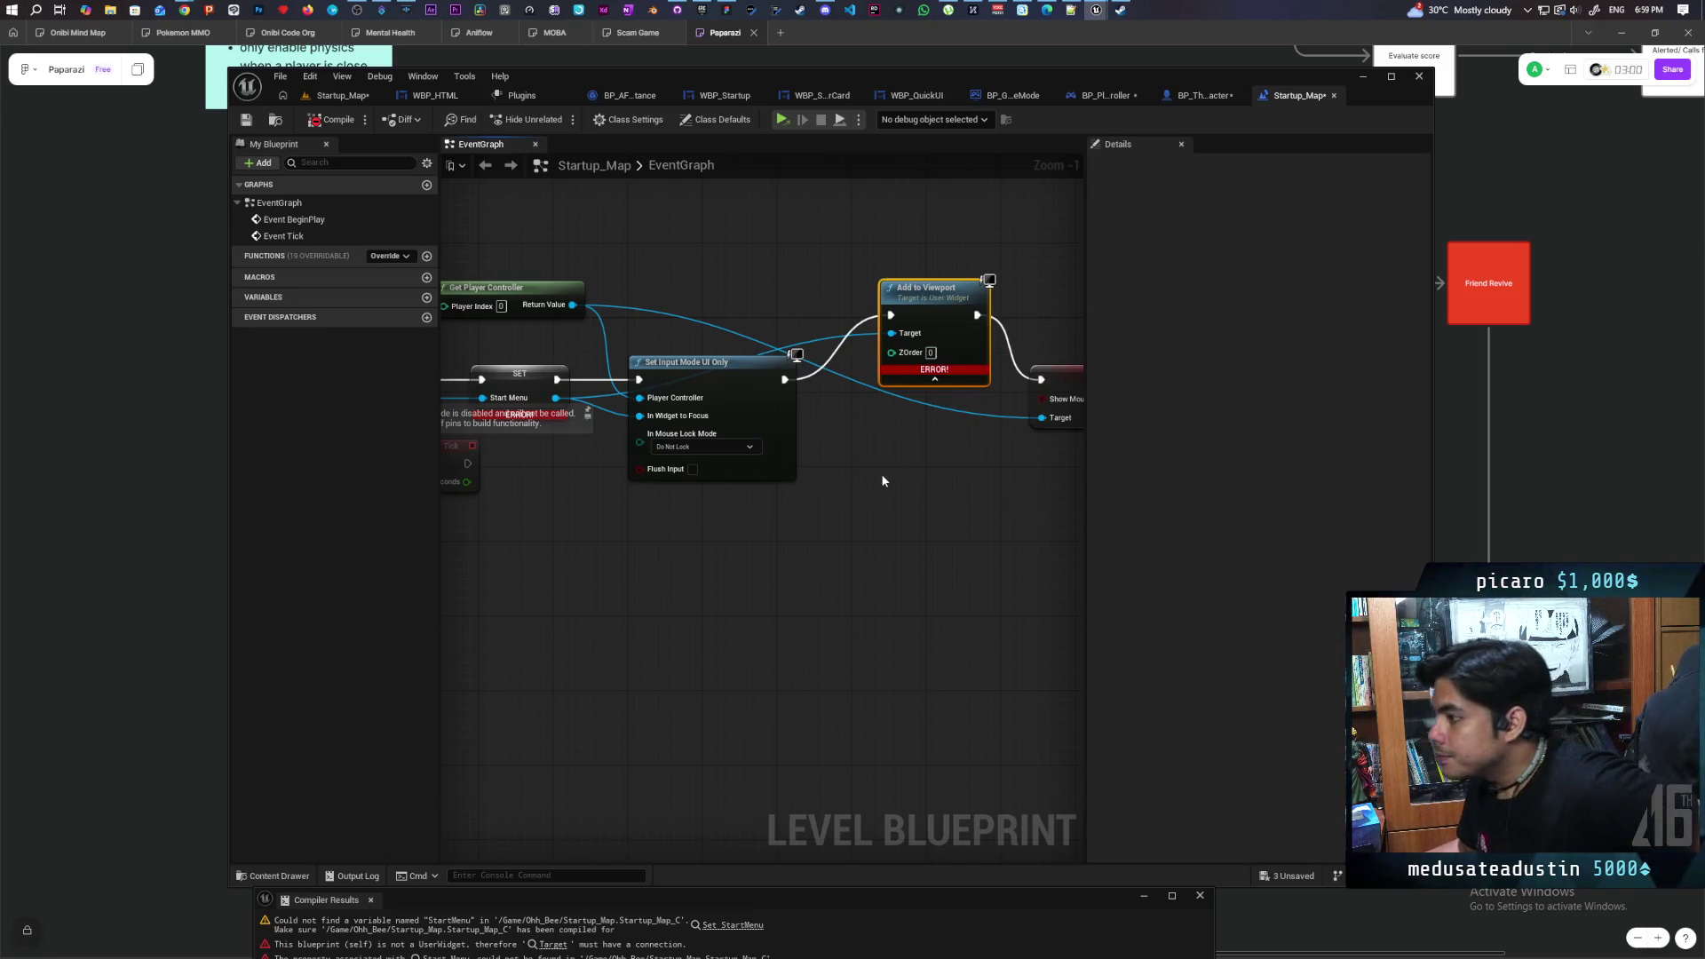
Create the StartMenu variable from the Start Menu SET node, recompile, and lower Add to Viewport
left_click_drag(475, 440, 697, 475)
right_click(731, 418)
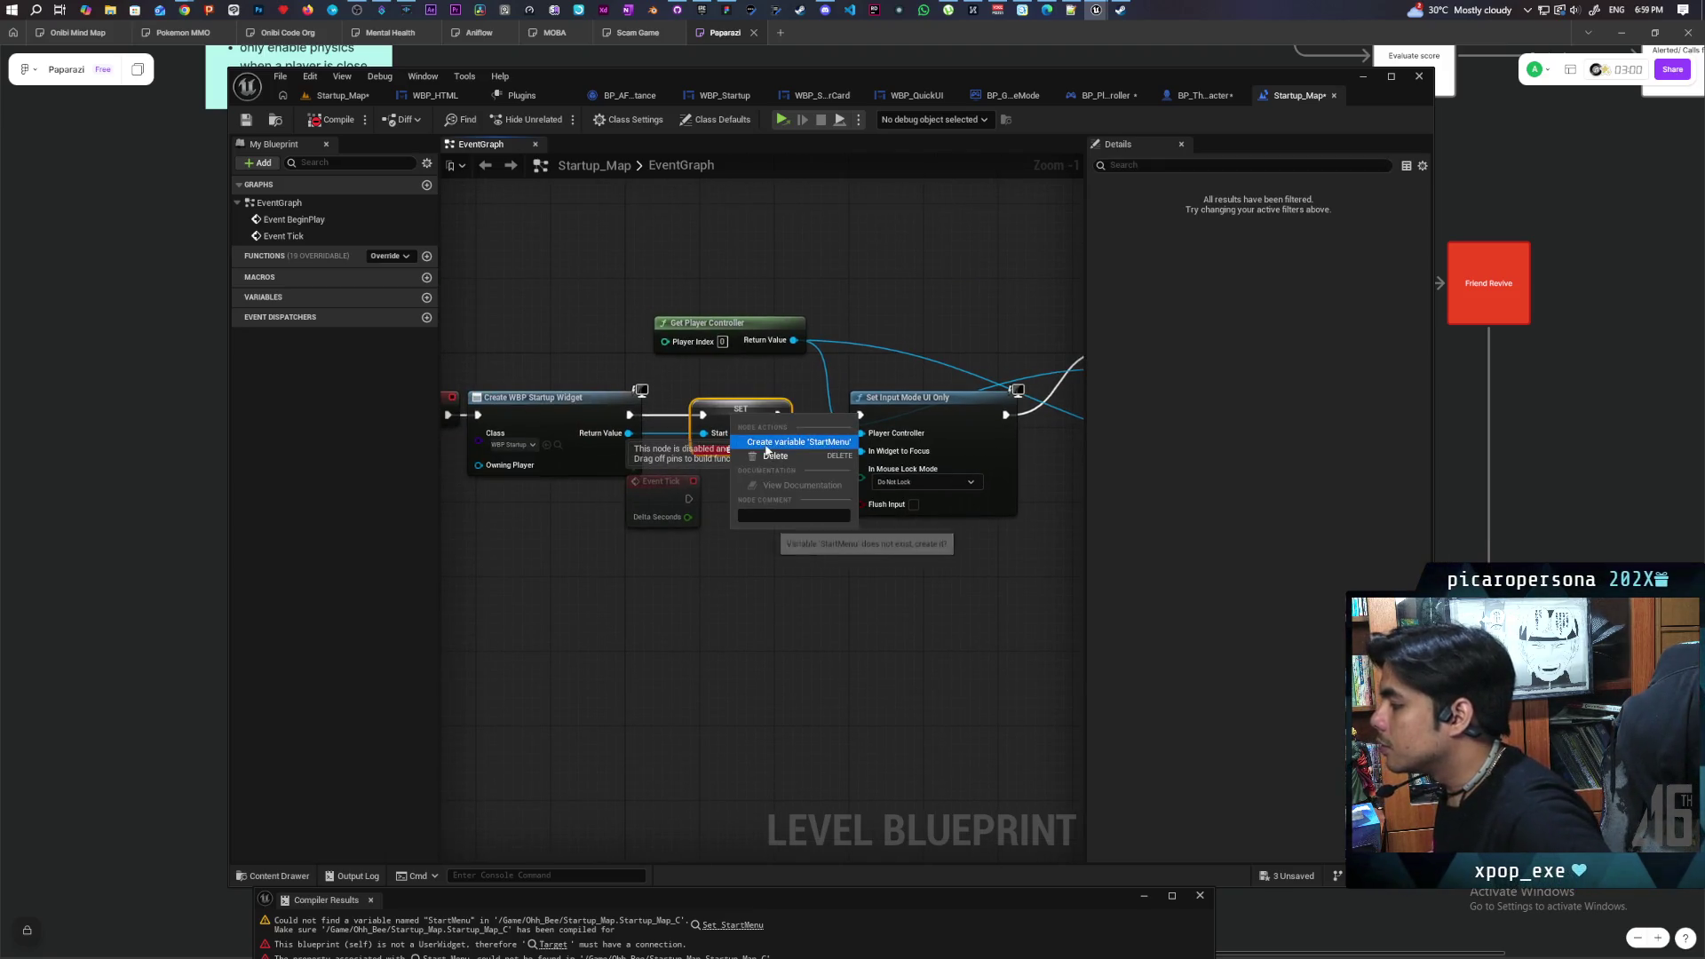
left_click(769, 436)
left_click(338, 120)
left_click_drag(725, 287, 524, 291)
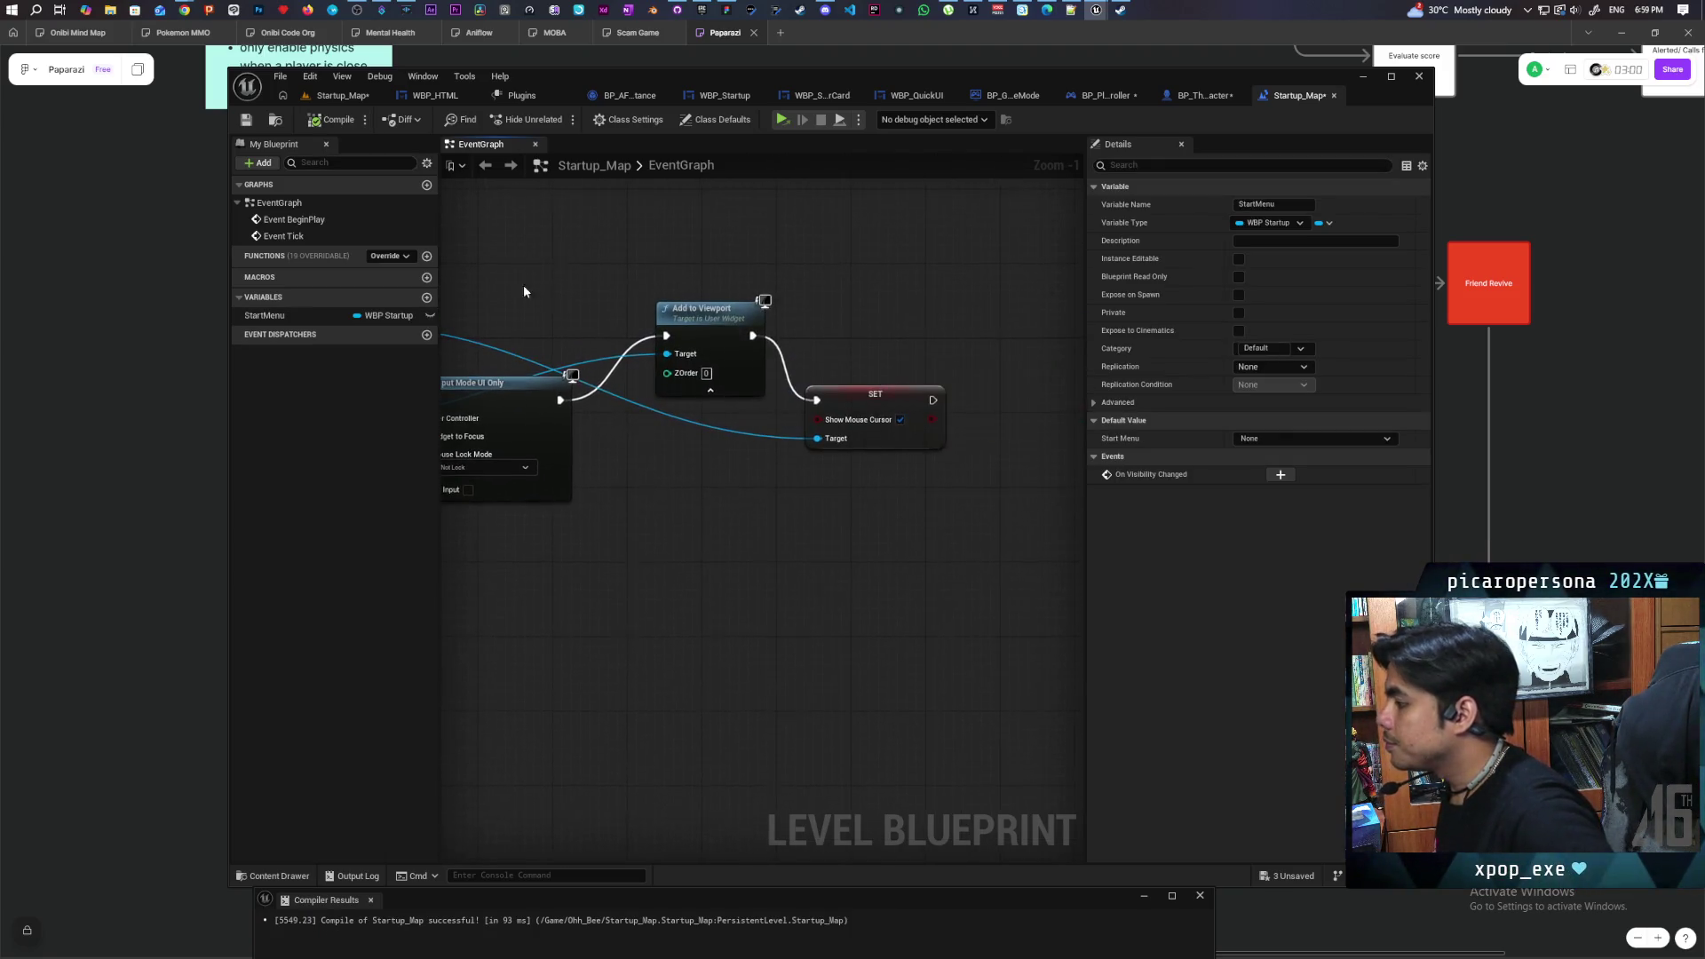
mouse_move(704, 326)
left_mouse_down()
mouse_move(695, 385)
mouse_move(666, 325)
mouse_move(835, 300)
left_mouse_up()
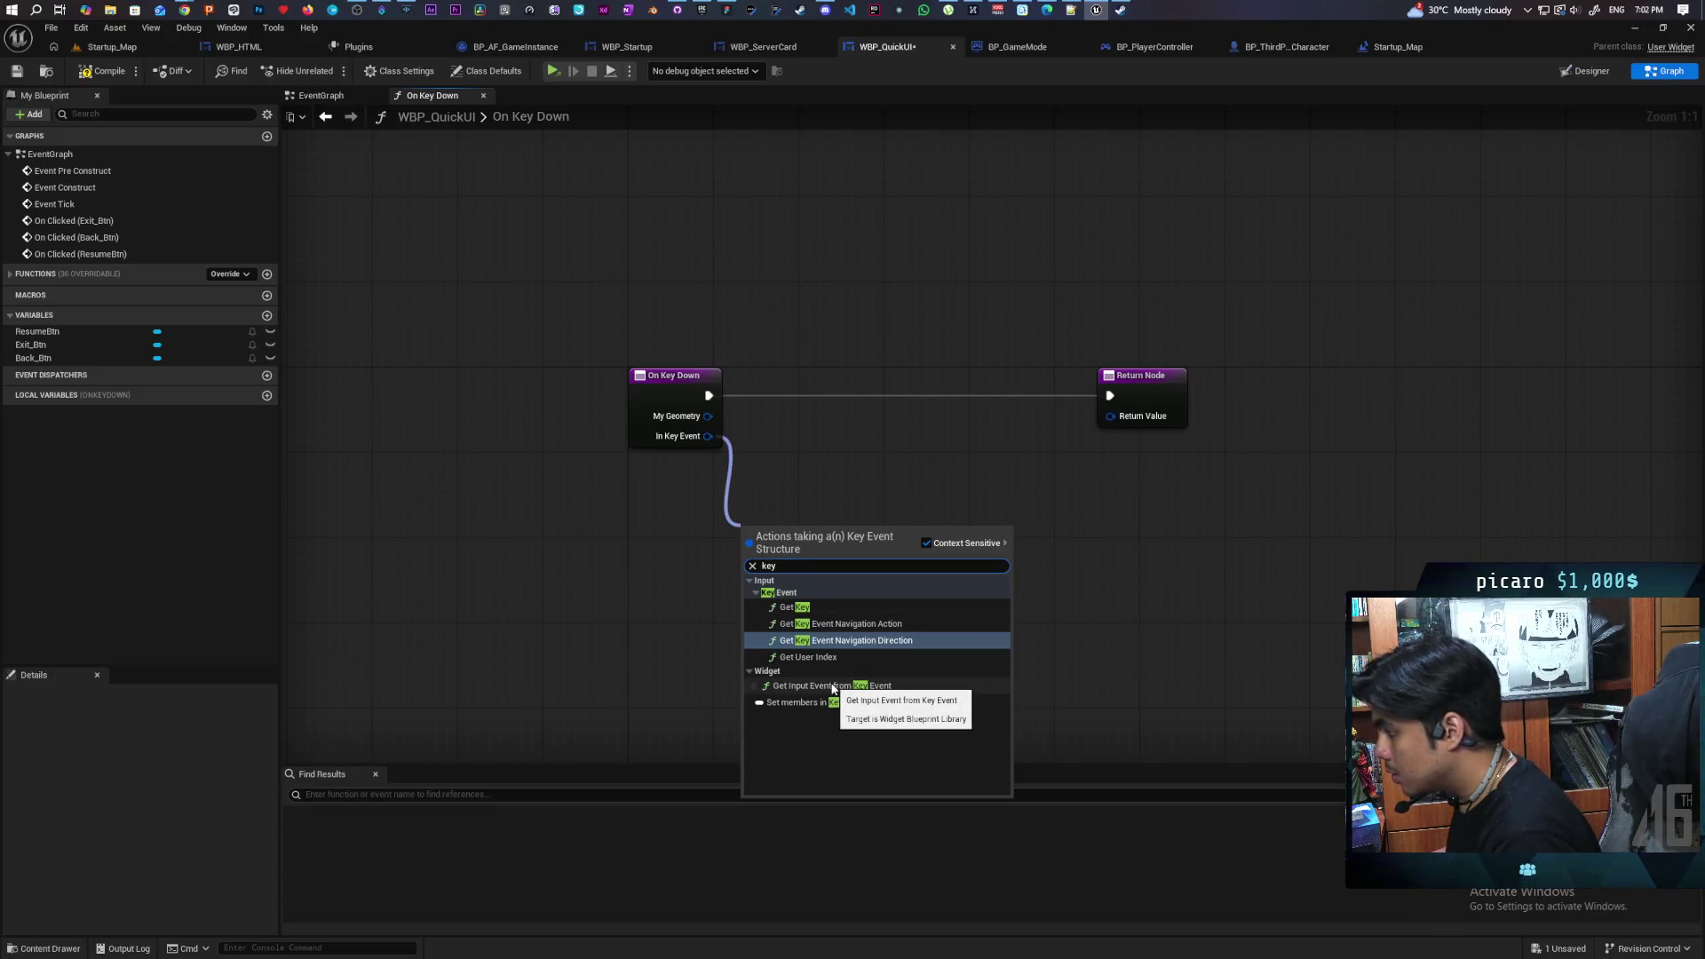
Add and remove a Get Input Event node, then view BP_PlayerController's Escape pause logic
left_click(884, 686)
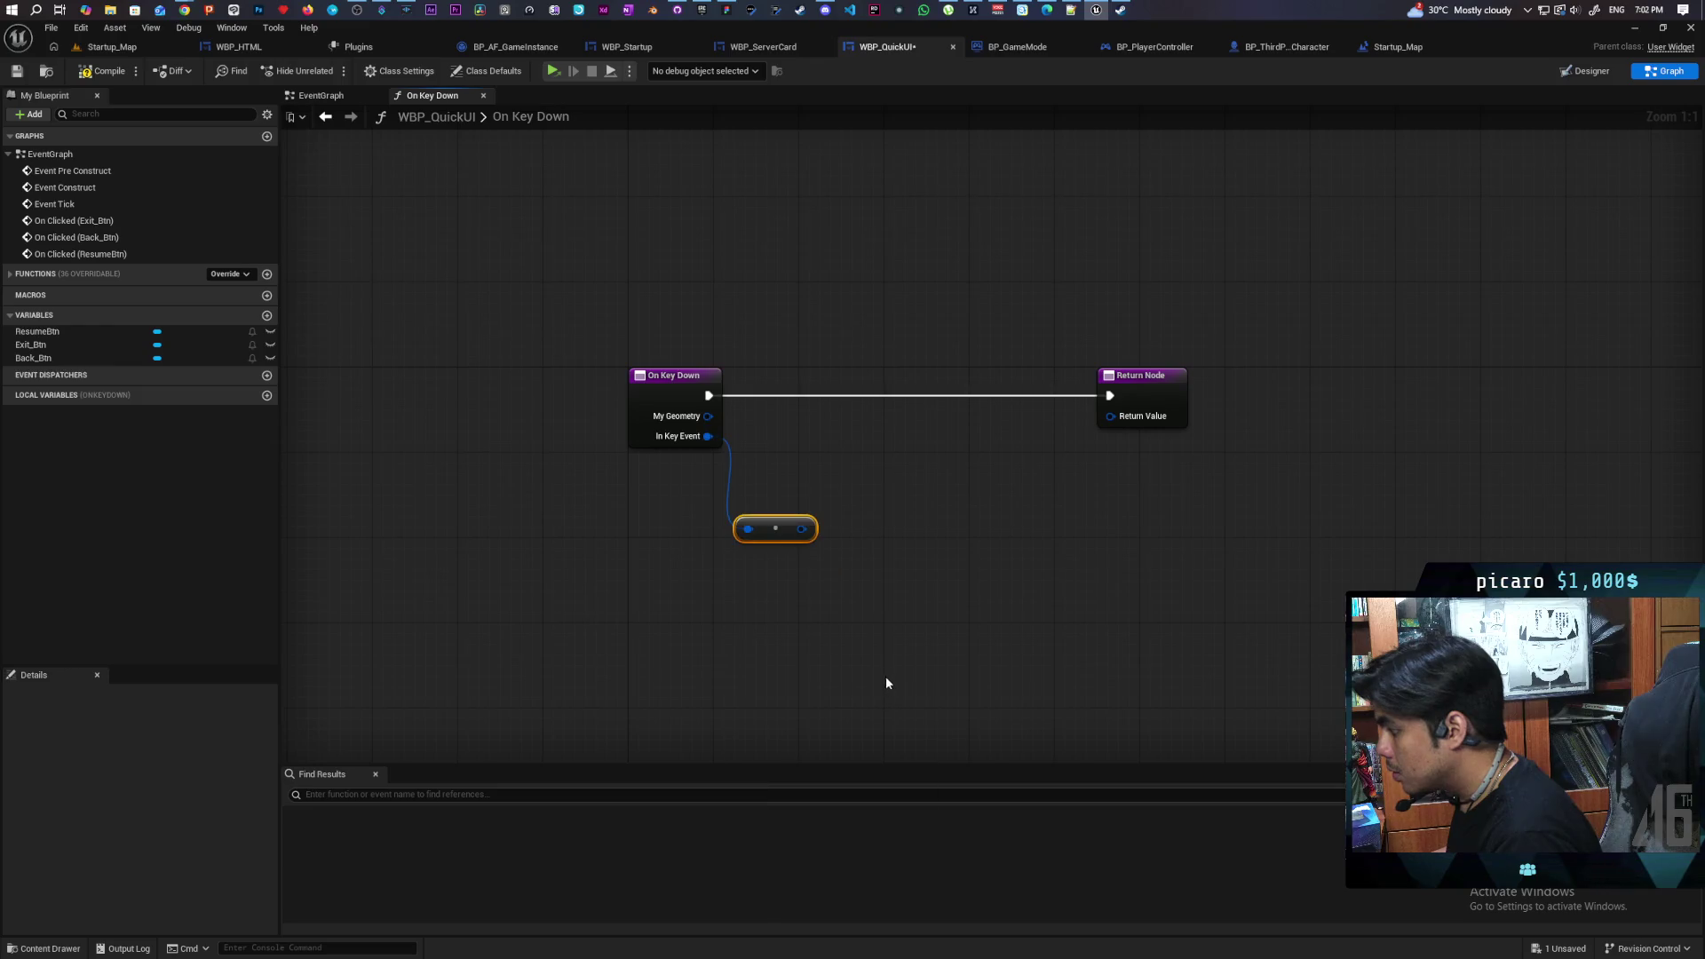
key("Delete")
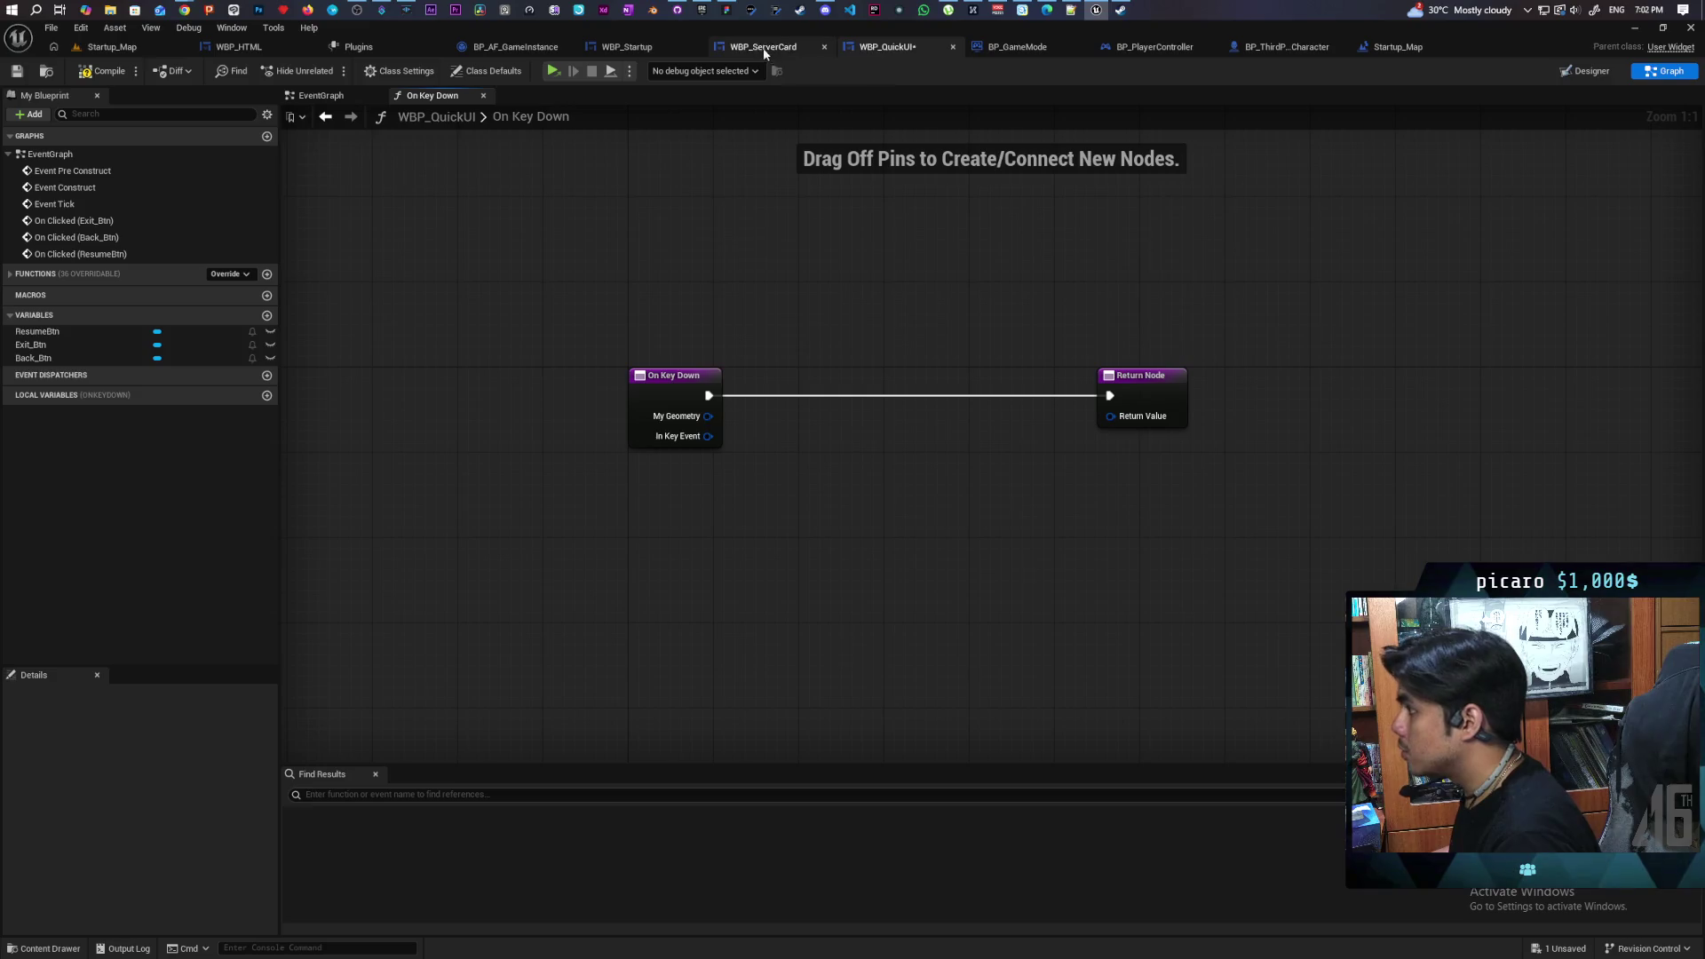
left_click(1142, 48)
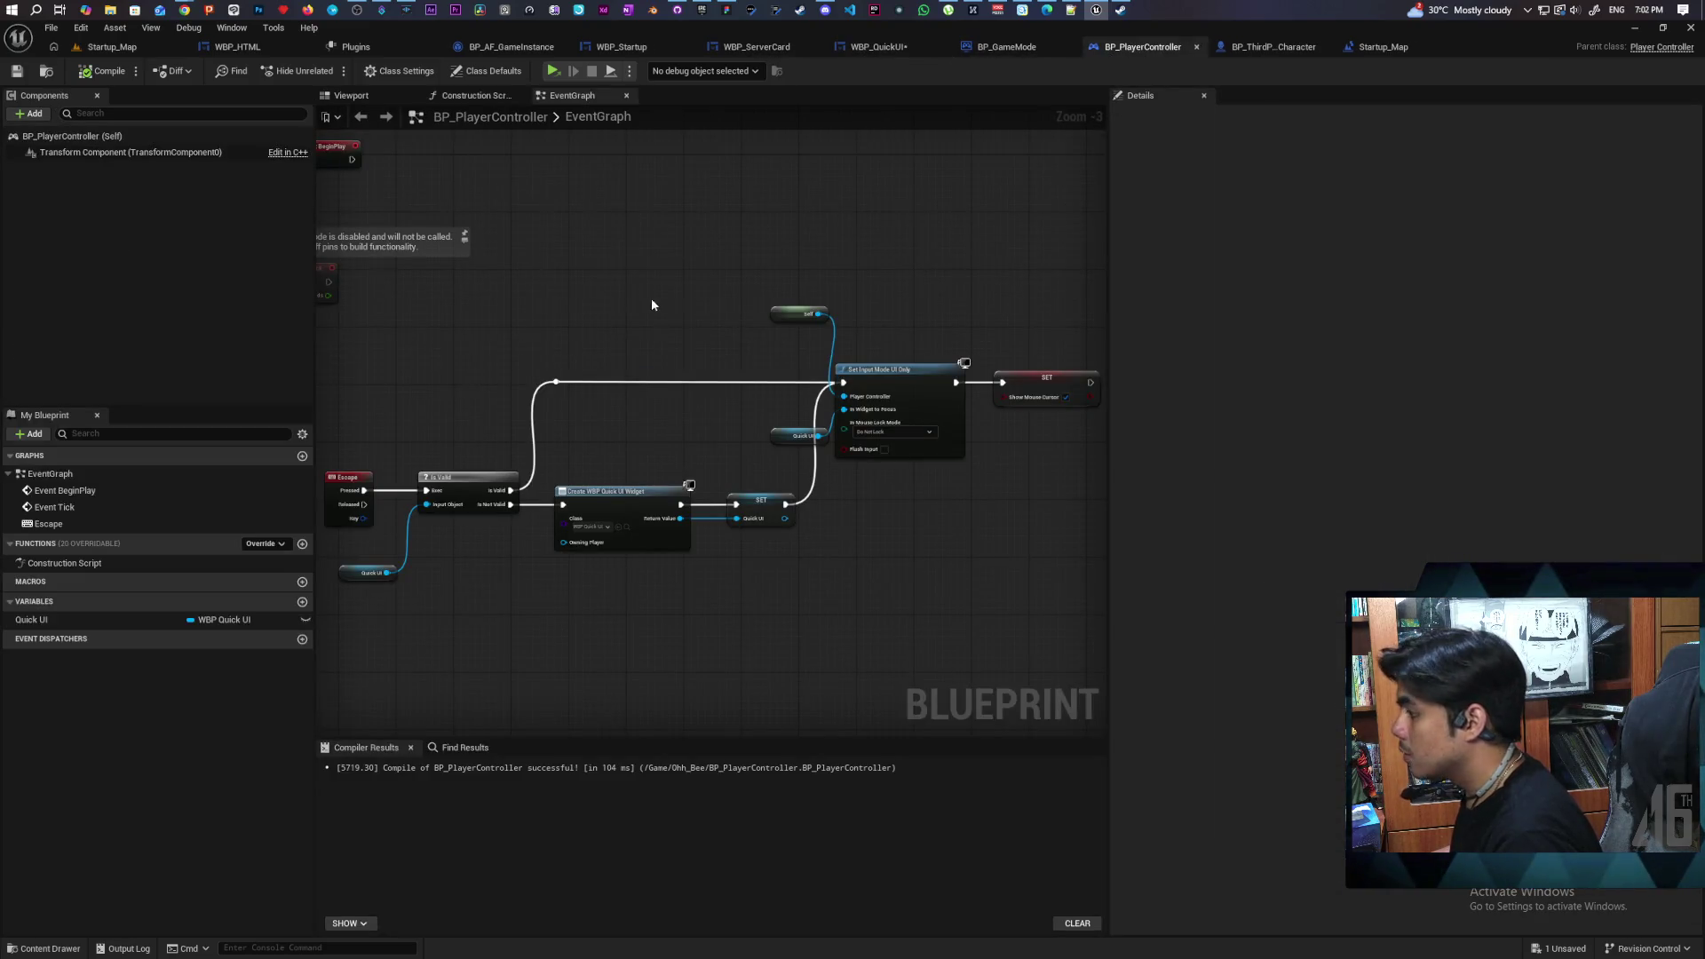
left_click_drag(639, 294, 697, 297)
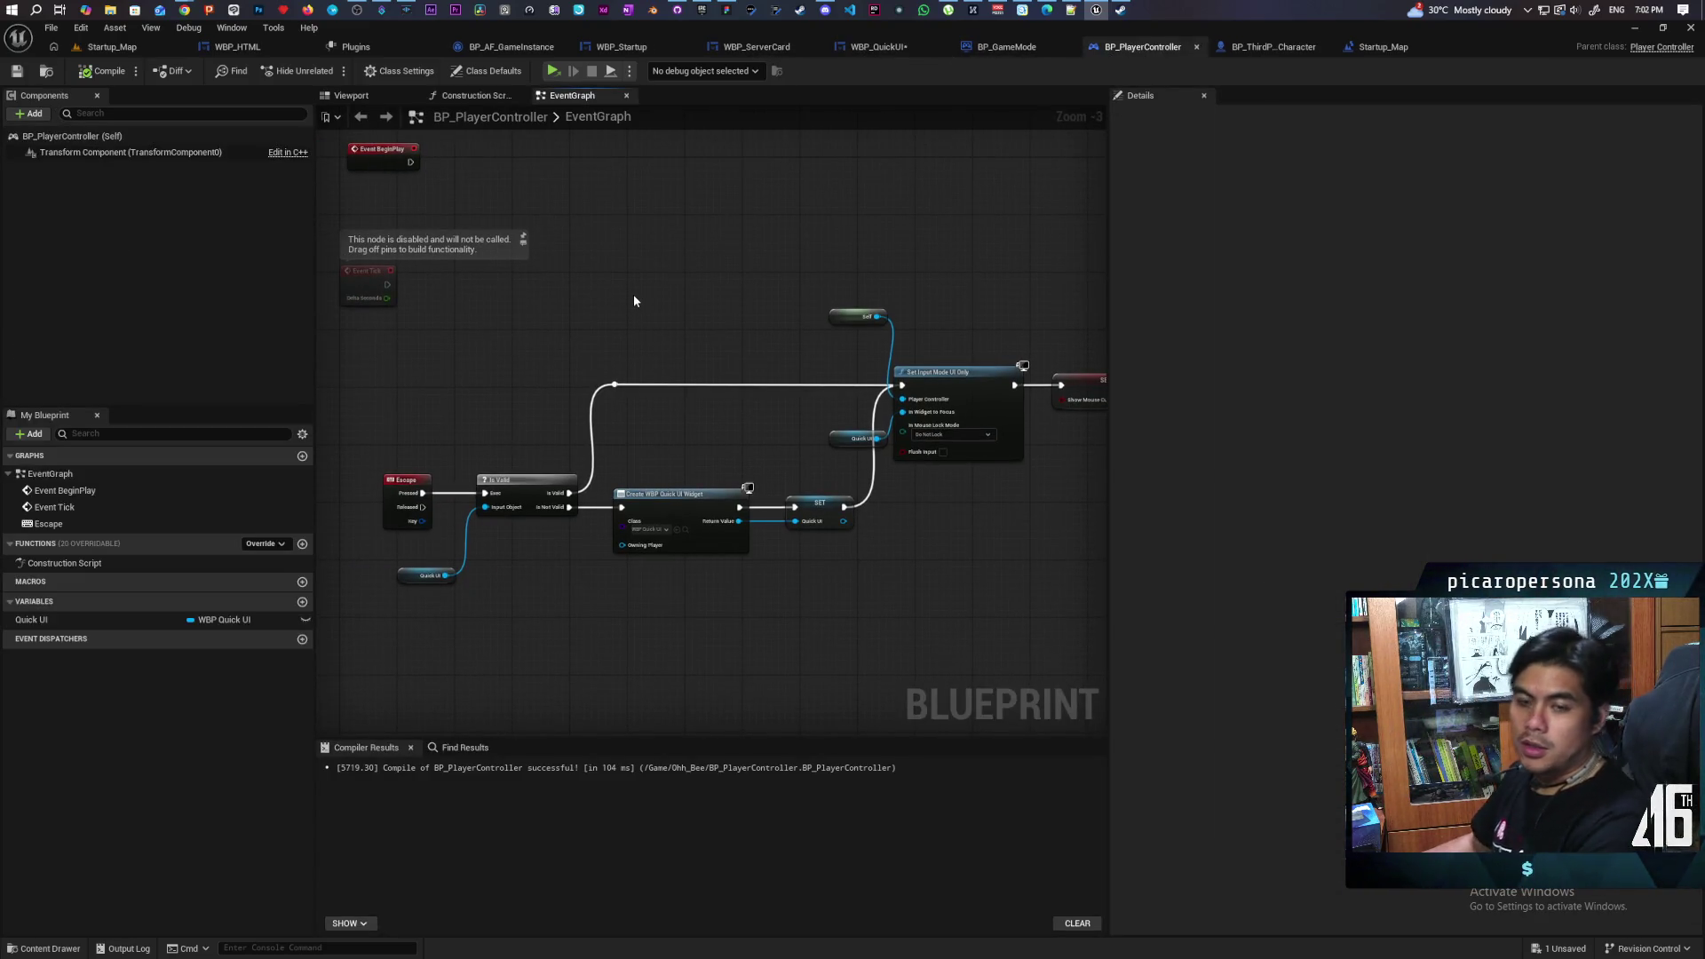
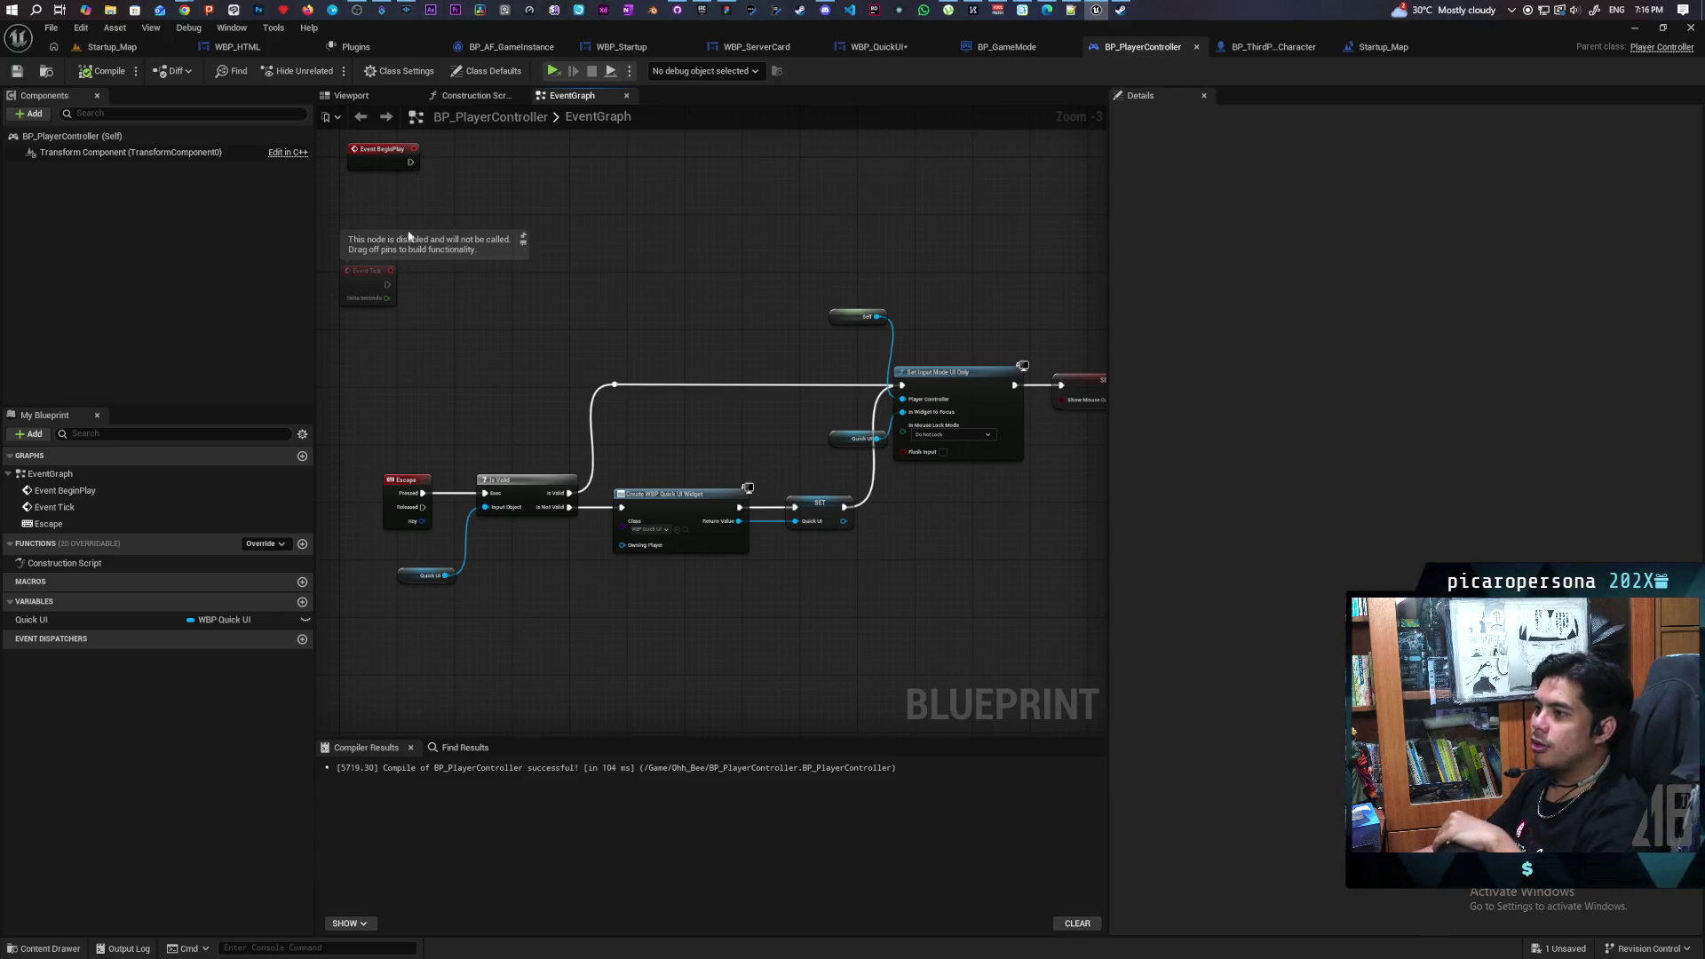
Bring up the Chrome taskbar previews to reach the Gyazo screen capture window
mouse_move(187, 7)
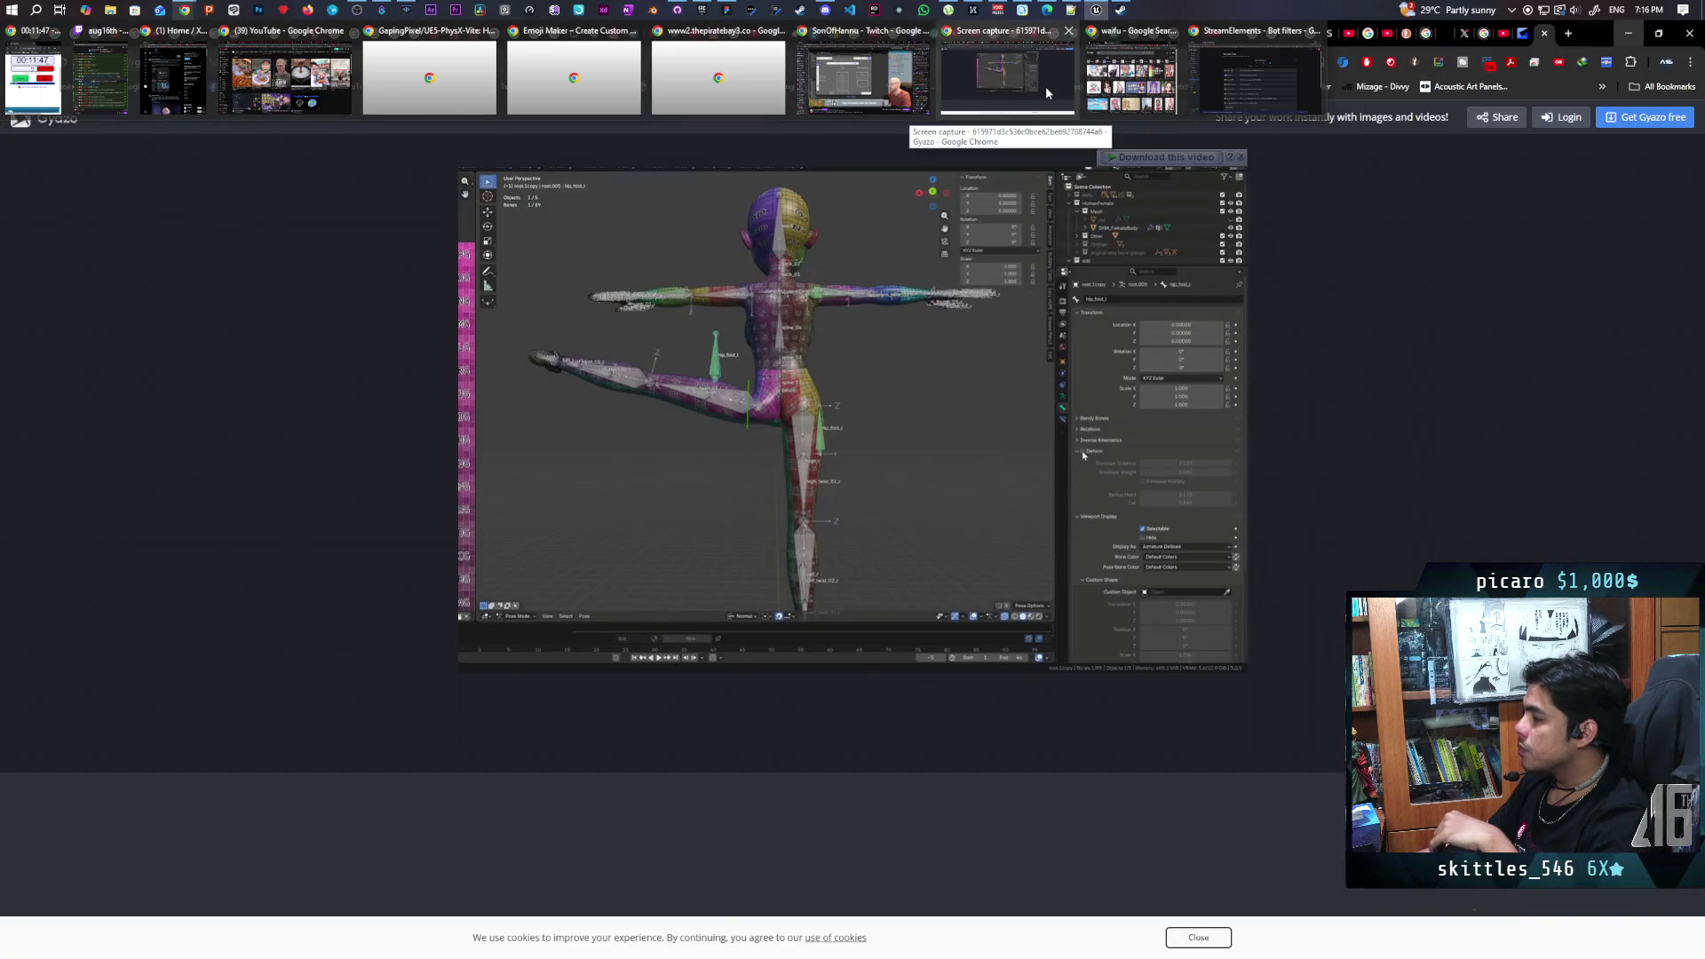
Switch to the Gyazo capture in Chrome, close it, and search Google for 'lumine new outfit'
left_click(1046, 87)
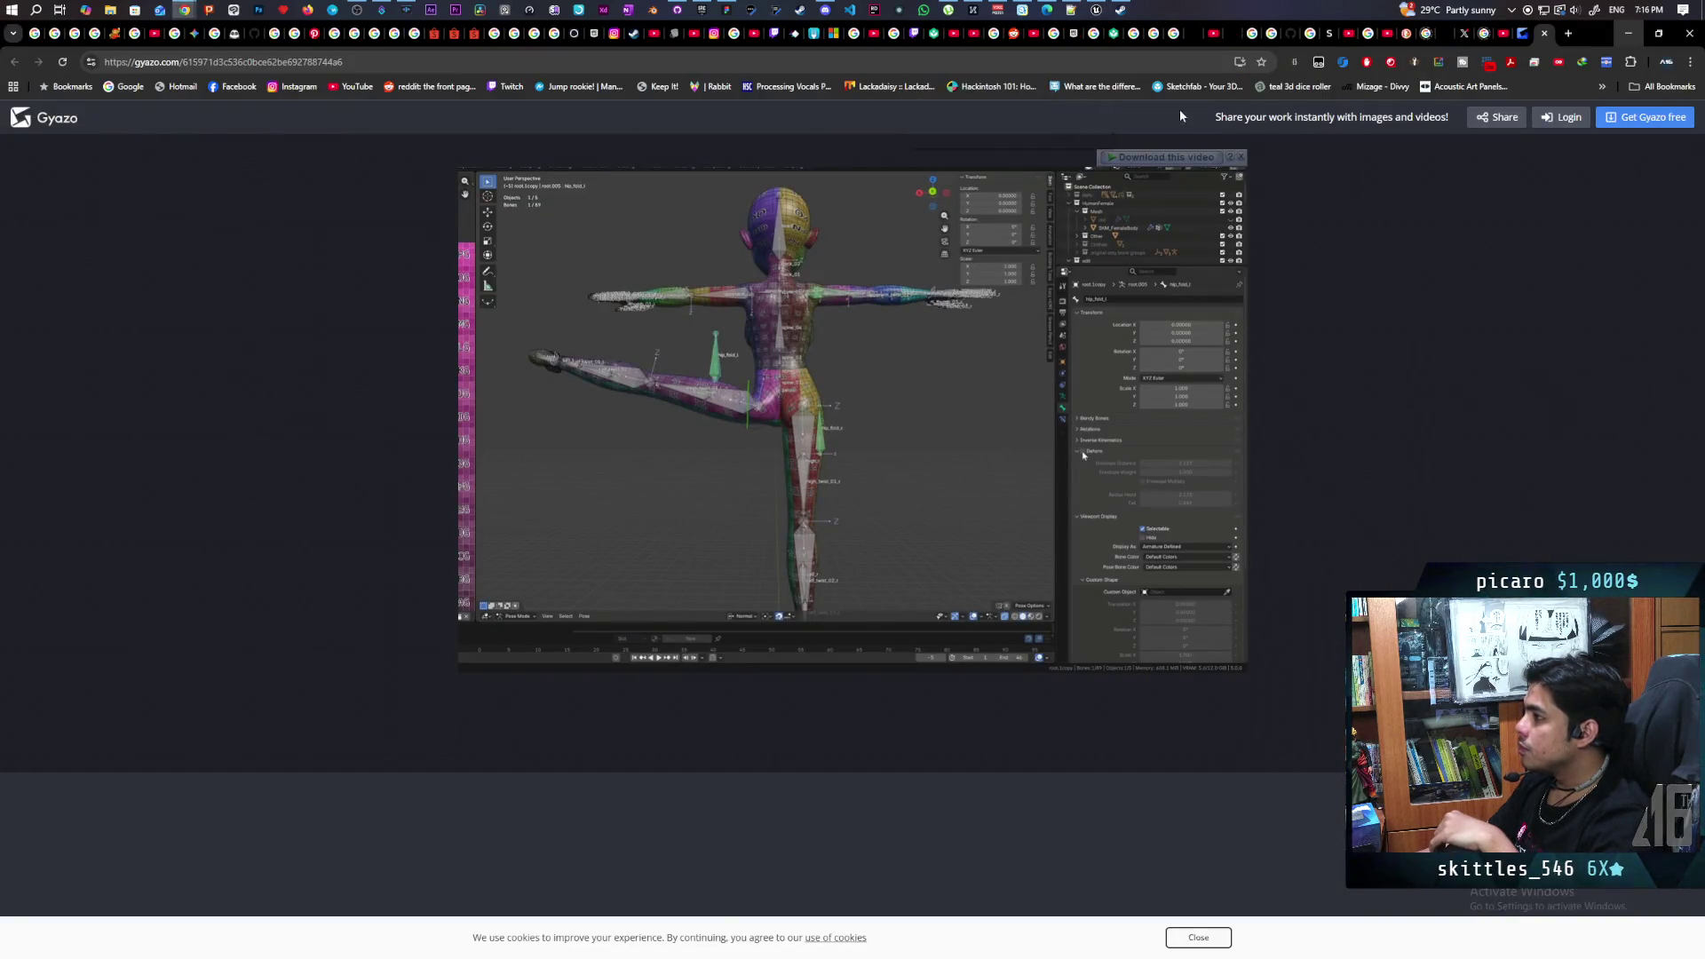
left_click(1688, 32)
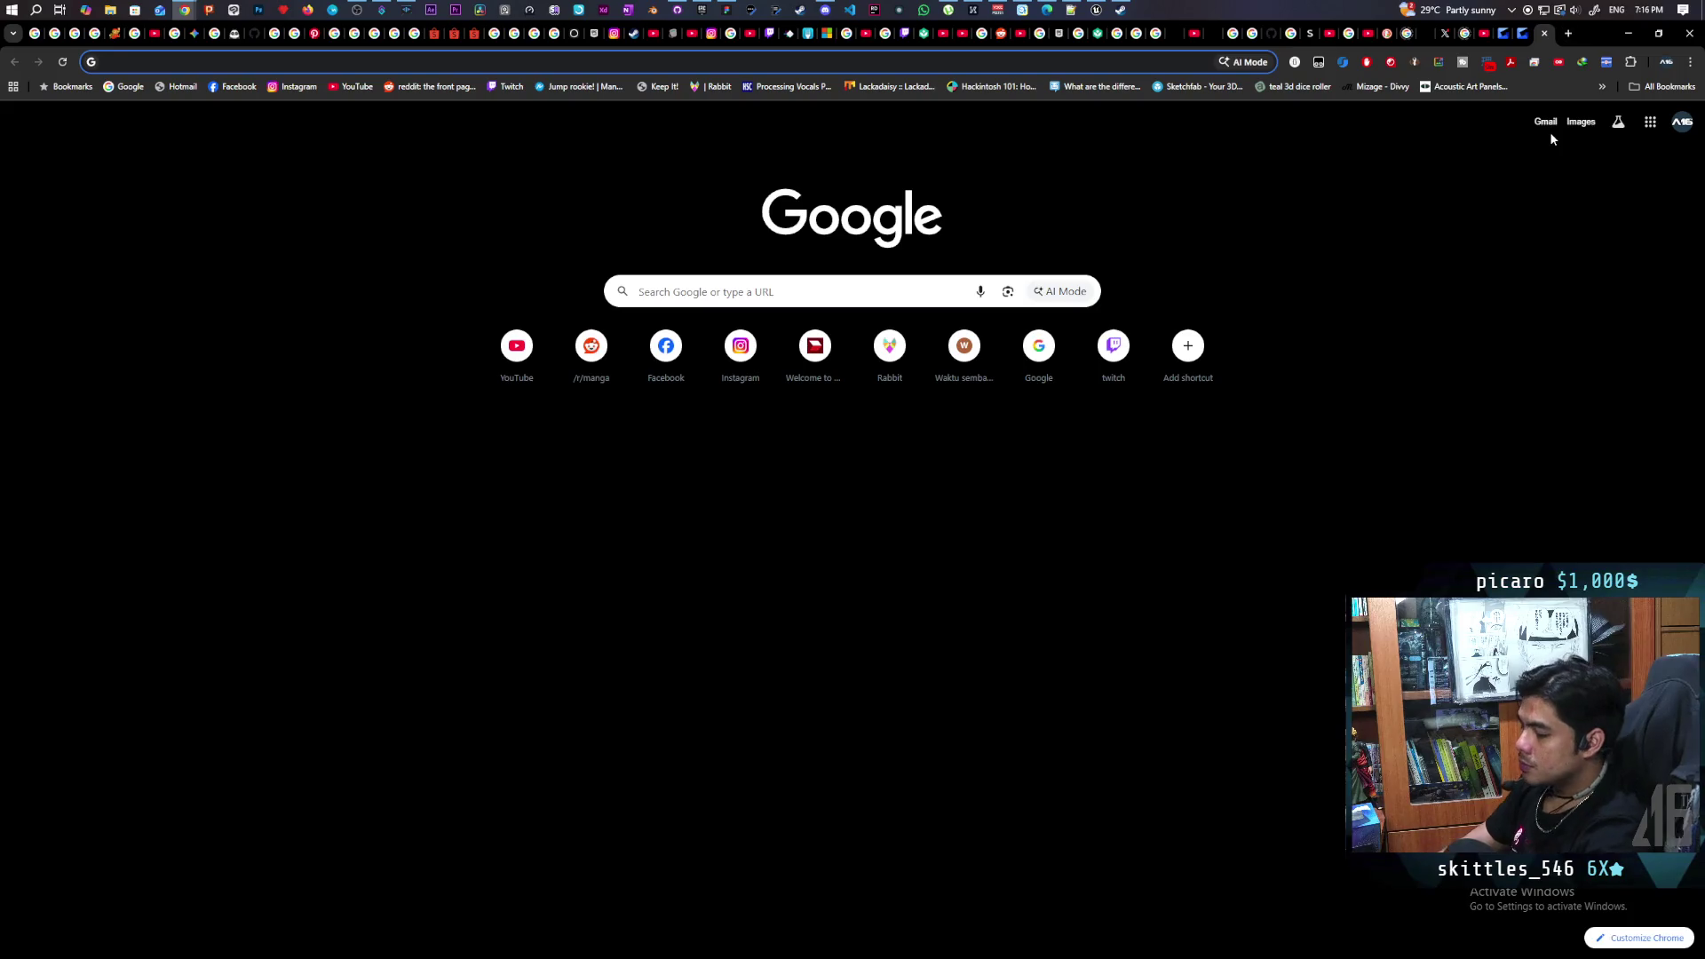
type("lumine new ")
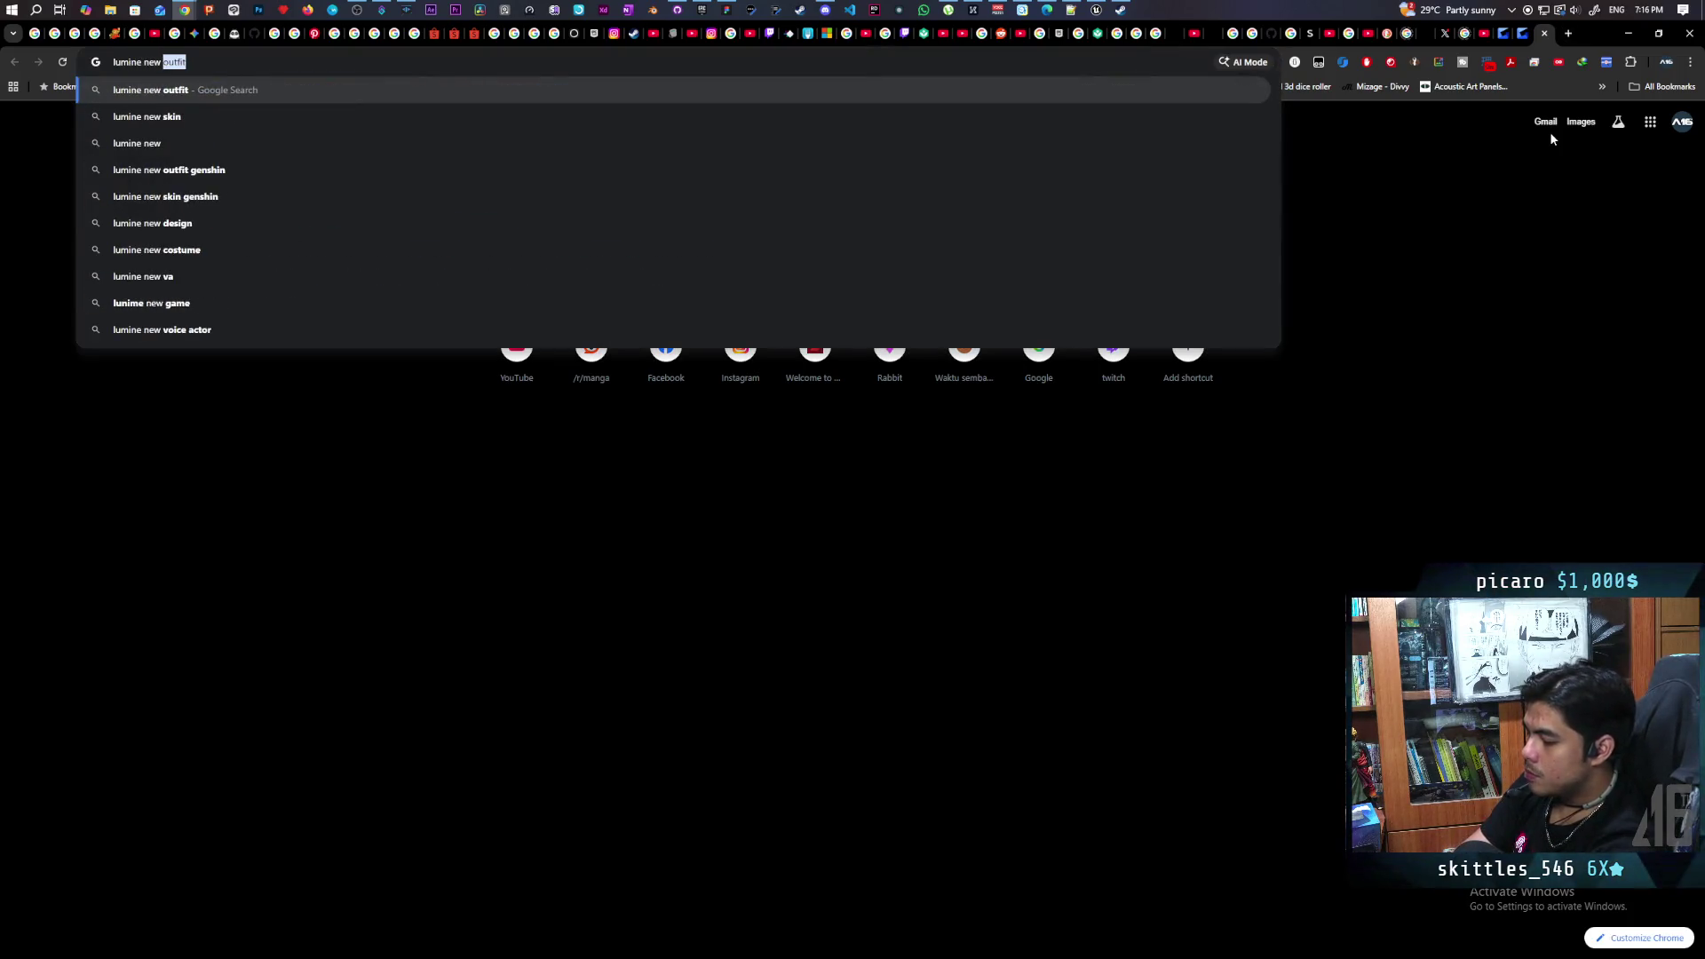
type("outfit")
key("Return")
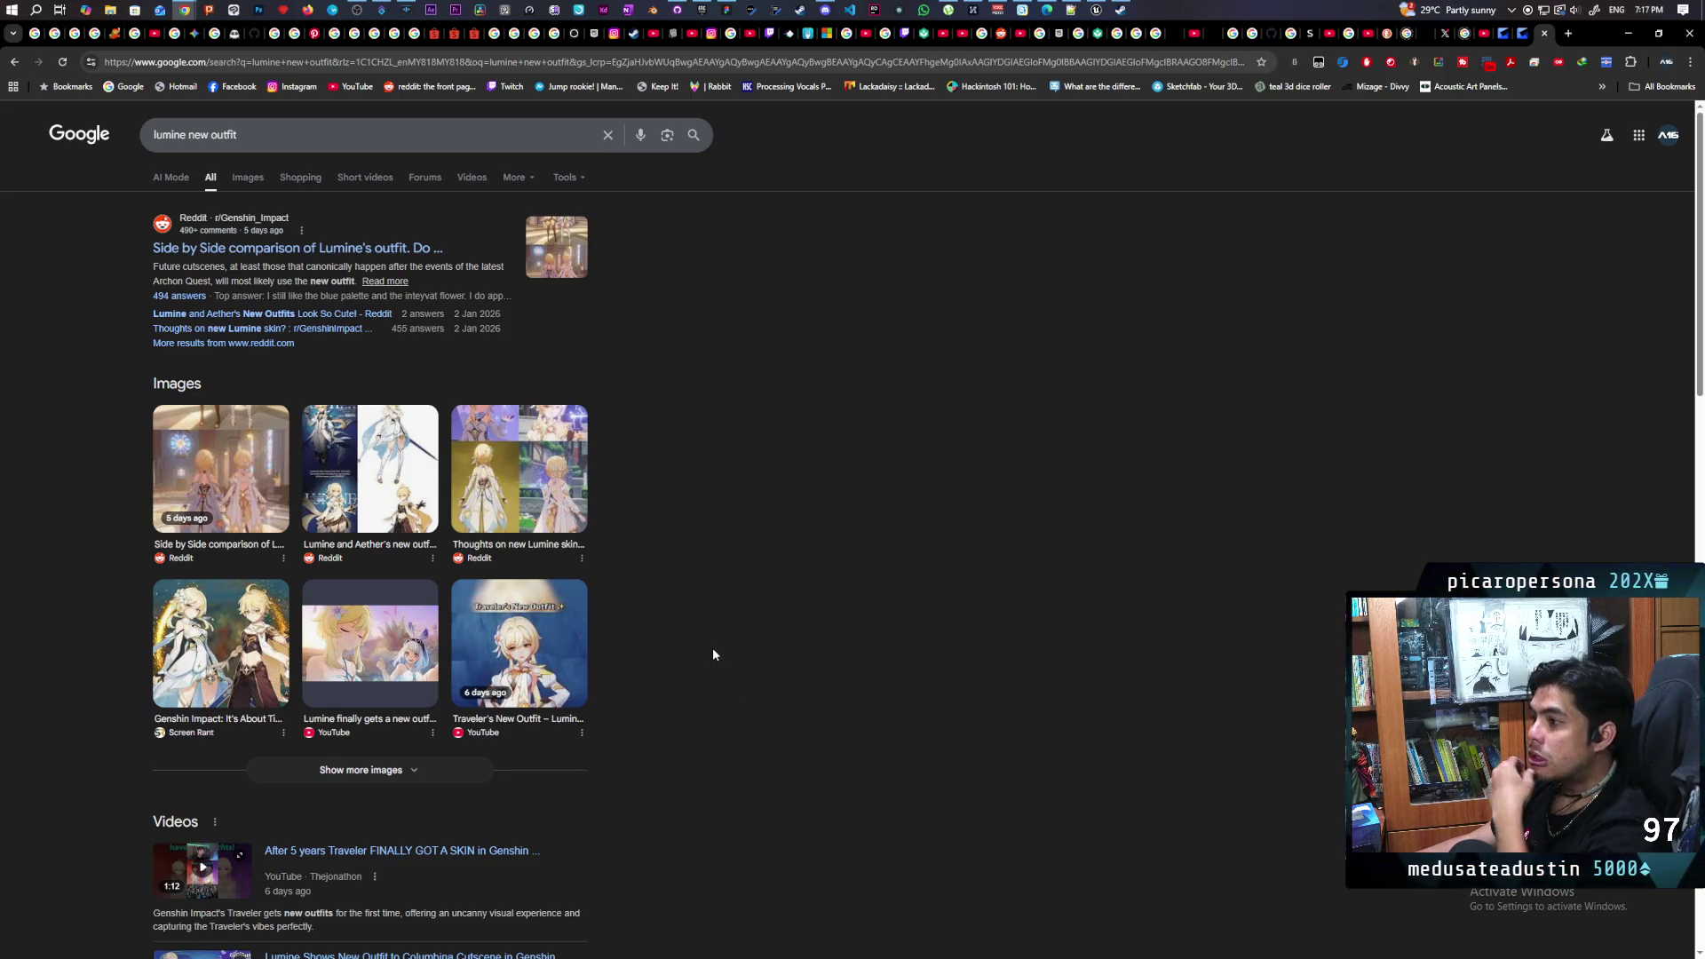
Open the 'Traveler's New Outfit' image, then the Instagram 'Genshin Impact 6.3 New Outfits' preview
left_click(523, 651)
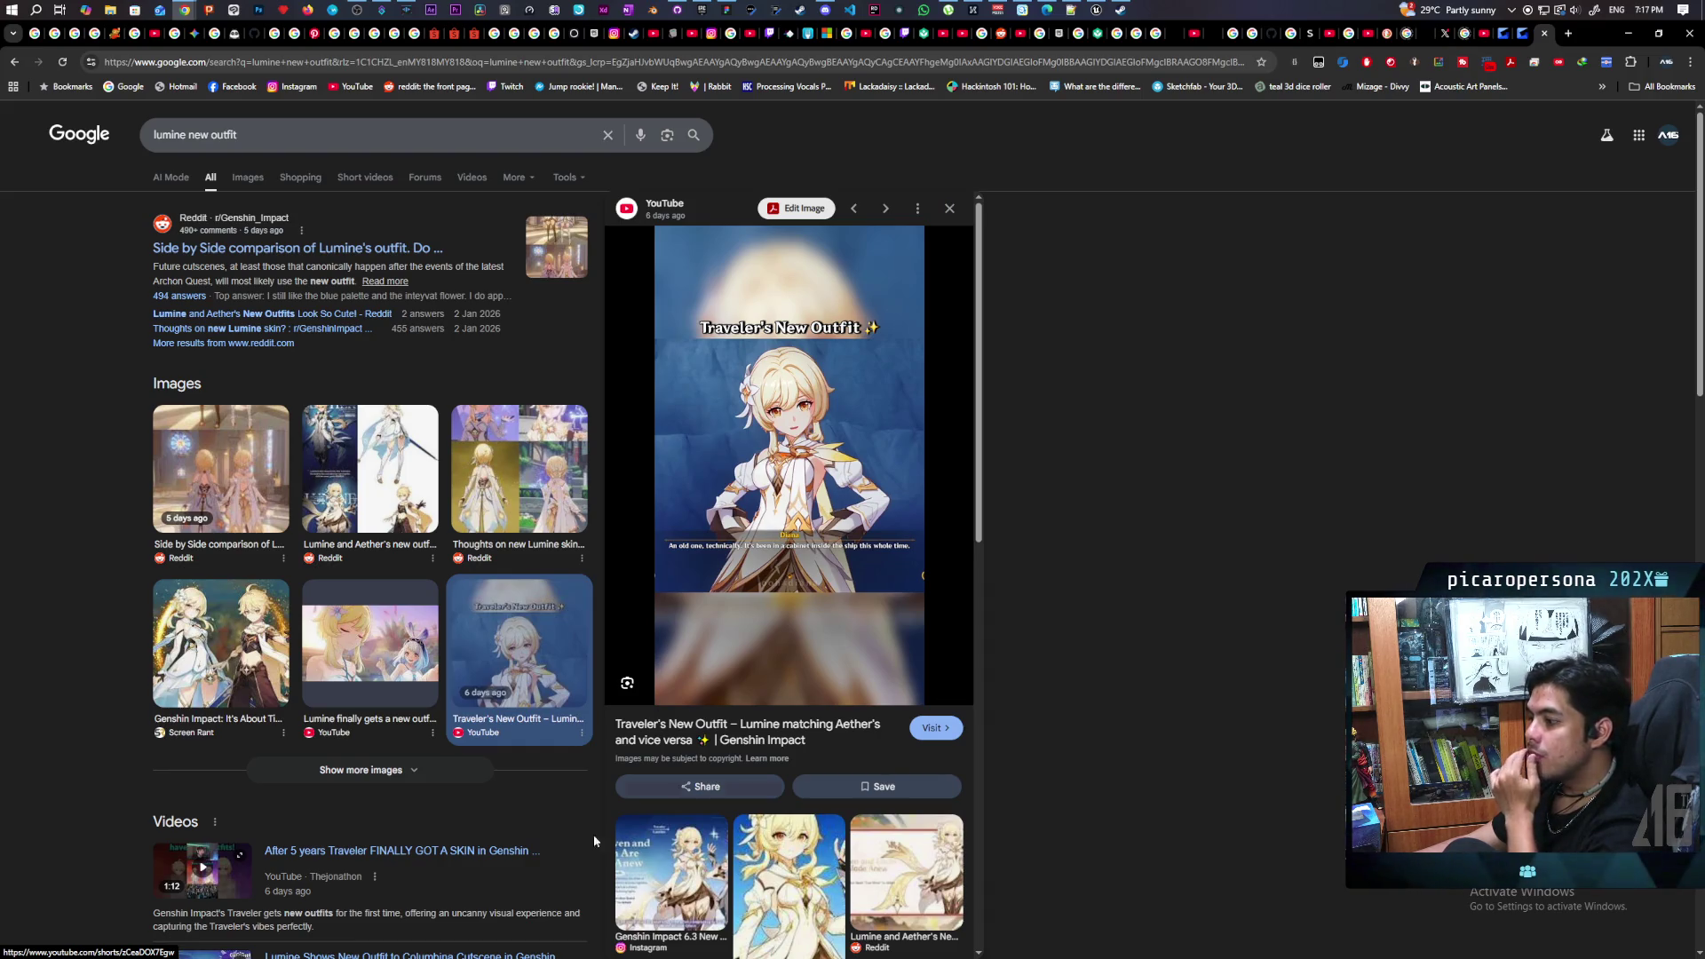
left_click(668, 870)
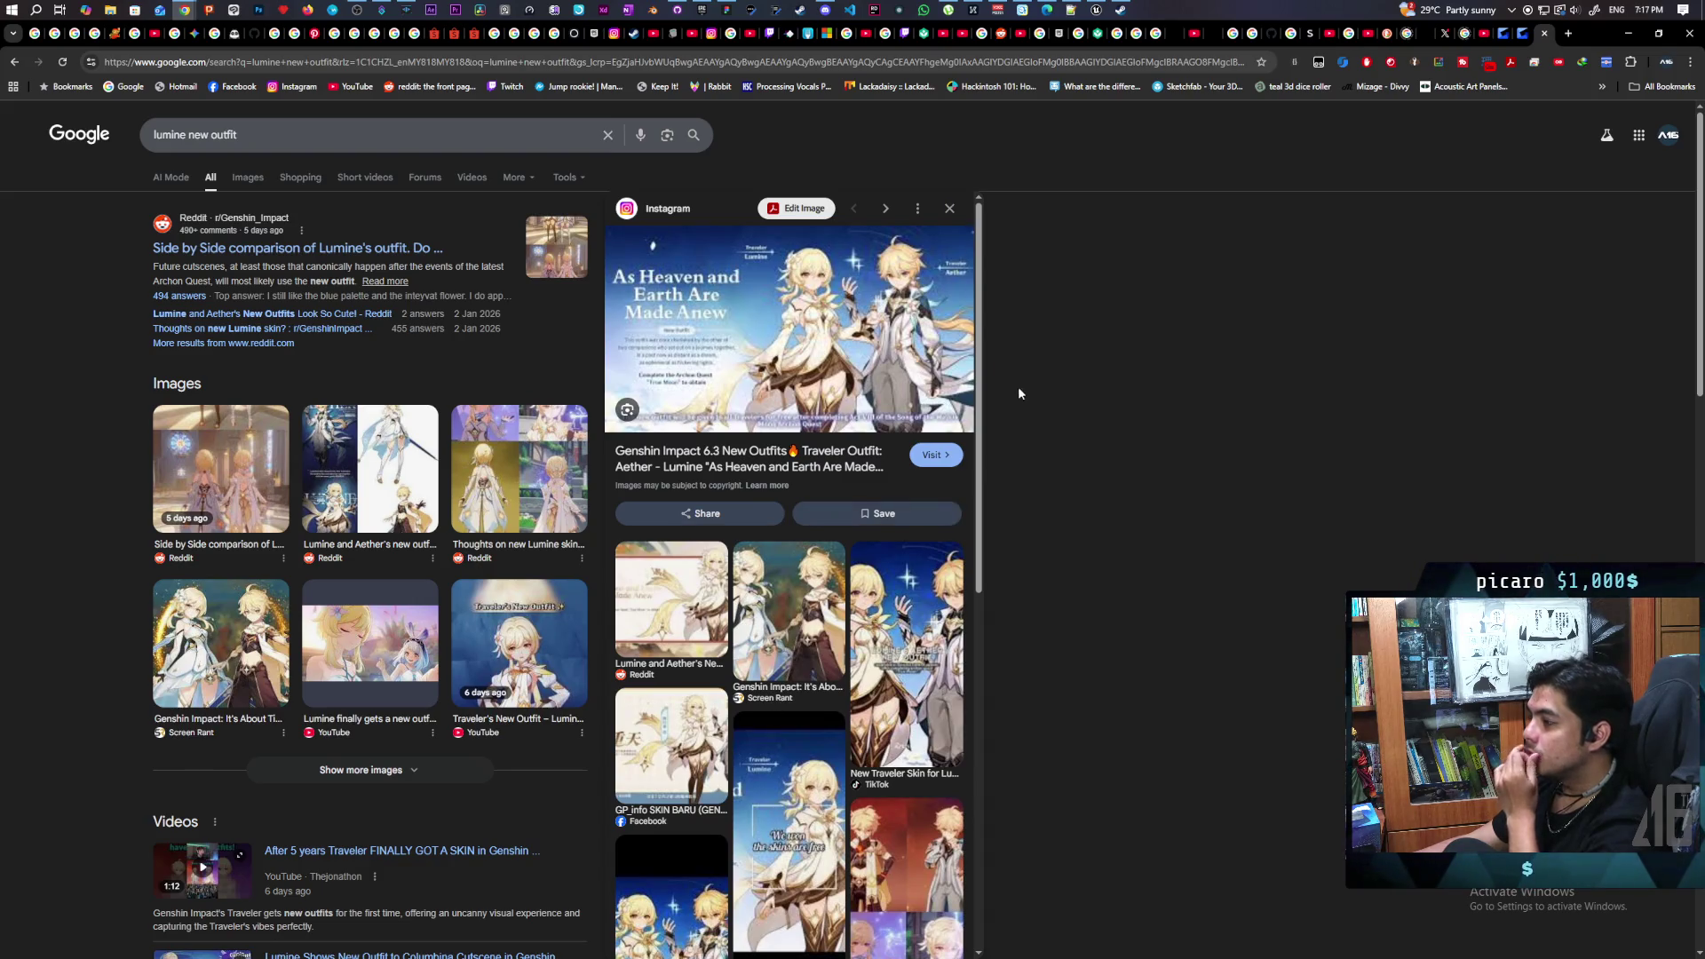